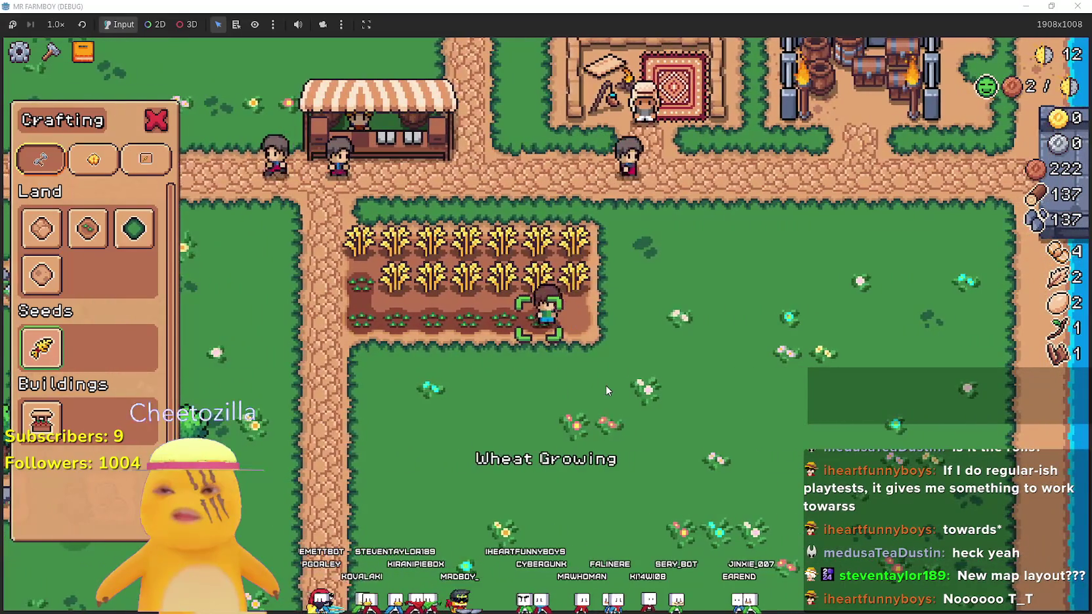
Harvest the ripe wheat across the field's rows, bringing the wheat stock to 13
key("a")
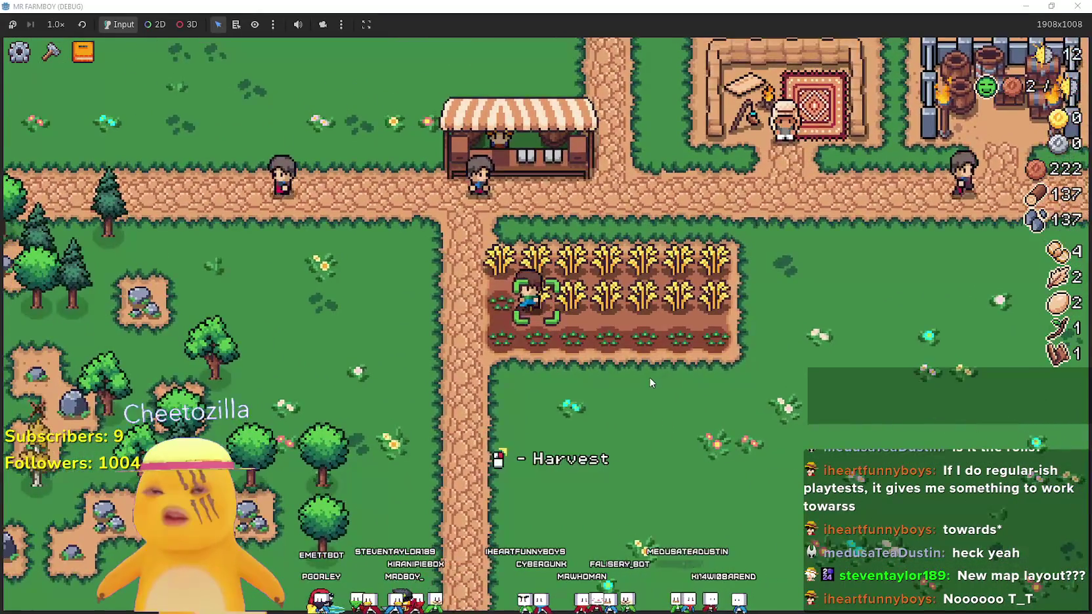
key("w")
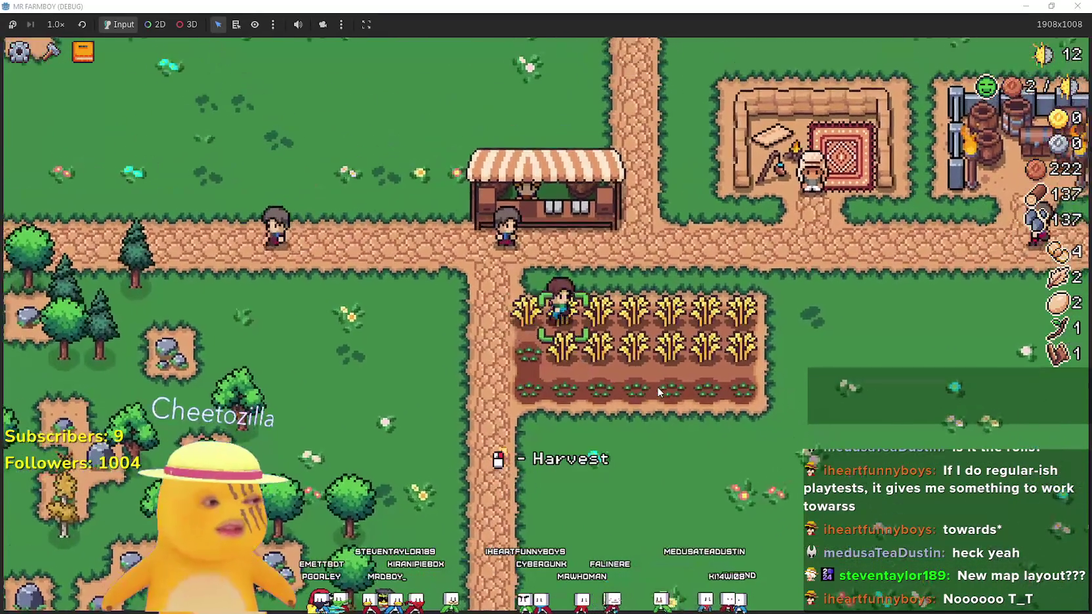
left_click(658, 393)
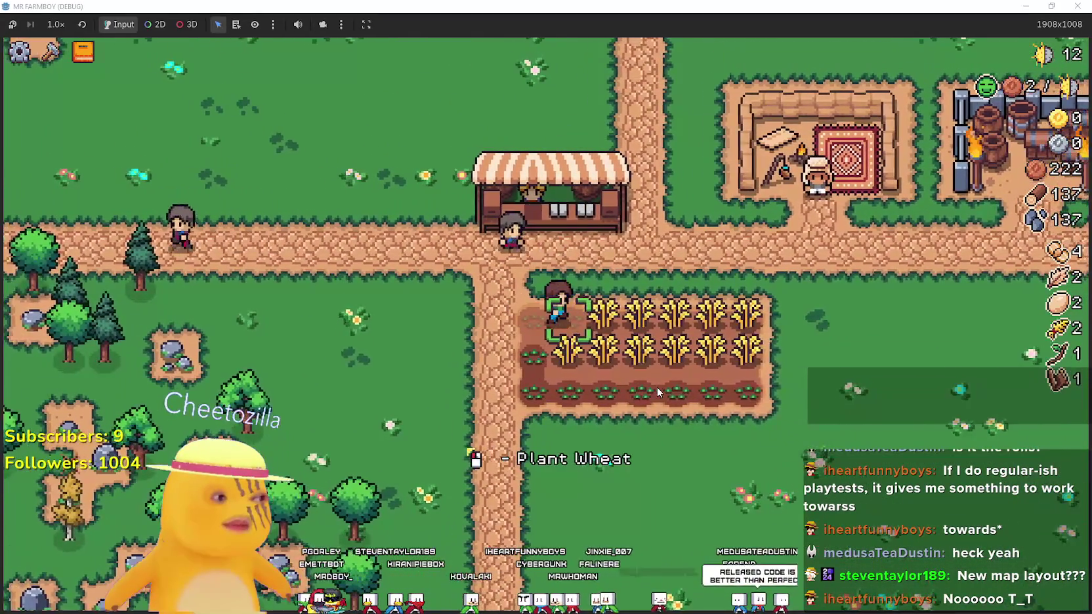
key("d")
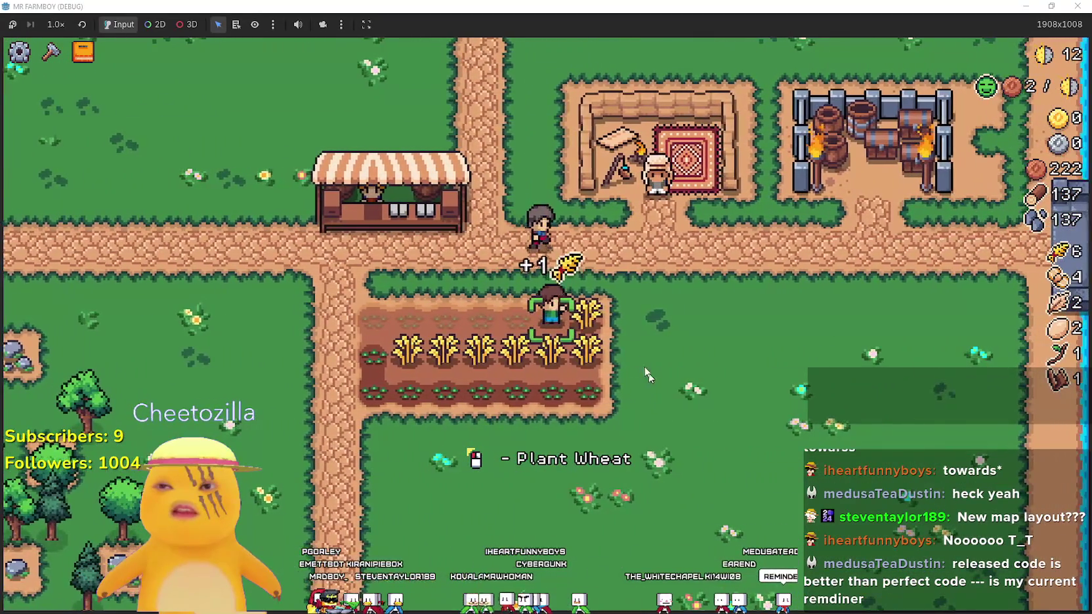
key("s")
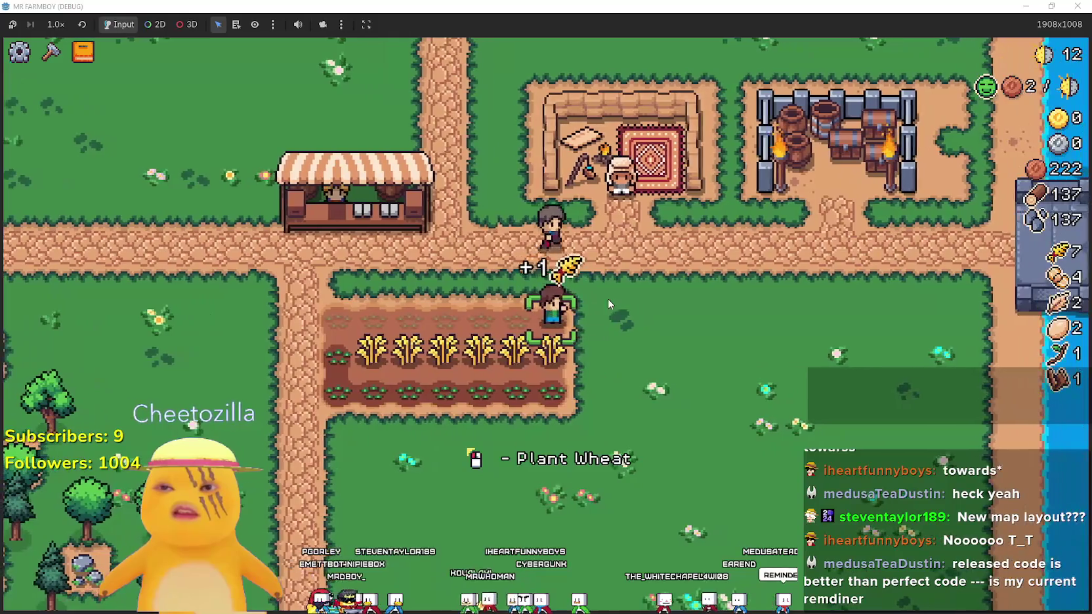
key("a")
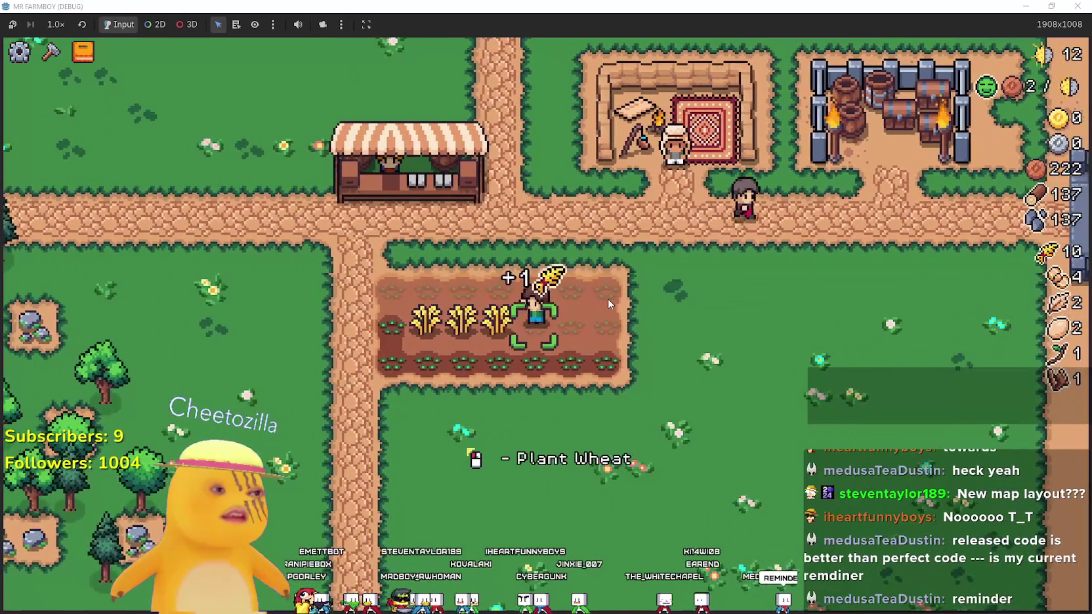
key("a")
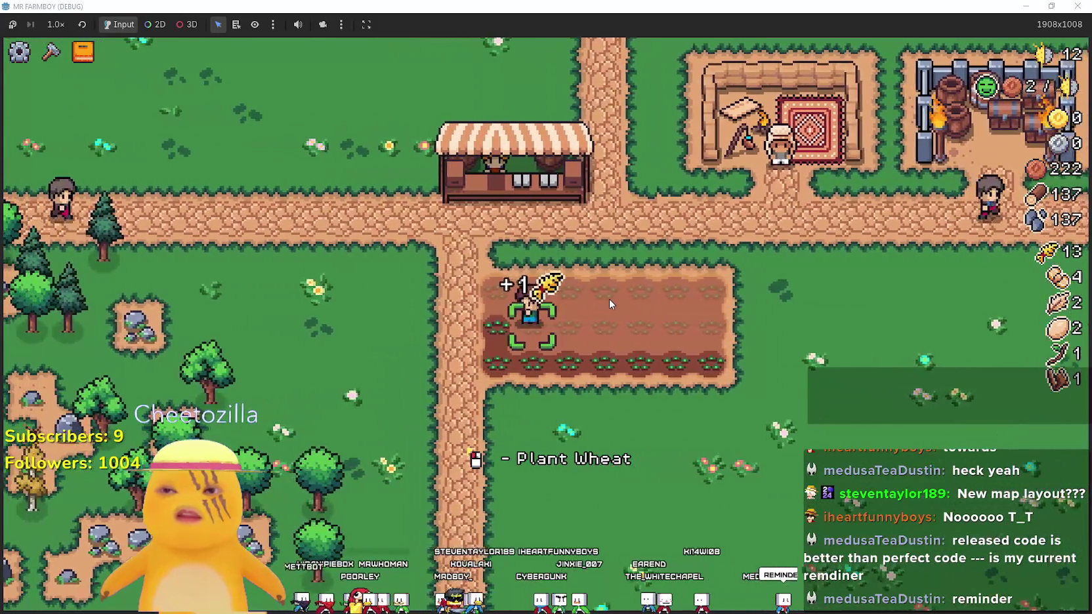
key("c")
Plant and water wheat seedlings along the top row of the plot
key("w")
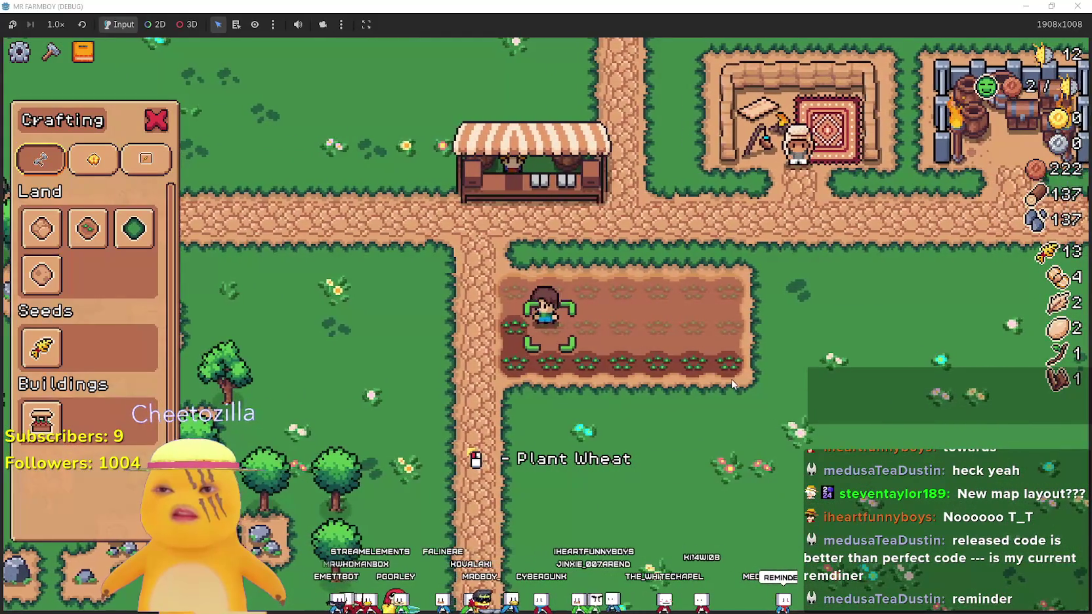
left_click(732, 378)
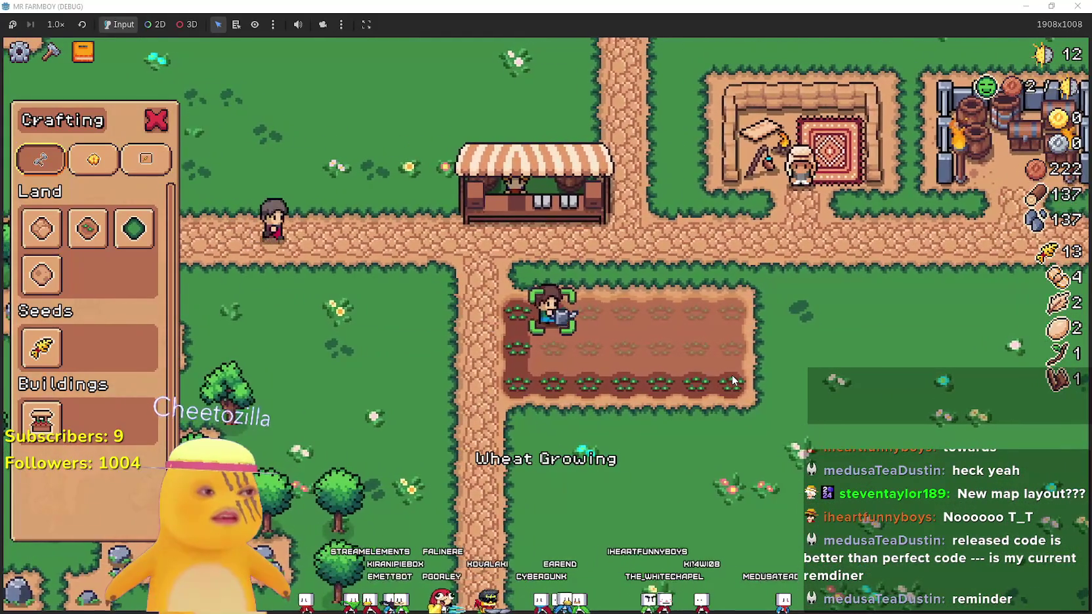
key("d")
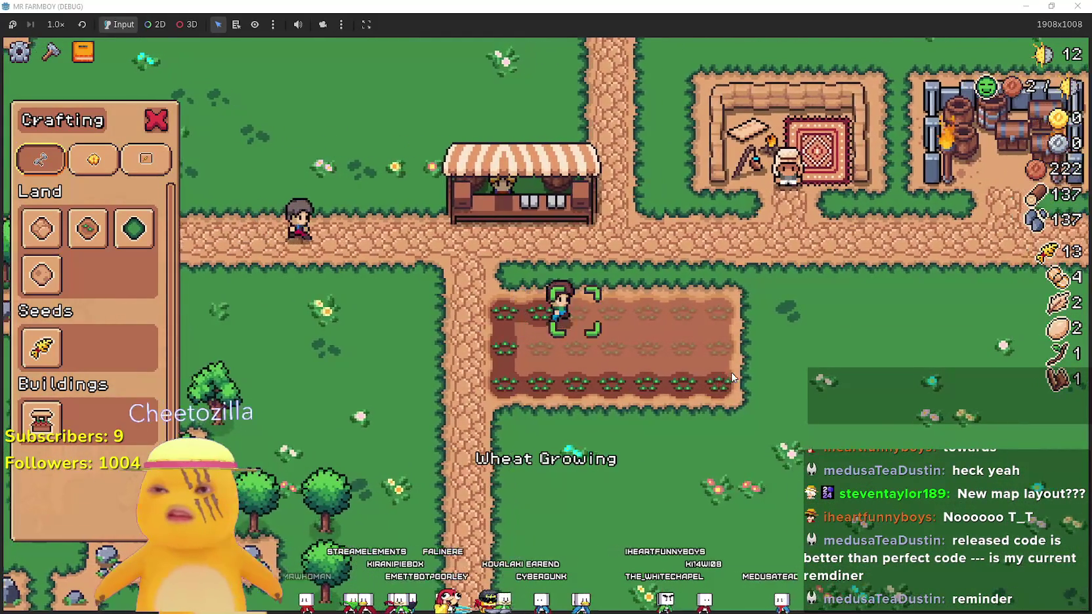
left_click(732, 376)
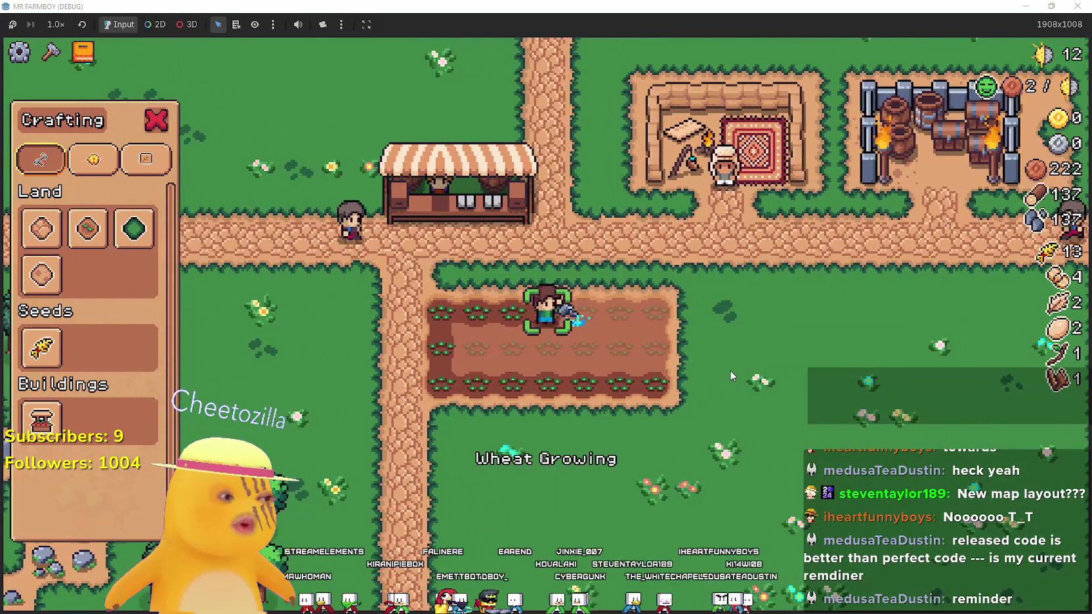
key("d")
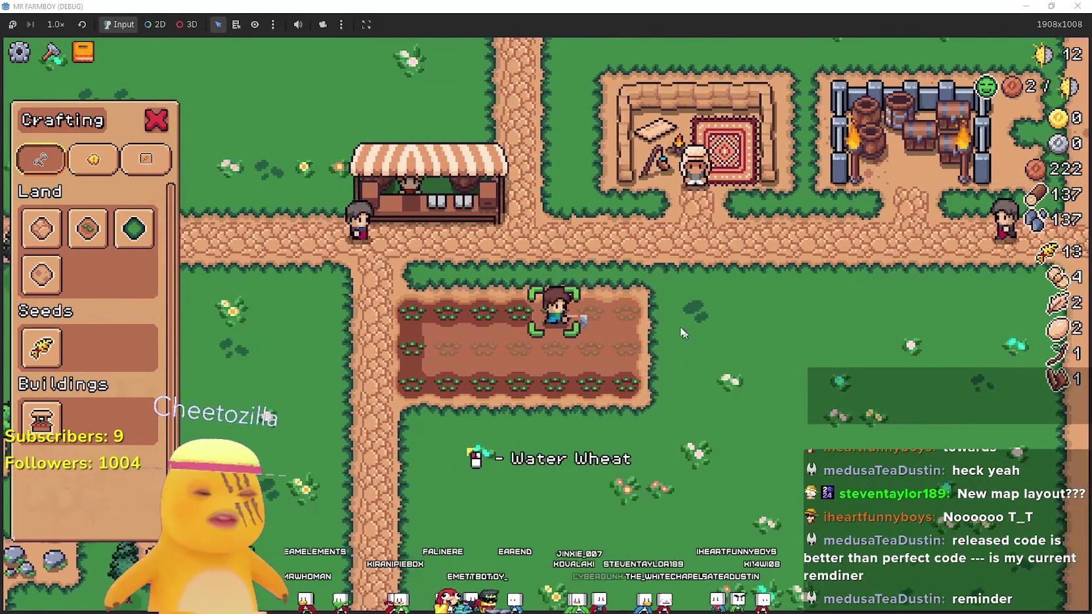
left_click(629, 306)
key("d")
left_click(652, 423)
key("d")
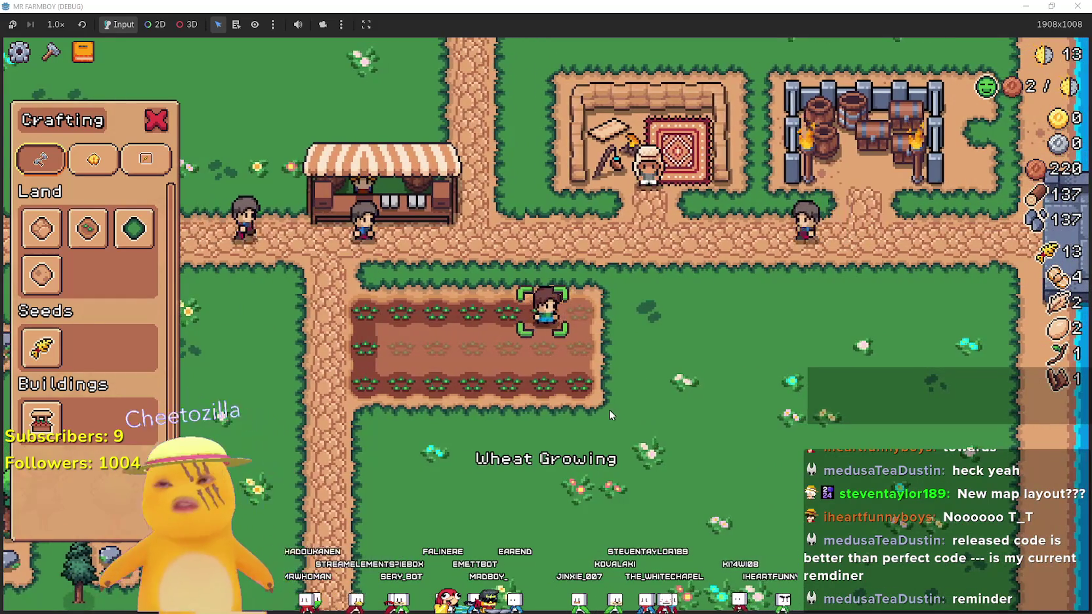
left_click(609, 410)
Water the wheat seedlings along the middle row of the plot
key("s")
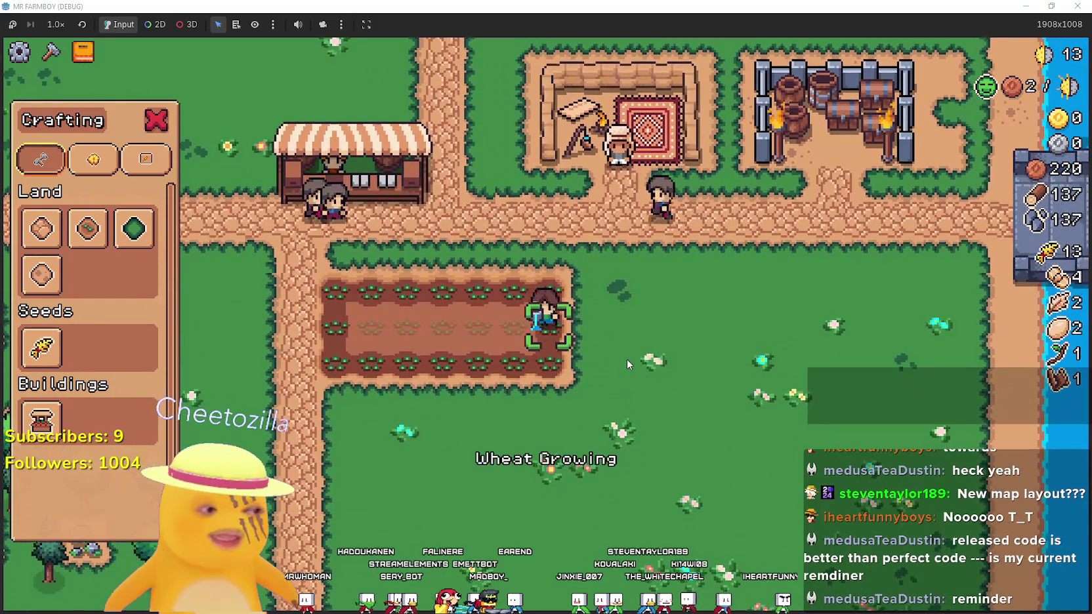
key("a")
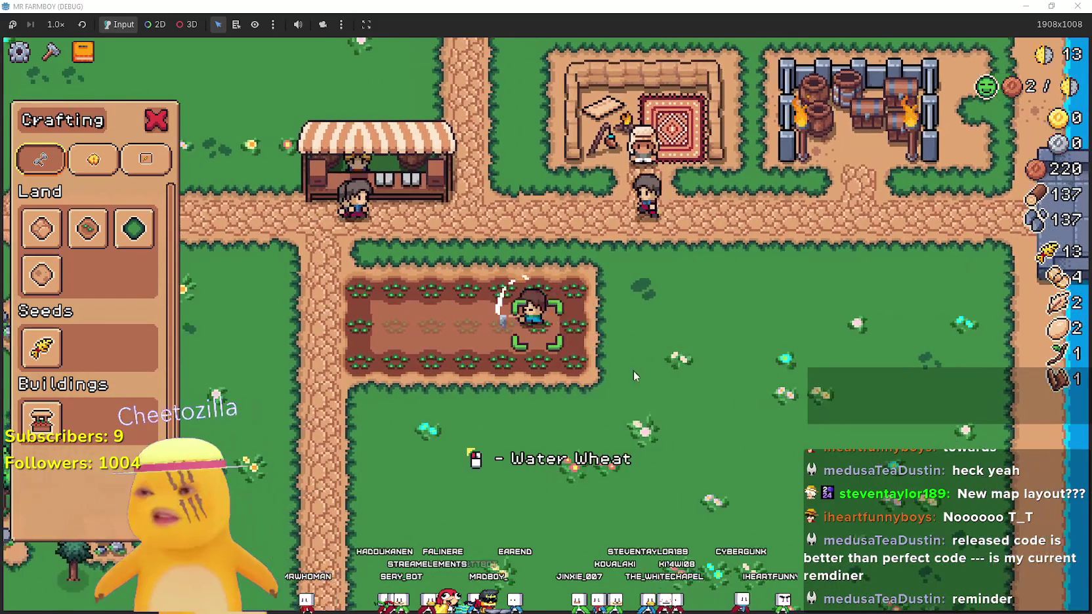
left_click(652, 406)
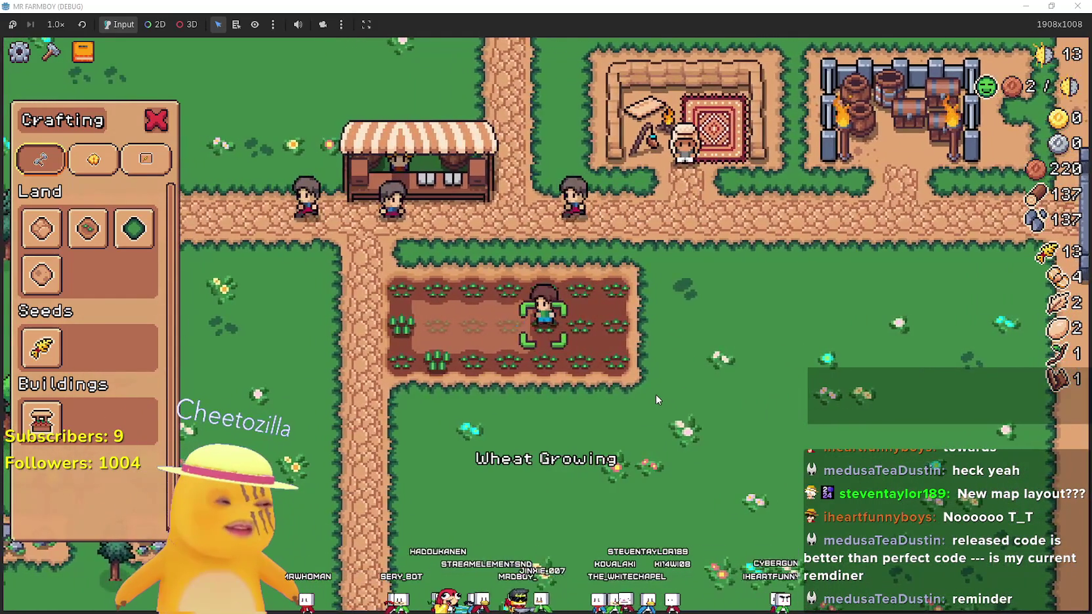
key("a")
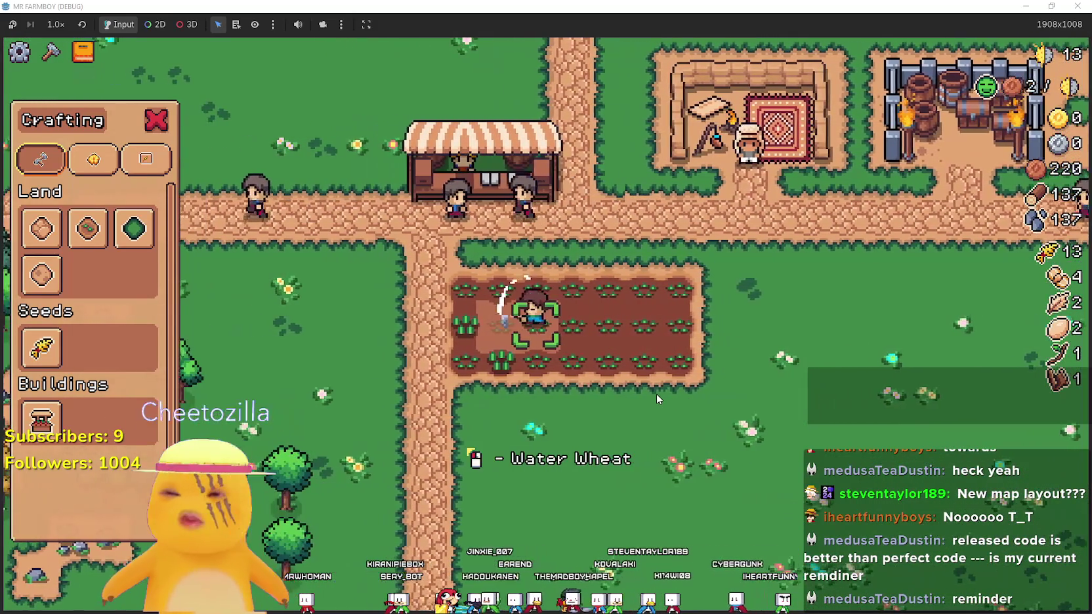
left_click(658, 395)
key("a")
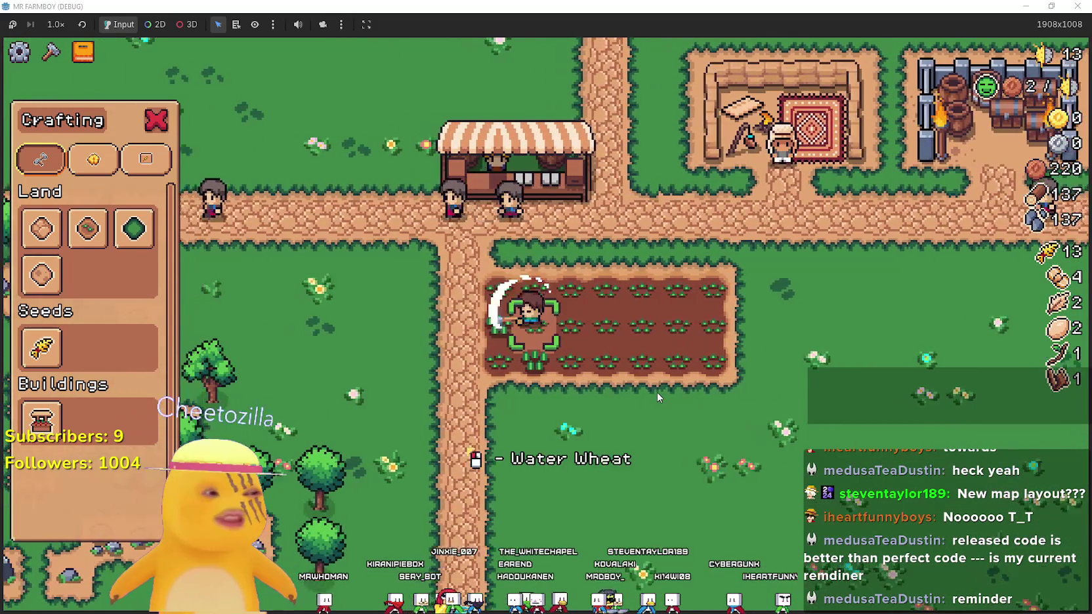
left_click(658, 397)
Walk by the market stall while the wheat grows, then return to check the plot
key("a")
key("d")
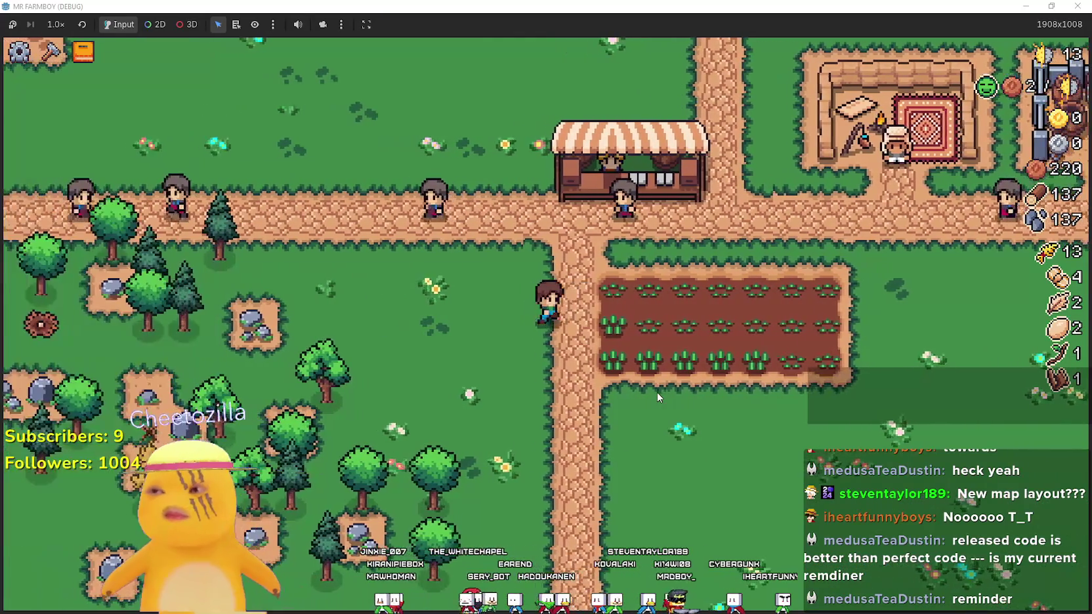
key("w")
key("a")
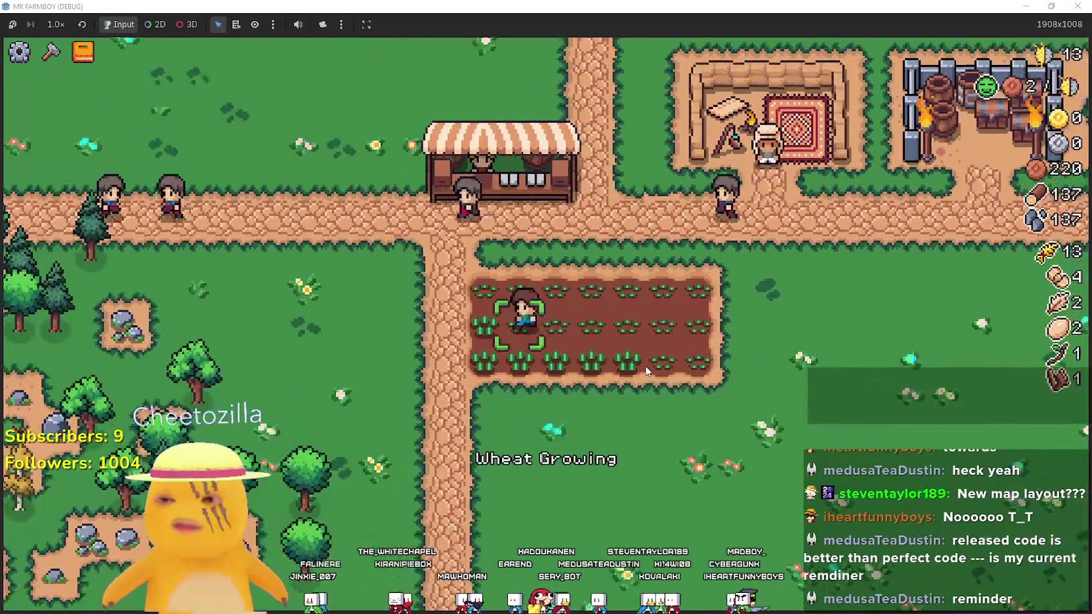
key("d")
key("w")
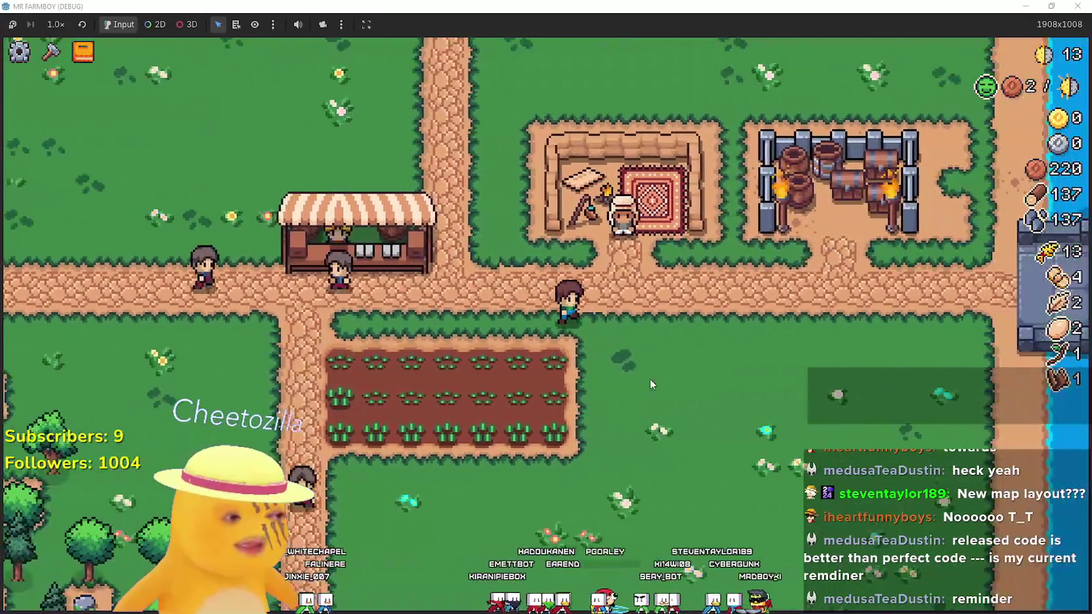
key("s")
key("a")
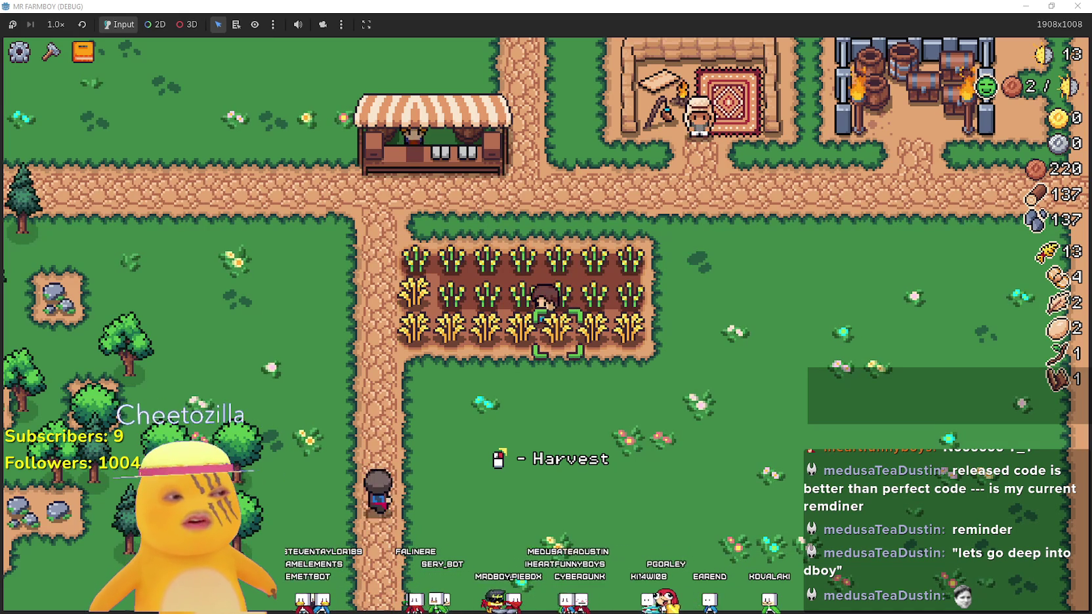
Harvest the ripe wheat along the top row of the field
key("a")
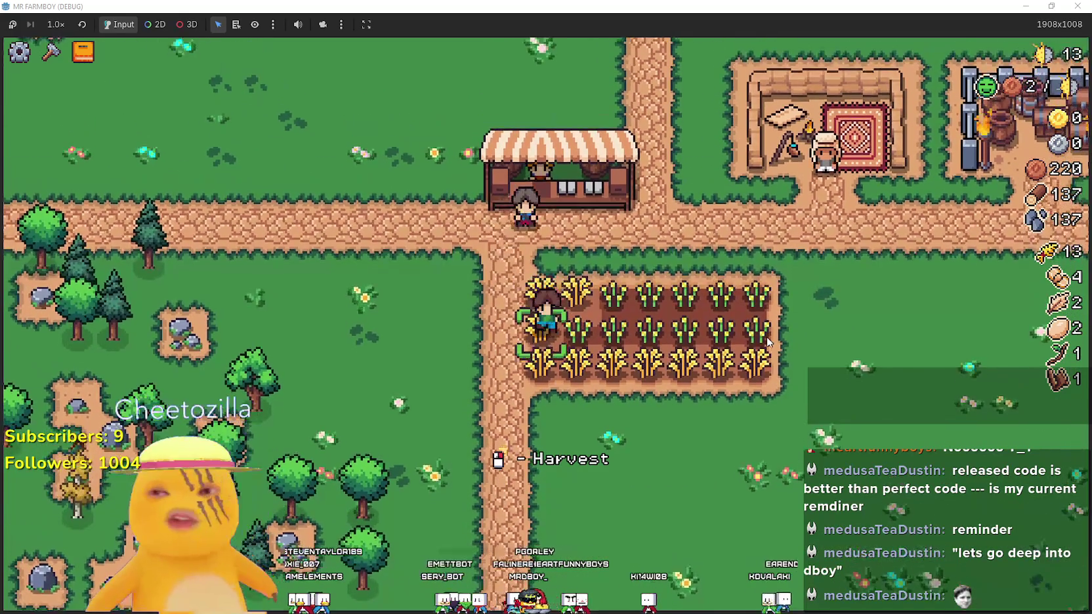
key("w")
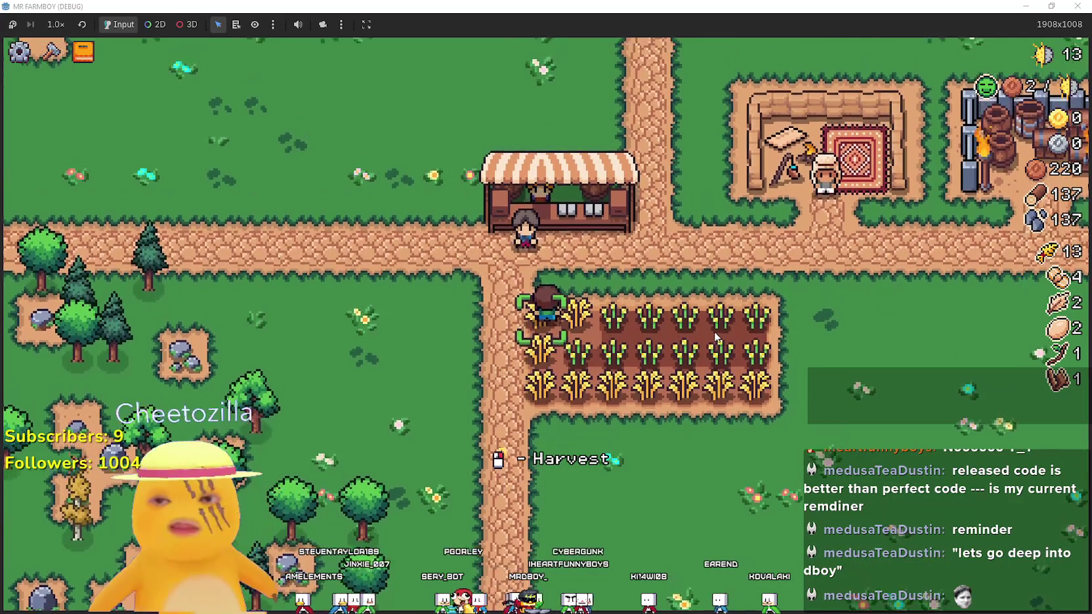
left_click(701, 334)
key("d")
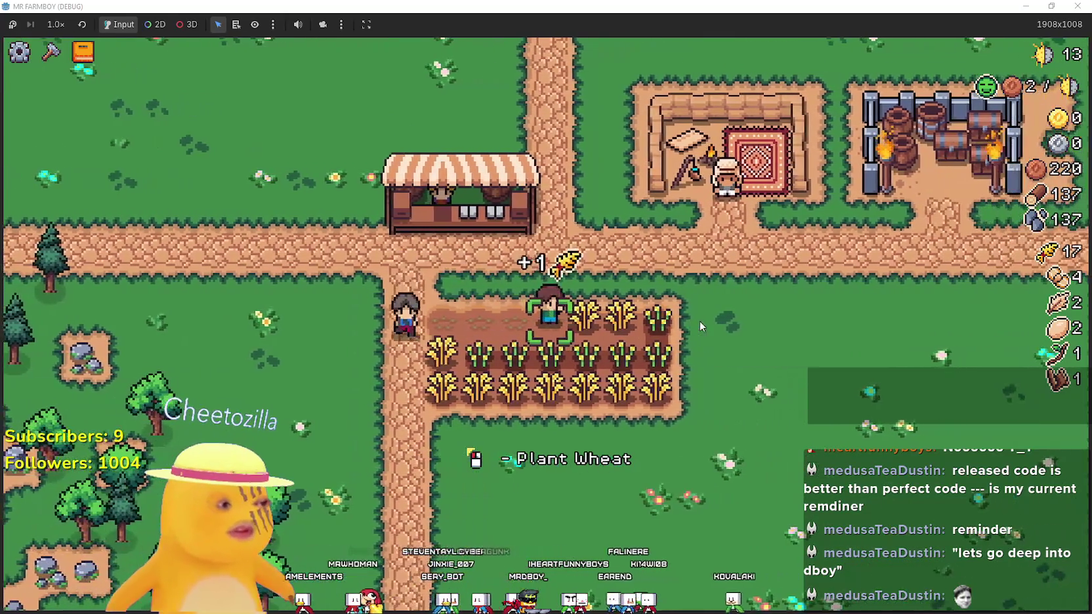
key("d")
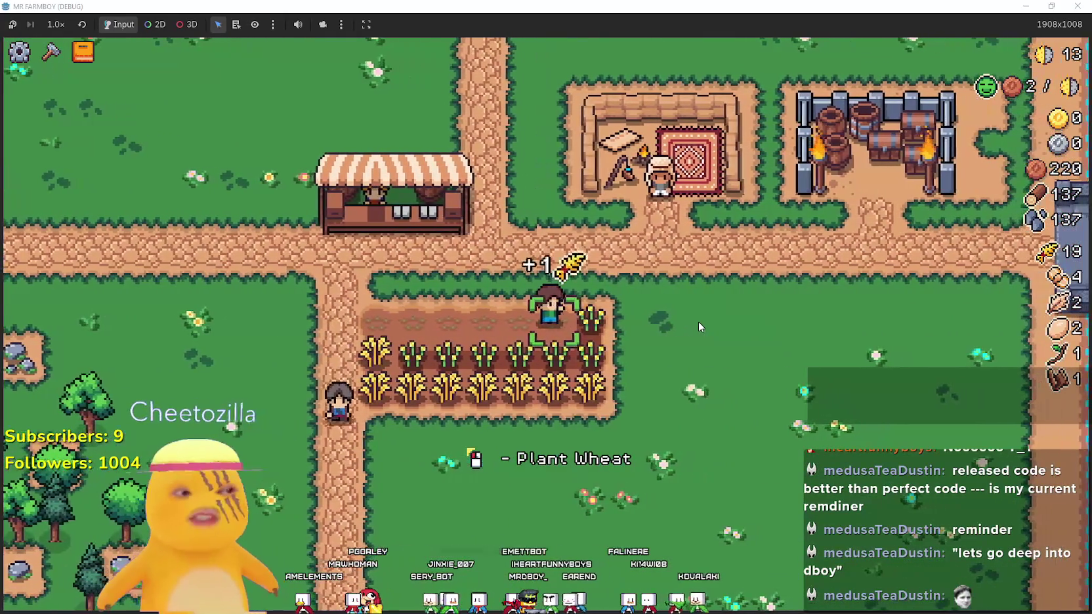
key("d")
Harvest the middle and bottom rows, reaching 34 wheat and unlocking Green Tomato
key("s")
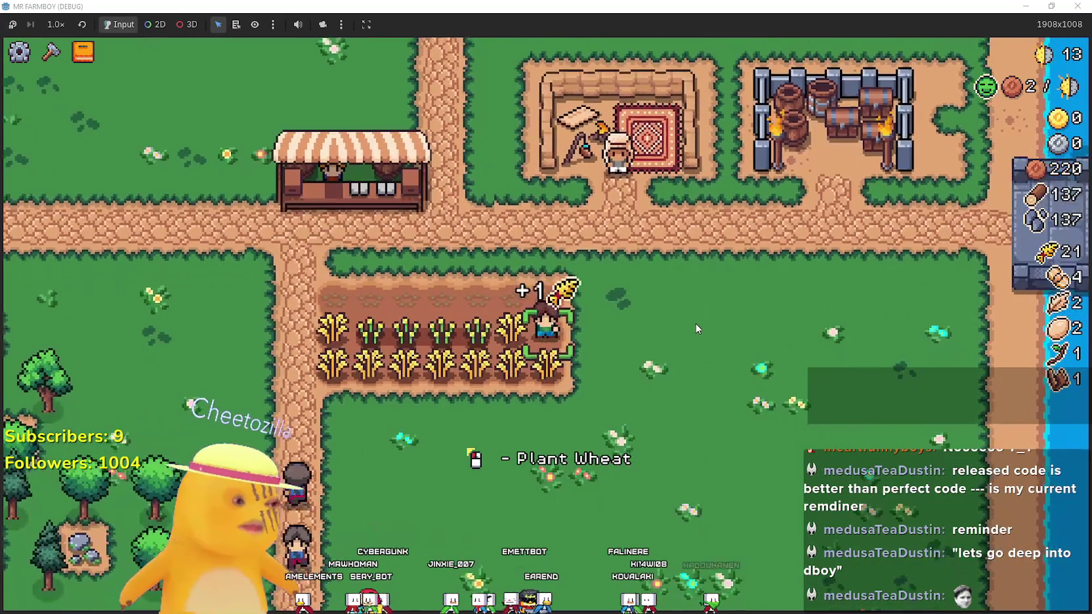
key("a")
key("a")
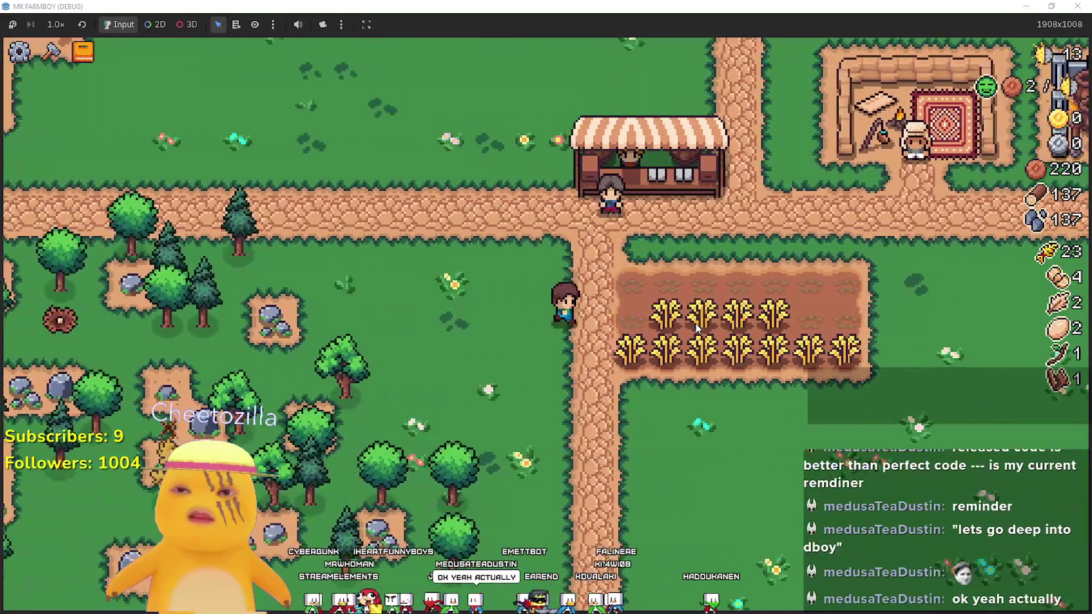
key("d")
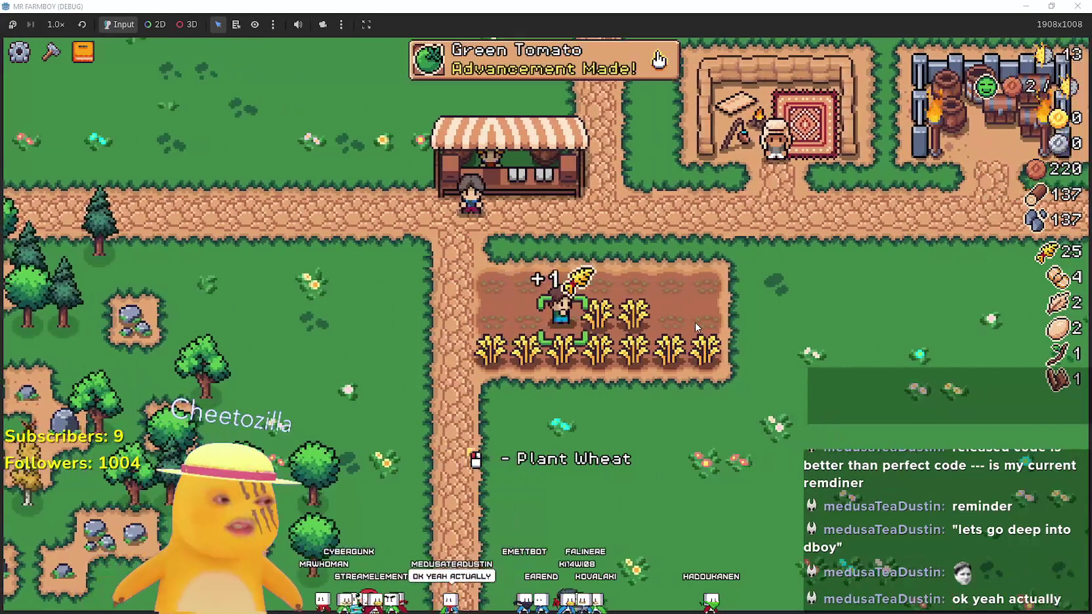
key("s")
key("d")
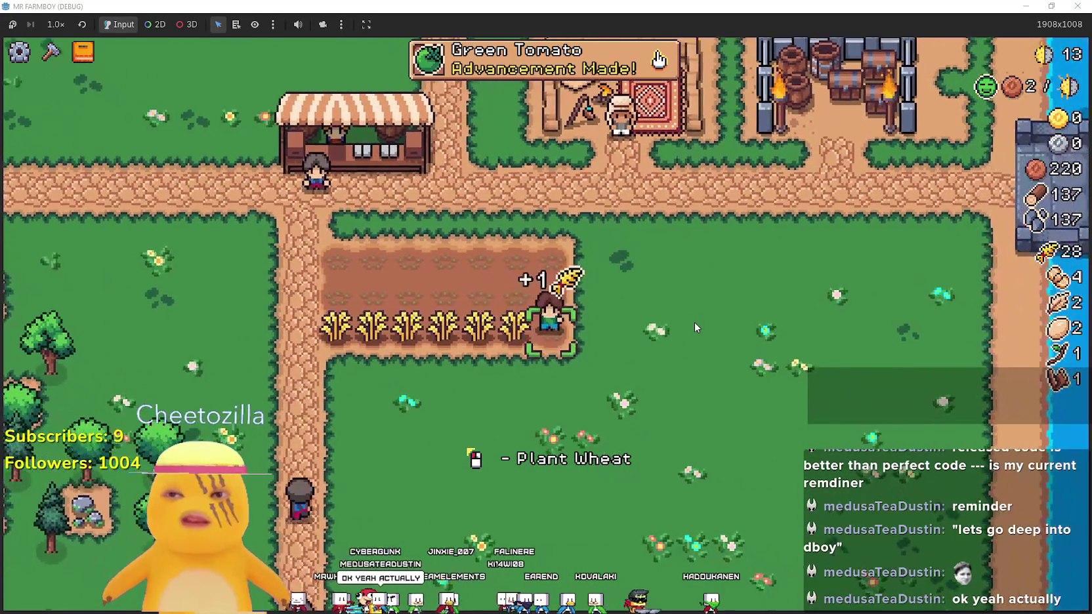
key("a")
key("a")
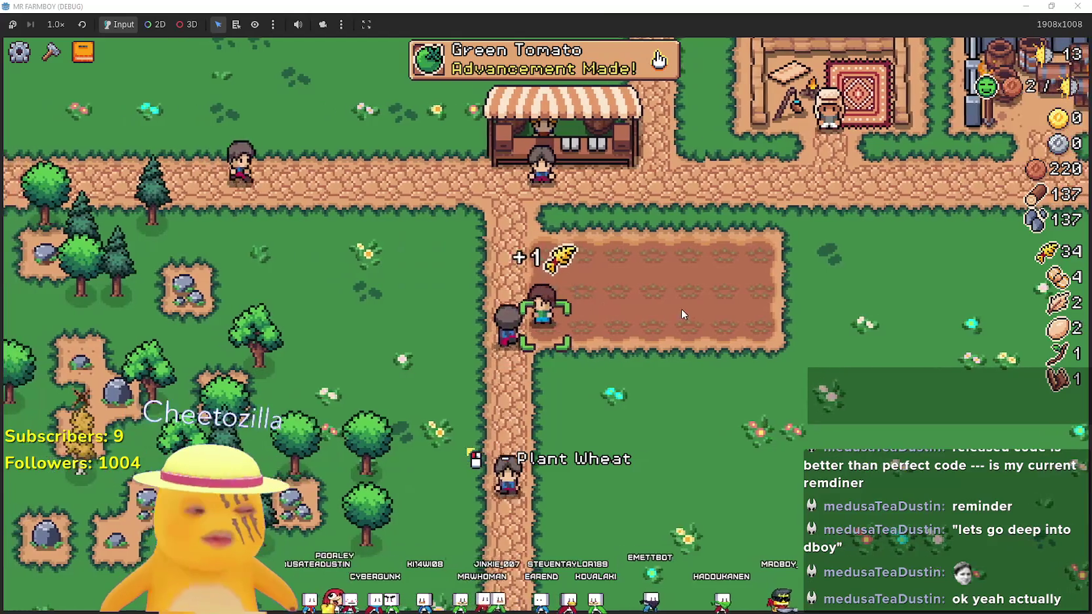
Harvest the last wheat and move to the field's top-left corner
key("d")
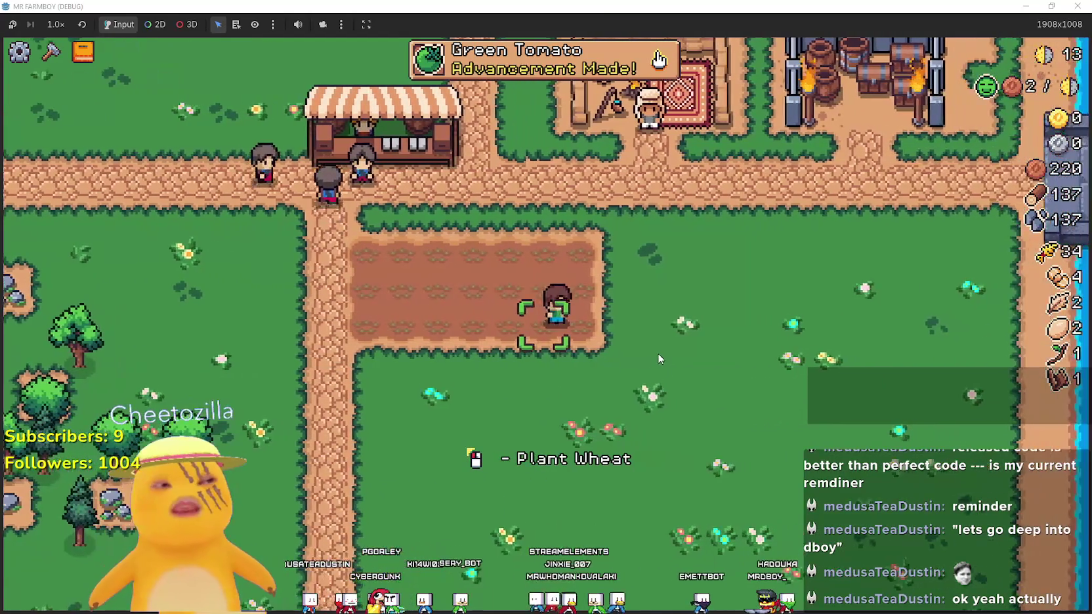
key("w")
key("a")
key("w")
key("a")
Plant and water wheat across the top row of the field
left_click(659, 347)
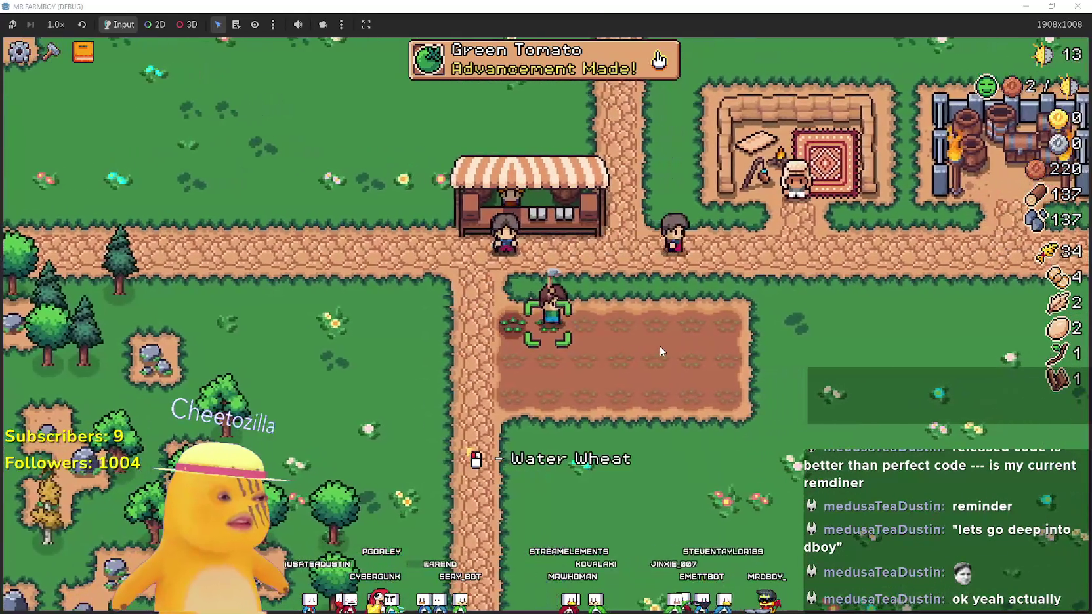
left_click(659, 345)
key("d")
left_click(659, 346)
left_click(660, 345)
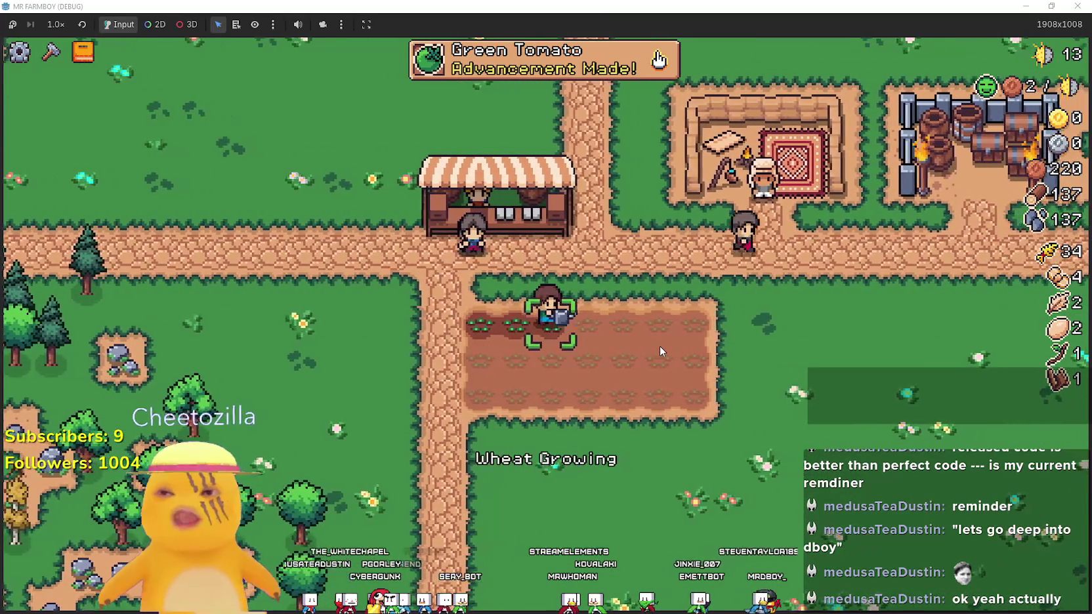
key("d")
left_click(660, 347)
left_click(660, 349)
key("d")
left_click(658, 348)
left_click(657, 347)
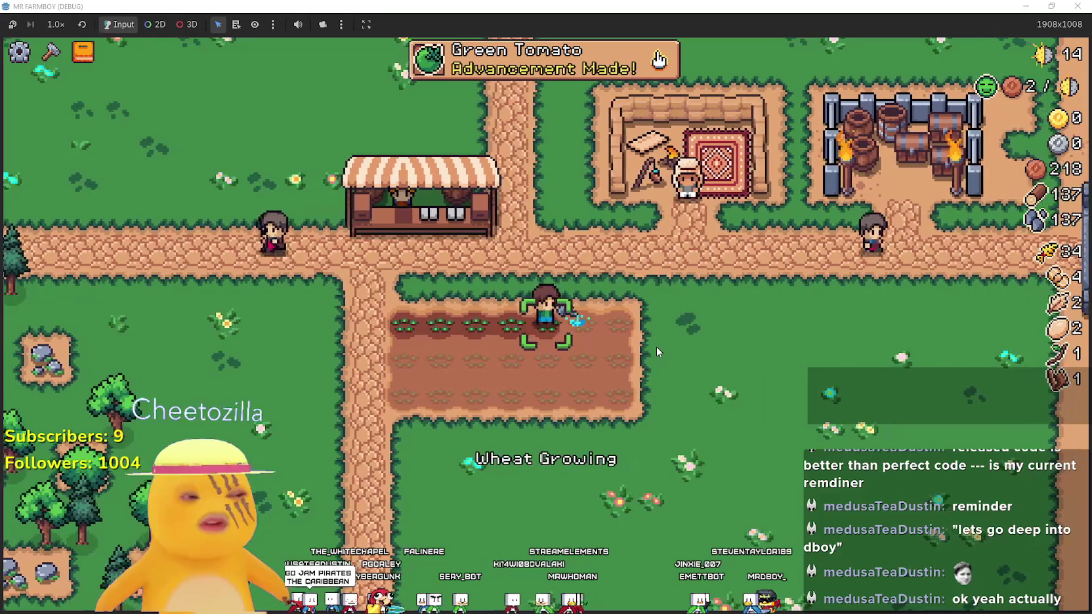
key("d")
left_click(657, 346)
left_click(656, 347)
Plant and water wheat on the right end of the second row
key("d")
left_click(656, 346)
left_click(656, 346)
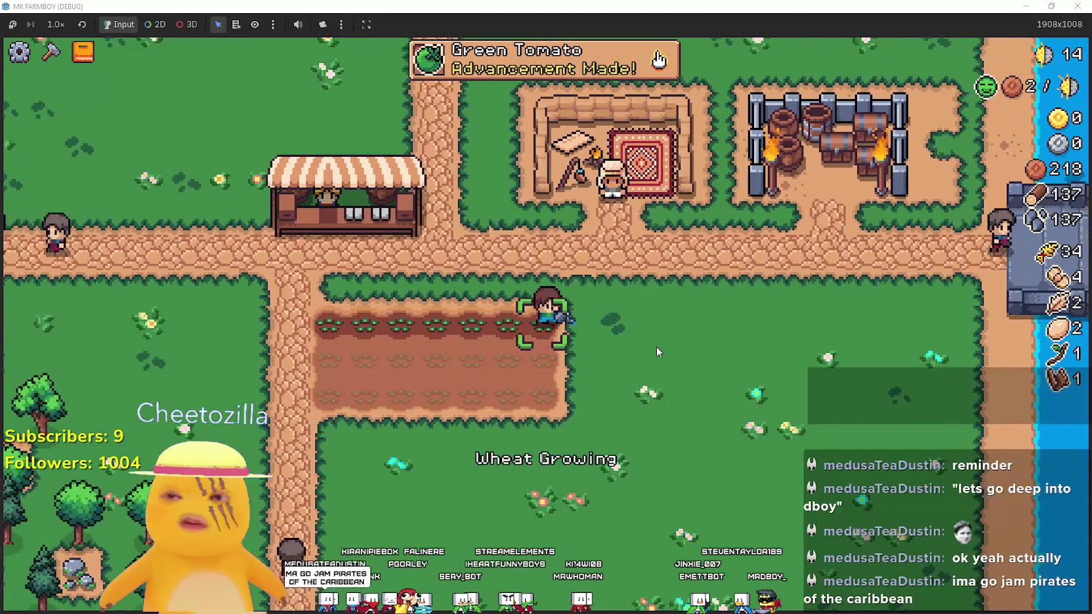
key("s")
left_click(657, 346)
left_click(656, 346)
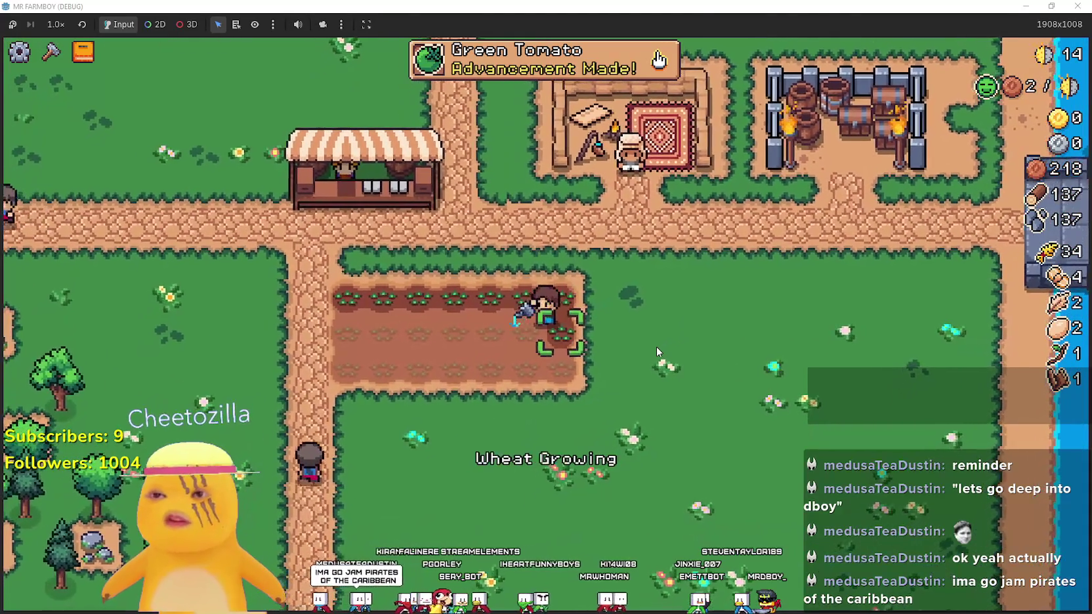
key("a")
left_click(657, 347)
left_click(656, 346)
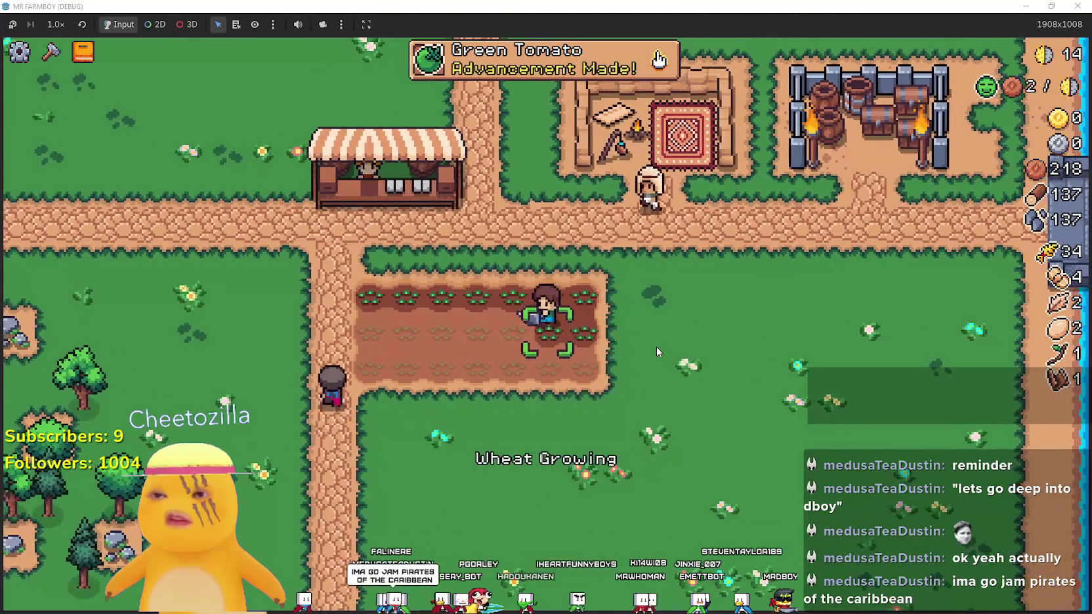
key("a")
left_click(656, 346)
Plant and water wheat on the remaining second-row tiles, working left
left_click(656, 347)
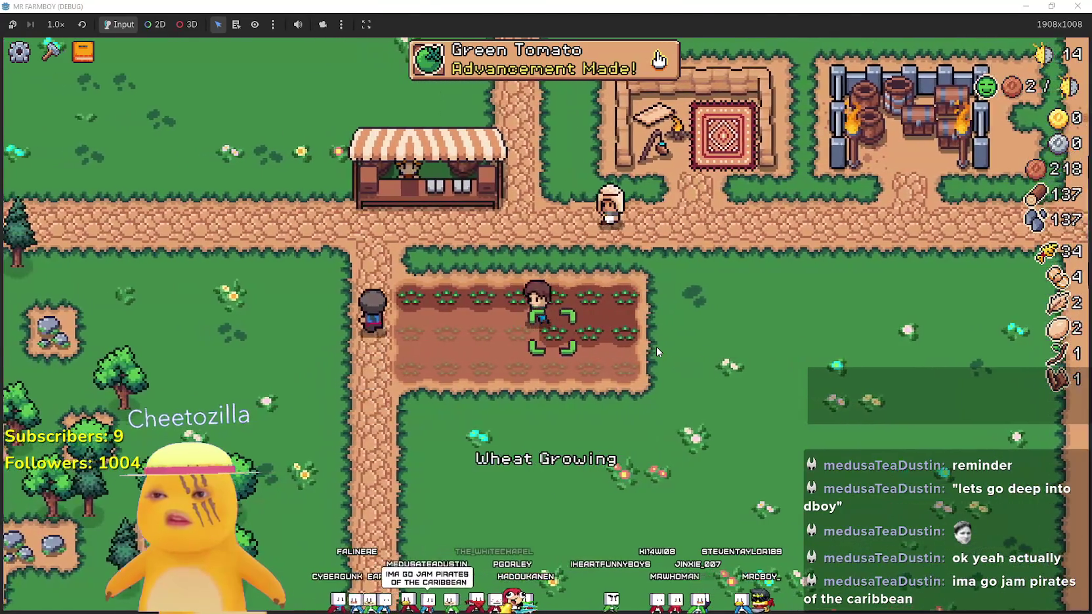
key("a")
left_click(656, 347)
left_click(657, 346)
key("a")
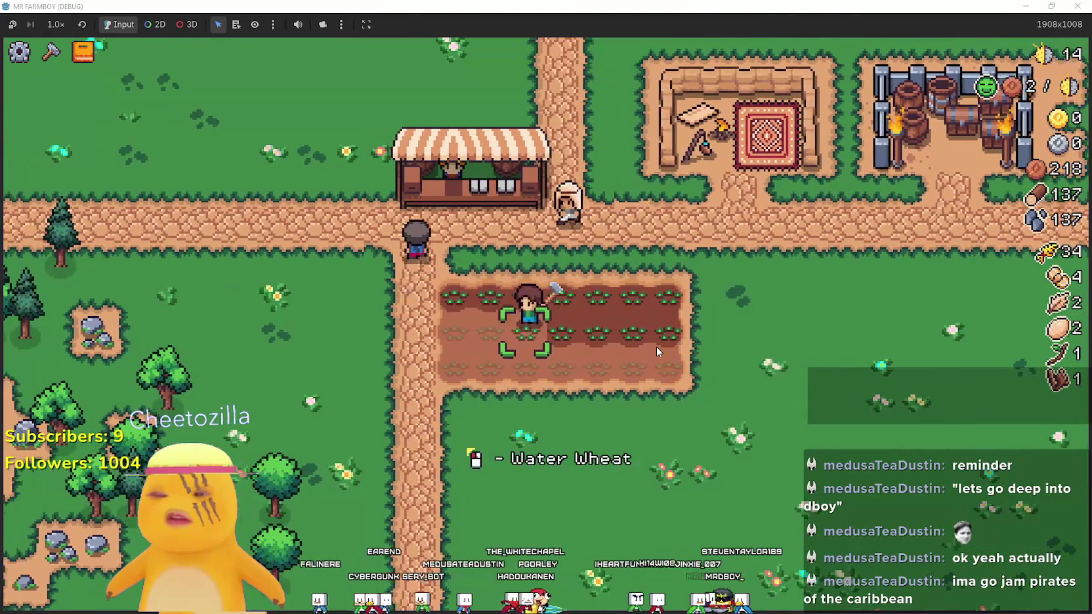
left_click(657, 346)
left_click(656, 346)
key("a")
left_click(656, 347)
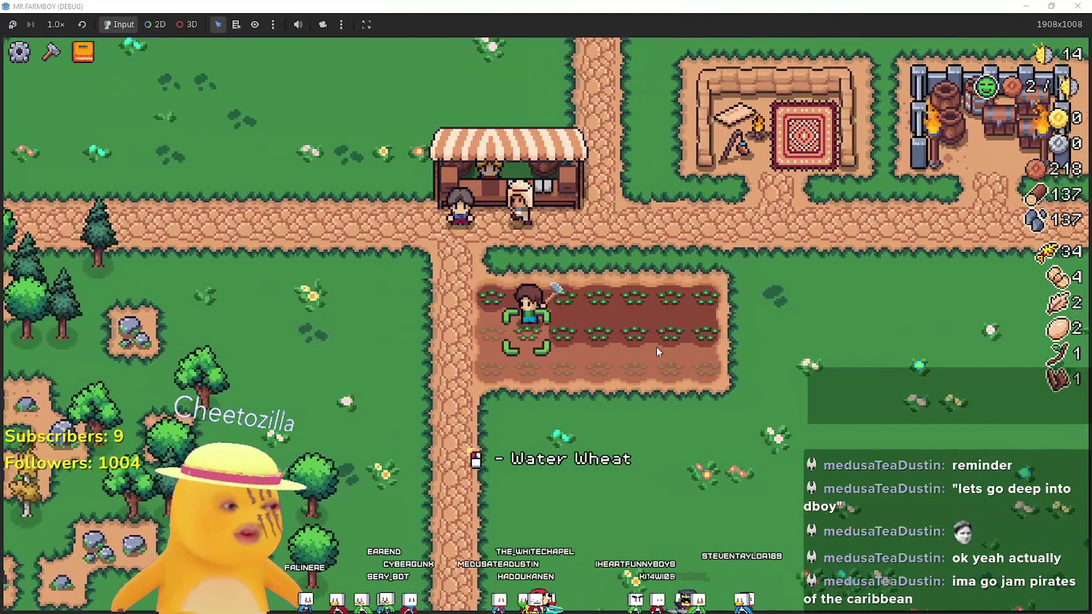
left_click(656, 346)
key("a")
Plant and water wheat on the first tiles of the third row
left_click(657, 347)
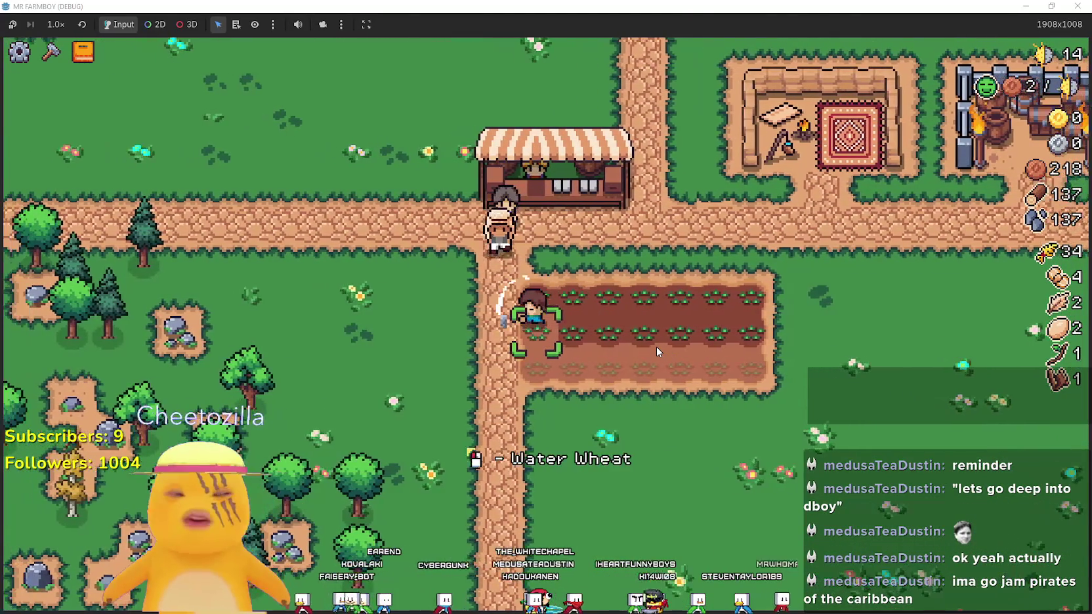
left_click(657, 346)
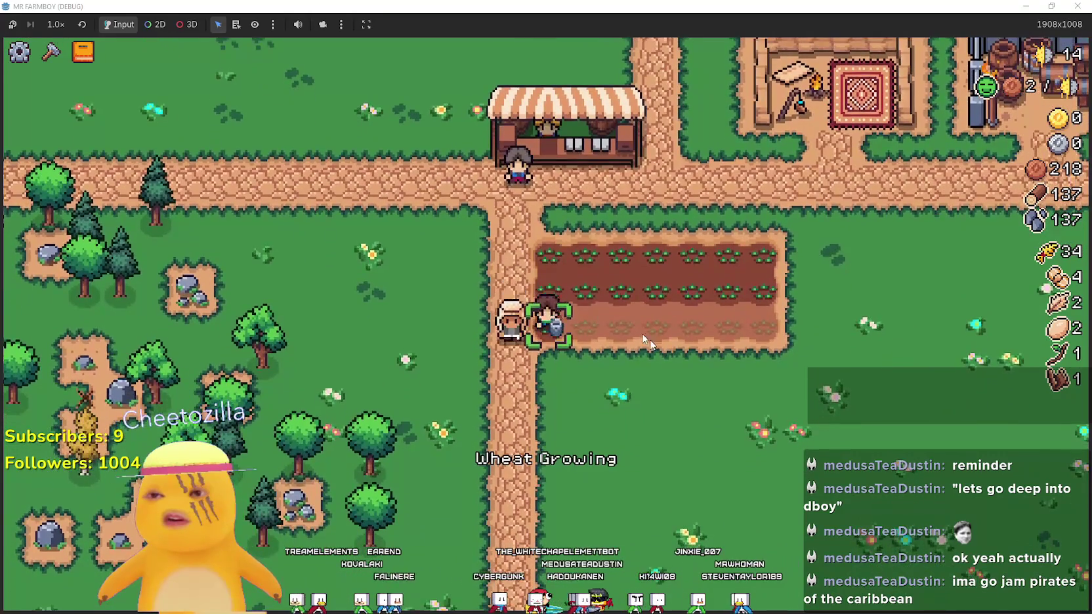
key("s")
left_click(656, 346)
left_click(656, 346)
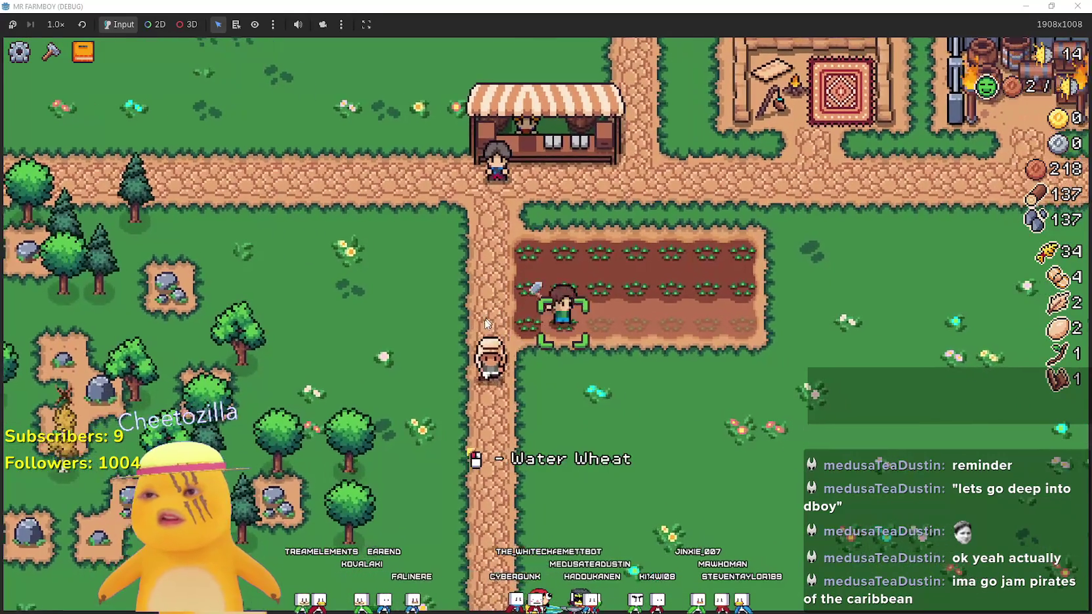
key("d")
left_click(481, 325)
key("d")
left_click(481, 324)
key("d")
left_click(482, 324)
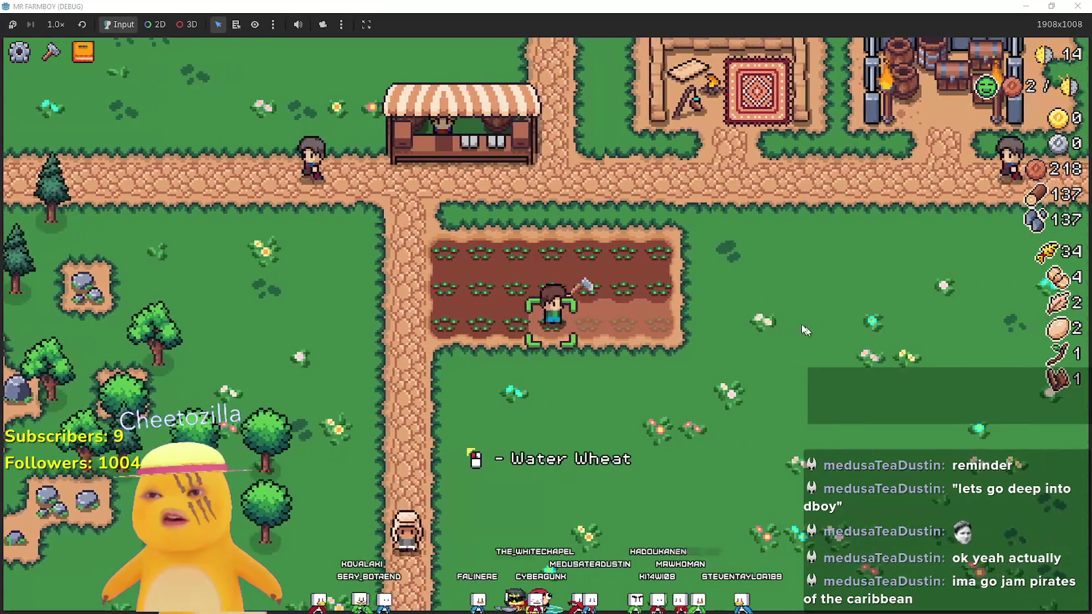
left_click(645, 283)
Plant and water wheat on the rest of the third row, completing the field
key("d")
left_click(666, 395)
left_click(667, 395)
key("d")
left_click(667, 392)
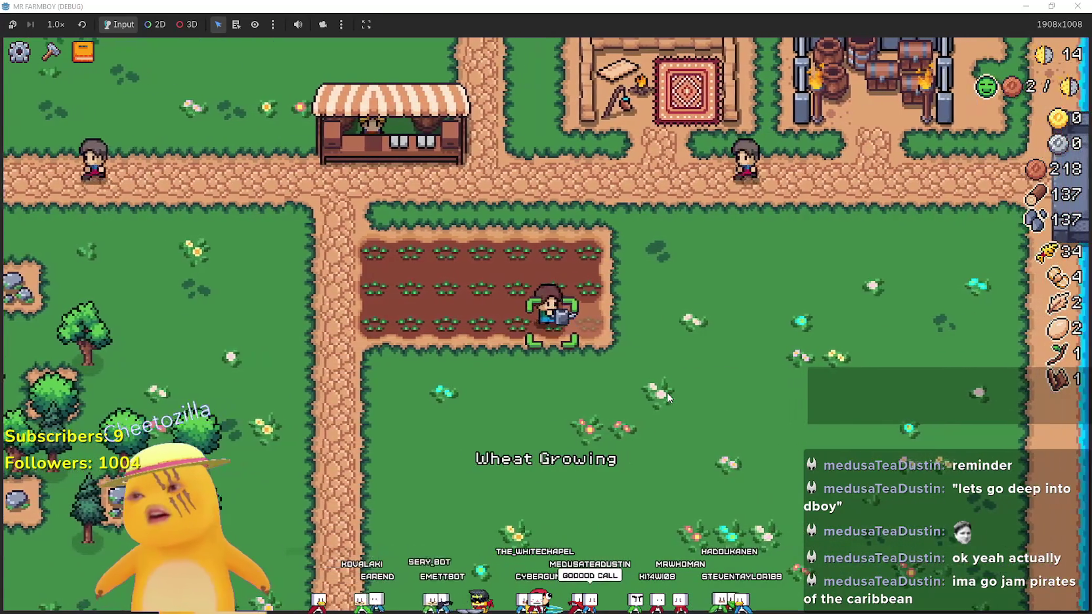
left_click(667, 392)
key("d")
left_click(667, 392)
left_click(667, 388)
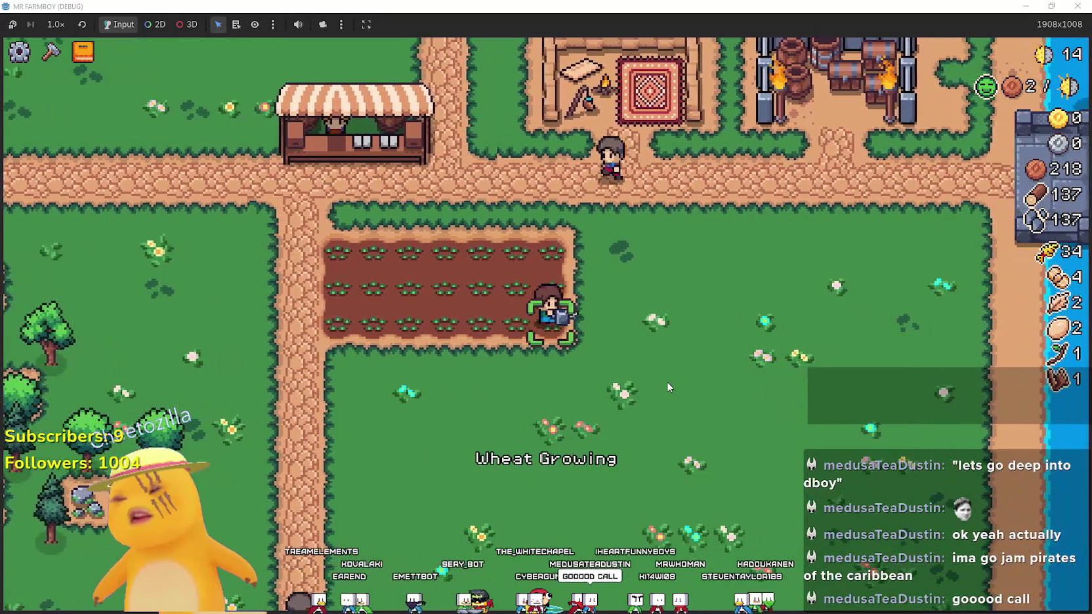
Walk southwest to the trees west of the field and chop one for a log
key("a")
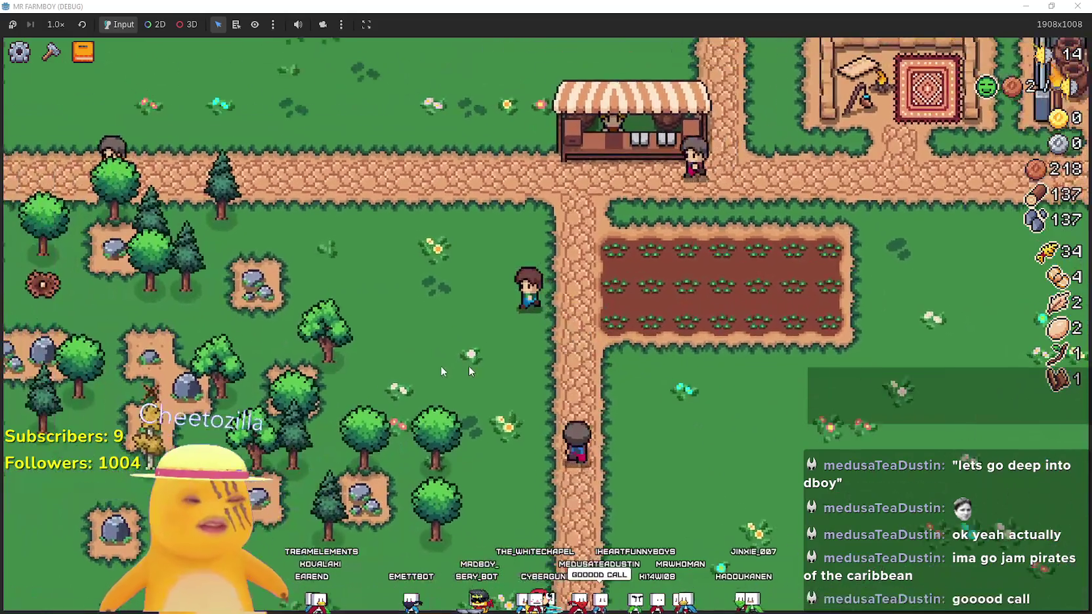
key("c")
key("c")
key("a")
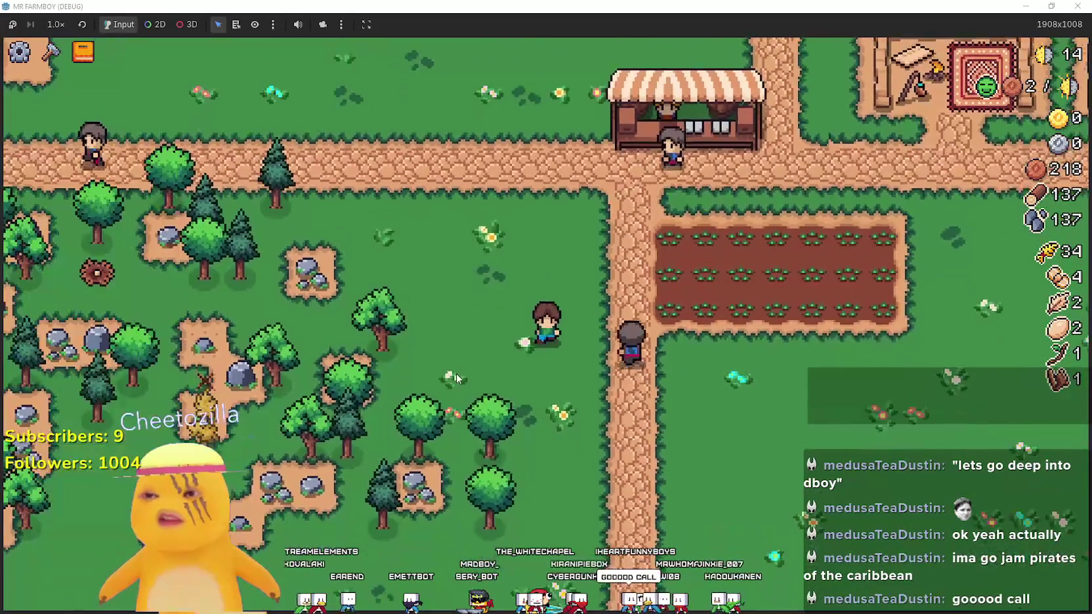
key("s")
left_click(458, 373)
Walk the farmer around the field and road, chopping trees for wood
key("d")
key("w")
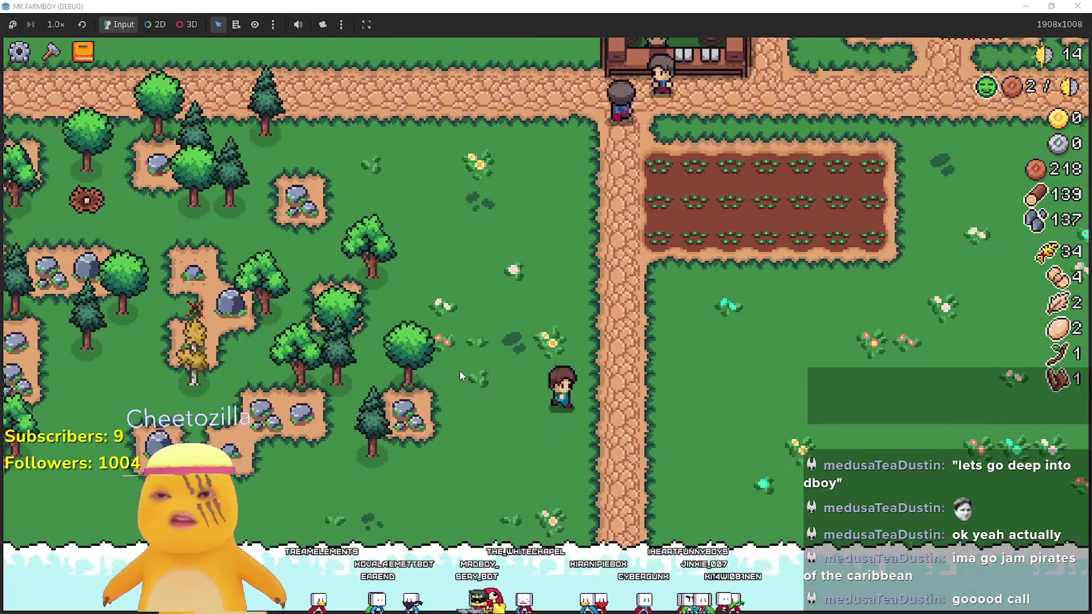
key("w")
key("a")
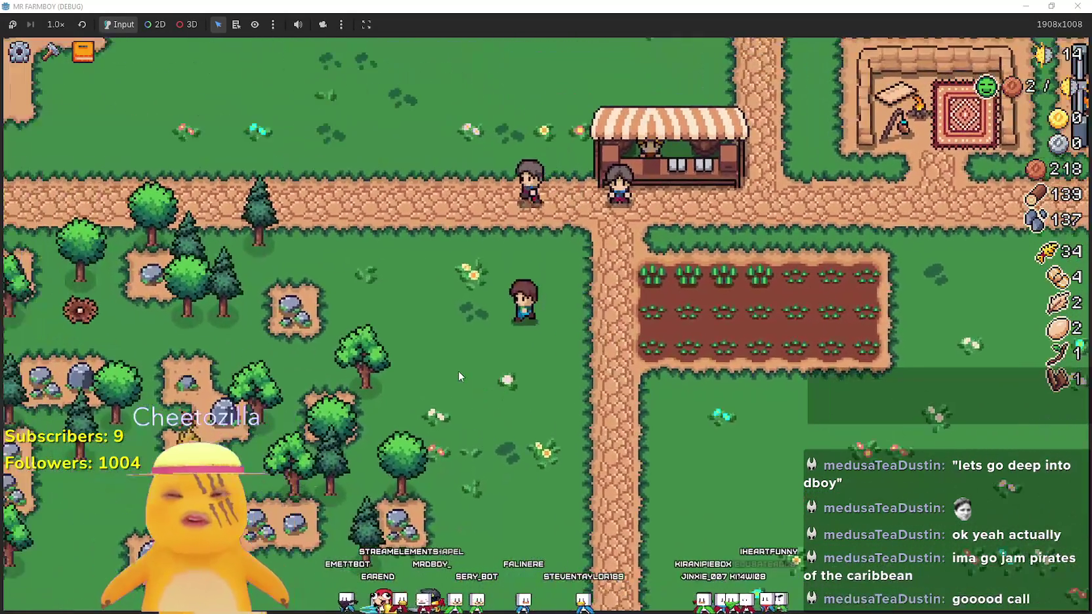
key("d")
key("c")
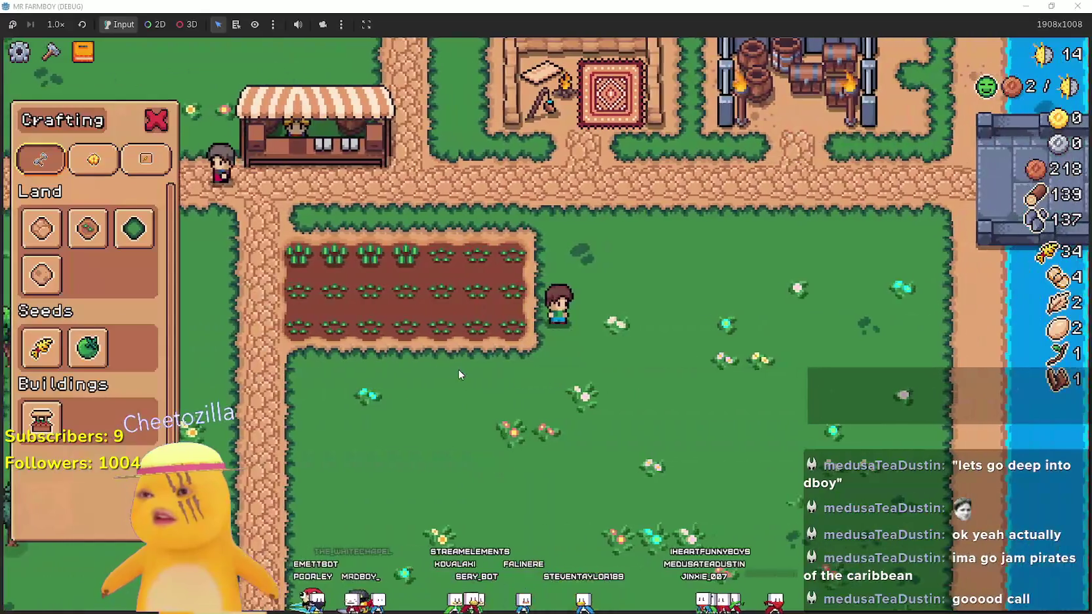
key("w")
key("a")
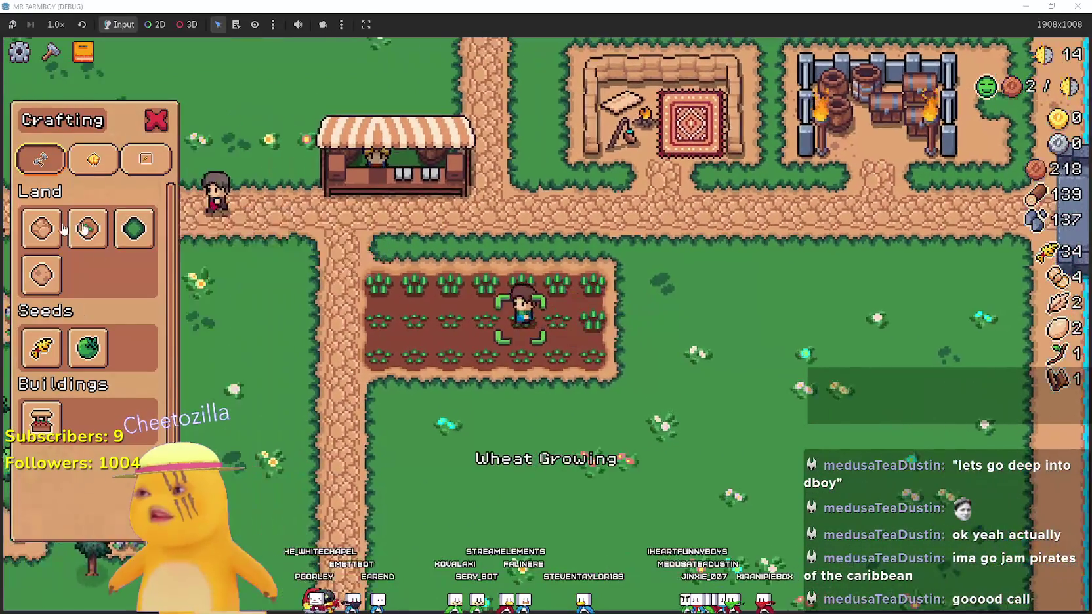
key("a")
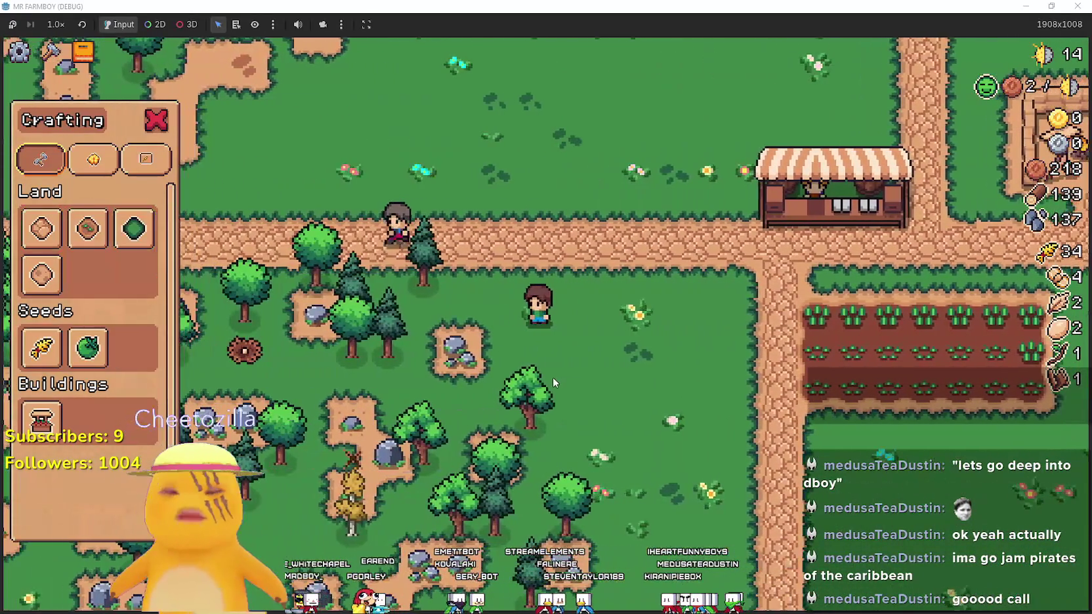
key("a")
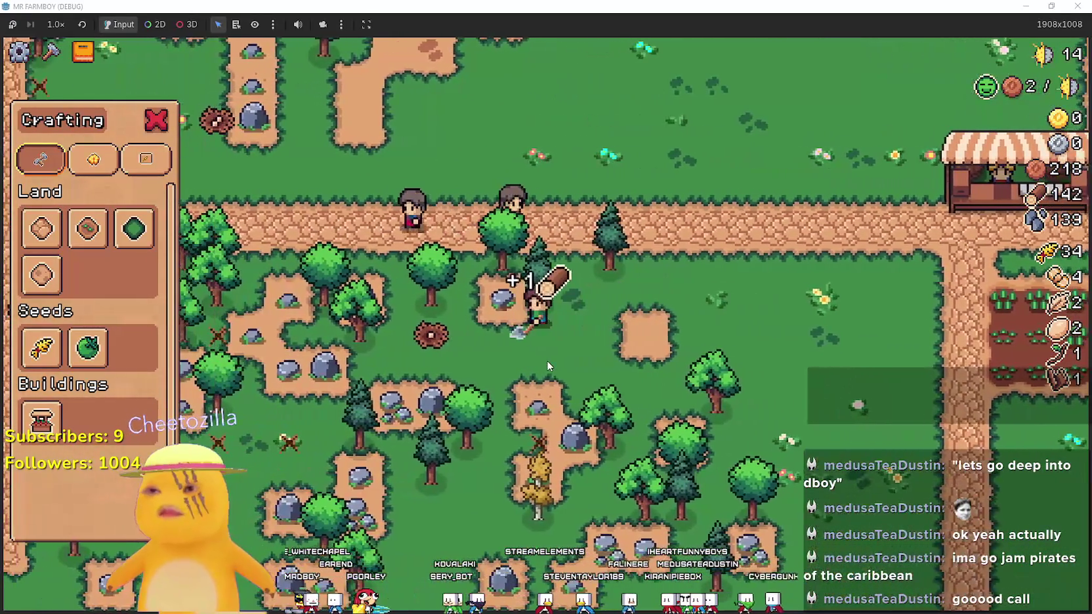
key("w")
key("a")
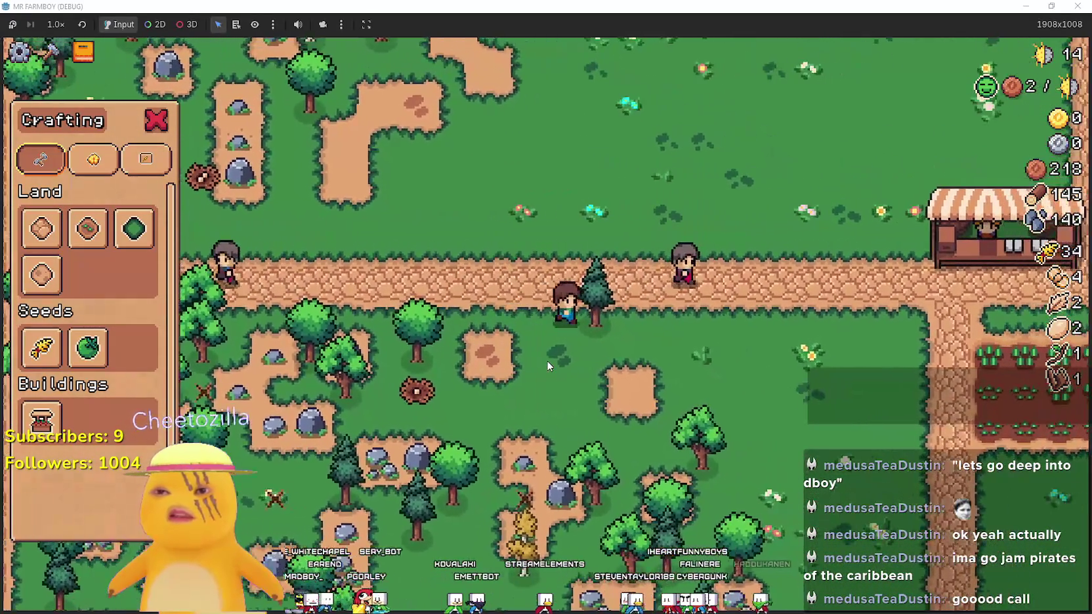
key("d")
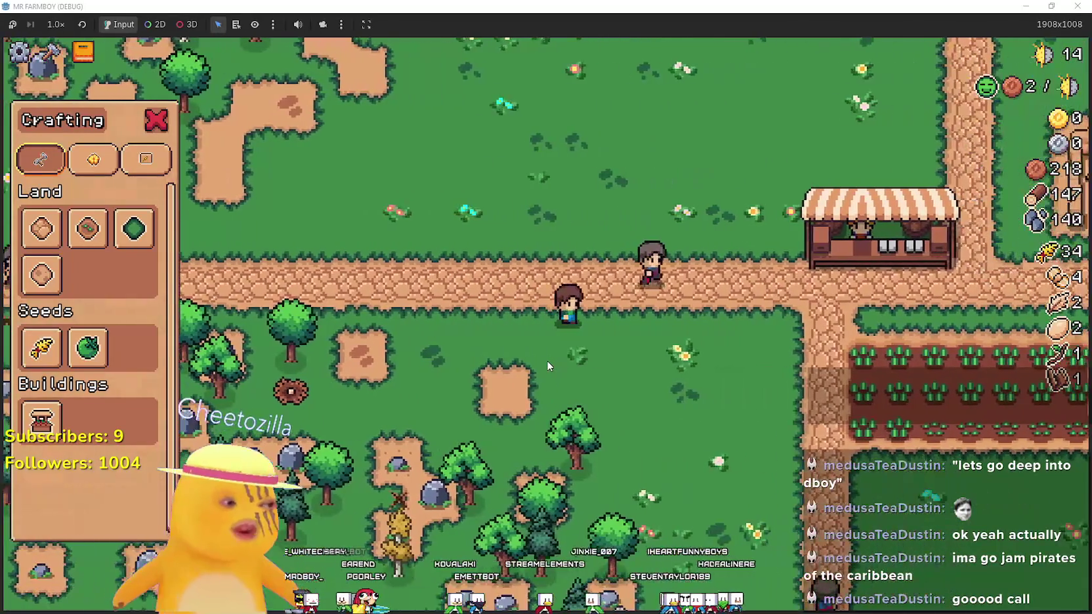
key("s")
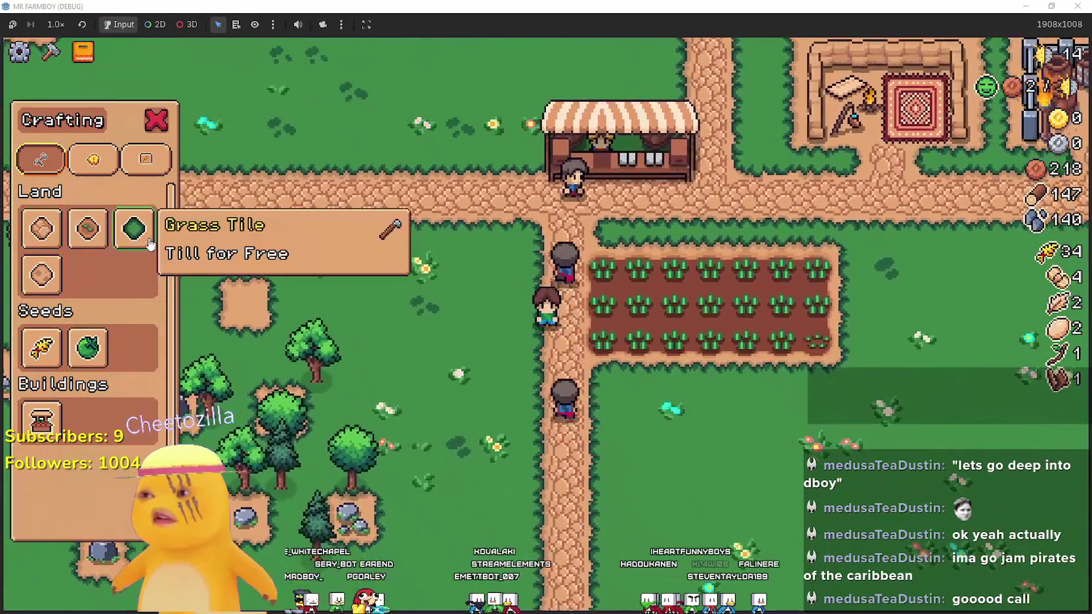
At the market stall, pull the acorn and egg from the sale and sell the wheat
key("w")
key("e")
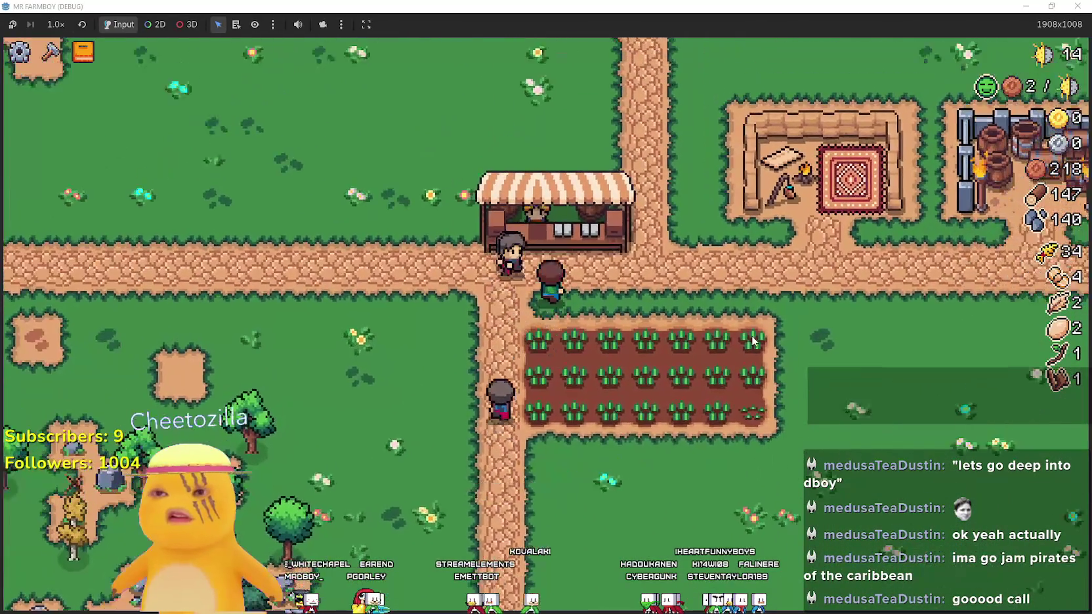
left_click(521, 453)
left_click(475, 453)
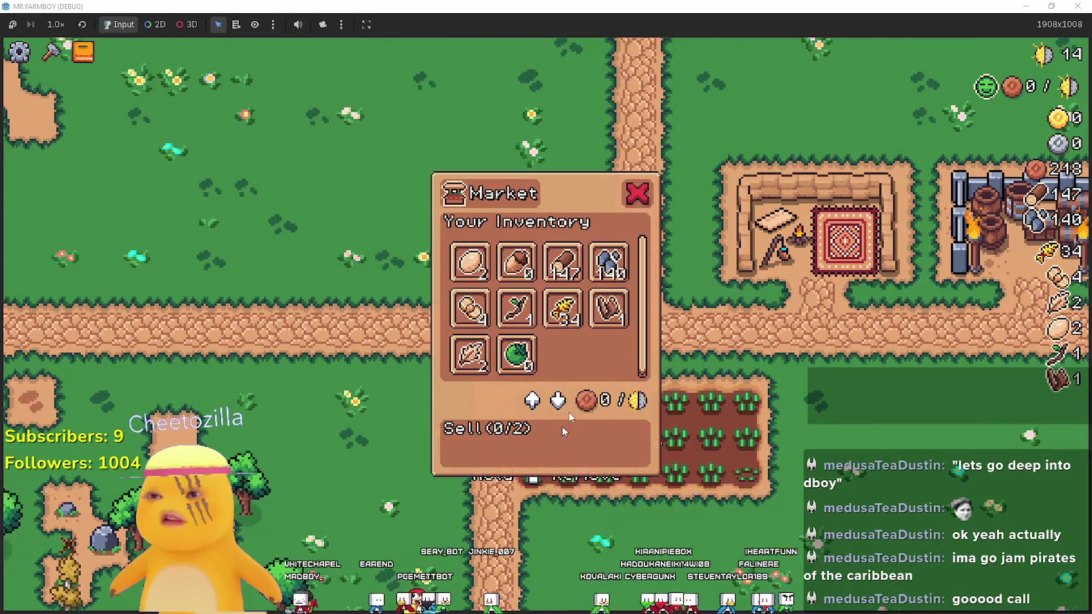
left_click(563, 295)
key("e")
Choose farm tiles from crafting and till a dirt strip below the wheat field
key("s")
key("c")
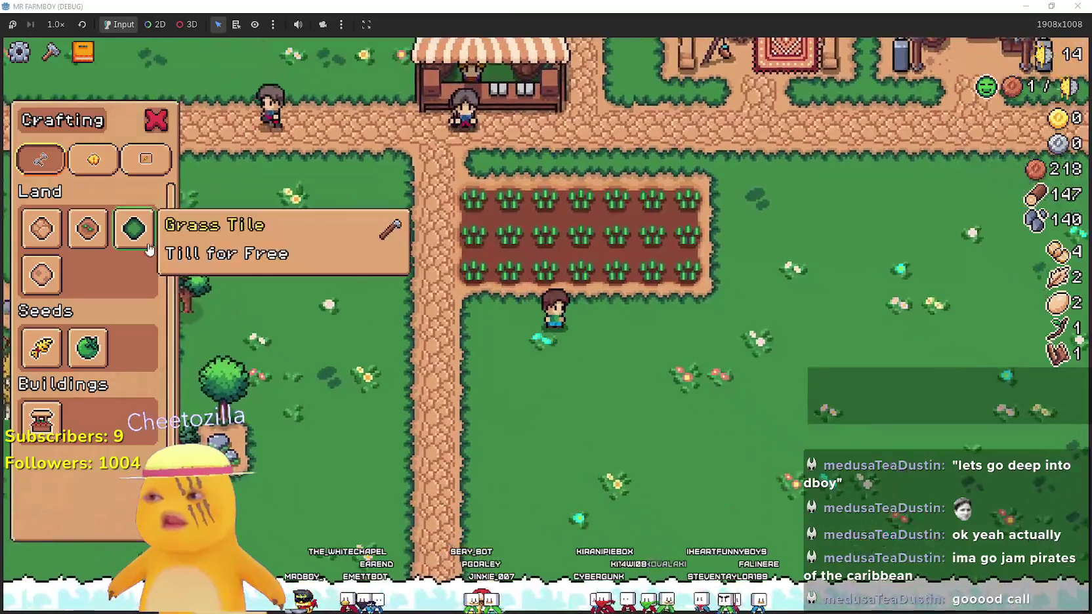
left_click(134, 229)
key("a")
left_click(87, 228)
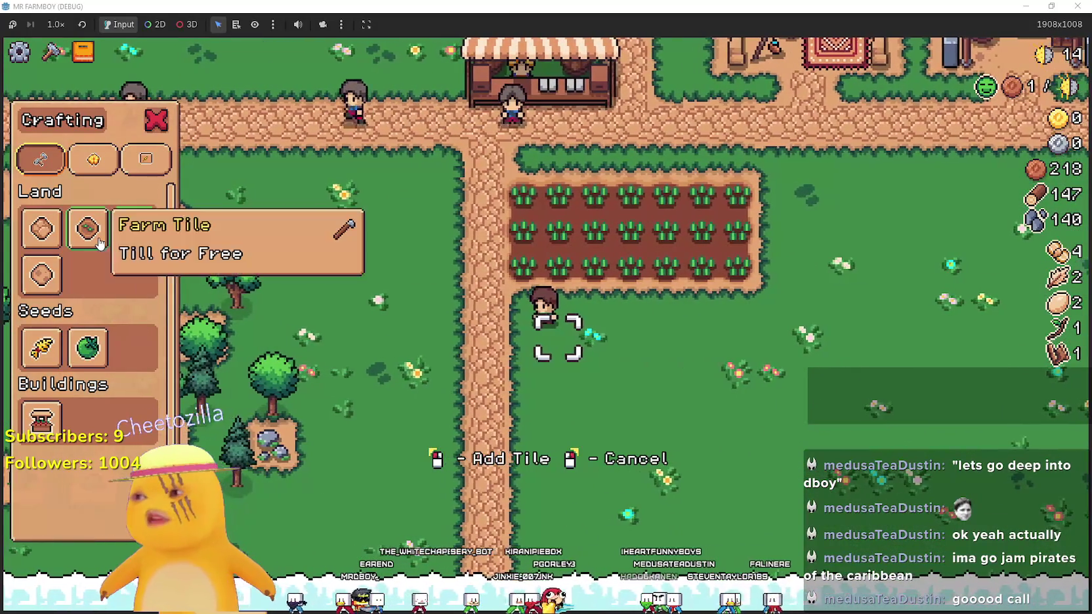
left_click(546, 516)
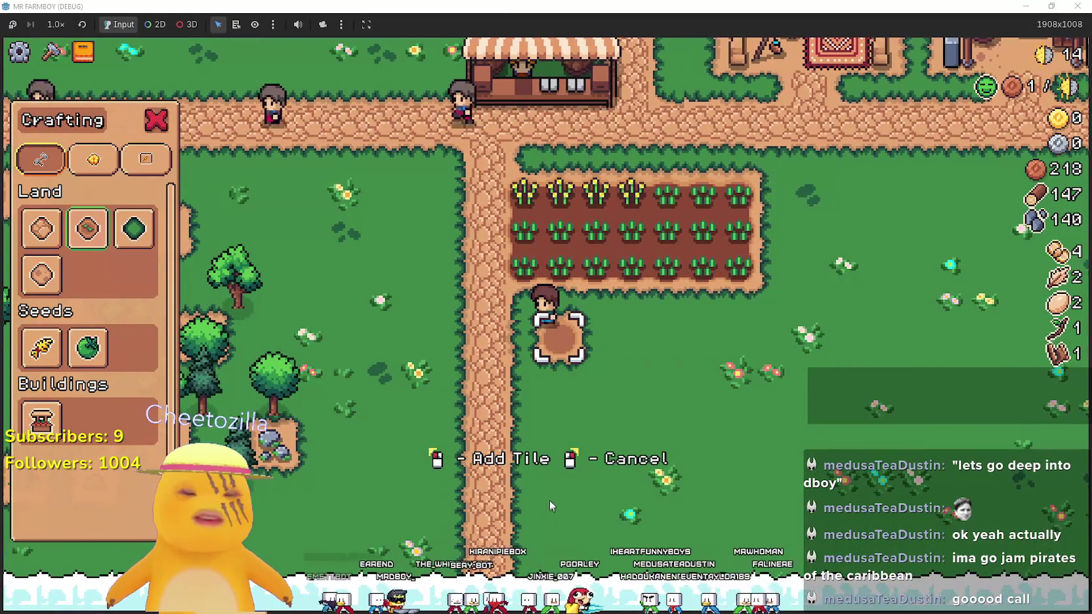
key("d")
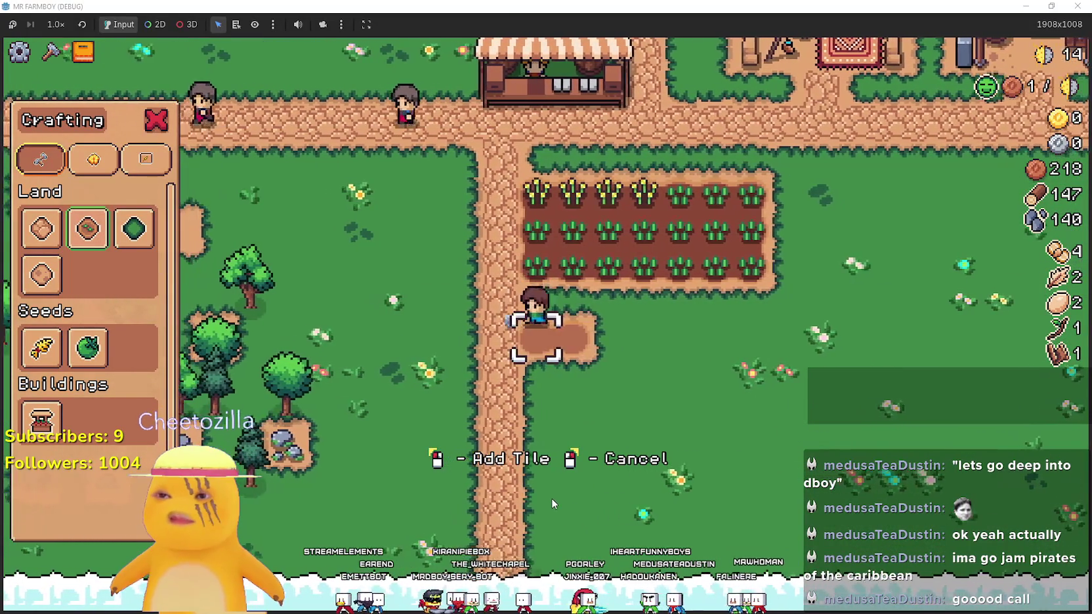
left_click(552, 498)
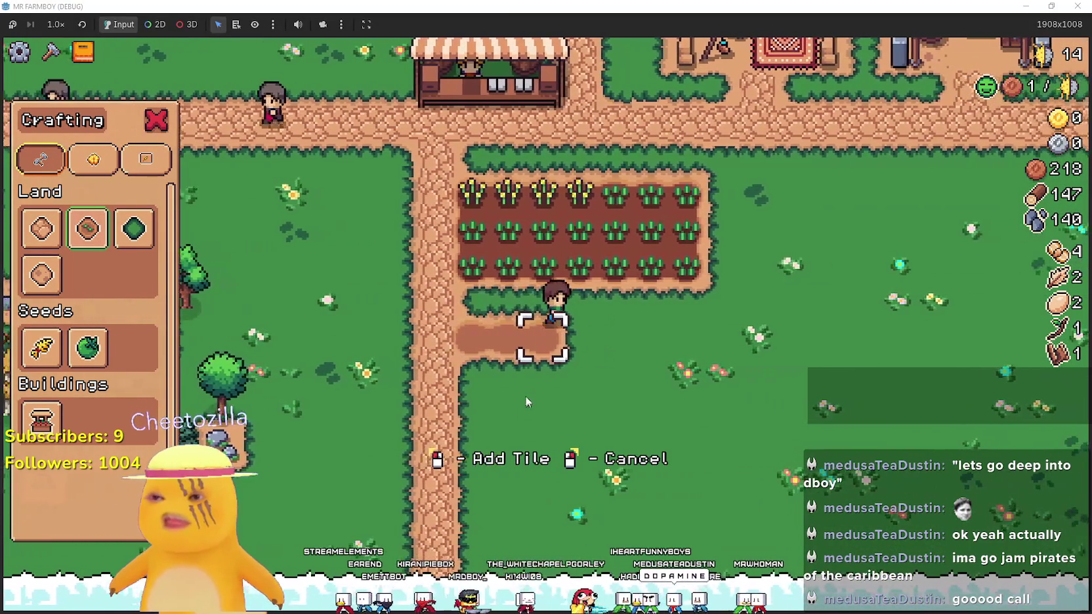
key("d")
left_click(525, 396)
left_click(525, 395)
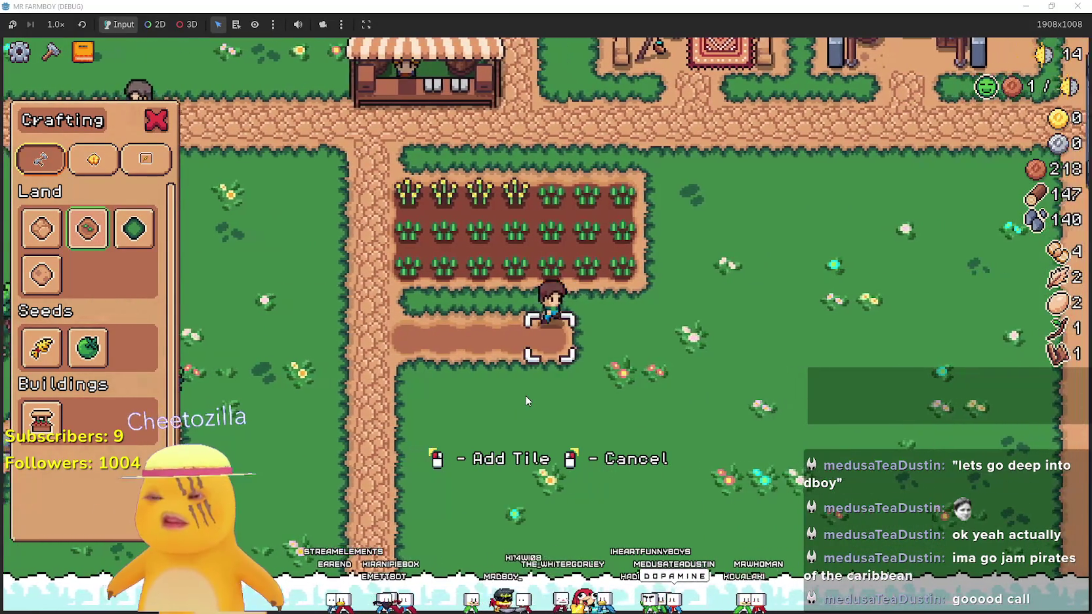
left_click(526, 396)
left_click(527, 397)
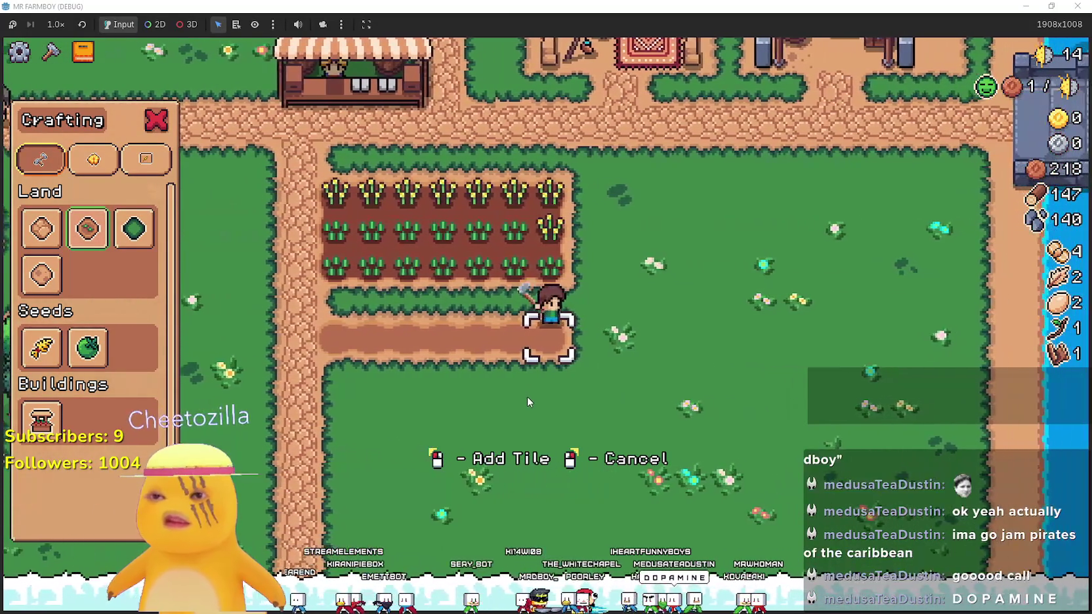
Till the lower rows of the plot, filling its lower-right corner with dirt
key("s")
key("a")
left_click(527, 396)
left_click(527, 395)
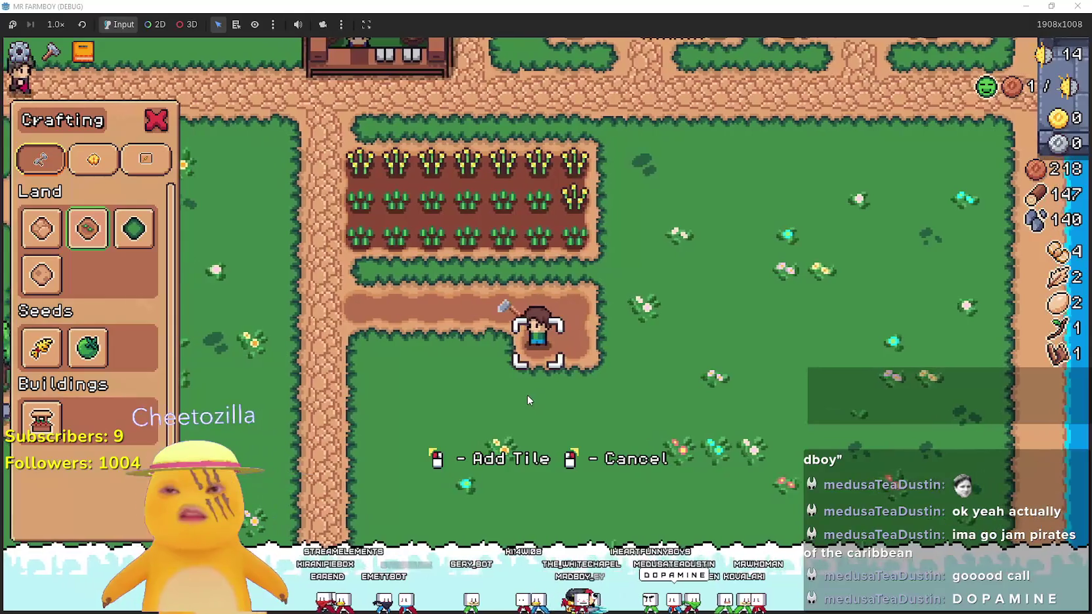
left_click(527, 395)
left_click(527, 395)
key("a")
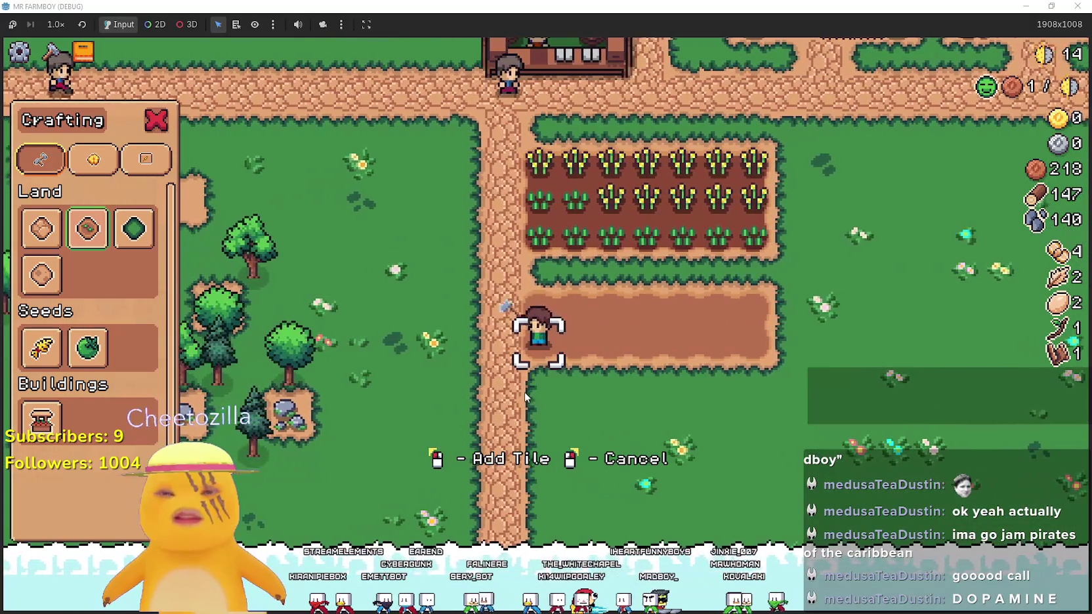
key("d")
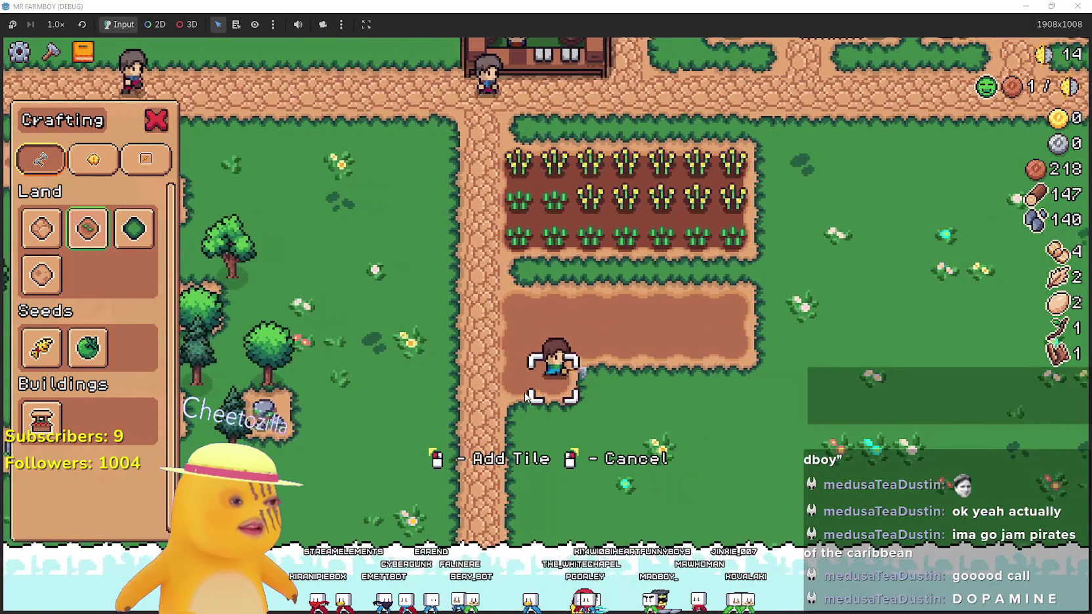
left_click(526, 392)
left_click(526, 393)
key("d")
left_click(525, 393)
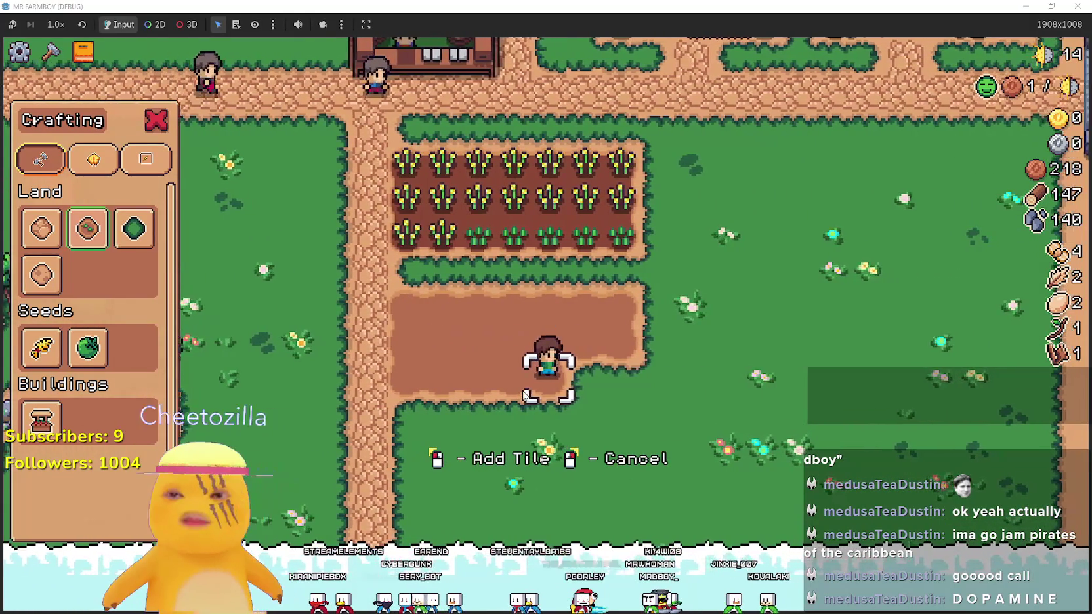
left_click(519, 388)
left_click(510, 385)
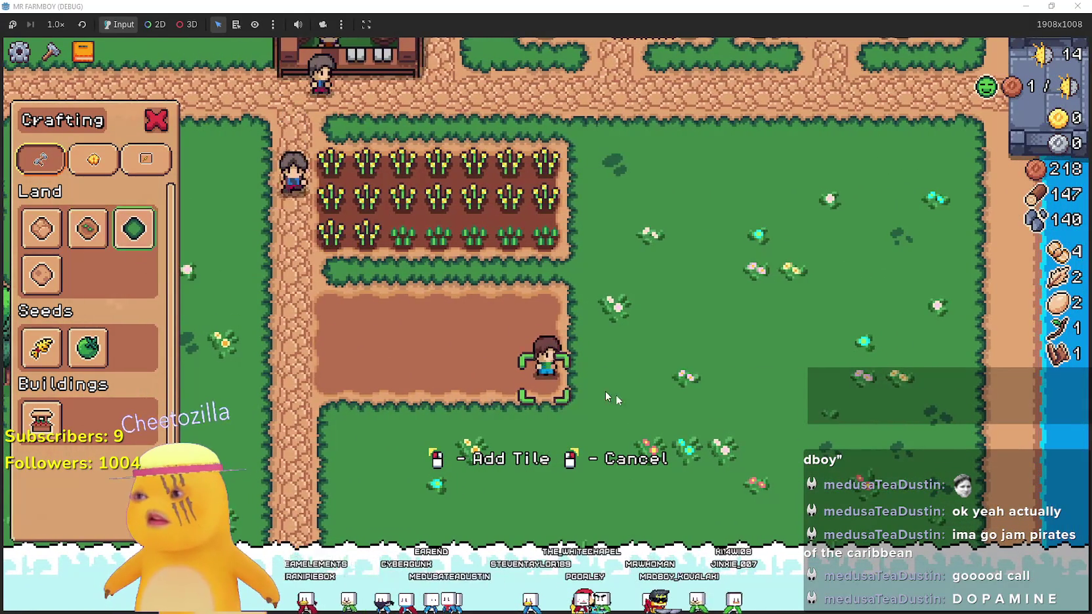
Turn the end hedge to dirt and replace the middle hedge row with cobblestone path
key("w")
left_click(584, 340)
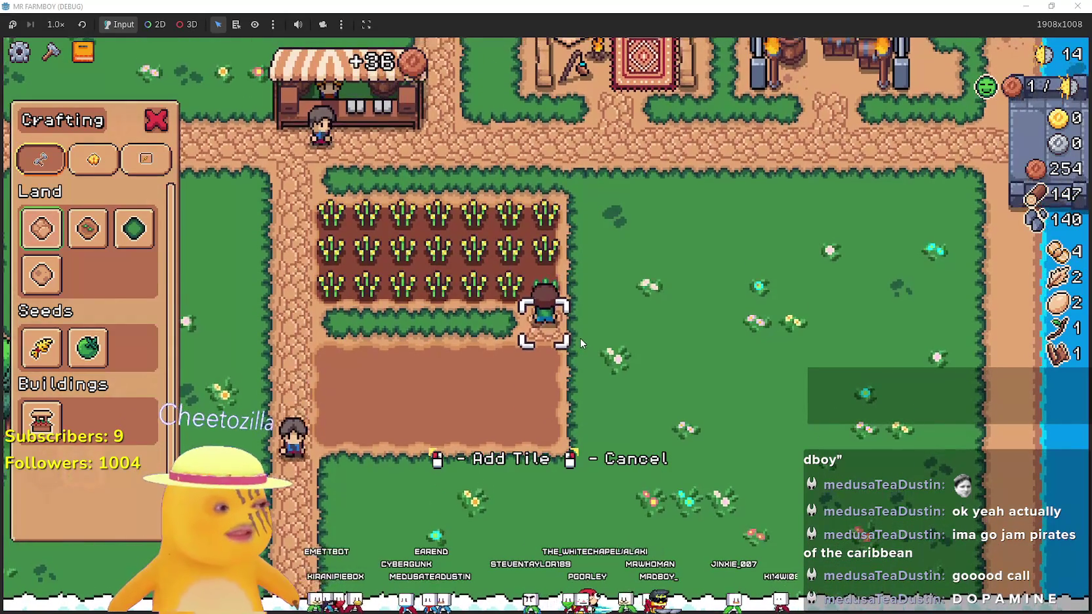
key("a")
left_click(577, 337)
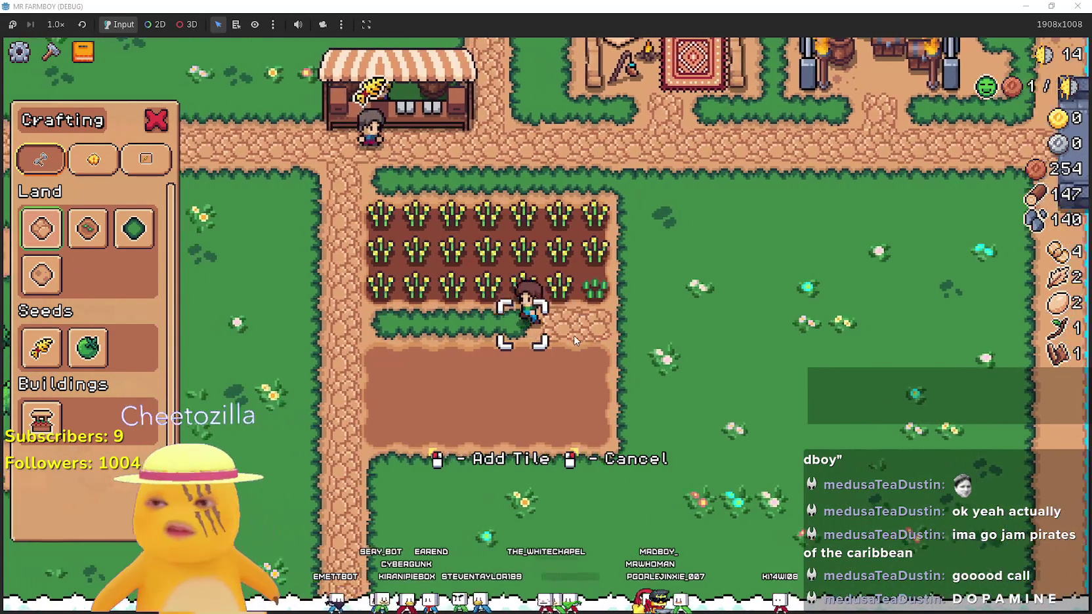
left_click(576, 336)
left_click(575, 335)
key("a")
left_click(573, 337)
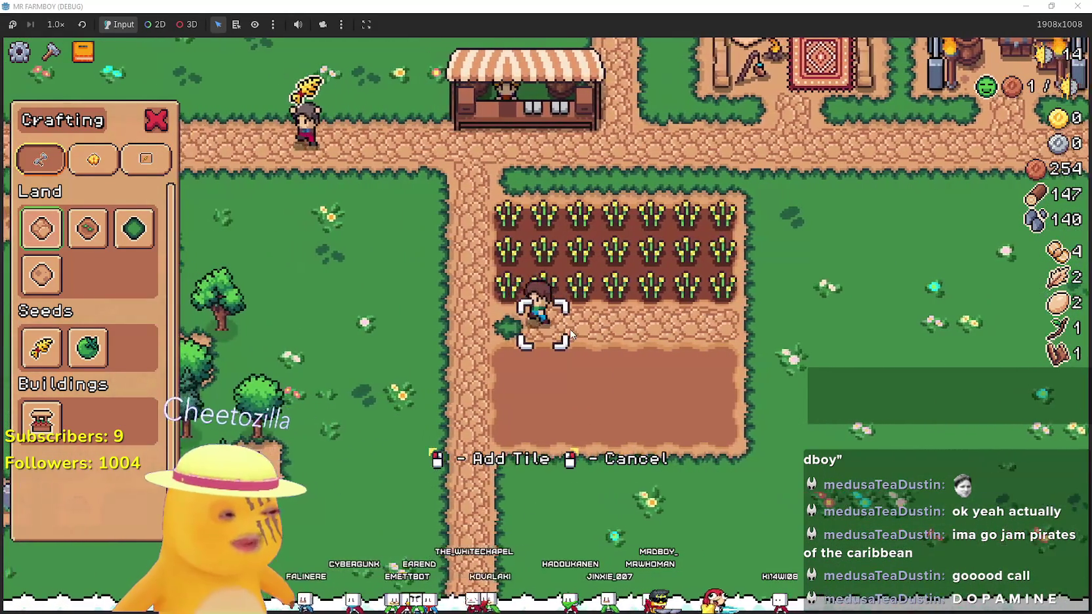
left_click(570, 339)
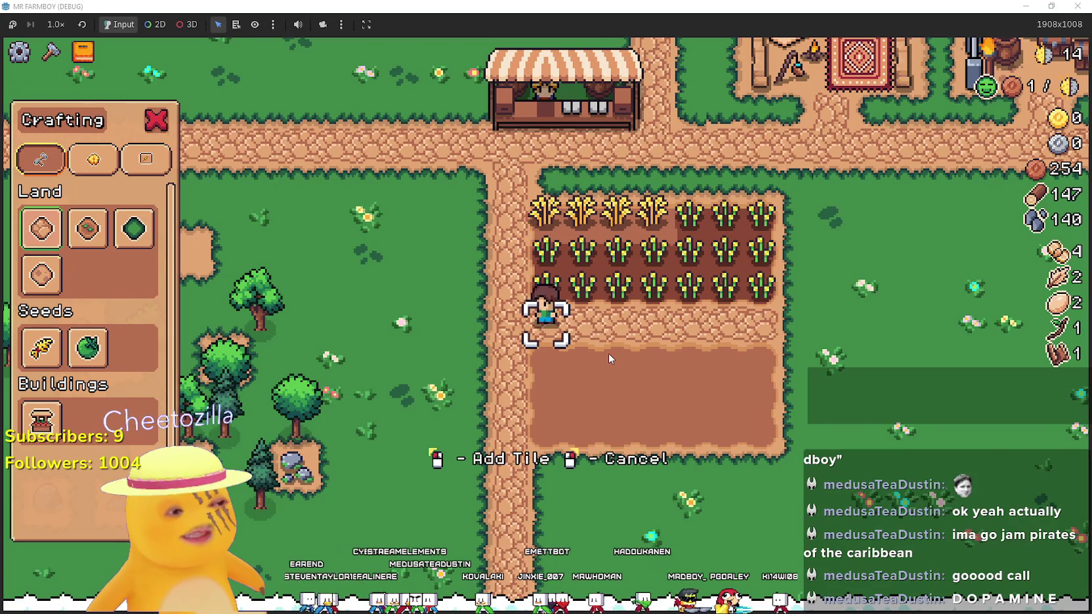
Extend the cobblestone path several tiles left, then cancel path placement
key("a")
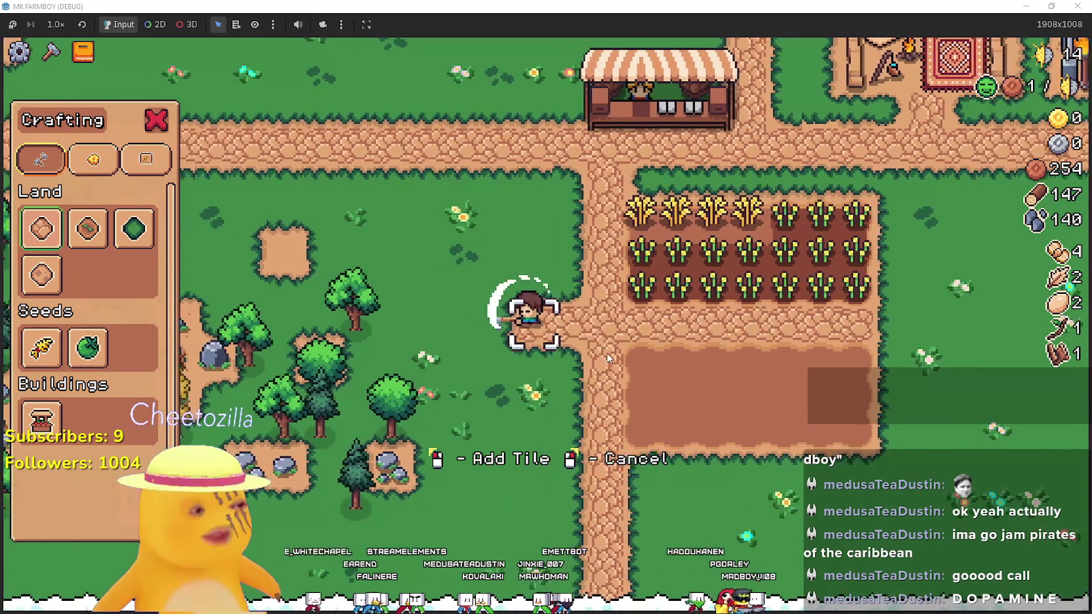
key("a")
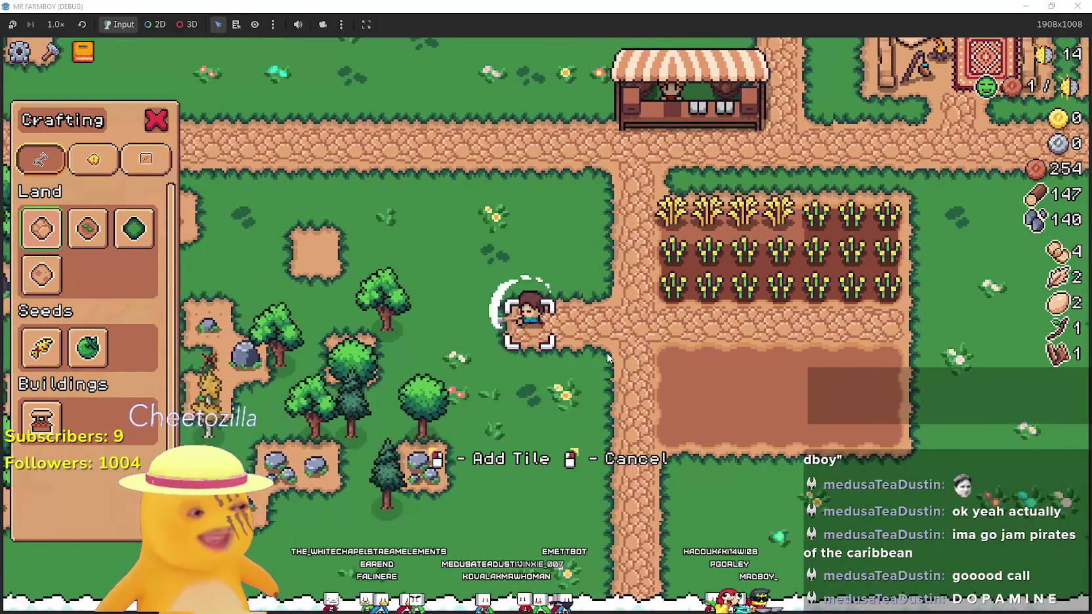
left_click(606, 353)
left_click(606, 353)
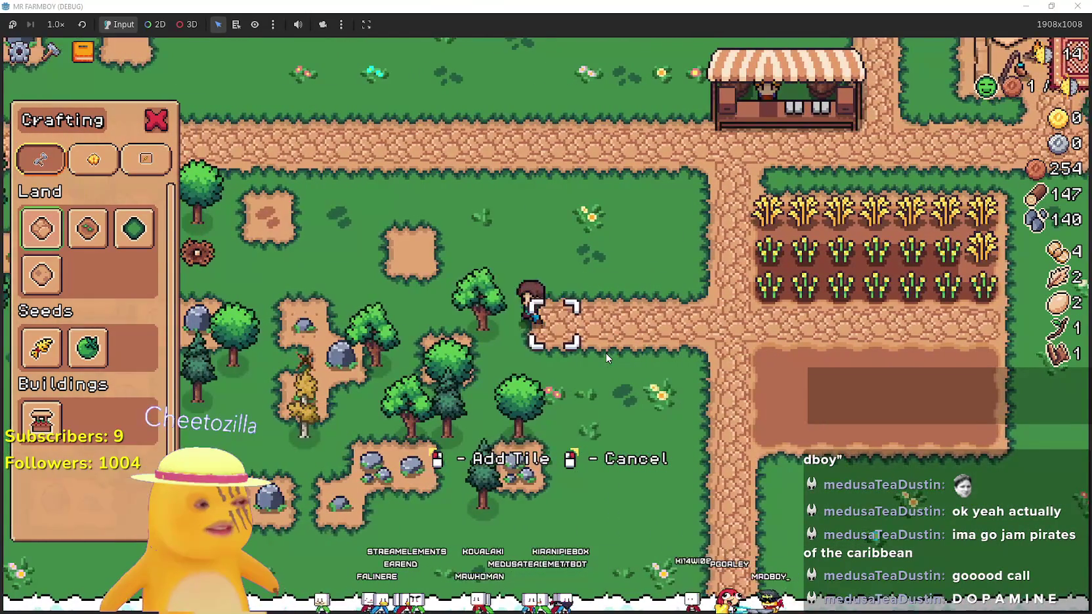
key("a")
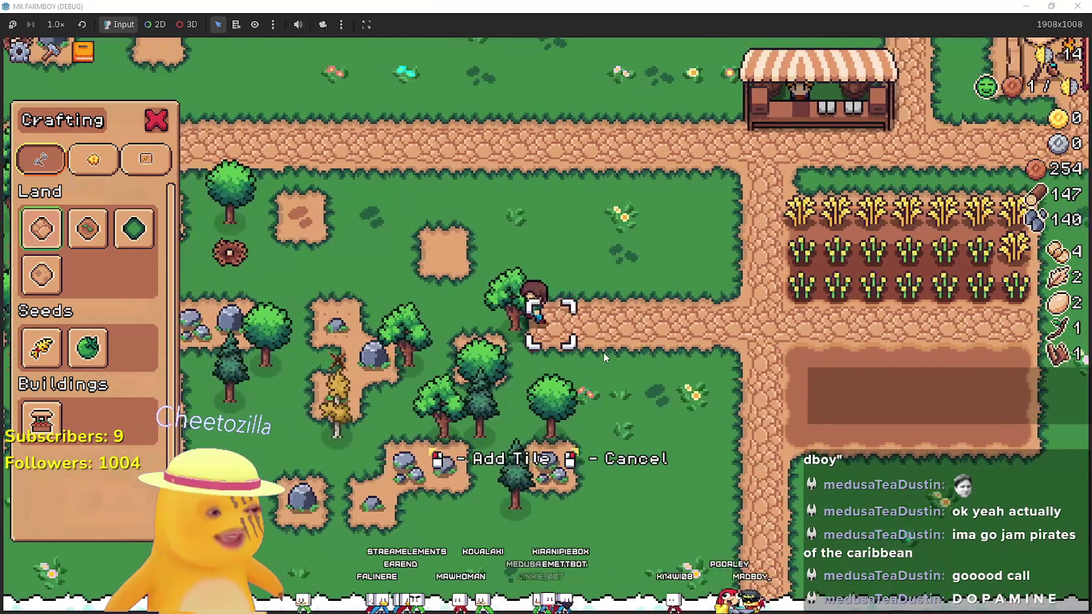
left_click(602, 352)
left_click(601, 352)
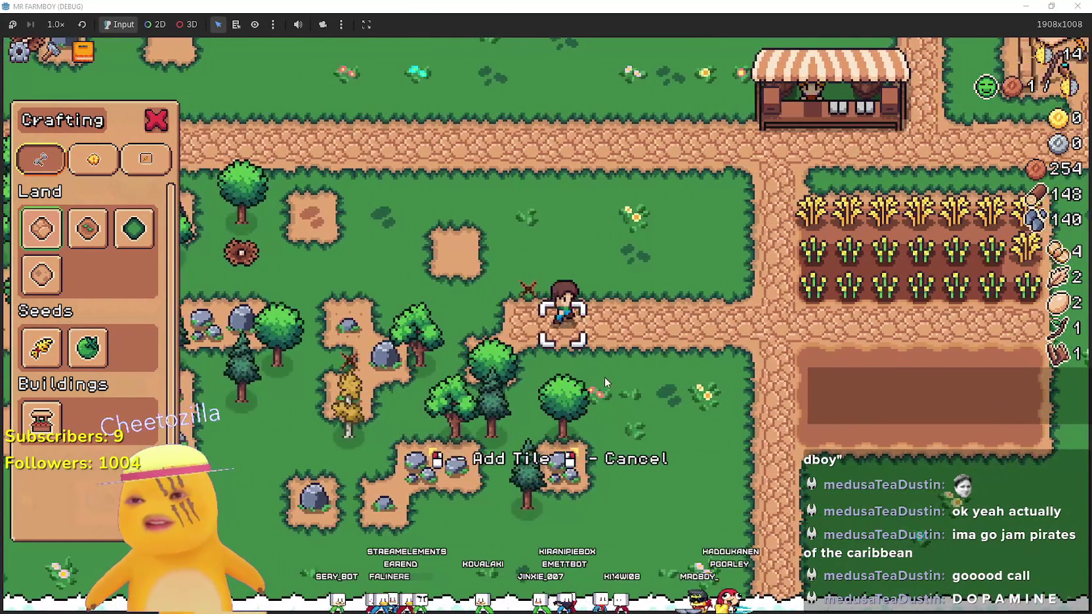
key("d")
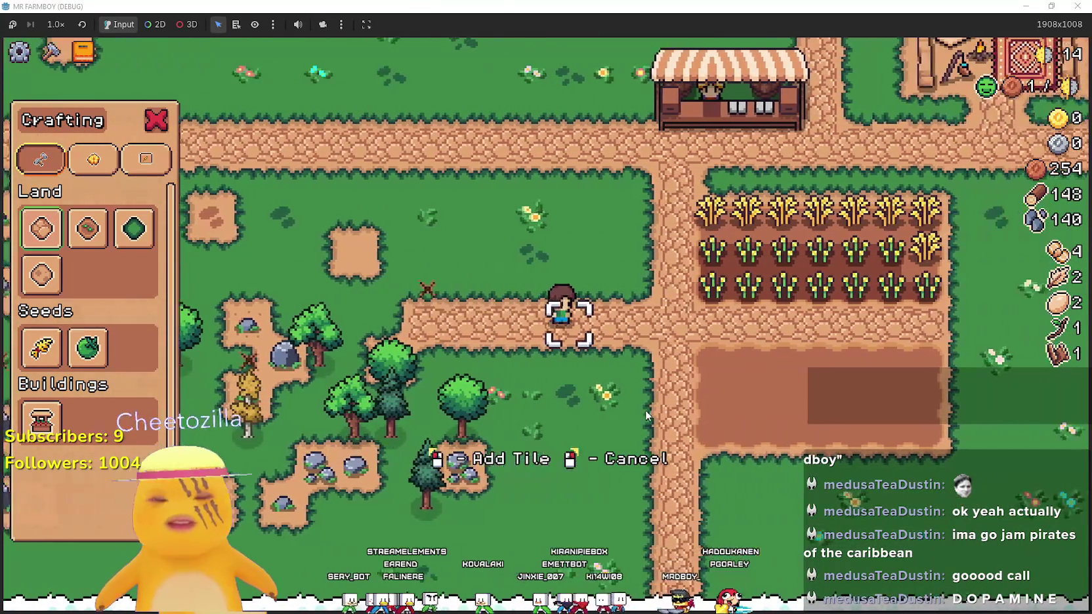
right_click(643, 403)
Select Tilled Soil and till the plot's top strip, left column and bottom row
left_click(51, 51)
key("a")
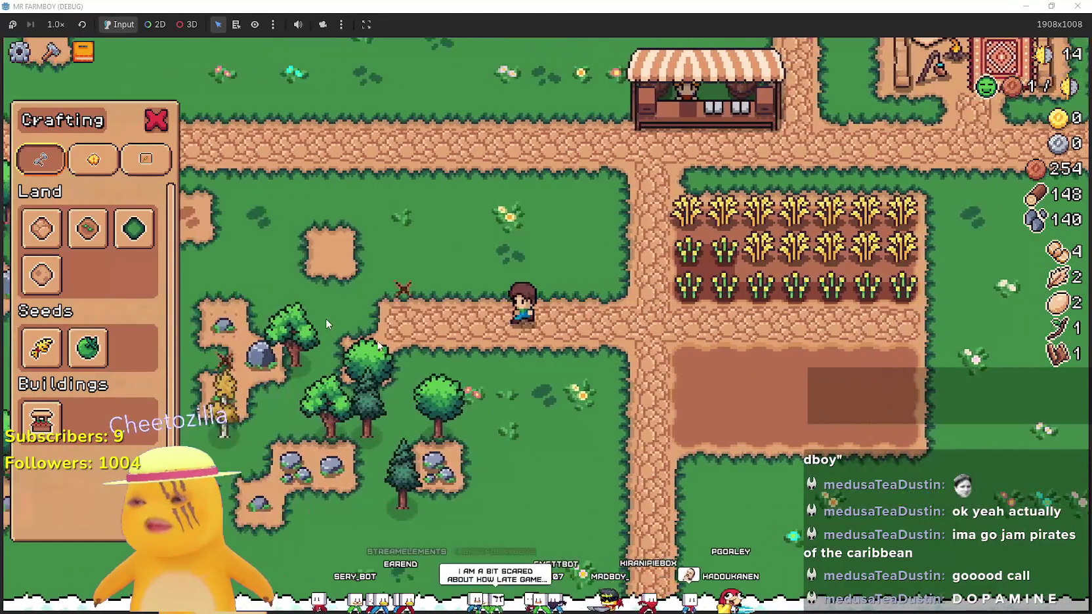
key("w")
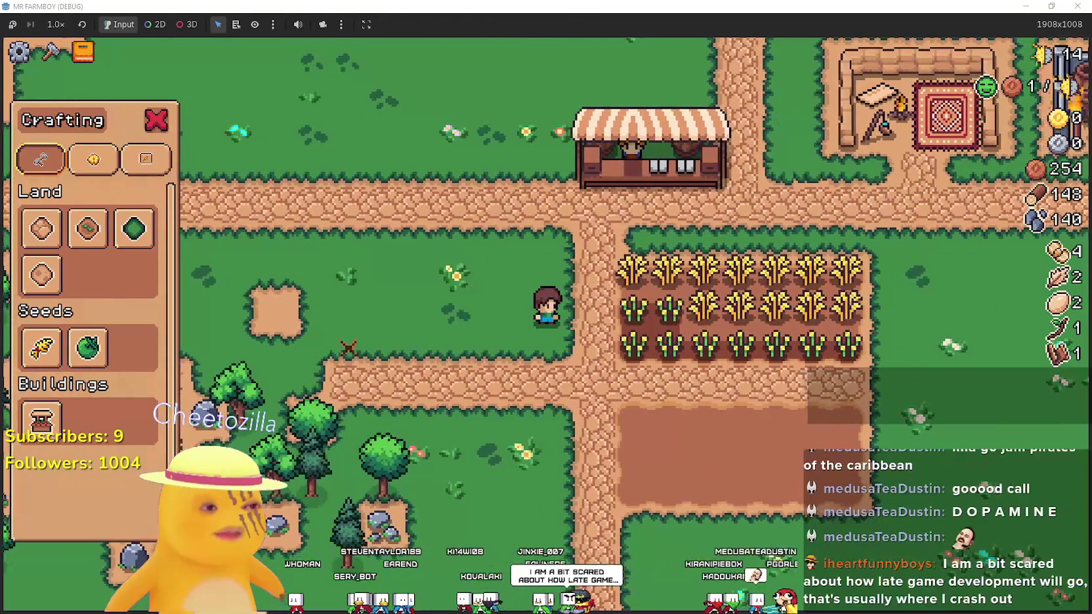
key("a")
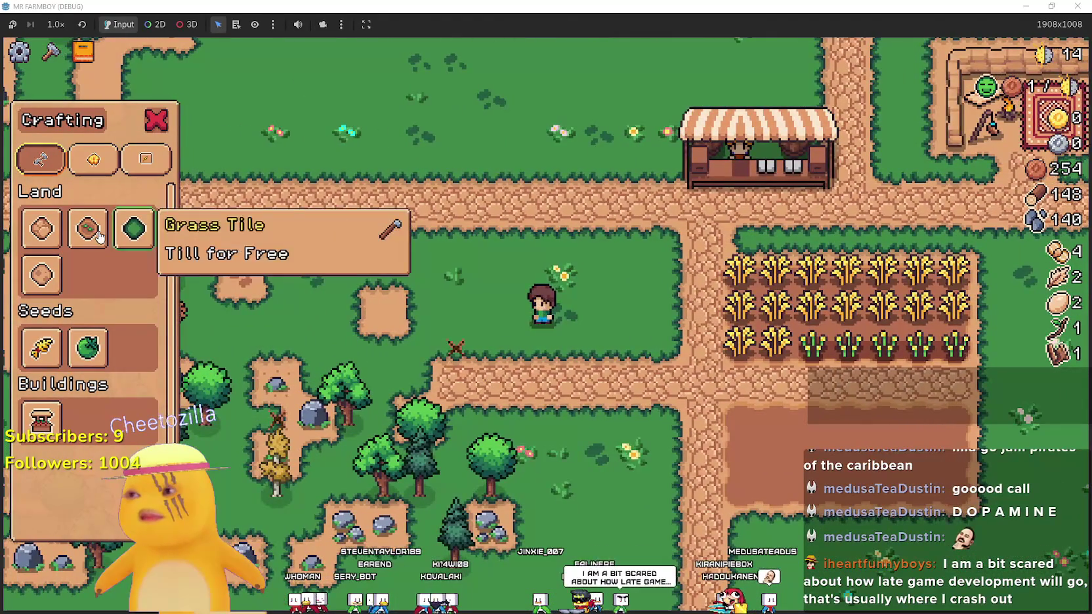
left_click(88, 228)
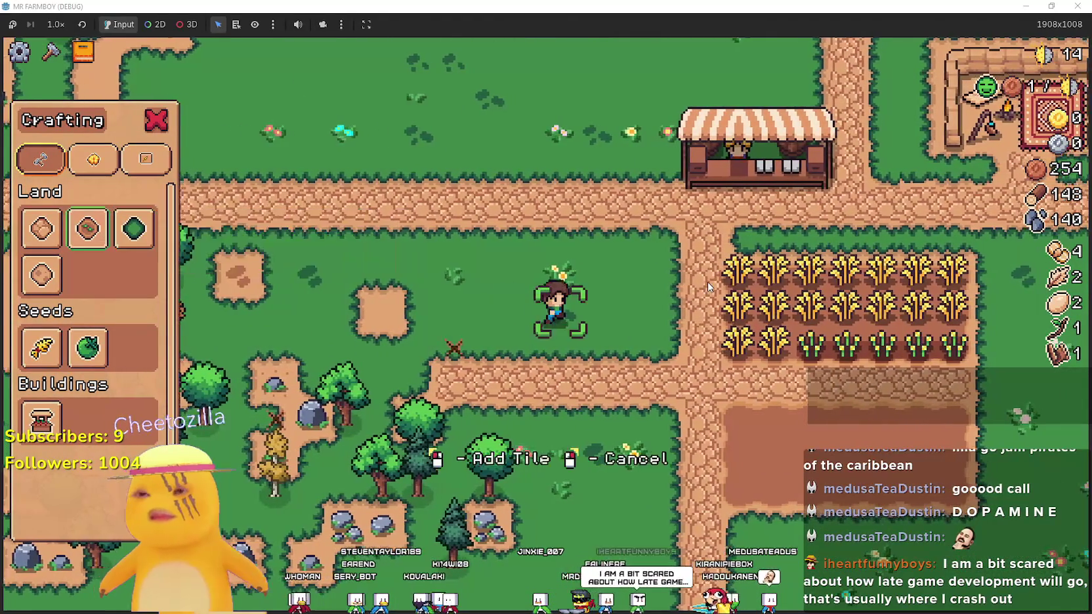
key("w")
key("d")
key("a")
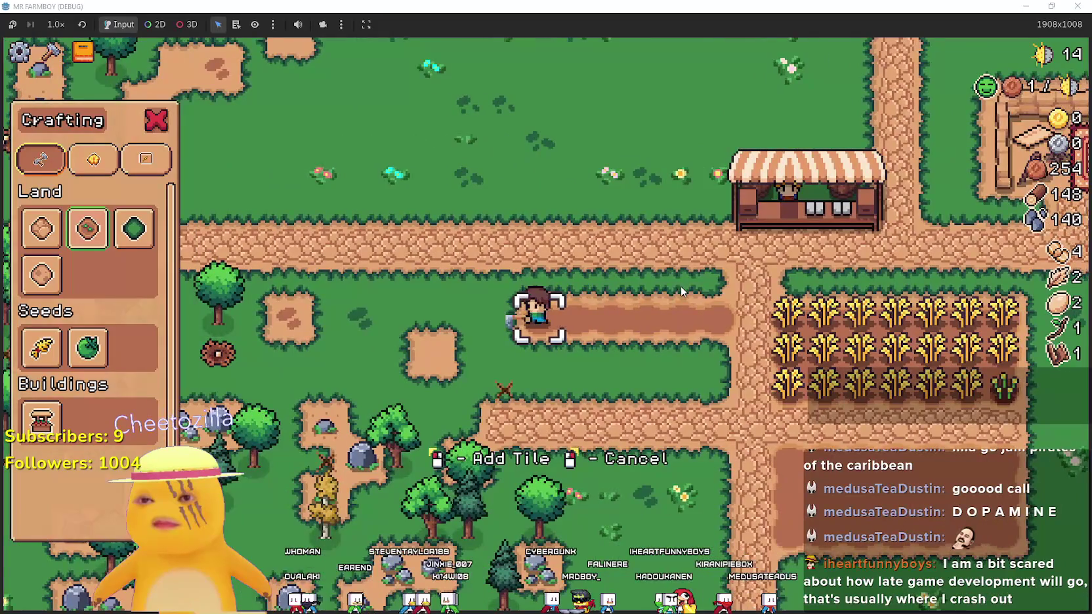
key("s")
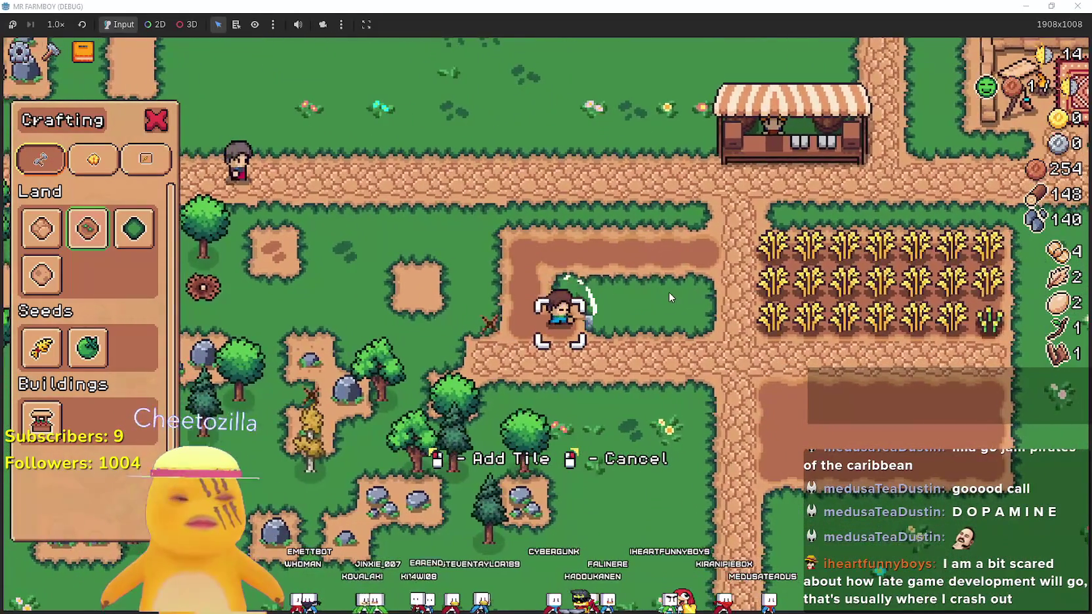
key("d")
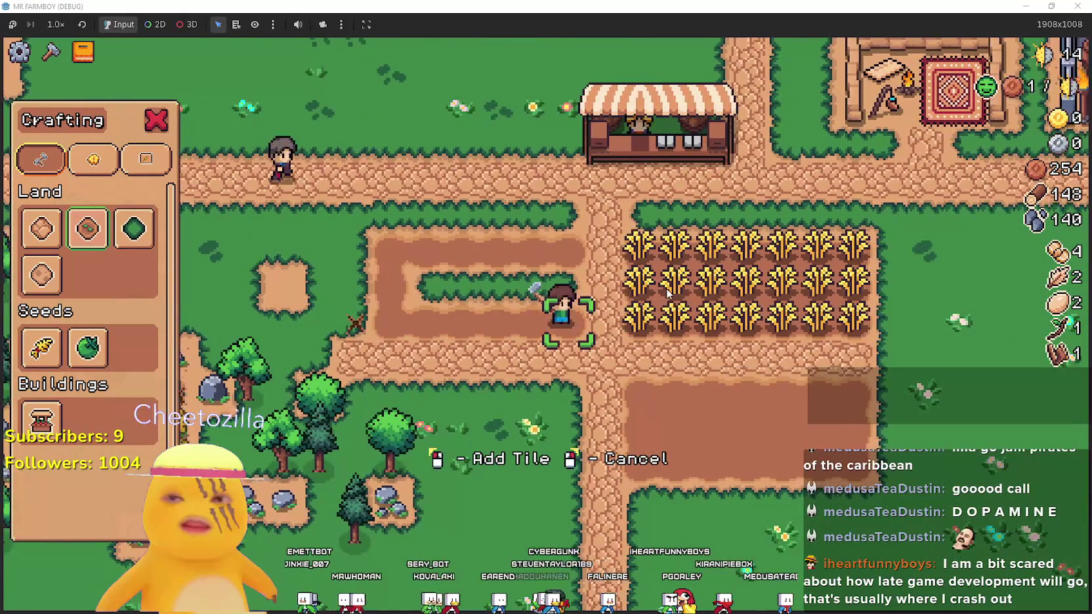
Till the remaining grass strip and walk back over the finished plot
key("w")
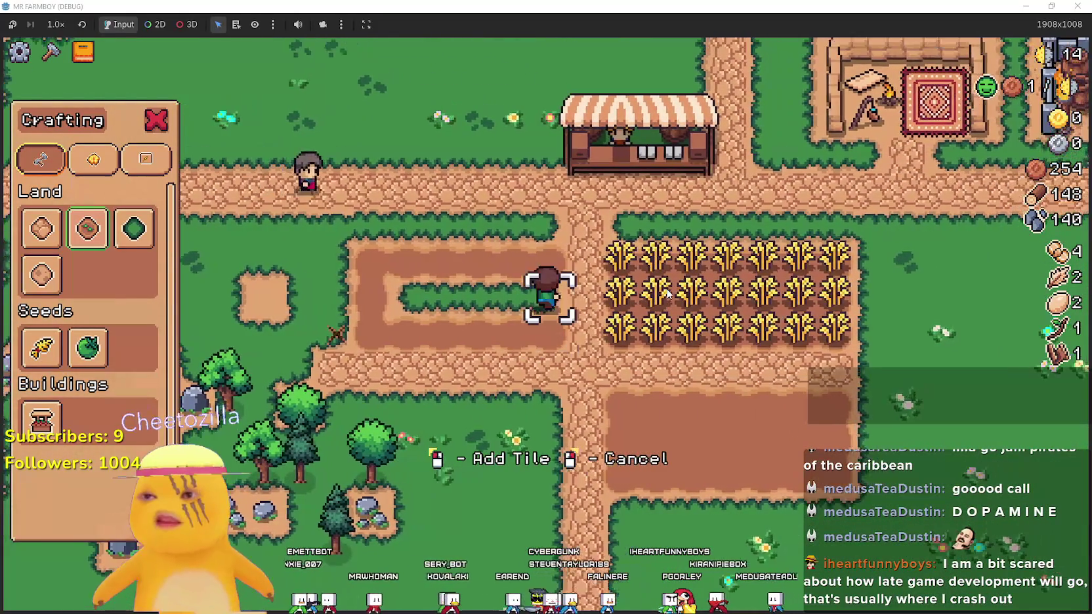
key("a")
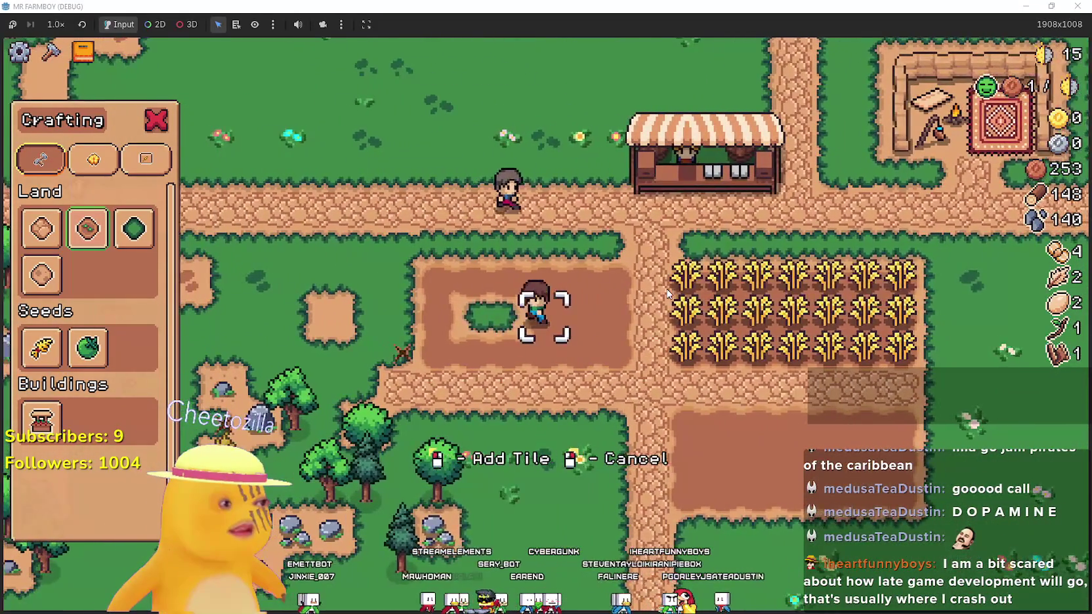
key("a")
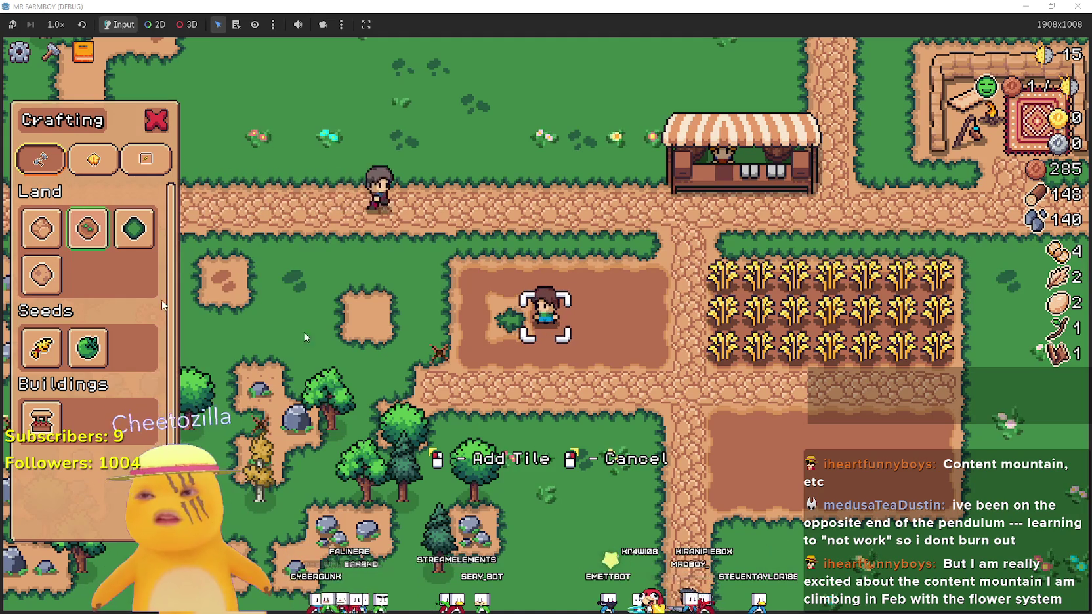
key("a")
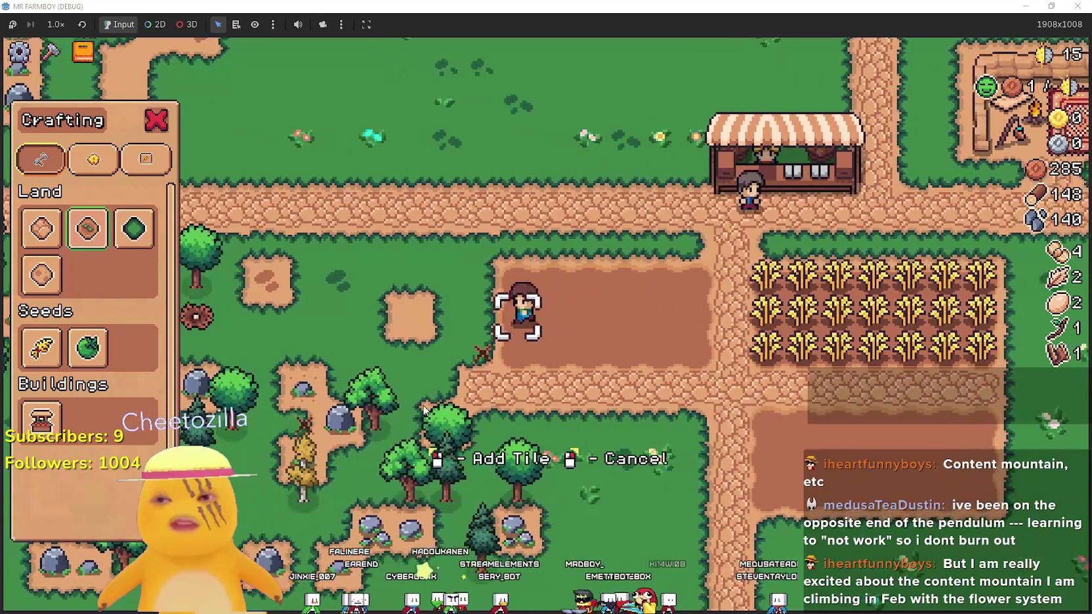
key("w")
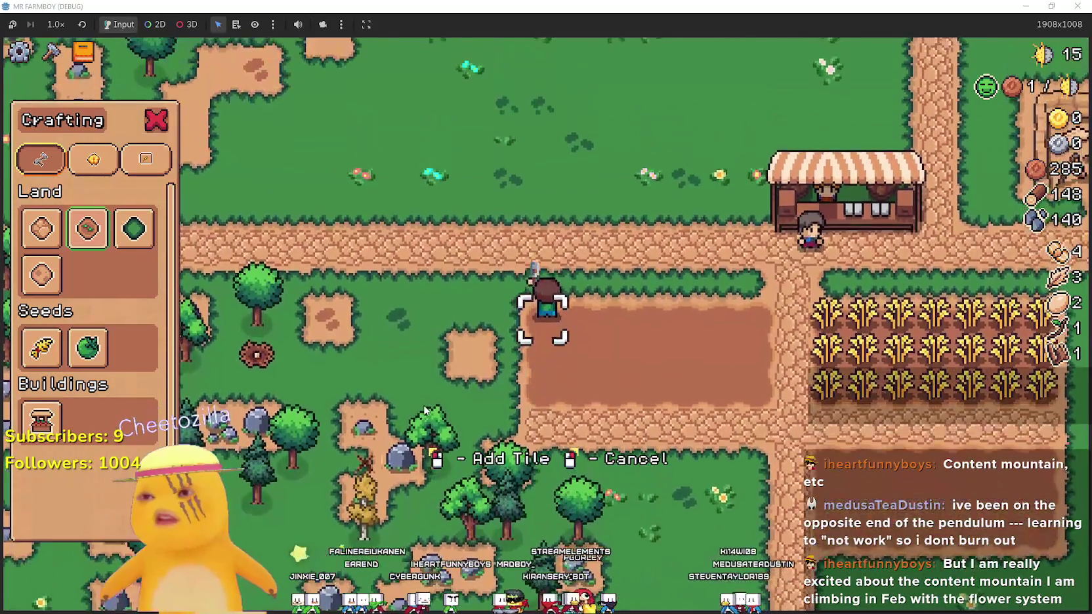
key("d")
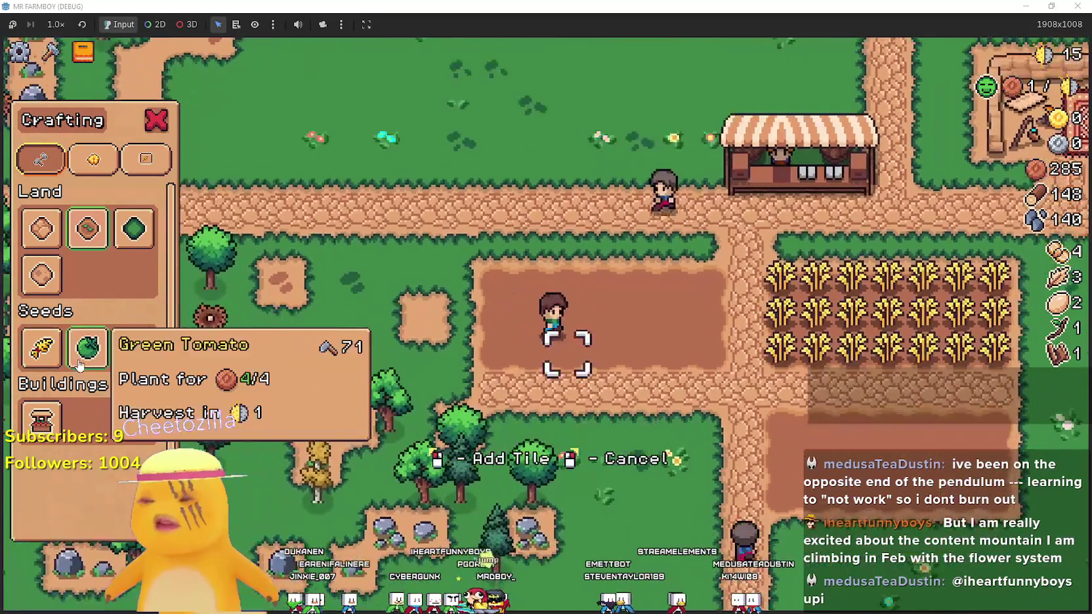
Select Green Tomato seeds and plant the first row, working leftward
left_click(88, 348)
left_click(713, 354)
key("a")
left_click(713, 353)
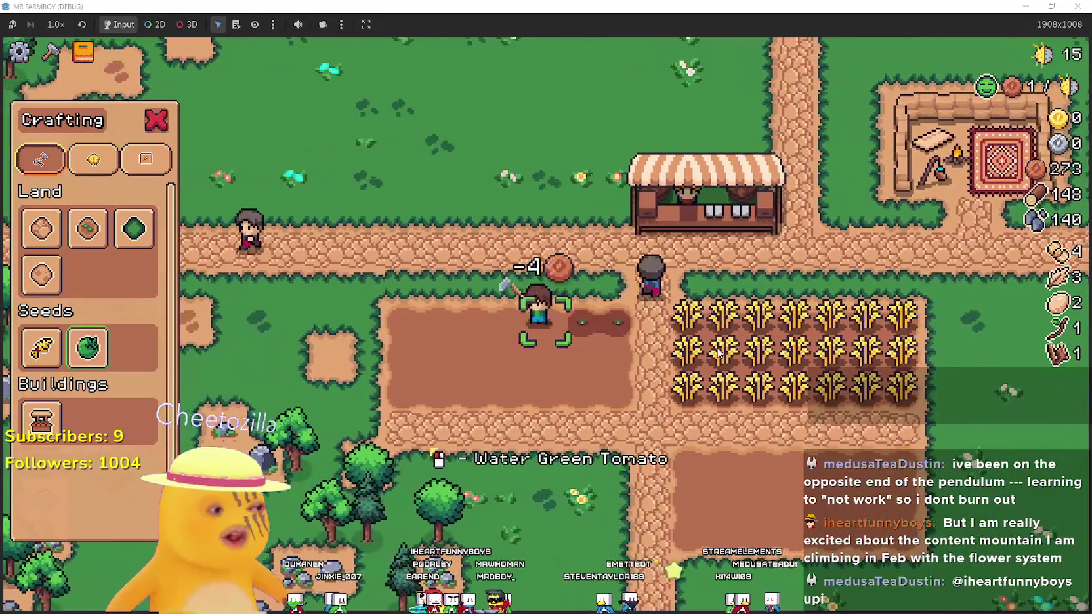
key("a")
left_click(719, 353)
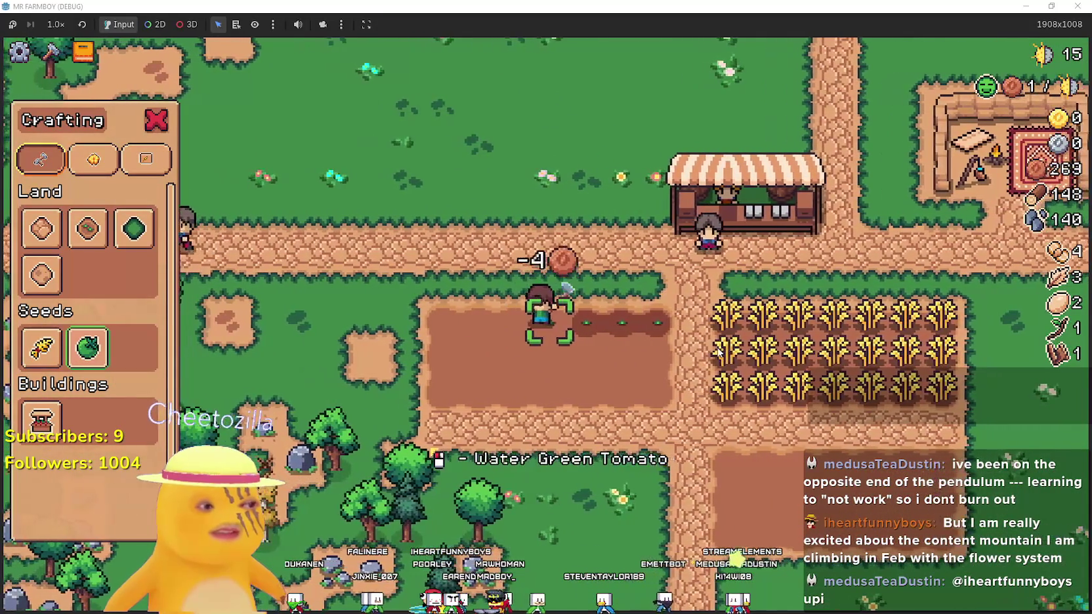
key("a")
left_click(635, 313)
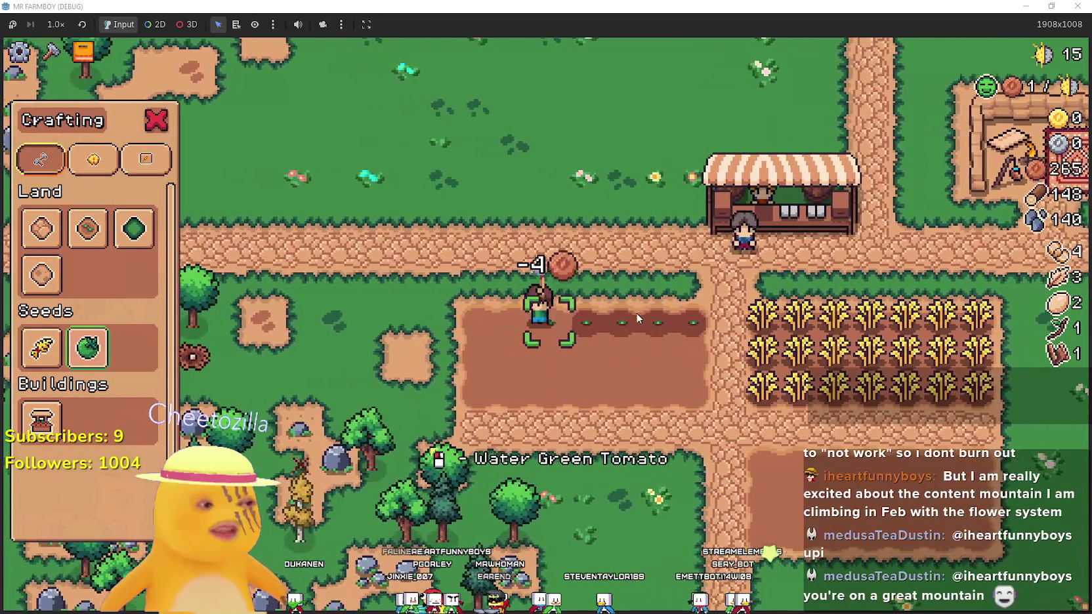
key("a")
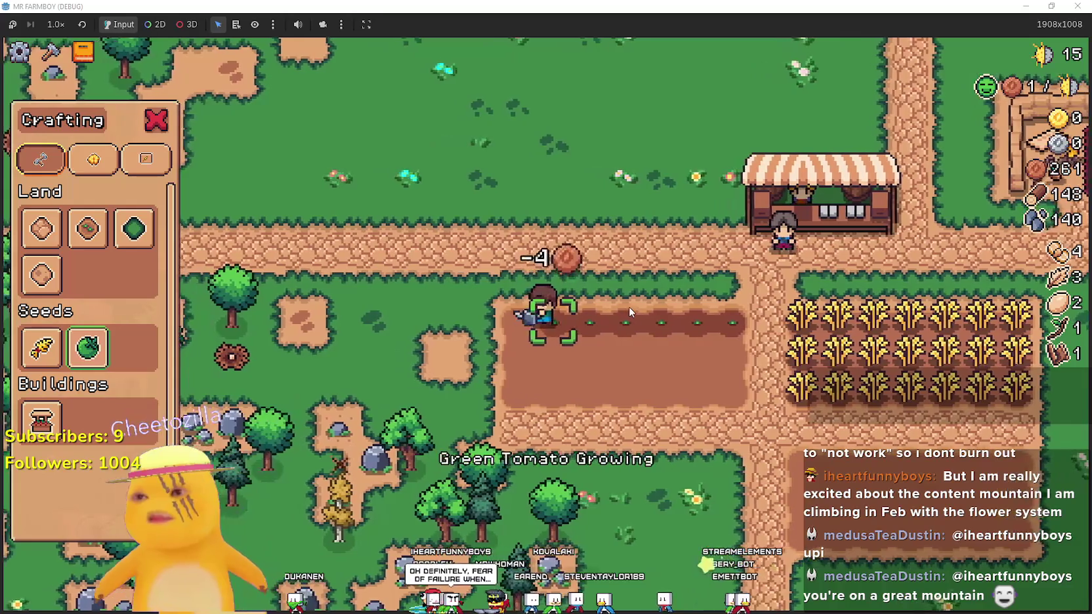
left_click(629, 307)
key("a")
left_click(628, 307)
left_click(629, 306)
Plant the second row of Green Tomato seedlings, working rightward
key("s")
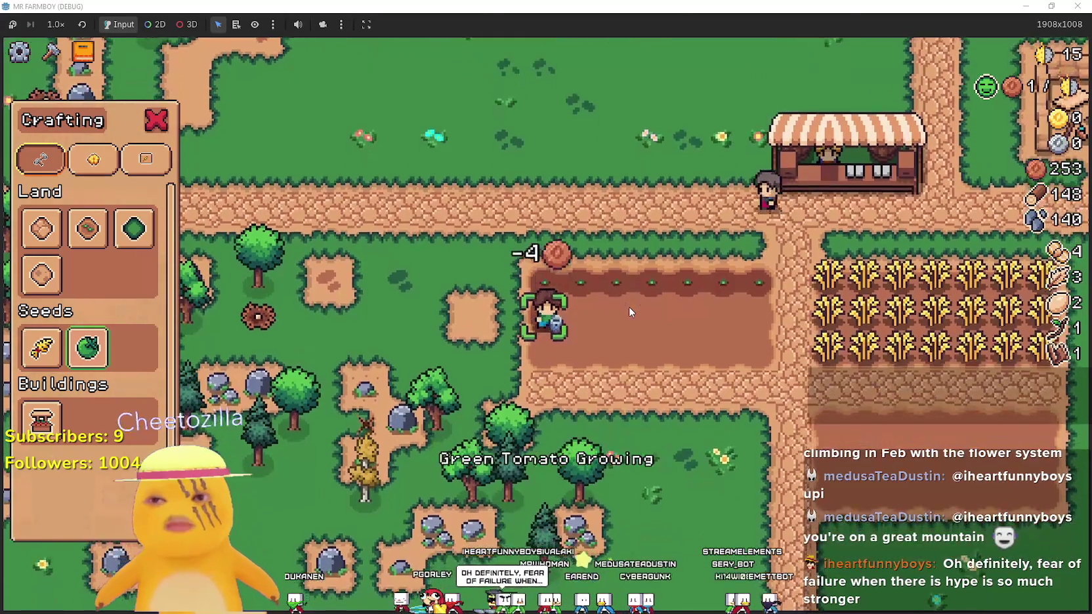
left_click(629, 306)
key("d")
left_click(628, 311)
key("d")
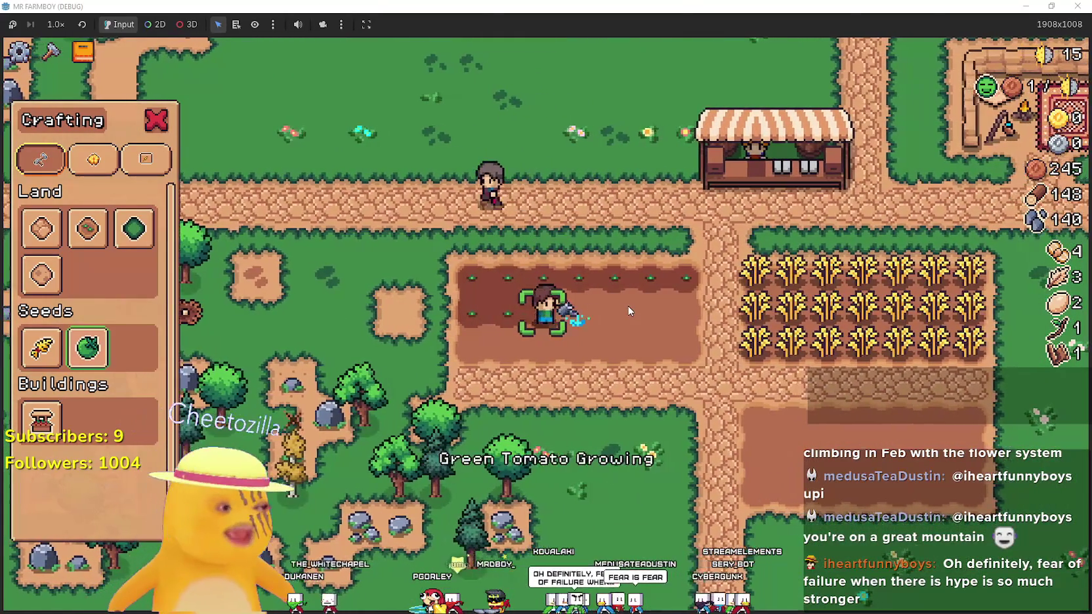
left_click(628, 312)
key("d")
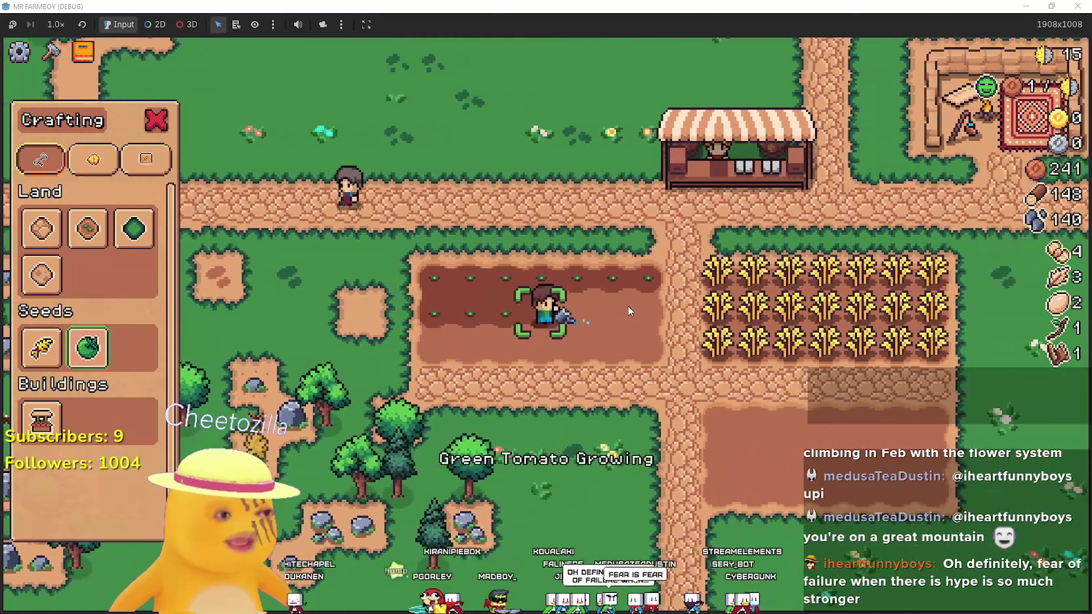
left_click(629, 309)
key("d")
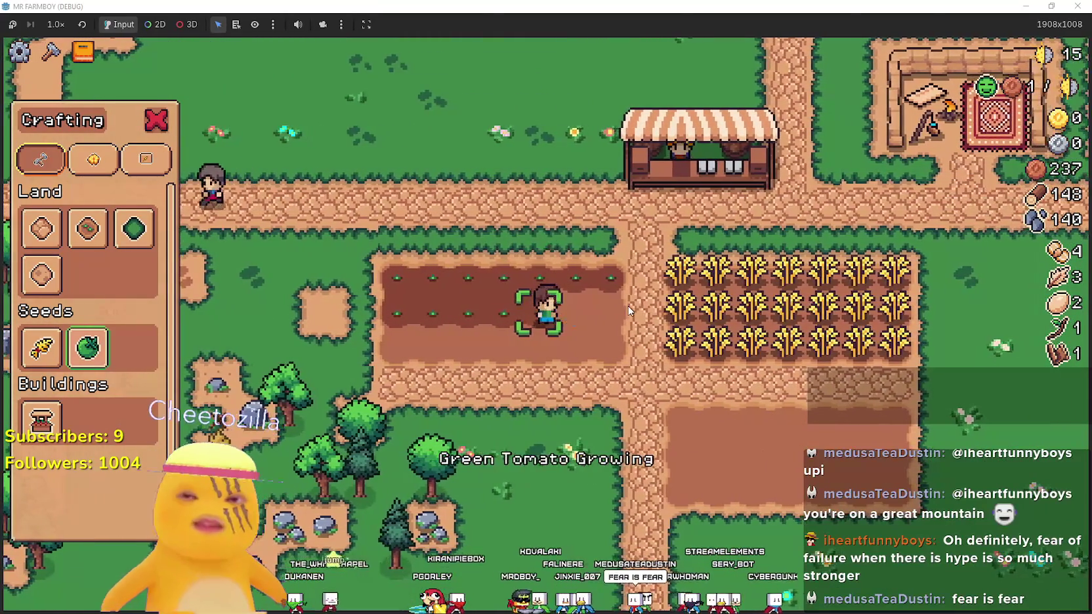
left_click(628, 308)
key("d")
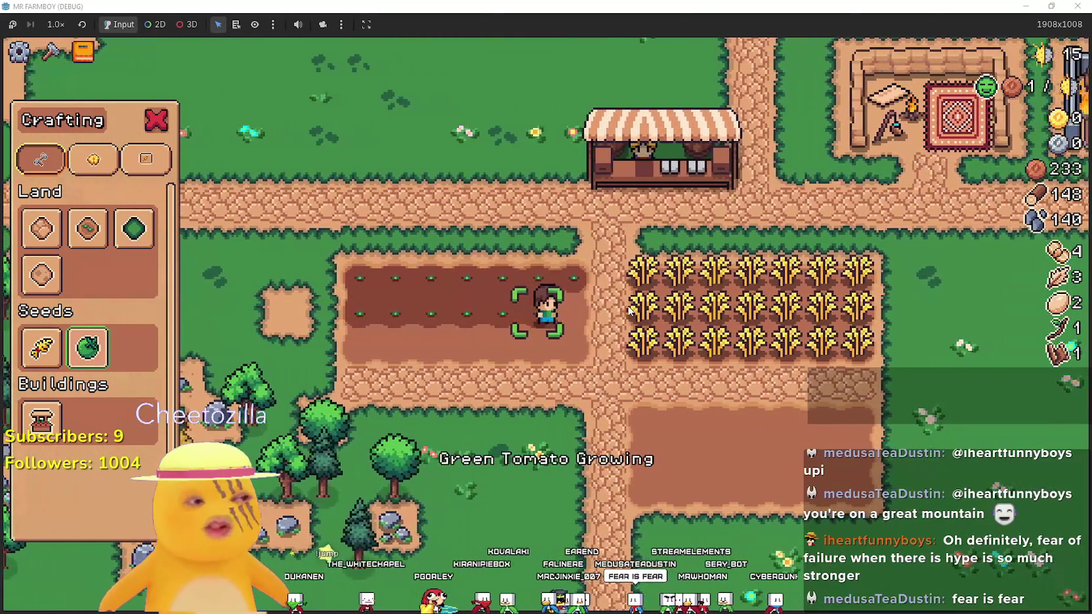
left_click(629, 310)
key("d")
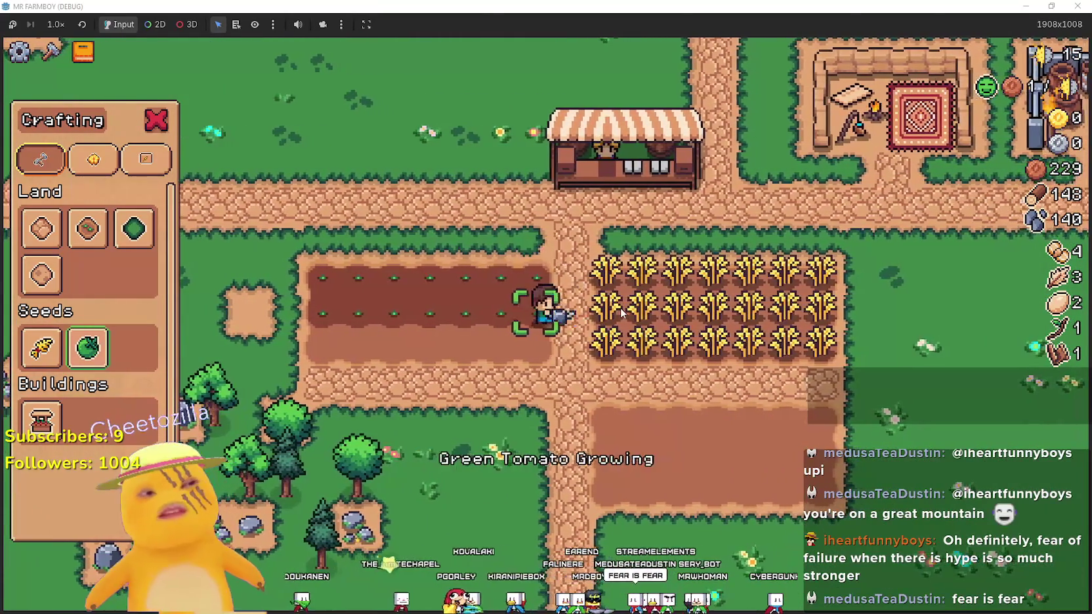
left_click(621, 308)
key("d")
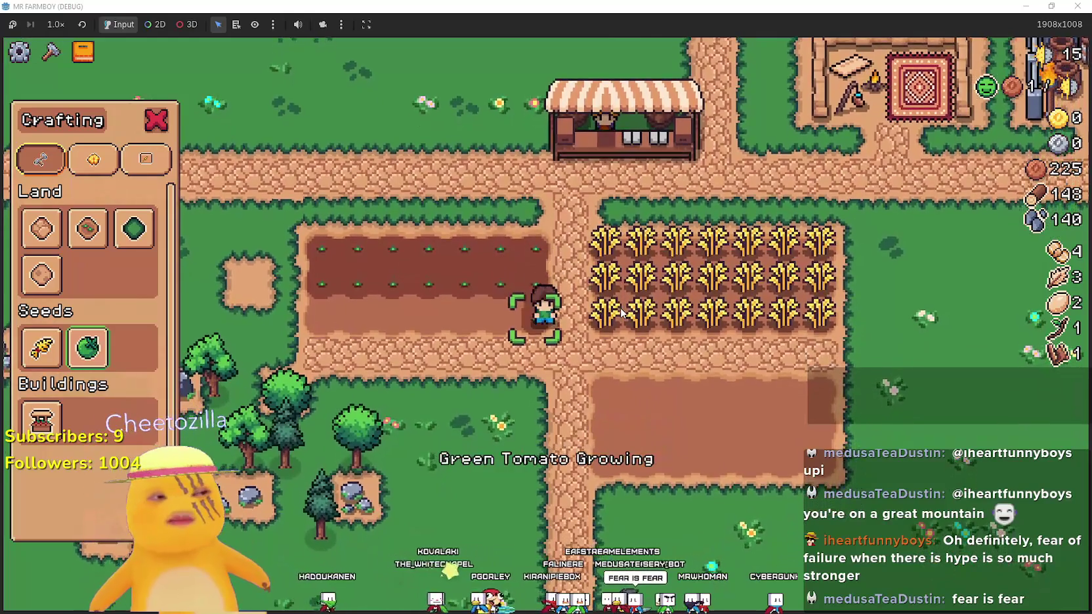
left_click(621, 312)
key("d")
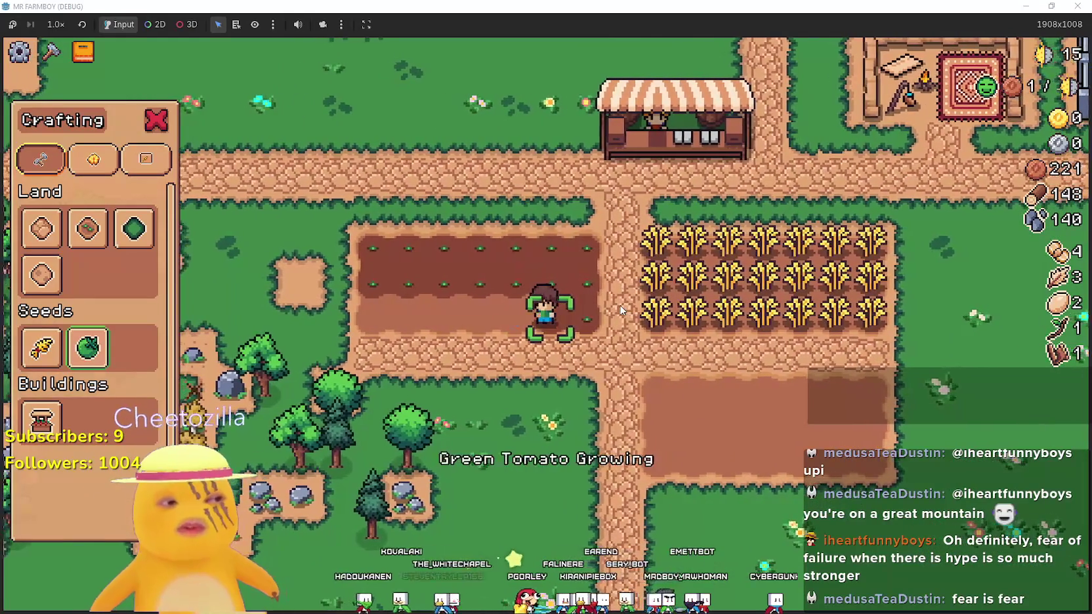
left_click(621, 311)
key("d")
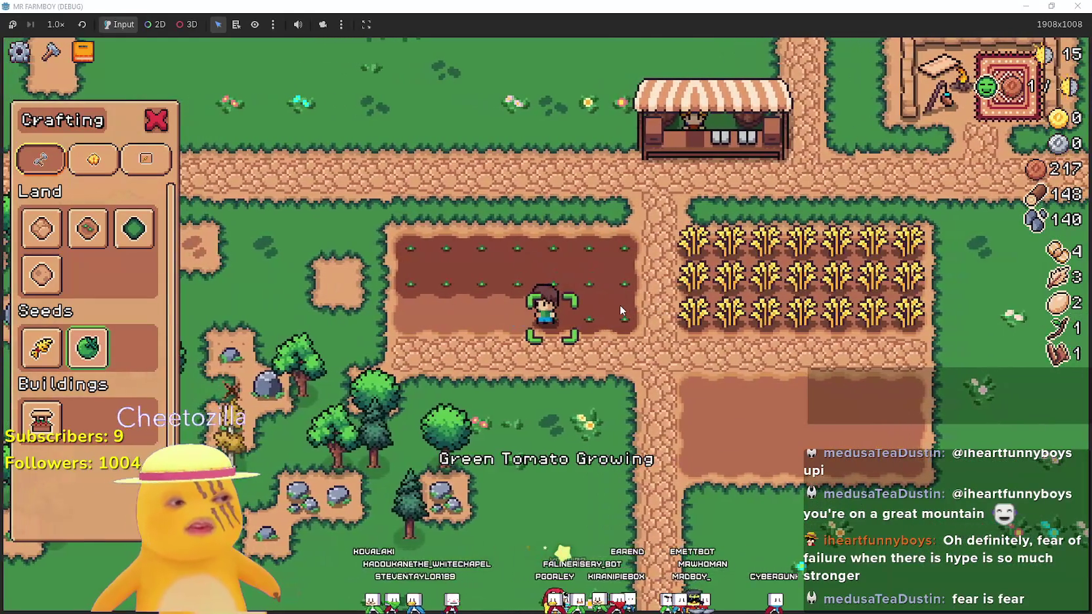
Plant the third row leftward and head back toward the wheat field
left_click(619, 305)
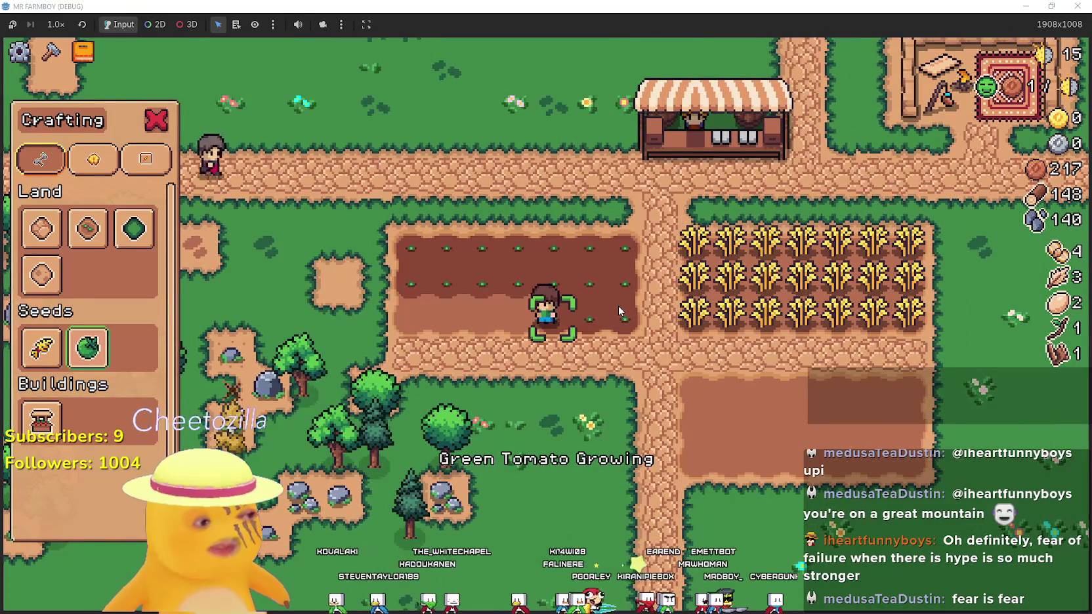
key("a")
key("a")
left_click(618, 305)
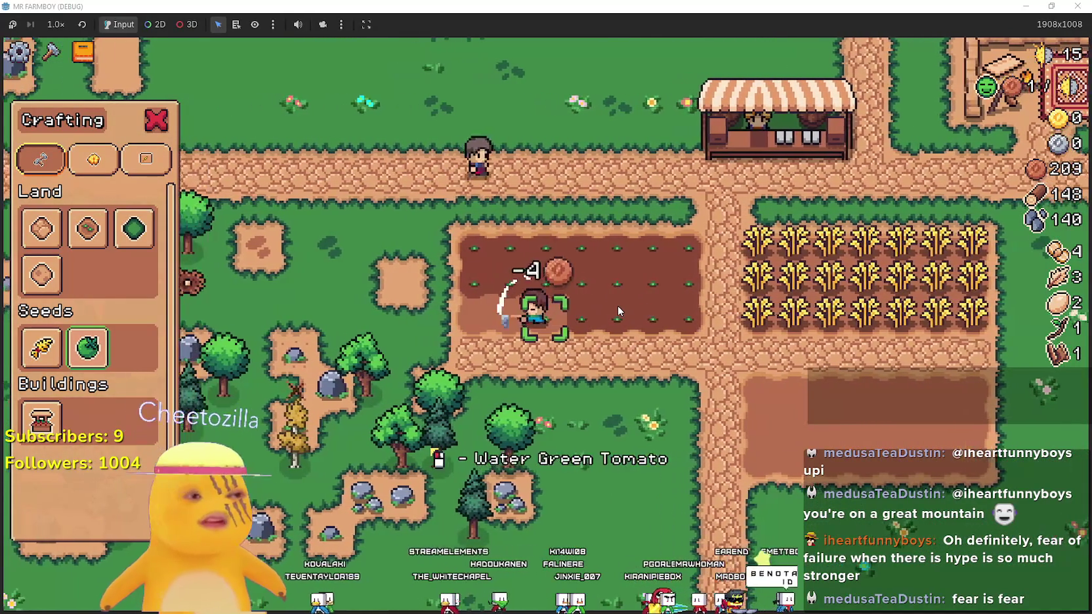
key("a")
left_click(617, 305)
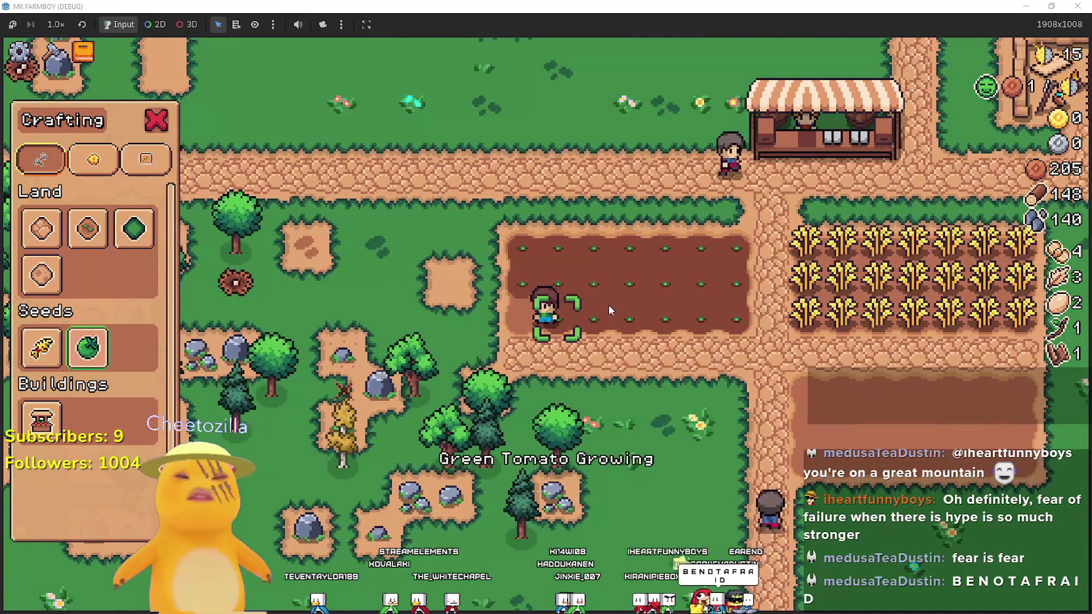
key("a")
left_click(609, 305)
key("d")
key("w")
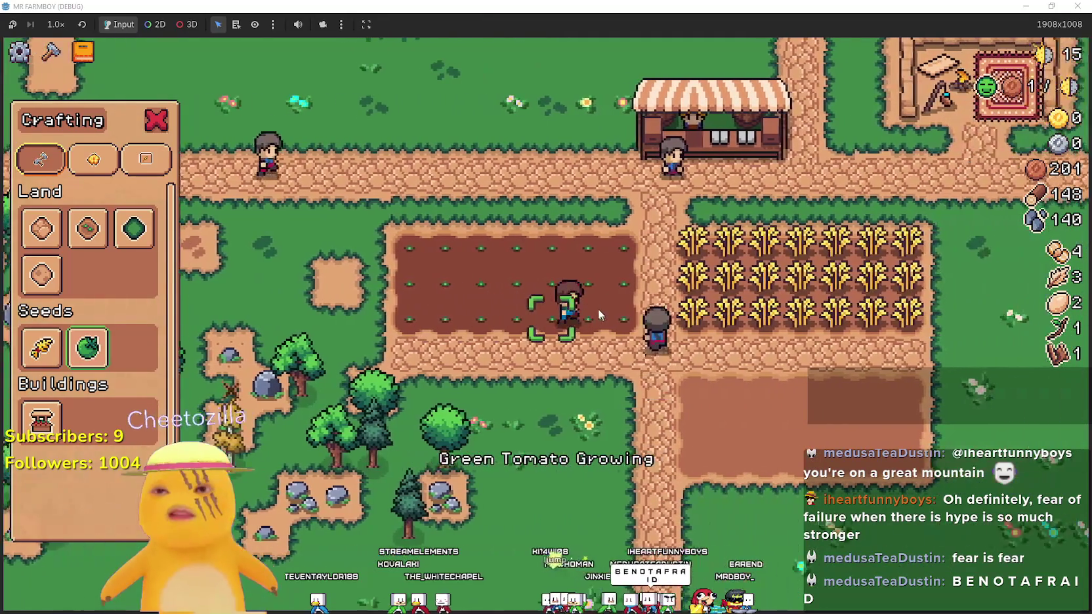
key("Escape")
Harvest the ripe wheat stalks along the upper wheat rows
left_click(795, 439)
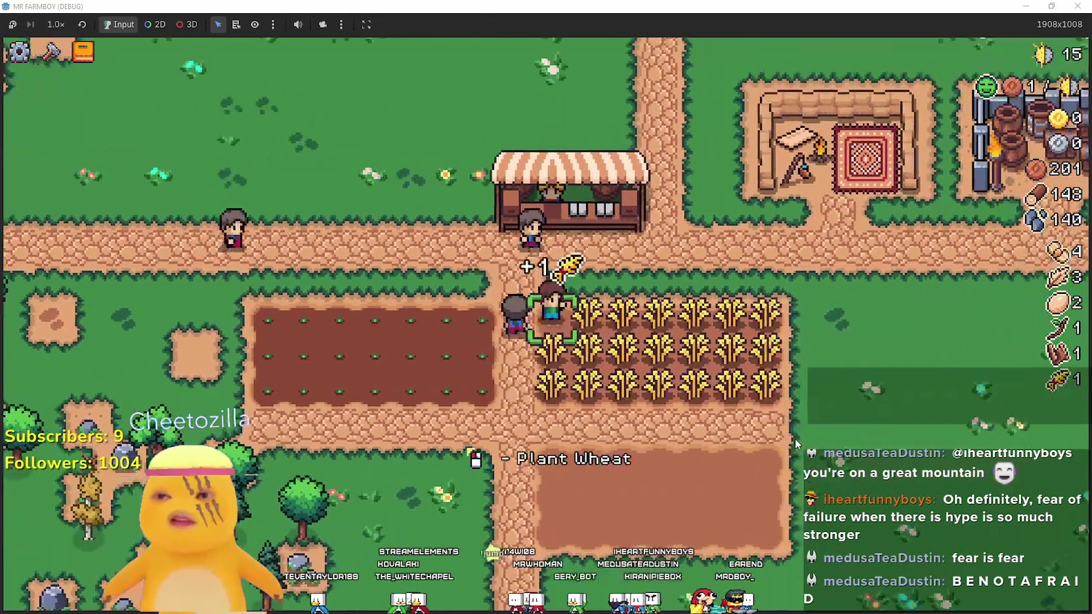
key("d")
left_click(795, 438)
left_click(796, 438)
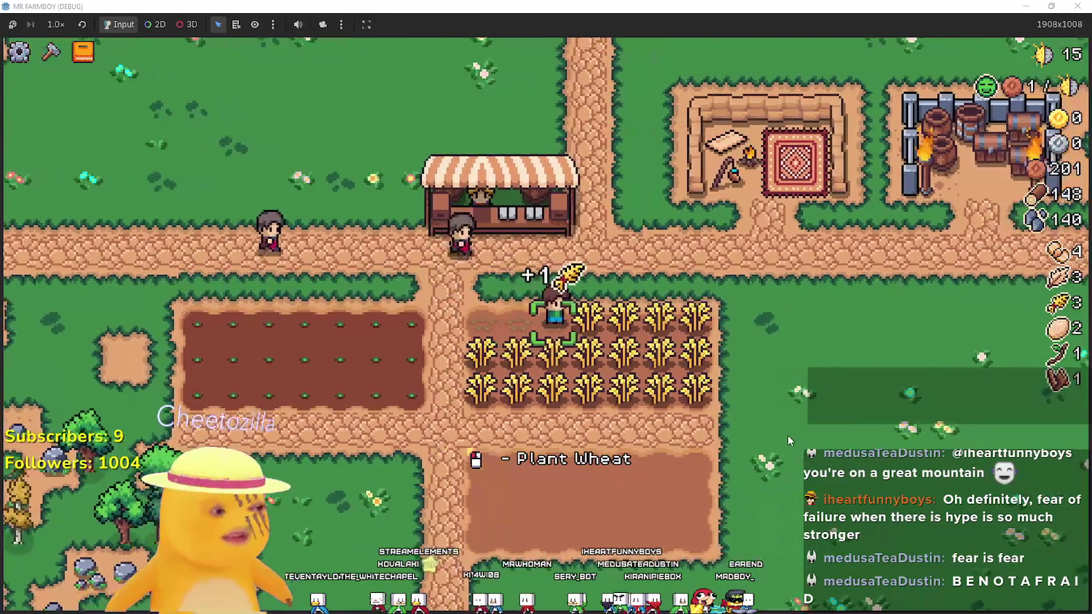
left_click(788, 435)
left_click(708, 406)
key("d")
left_click(708, 406)
left_click(708, 406)
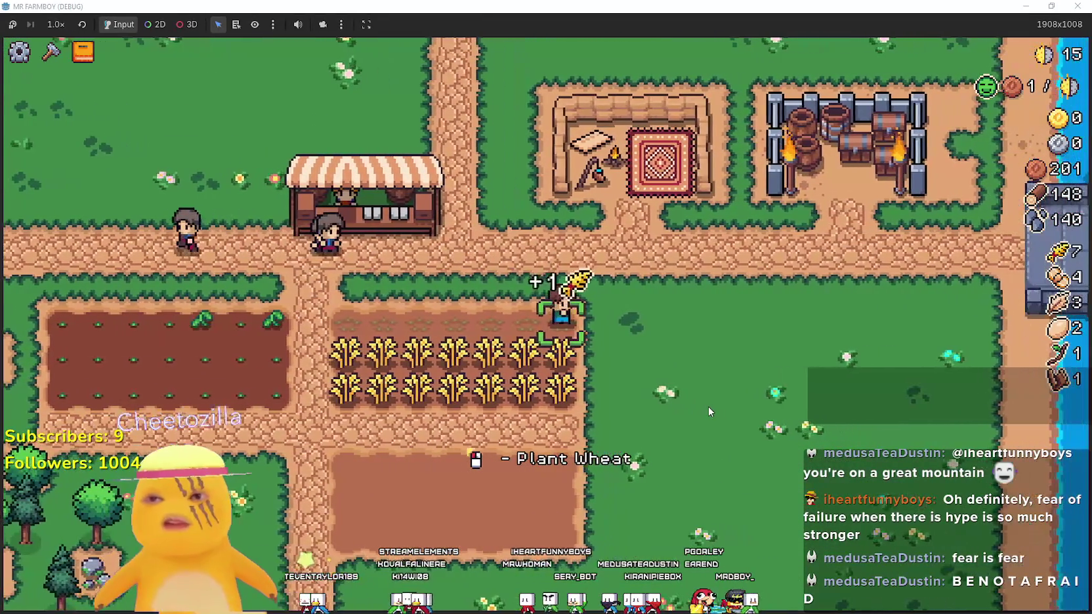
key("s")
left_click(708, 407)
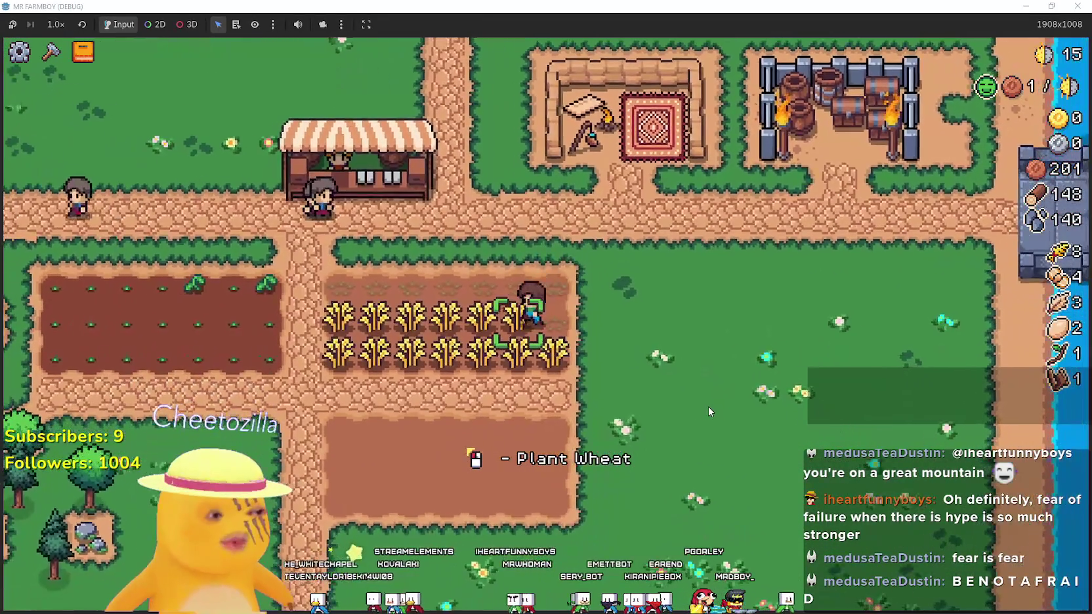
key("a")
left_click(707, 405)
left_click(706, 406)
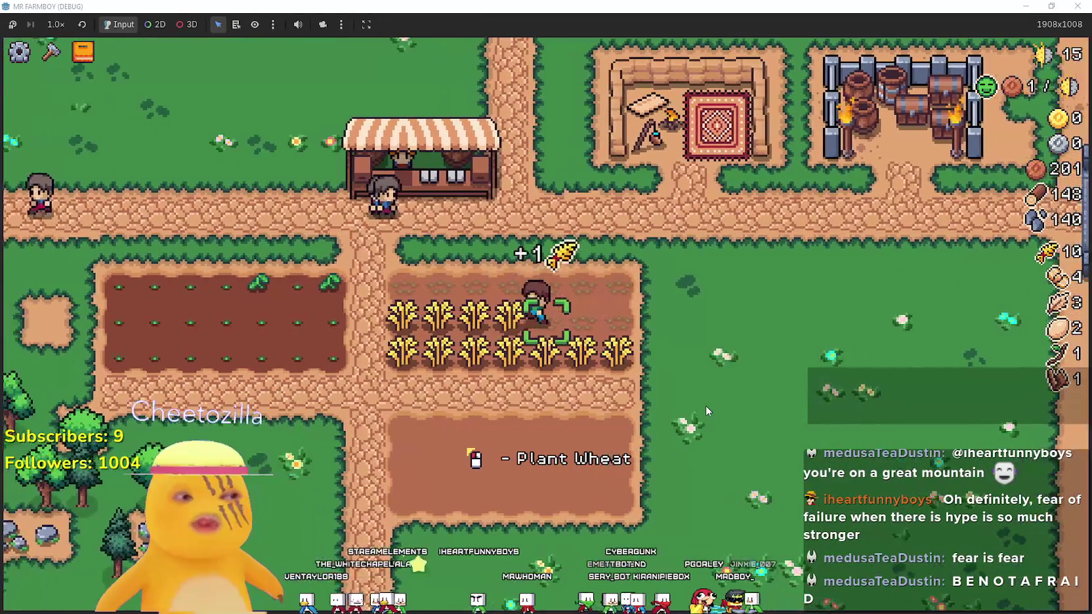
left_click(706, 406)
left_click(704, 406)
Harvest the lower wheat row down to the final stalk, bringing wheat stock to 21
key("s")
left_click(703, 407)
left_click(703, 407)
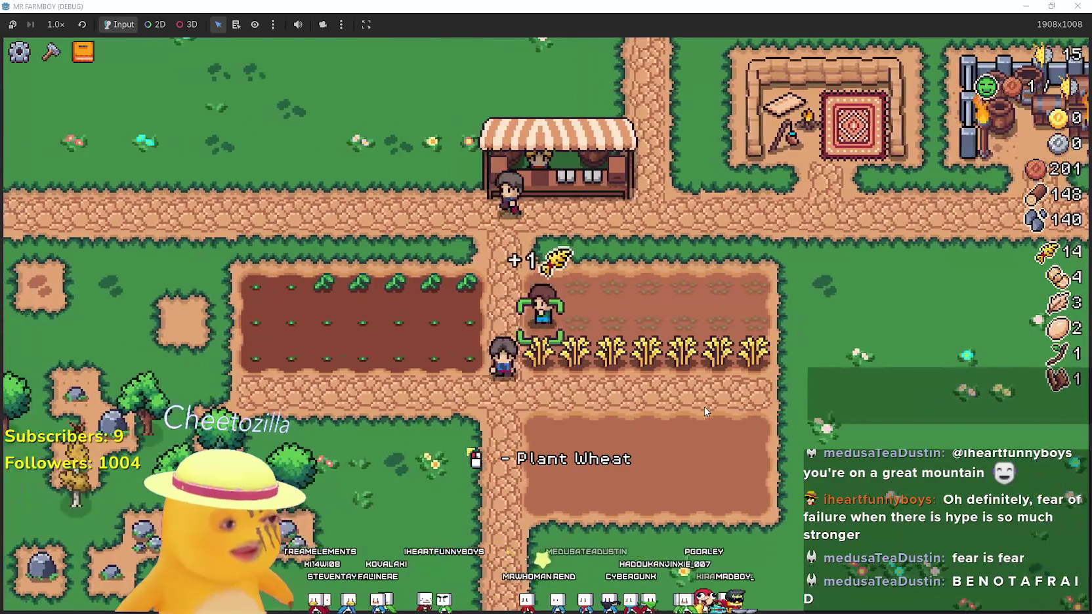
key("a")
left_click(704, 406)
left_click(704, 411)
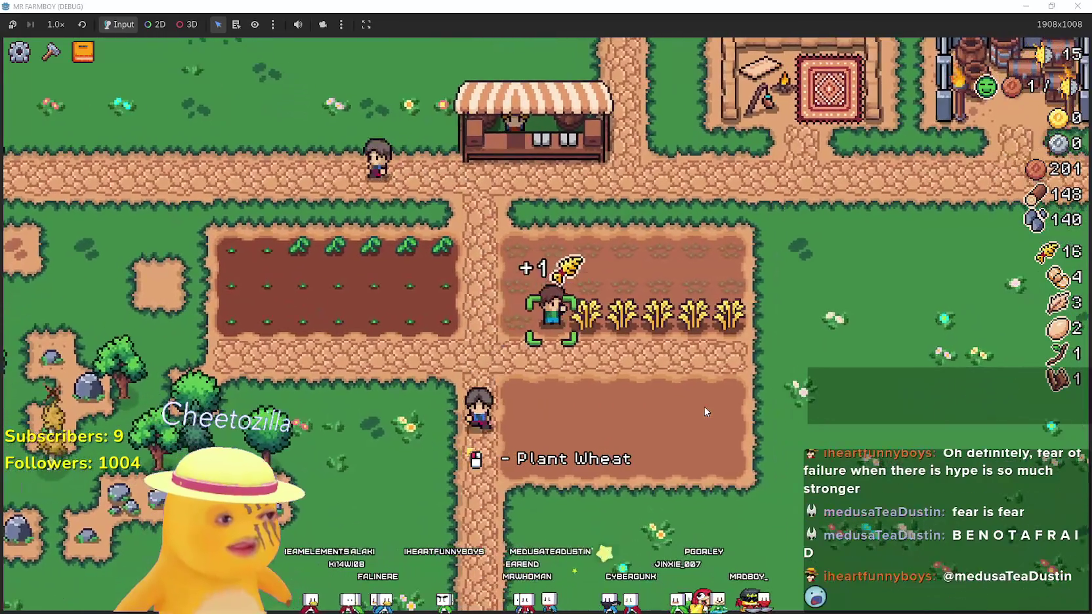
key("d")
left_click(706, 412)
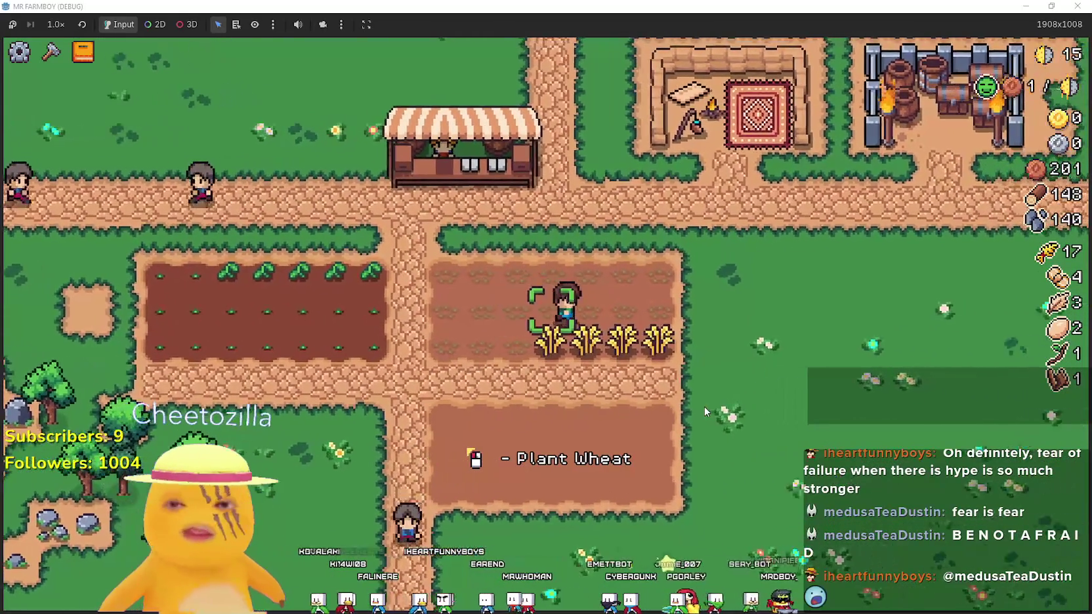
left_click(706, 411)
left_click(706, 412)
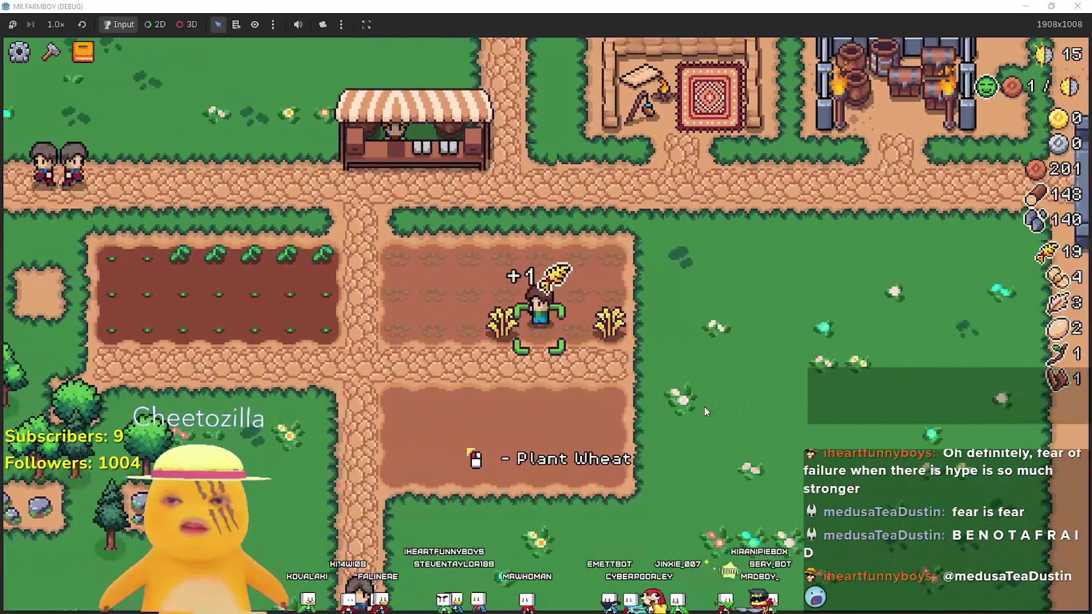
key("a")
left_click(706, 411)
key("d")
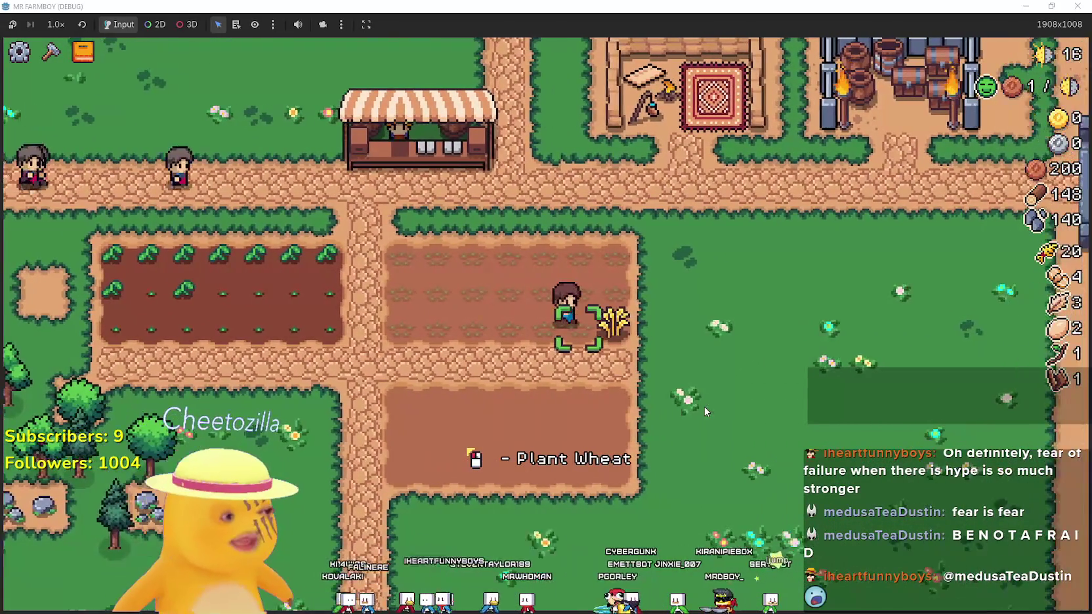
left_click(683, 427)
Walk down to the crossroads path and select Farm Tile from the Crafting menu
key("s")
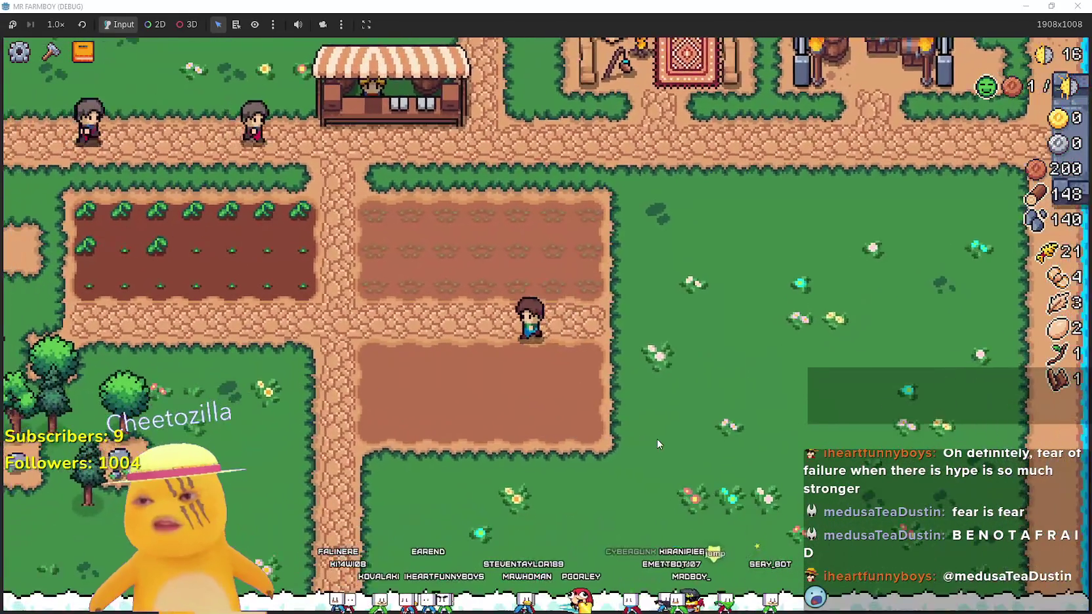
key("a")
key("c")
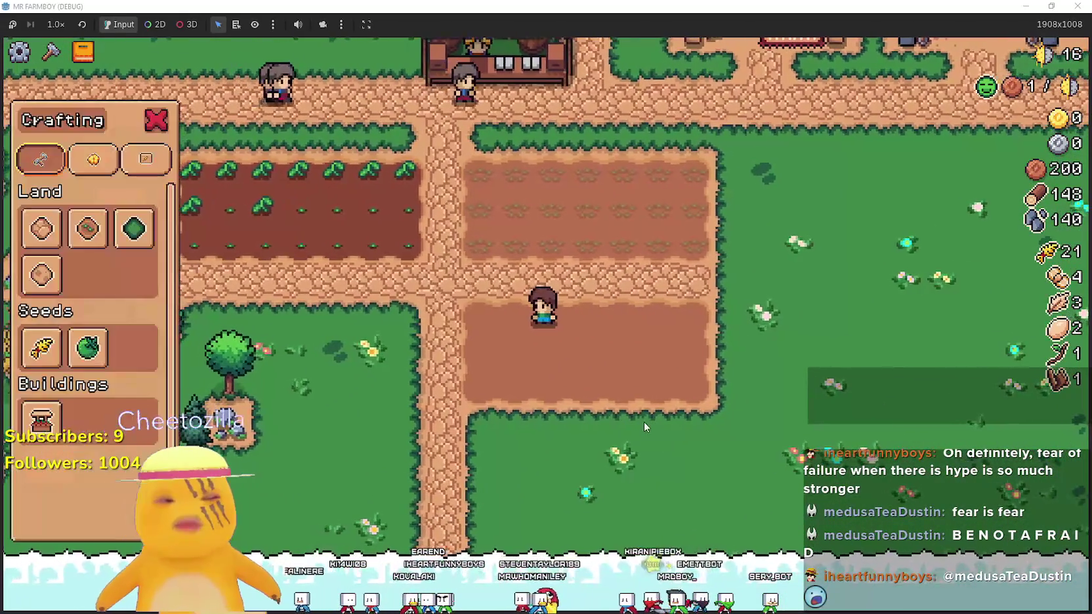
key("a")
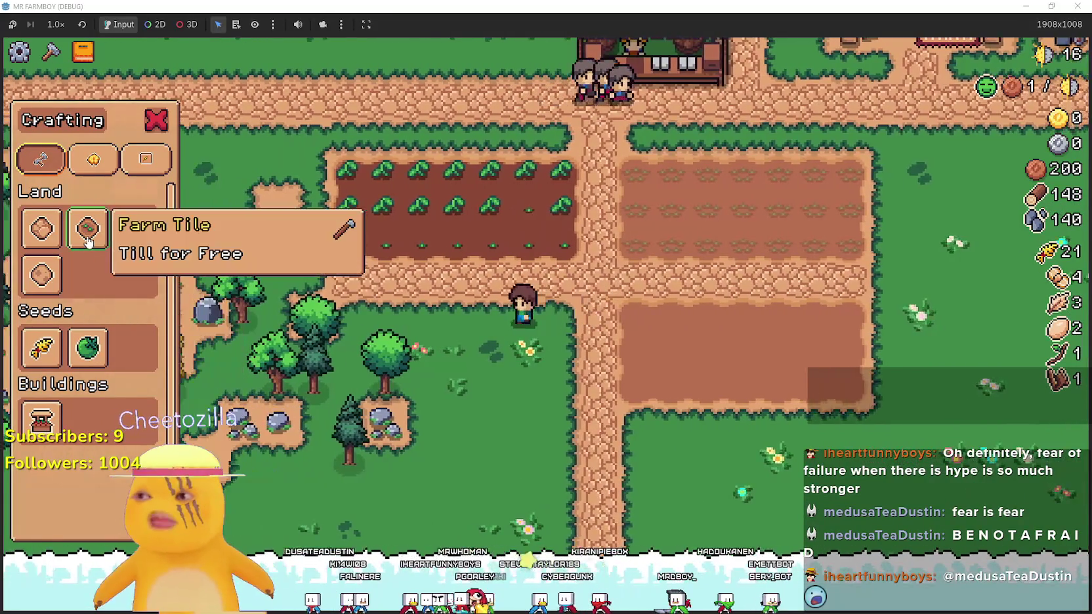
left_click(88, 228)
Lay farm dirt tiles beside the path, extending the lower field strip
key("a")
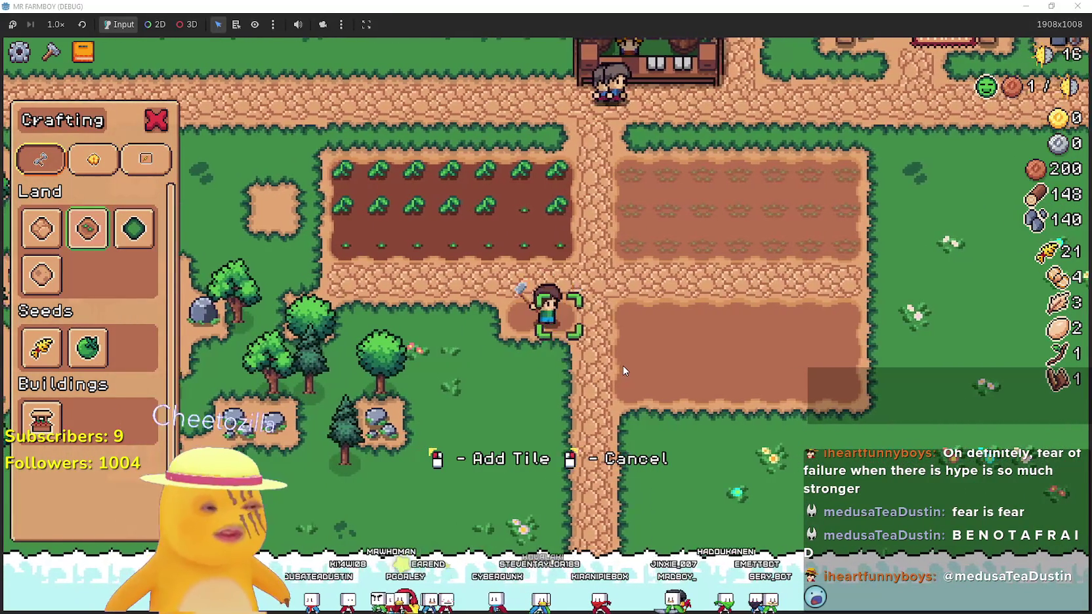
left_click(623, 365)
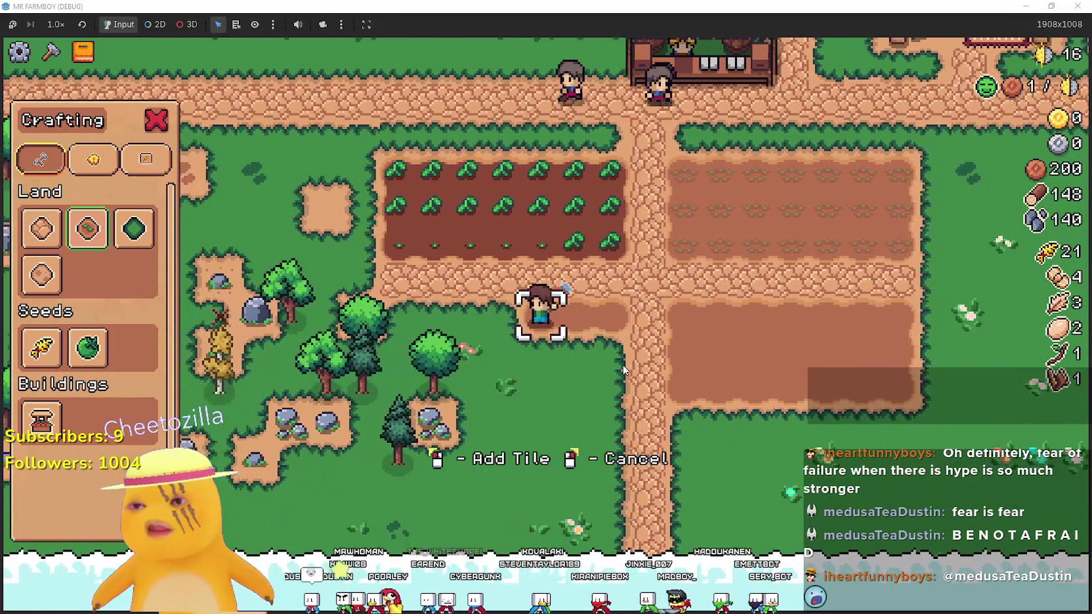
key("a")
left_click(623, 365)
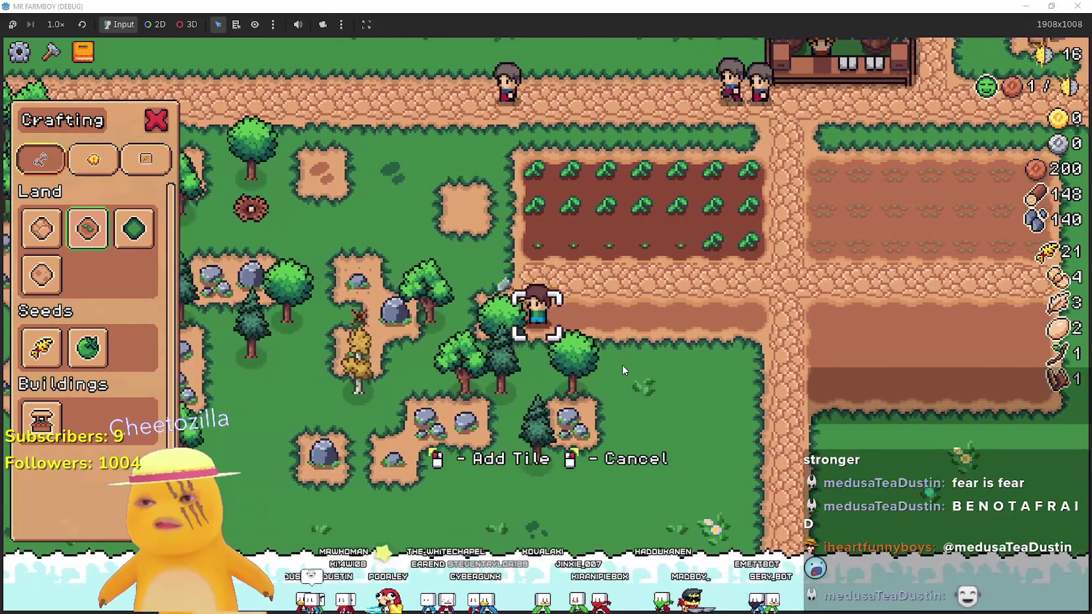
key("d")
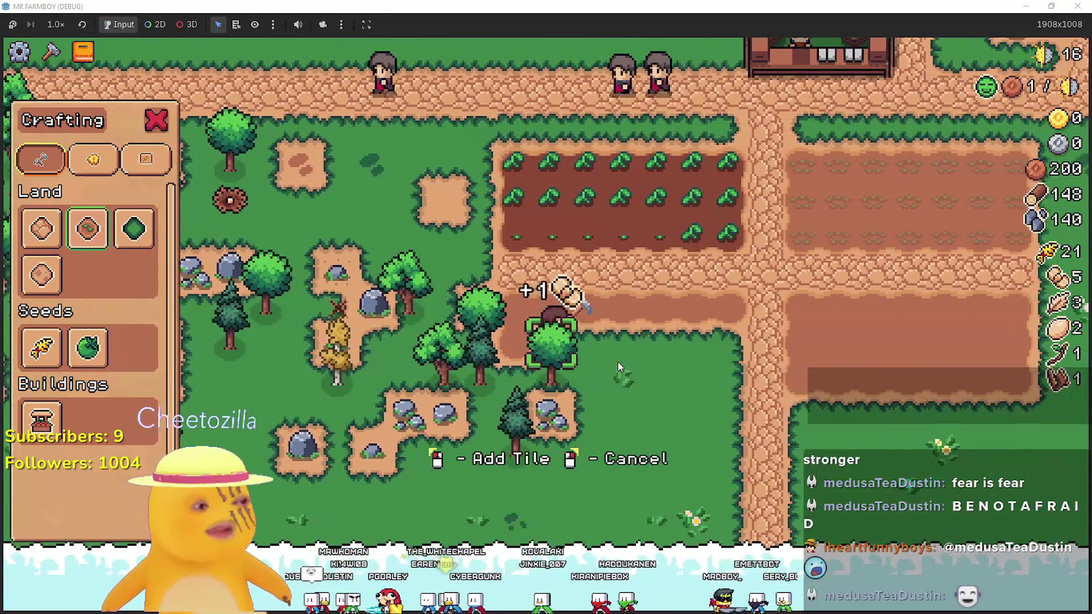
left_click(618, 361)
key("d")
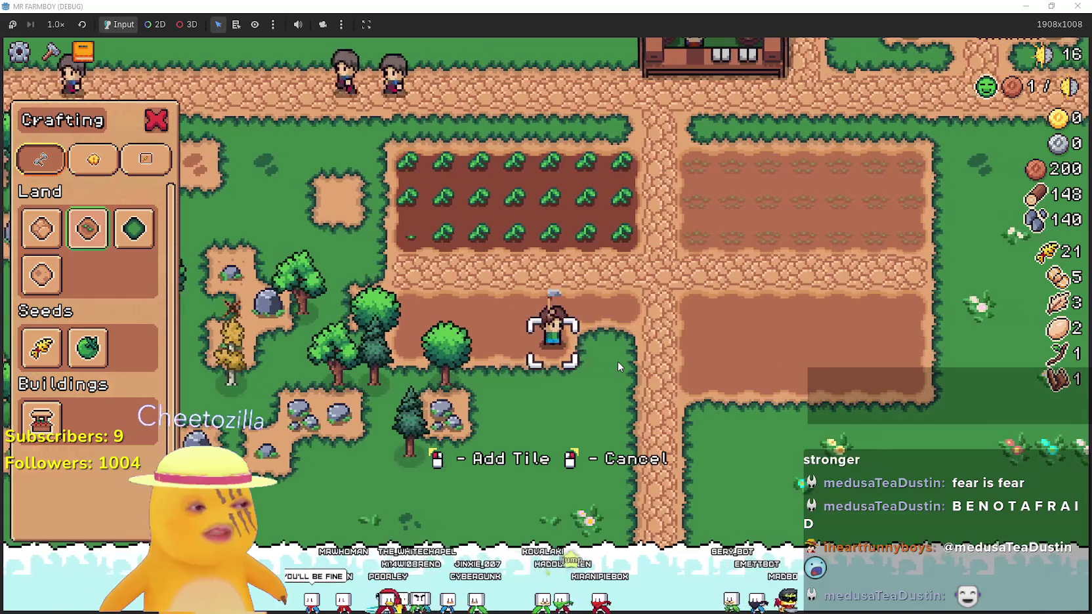
Chop a nearby tree for wood and cancel farm tile placement
key("a")
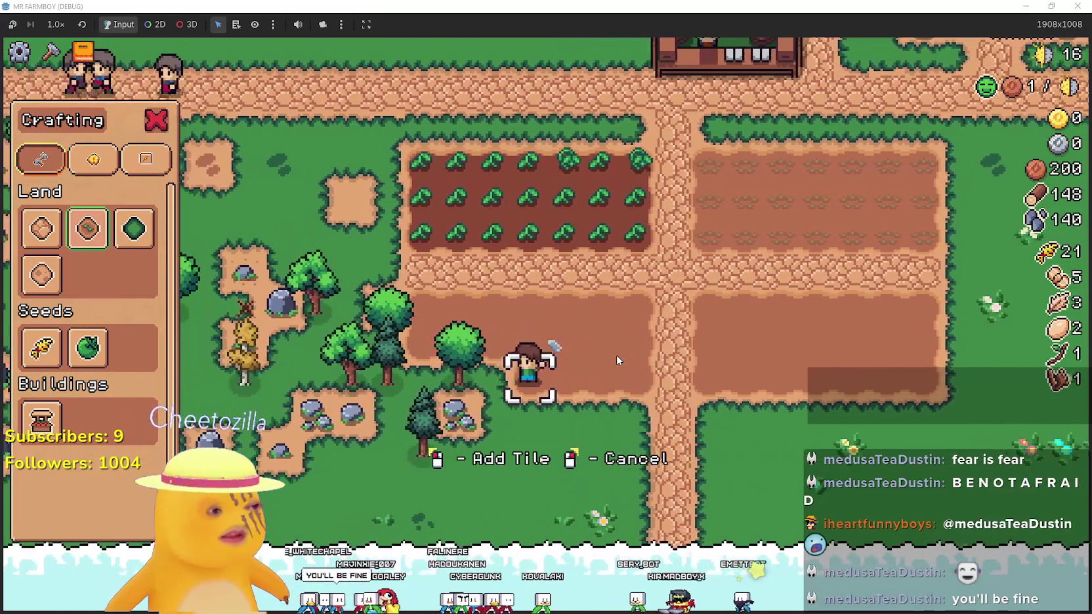
key("a")
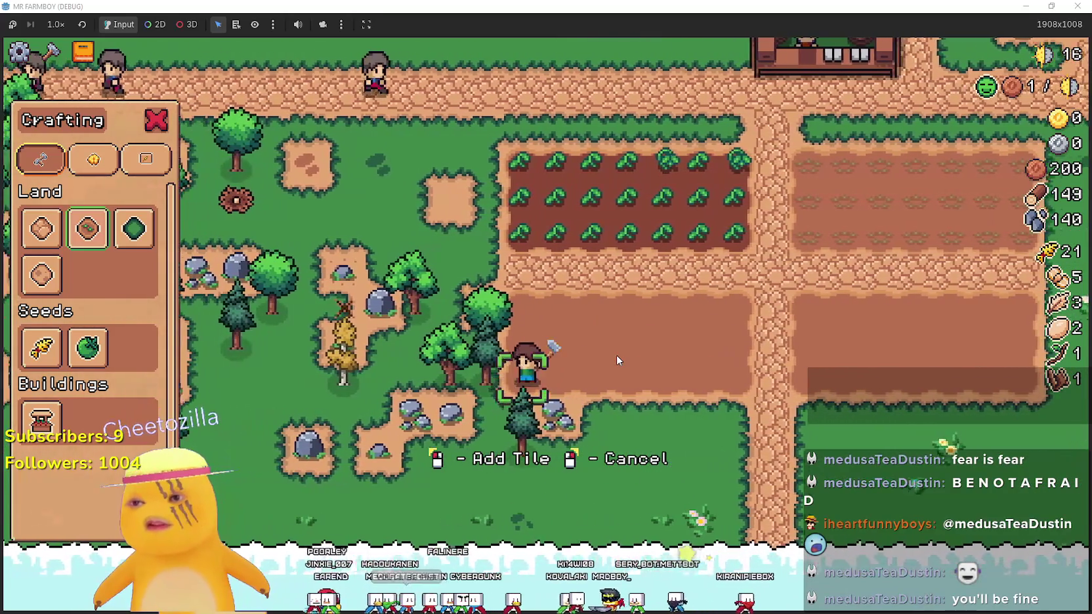
right_click(617, 355)
Chop a nearby tree and break rocks for more wood and stone
key("a")
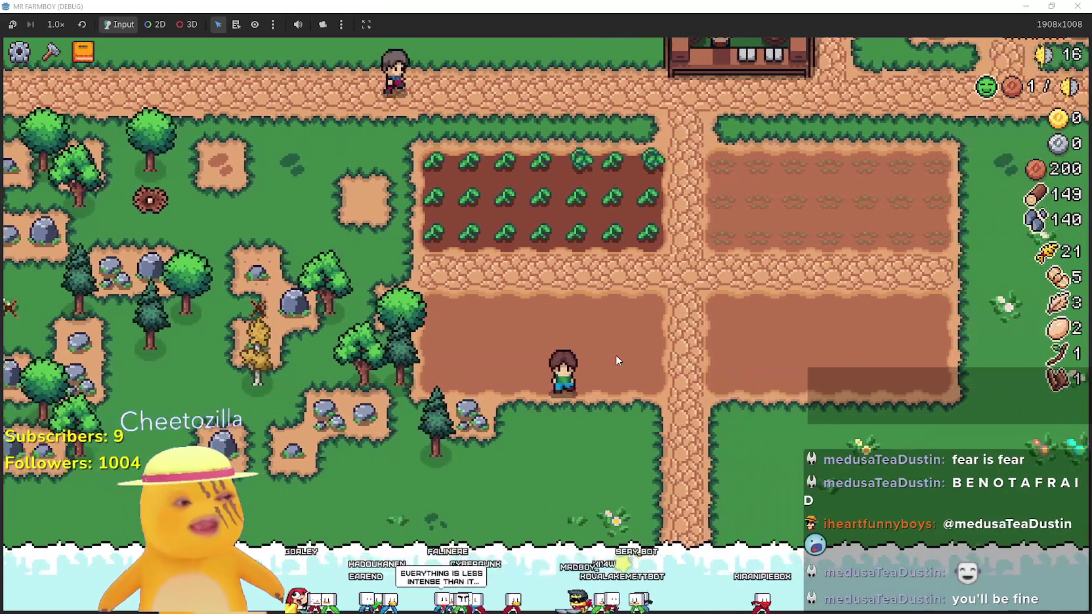
key("d")
key("a")
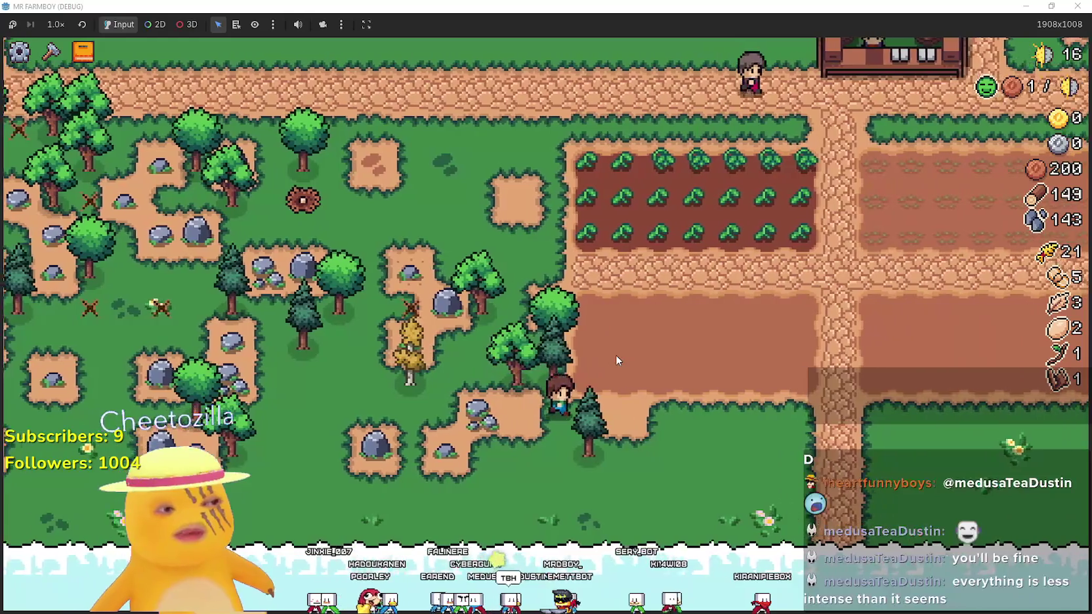
key("w")
key("w")
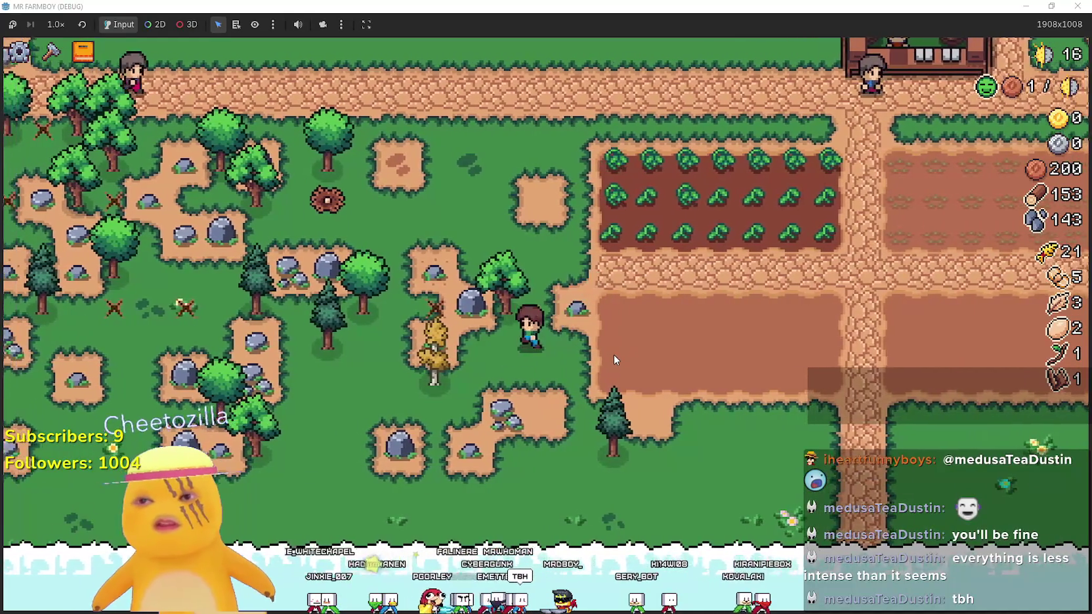
key("a")
key("d")
key("s")
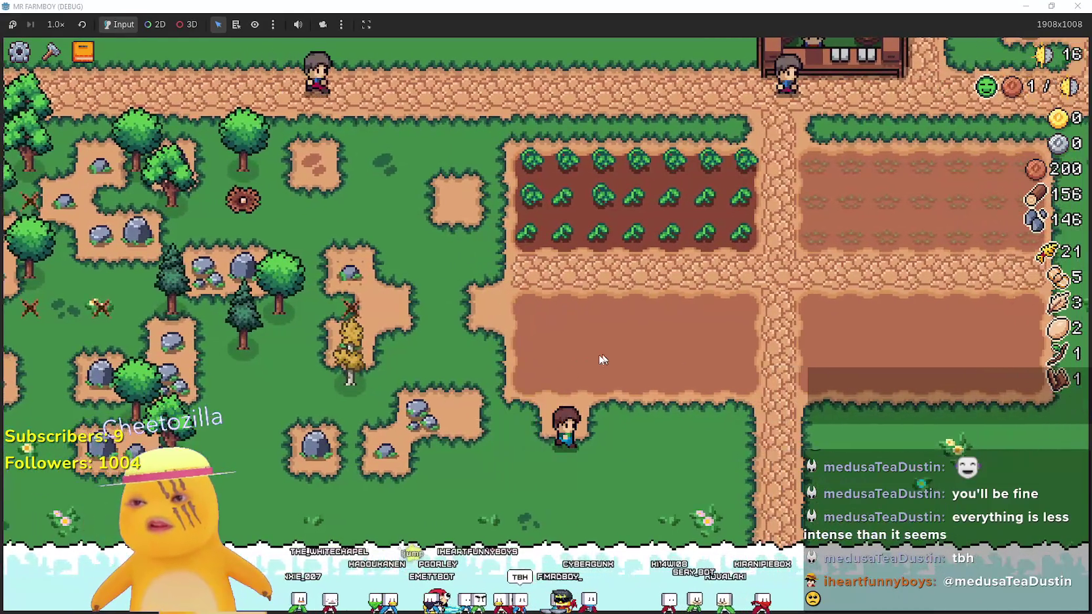
Place a path tile along the tilled field's lower edge
key("c")
key("d")
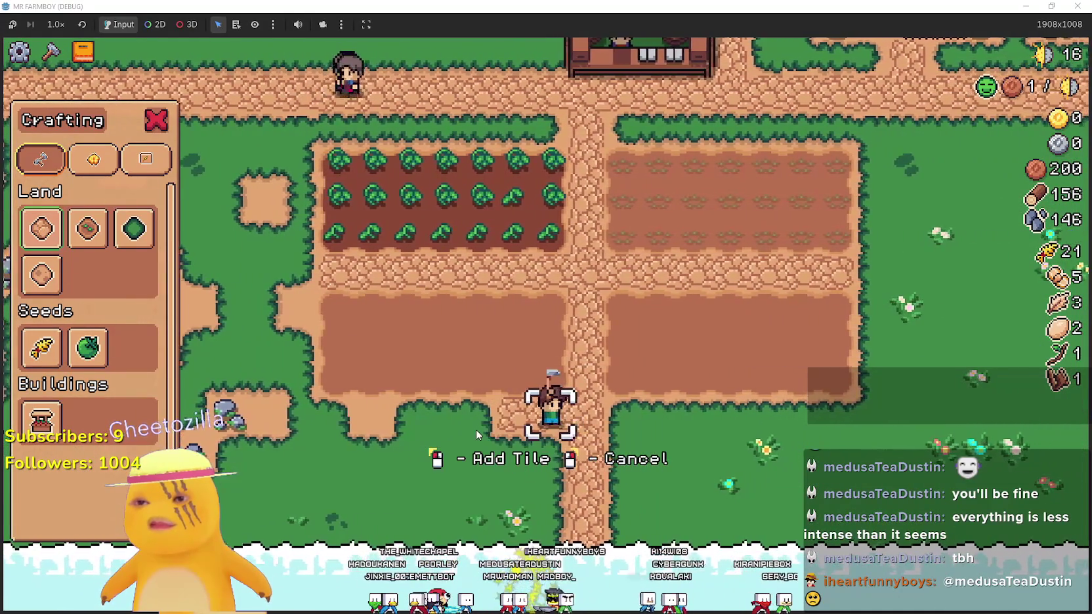
key("a")
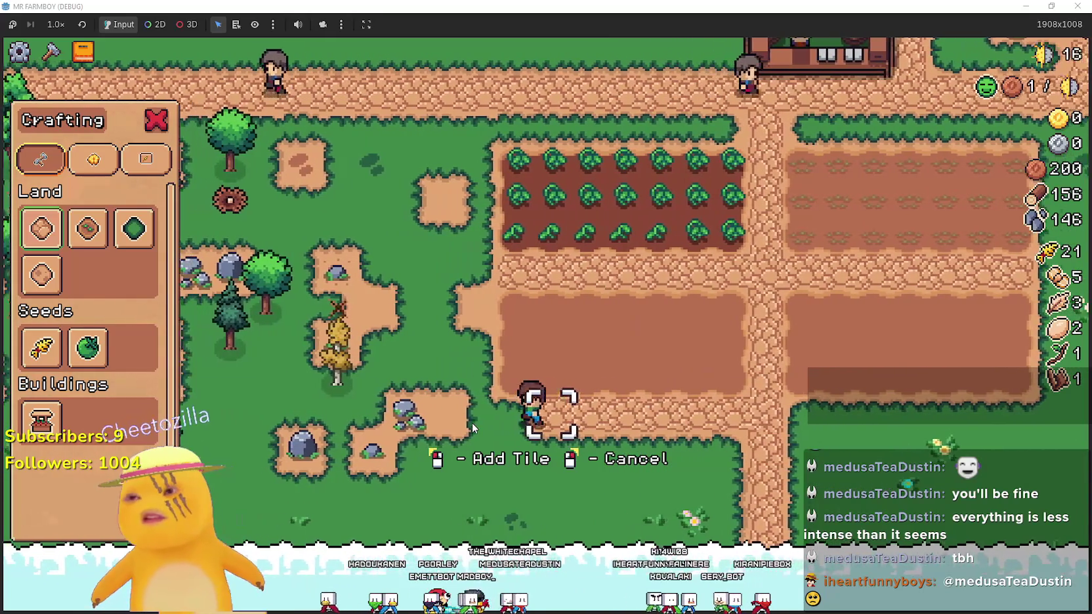
key("d")
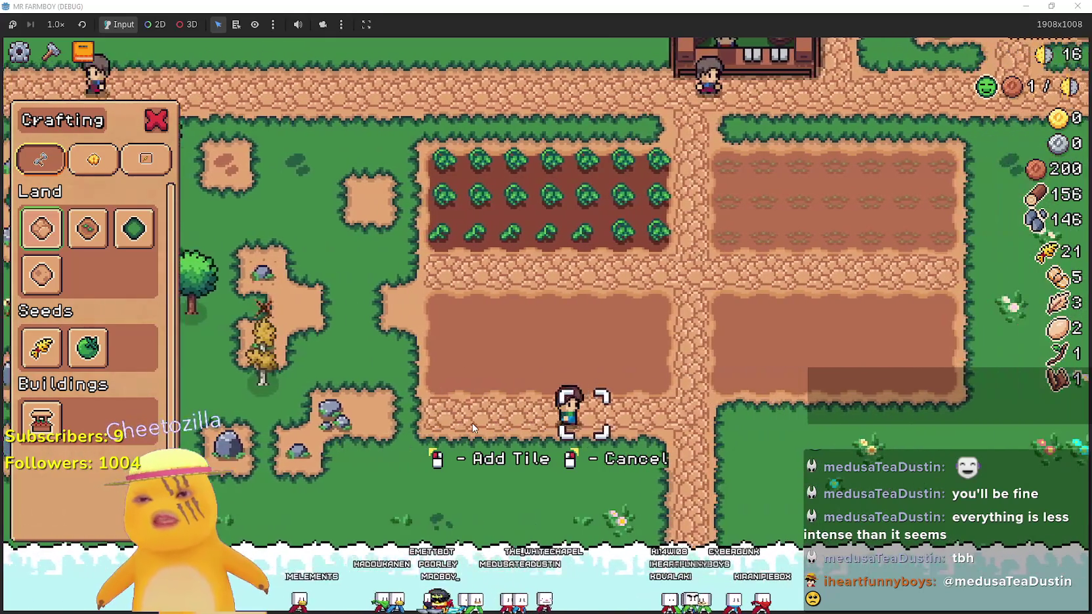
key("d")
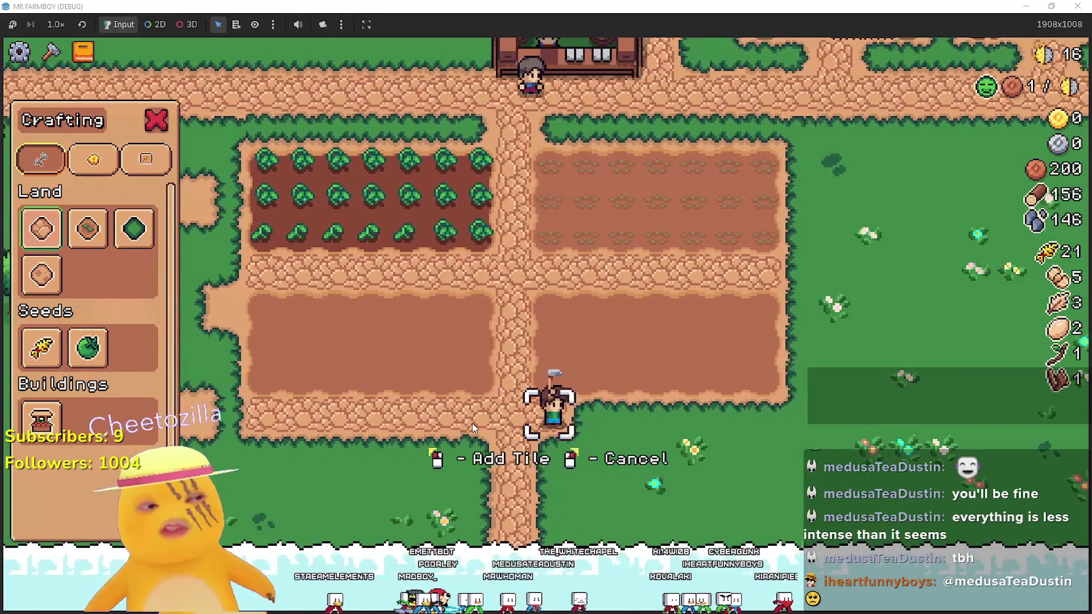
key("d")
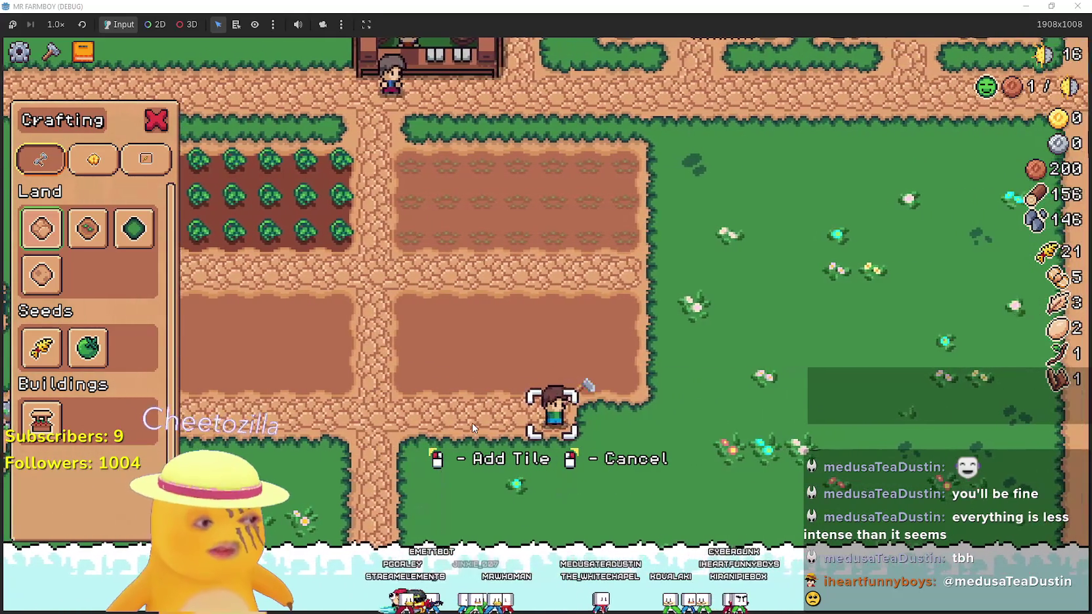
key("w")
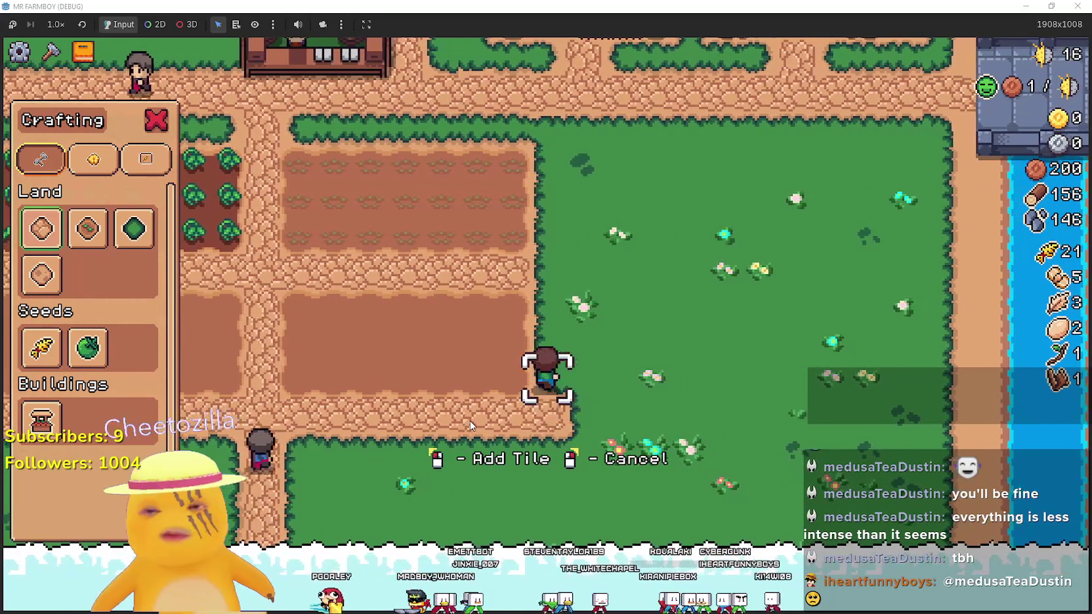
left_click(470, 421)
key("w")
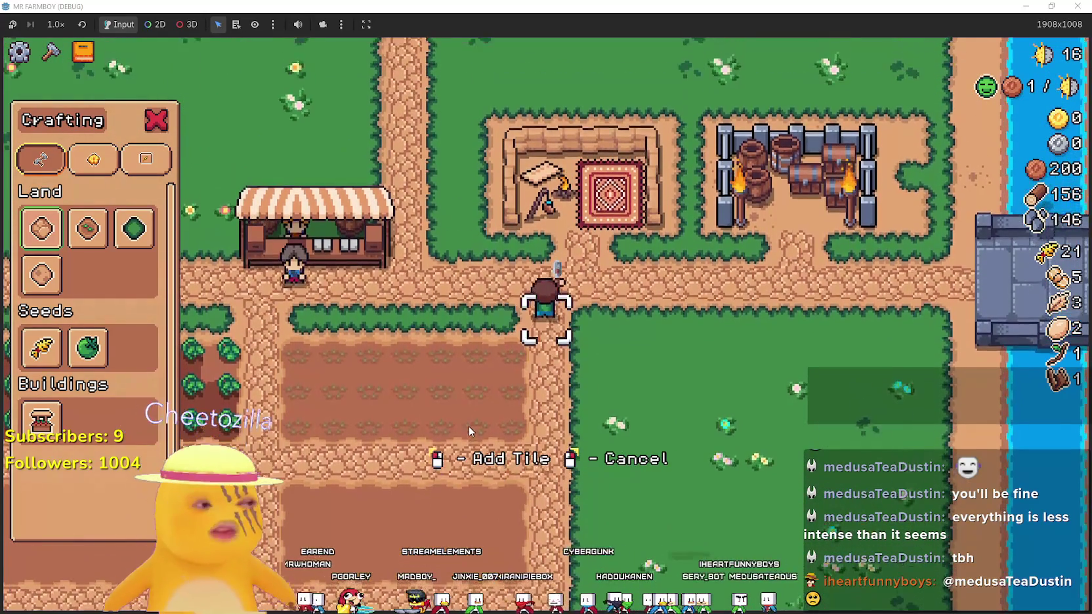
Walk the farmer back around the fields onto the tomato crop and cancel tile placement
key("s")
key("a")
key("w")
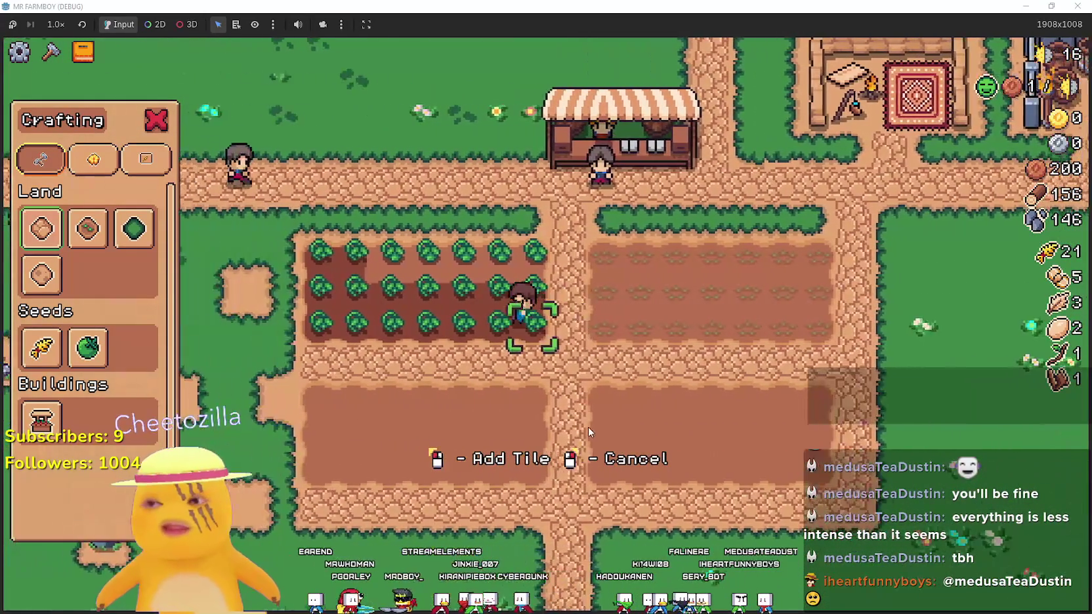
key("s")
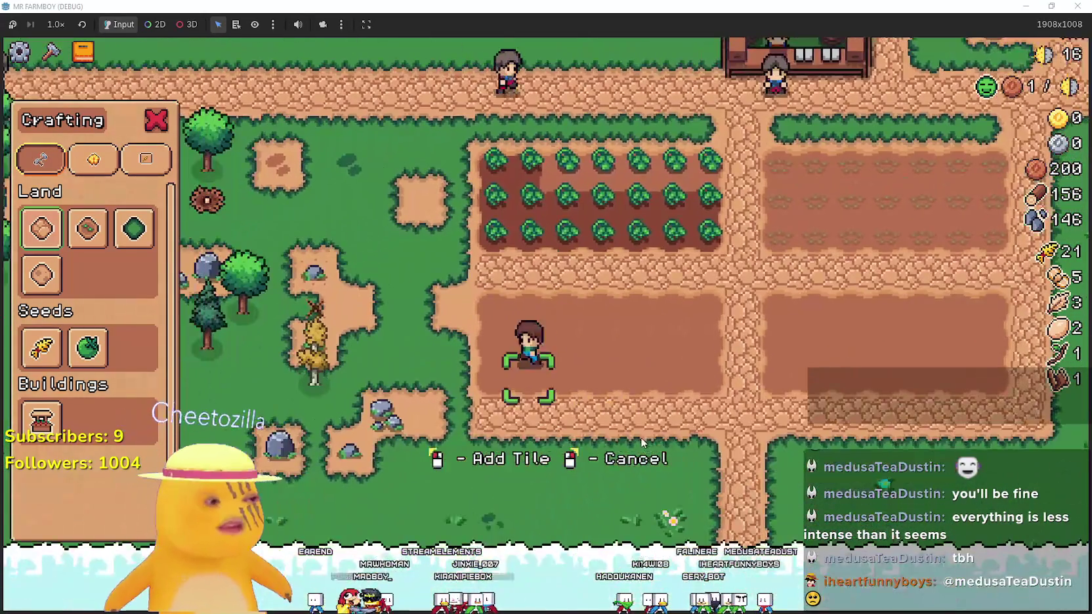
key("a")
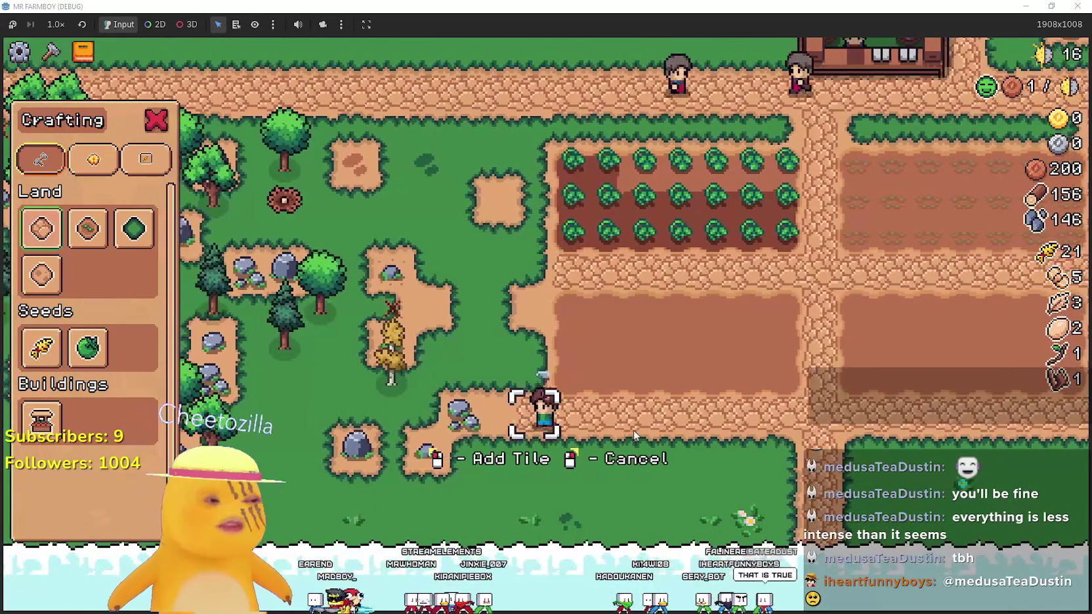
key("w")
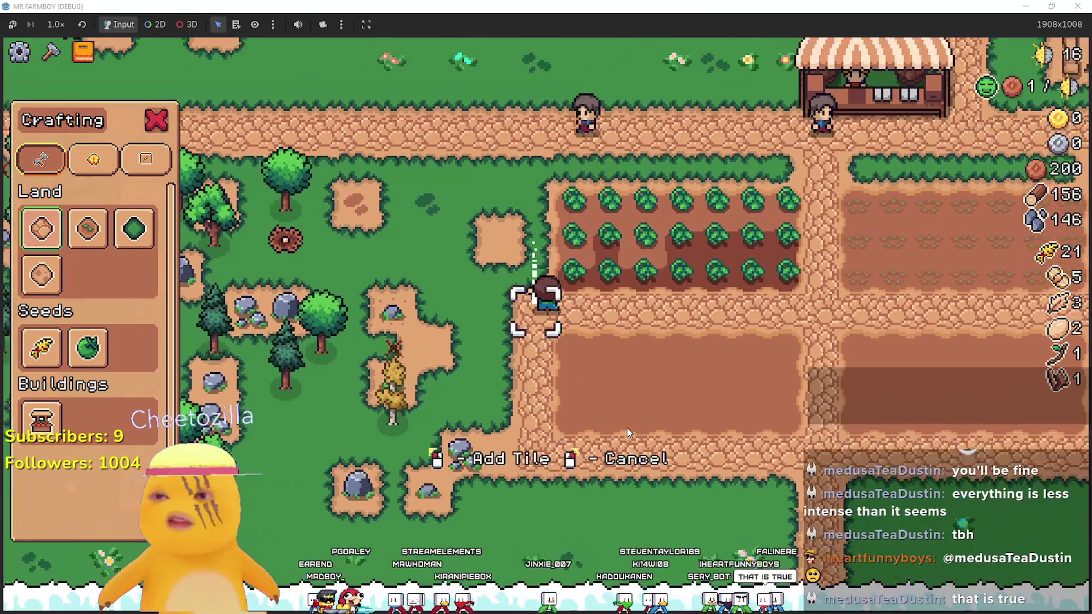
key("w")
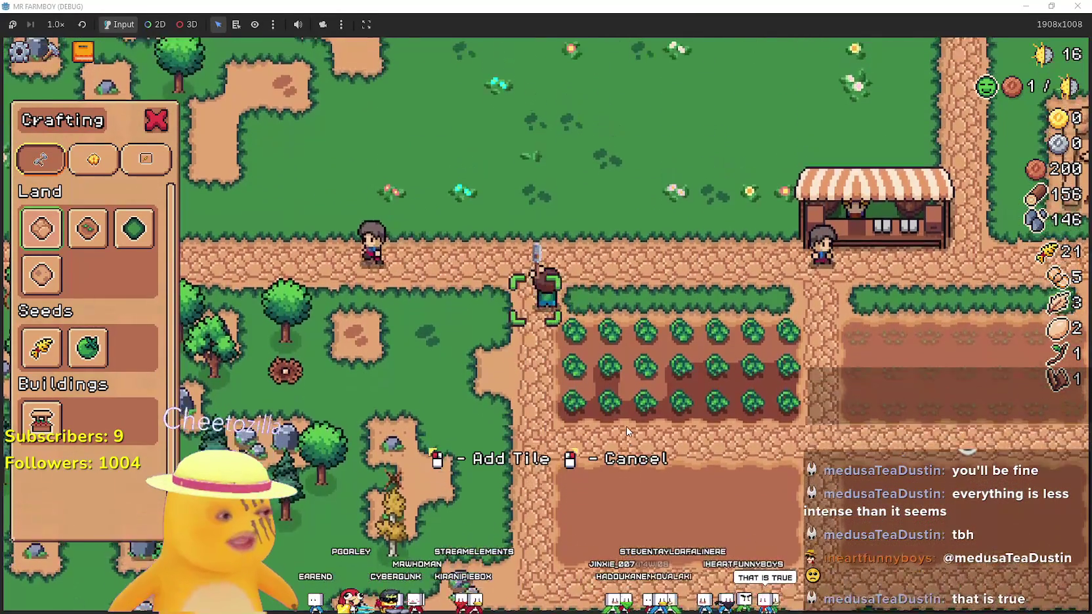
key("d")
key("d")
key("s")
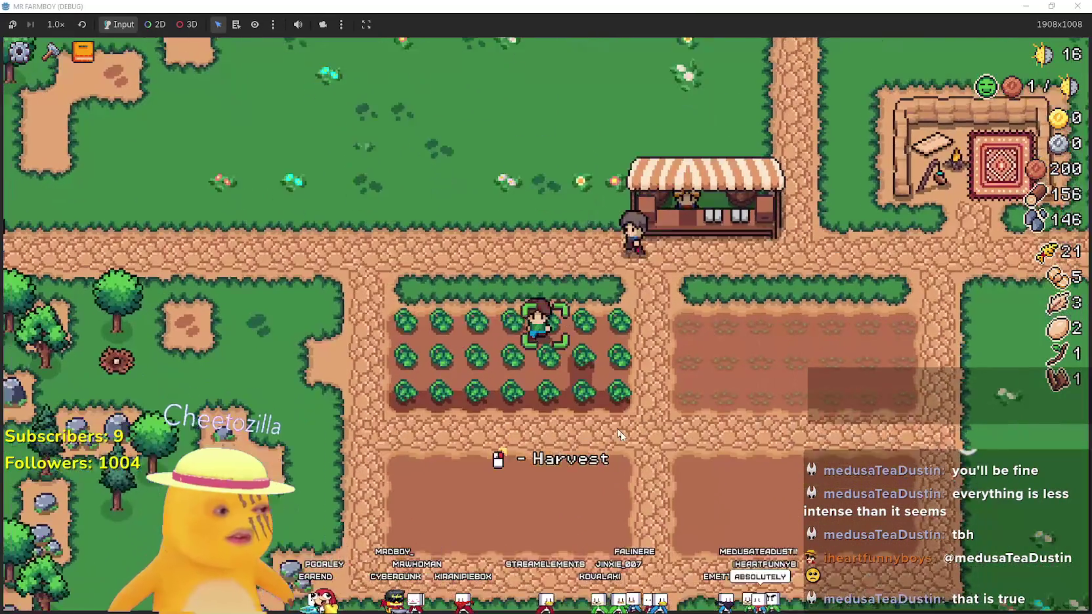
key("a")
right_click(614, 447)
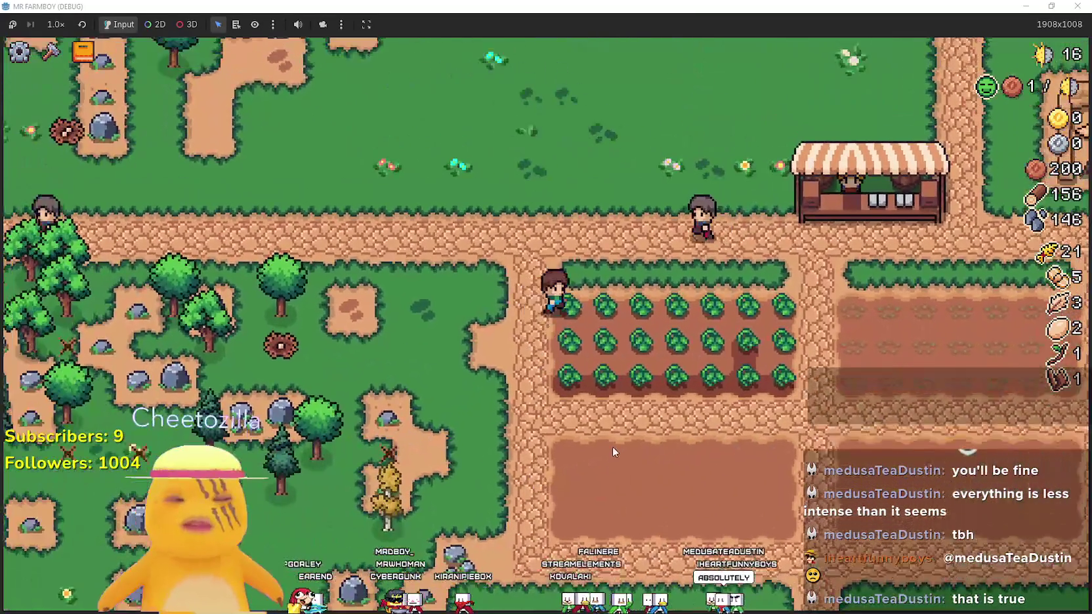
Harvest both the top and lower tomato rows, reaching 21 green tomatoes
key("d")
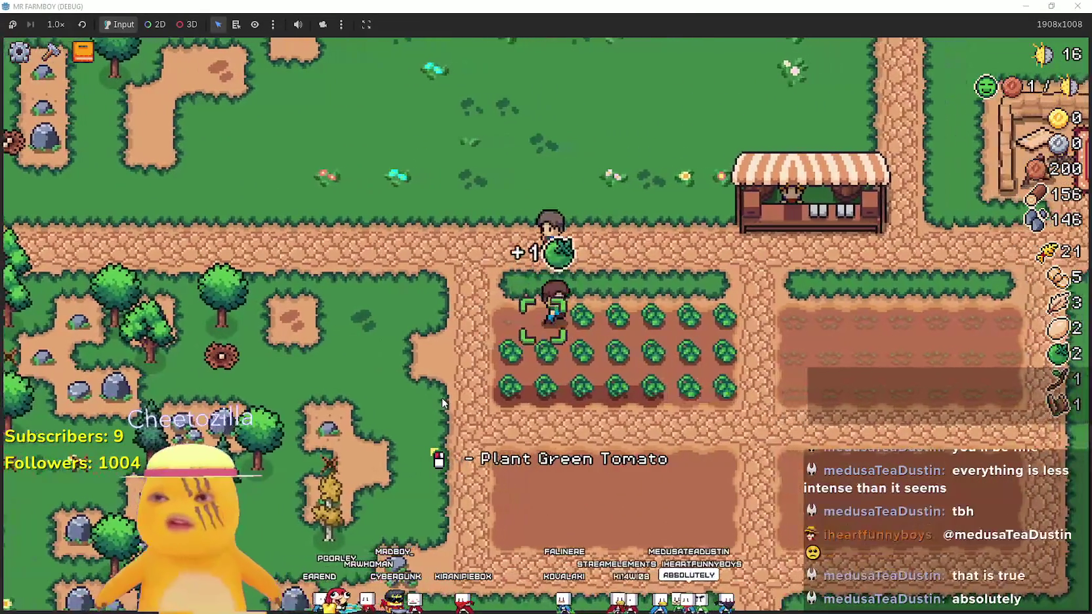
key("d")
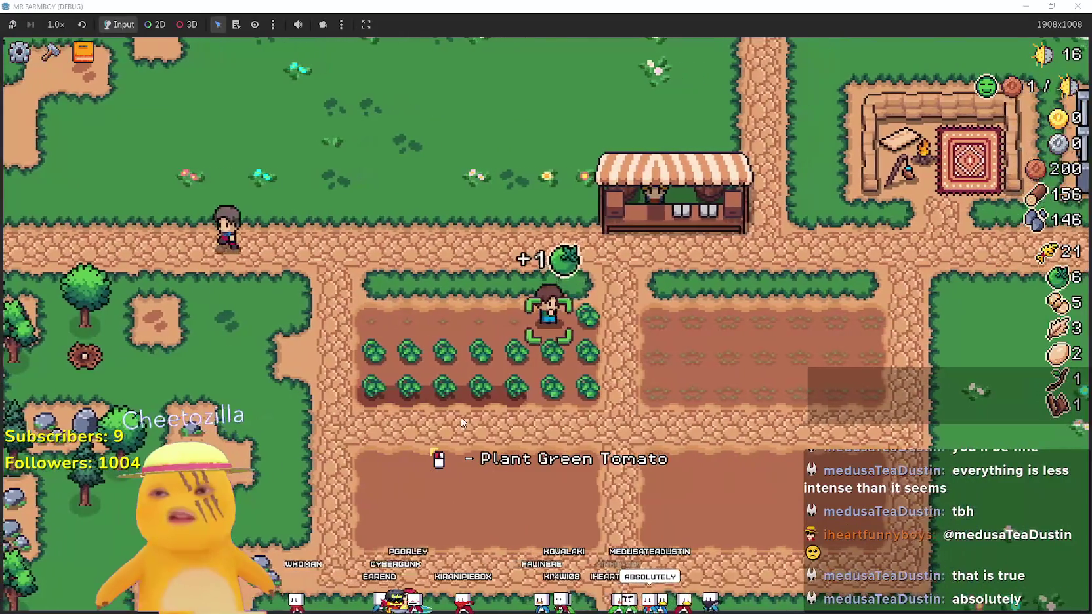
key("a")
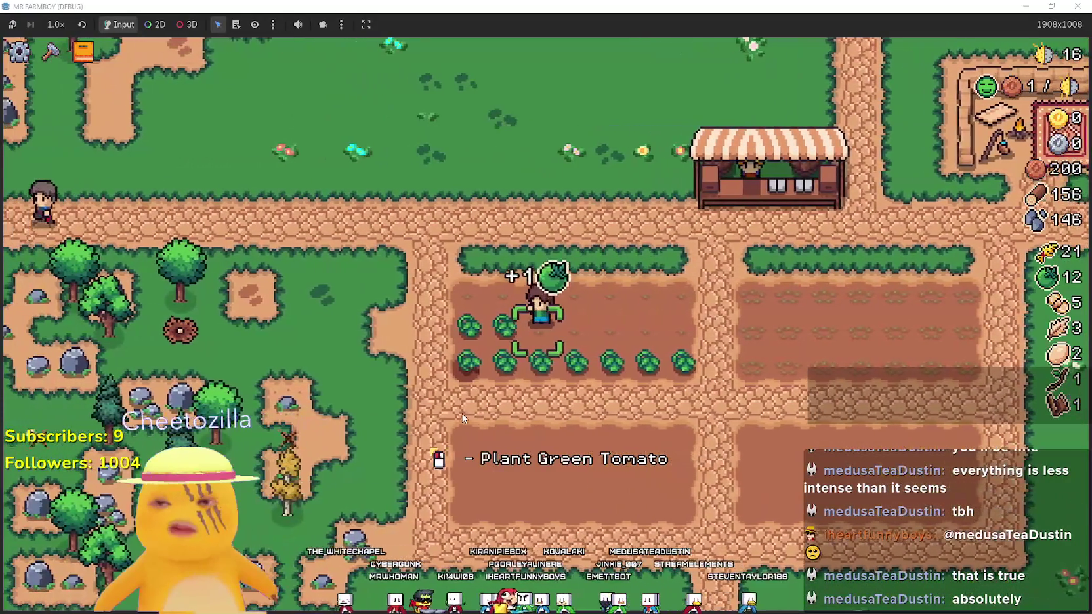
key("a")
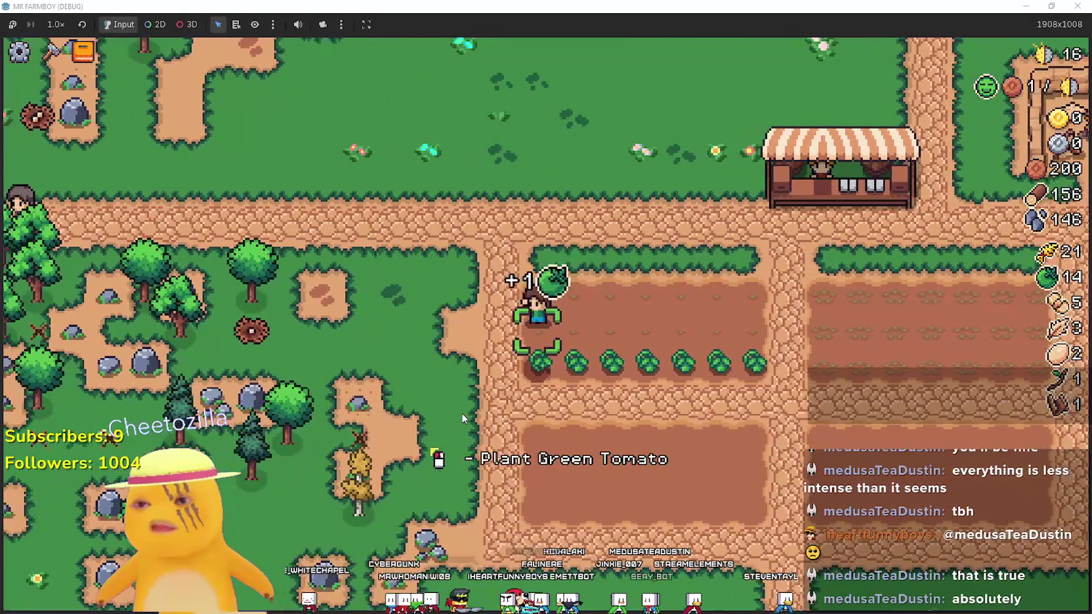
key("d")
key("s")
key("a")
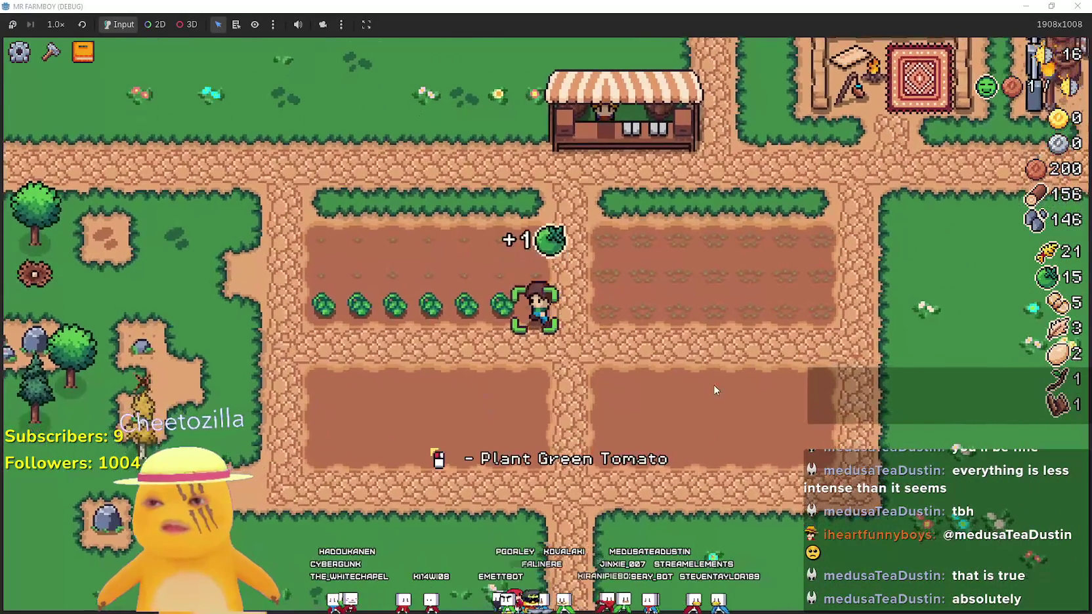
key("a")
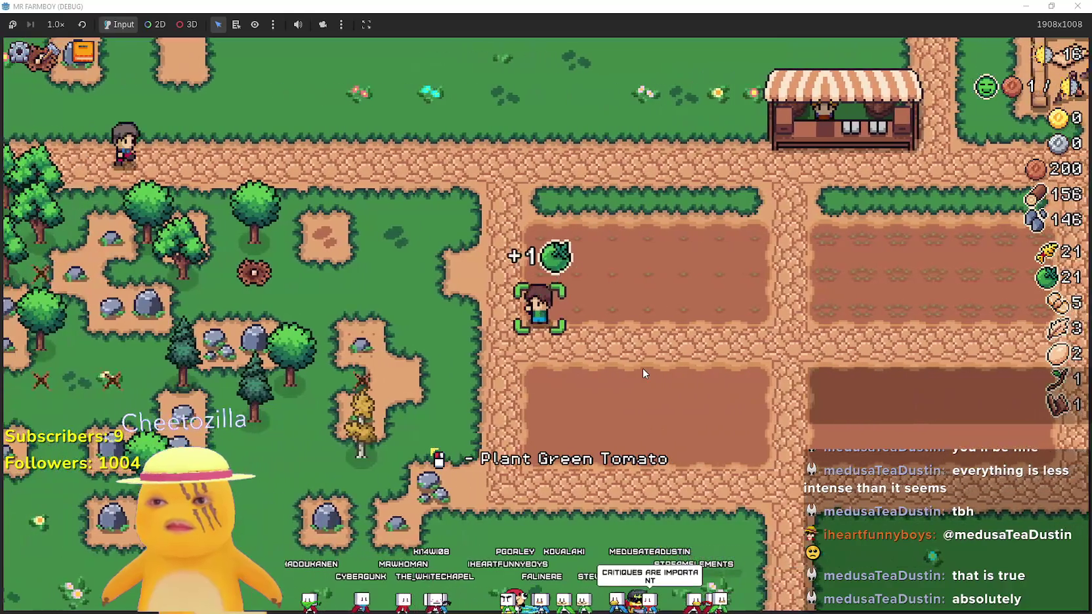
key("d")
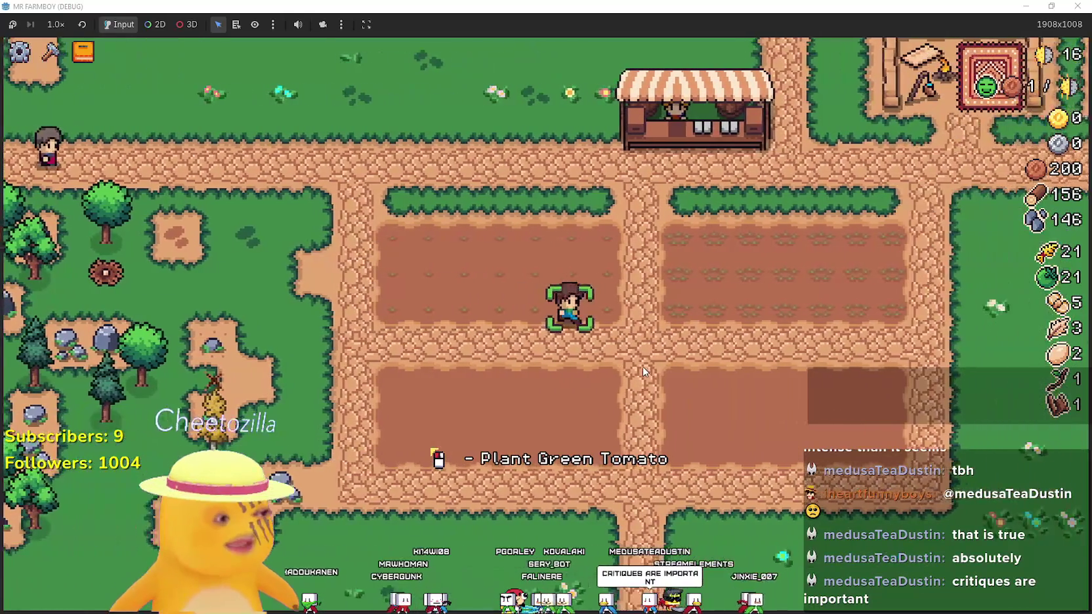
key("w")
key("d")
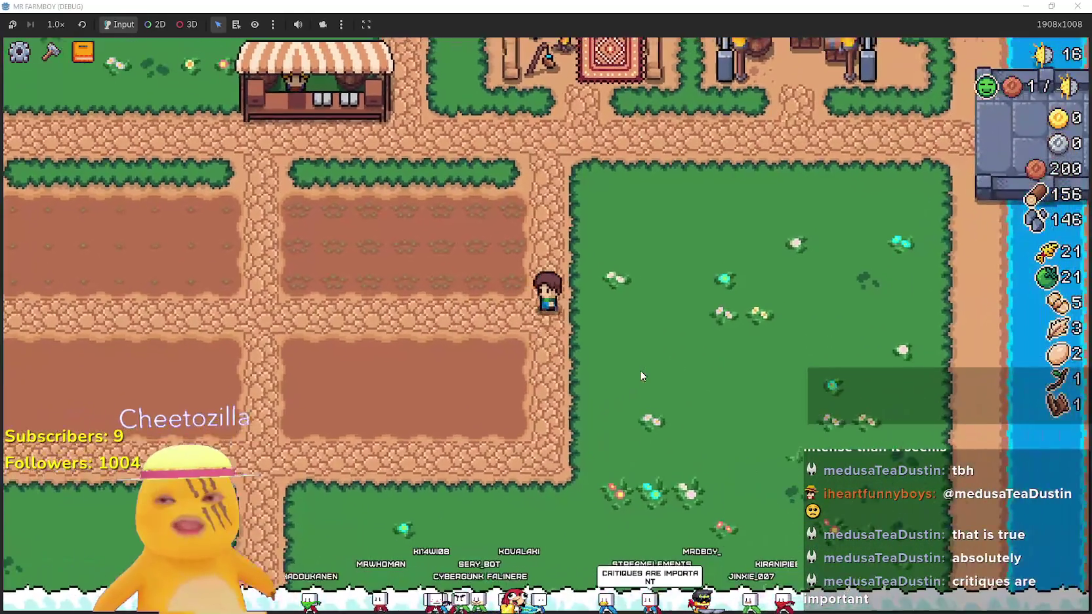
key("a")
key("a")
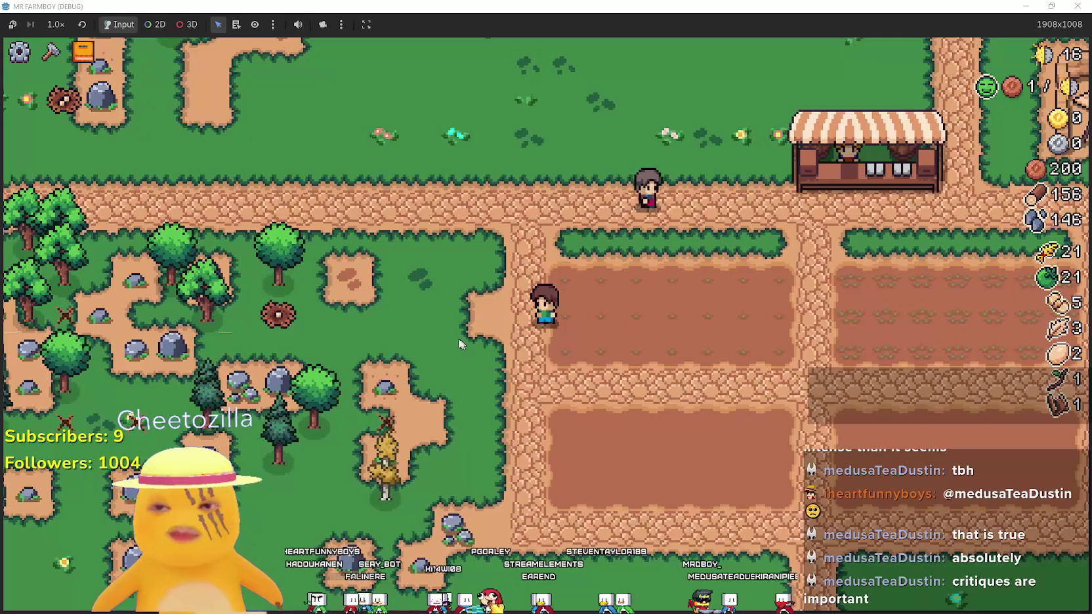
Walk the farmboy down and back up beside the field, then cancel tile placement and close Crafting
key("a")
key("c")
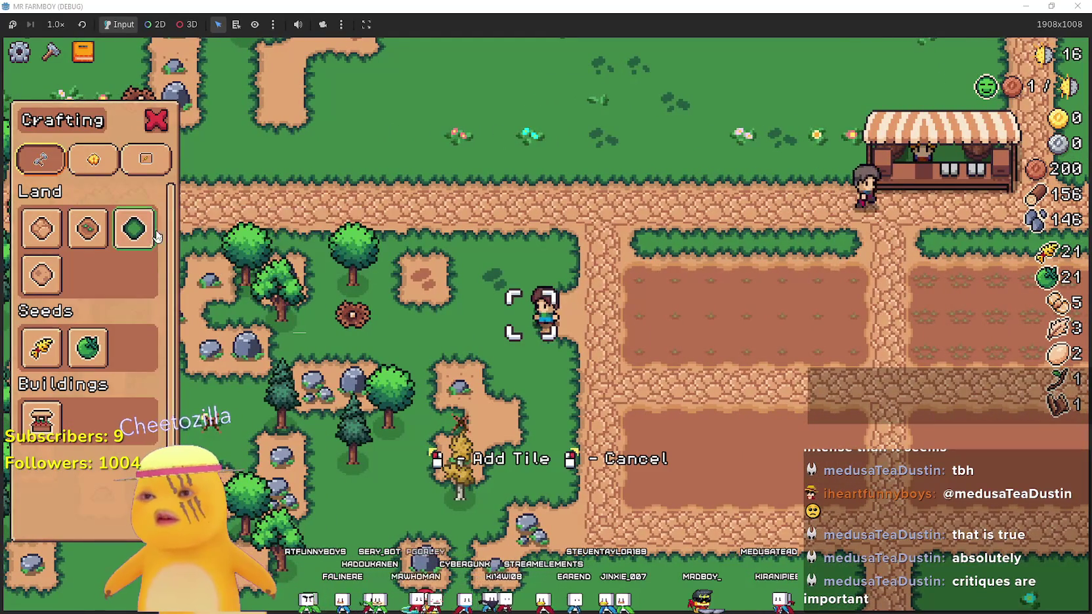
key("d")
key("s")
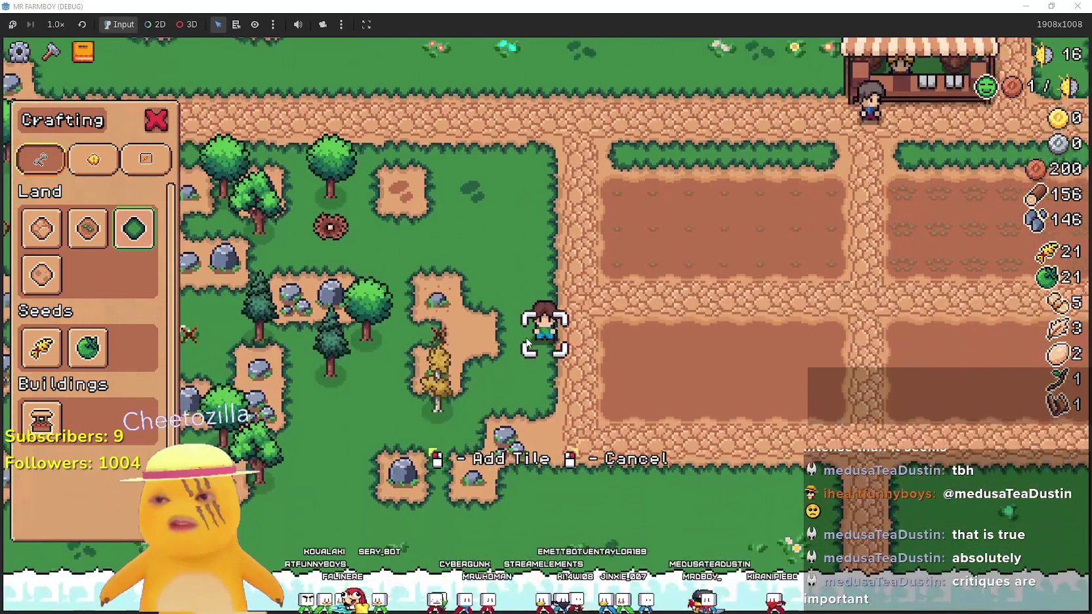
key("s")
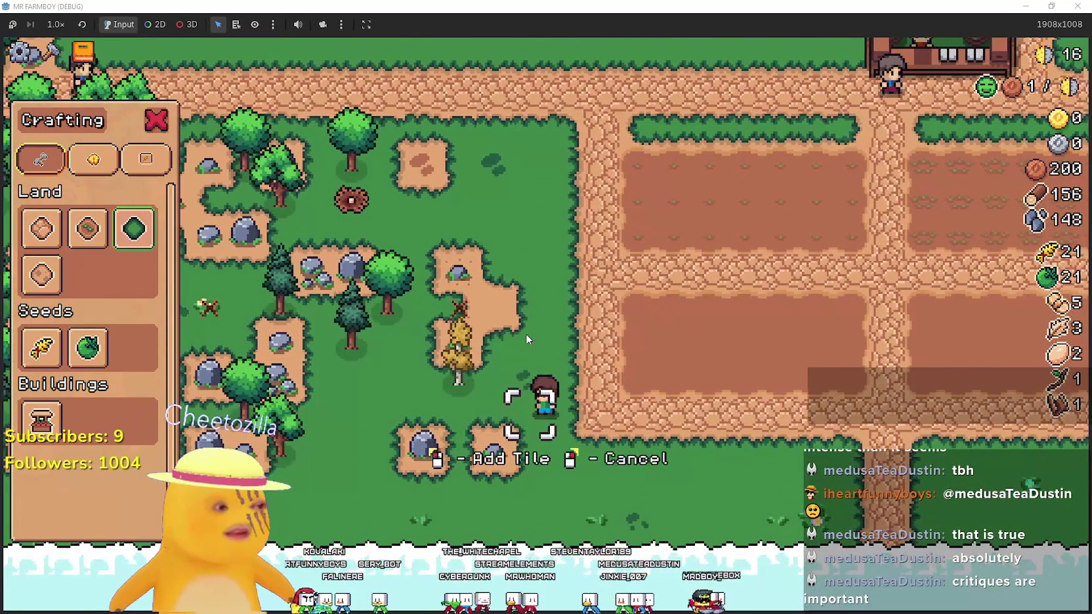
key("w")
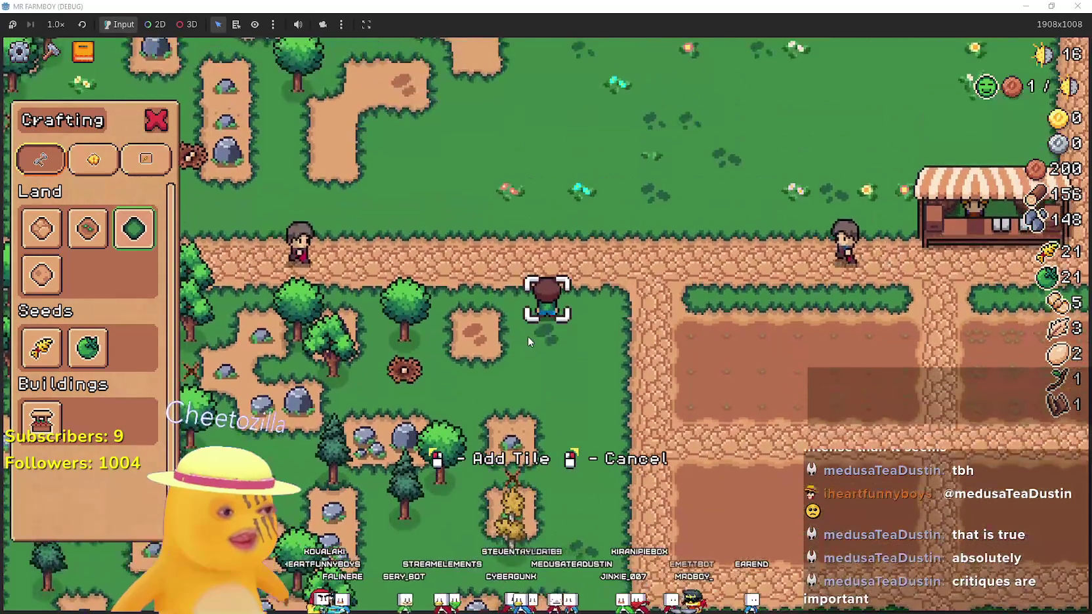
right_click(527, 336)
Walk up to the market stall and sell all 21 Wheat
key("d")
key("w")
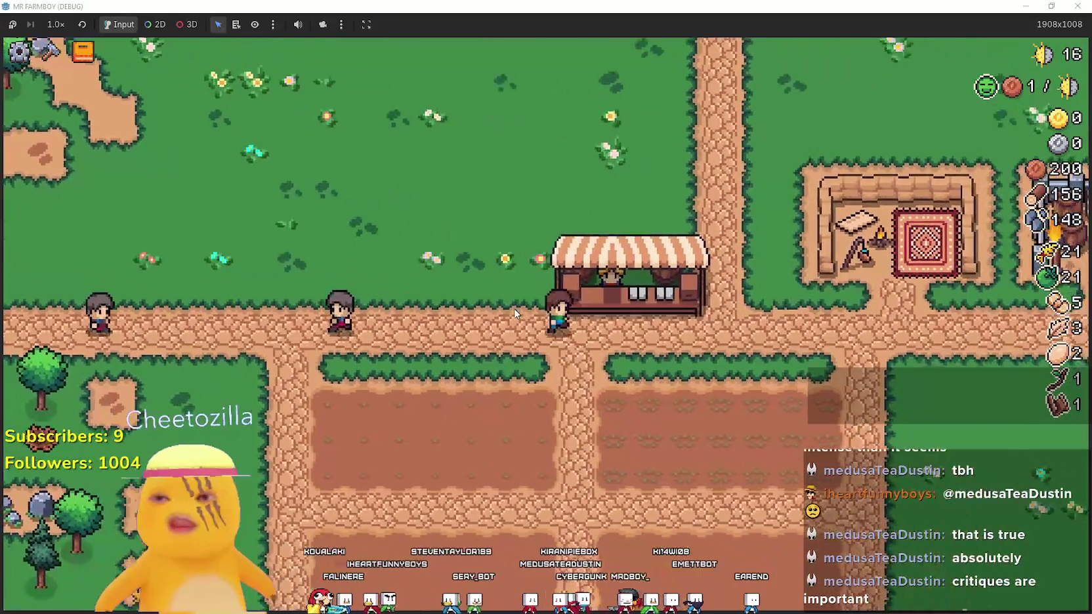
key("e")
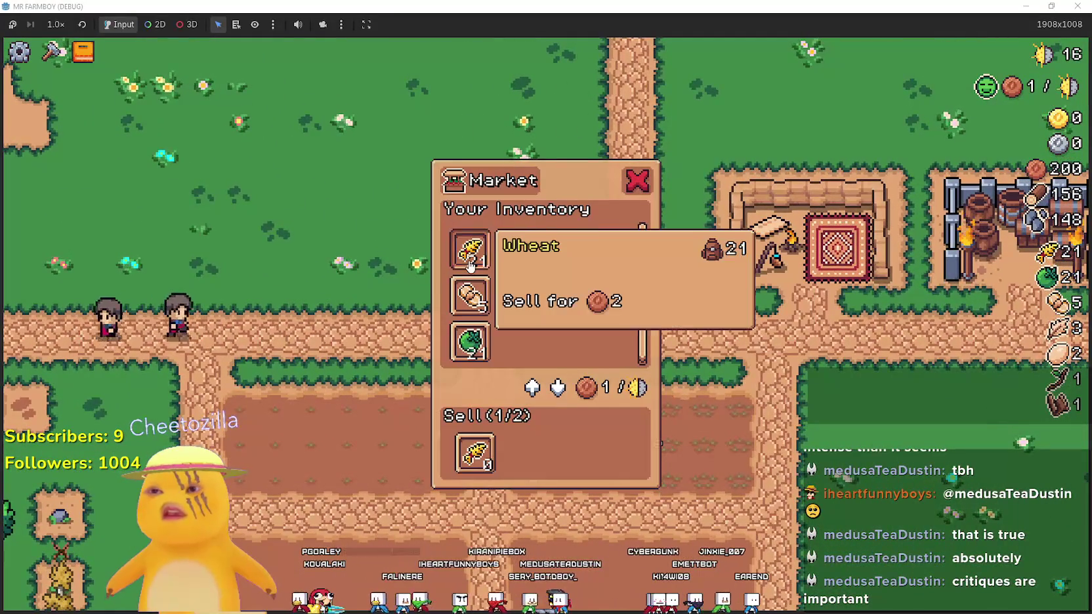
left_click(470, 264)
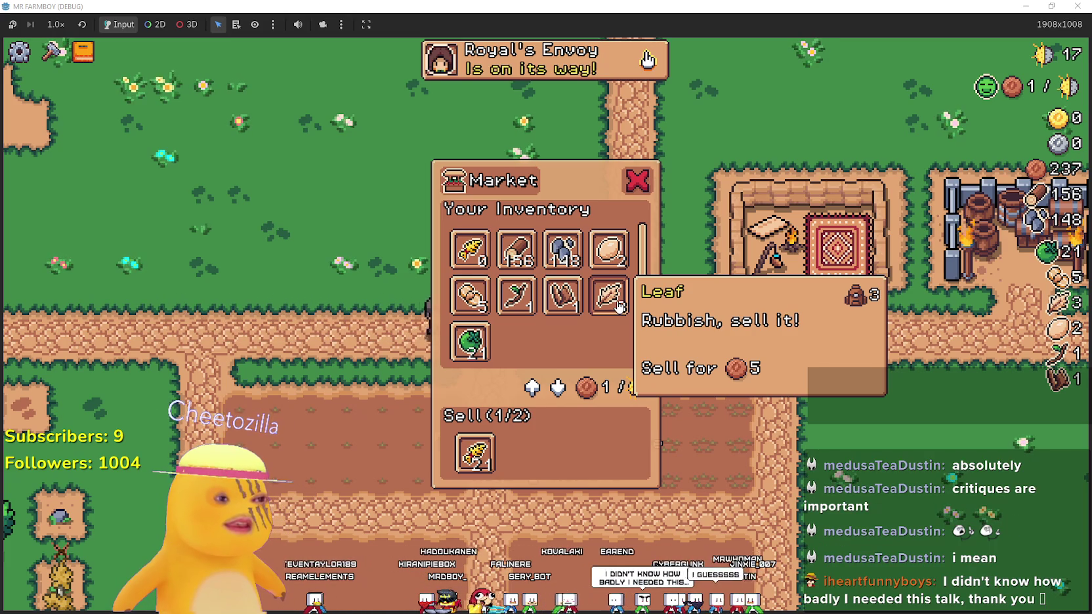
key("Escape")
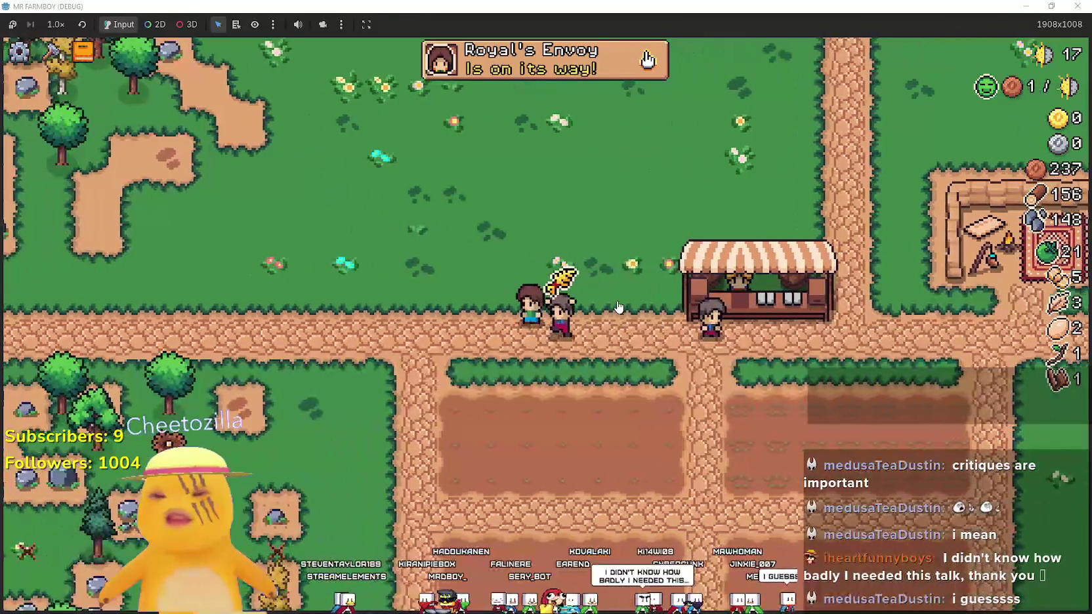
Reopen the market and queue the 3 Leaf items and Wild Eggs for sale
key("d")
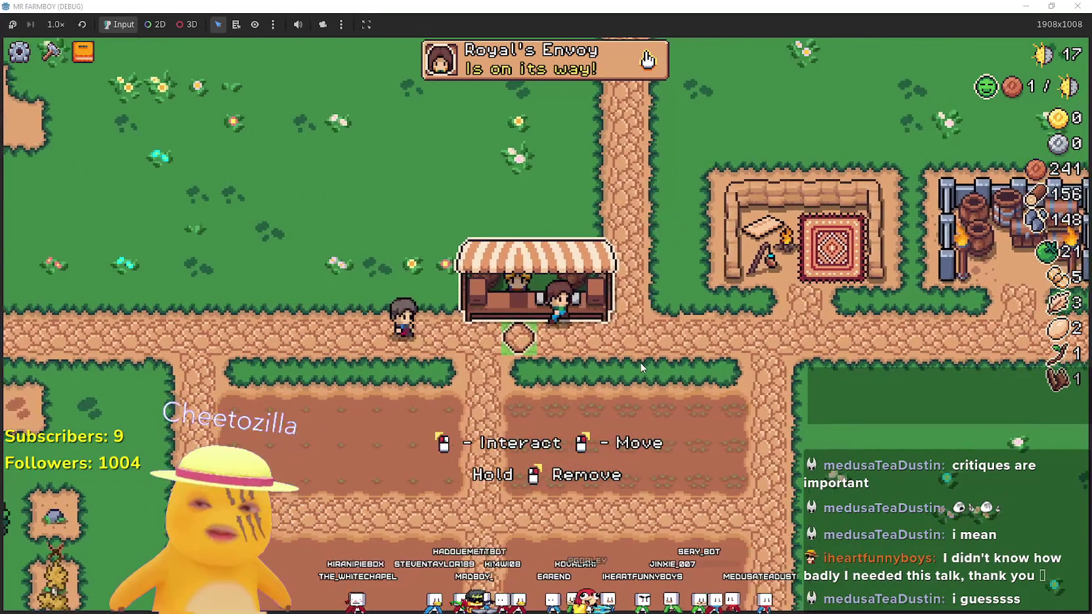
left_click(642, 310)
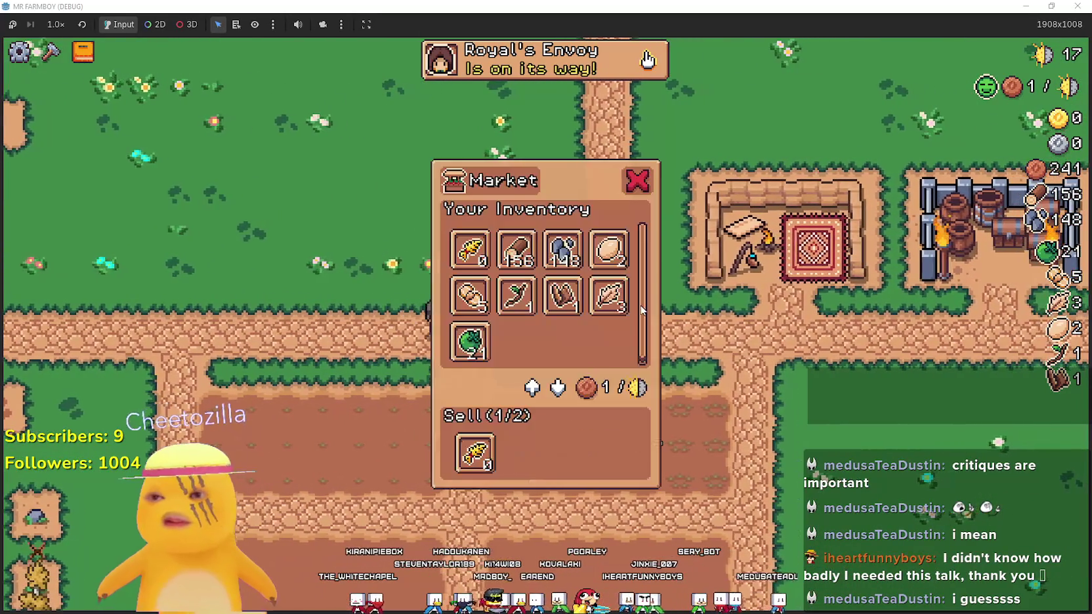
left_click(609, 295)
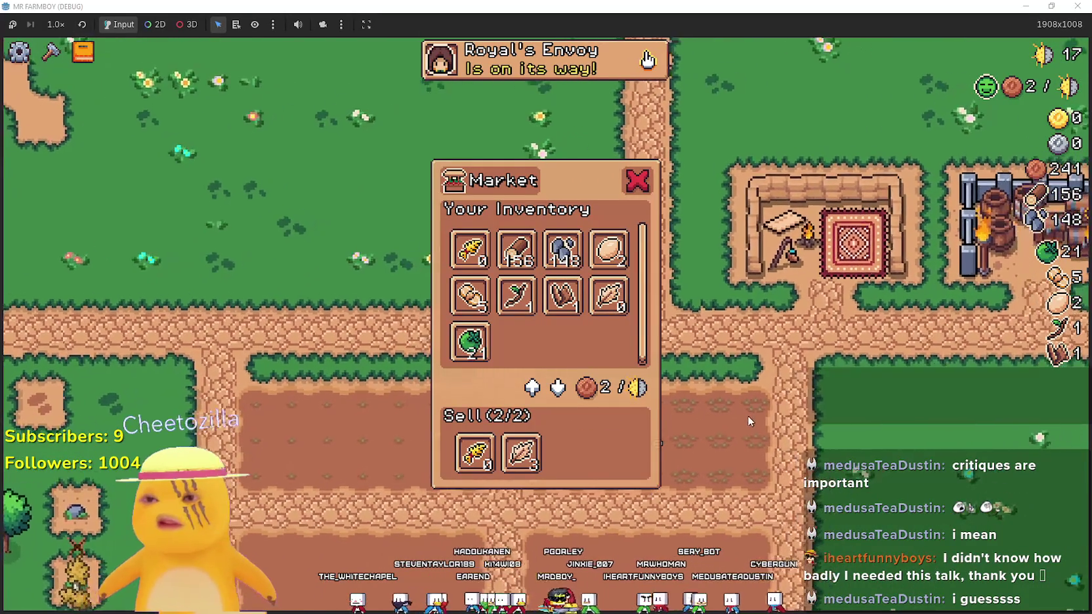
left_click(475, 453)
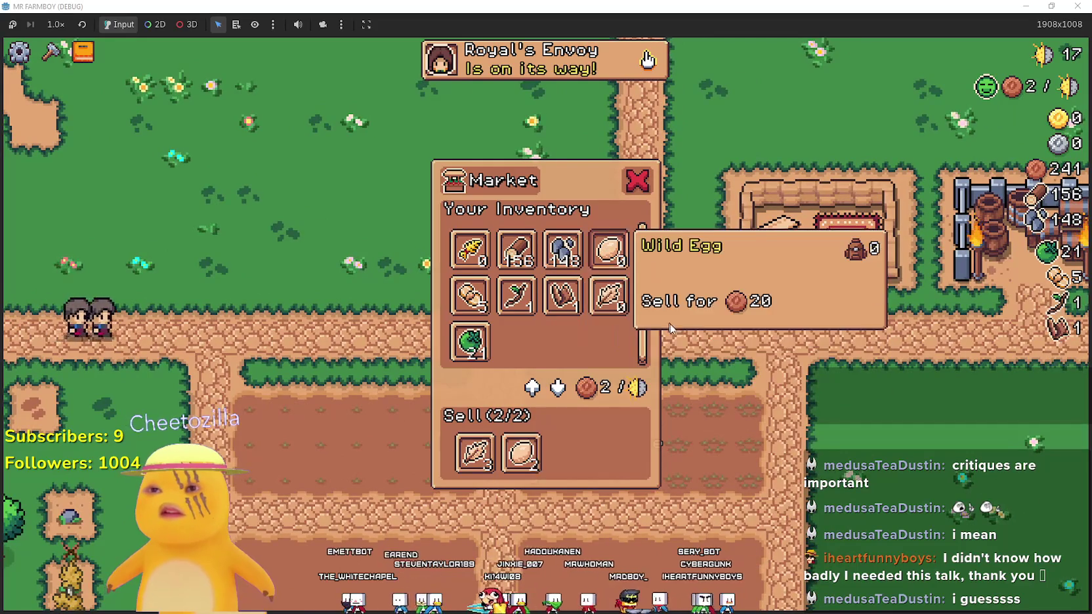
Walk away from the stall, pick then cancel a land tile, and chop a tree for a log
key("w")
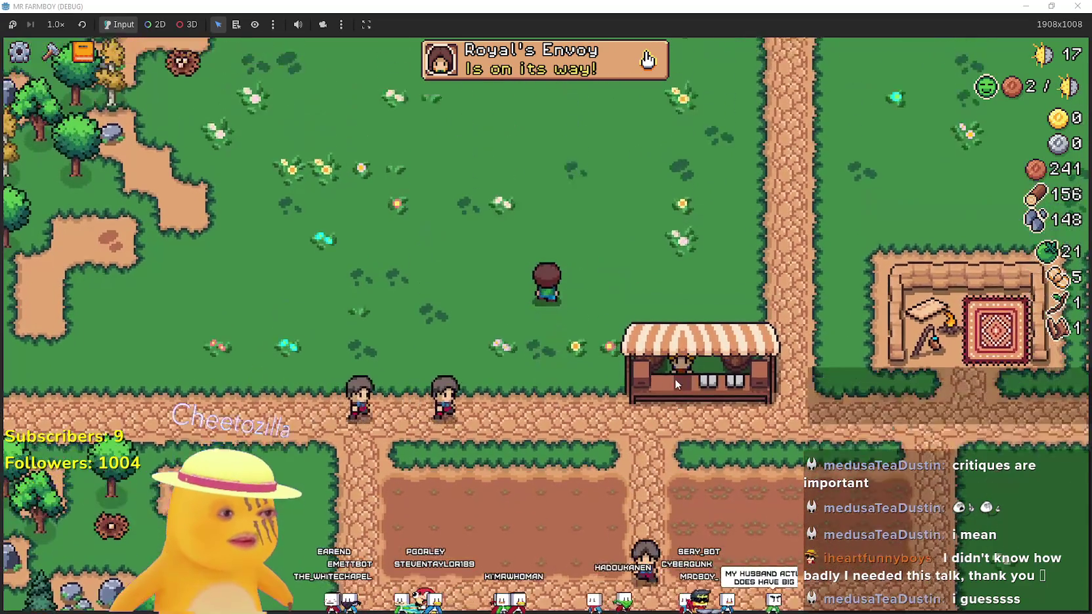
key("s")
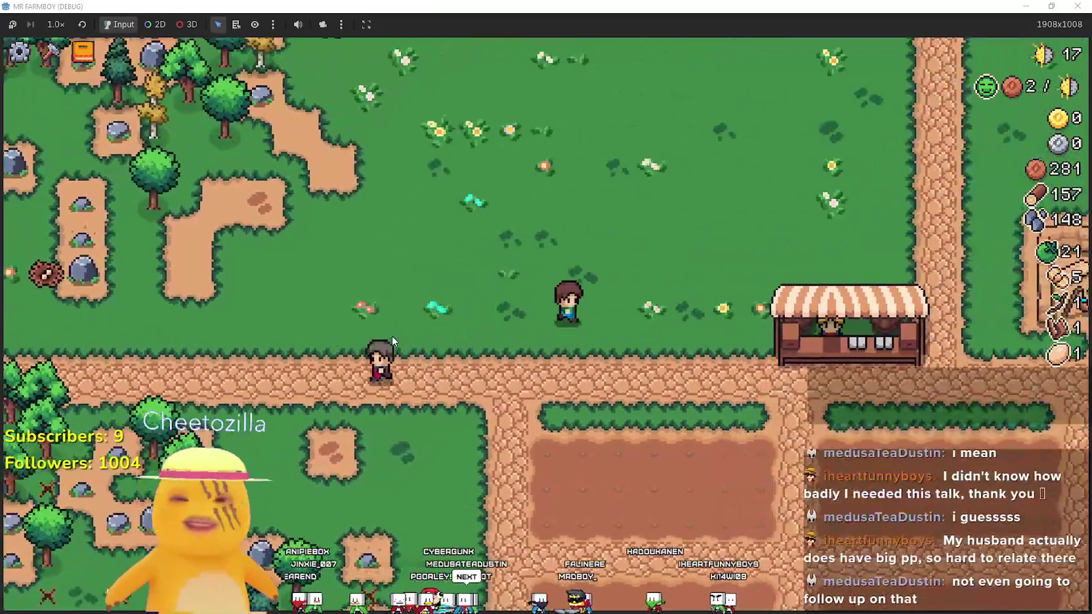
left_click(51, 51)
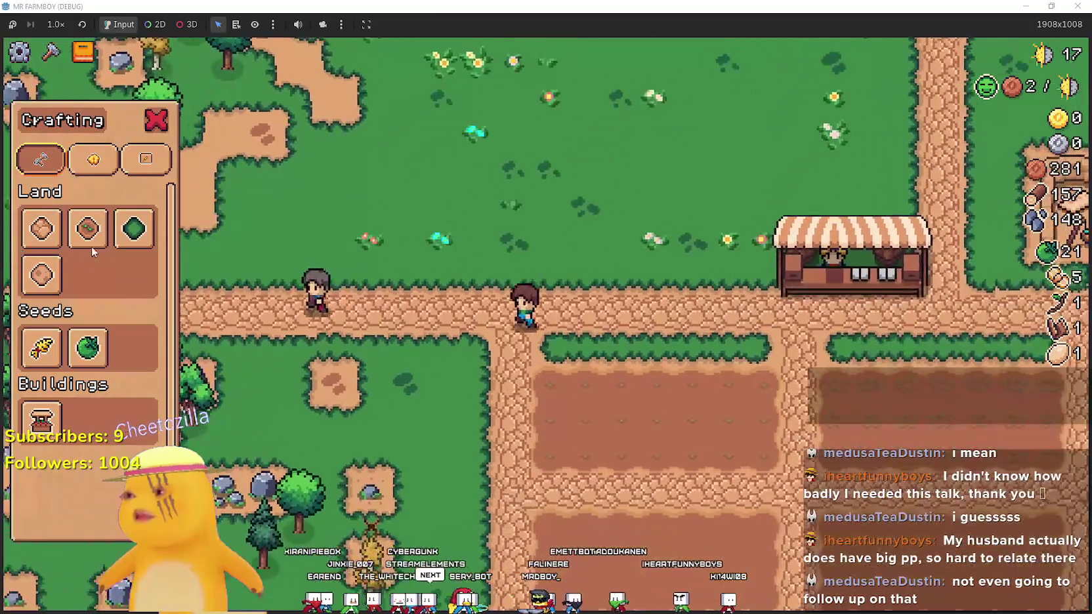
left_click(41, 228)
key("Escape")
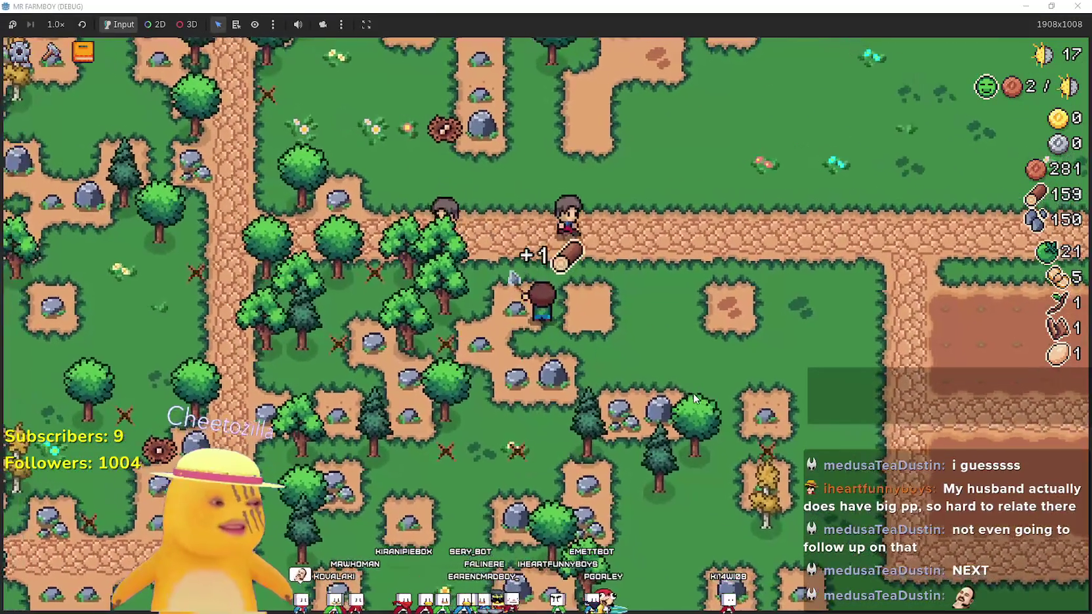
key("c")
key("Escape")
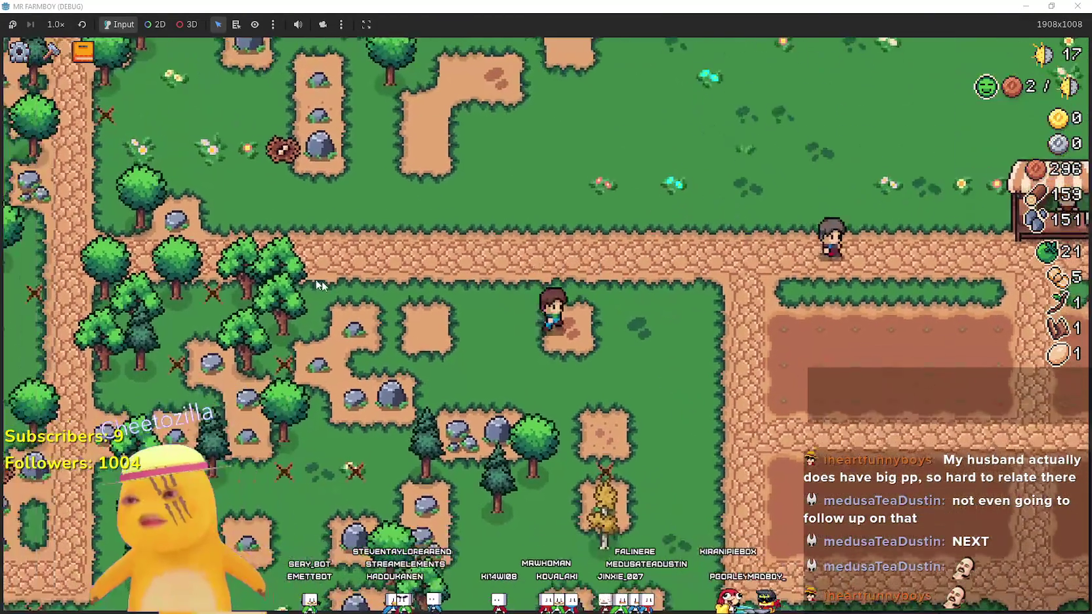
Select then drop Green Tomato seeds, and reopen the market trading window
left_click(50, 51)
left_click(86, 356)
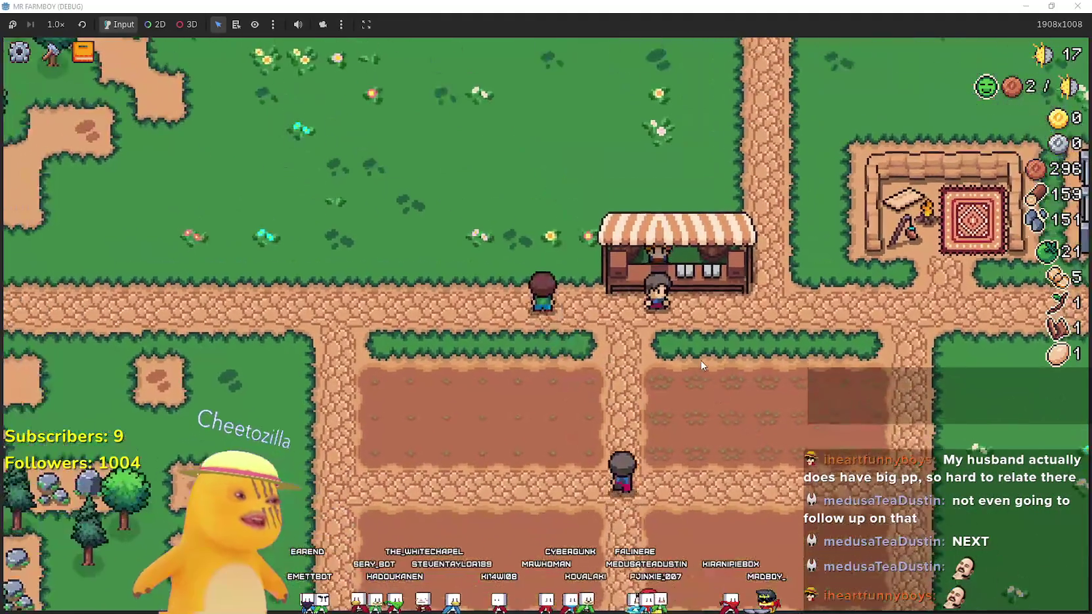
key("c")
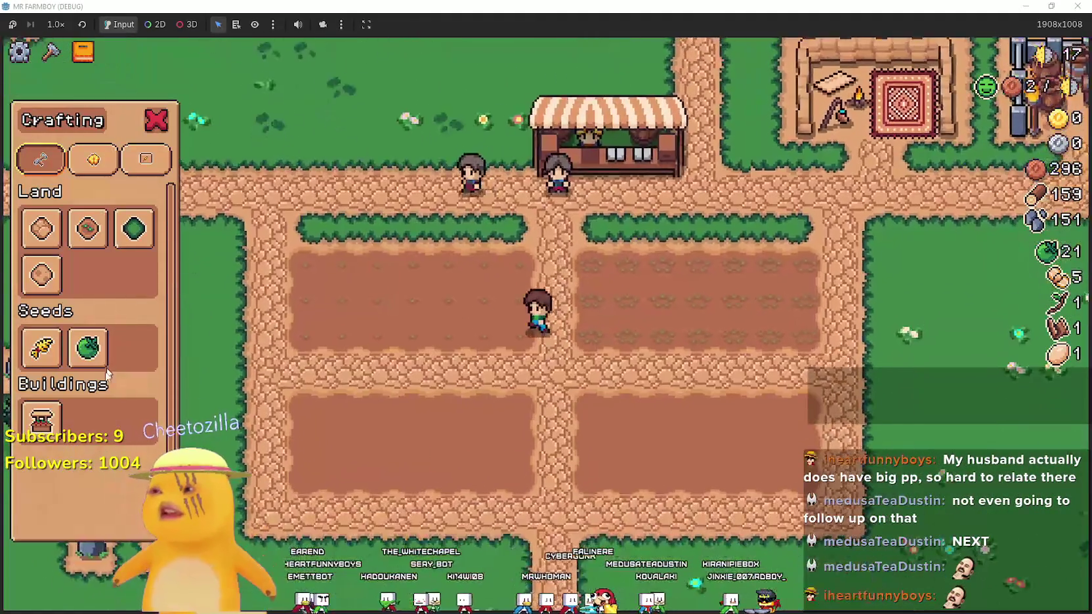
key("c")
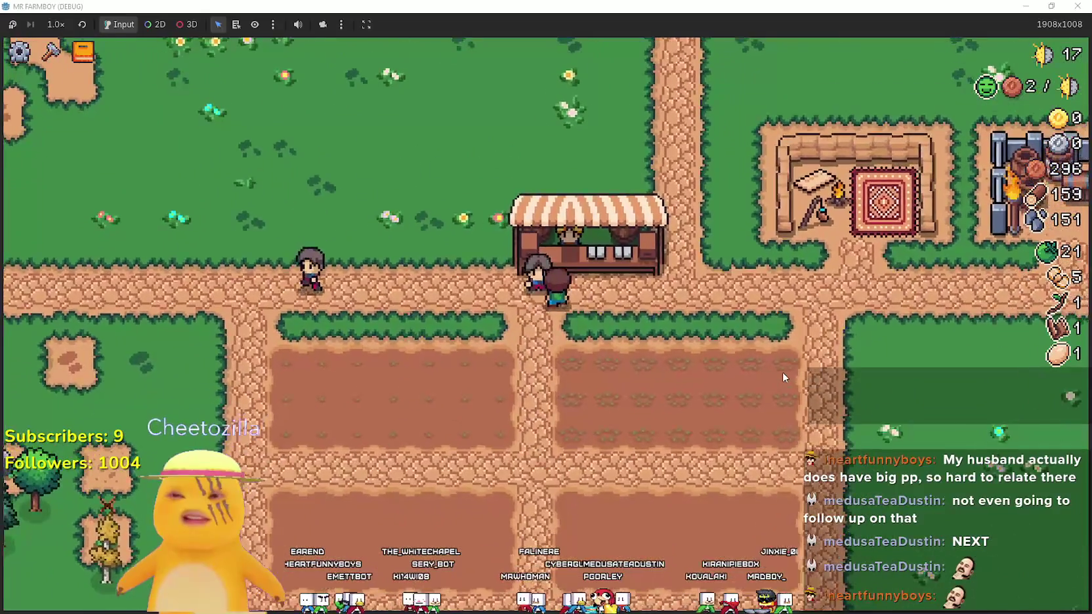
key("m")
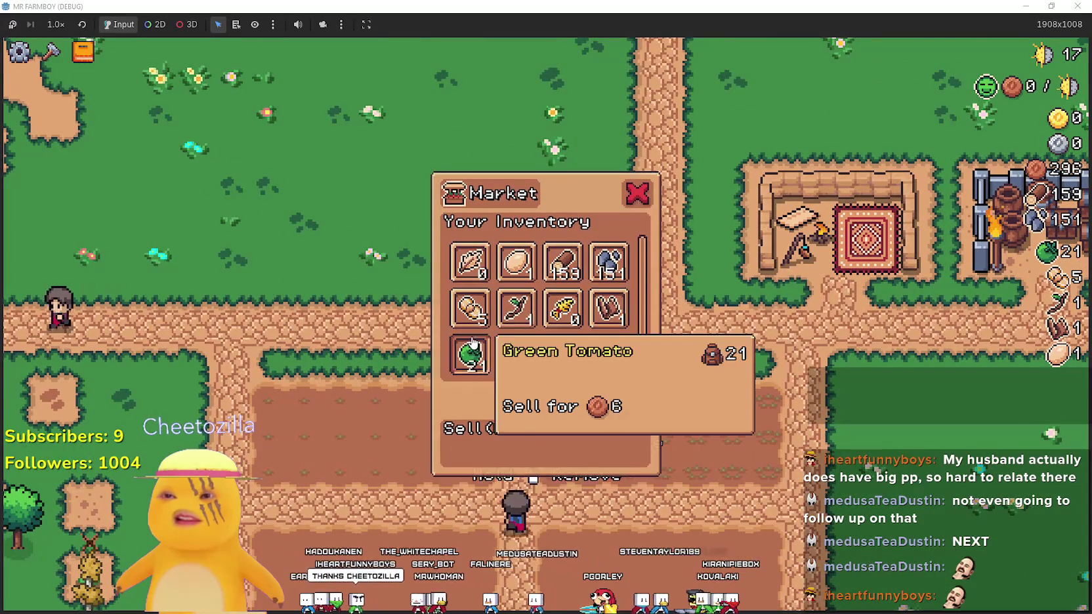
Close the market and stroll the farmboy around the fields as coins climb to 414
left_click(620, 305)
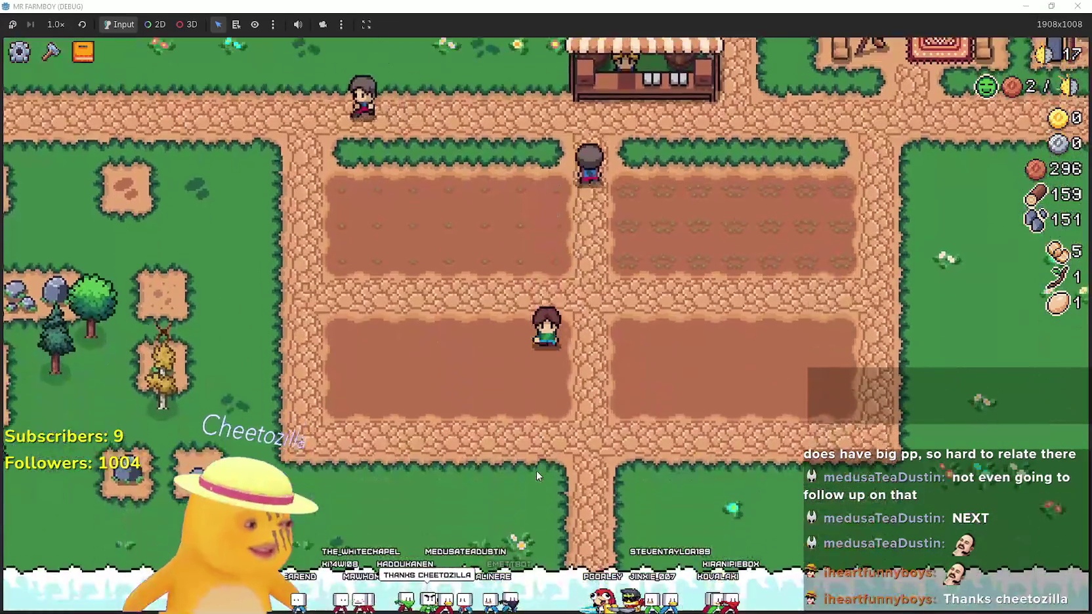
key("w")
key("a")
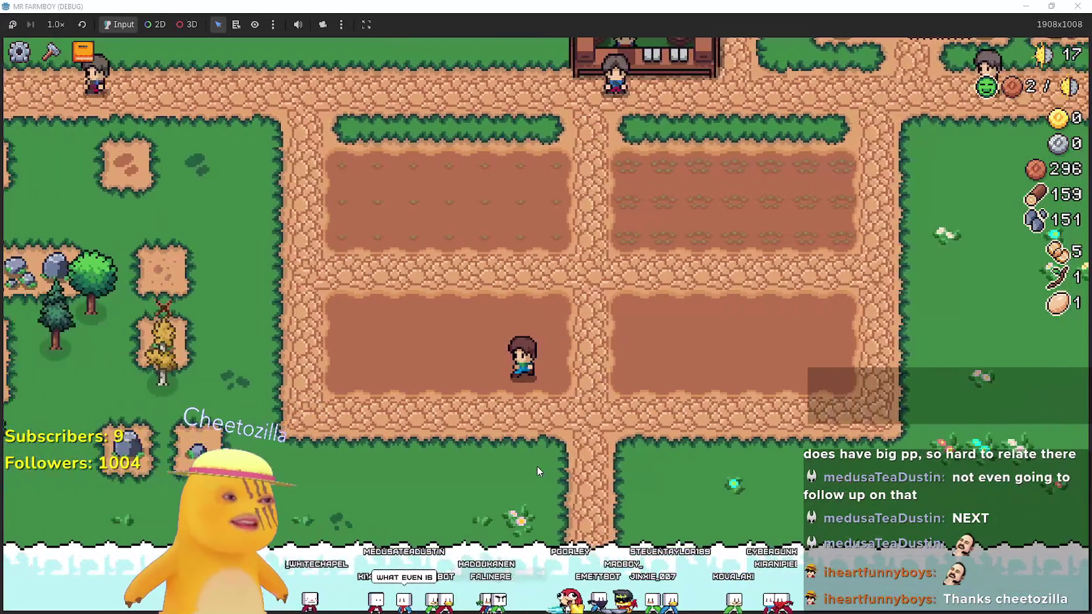
key("w")
key("a")
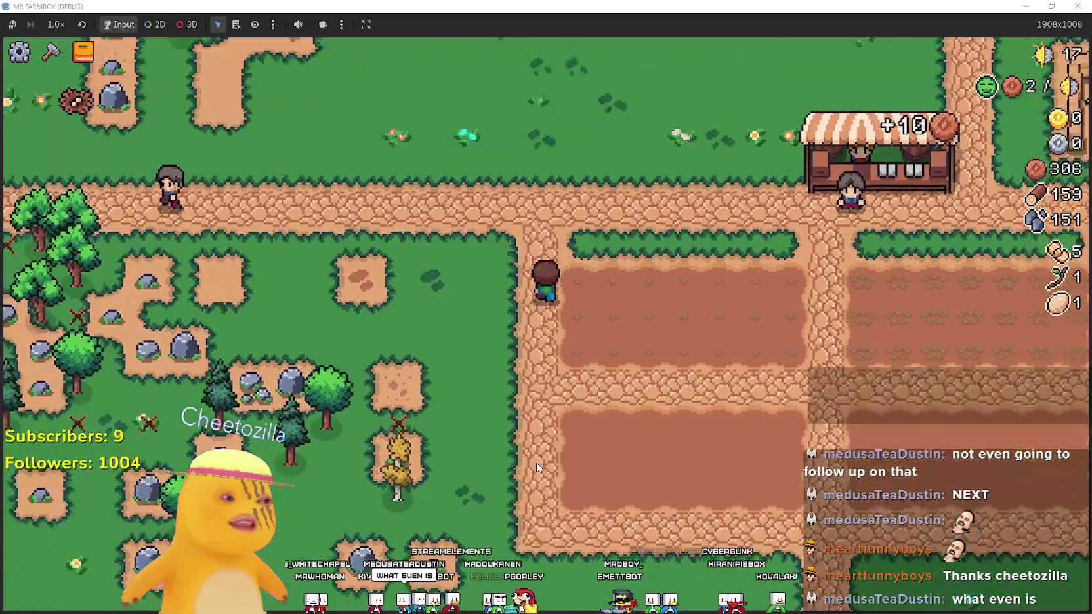
key("s")
key("d")
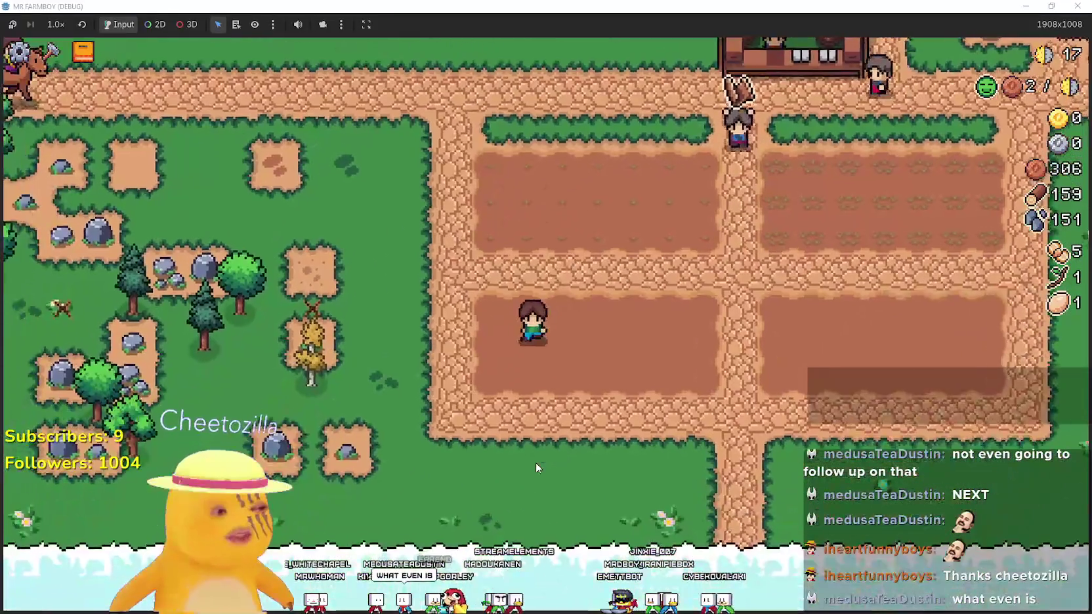
key("d")
key("w")
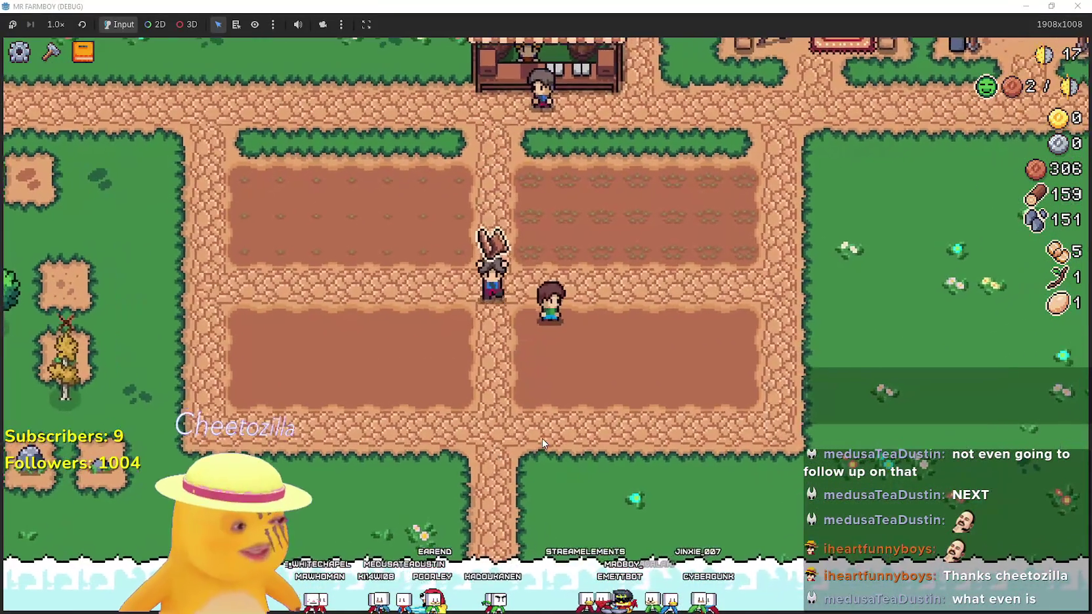
key("a")
key("d")
Bring up the Crafting menu and walk down-left out of the lower-left field onto grass
key("w")
key("c")
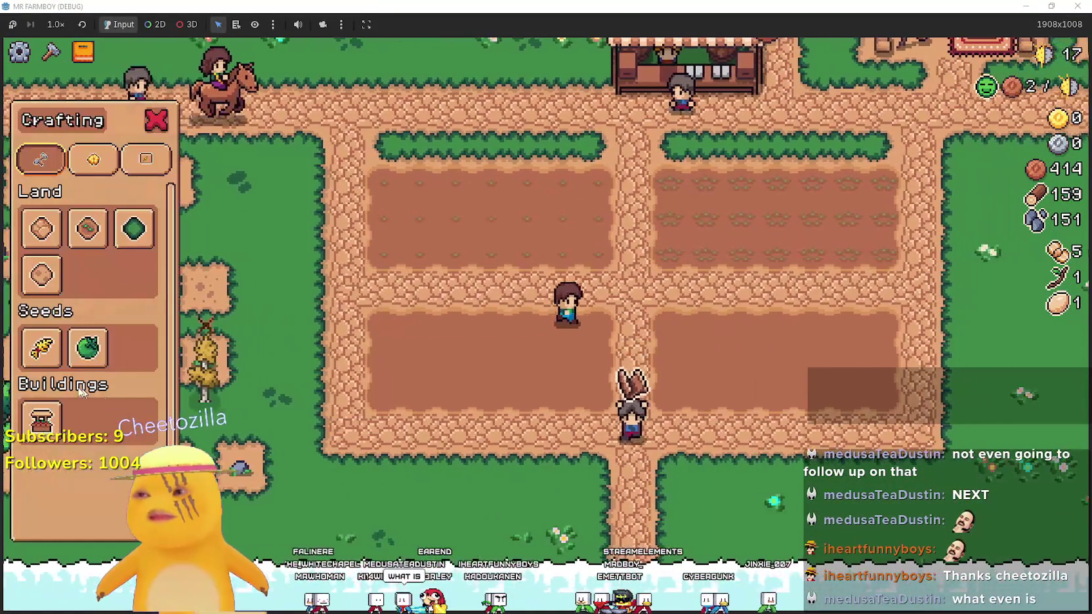
key("s")
key("a")
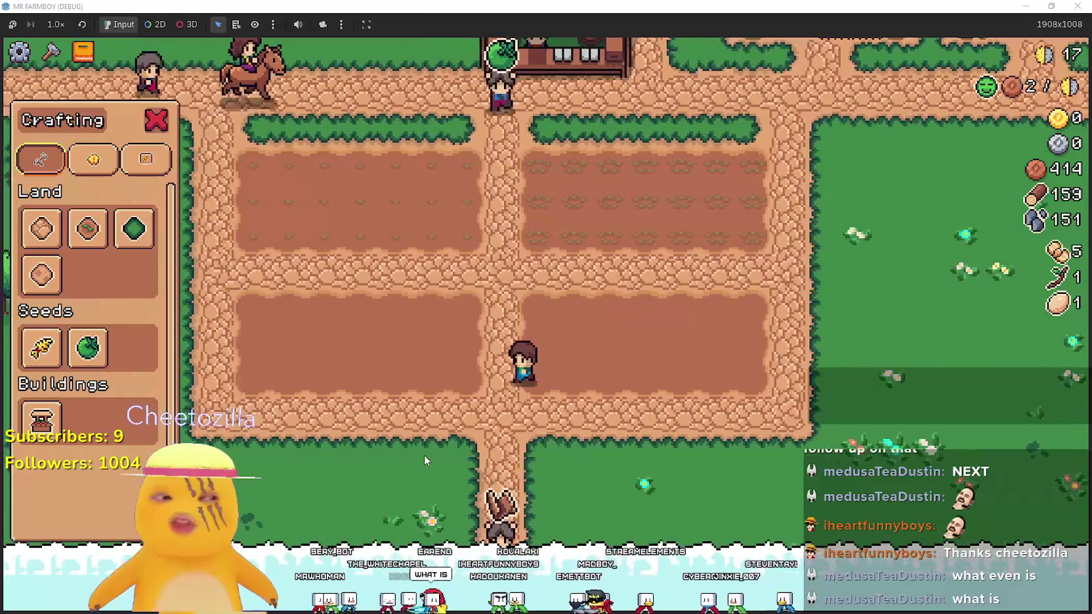
key("a")
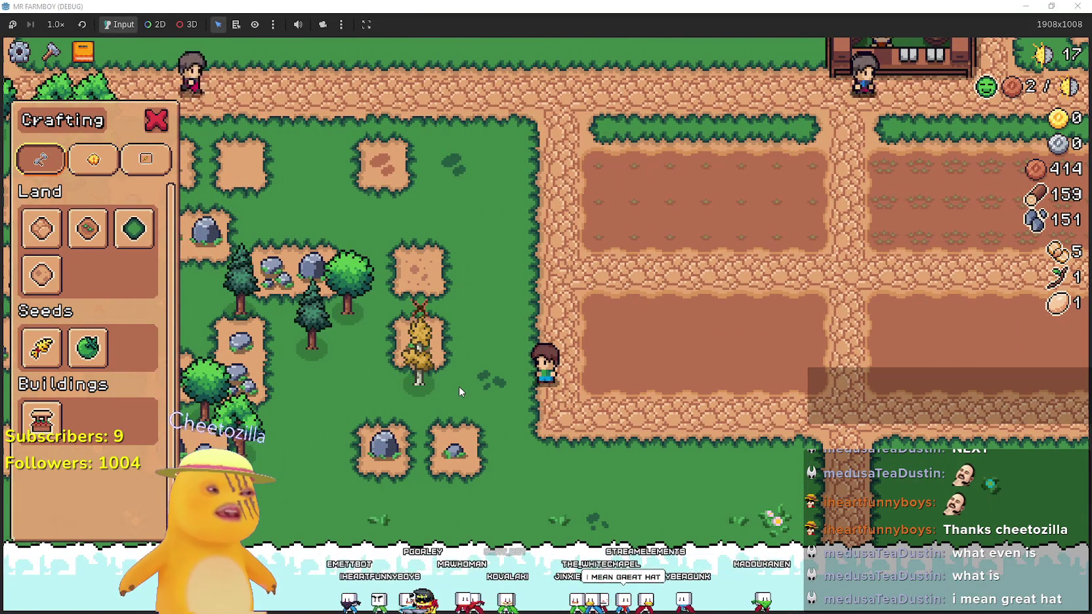
Walk the farmboy to the tree and break several rocks along the path for stone
key("a")
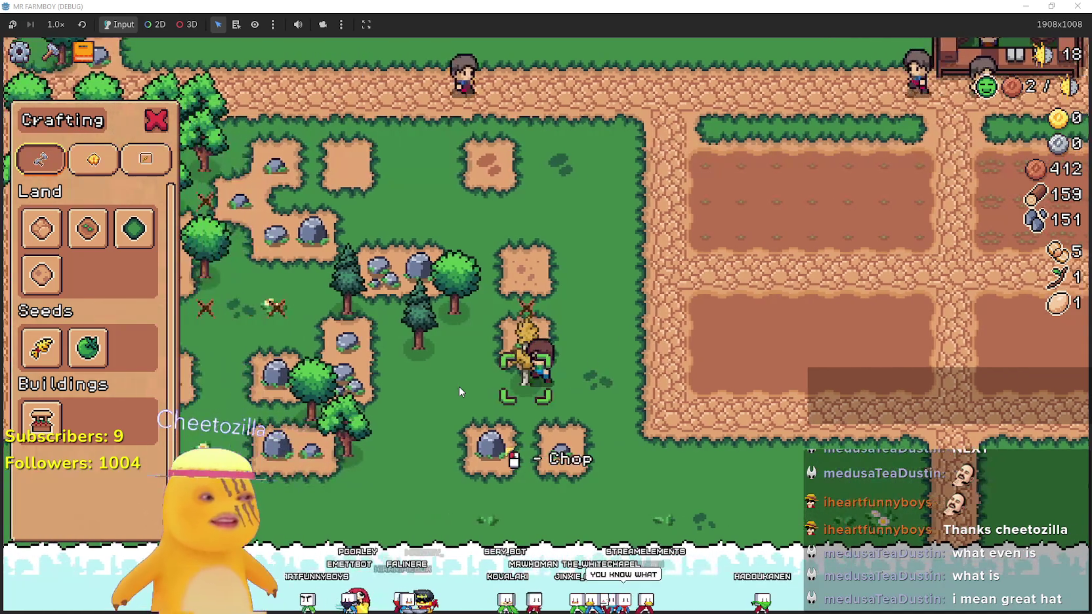
key("d")
key("w")
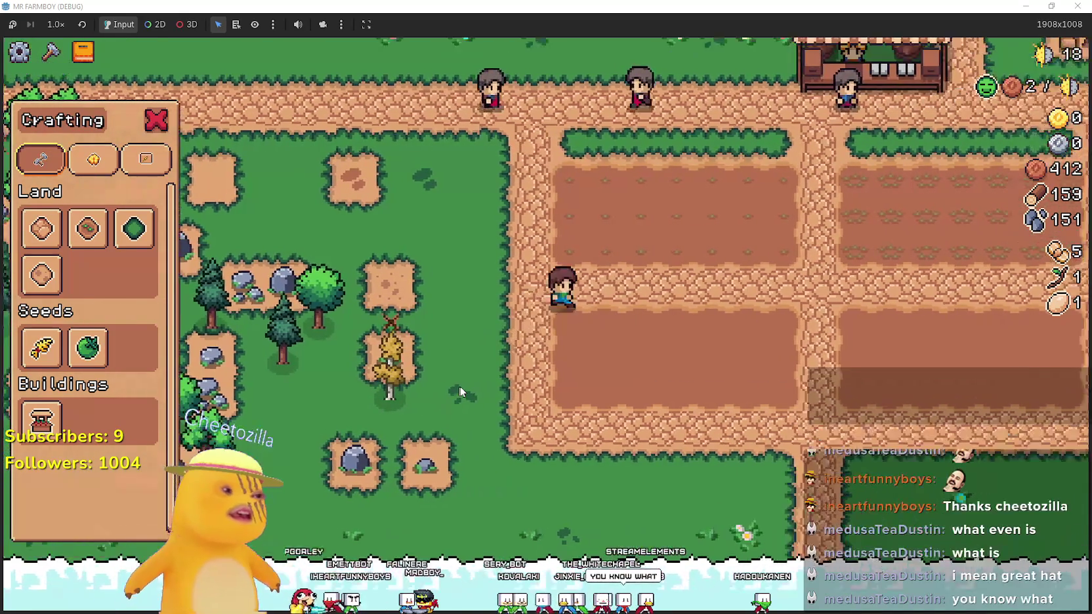
key("a")
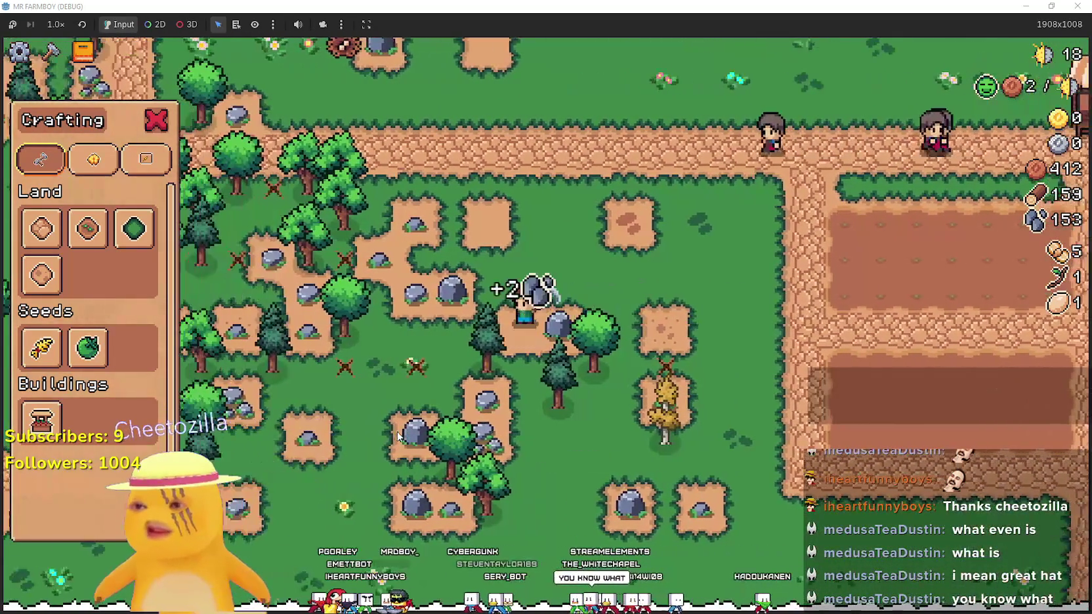
key("d")
key("w")
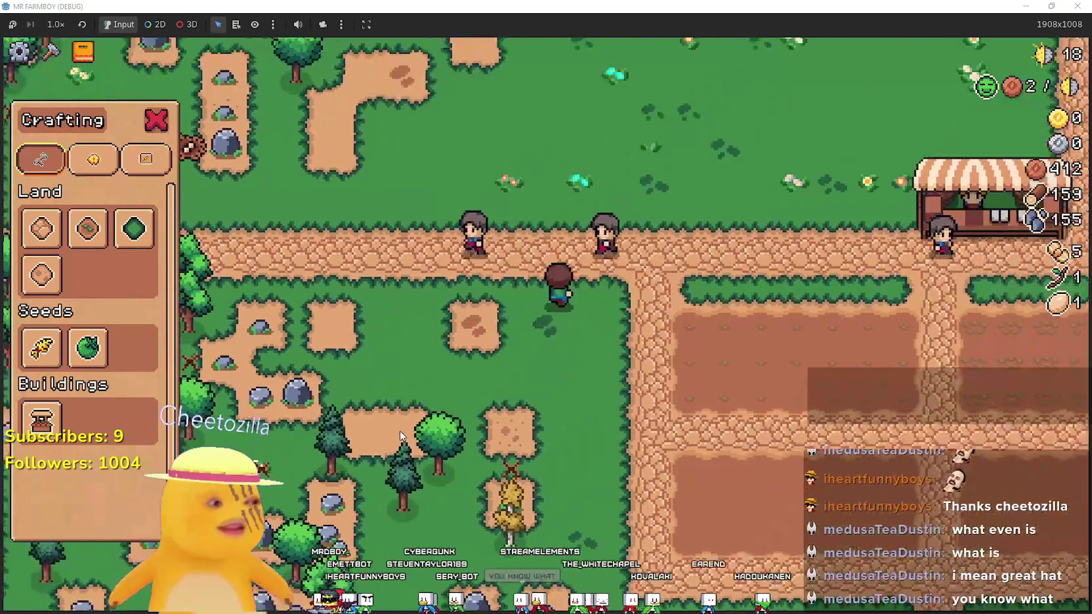
key("w")
key("a")
key("s")
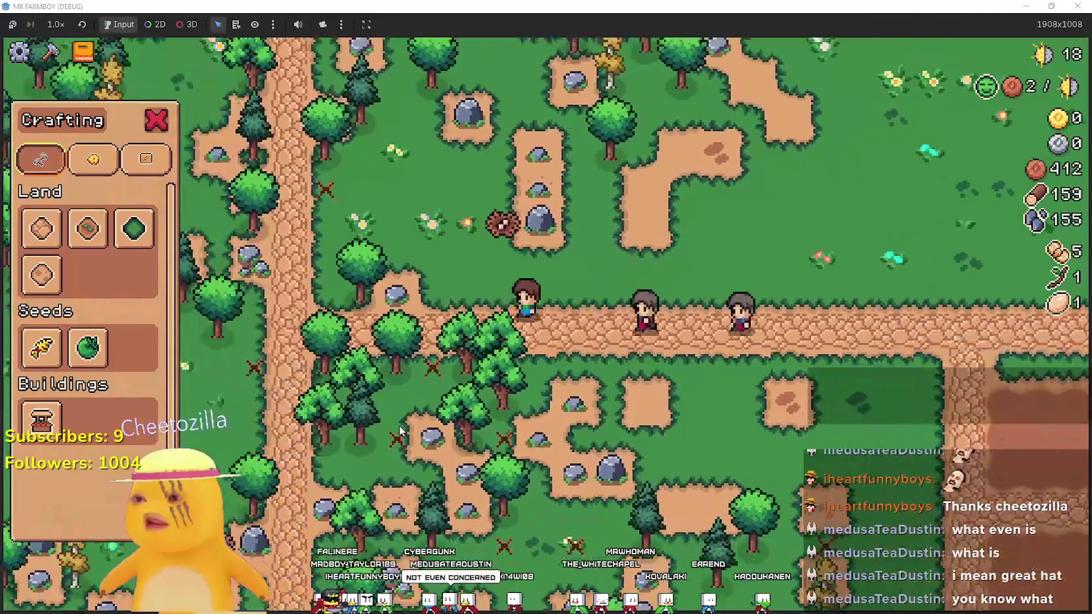
key("w")
Walk right past the shop stall, picking up stone, and back down onto the path
key("d")
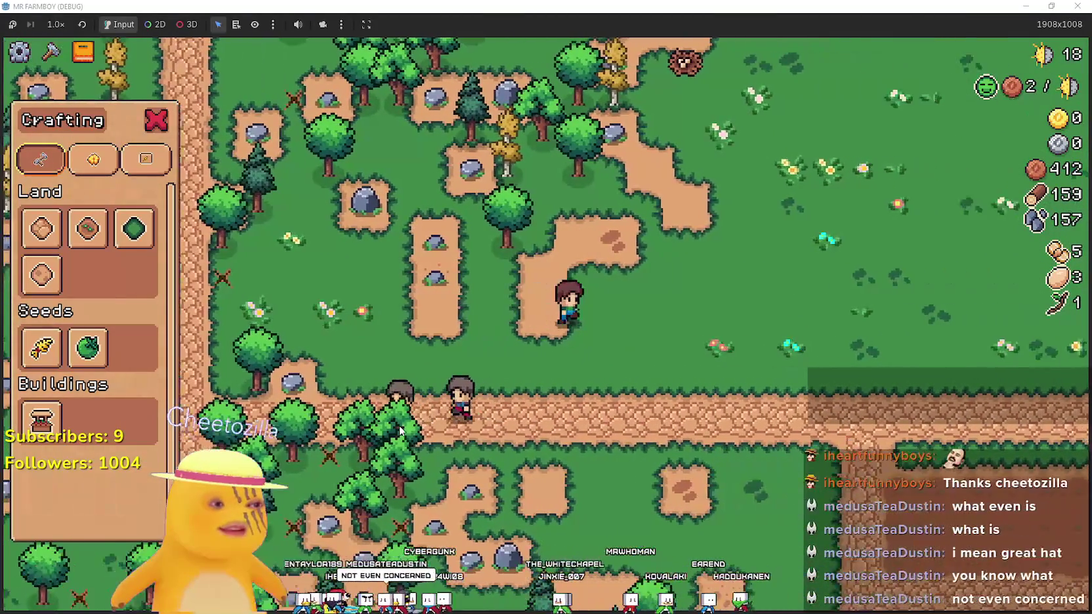
key("s")
key("w")
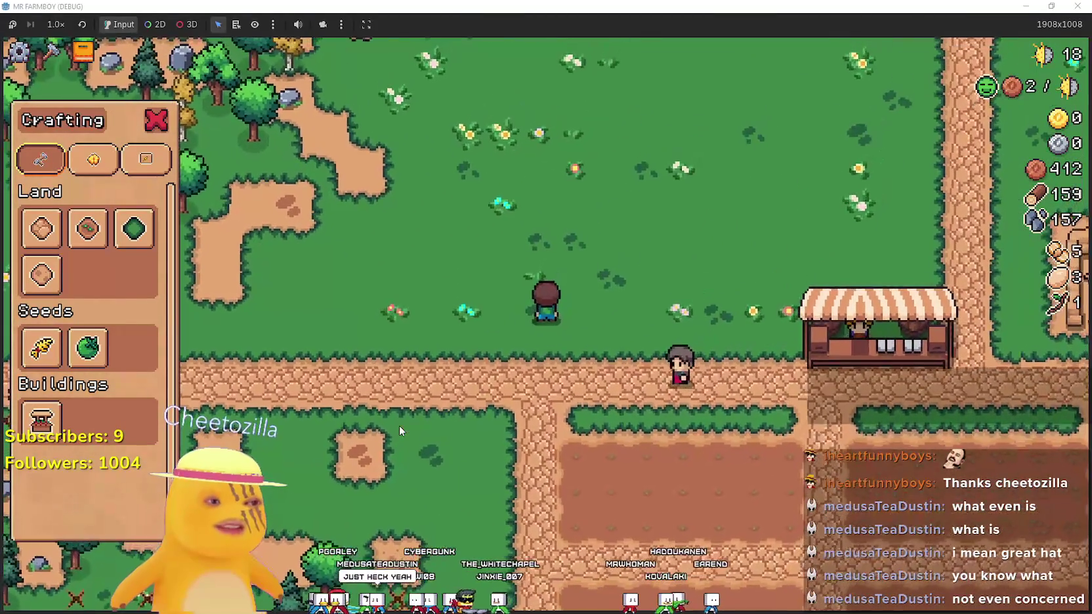
key("s")
key("a")
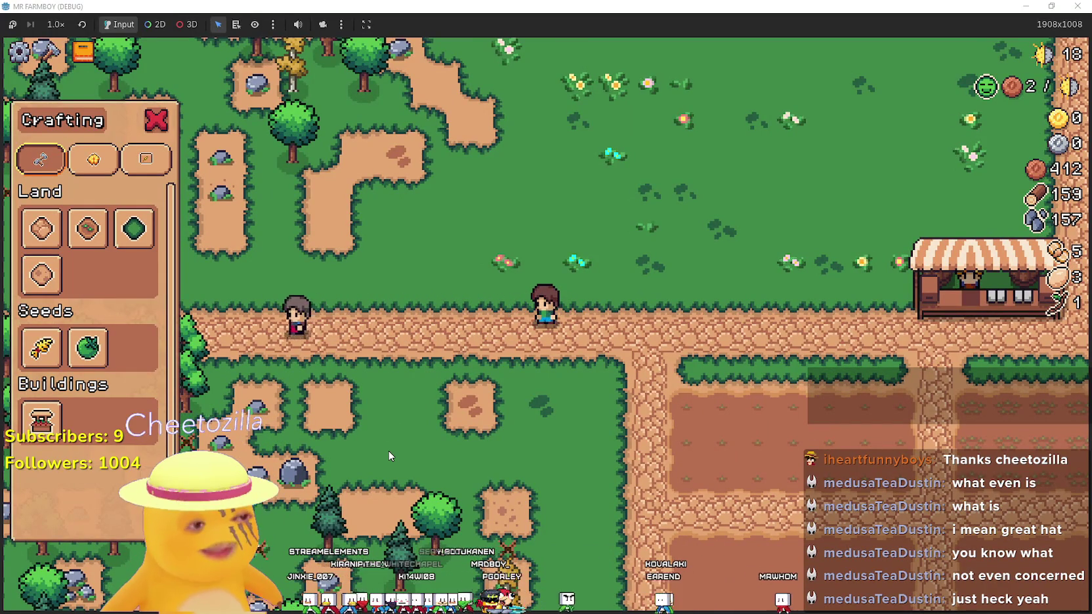
Walk the farmboy right across the soil plots, selecting a farm tile and then cancelling it
key("d")
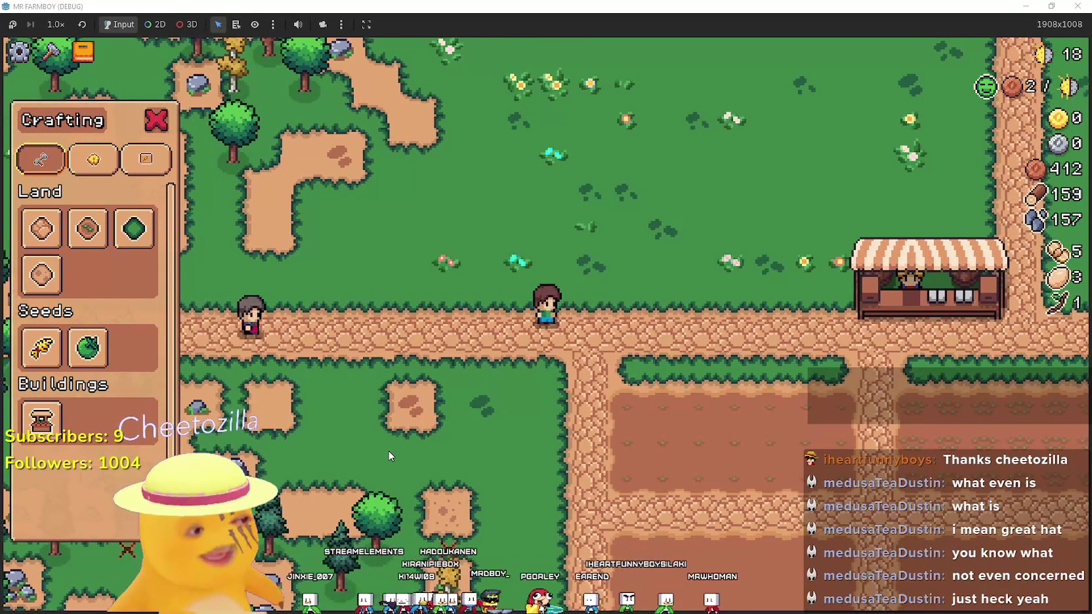
key("d")
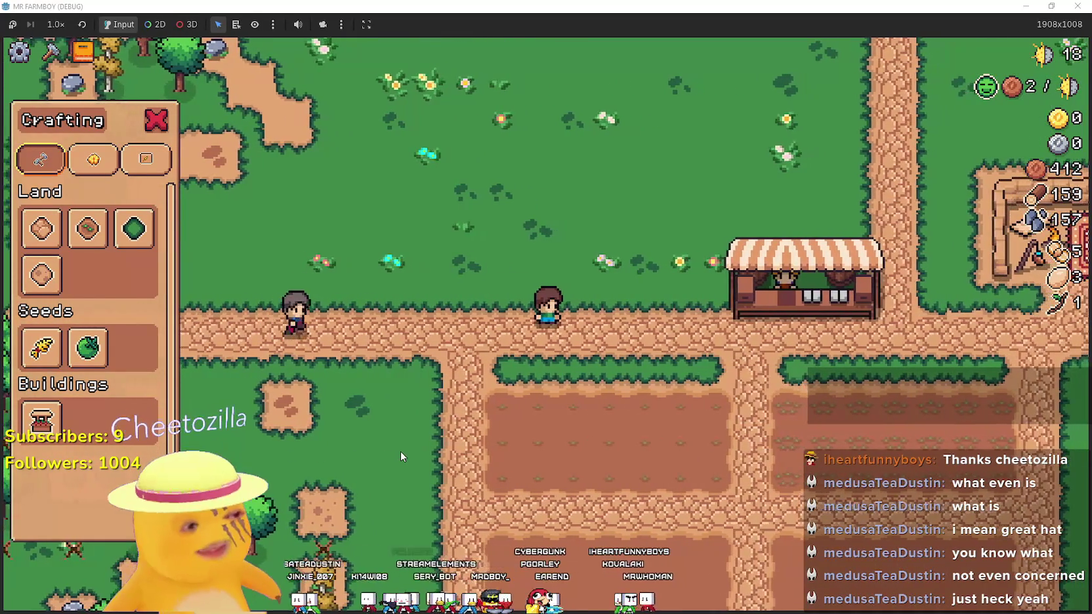
key("w")
key("s")
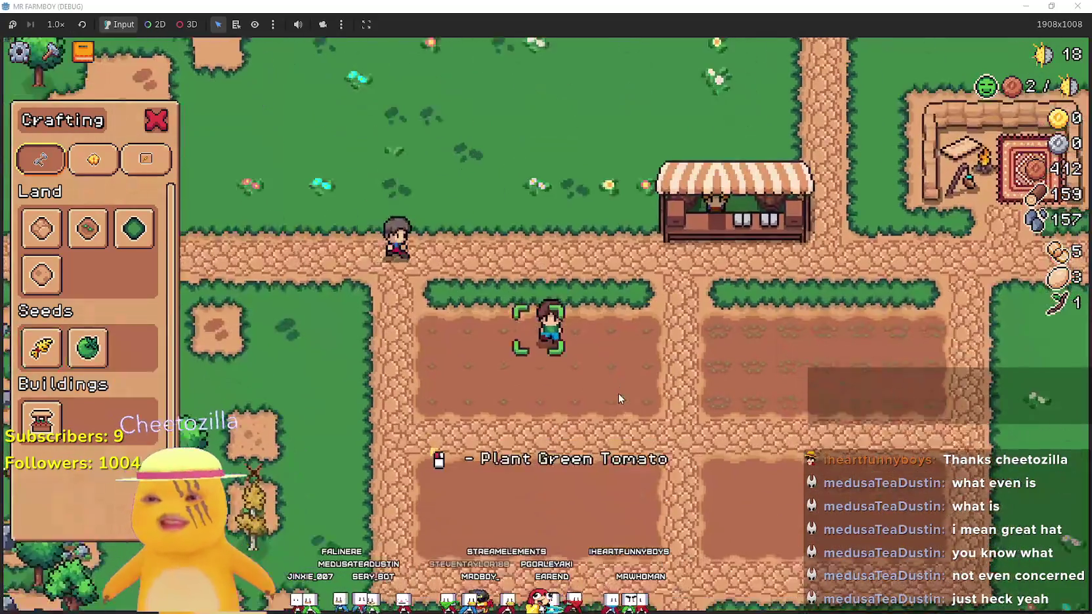
key("s")
key("d")
left_click(87, 228)
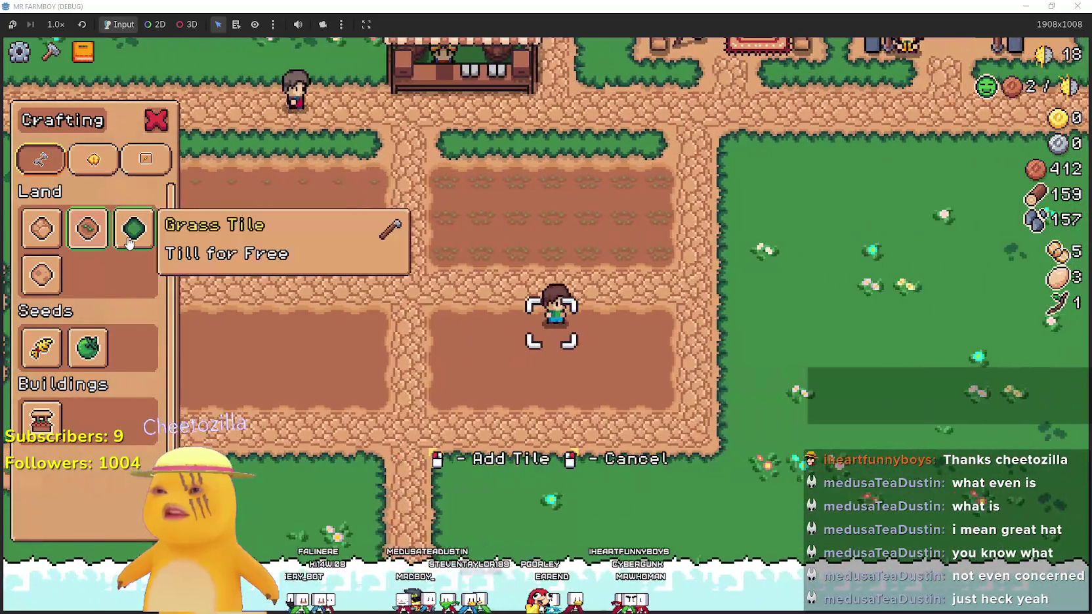
right_click(130, 243)
Walk back up to the path and place a market stall beside the first one
key("d")
key("w")
key("a")
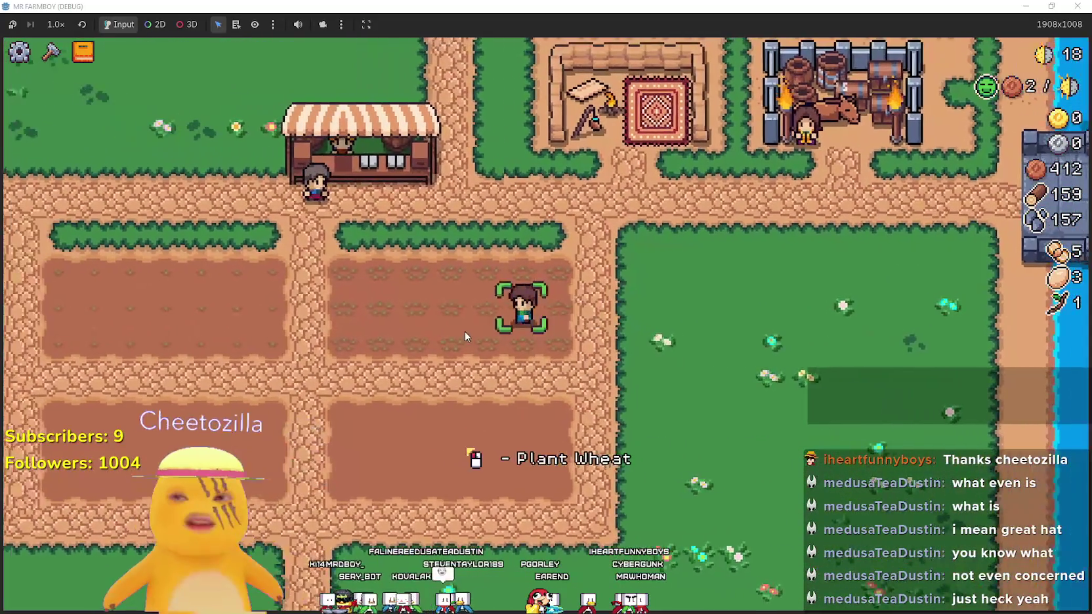
key("a")
key("w")
key("c")
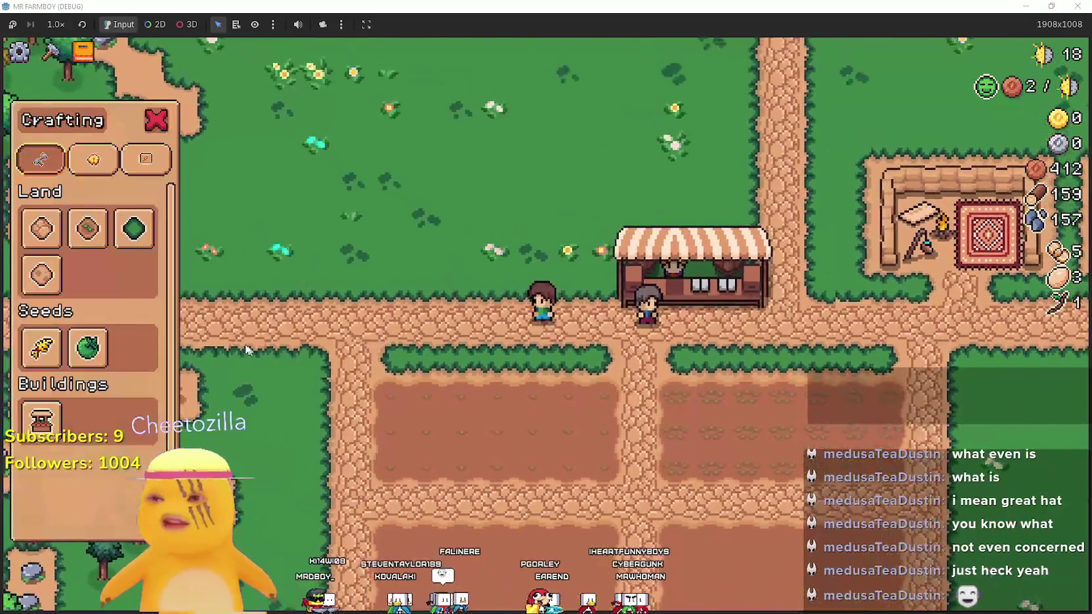
left_click(41, 419)
left_click(608, 382)
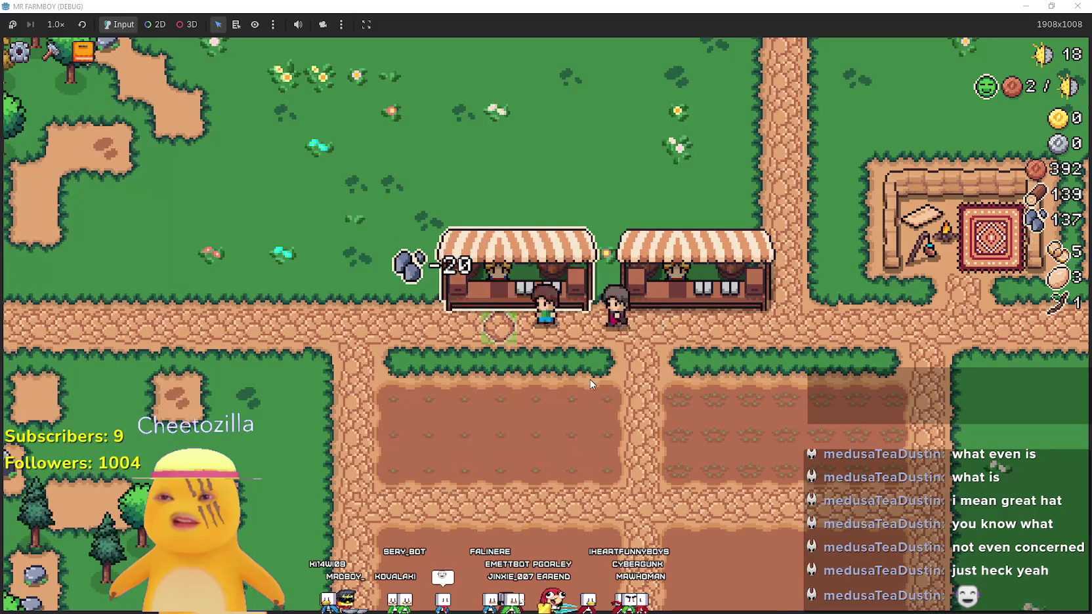
Walk the farmboy up and right onto the grass
scroll(591, 377, "down", 3)
key("w")
scroll(591, 373, "up", 3)
key("d")
scroll(581, 186, "down", 3)
key("w")
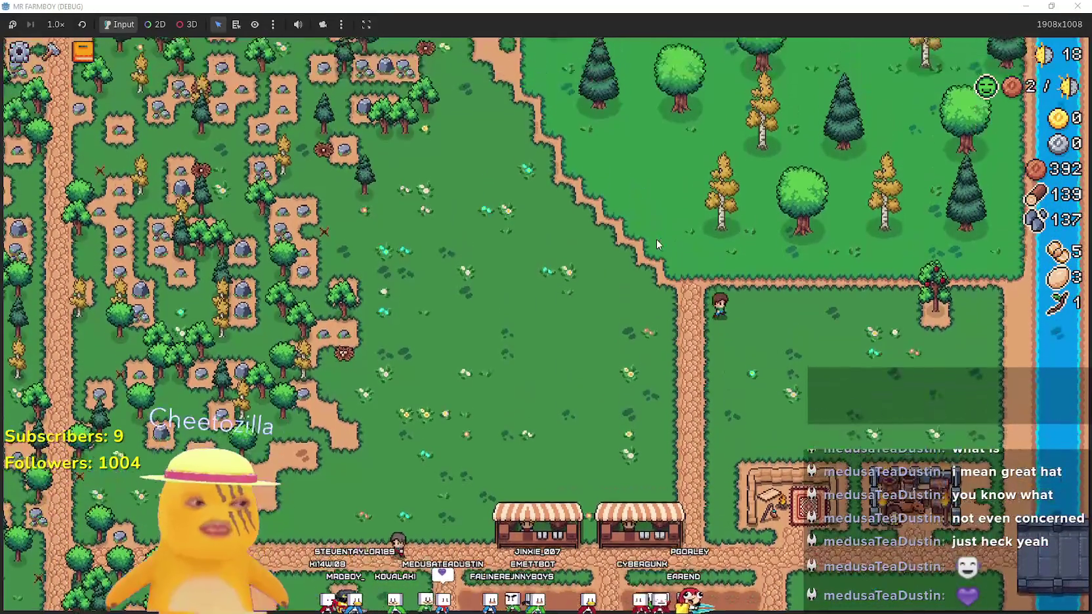
Harvest the apples from the tree, then walk toward the river and back down to the stalls
key("d")
key("a")
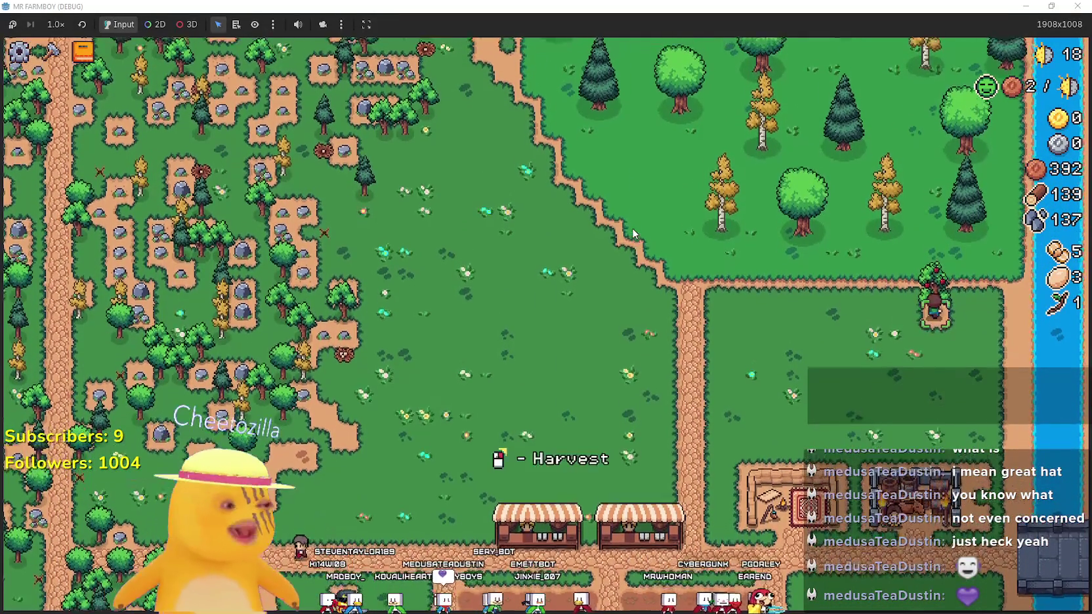
key("w")
key("a")
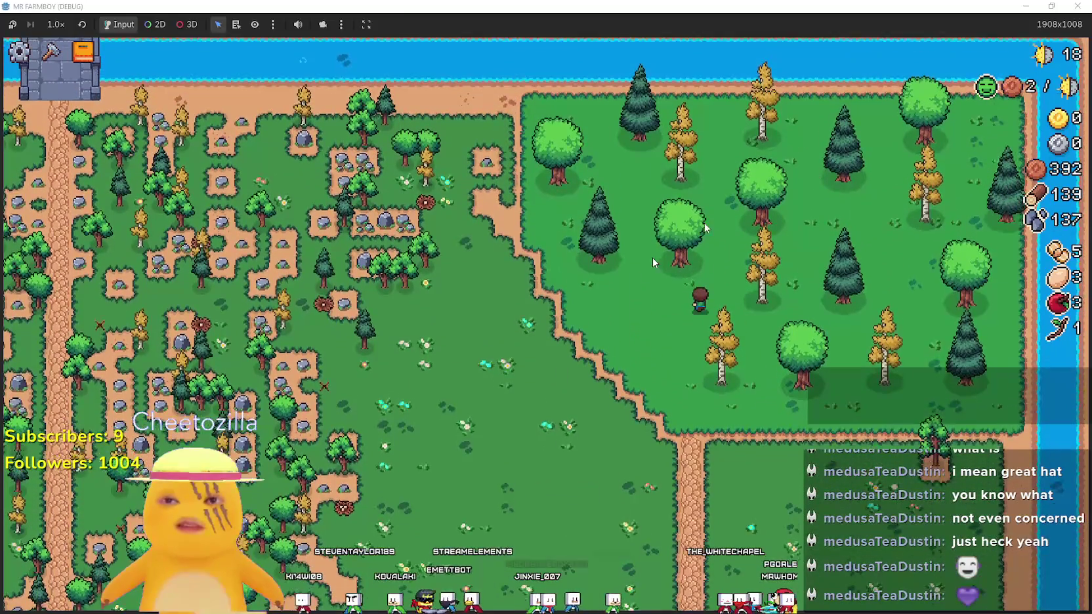
key("w")
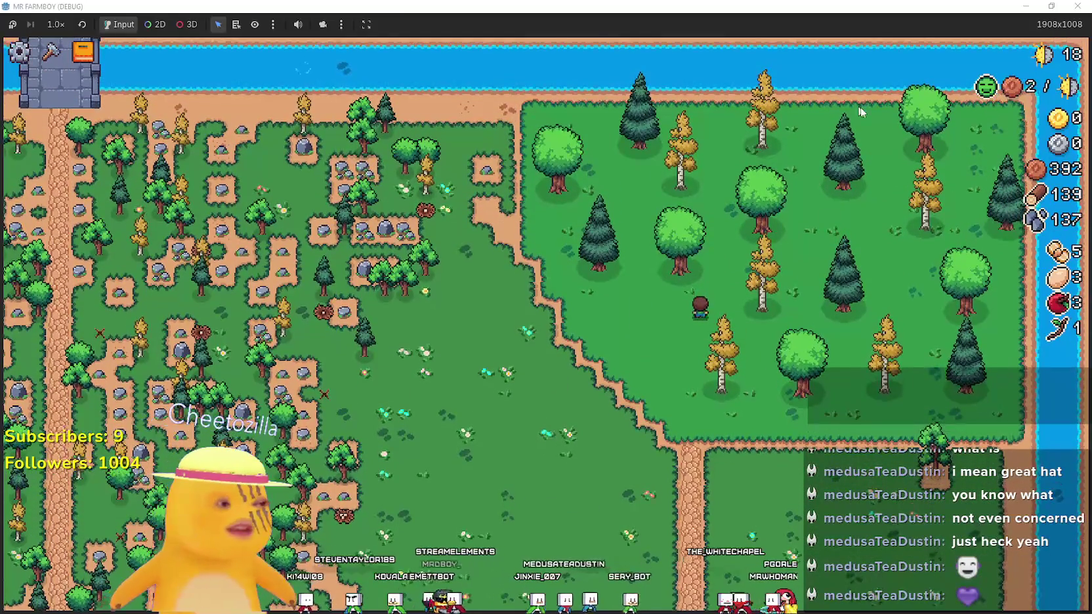
key("s")
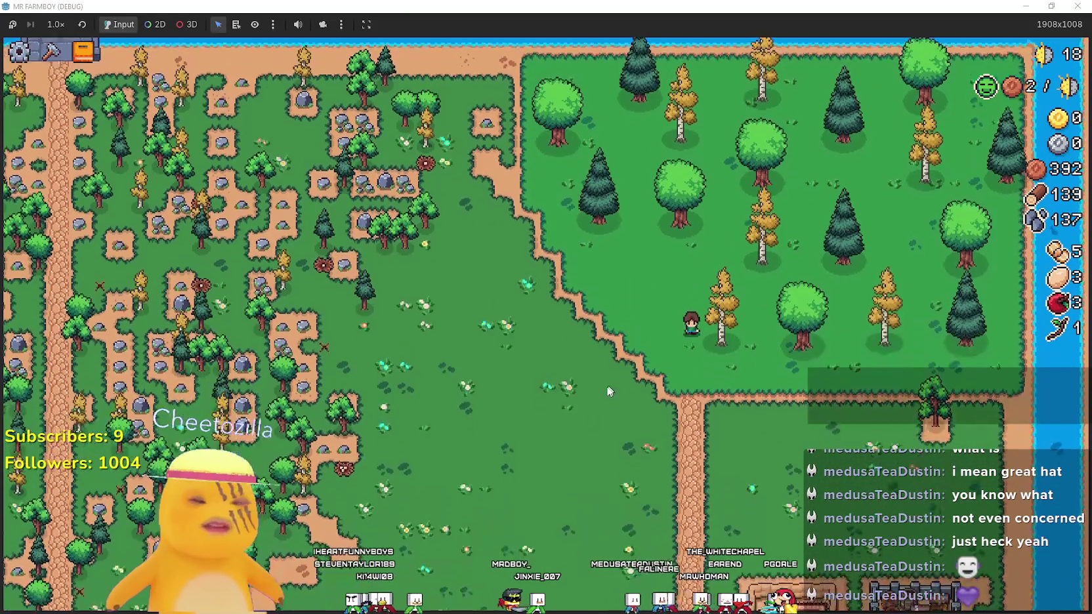
key("a")
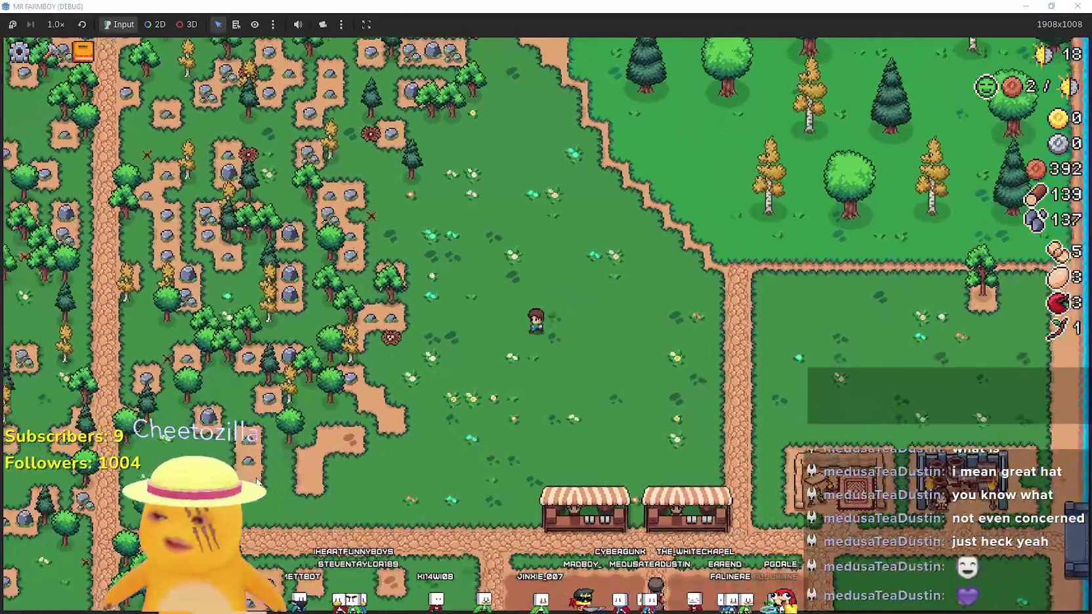
Zoom out and back in, then bring up the Merchant's Outpost information card
scroll(546, 307, "down", 3)
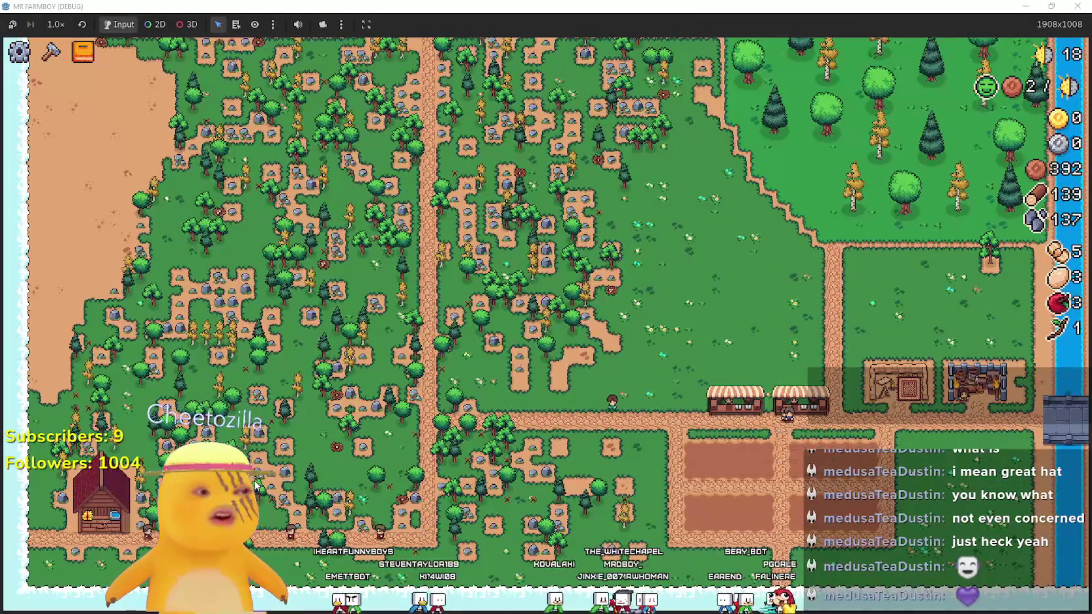
scroll(558, 309, "up", 3)
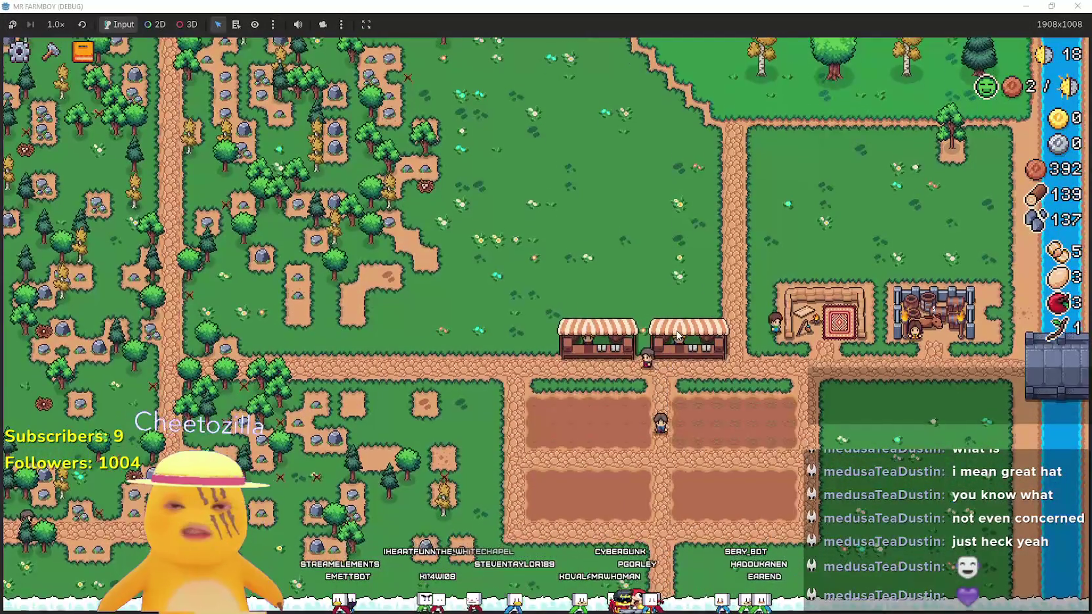
left_click(825, 325)
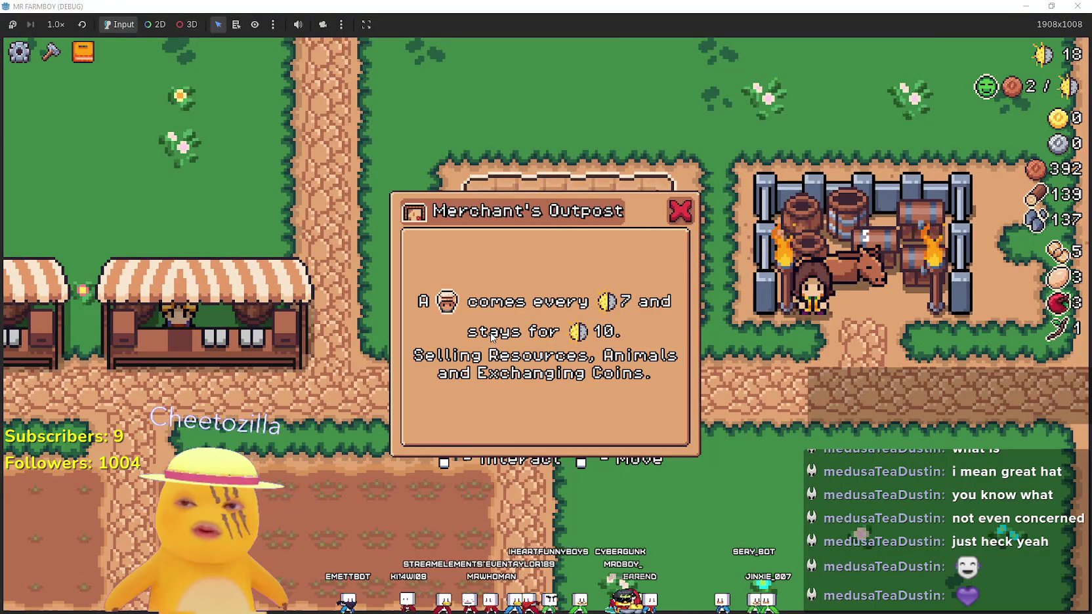
Close the outpost card and send the farmboy walking left into the woods
scroll(396, 375, "down", 3)
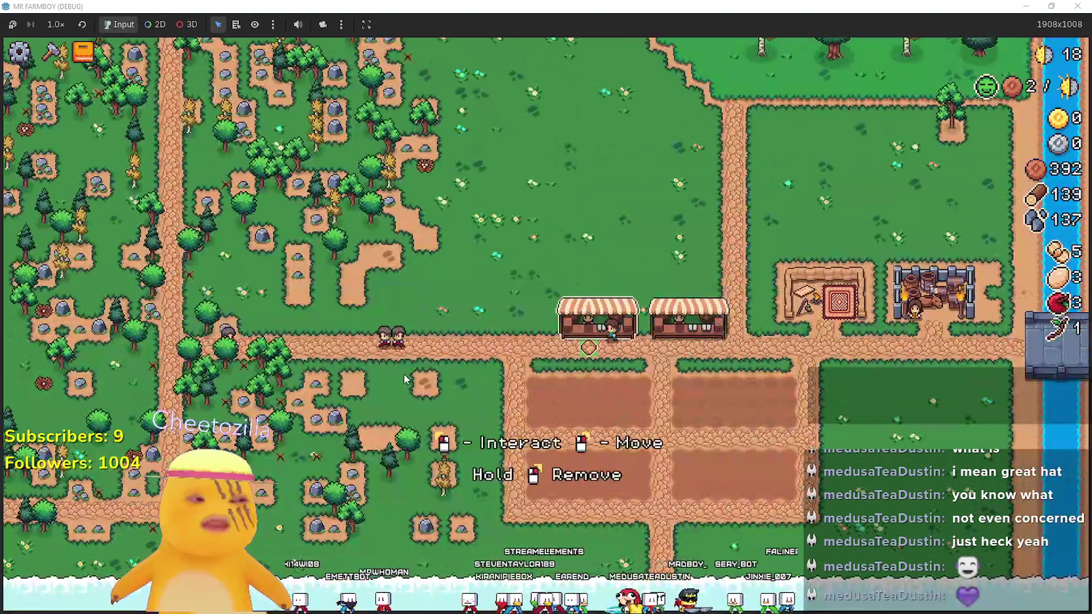
right_click(404, 379)
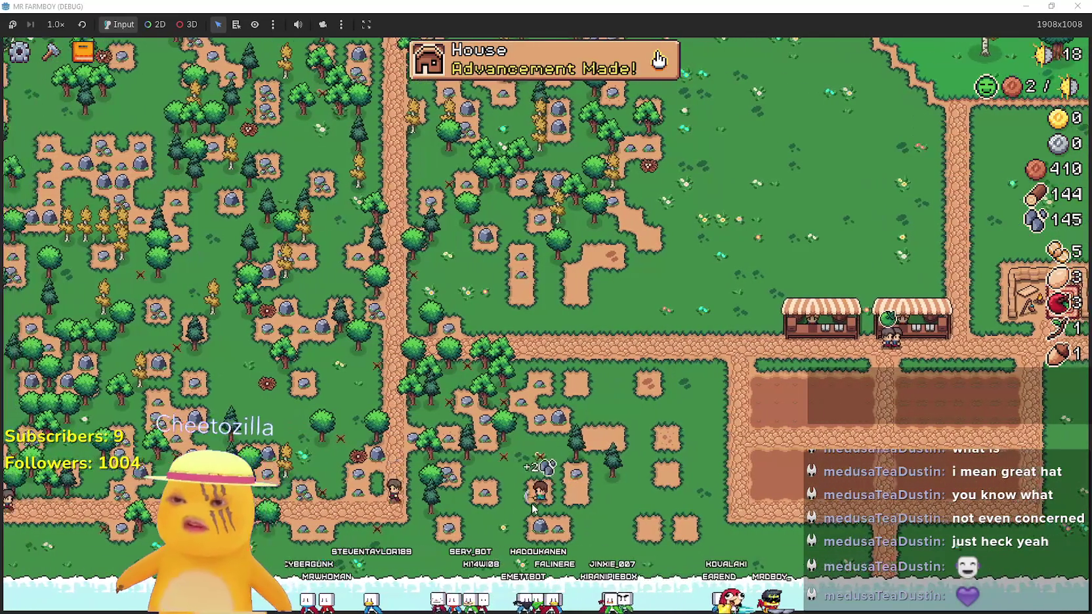
Build a House on the grass above the two market stalls
key("c")
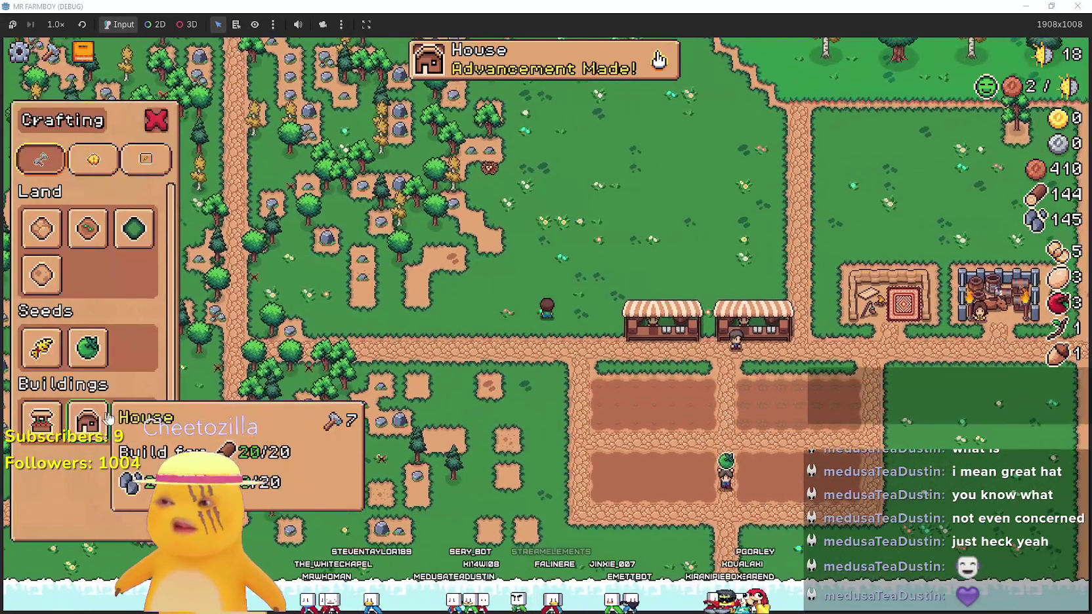
left_click(88, 420)
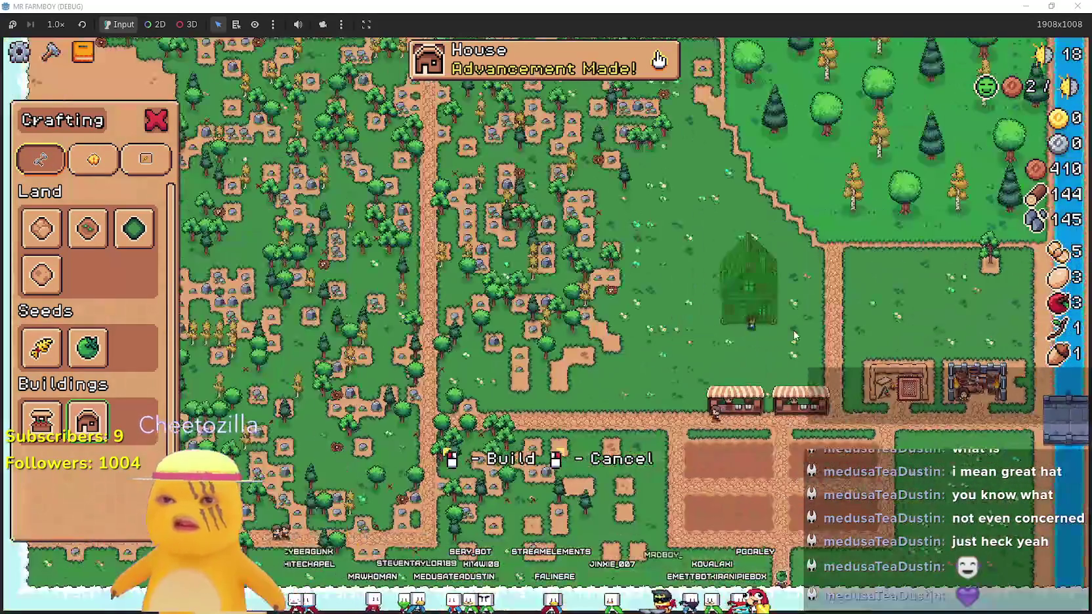
left_click(795, 334)
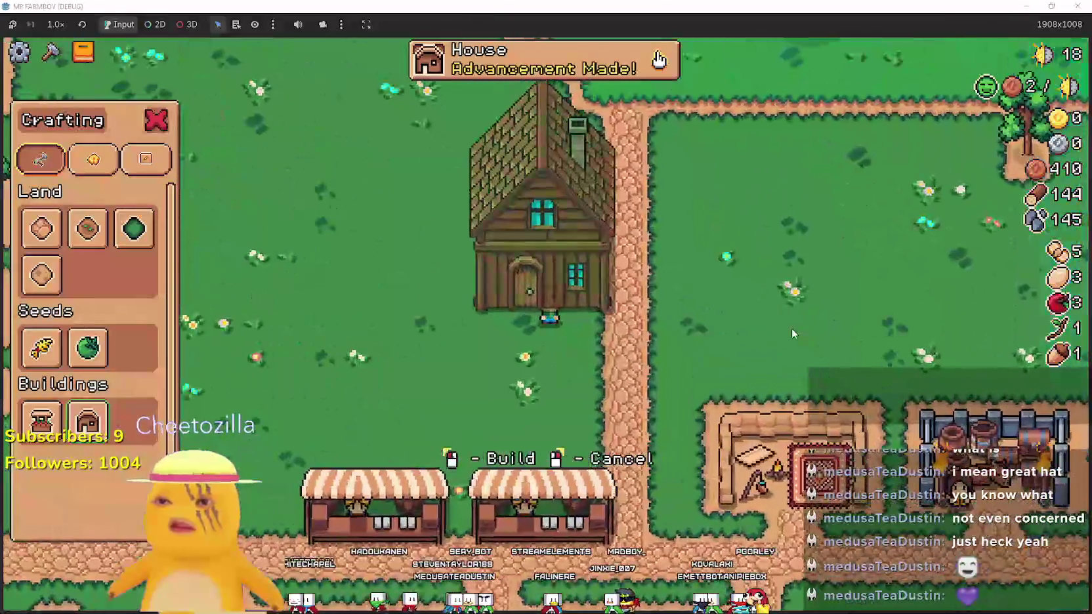
key("a")
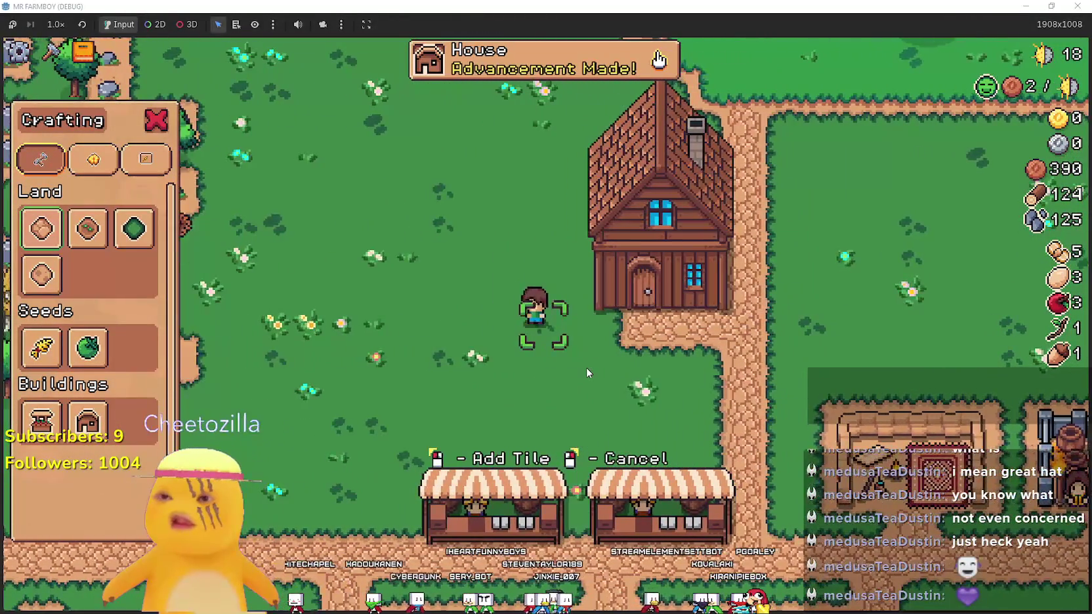
key("d")
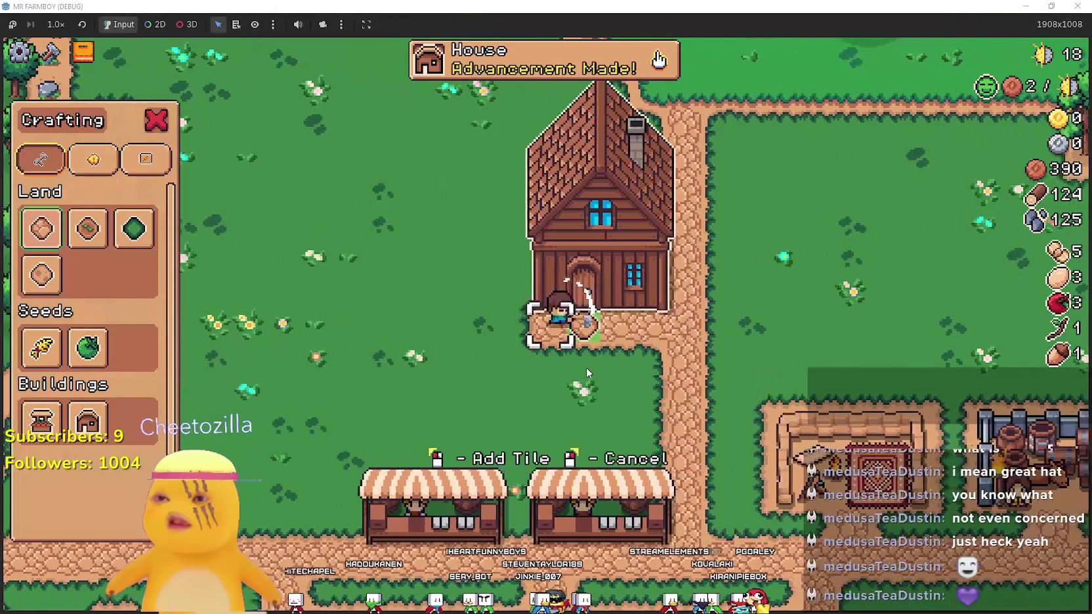
key("a")
Lay road tiles west from the house and down to connect with the lower path
key("a")
left_click(587, 367)
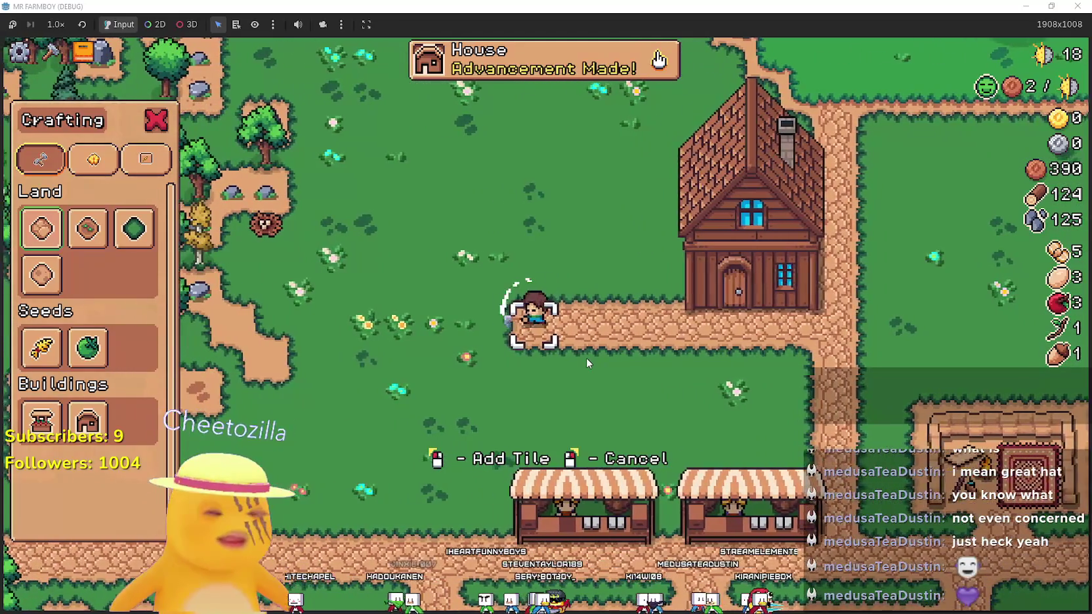
key("a")
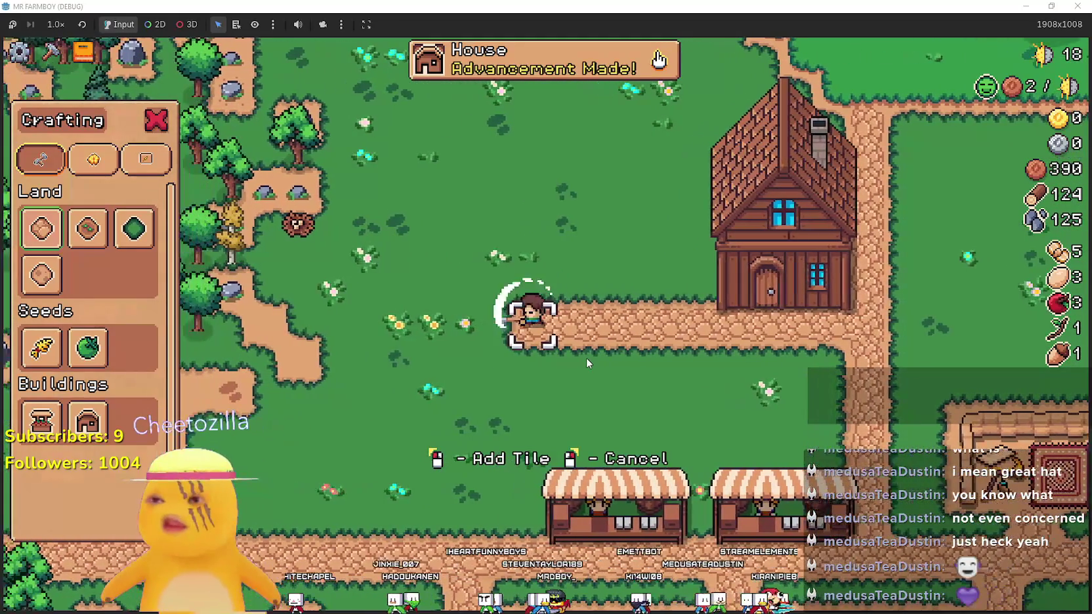
left_click(586, 358)
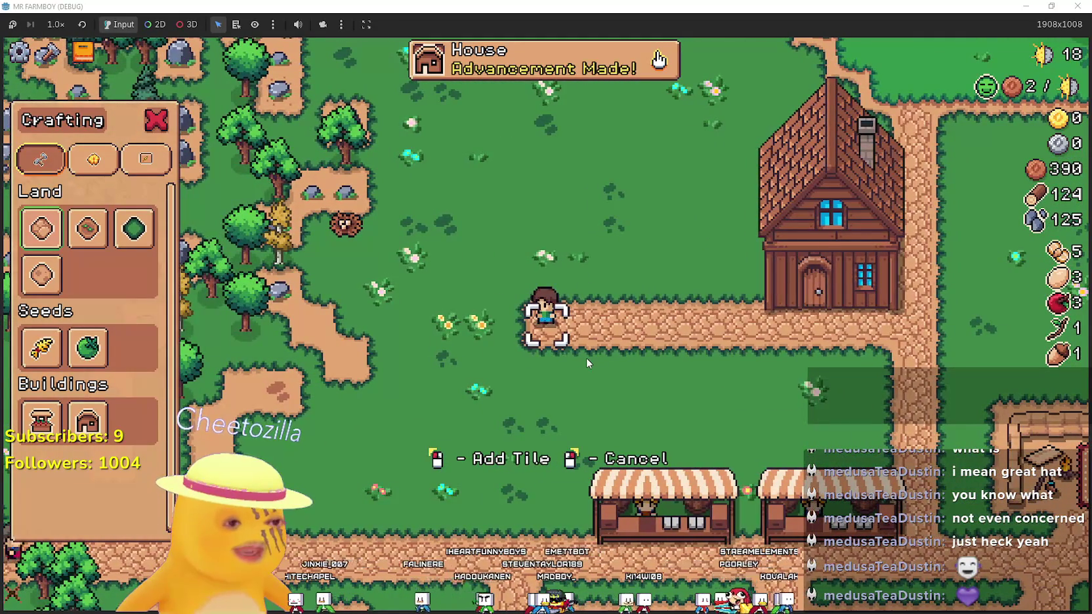
key("d")
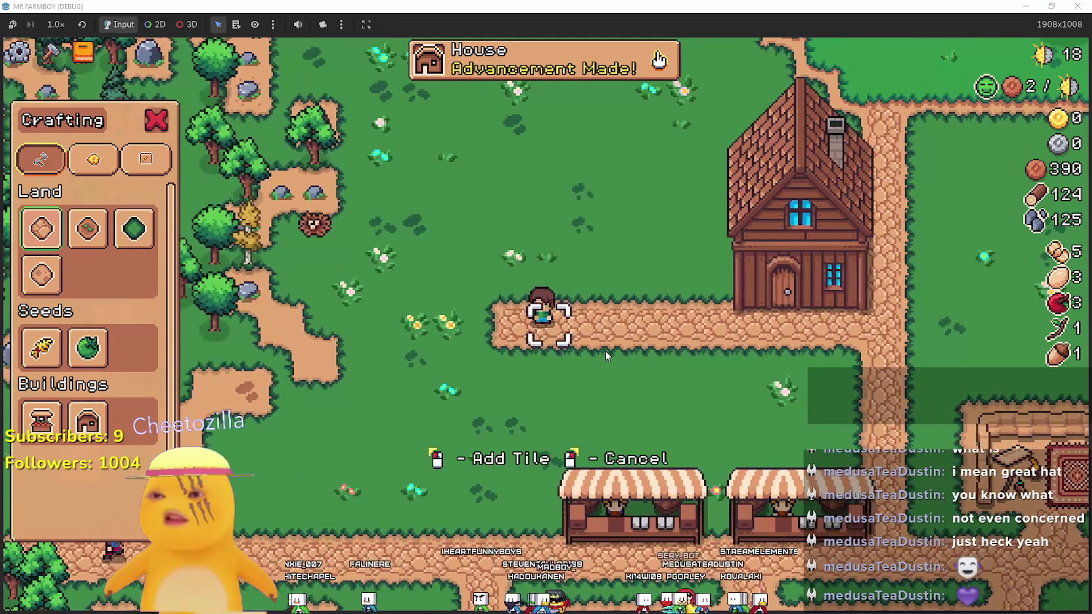
key("s")
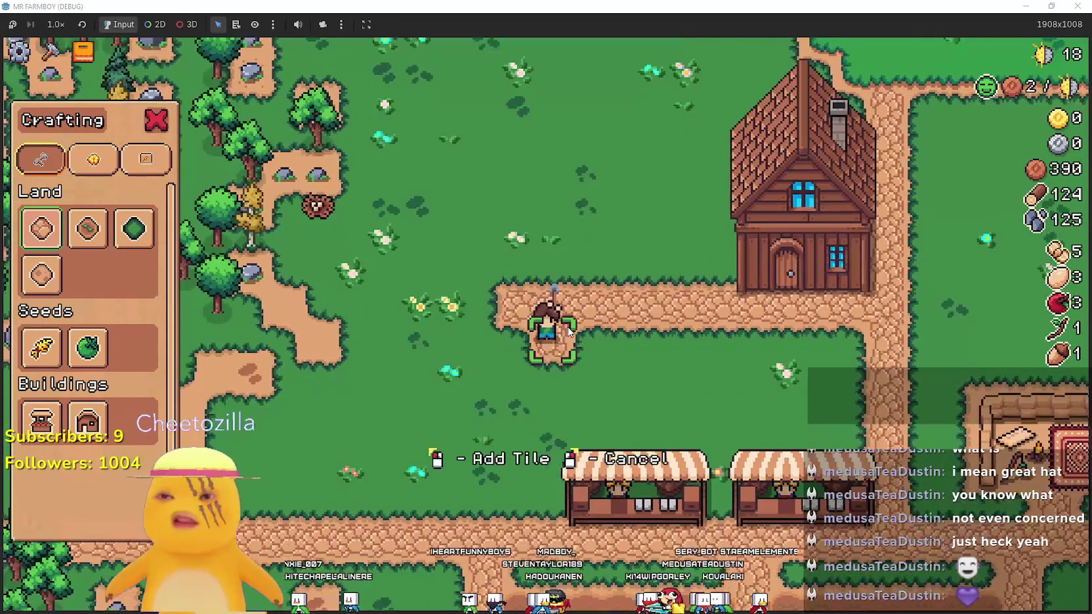
left_click(556, 334)
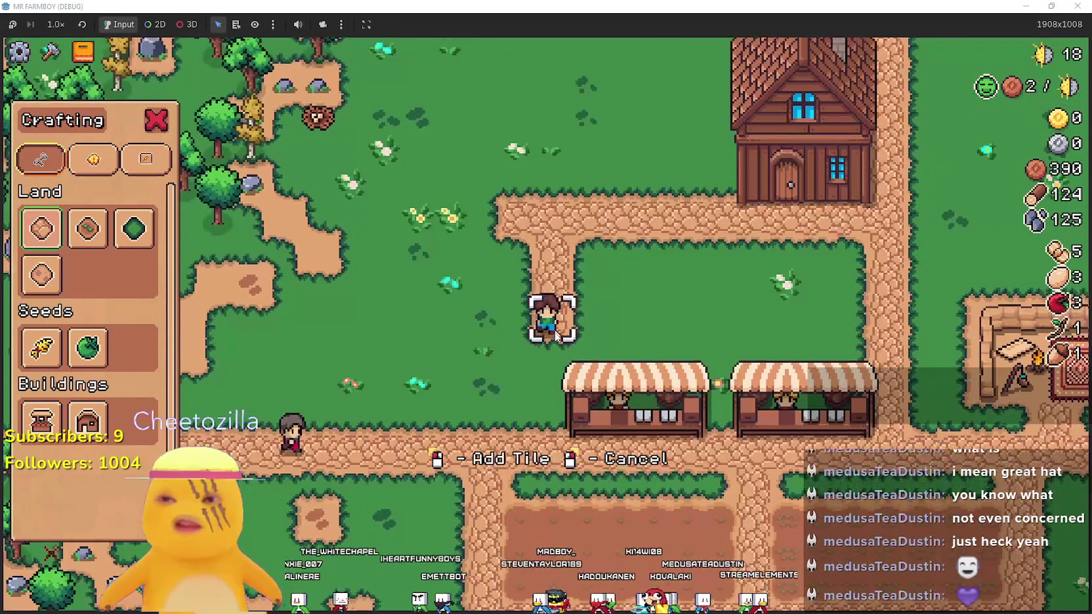
key("s")
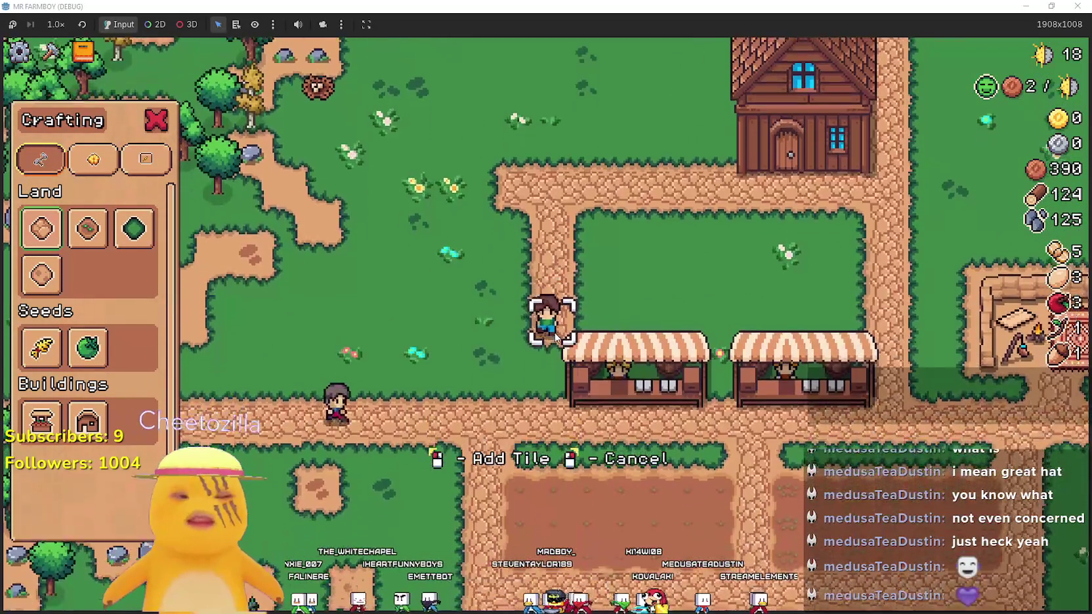
left_click(555, 336)
left_click(553, 340)
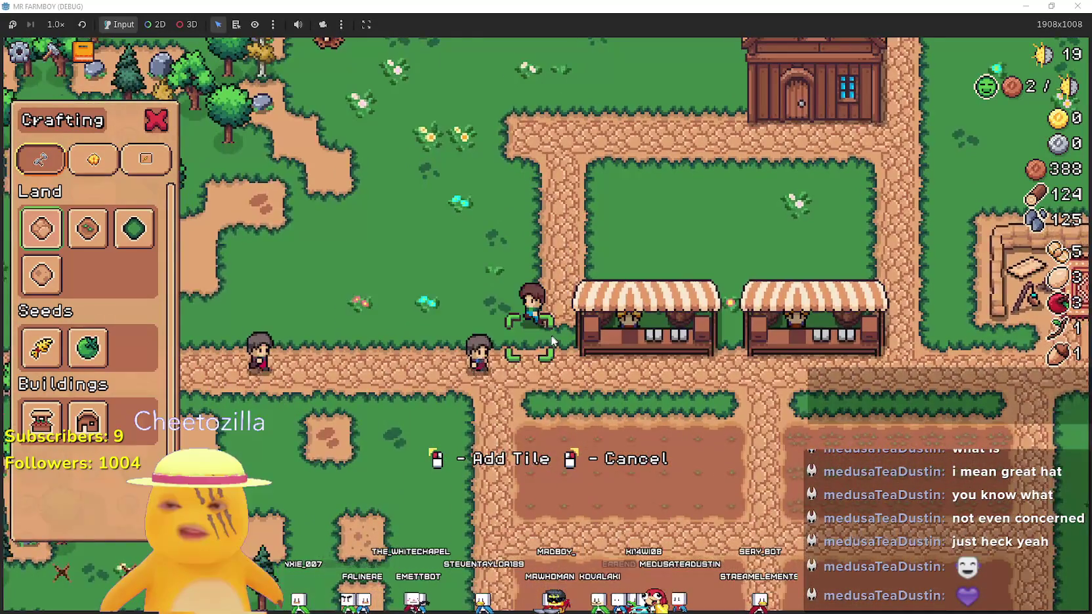
Walk the farmer north onto the road and place two path tiles beside him
key("a")
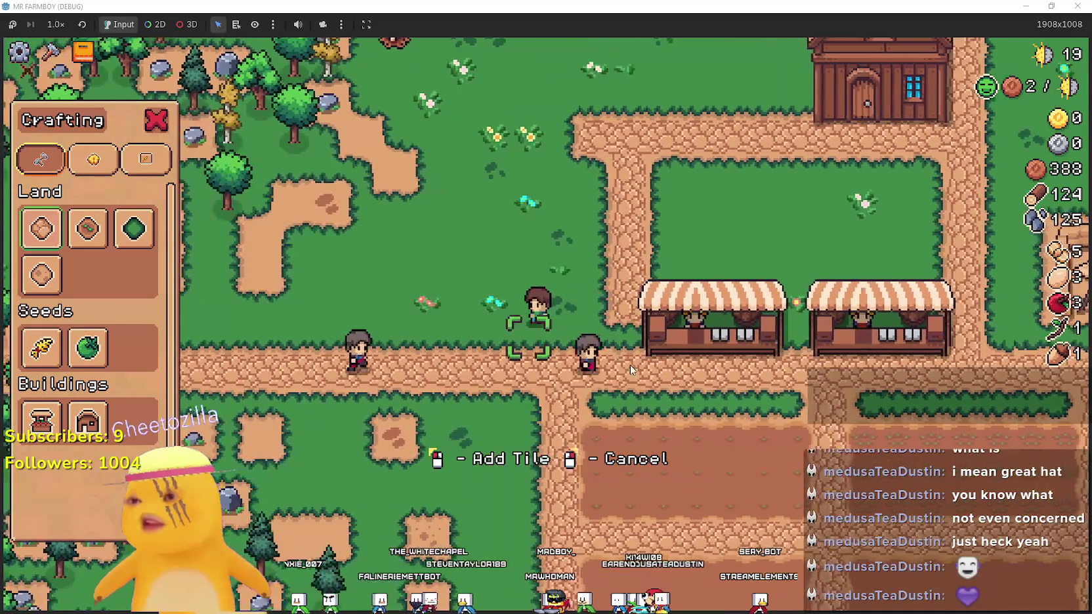
key("d")
key("s")
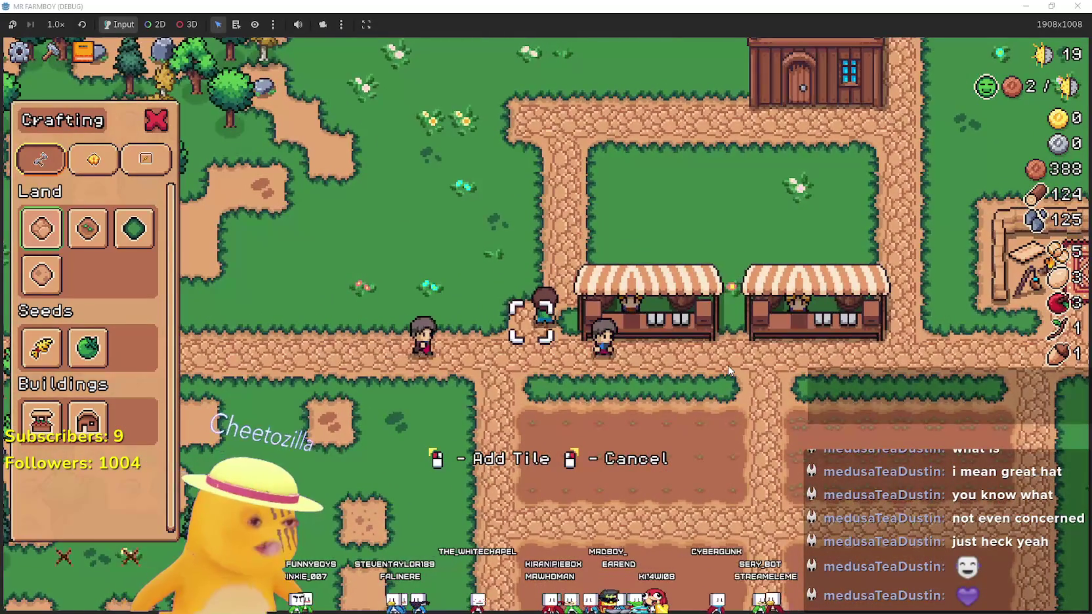
key("w")
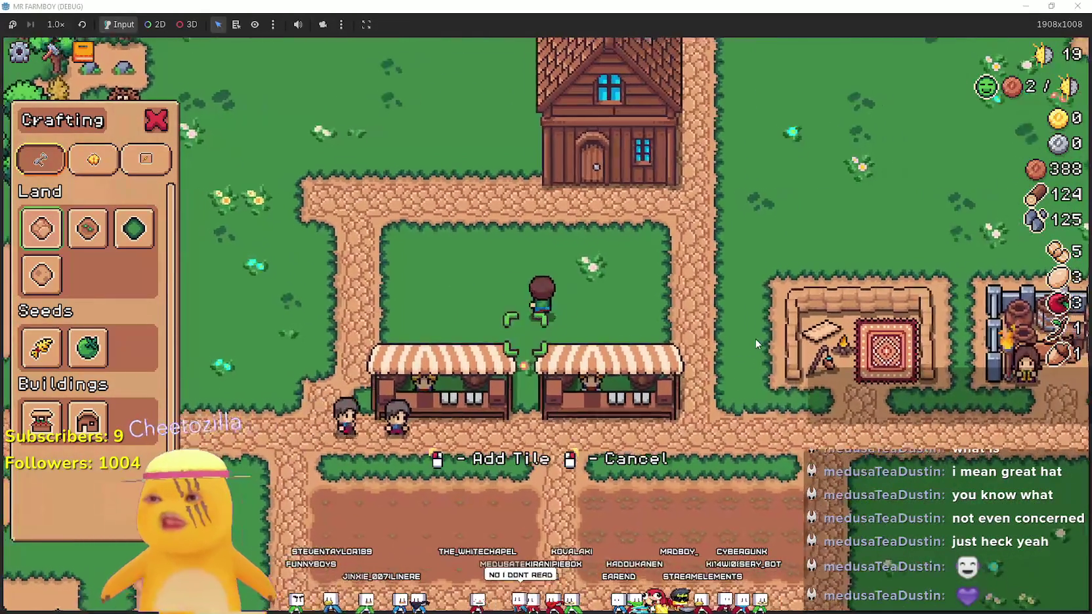
key("w")
left_click(743, 328)
left_click(743, 327)
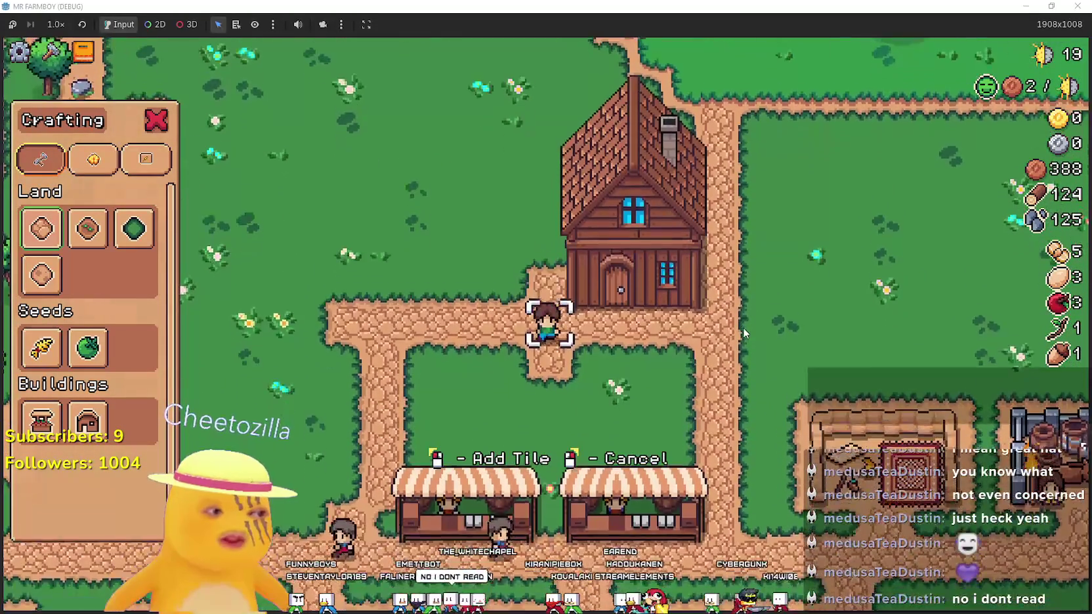
key("s")
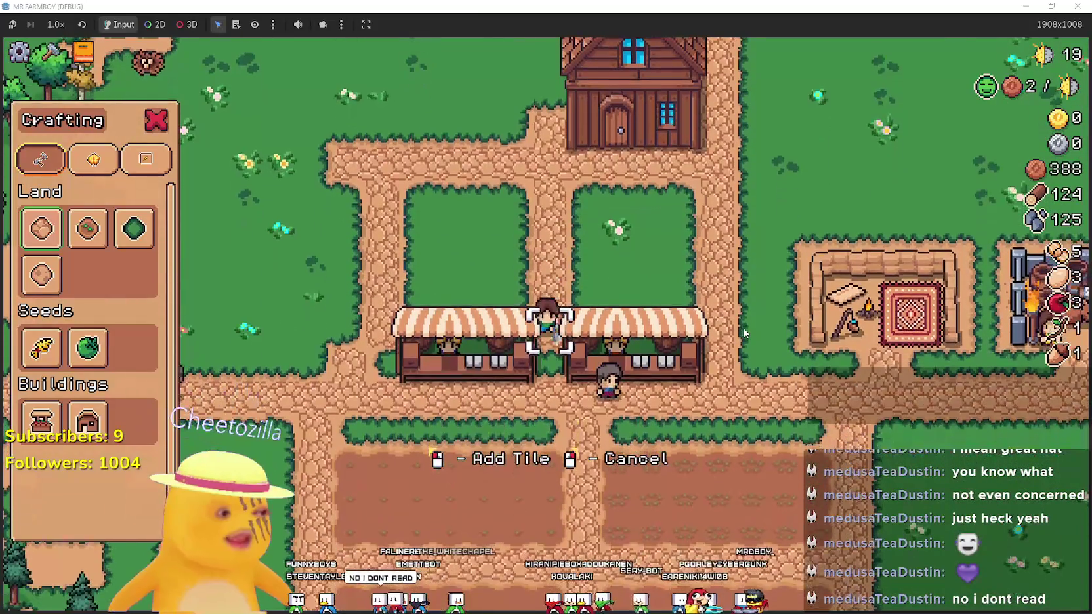
Reopen the crafting panel and walk the farmer around the stalls to a new spot
key("Escape")
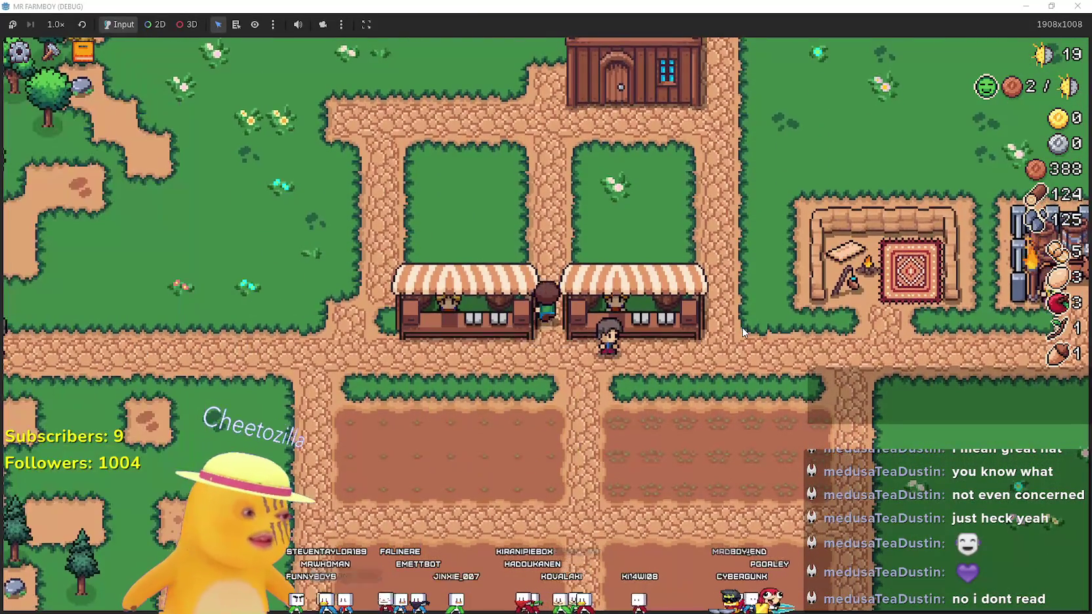
key("c")
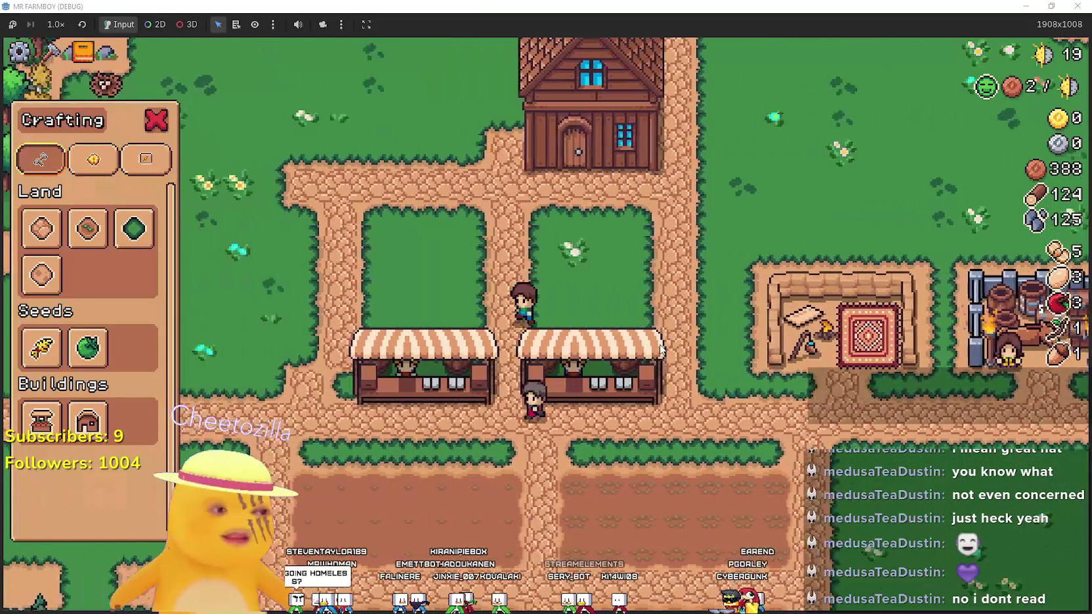
key("a")
key("w")
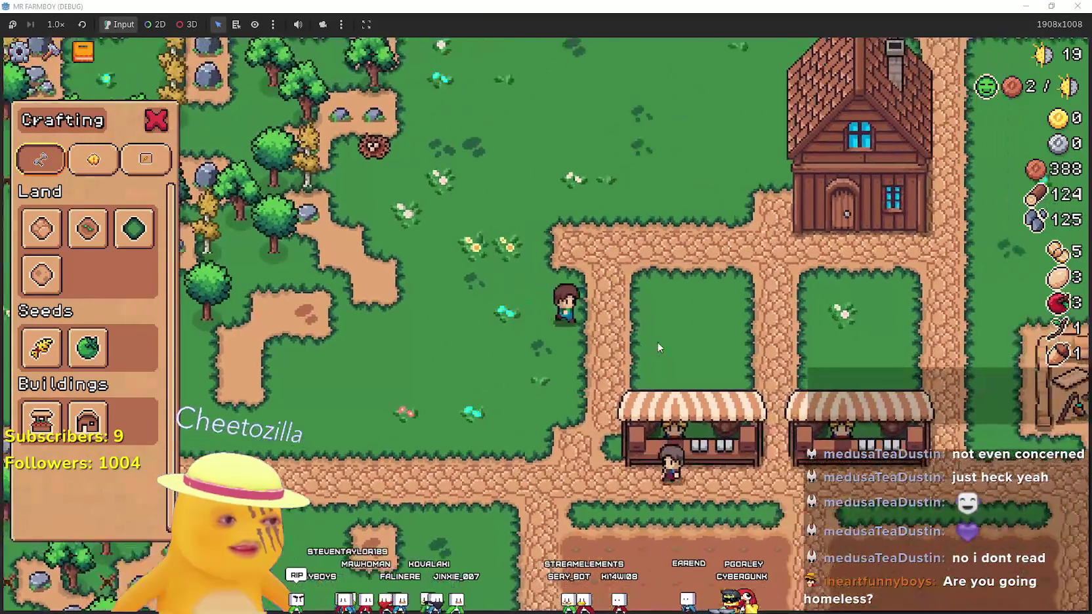
key("d")
key("s")
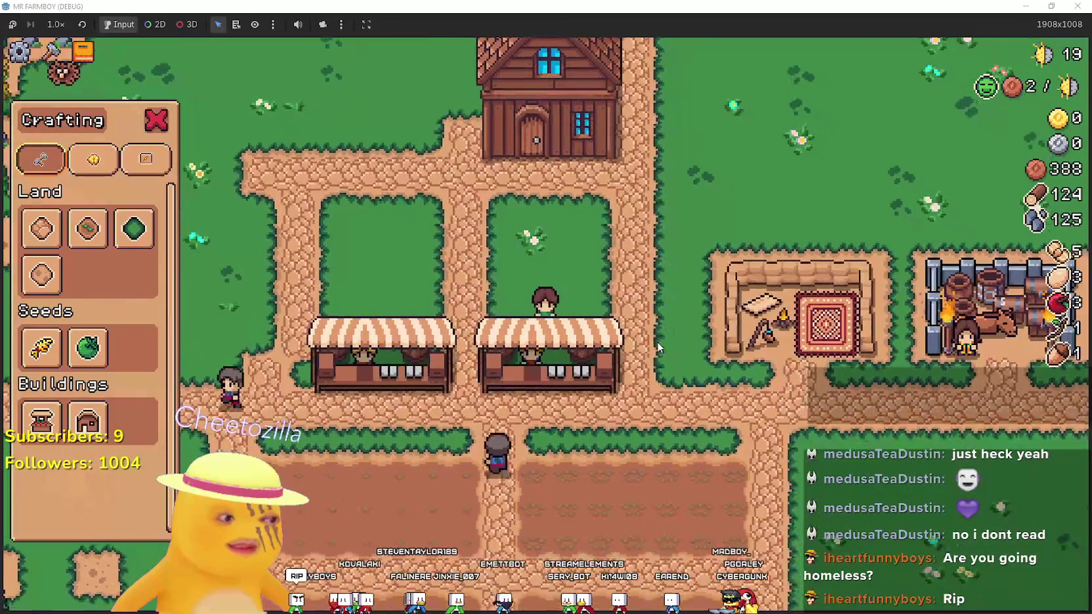
key("a")
key("w")
key("d")
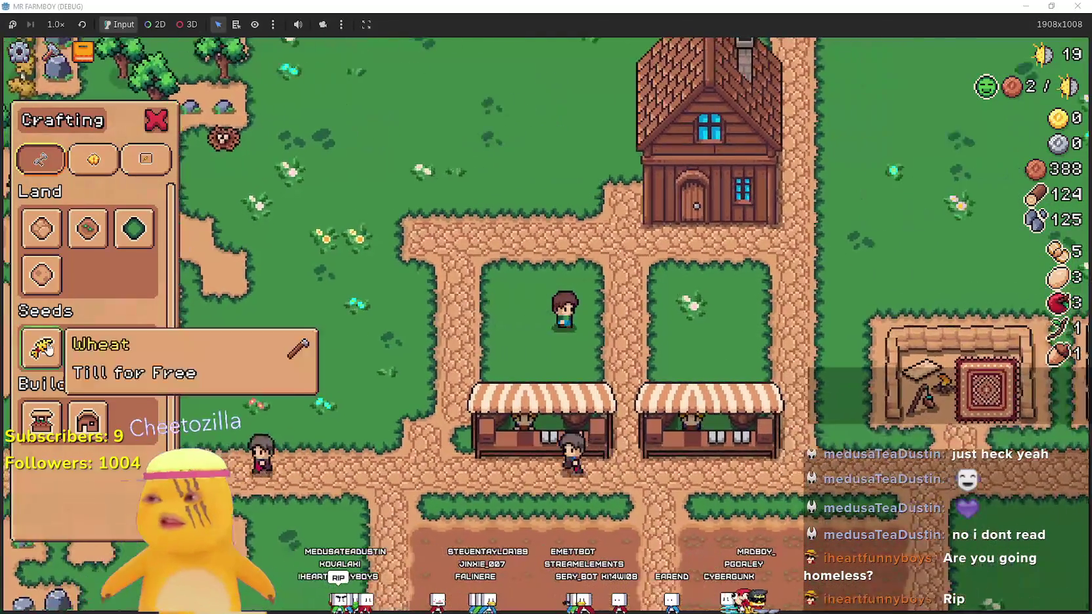
key("d")
key("s")
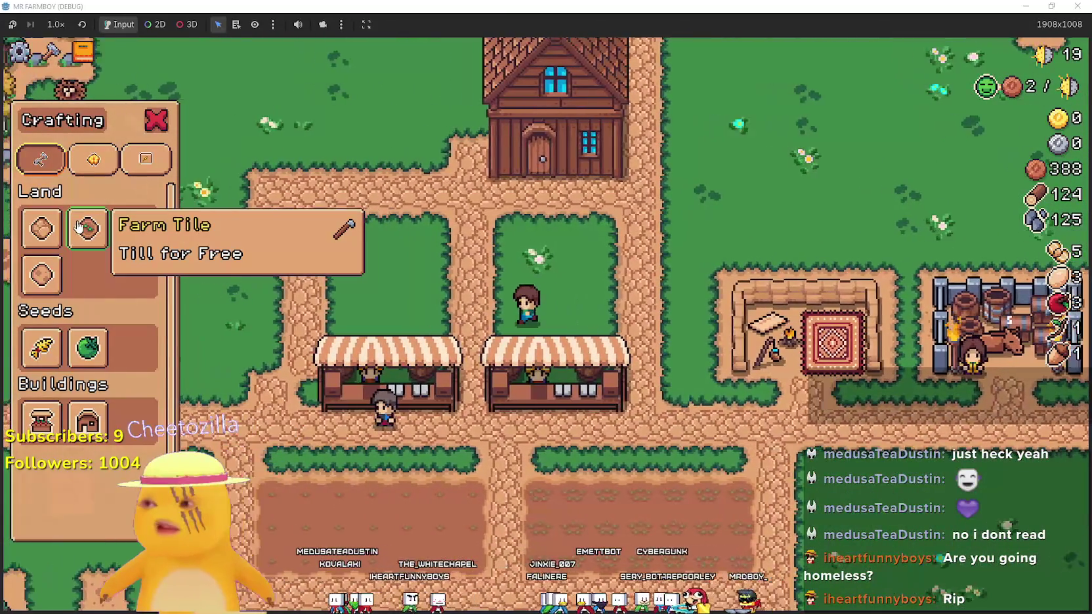
key("a")
Choose the Road Tile and turn the grass beside the path into road tiles
left_click(41, 228)
key("d")
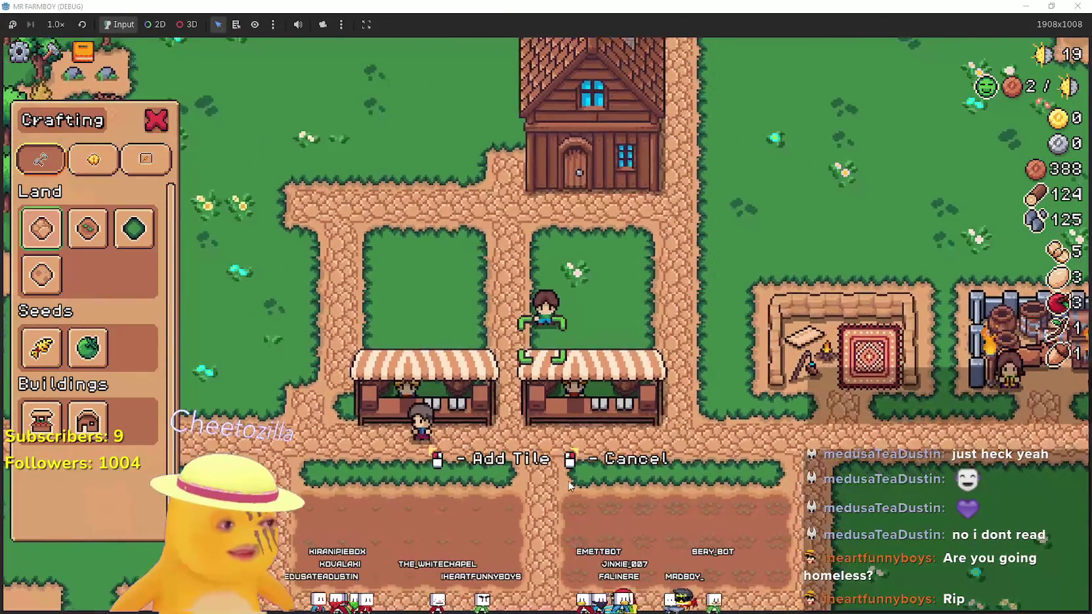
key("a")
key("d")
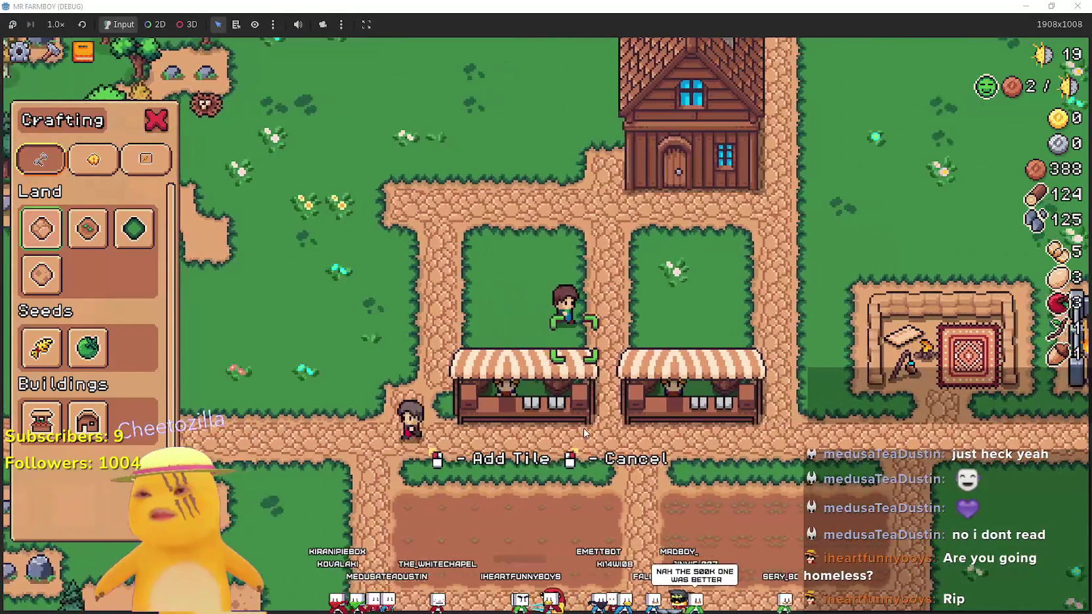
key("d")
left_click(582, 427)
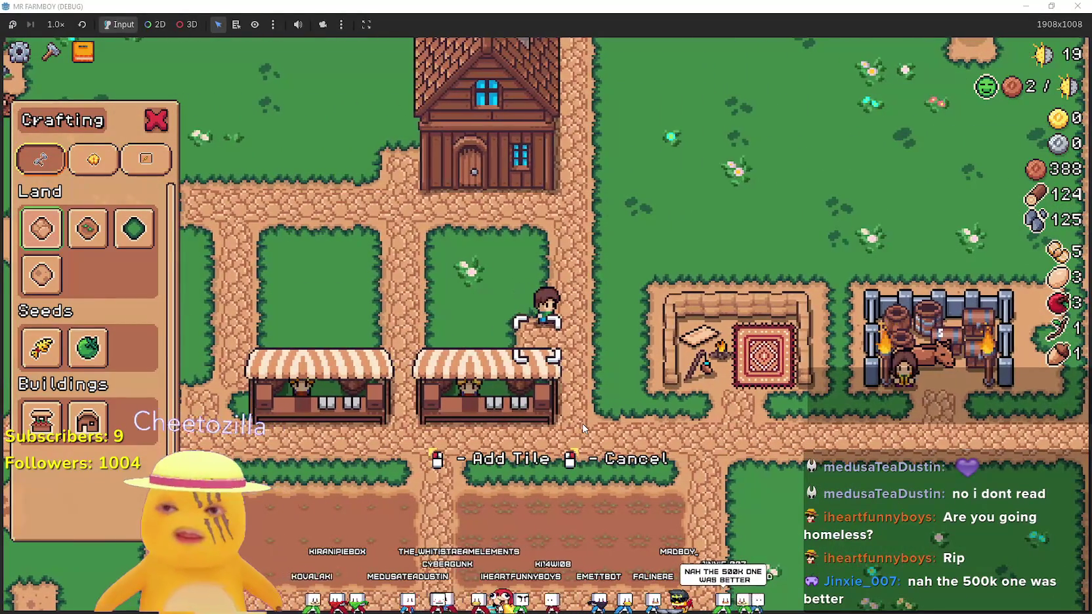
key("w")
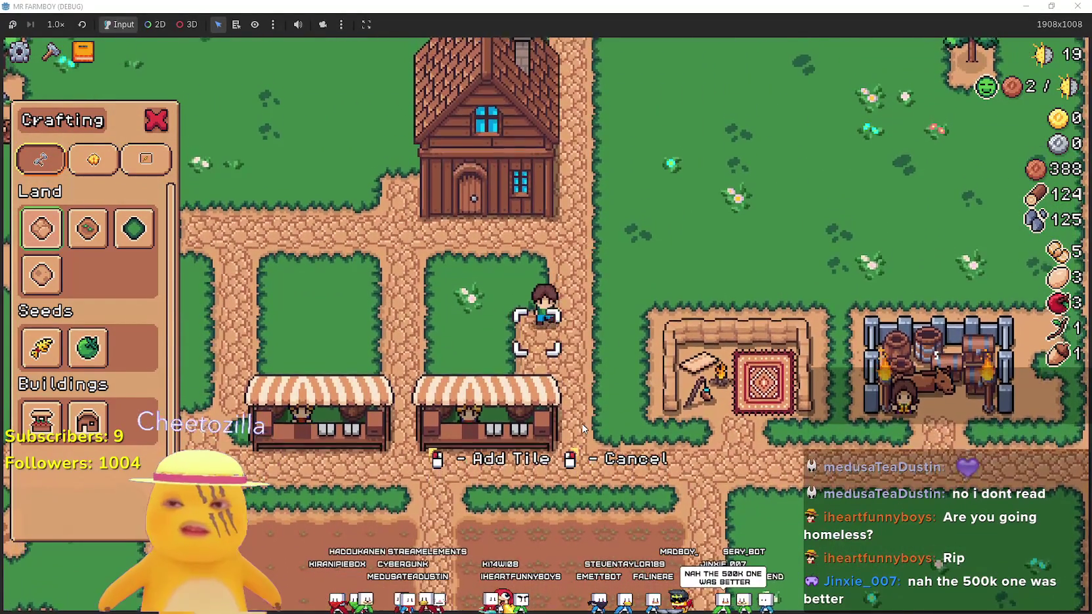
key("a")
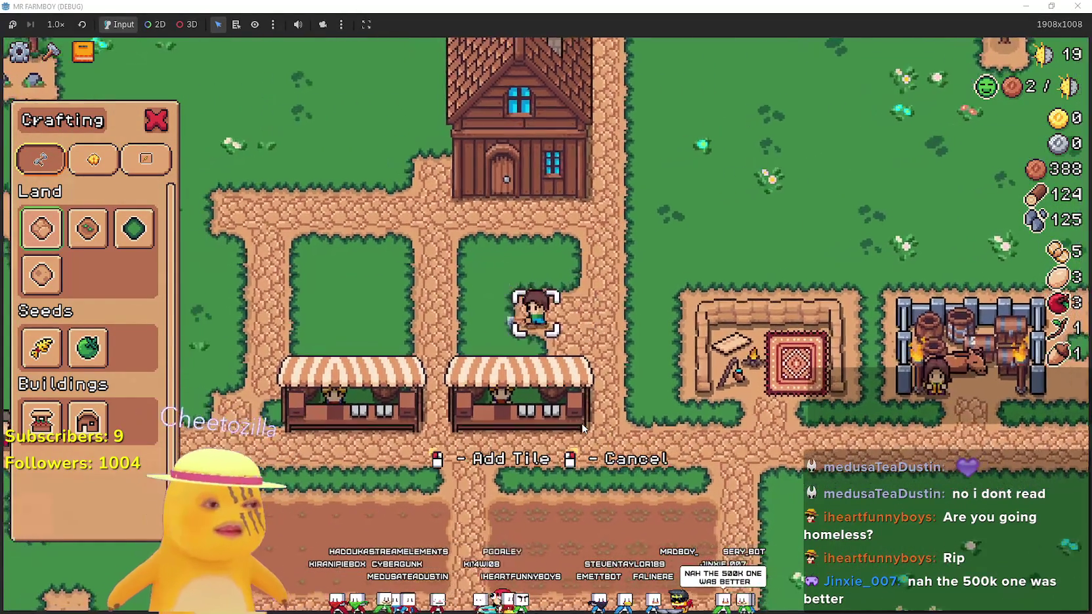
left_click(582, 426)
left_click(582, 425)
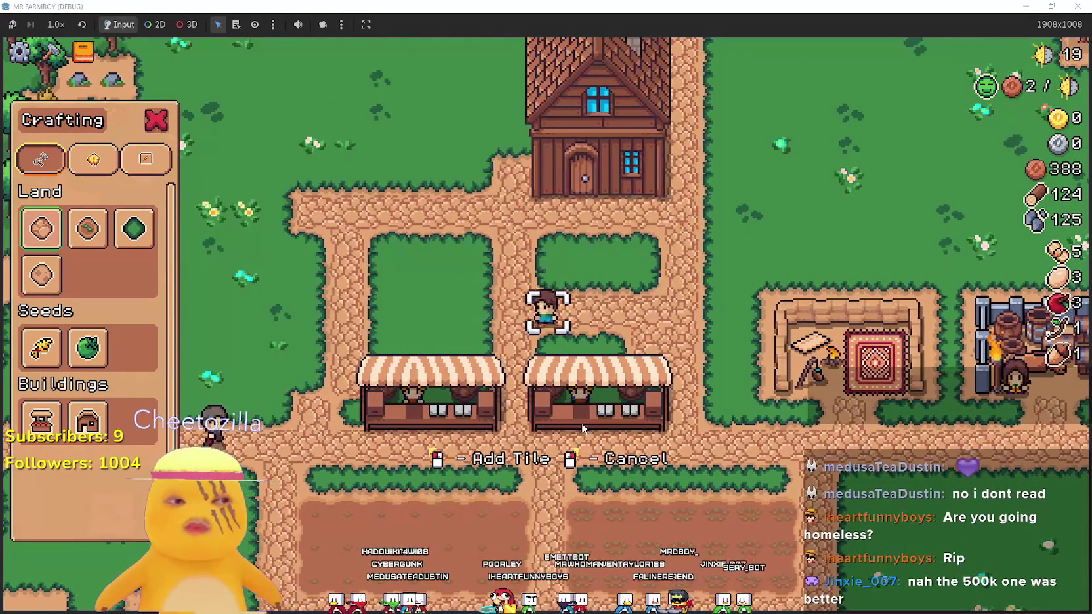
Switch to placing Grass Tile and walk the farmer northwest
key("a")
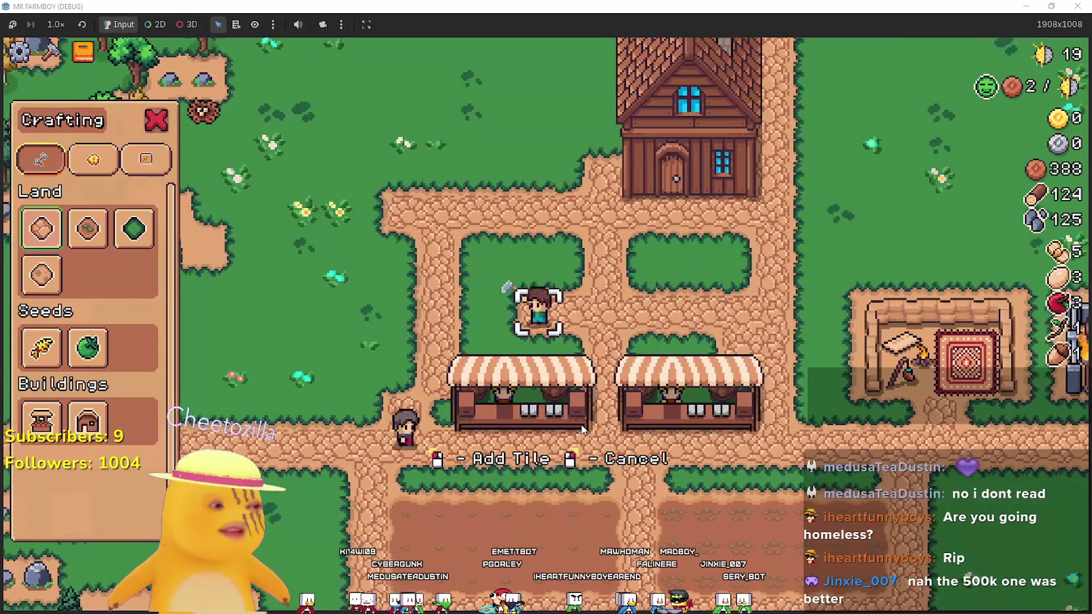
key("a")
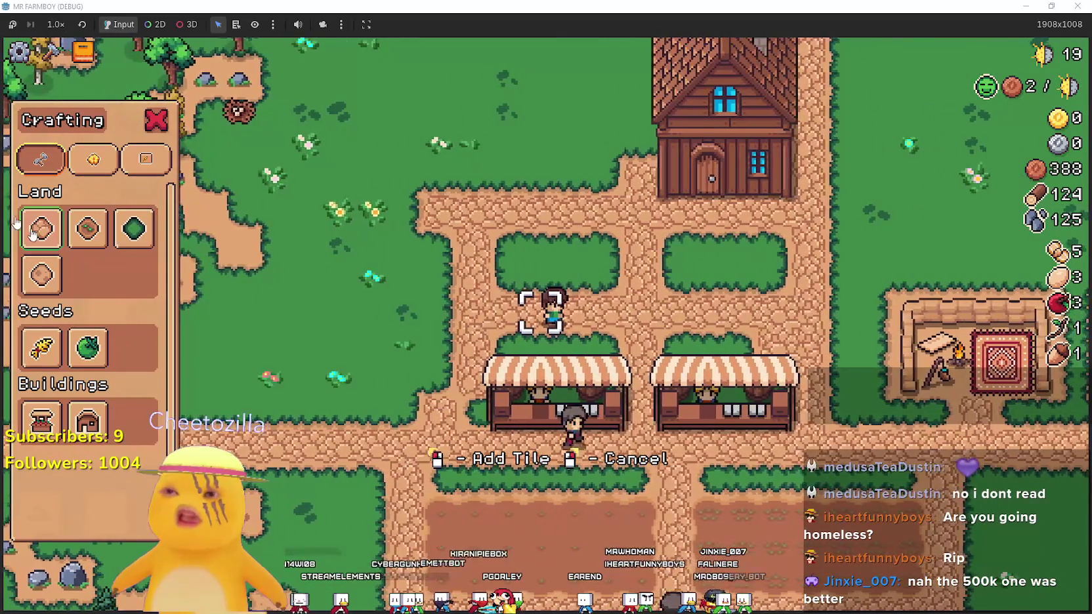
left_click(134, 228)
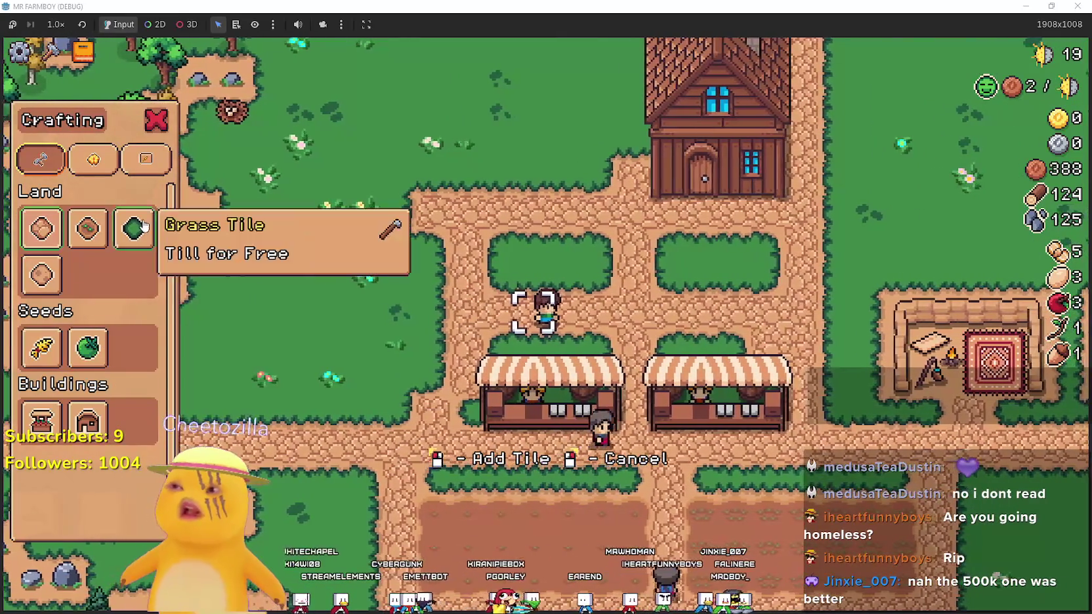
key("d")
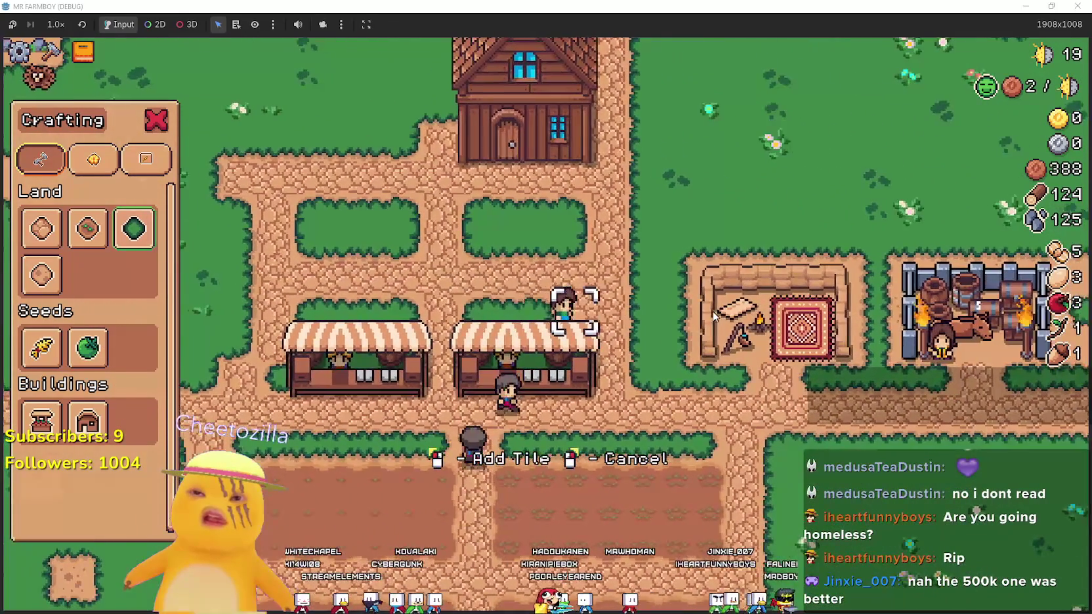
key("d")
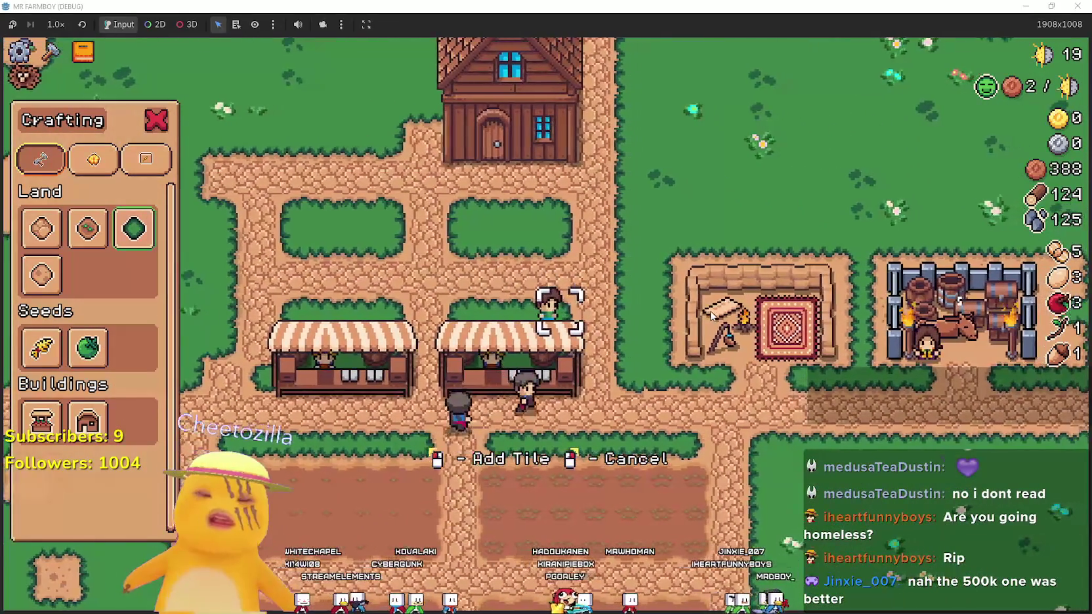
key("w")
key("a")
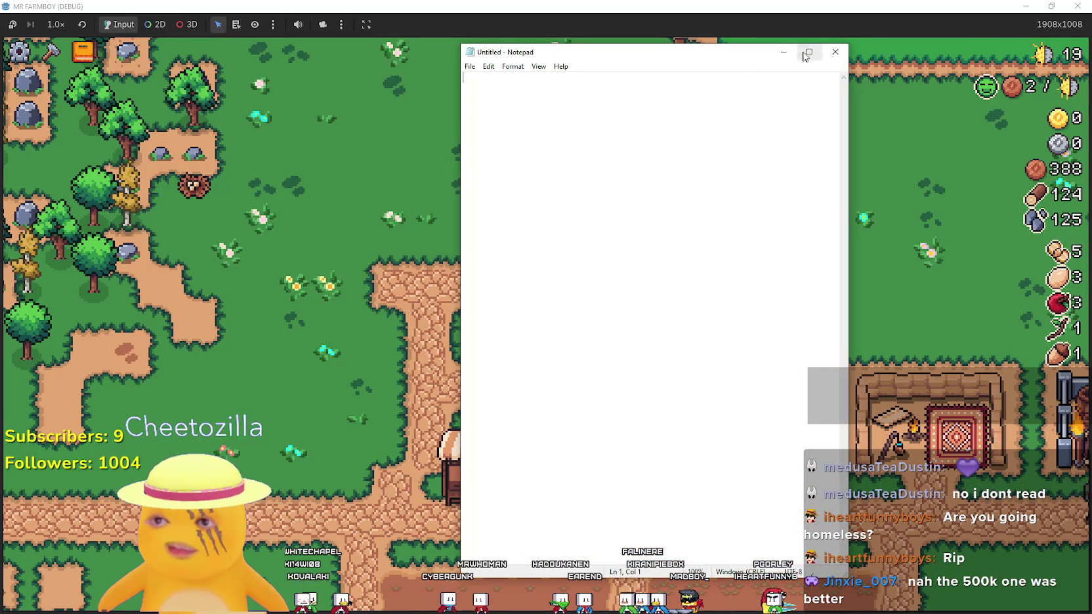
Dismiss the empty untitled window, copy the Stream Title text from Games.txt, then minimize Notepad
left_click(835, 52)
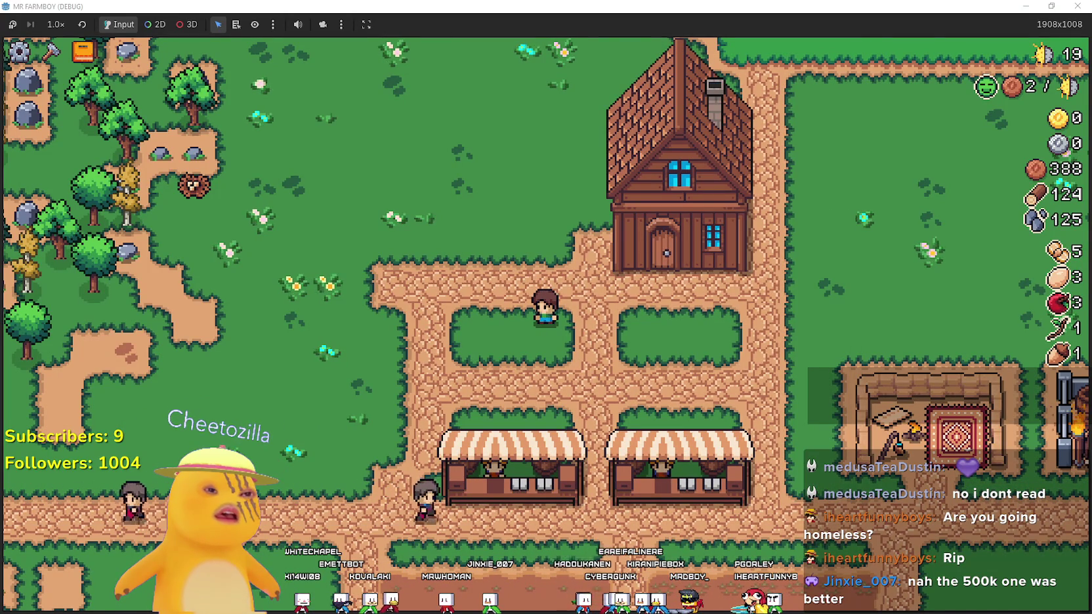
key("alt+Tab")
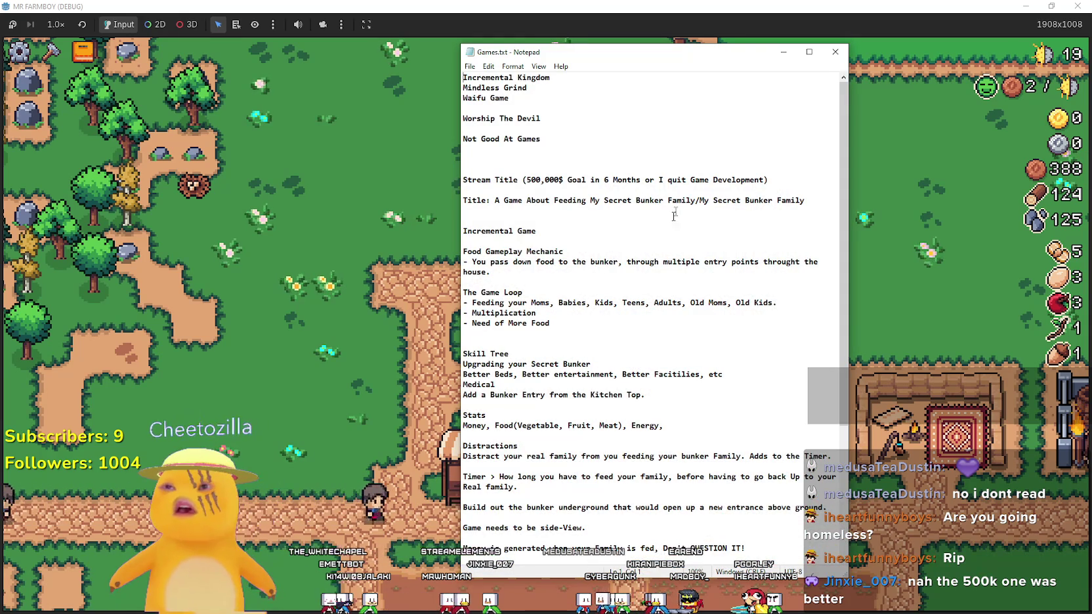
left_click_drag(523, 180, 618, 180)
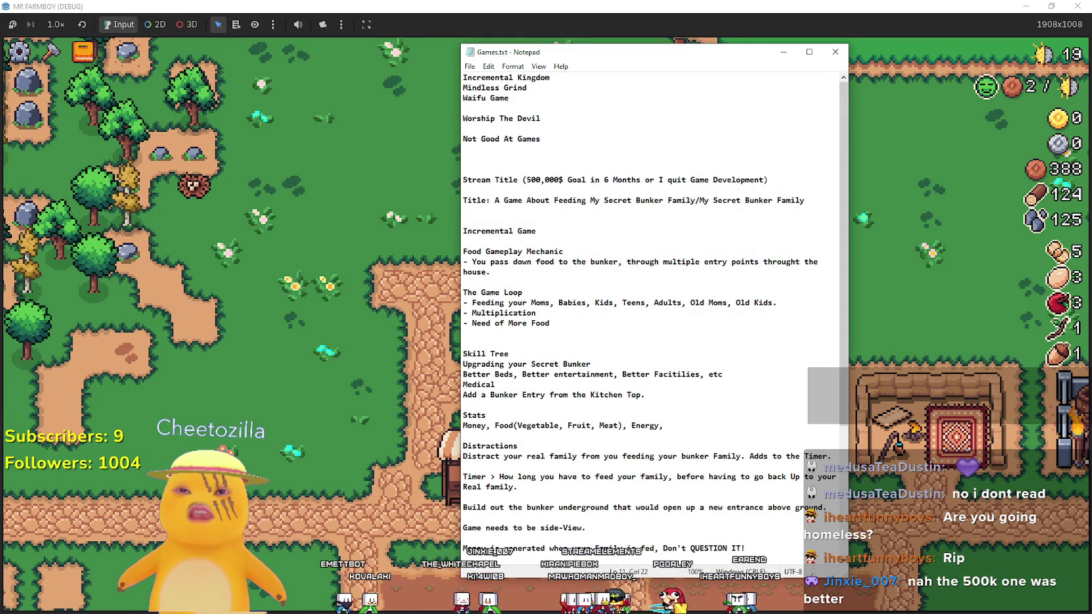
left_click_drag(765, 180, 627, 179)
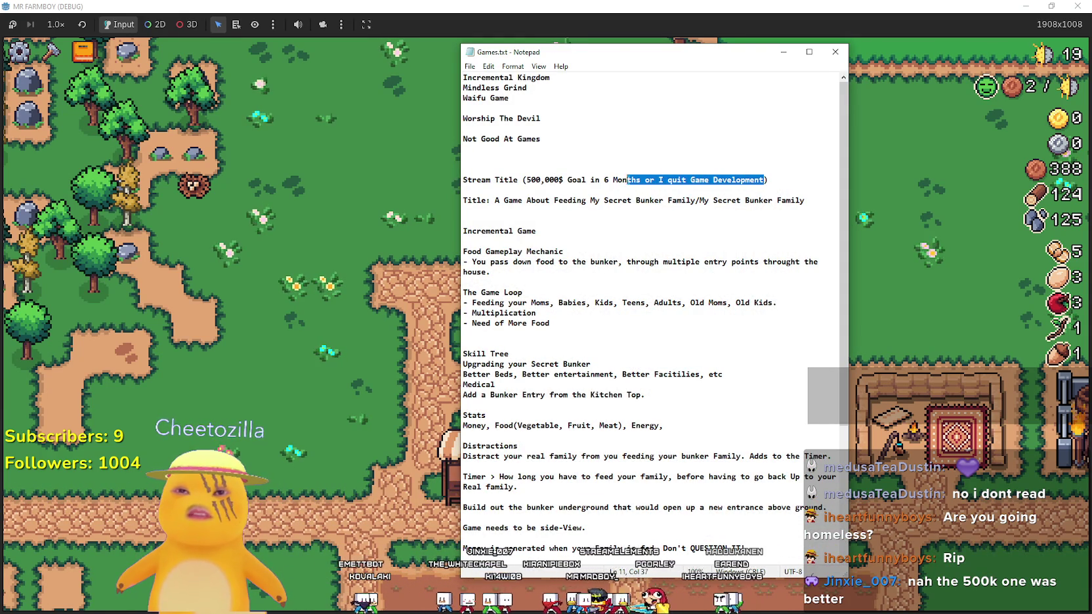
right_click(536, 179)
left_click(565, 216)
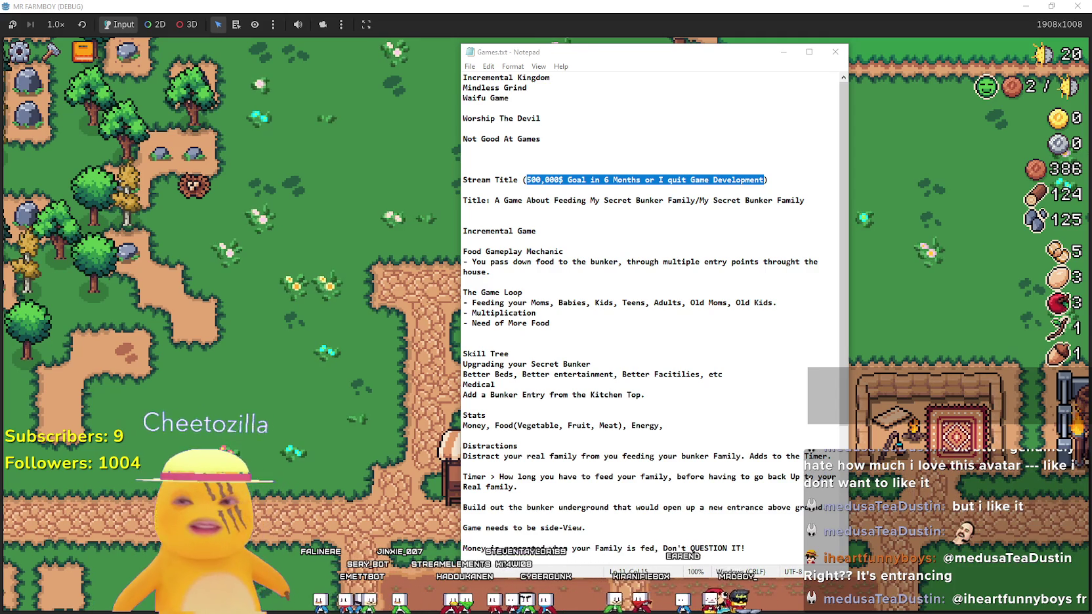
left_click(684, 142)
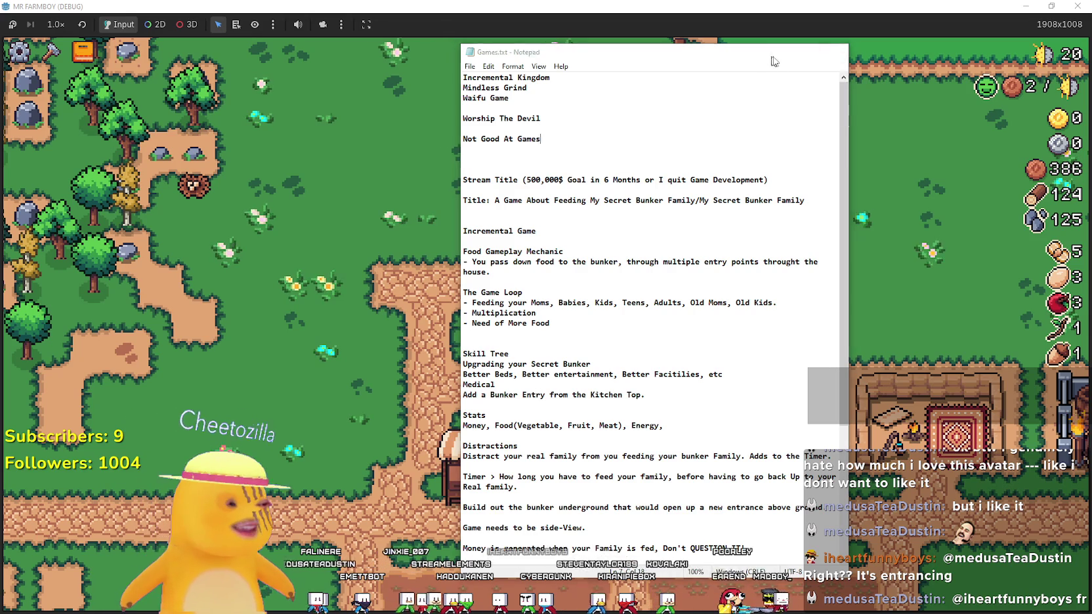
left_click(783, 52)
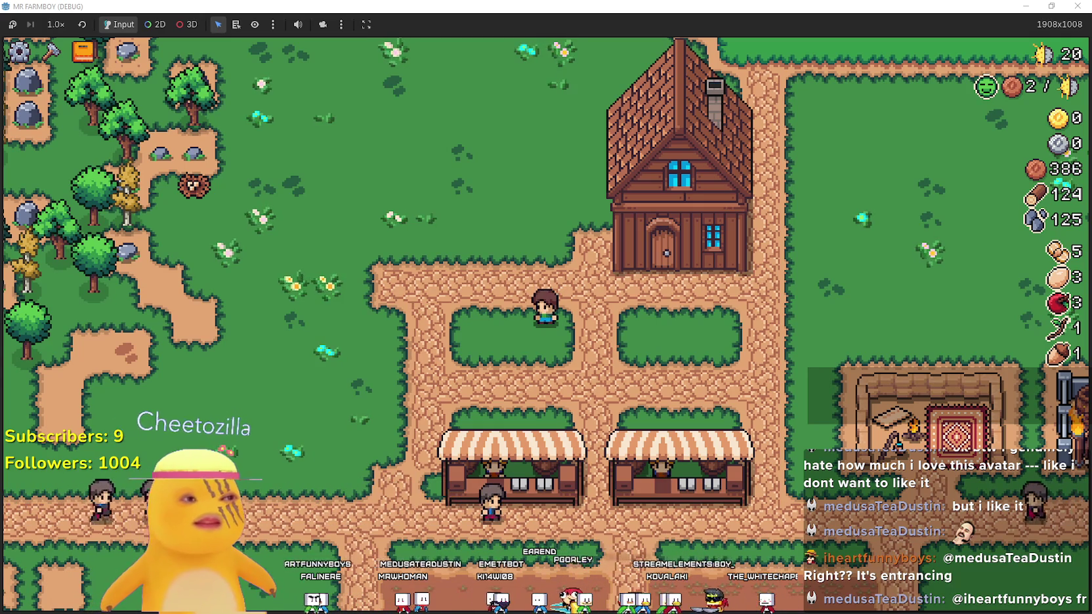
Maximize Brave and run an image search for 'Shanks' in a new tab
key("alt+Tab")
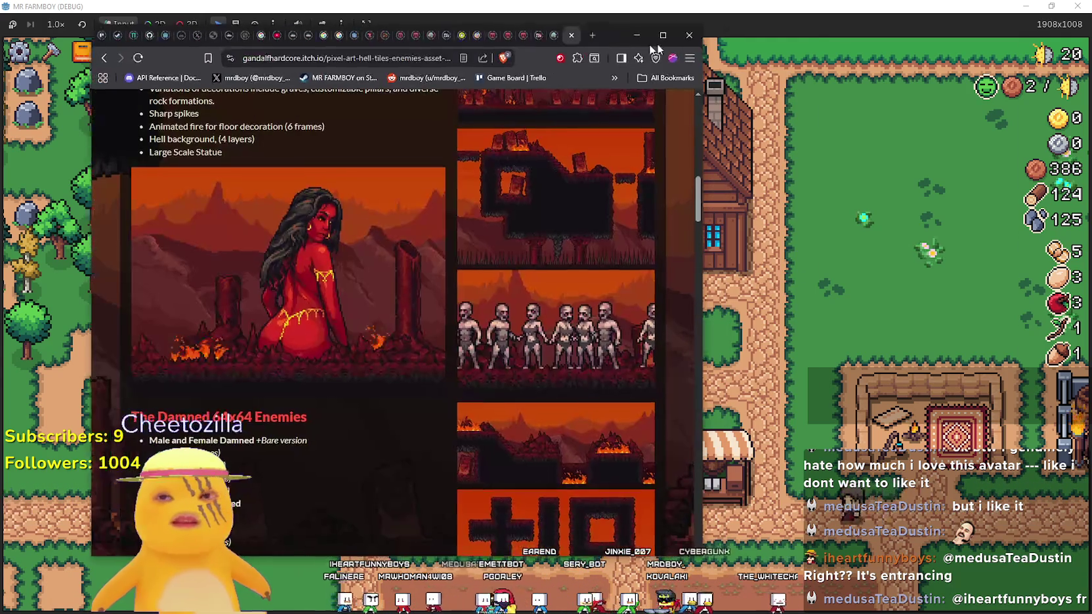
left_click_drag(656, 26, 991, 5)
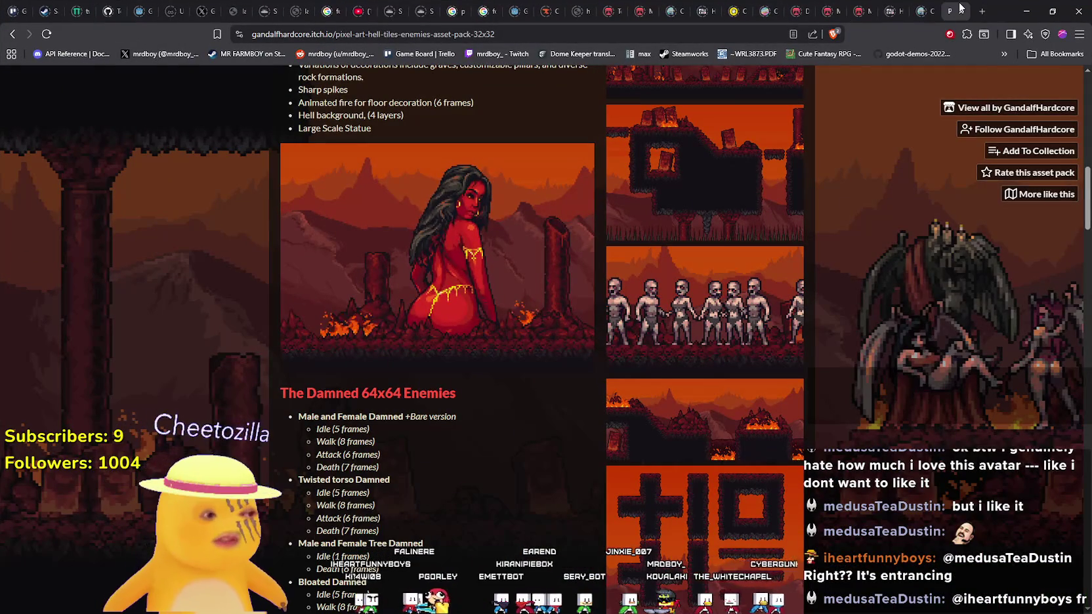
left_click(982, 11)
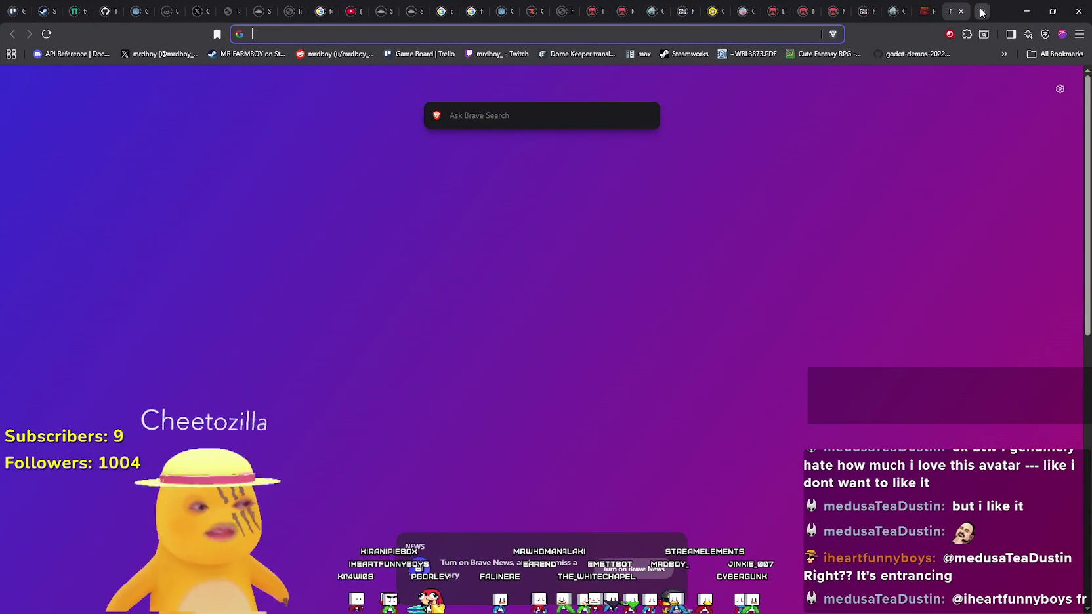
type("Shanks")
key("Return")
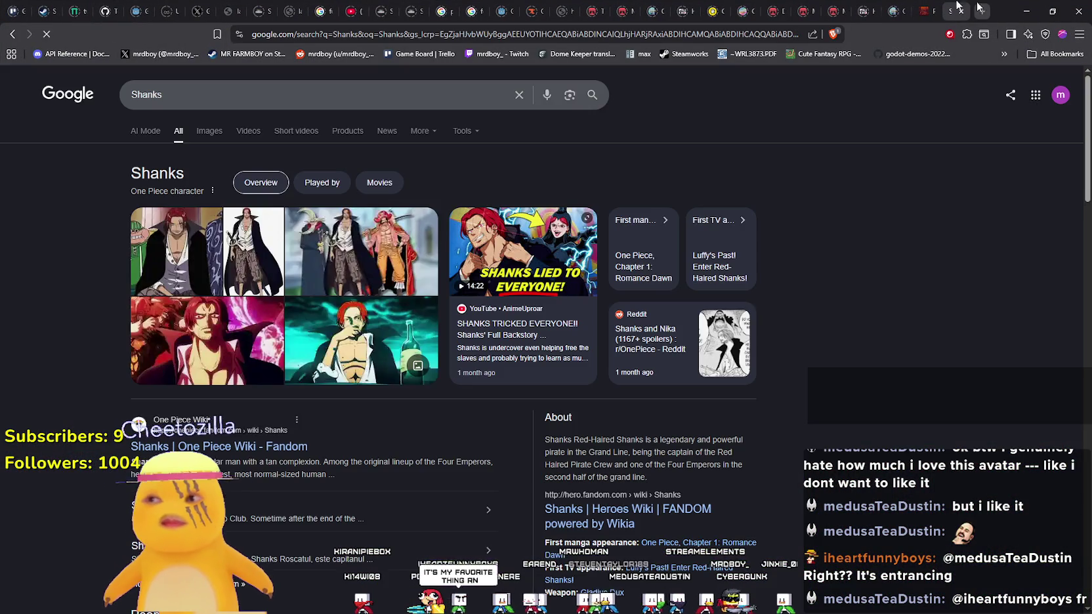
left_click(202, 131)
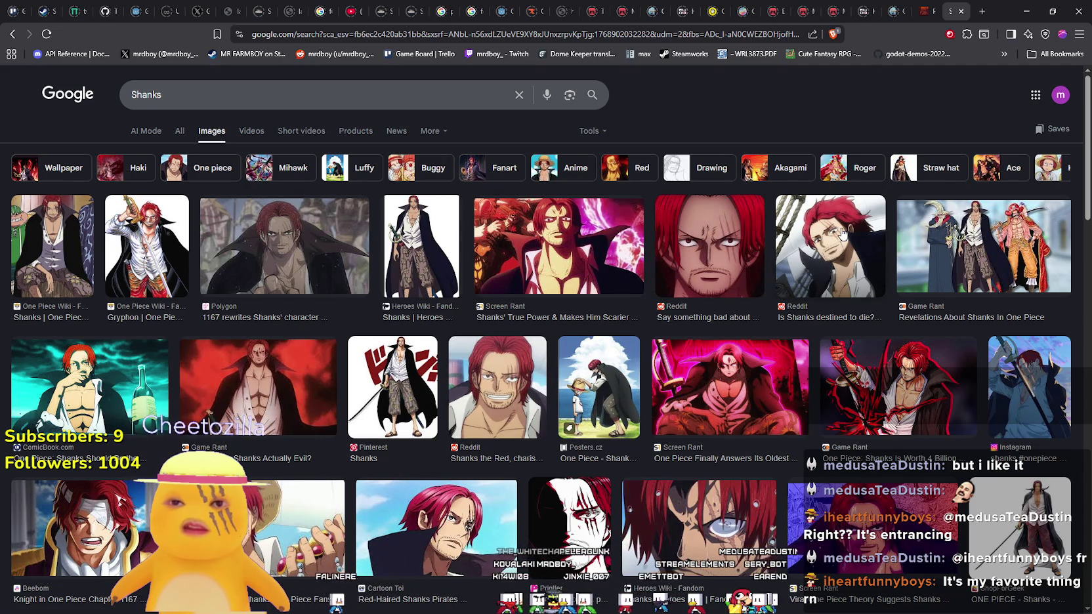
Open the Red-Haired Shanks Pirates image preview, then minimize the browser
scroll(491, 566, "down", 1)
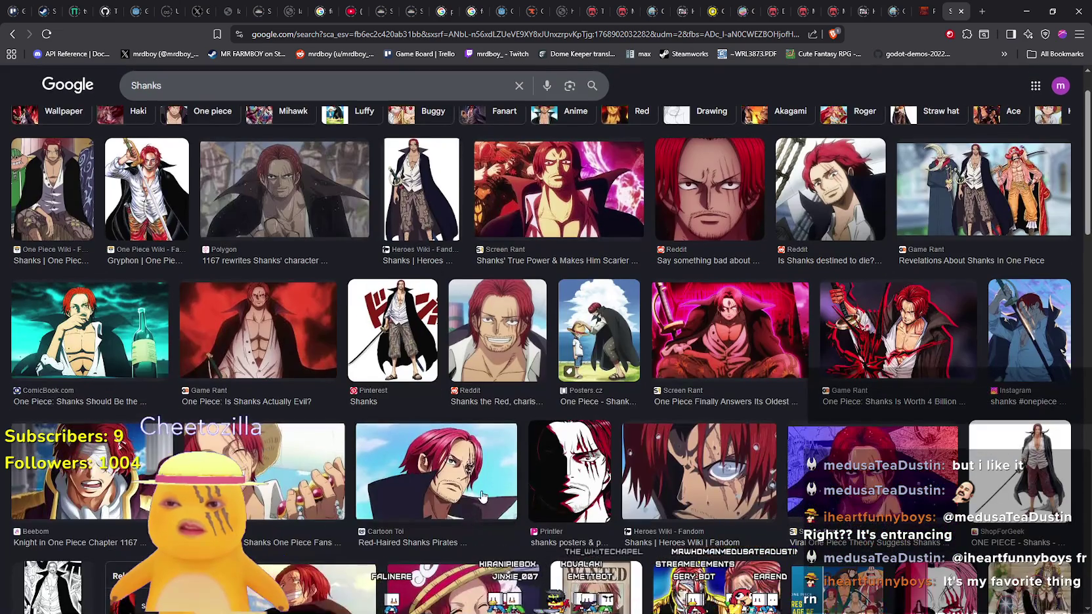
left_click(484, 489)
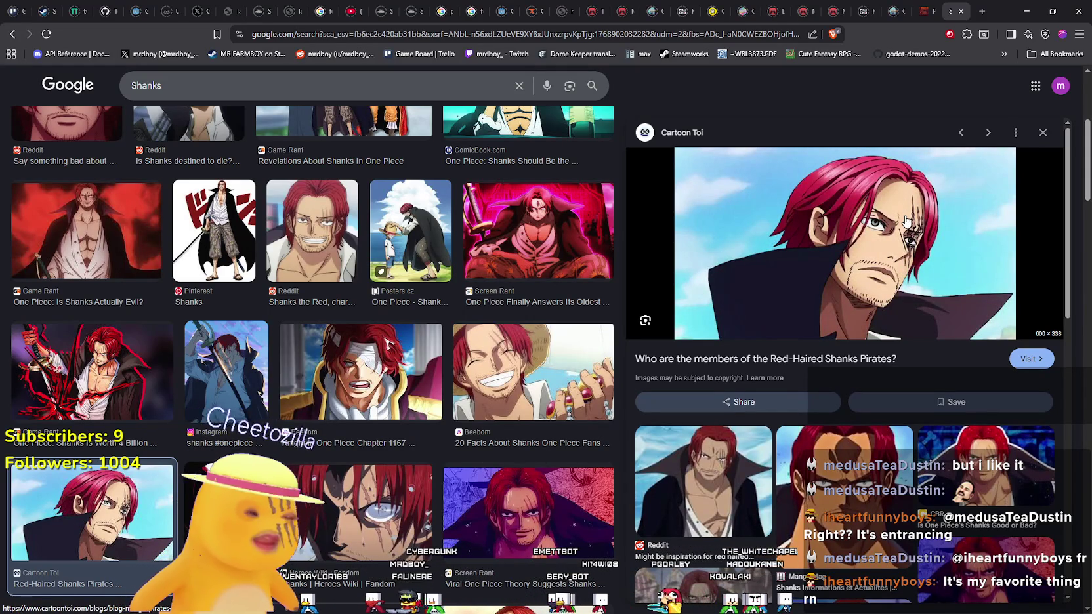
left_click(1024, 10)
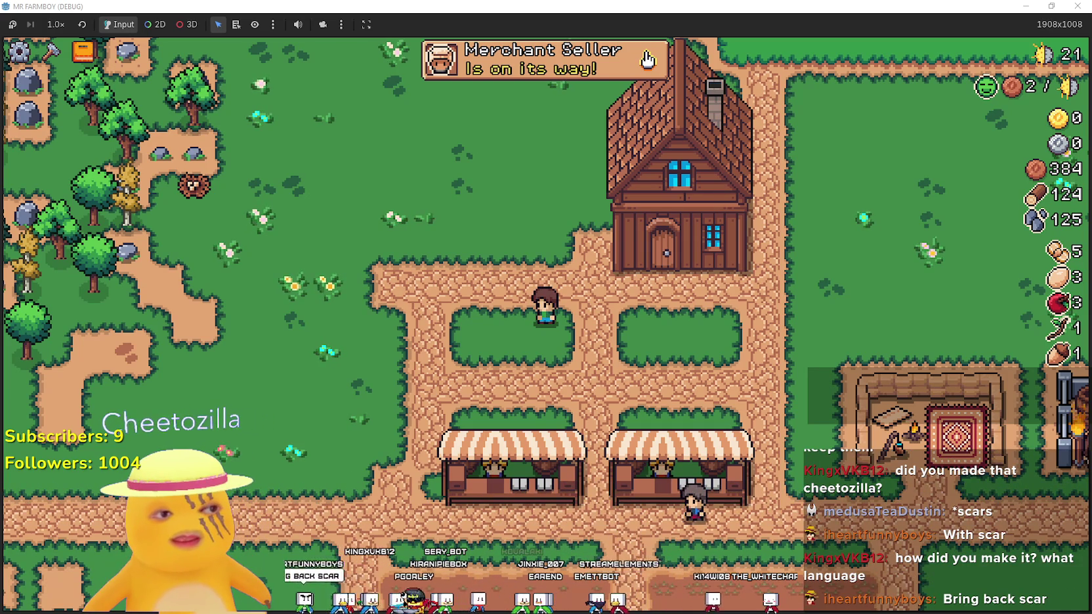
Dismiss the 'Merchant Seller Is on its way!' banner and switch over to Steam
left_click(648, 59)
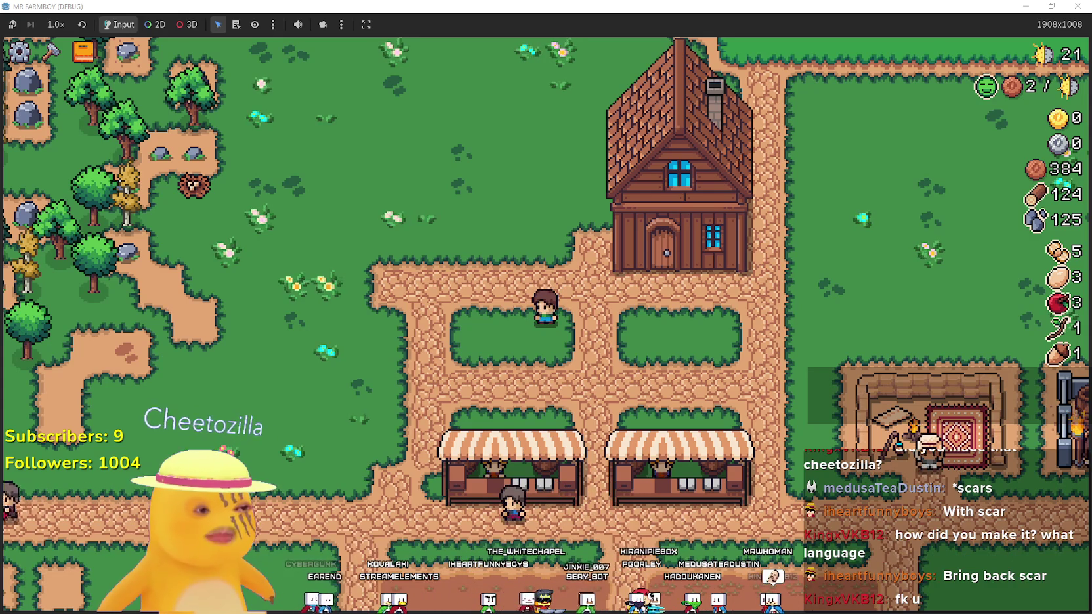
key("alt+F4")
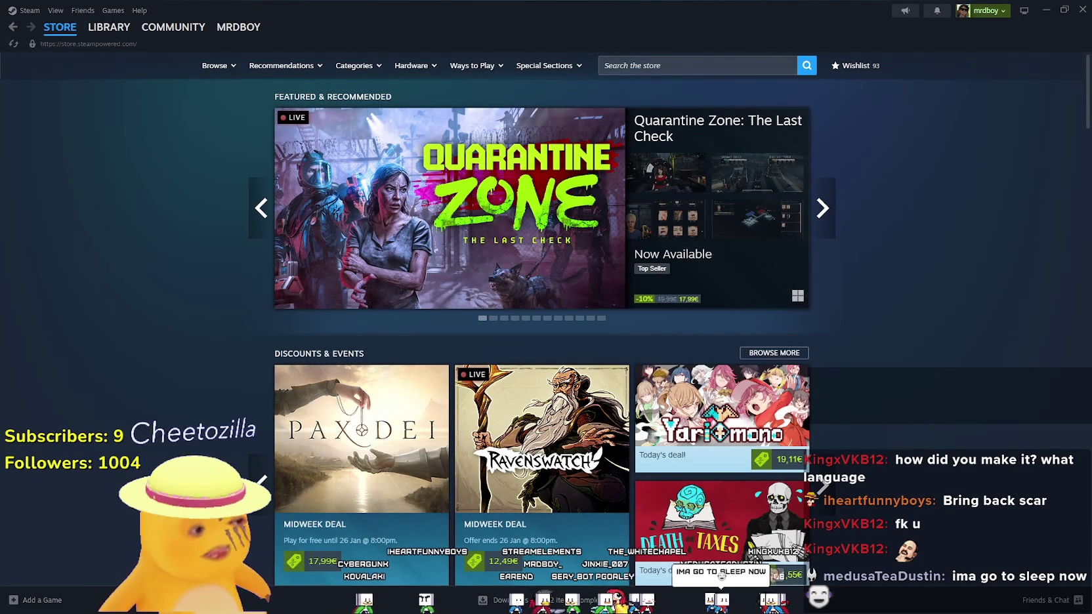
View the Your Mom page from Steam's library, then minimize Steam to show Mr Farmboy
left_click(109, 27)
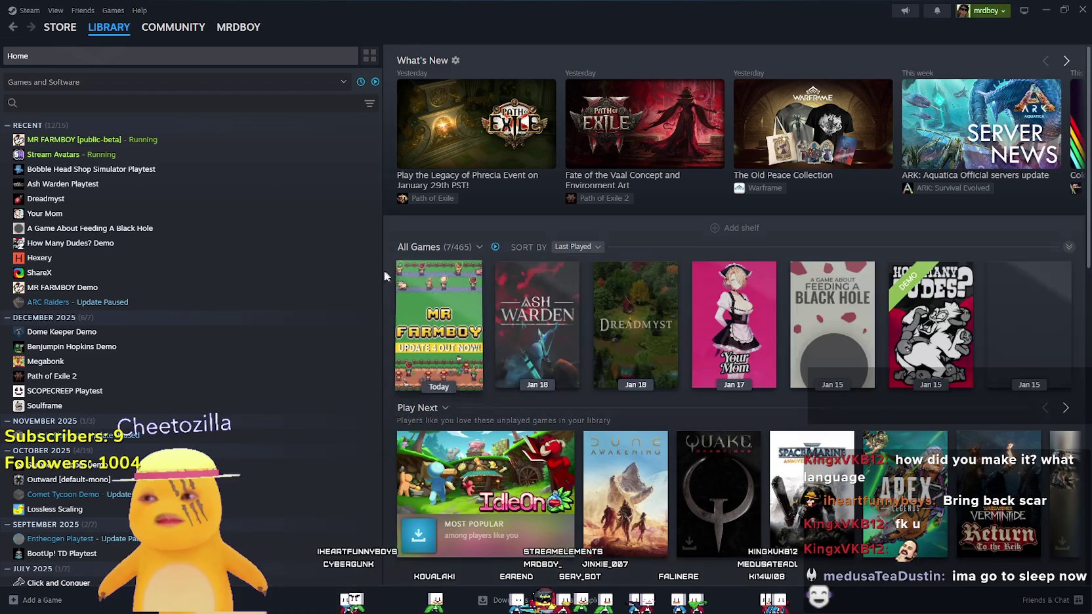
left_click(161, 214)
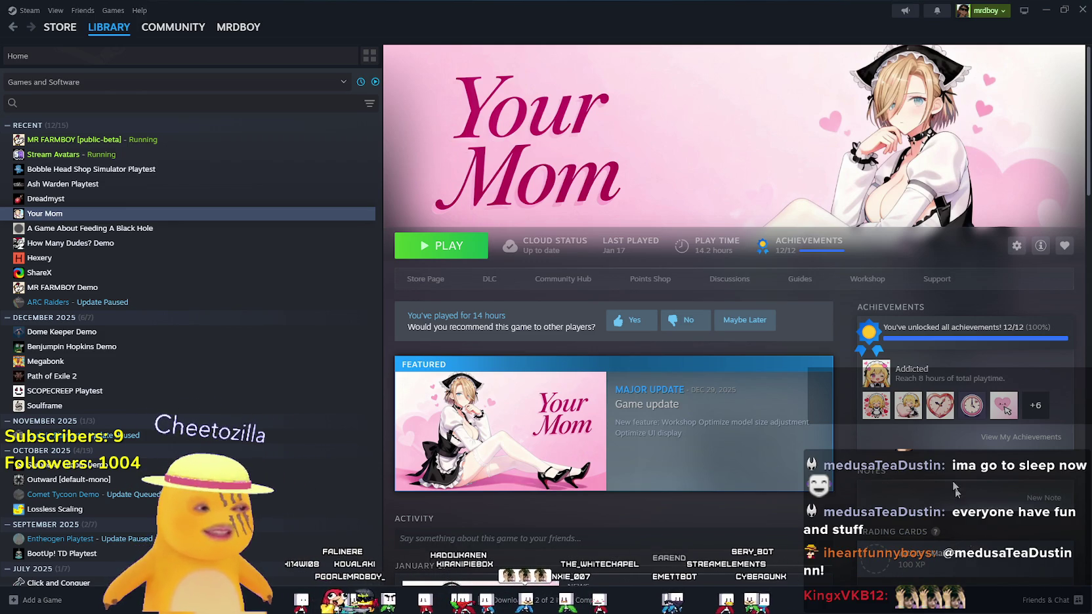
left_click(1044, 10)
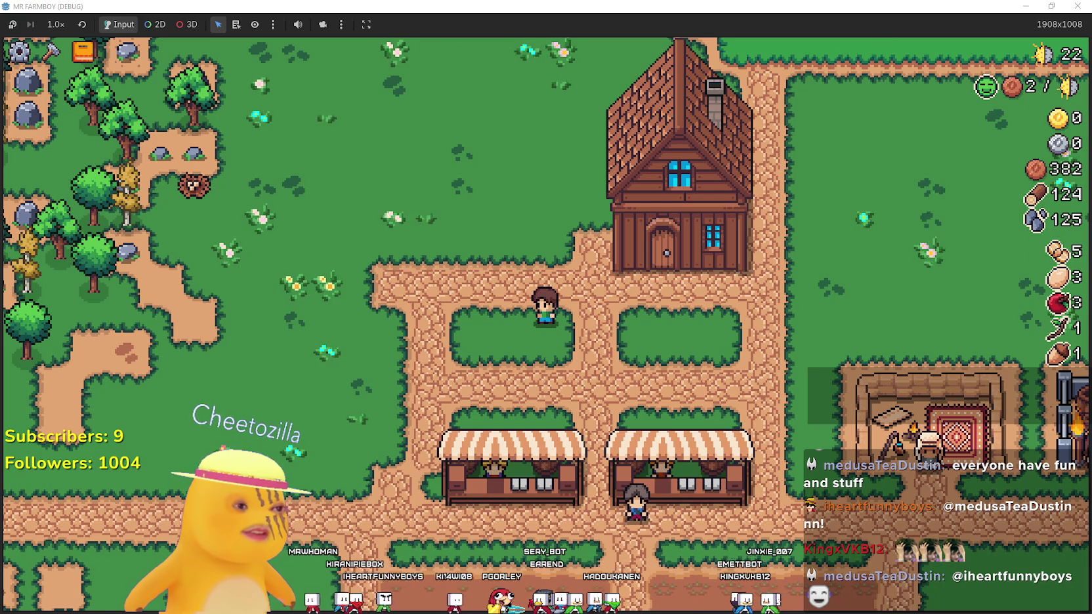
Walk around the farm, briefly opening crafting to pick green tomato seeds
key("d")
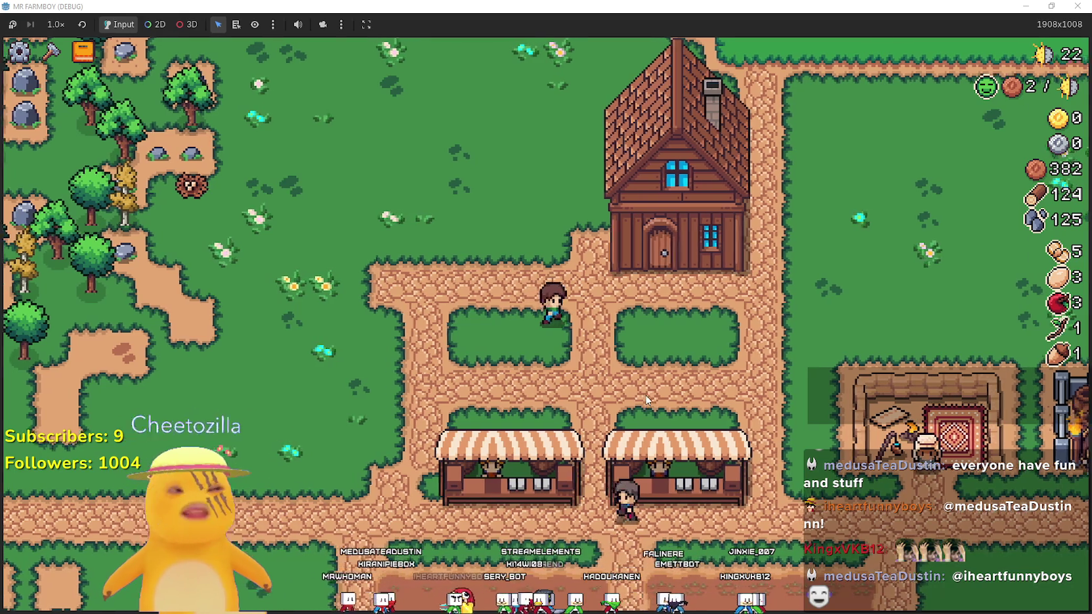
key("d")
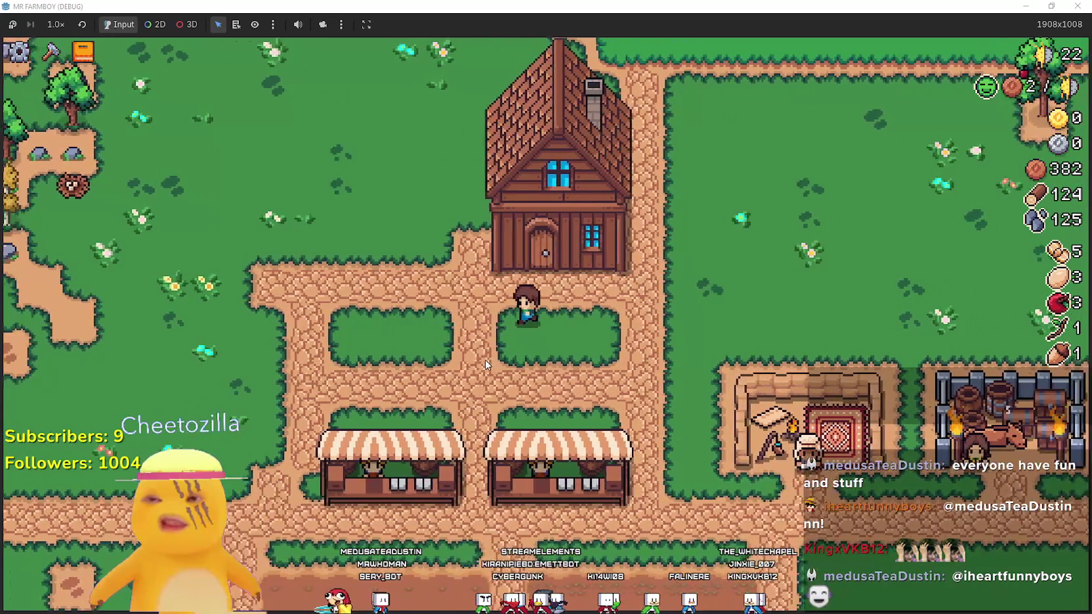
key("a")
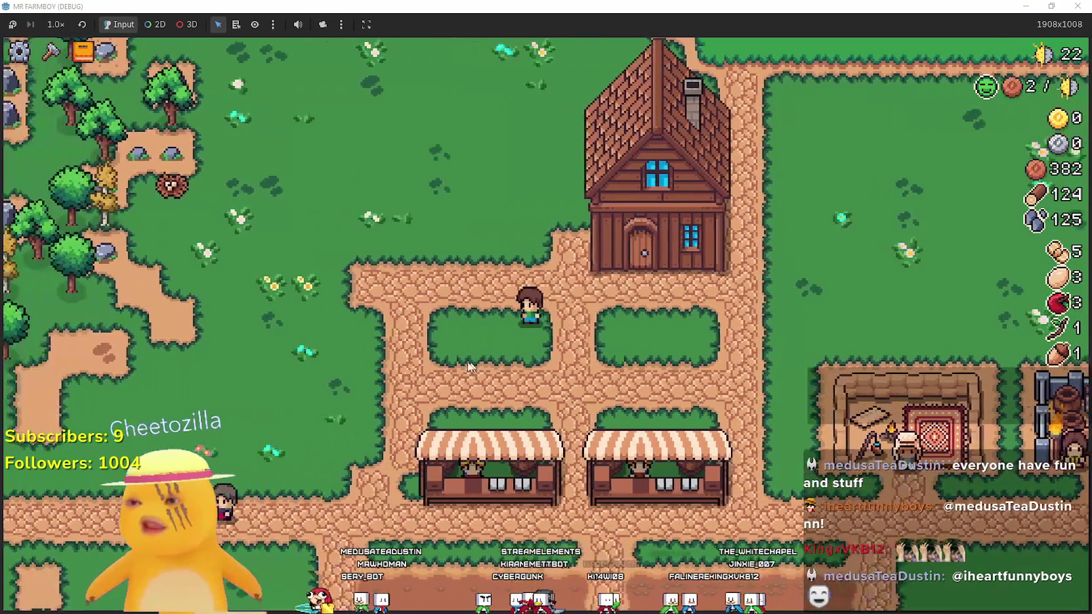
key("c")
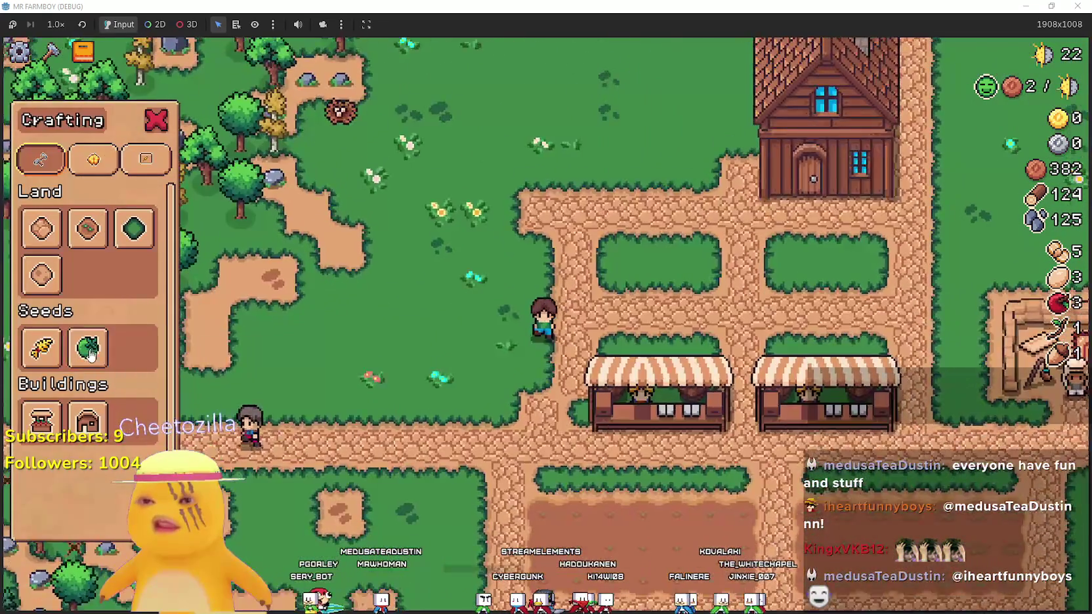
key("s")
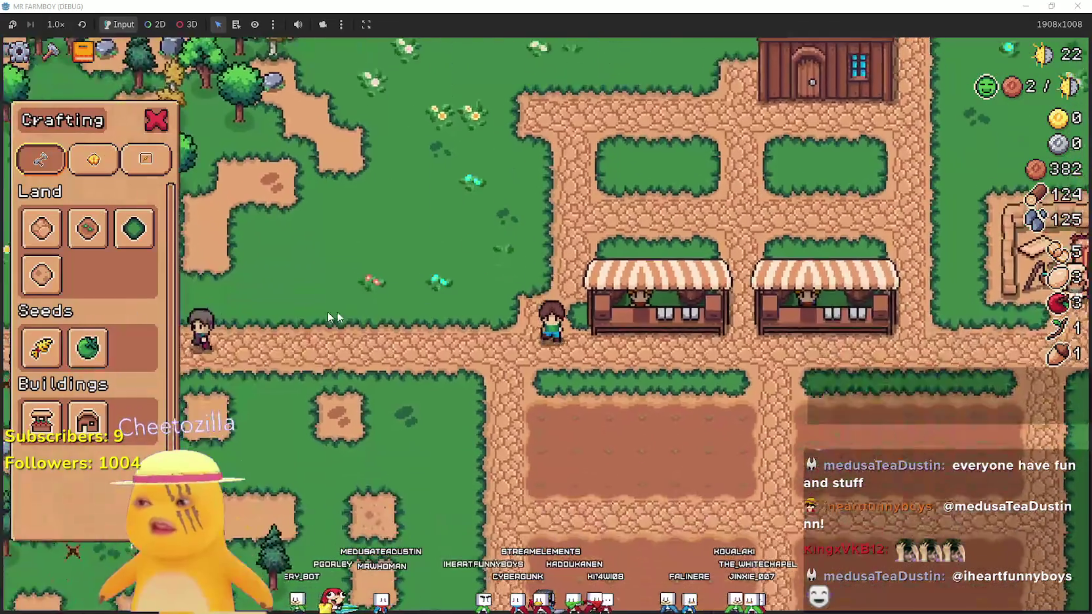
left_click(90, 354)
key("d")
Head up to the rocky woods and mine rocks and trees, bringing stone to 129 and wood to 125
key("w")
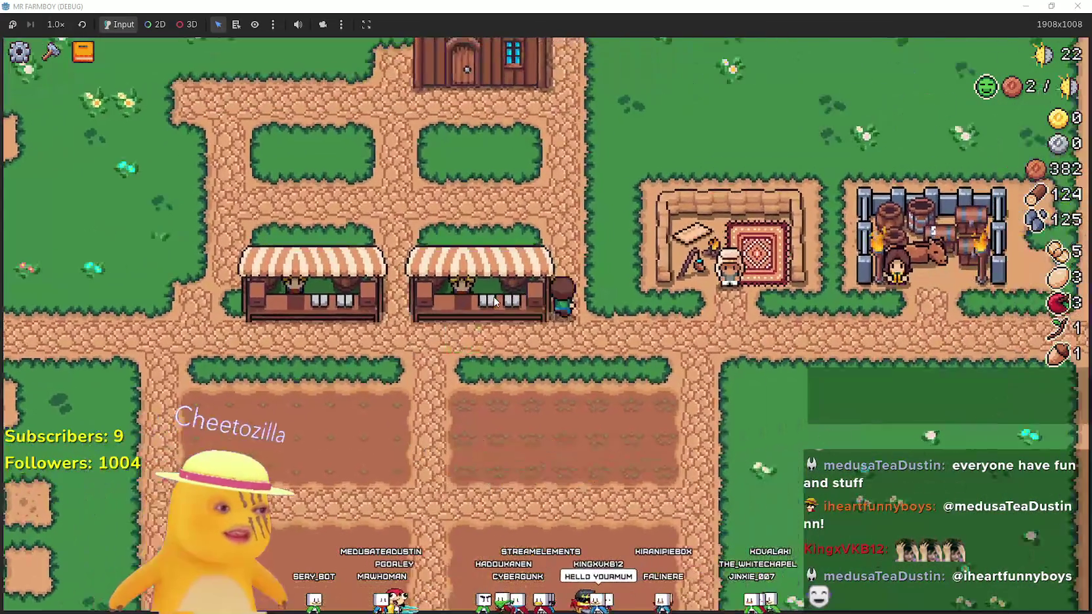
key("a")
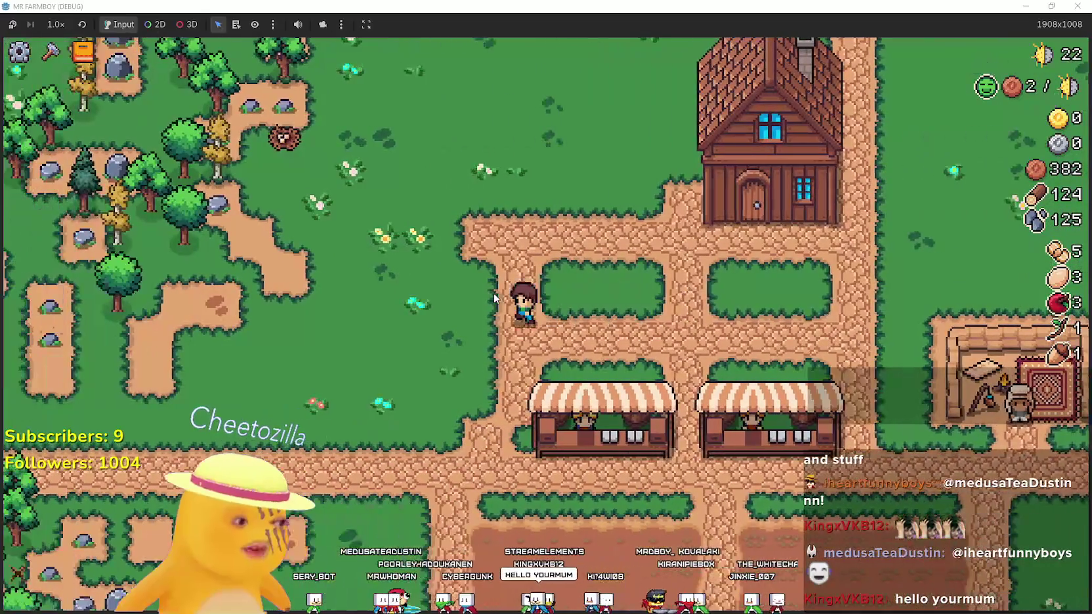
key("w")
key("a")
key("w")
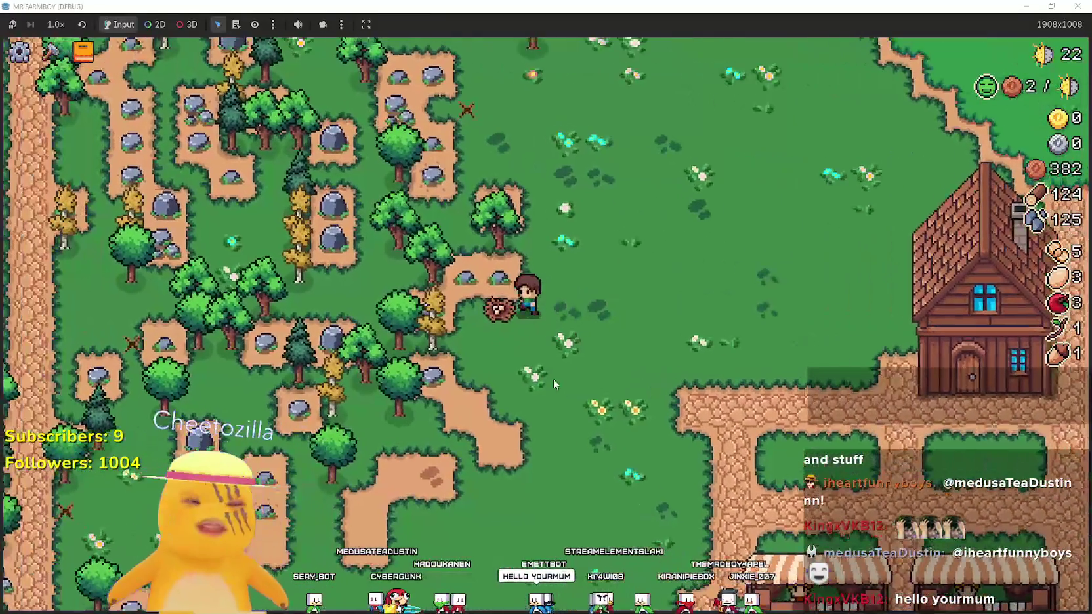
left_click(555, 373)
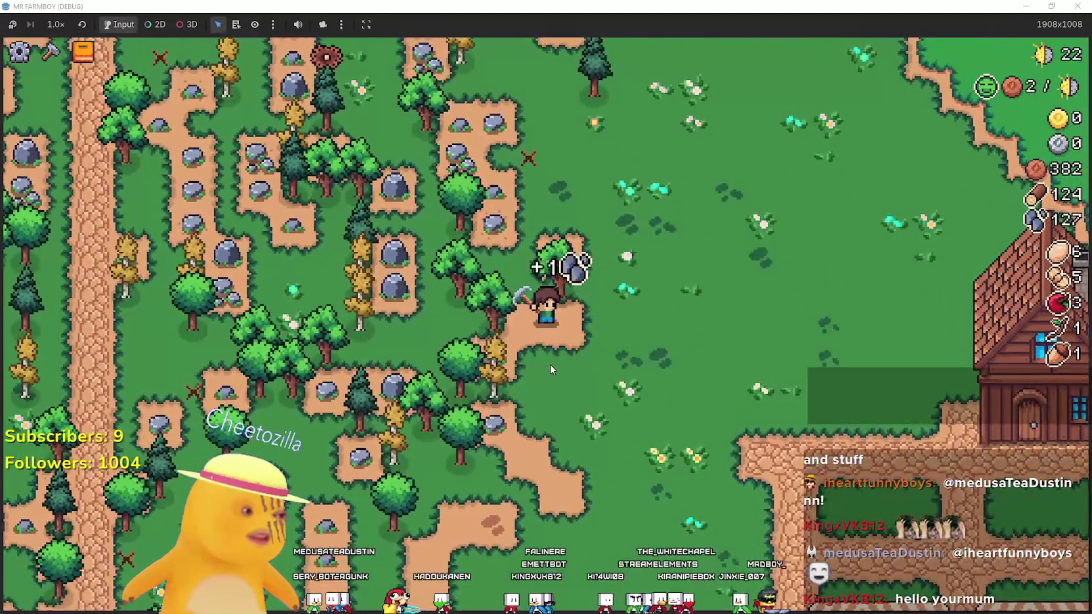
key("w")
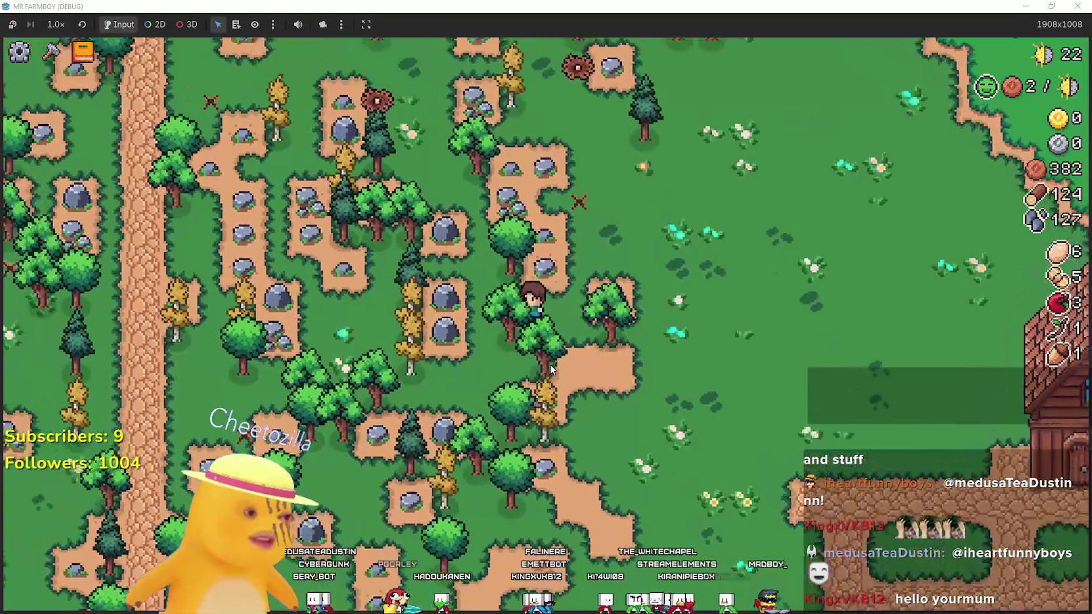
key("d")
left_click(550, 365)
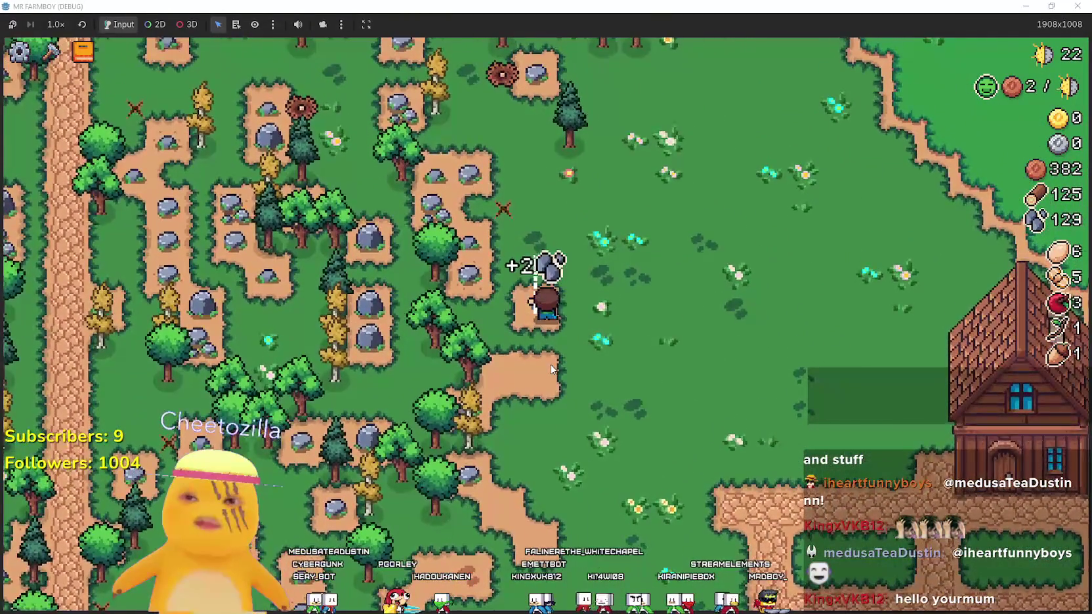
Walk back down around the house onto the path between the hedges
key("d")
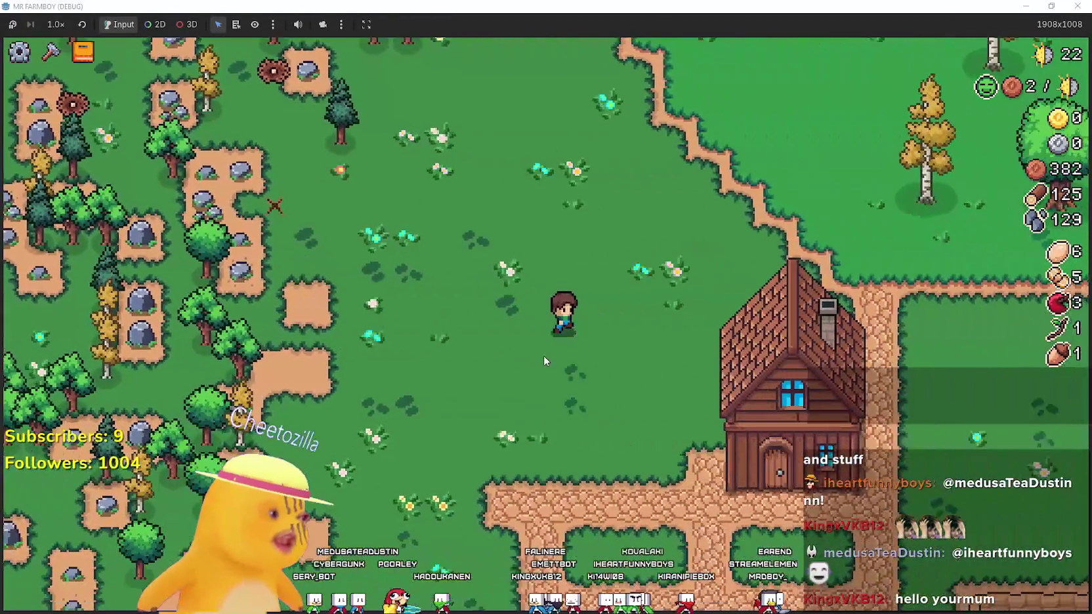
key("s")
key("s")
key("d")
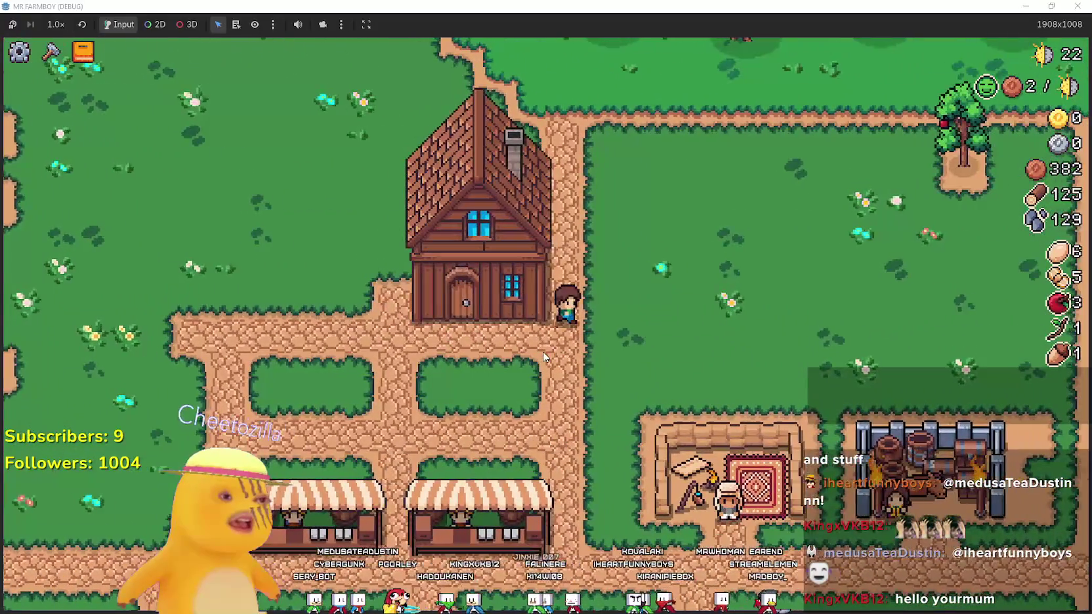
key("w")
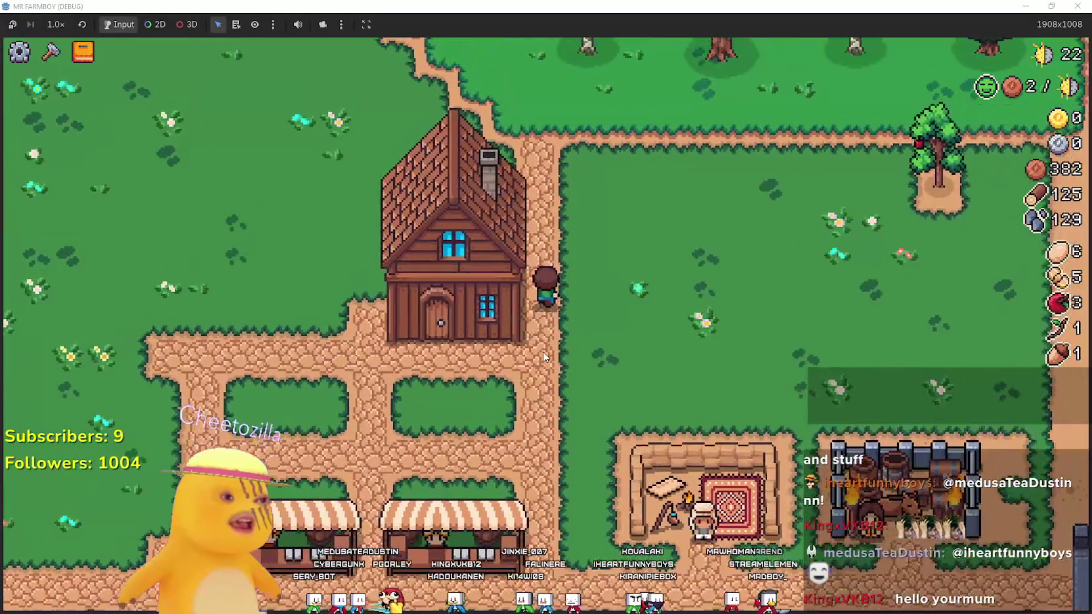
key("d")
key("s")
key("a")
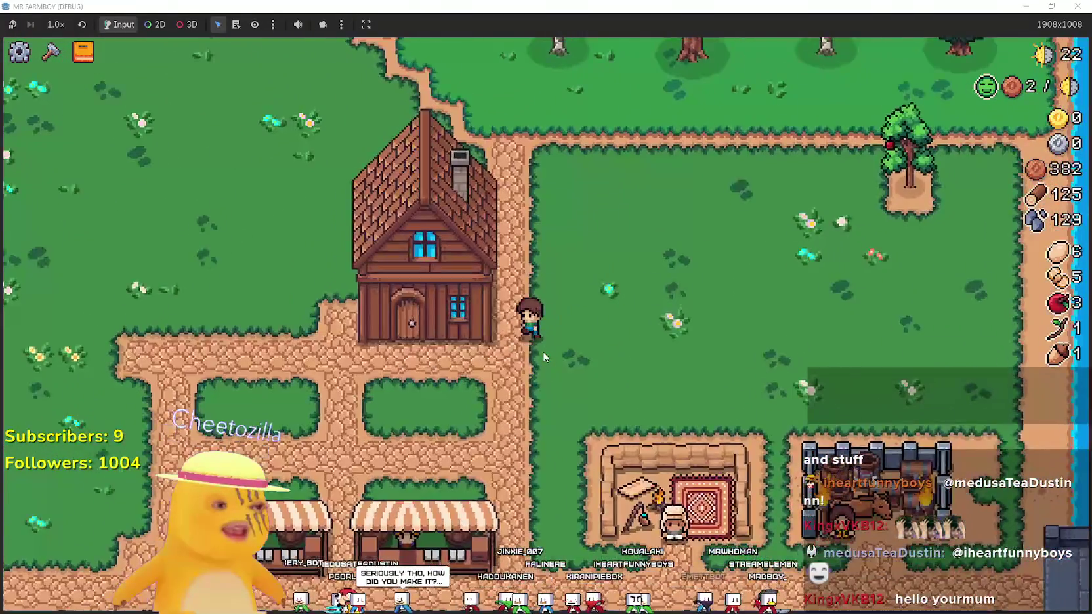
key("a")
key("s")
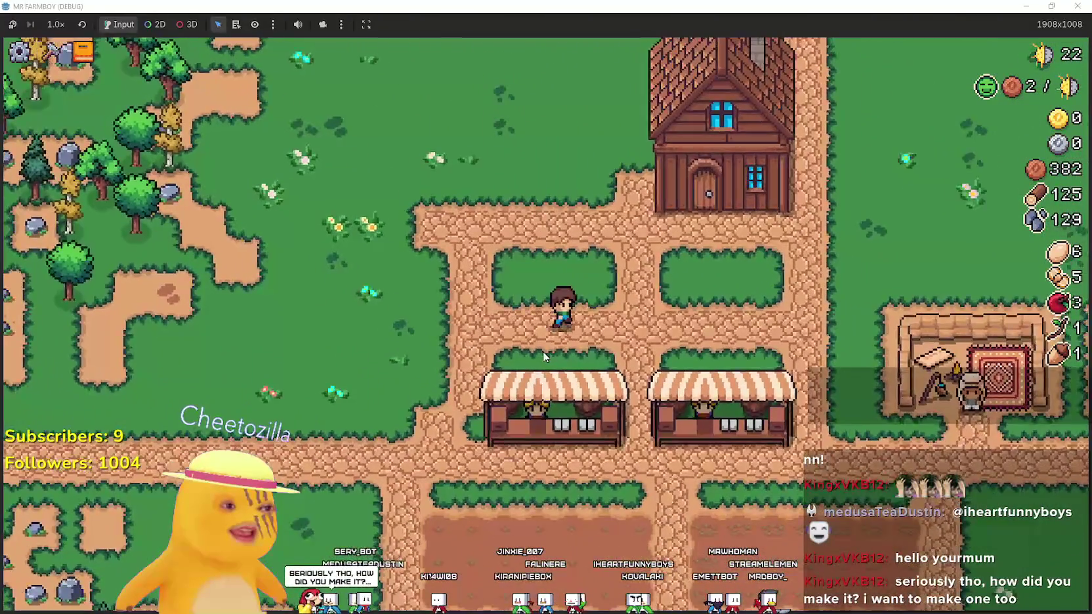
Cross the grass past the market stalls to the merchant and open the Merchant Seller shop
key("d")
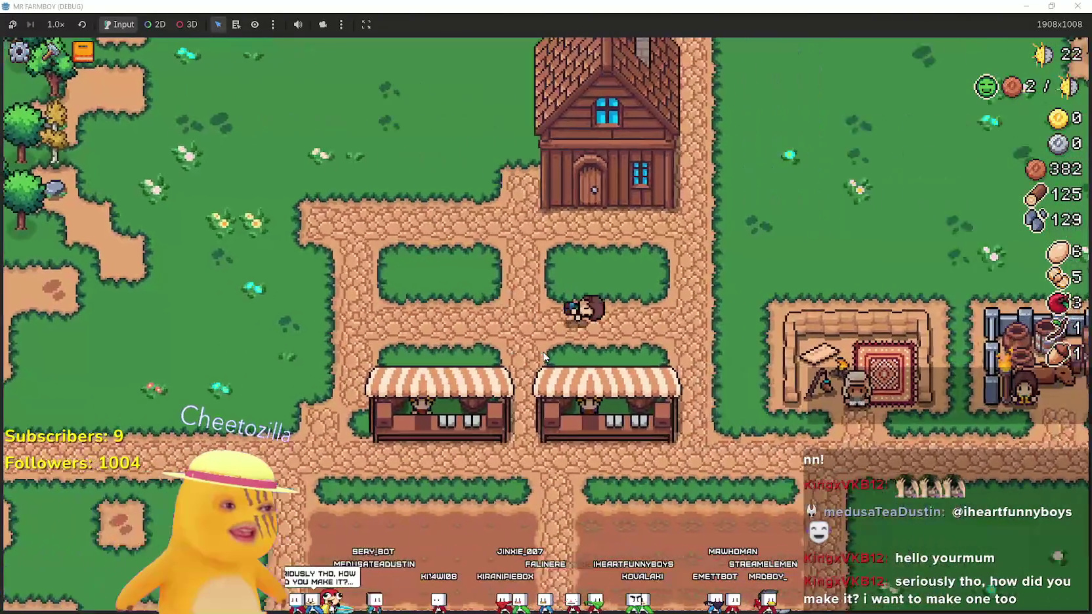
key("w")
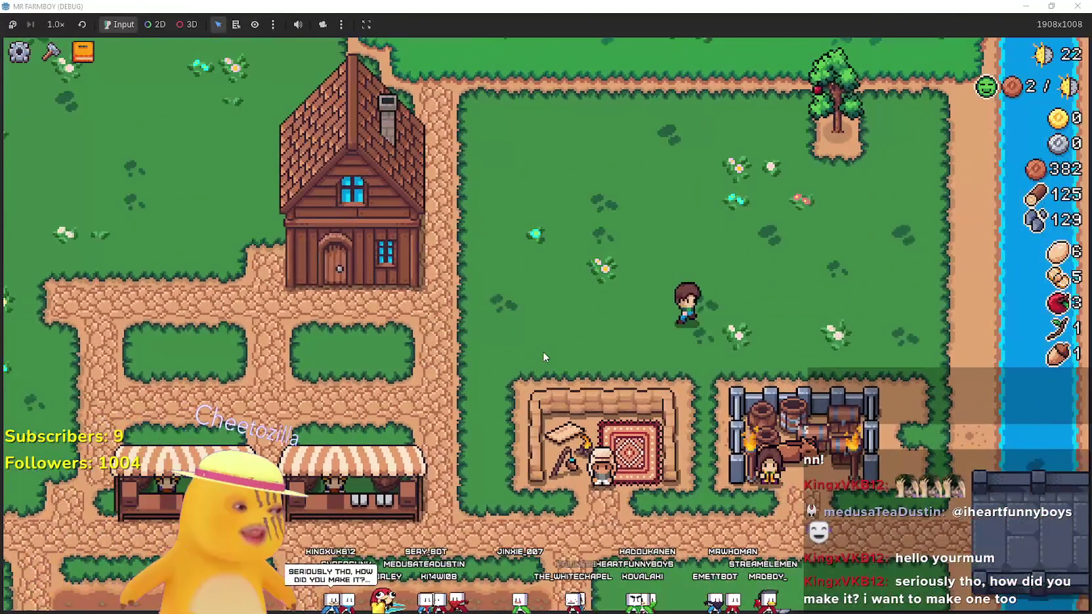
key("d")
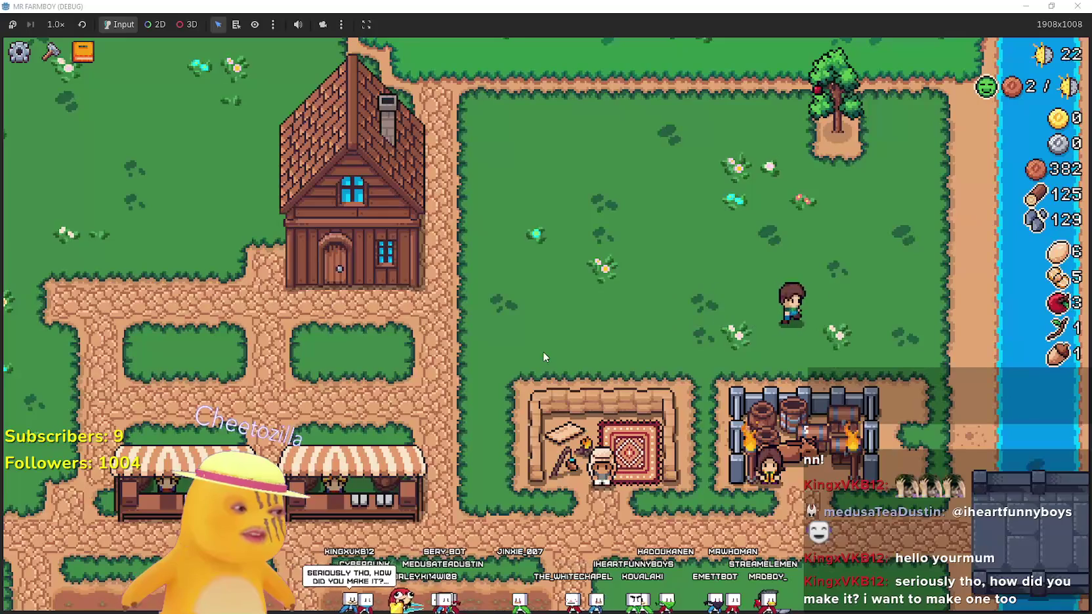
key("w")
key("a")
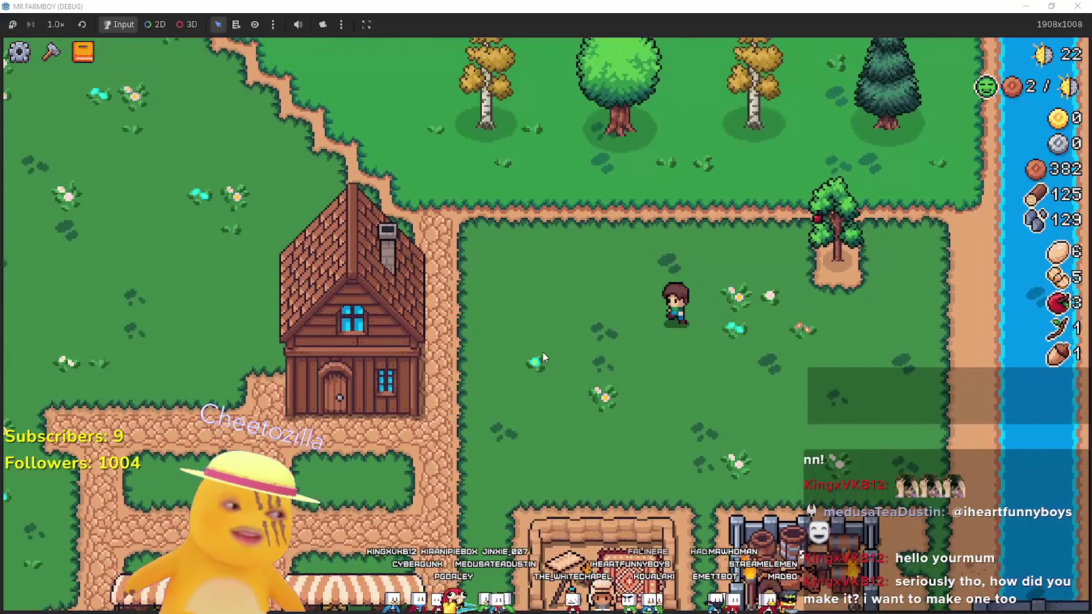
key("a")
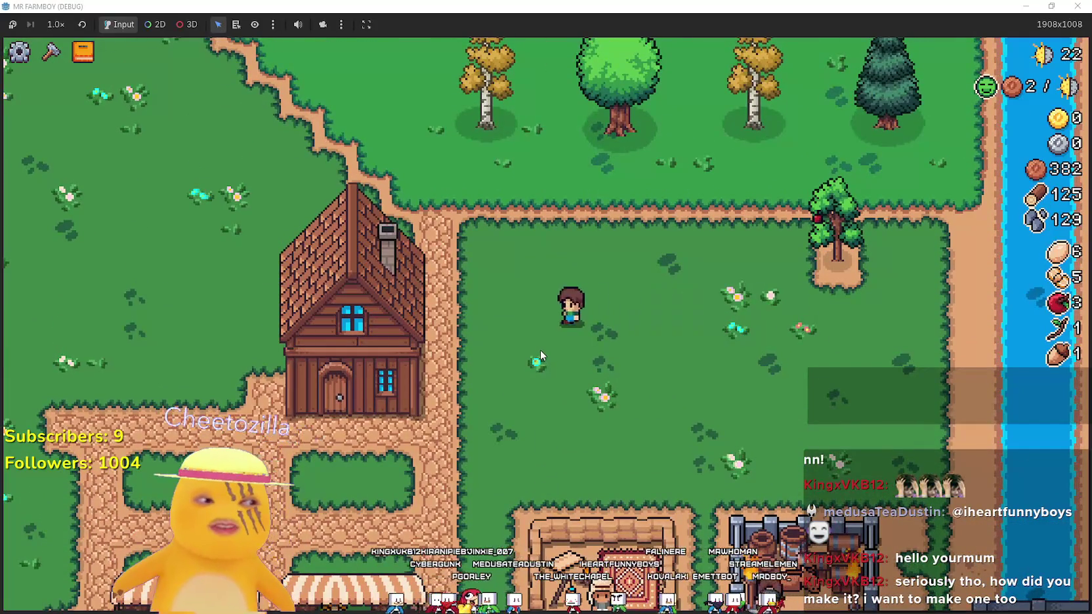
key("s")
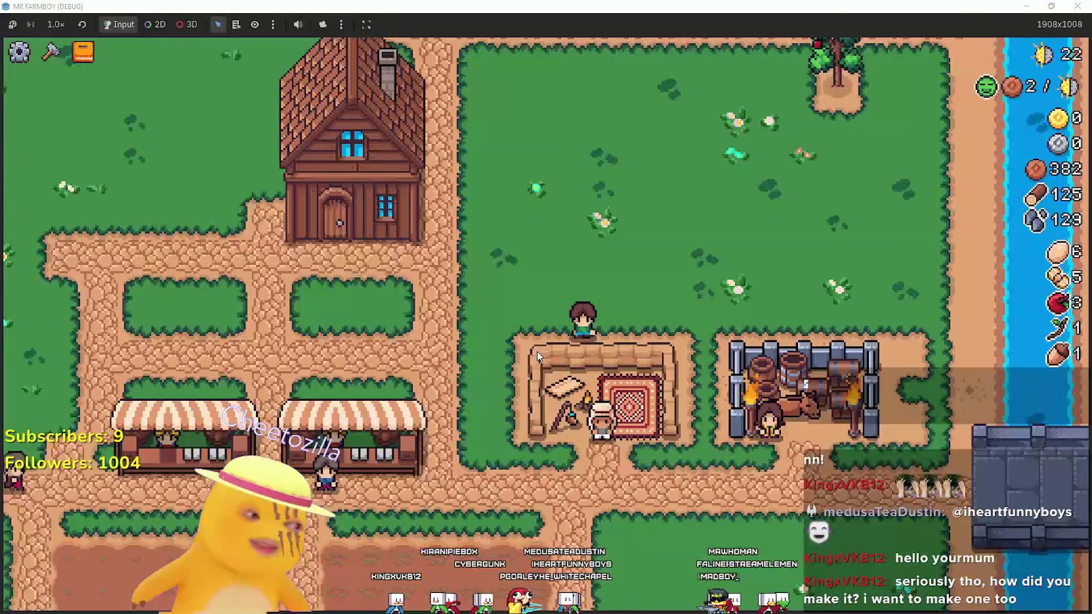
key("s")
key("a")
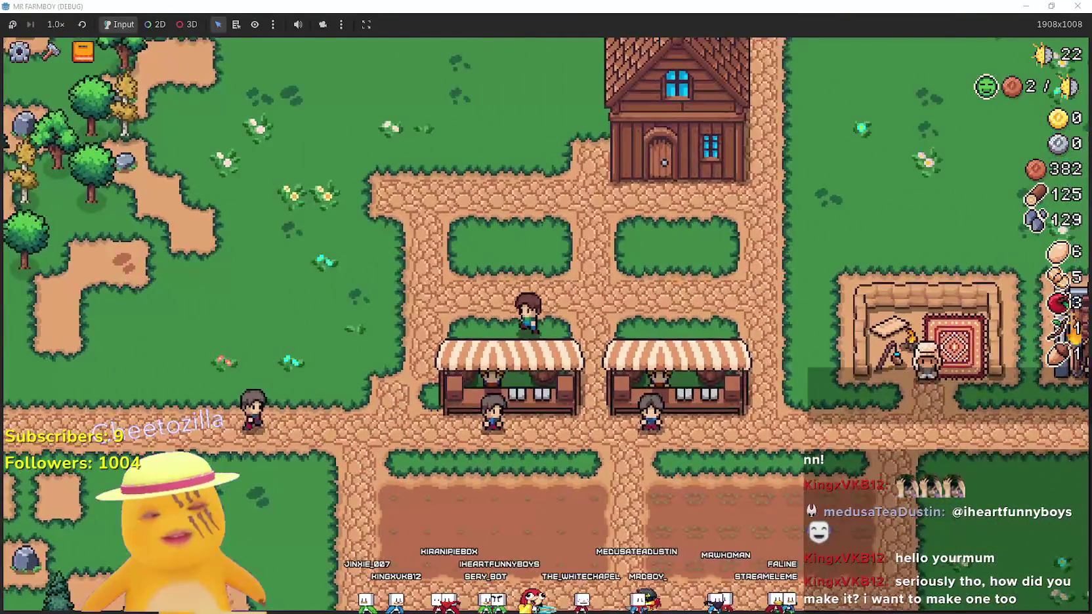
key("a")
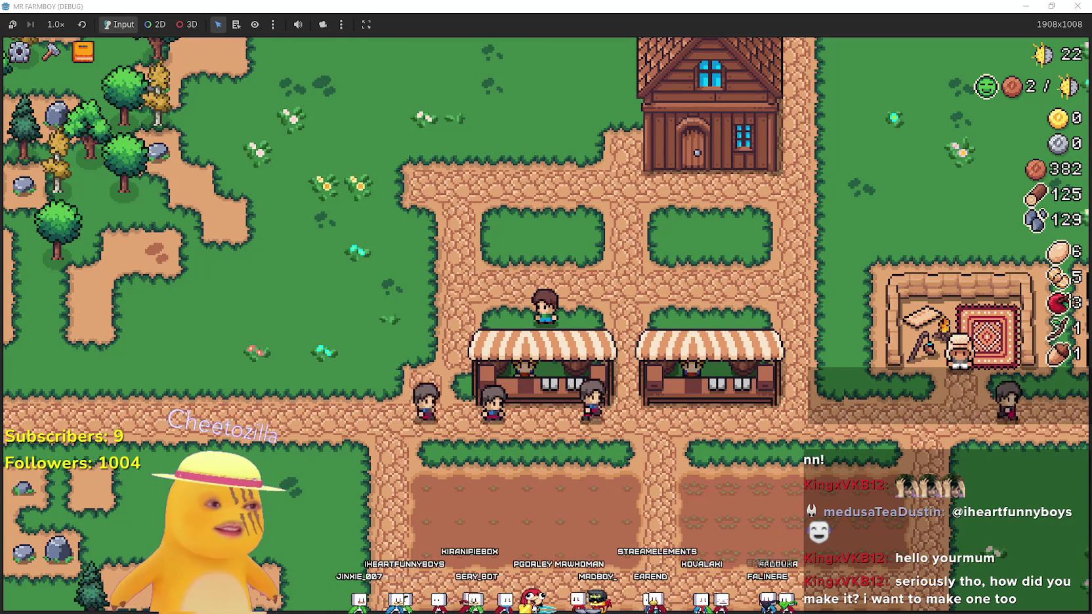
key("d")
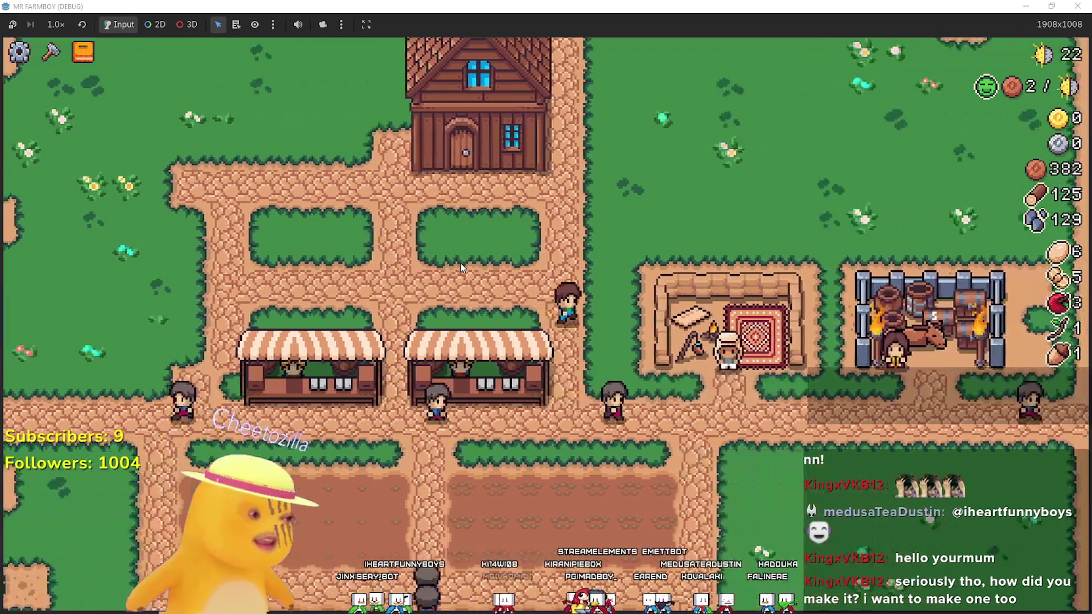
key("s")
key("s")
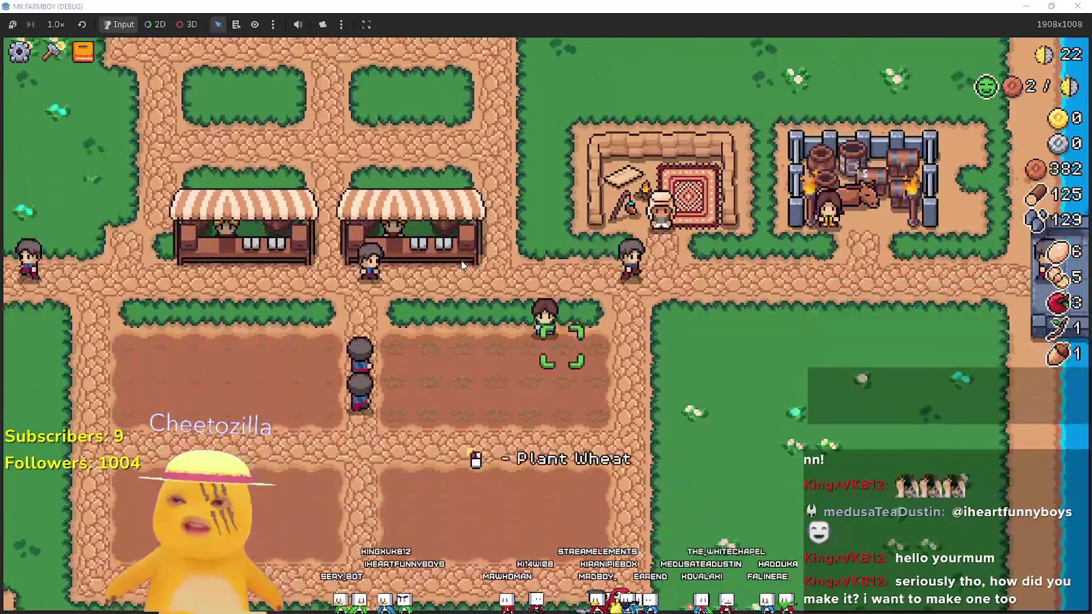
key("d")
key("w")
key("e")
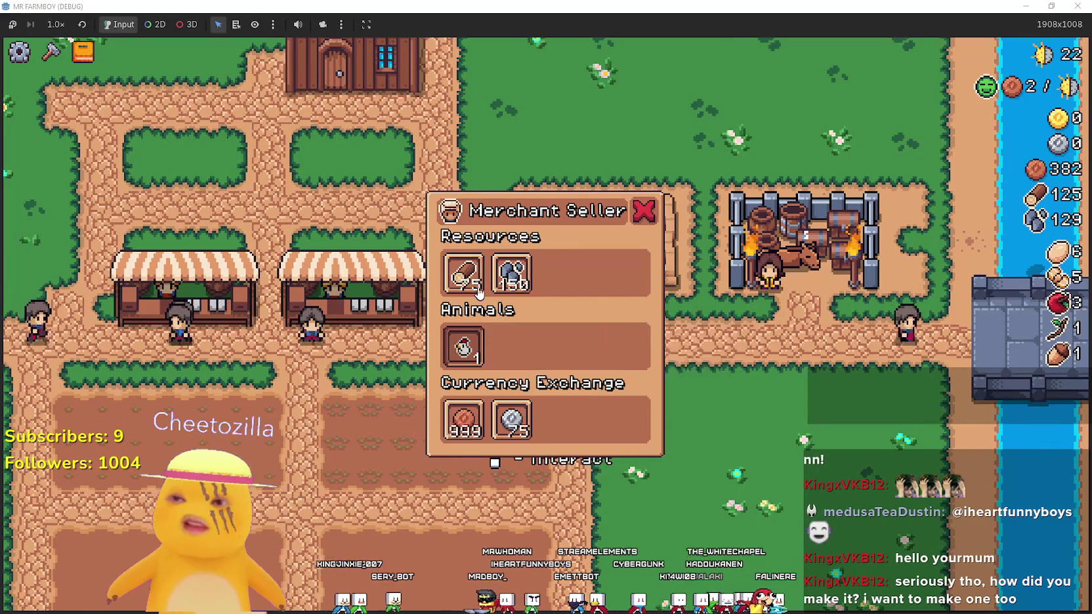
Close the Merchant Seller shop and walk across the farm paths
mouse_move(515, 280)
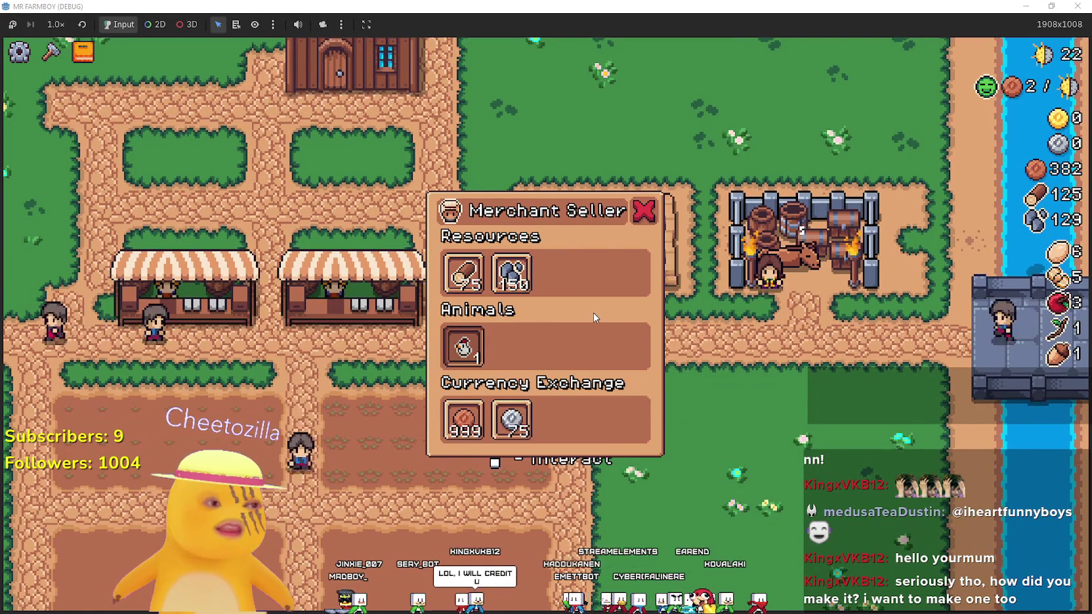
key("s")
key("a")
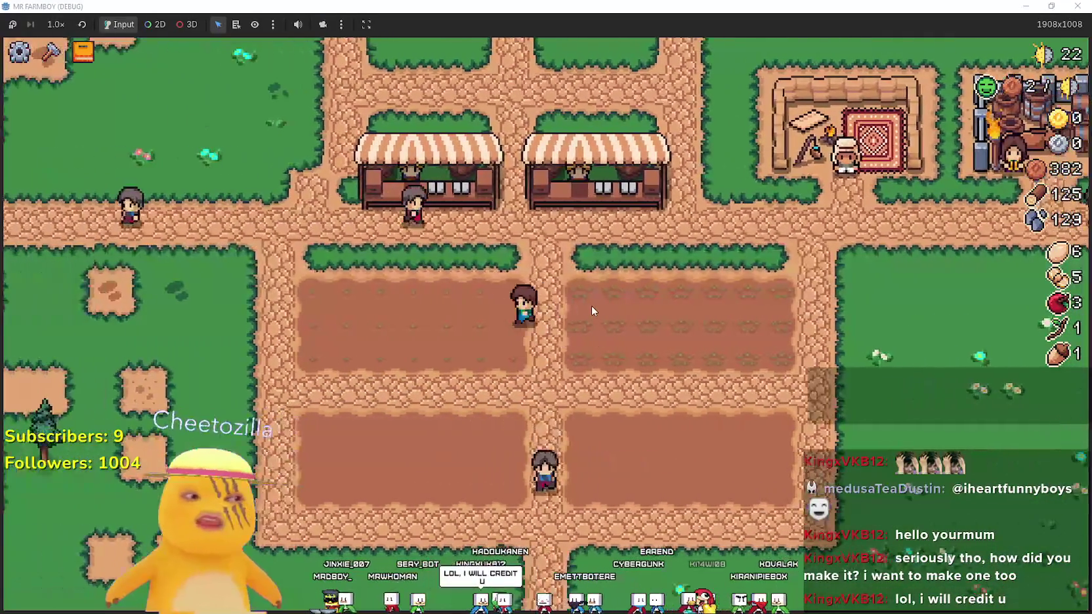
key("a")
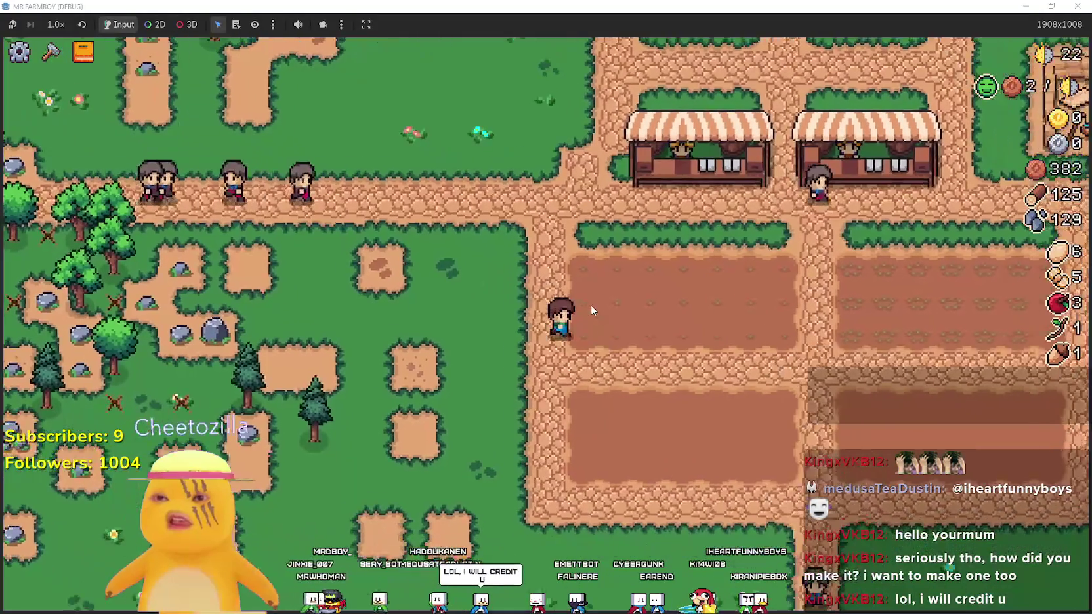
key("s")
key("d")
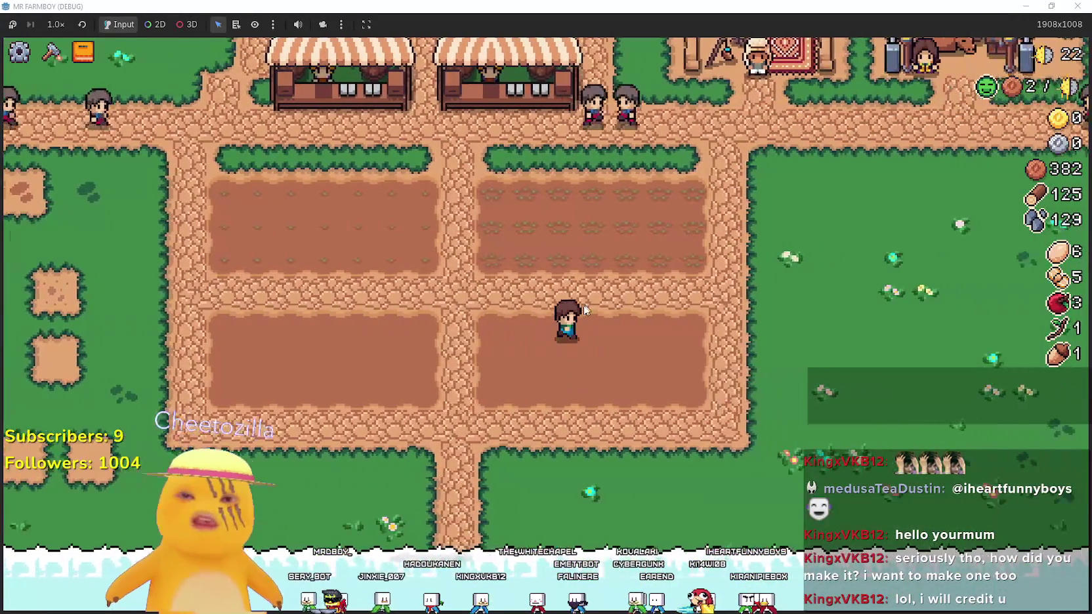
Open the crafting menu beside the plots, then close it again
key("c")
key("d")
key("a")
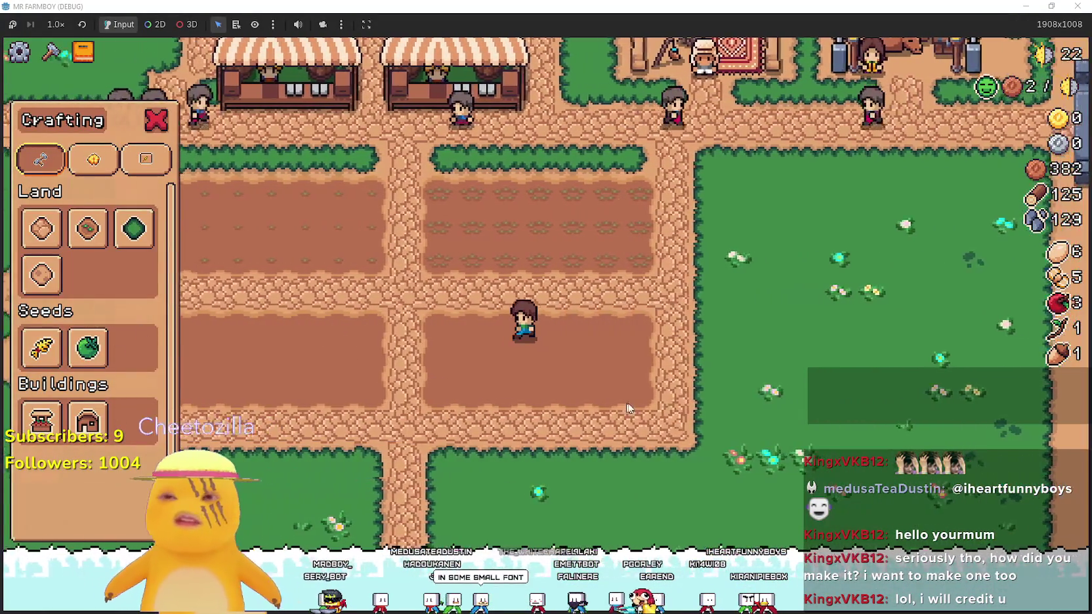
key("c")
key("a")
key("w")
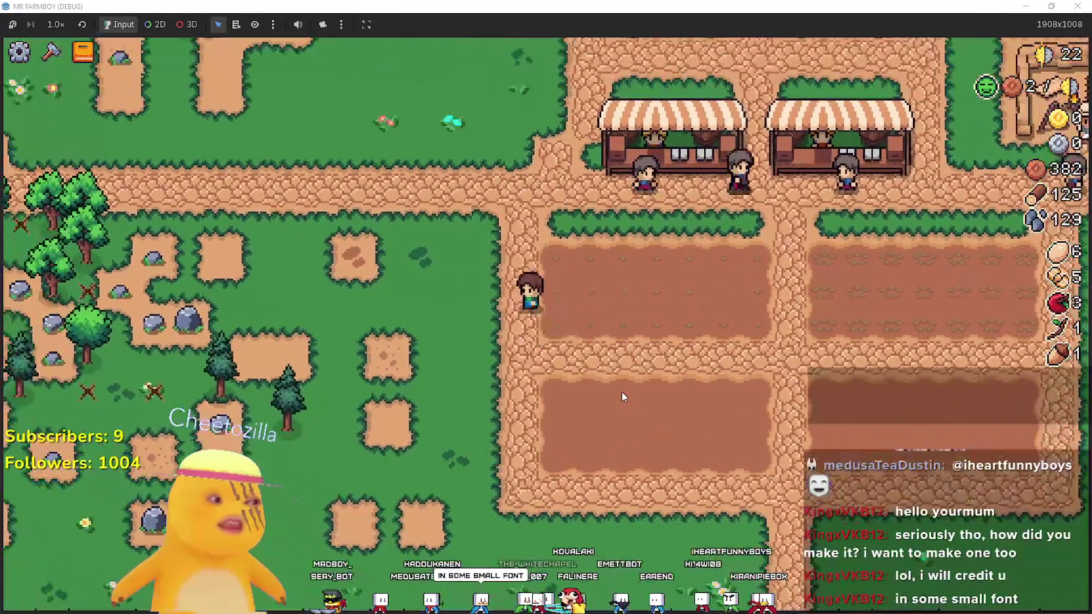
Near the house, select the green grass land tile from crafting, then cancel its placement
key("w")
key("d")
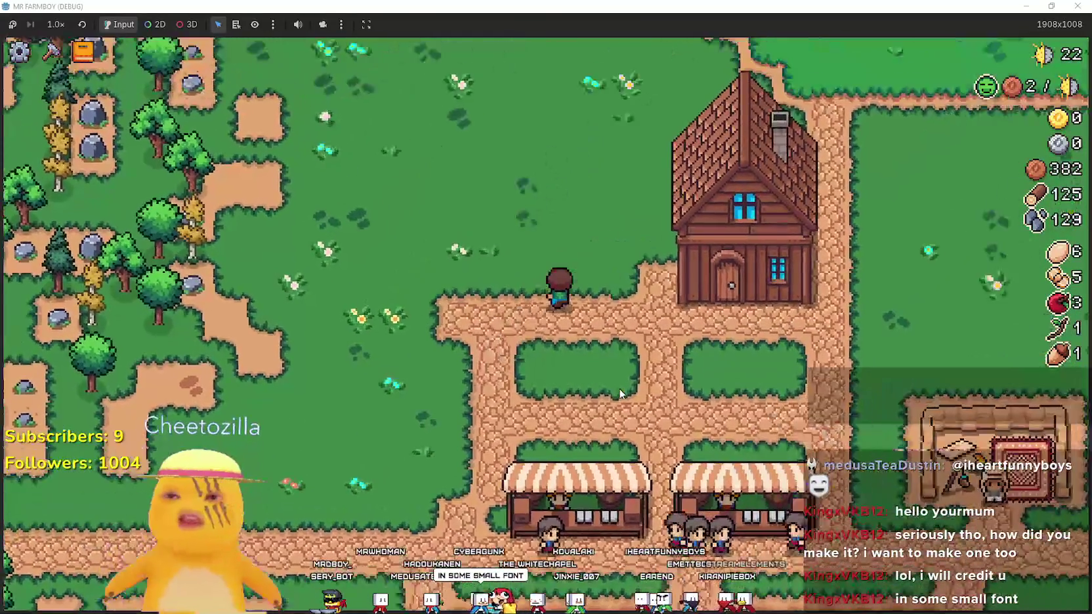
key("c")
left_click(134, 228)
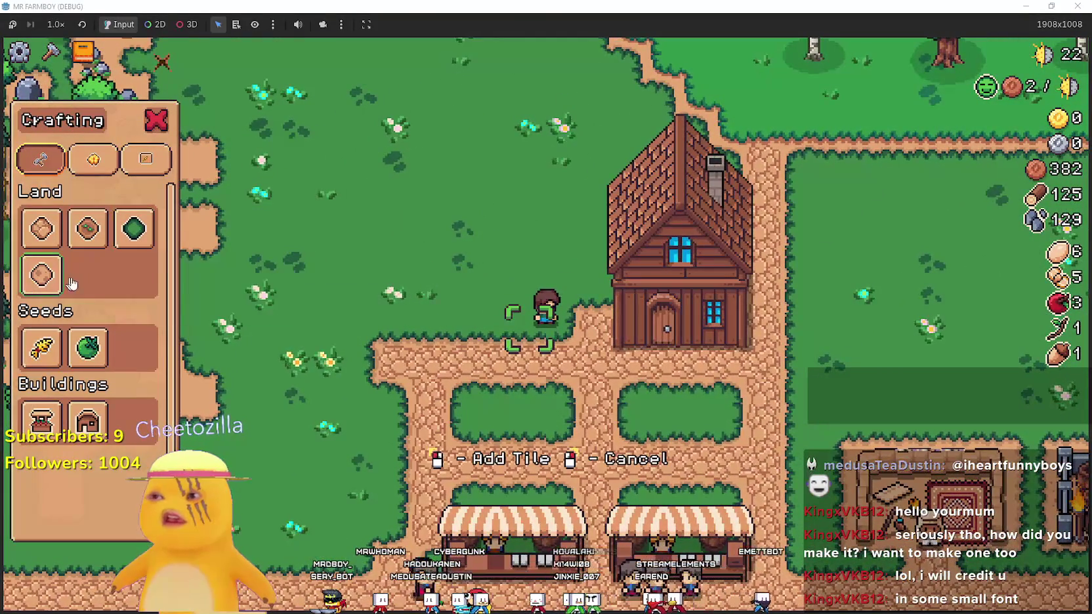
key("d")
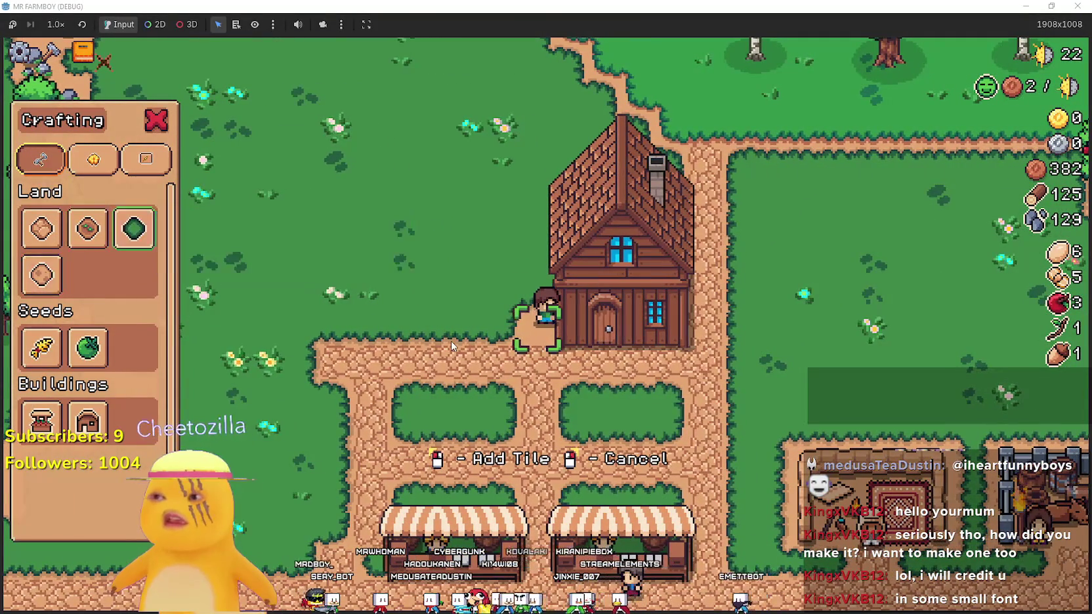
key("s")
key("Escape")
Visit the merchant seller's shop twice, closing it in between
key("d")
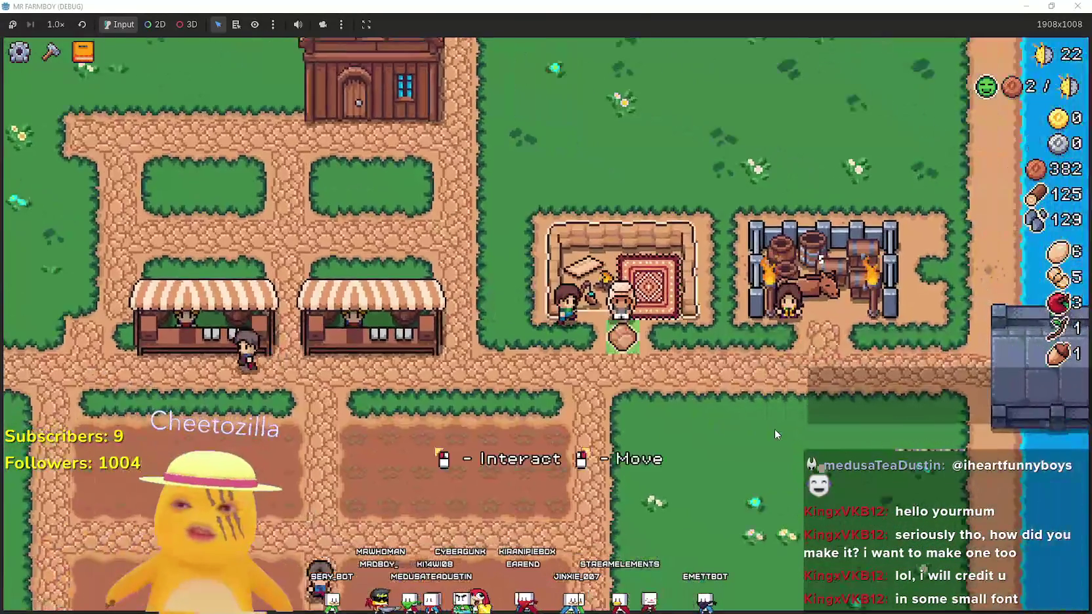
key("e")
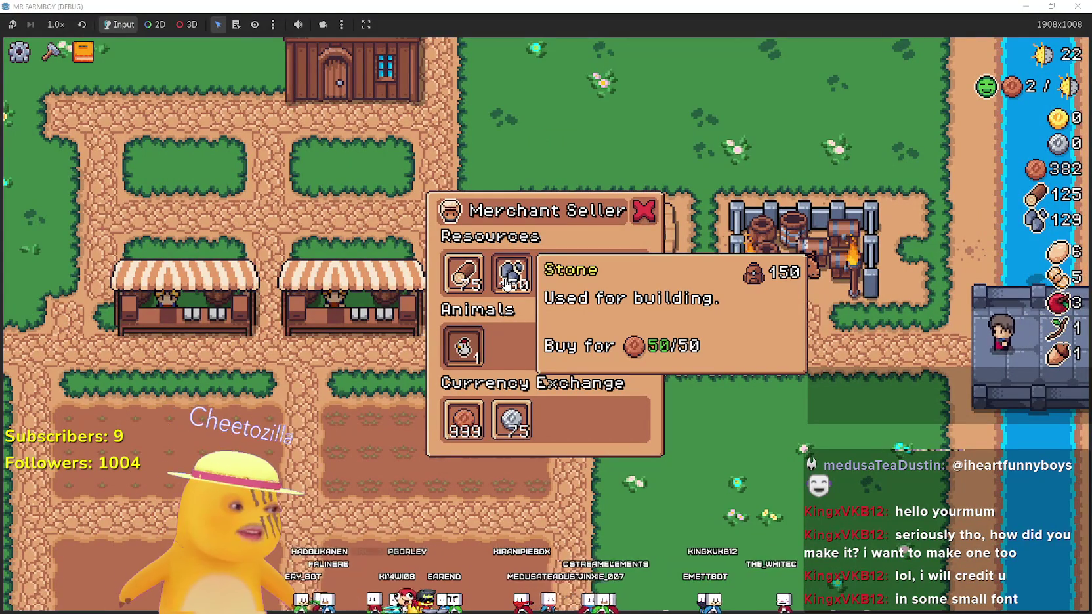
key("Escape")
key("a")
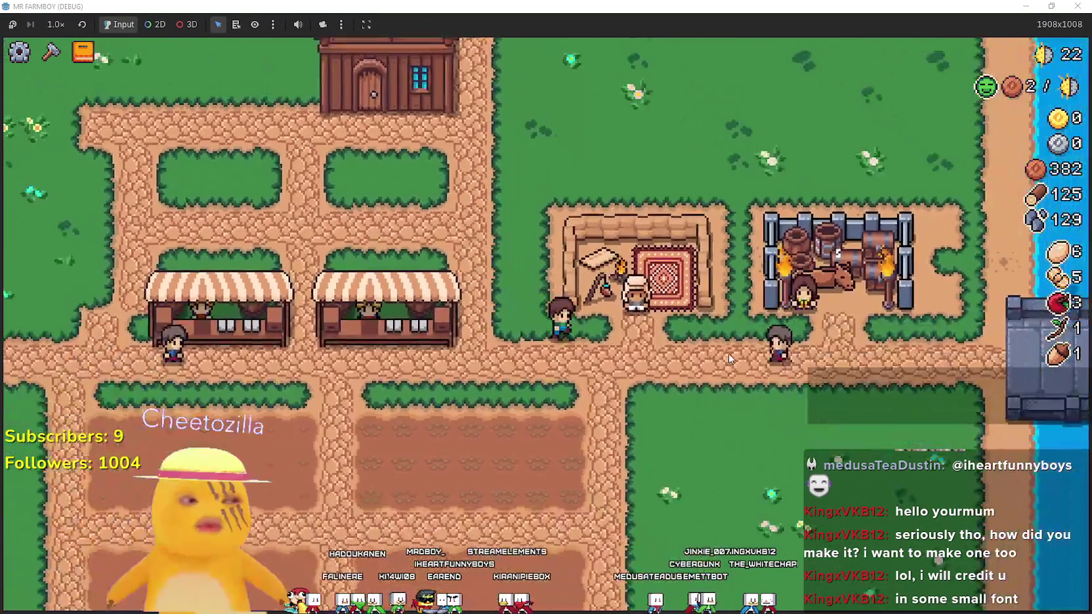
key("d")
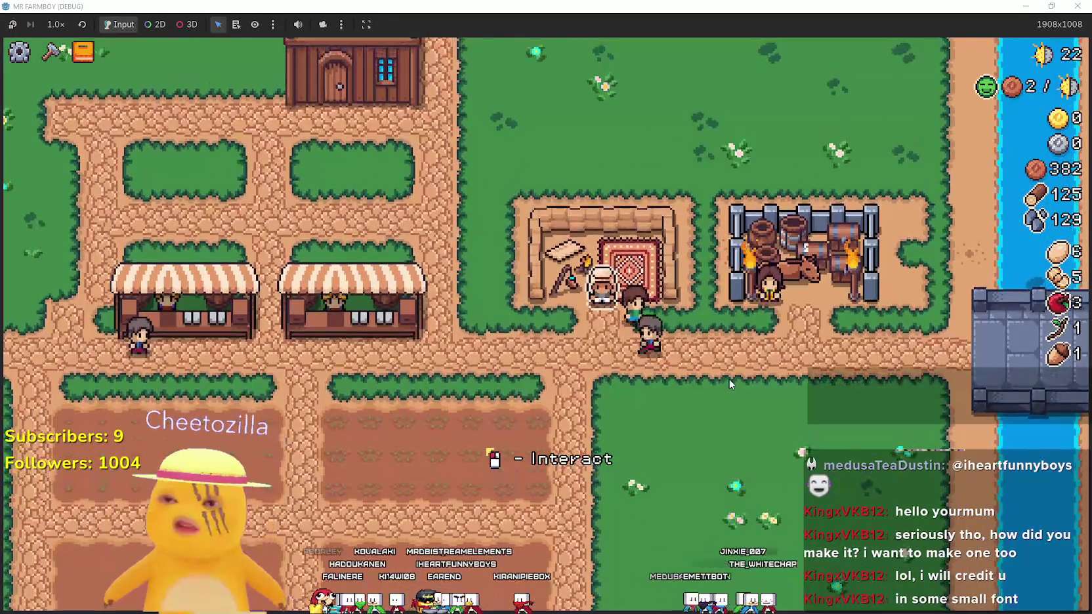
key("e")
Leave the merchant, walk toward the market stalls and pause the game
key("Escape")
key("a")
key("a")
key("w")
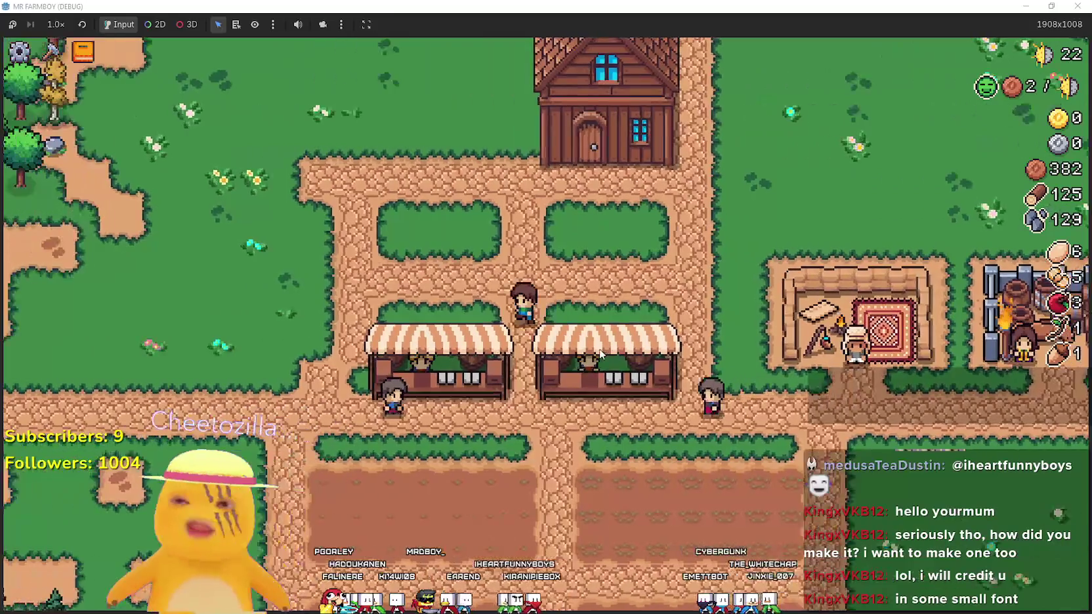
key("Escape")
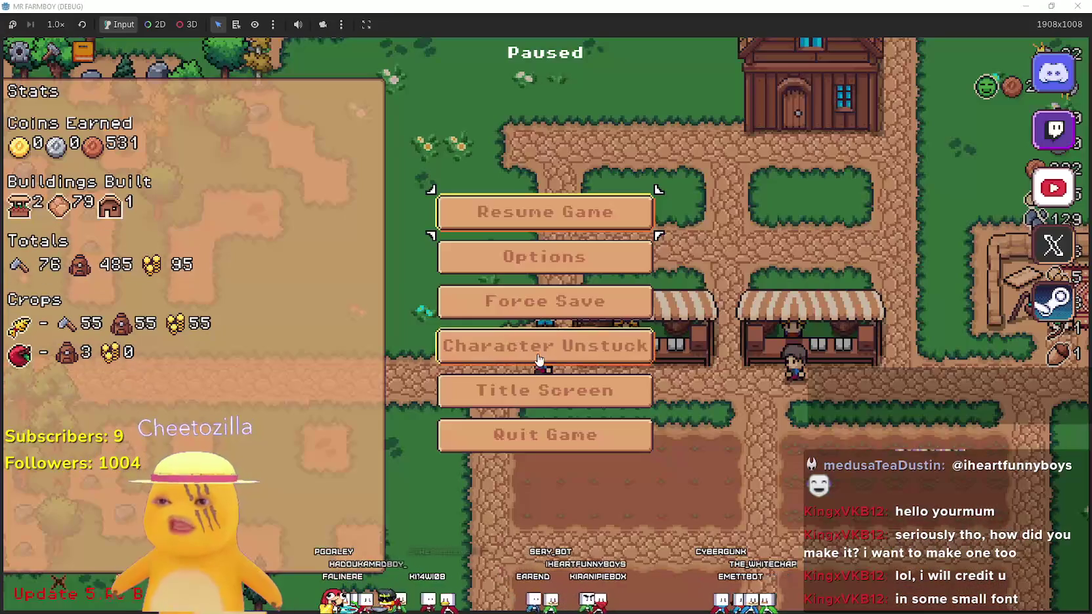
Go to the title screen and create a new save with Balanced Economy on the King's Task island
left_click(579, 399)
left_click(578, 323)
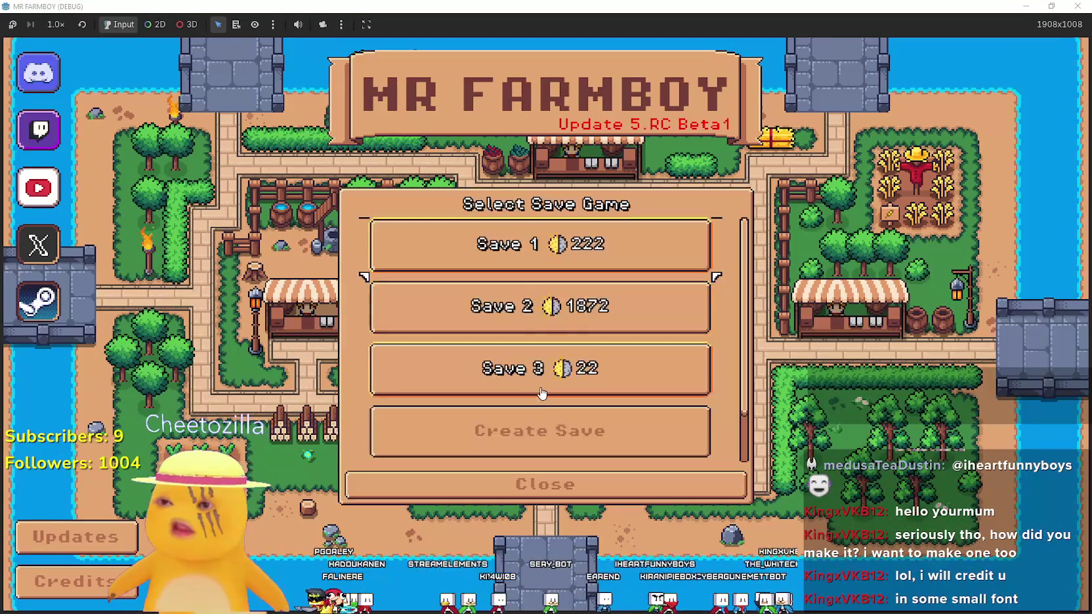
scroll(579, 350, "down", 1)
scroll(578, 350, "up", 1)
scroll(578, 350, "down", 1)
left_click(564, 376)
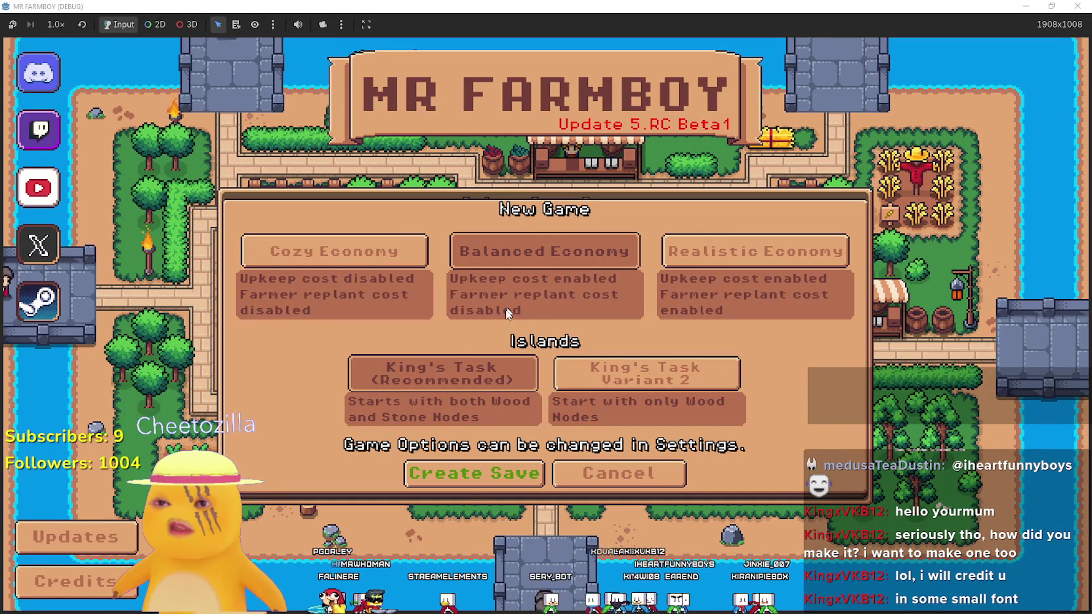
left_click(499, 483)
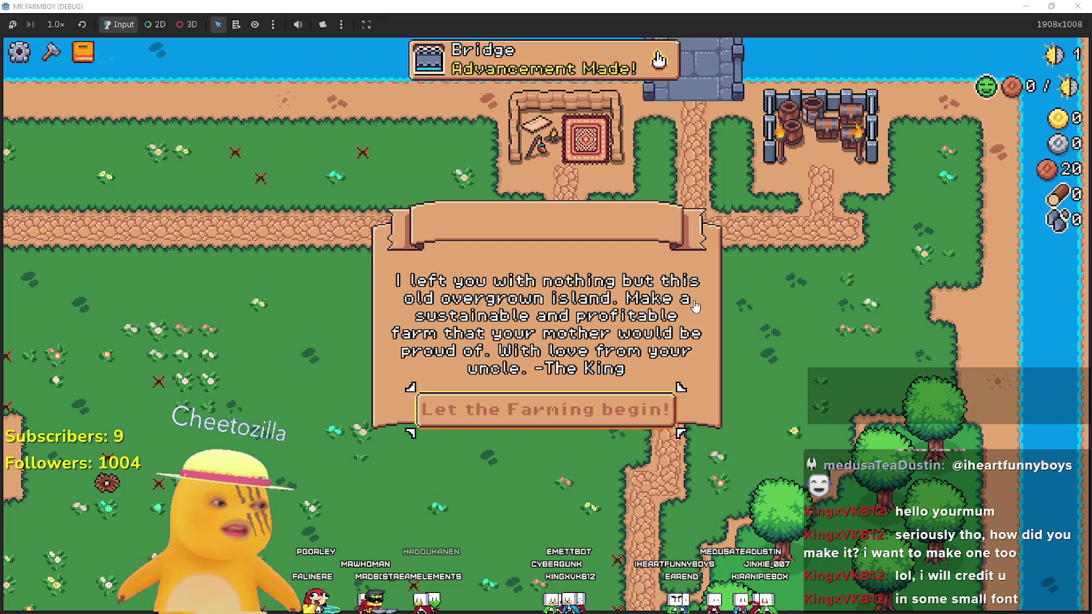
Dismiss the King's letter, chop nearby trees for logs and mine a rock for stone
left_click(563, 402)
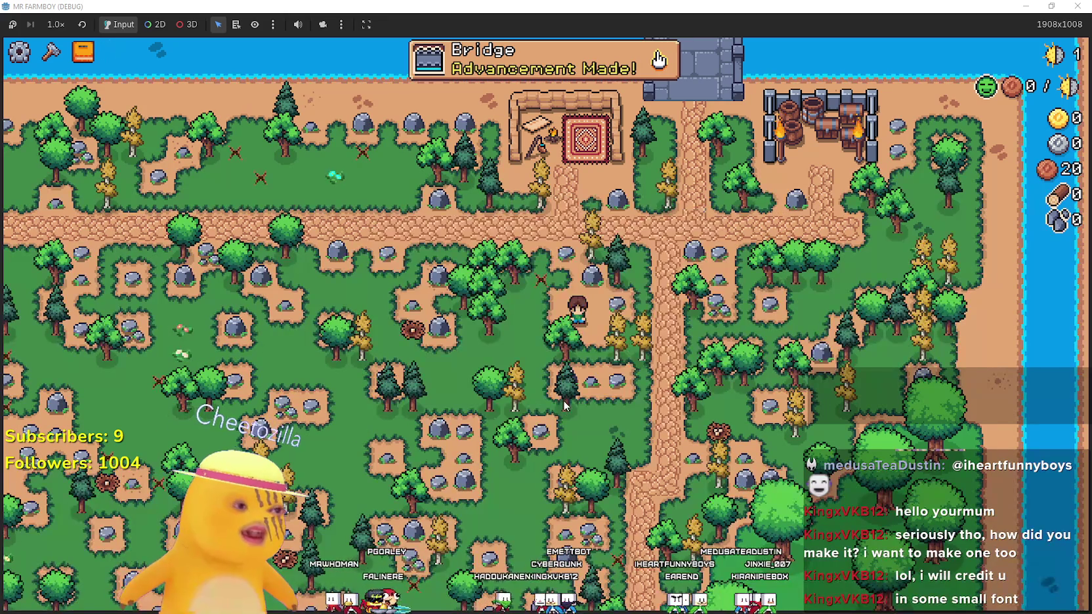
key("a")
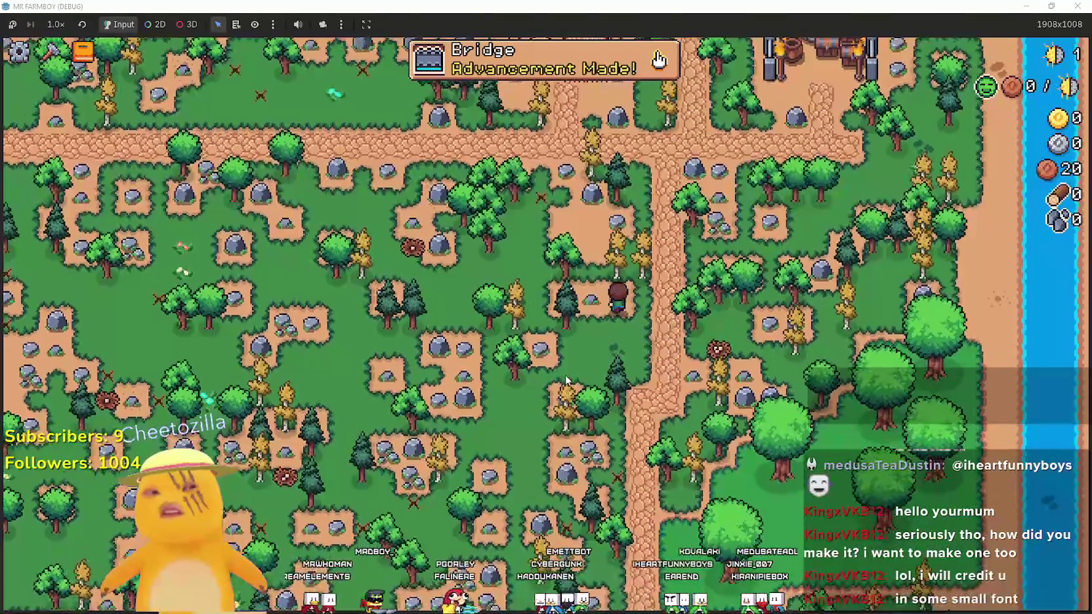
key("w")
key("a")
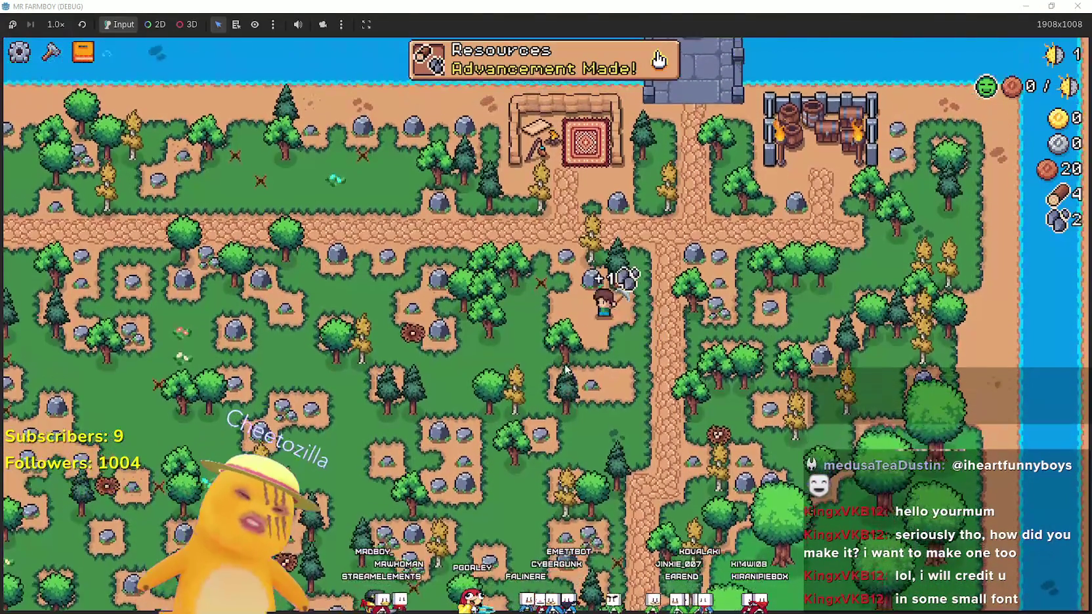
key("s")
key("d")
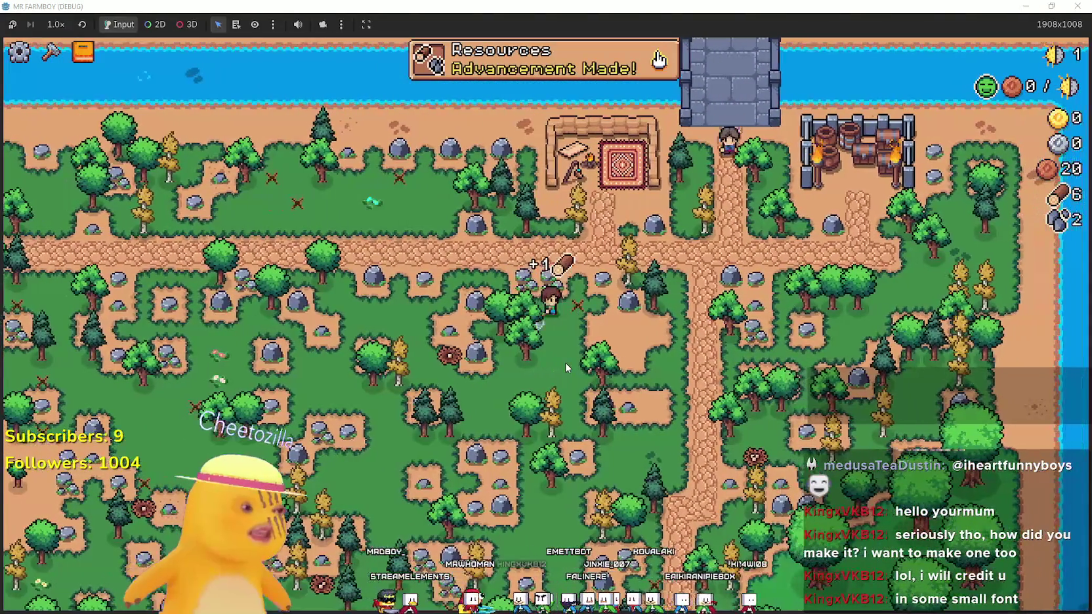
key("w")
key("d")
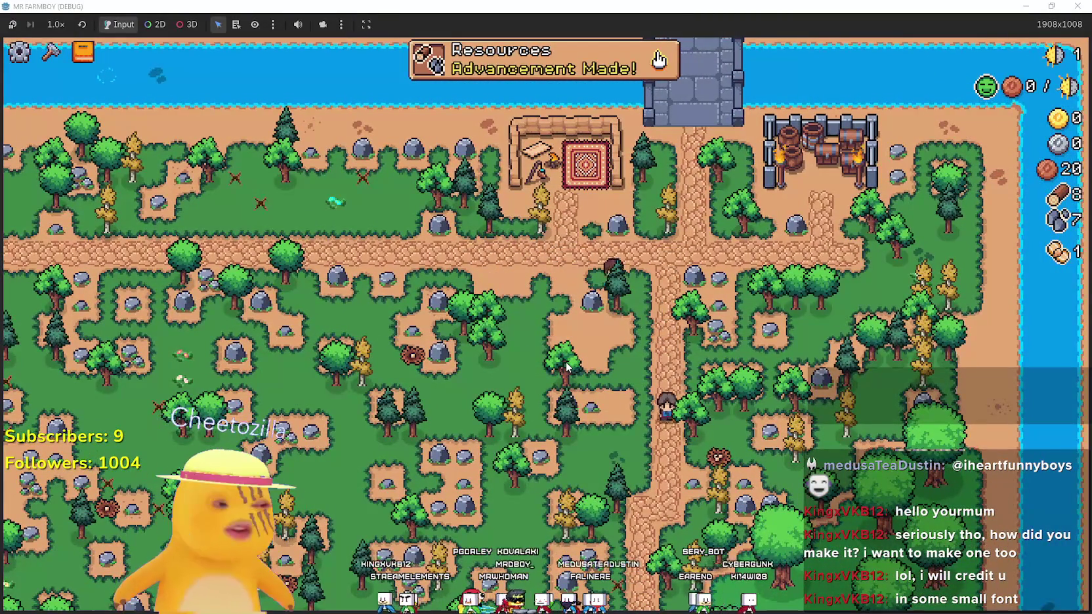
Gather more logs and stone from the trees and rocks near the top path
key("s")
key("a")
key("w")
key("a")
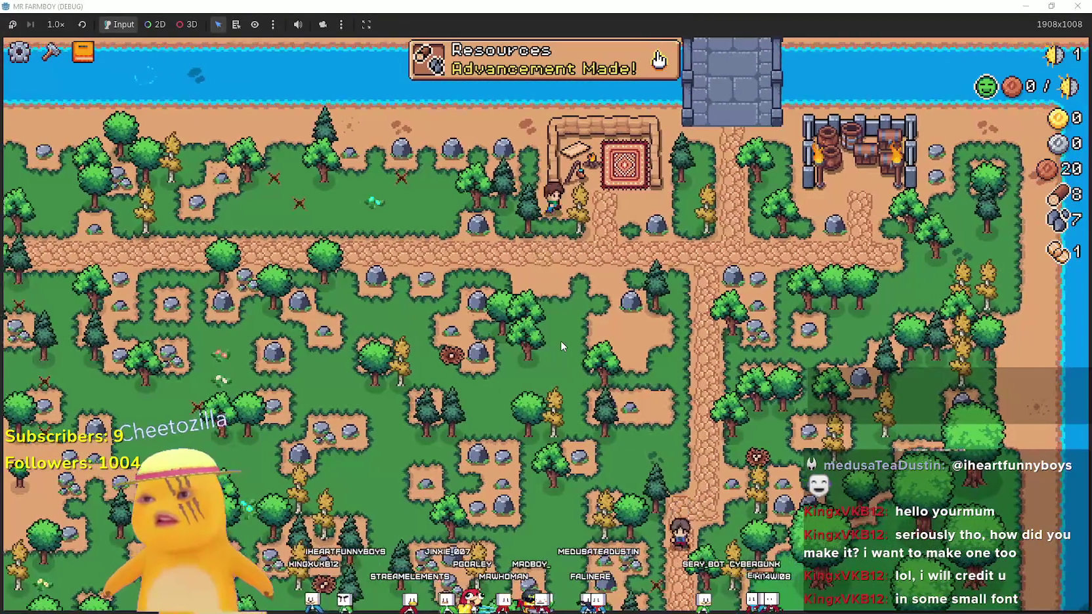
key("w")
key("a")
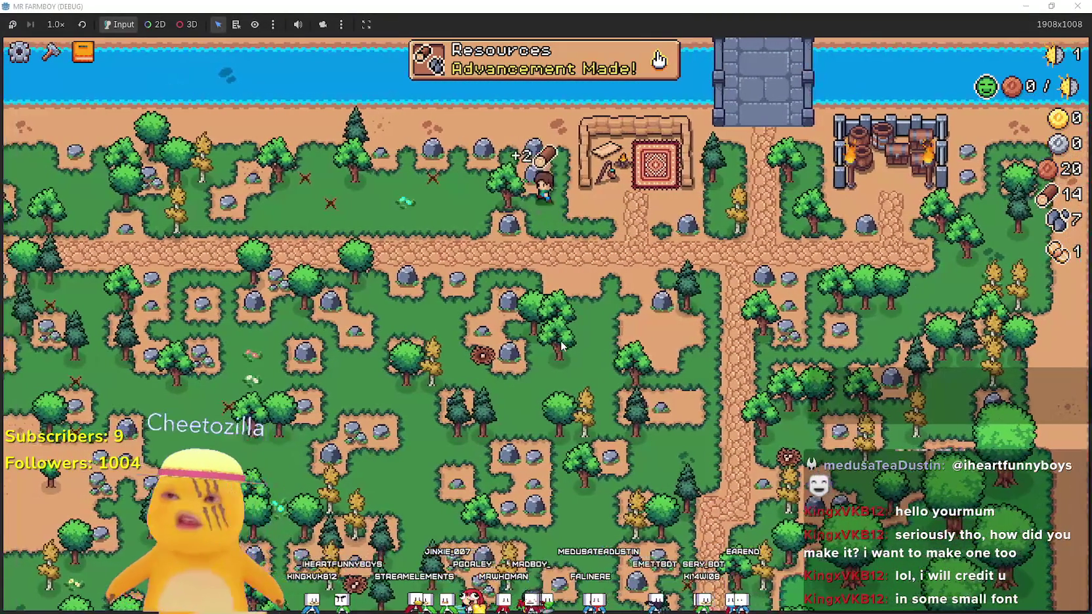
key("s")
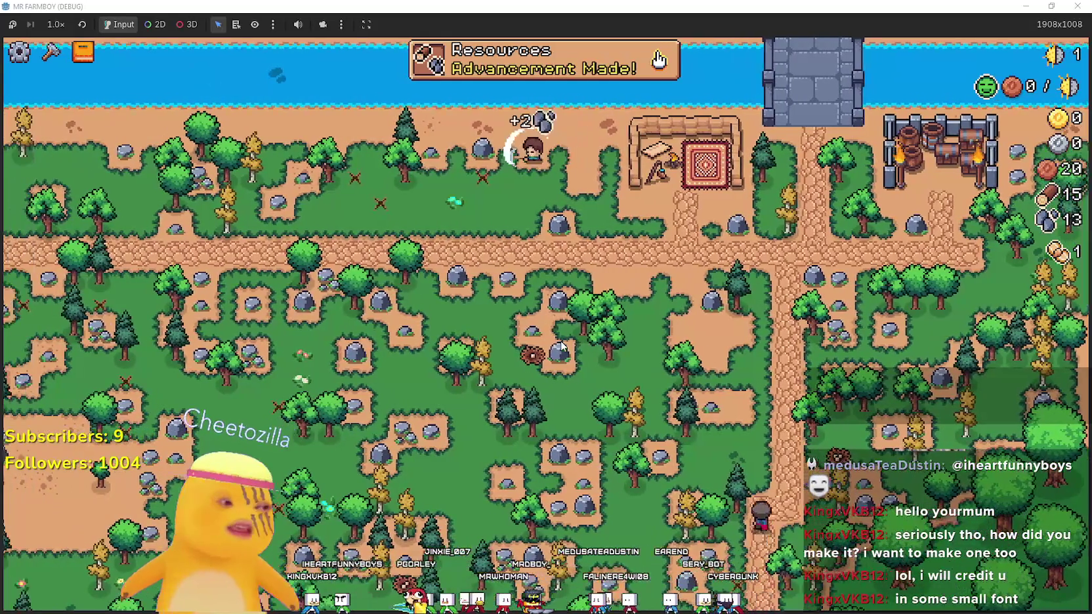
key("s")
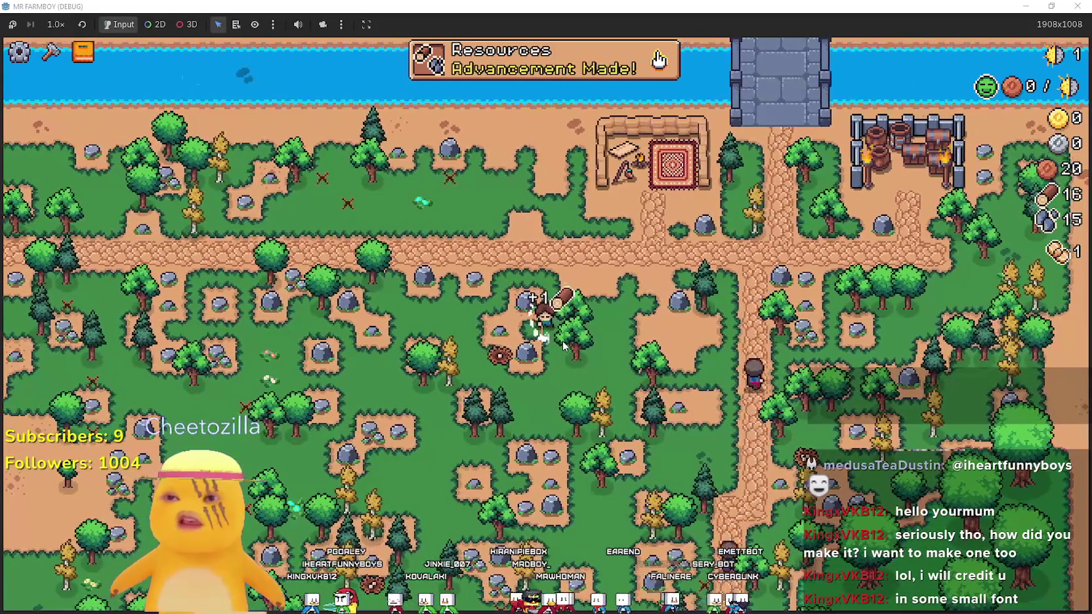
key("d")
key("a")
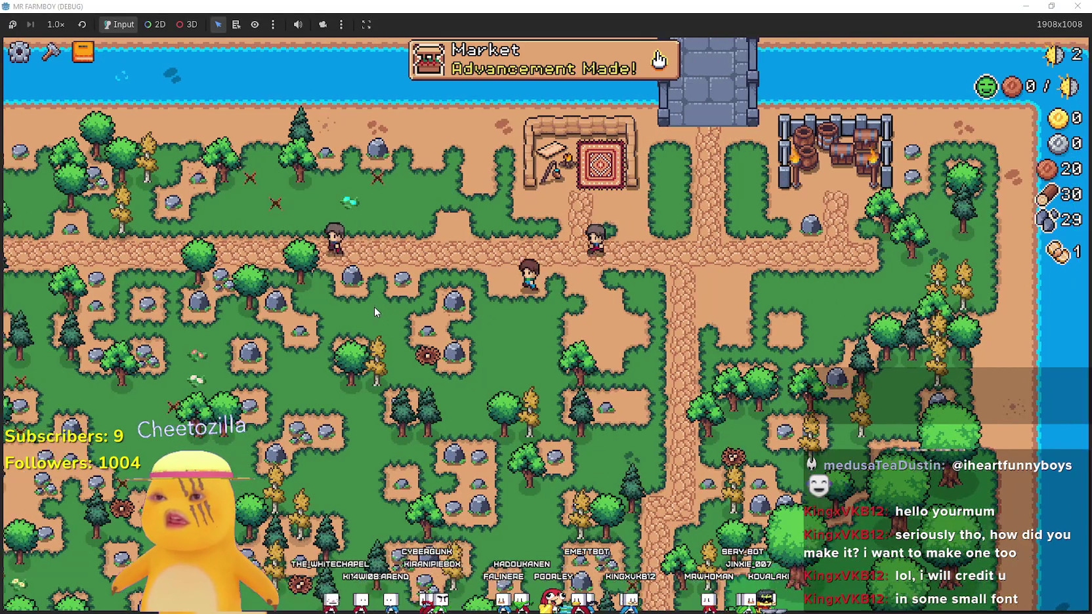
Build a Market stall from the crafting menu beside the top path
key("c")
left_click(41, 358)
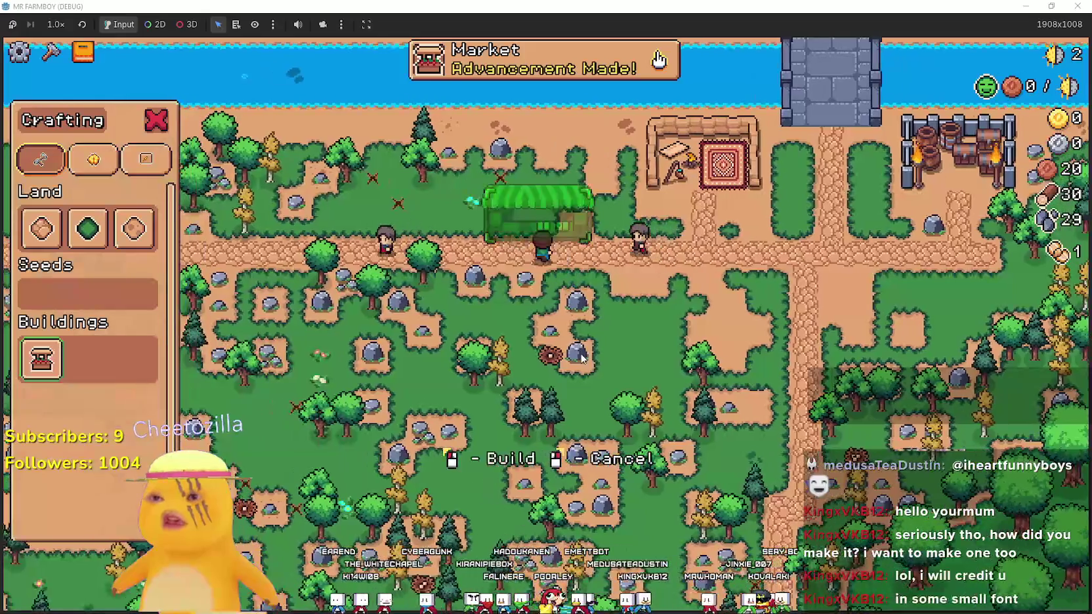
left_click(579, 354)
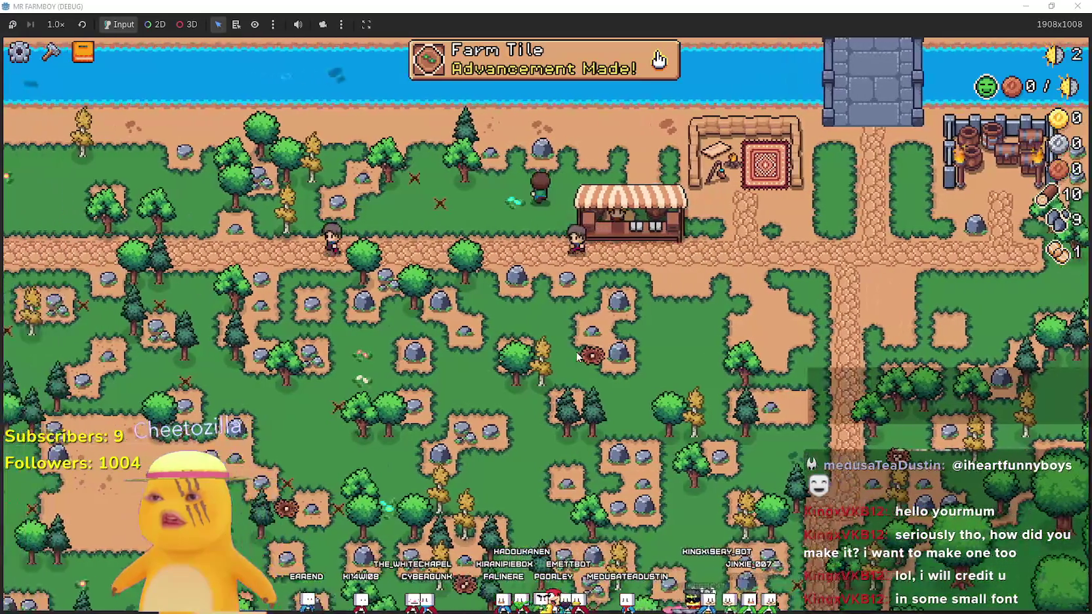
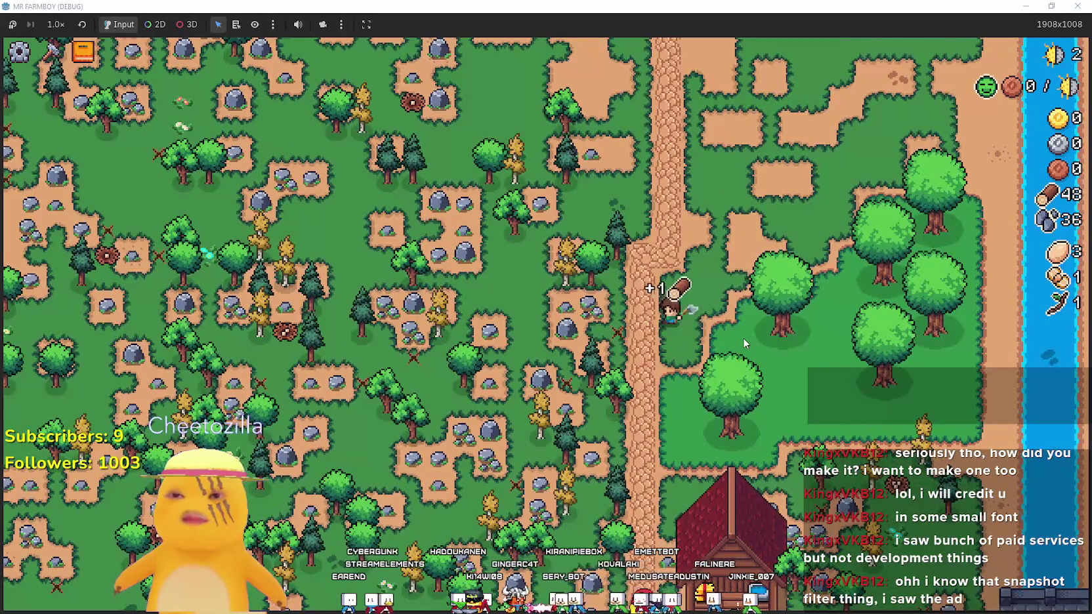
Pick Farm Tile from Crafting and place it on the dirt below the crossroads
key("c")
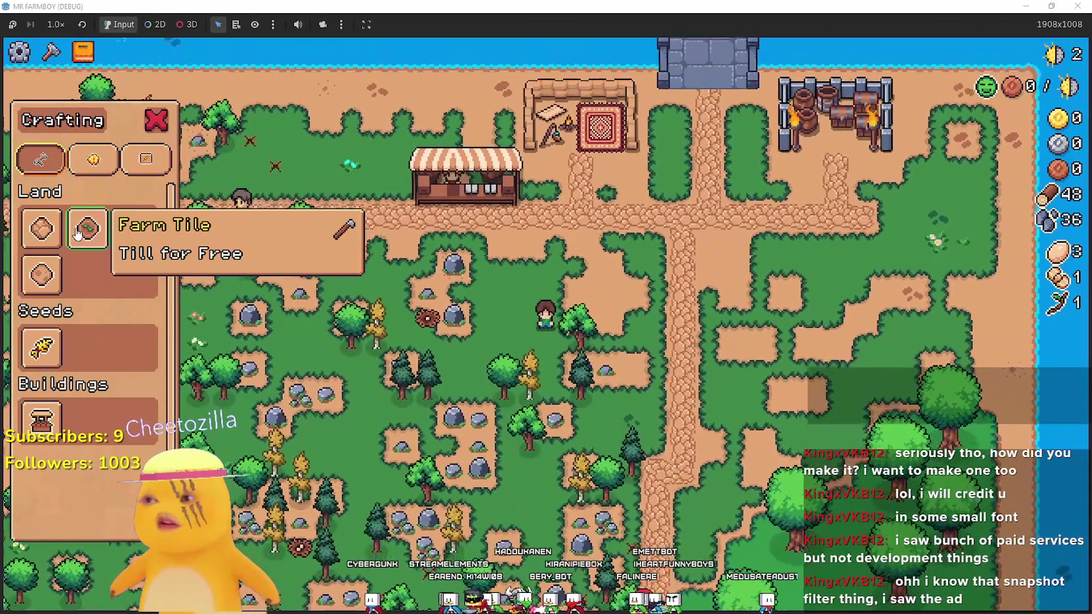
left_click(87, 228)
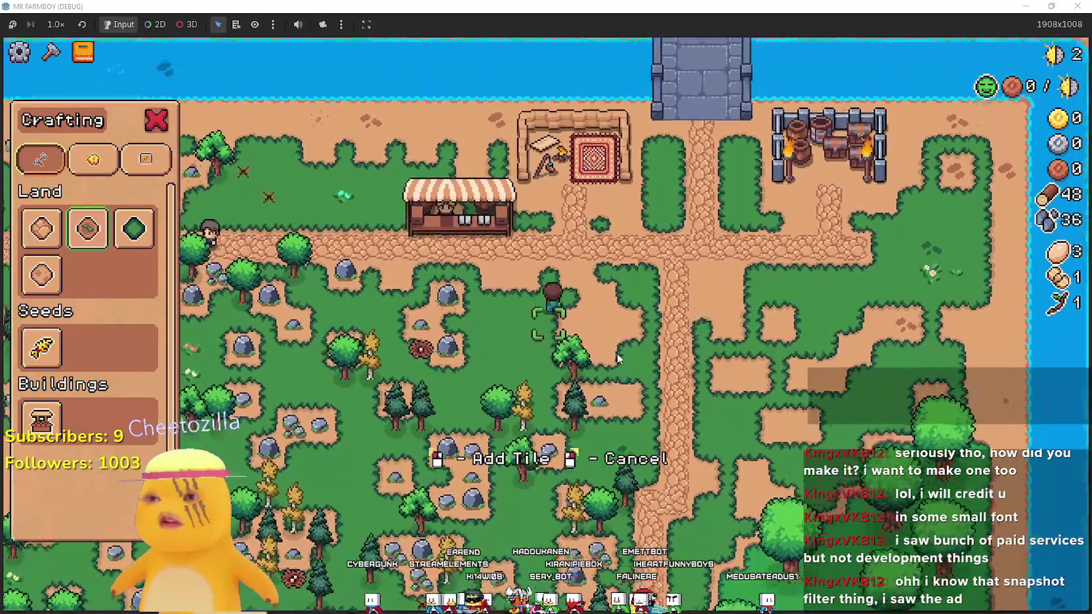
key("w")
key("d")
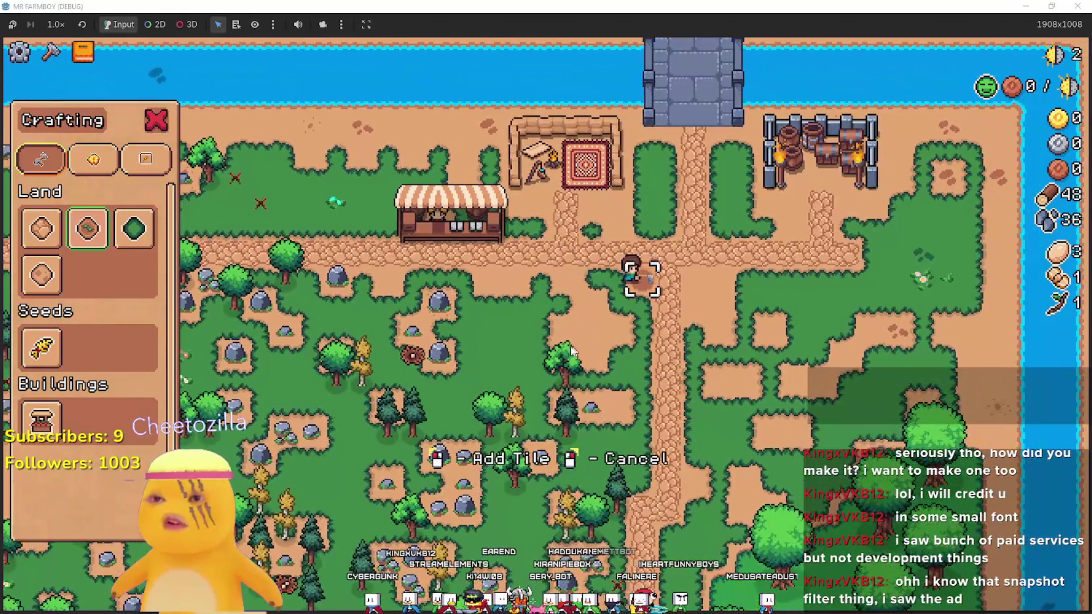
key("a")
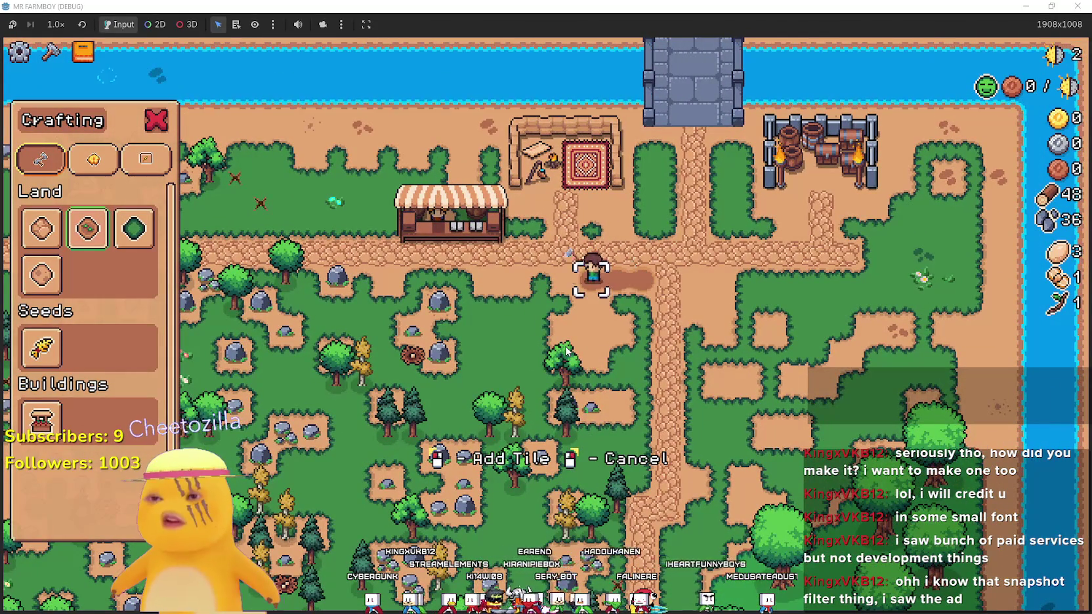
left_click(566, 350)
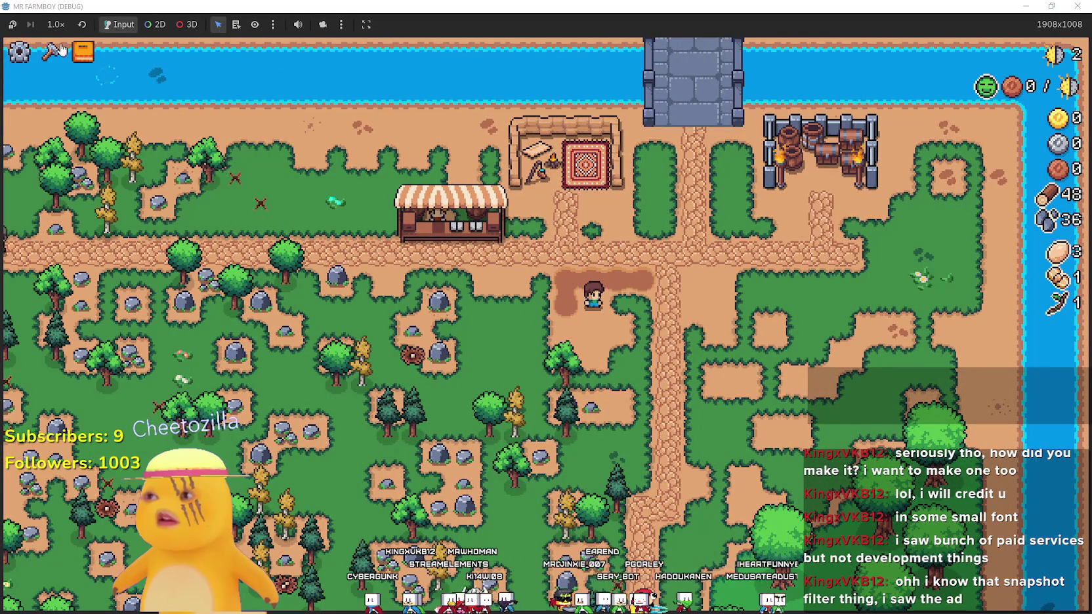
Set the debug game speed to 4.0× and walk up to the crossroads
left_click(56, 24)
left_click(75, 175)
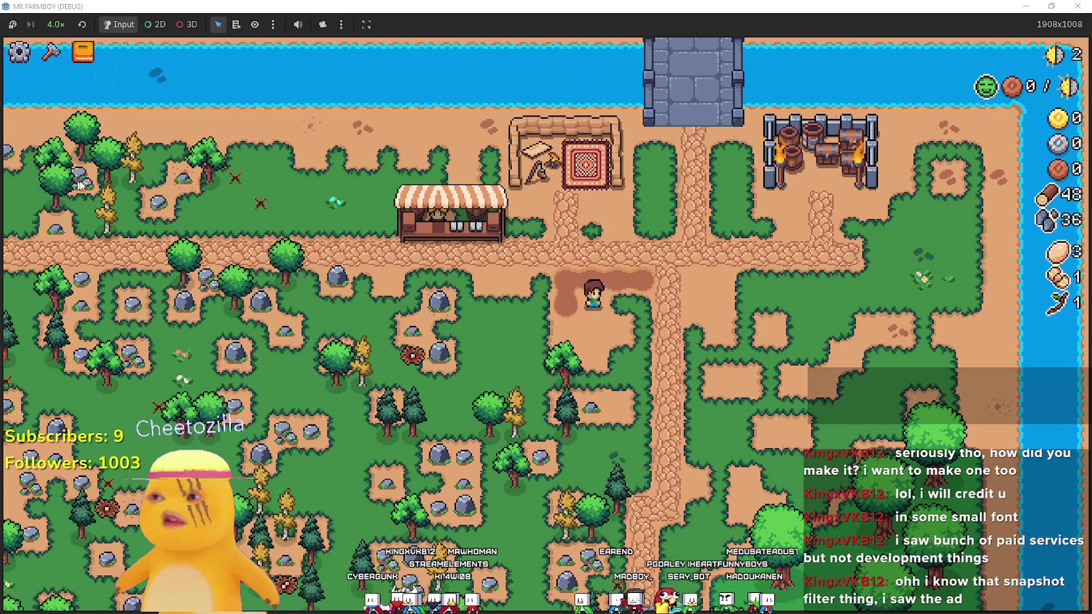
key("w")
key("s")
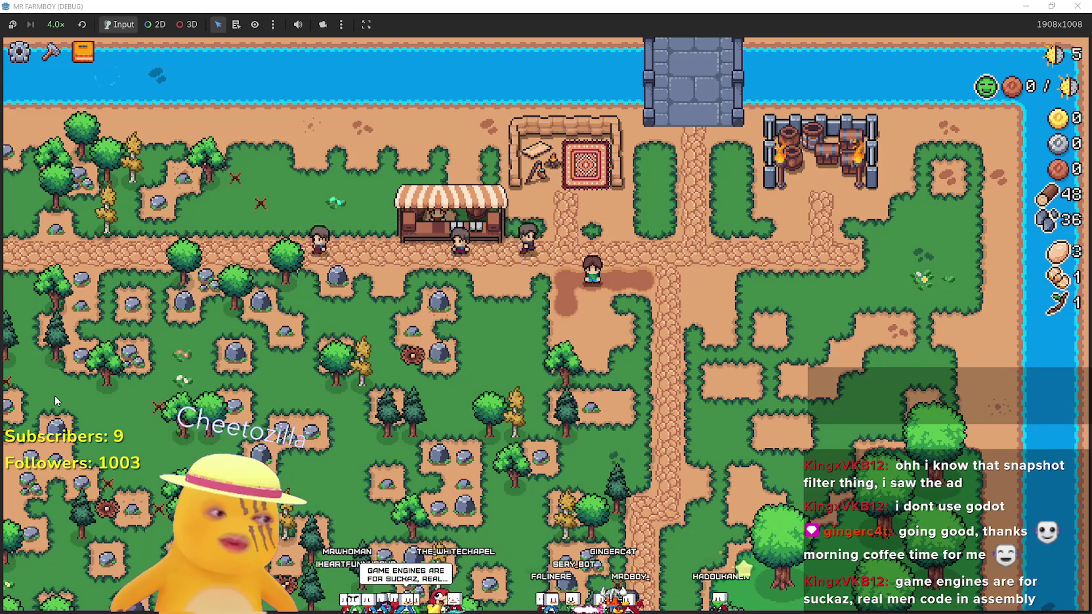
Mine a rock below the dirt patch and chop a tree to the left for logs
key("s")
key("w")
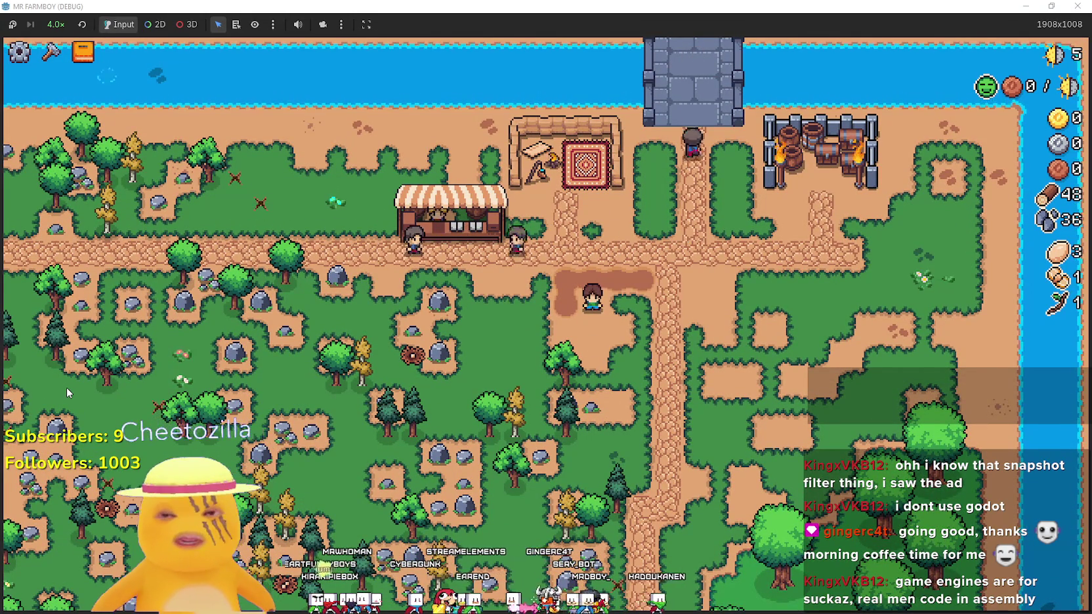
key("s")
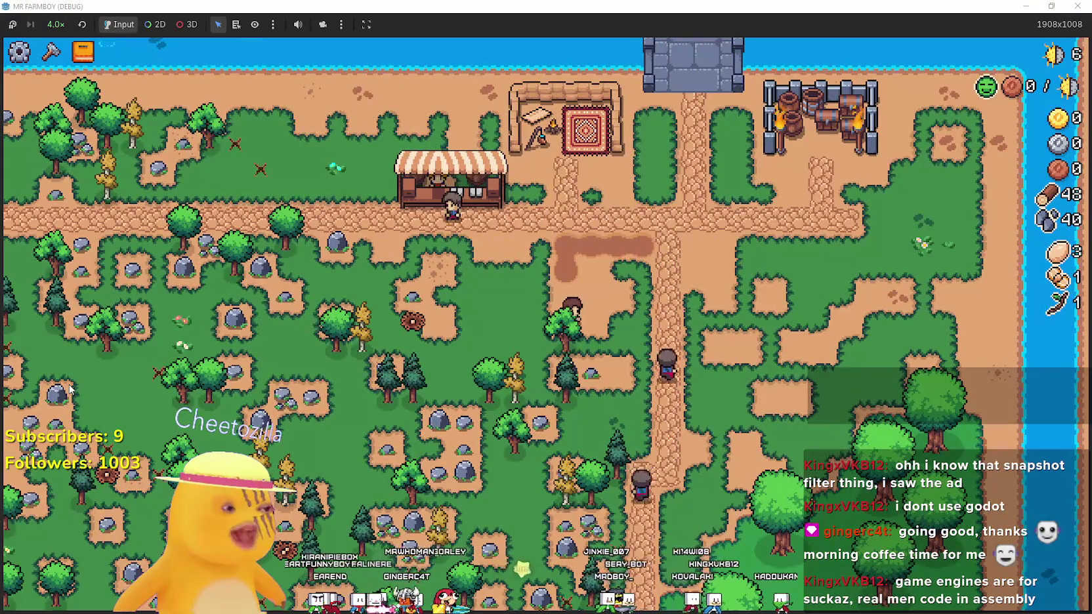
key("a")
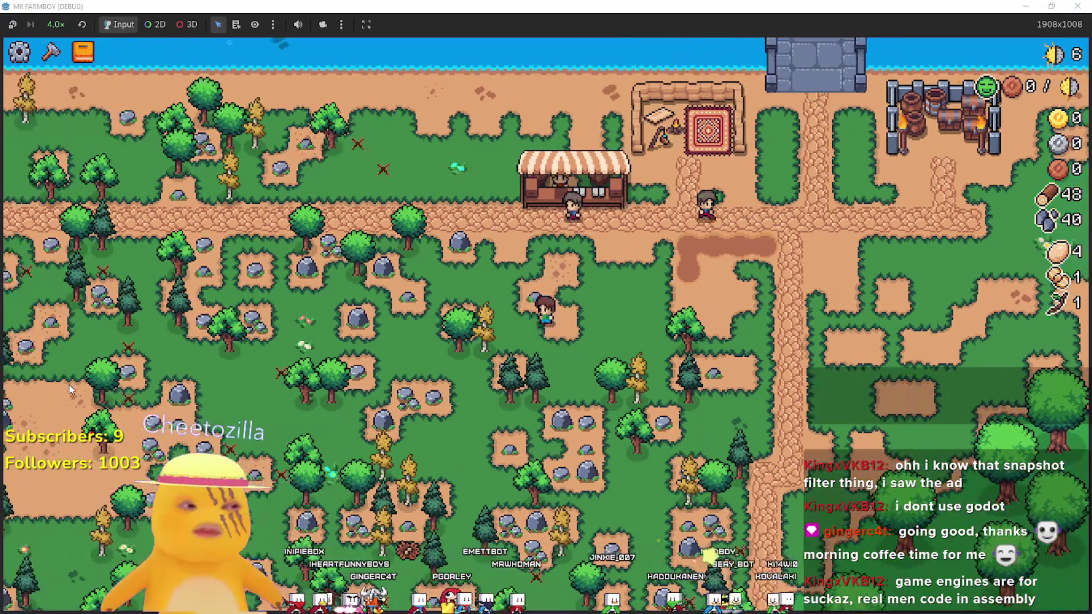
key("a")
key("w")
key("s")
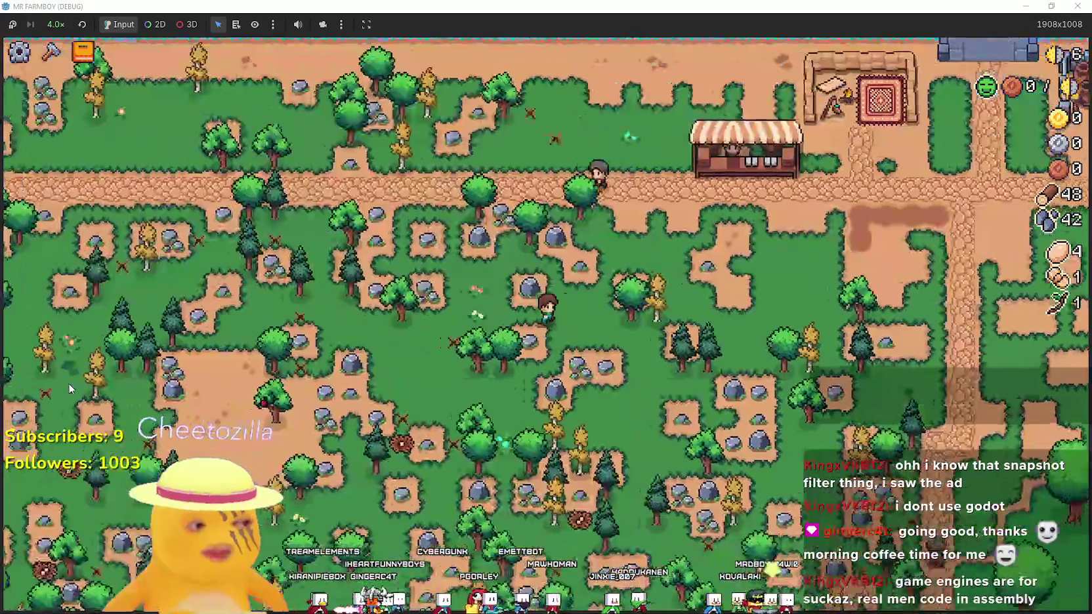
key("s")
key("d")
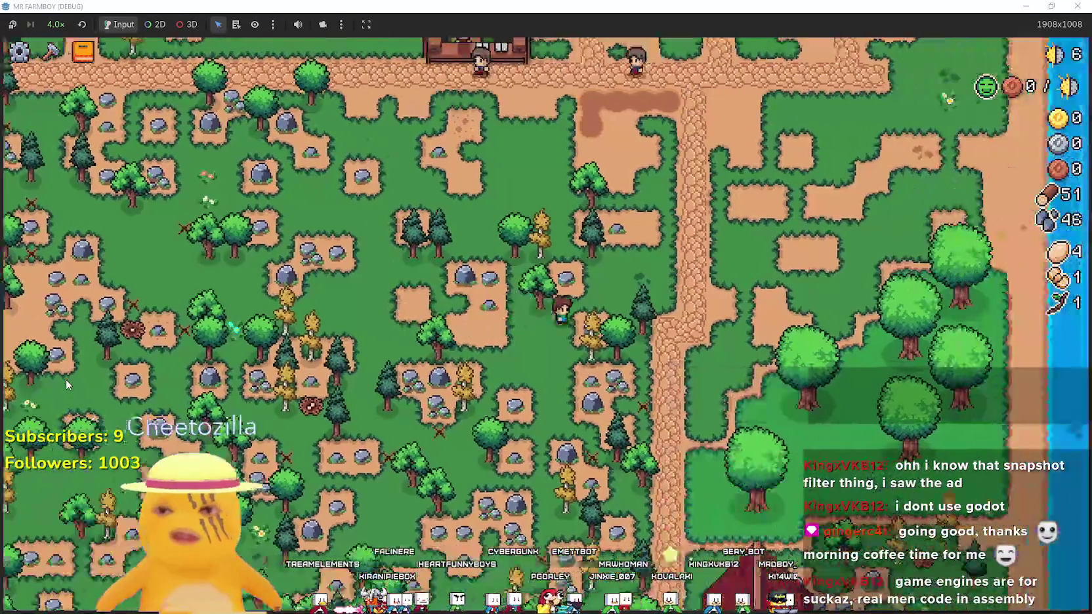
key("w")
key("s")
key("a")
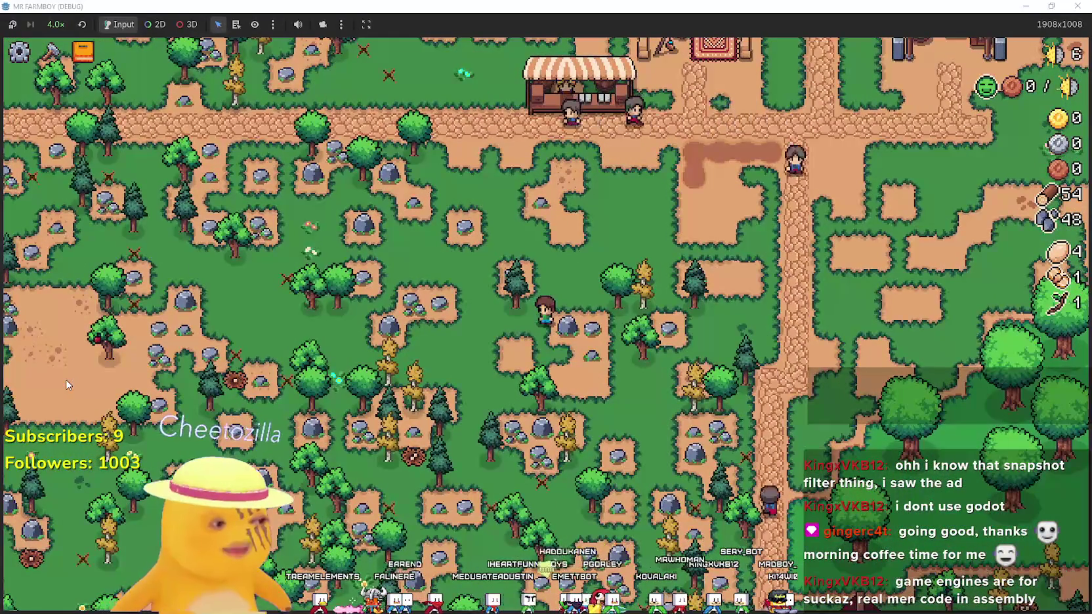
Keep mining stone up-right and walking back and forth to gather more resources
key("d")
key("w")
key("s")
key("w")
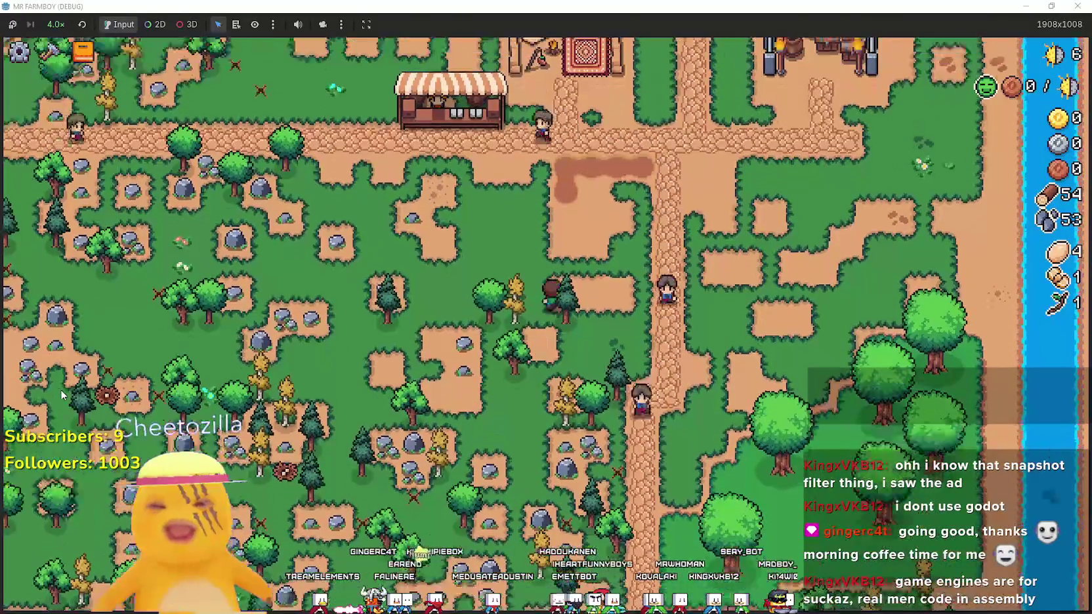
key("w")
key("a")
key("d")
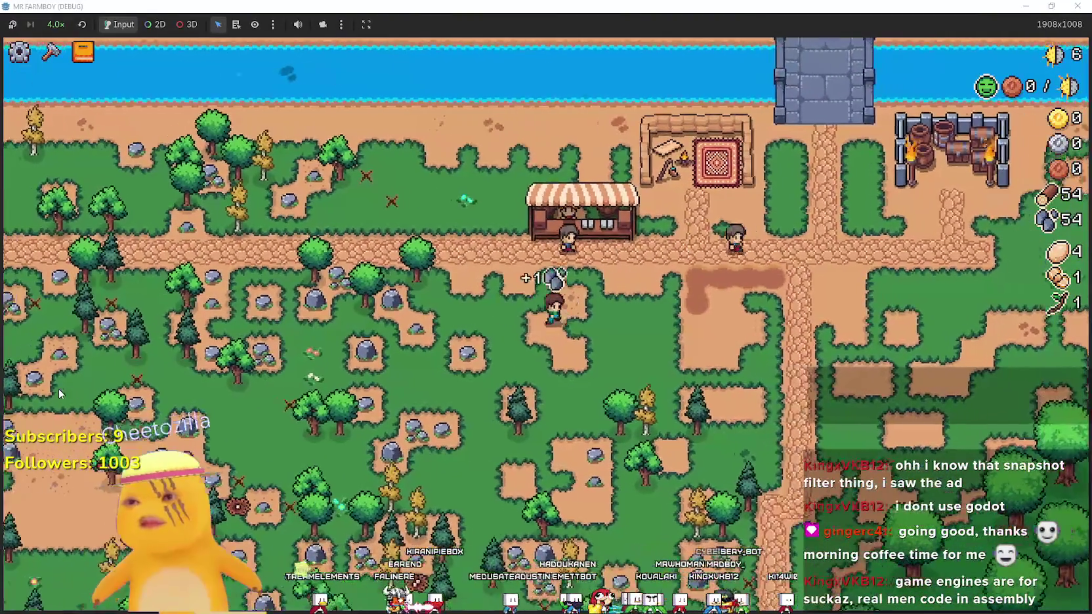
key("d")
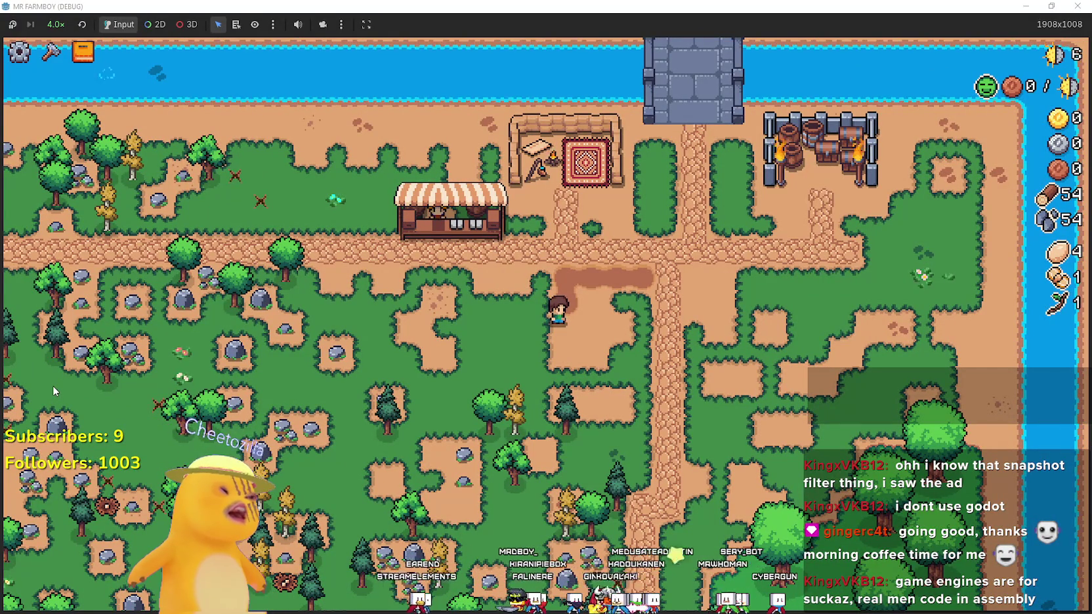
key("a")
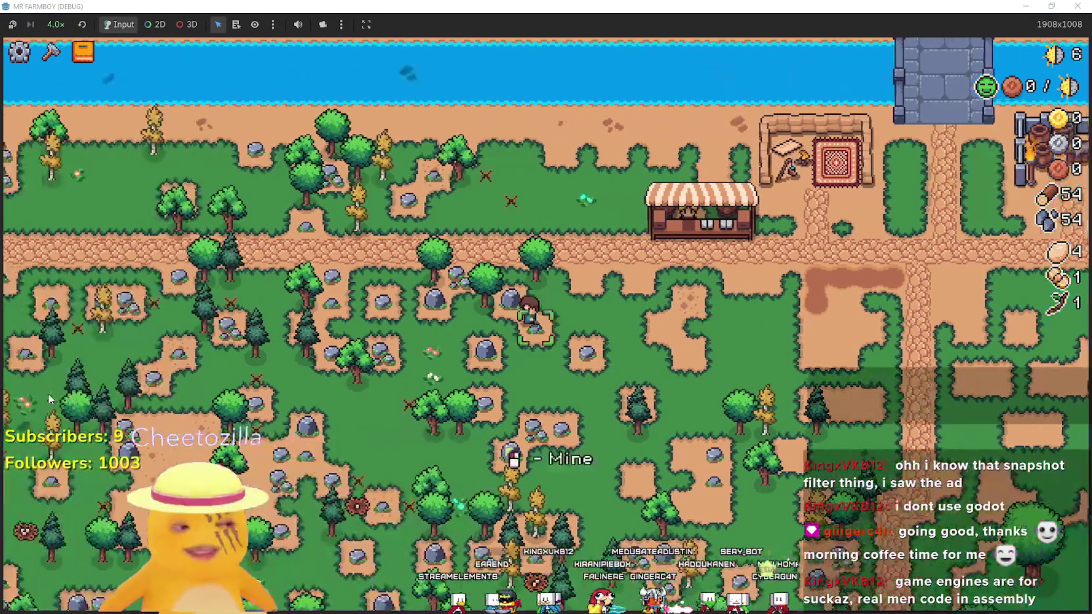
key("d")
key("a")
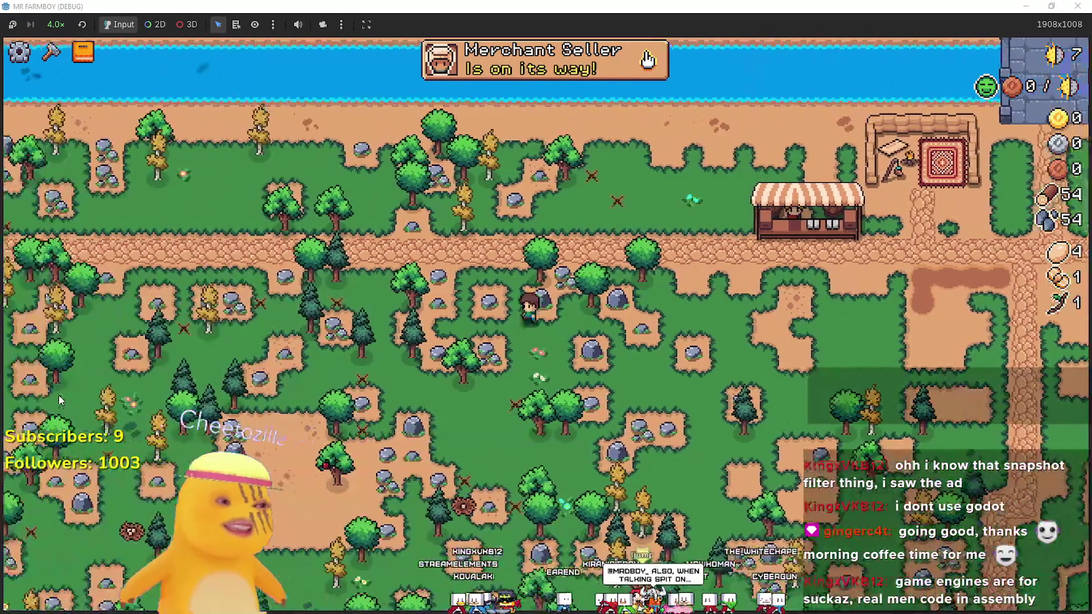
key("d")
key("a")
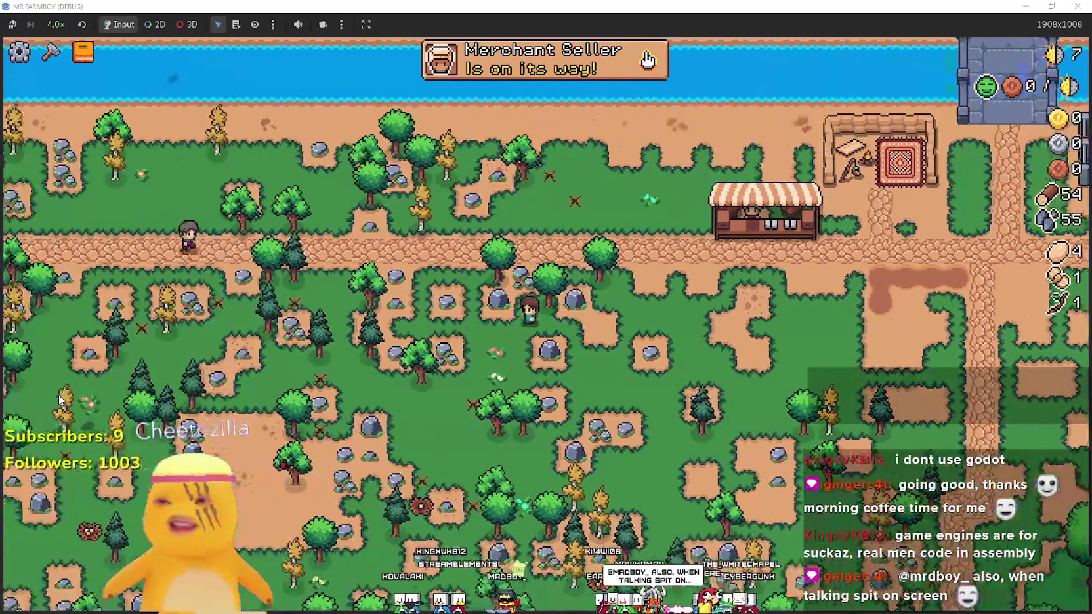
key("d")
Gather another log beside the path, head back toward the stall, and pause the game
key("d")
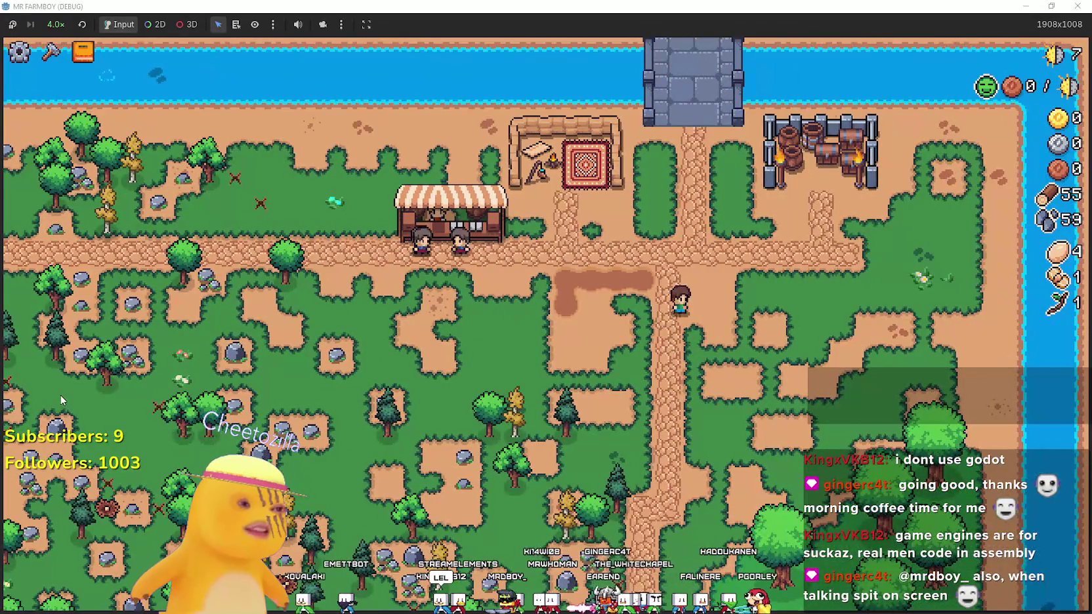
key("a")
key("d")
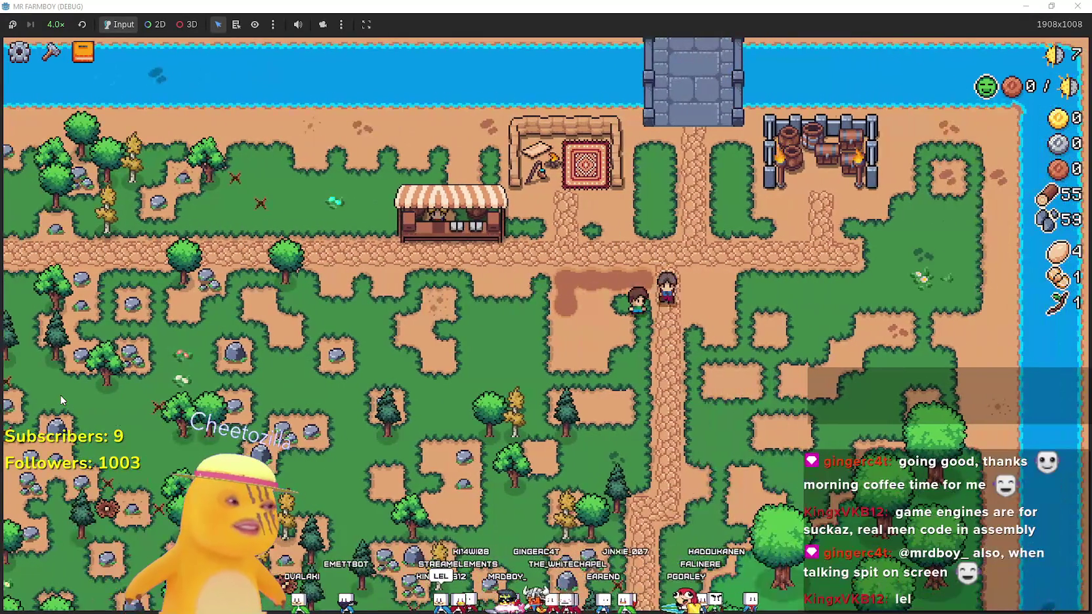
key("w")
key("a")
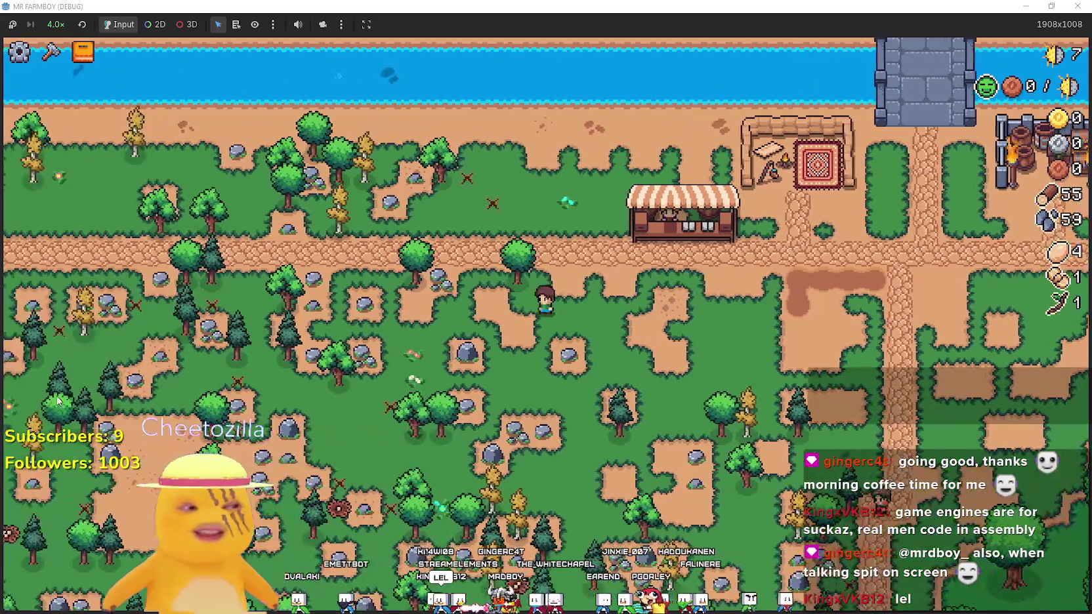
key("d")
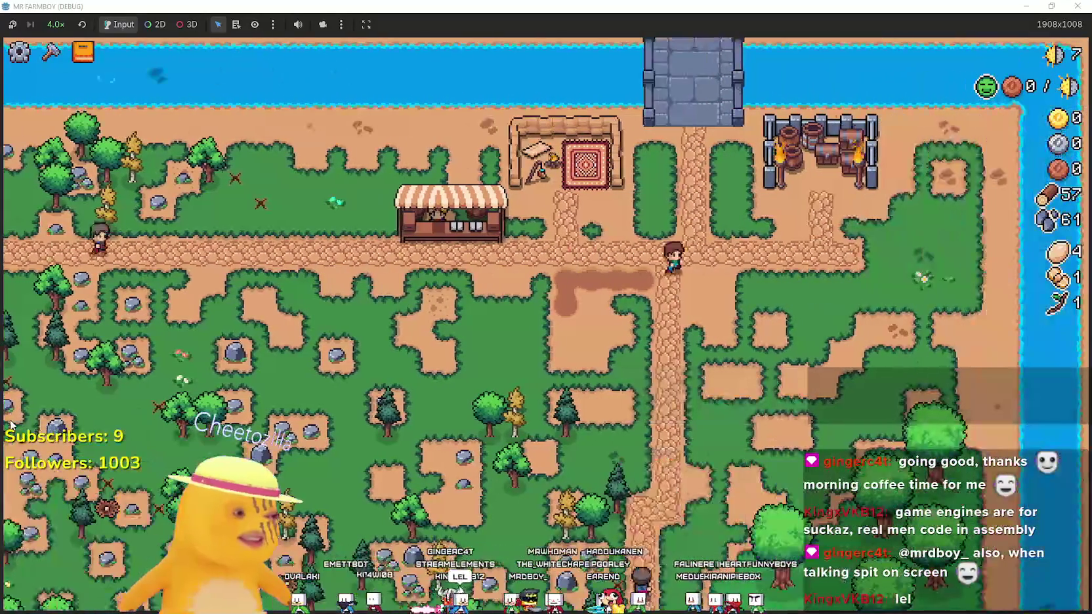
key("s")
key("w")
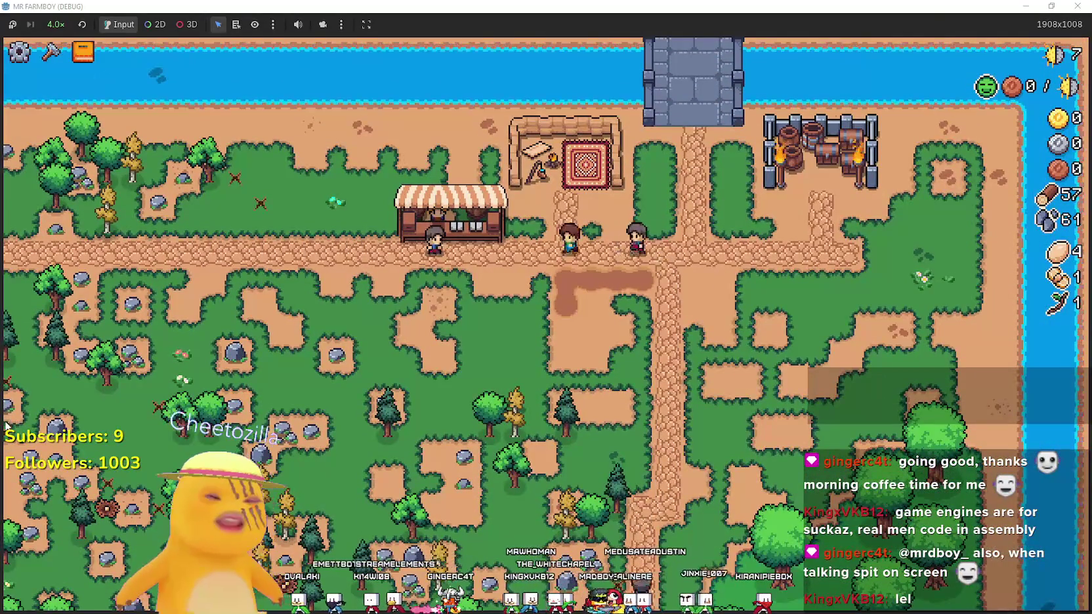
key("a")
key("d")
key("Escape")
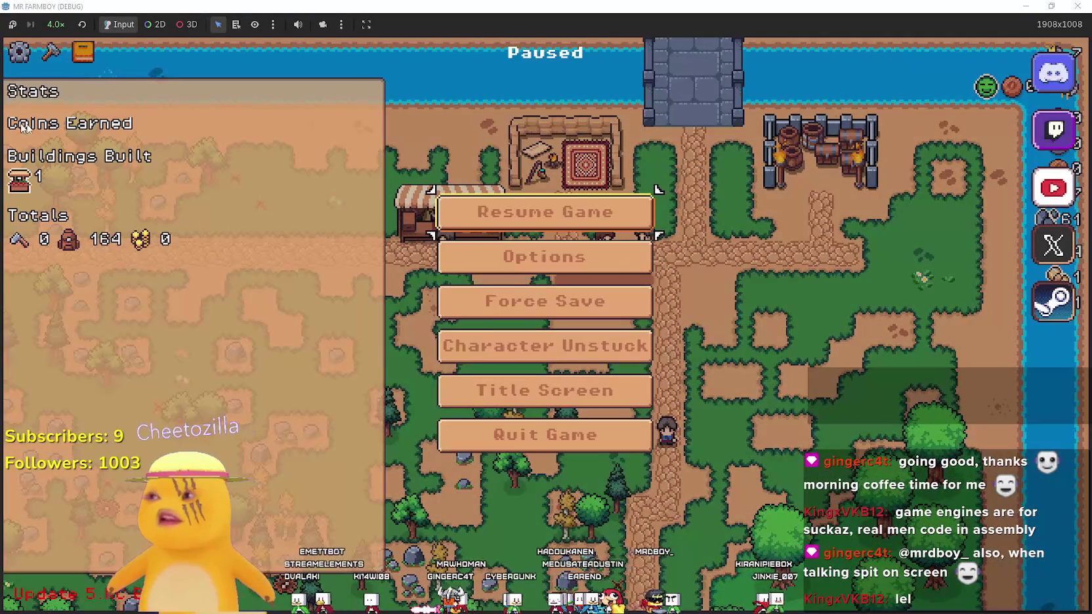
Set the game speed back to 1.0× and resume the game
left_click(54, 26)
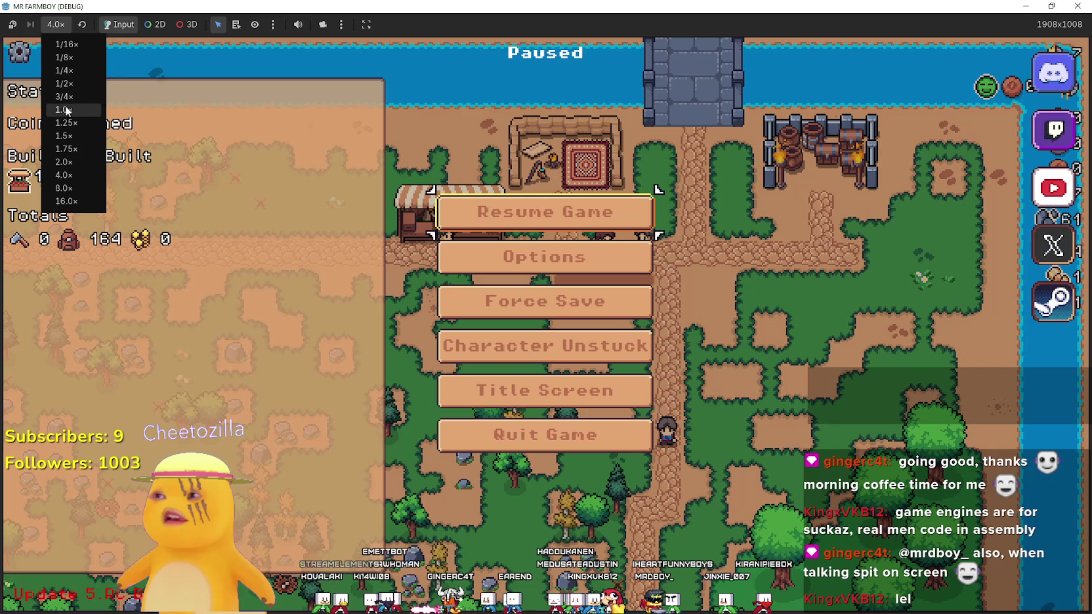
left_click(67, 111)
key("Escape")
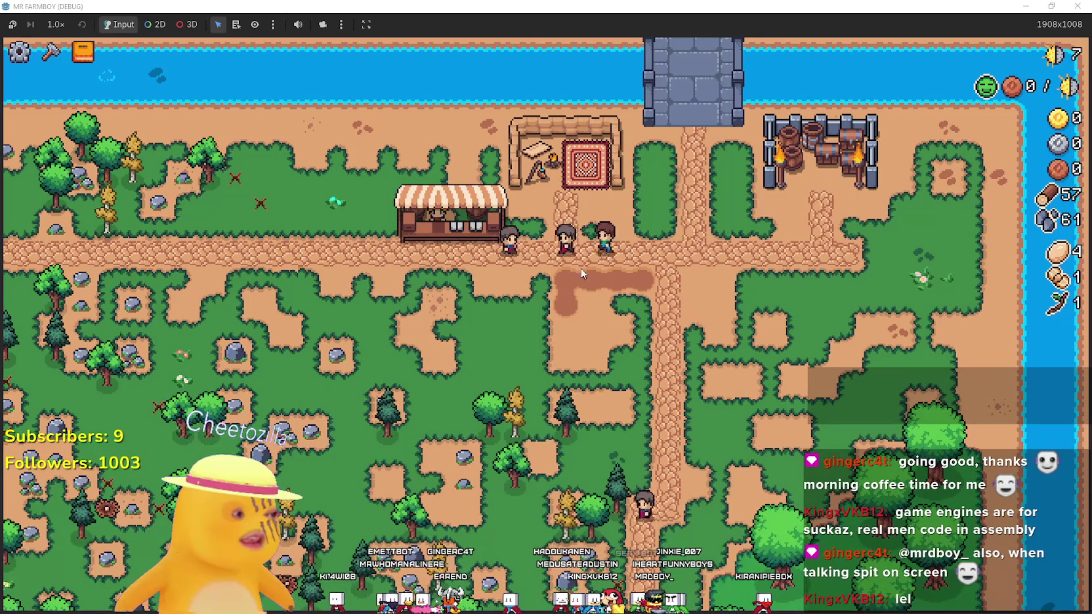
Place Farm Tiles across the dirt patch to extend it into a bigger square
key("c")
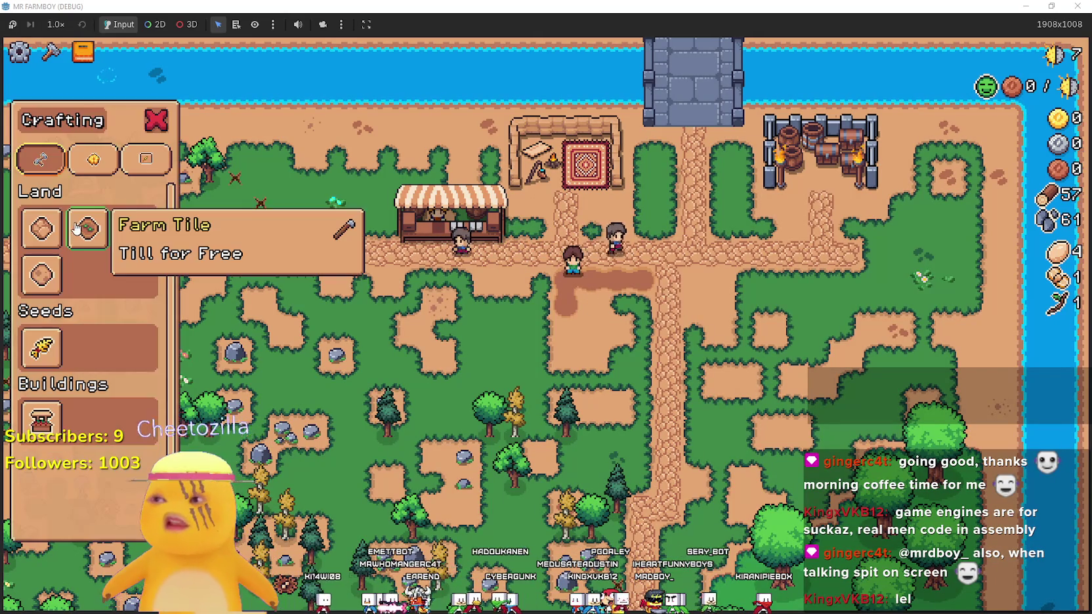
left_click(89, 230)
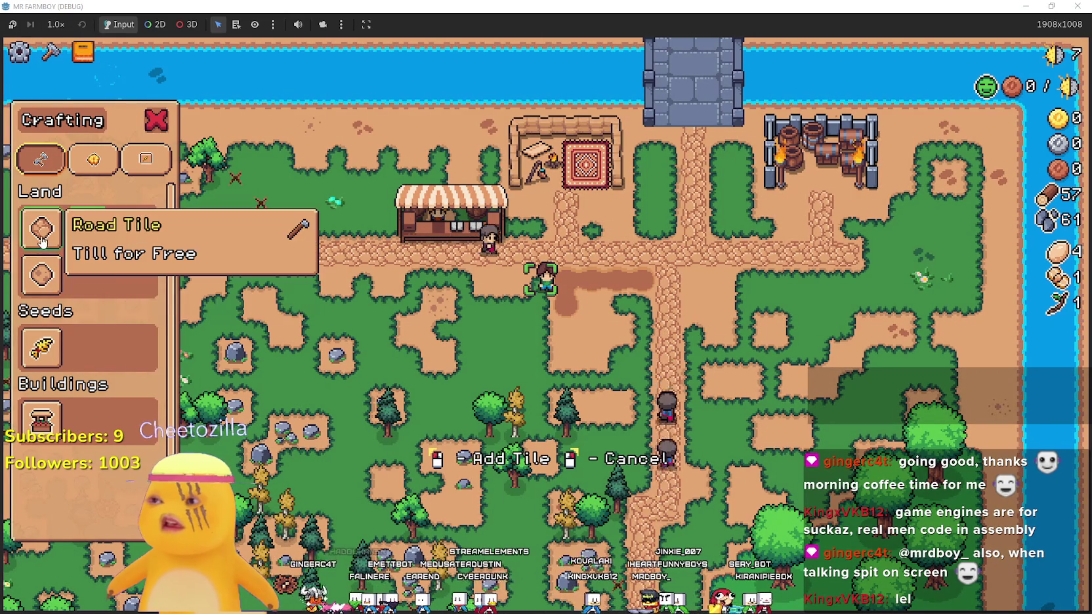
key("d")
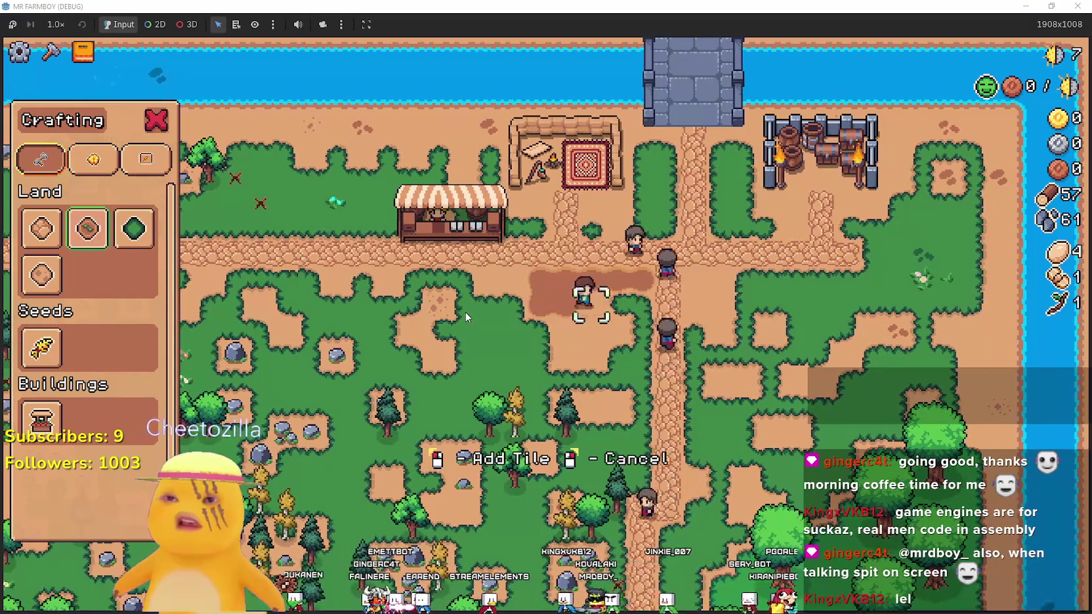
key("s")
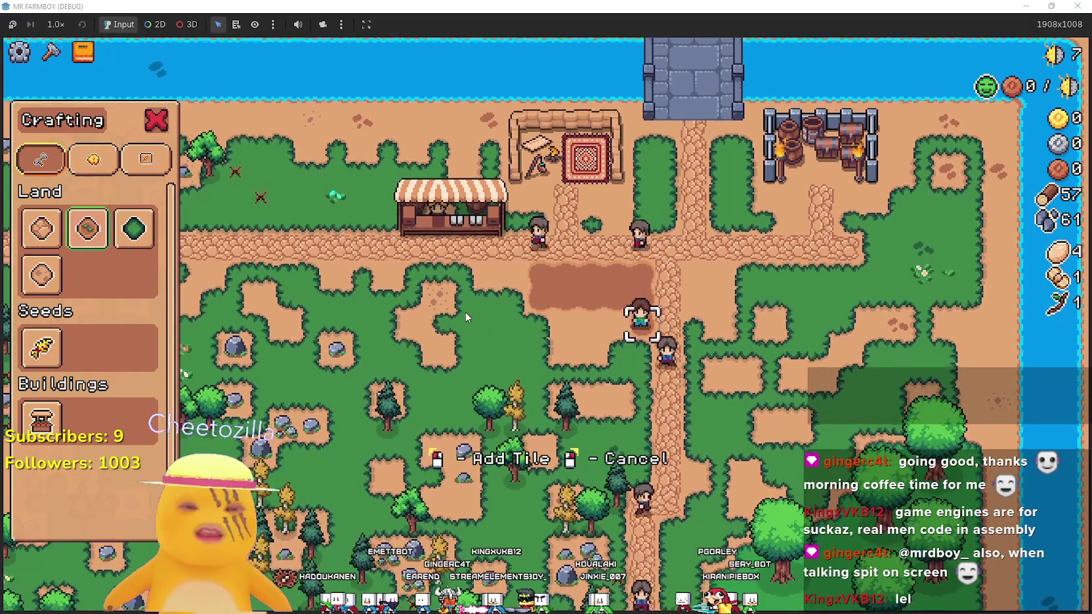
key("a")
key("a")
key("s")
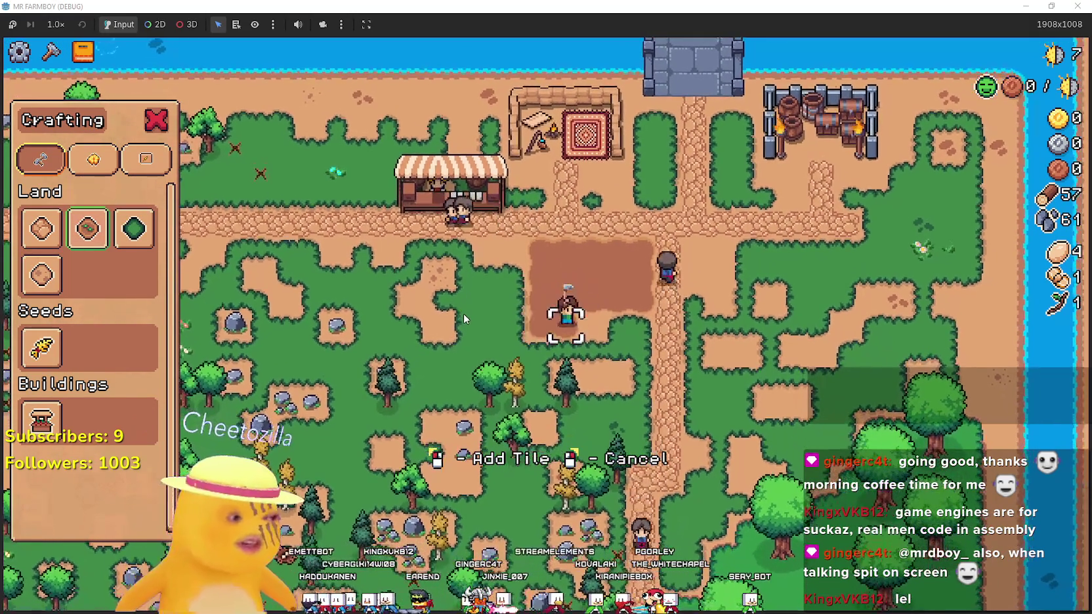
key("d")
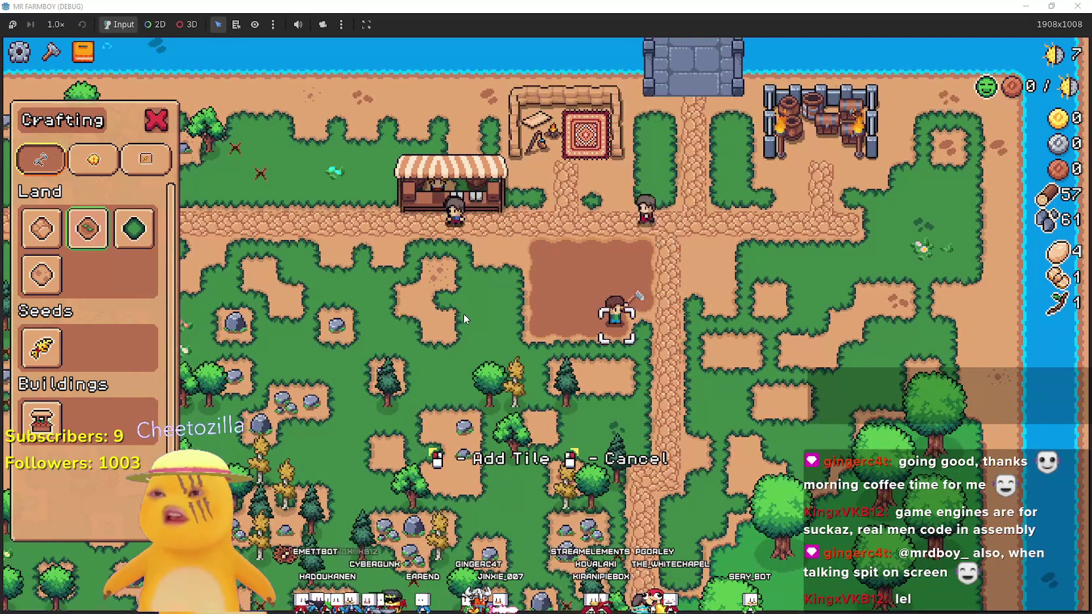
key("s")
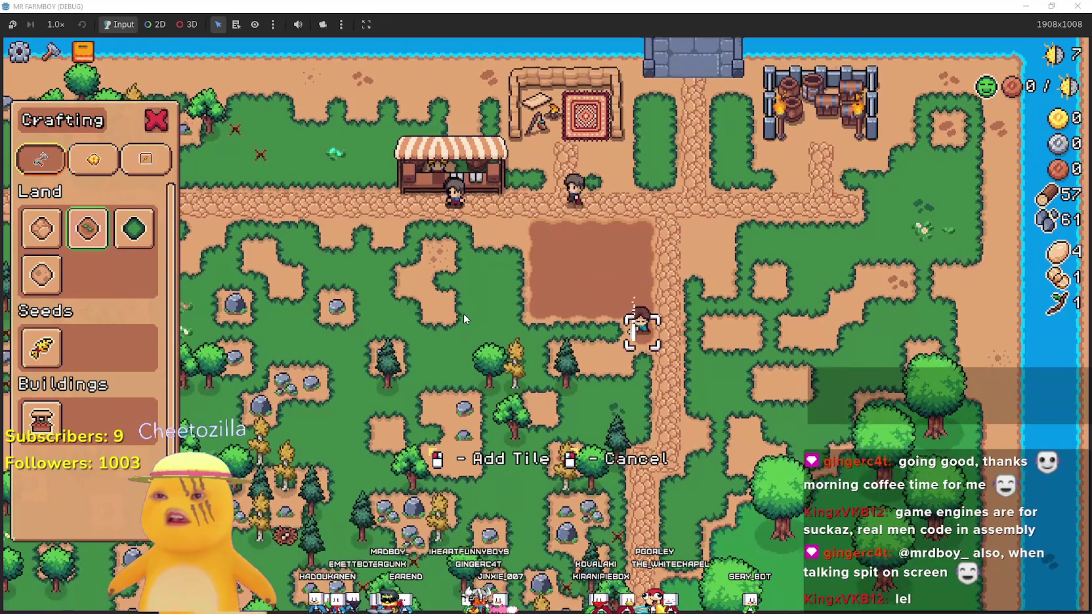
key("a")
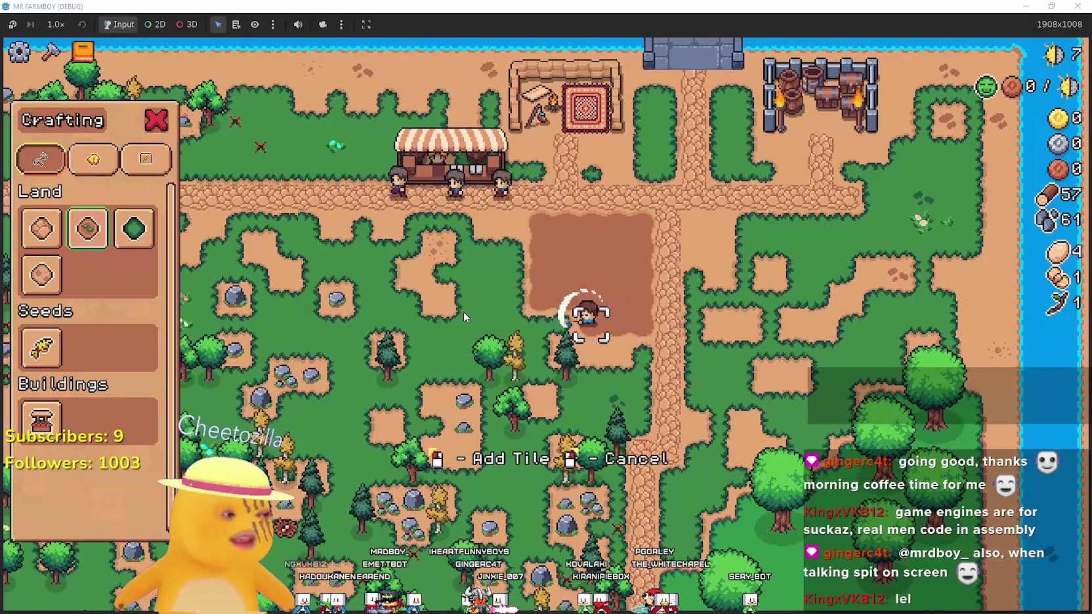
right_click(463, 312)
key("w")
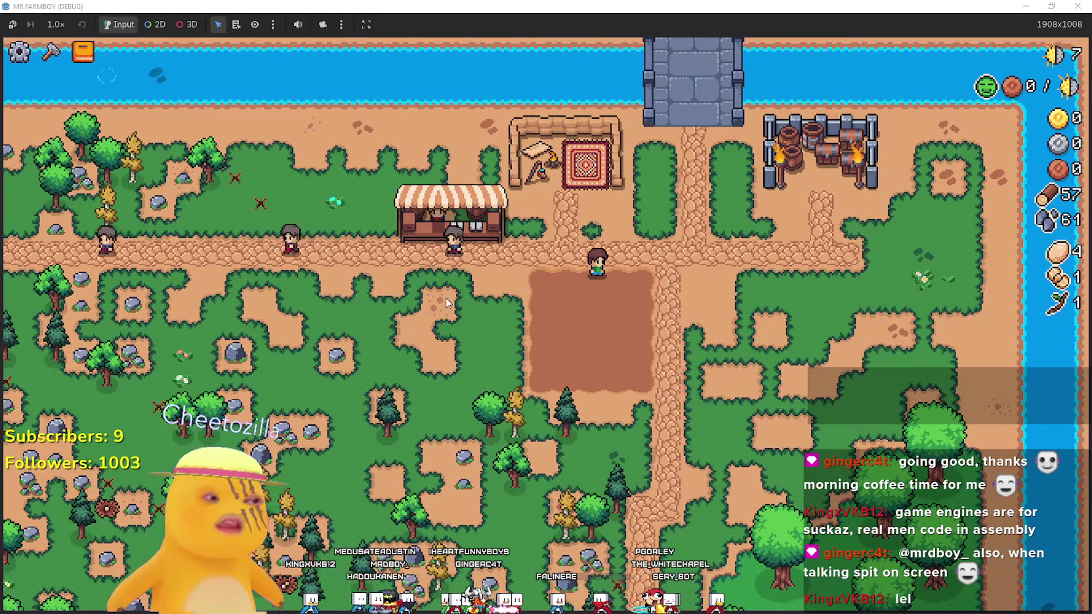
Select the third land tile in Crafting, move its outline around, then cancel placing
key("a")
key("s")
key("c")
key("Right")
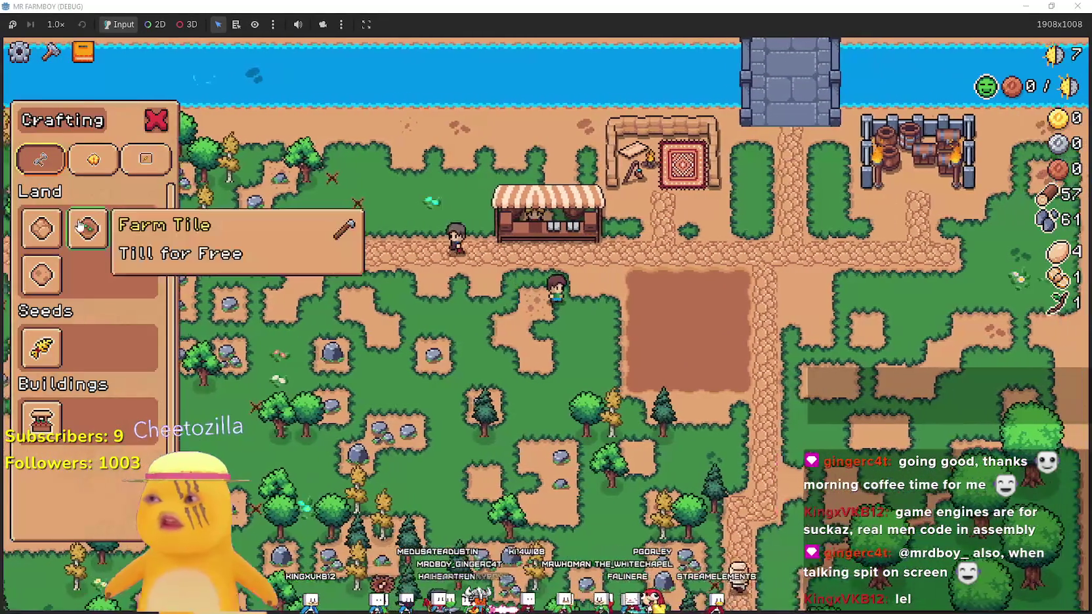
key("Right")
key("Return")
key("a")
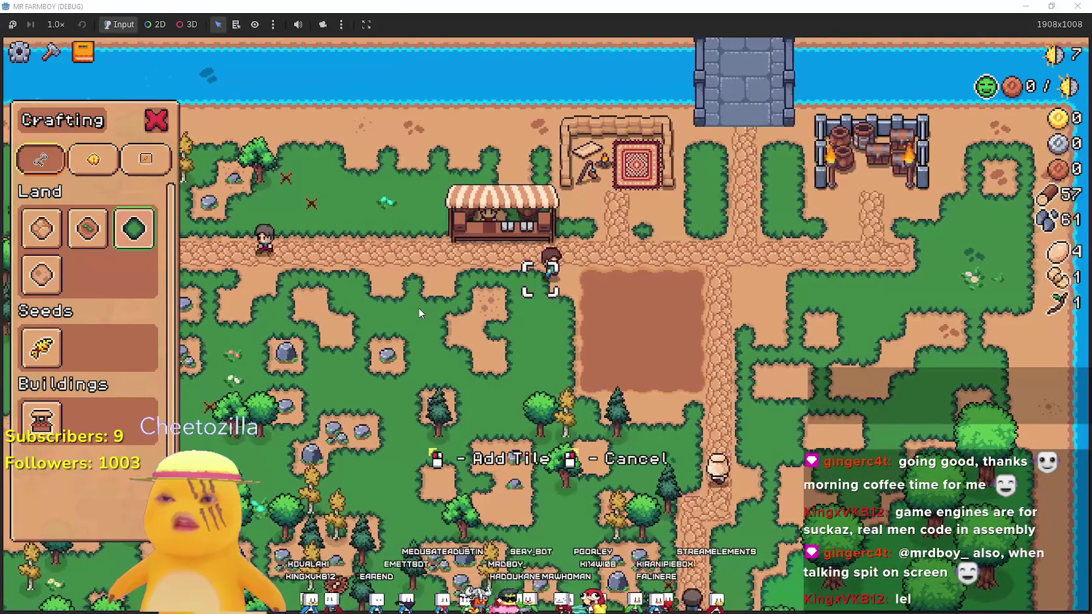
key("s")
key("a")
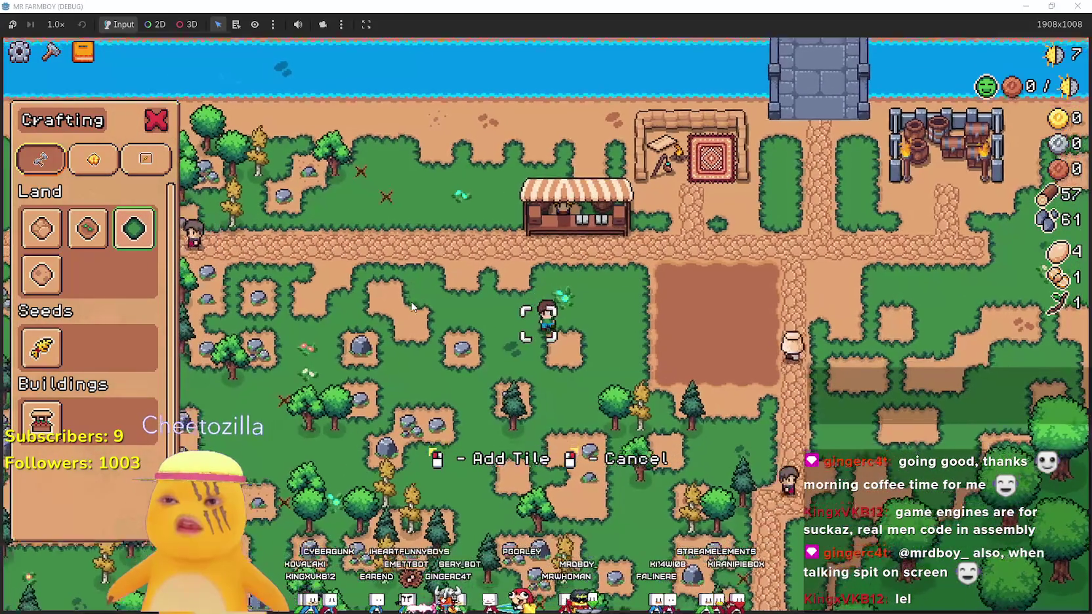
key("d")
key("s")
right_click(588, 224)
key("w")
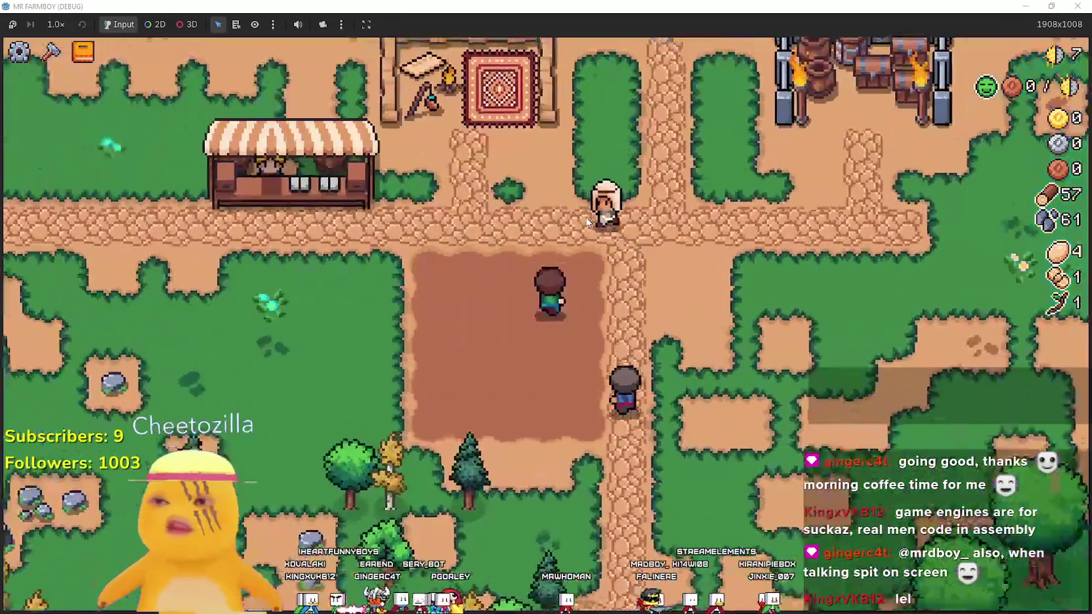
Walk to the merchant stall, view the Merchant Seller's stock, and close the shop
key("d")
key("w")
key("a")
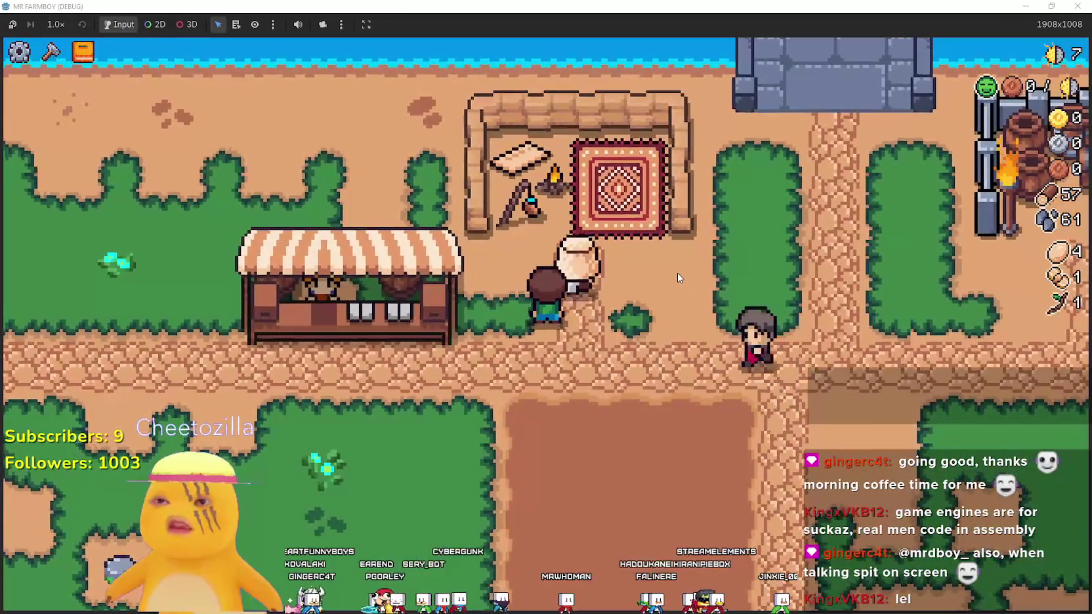
key("e")
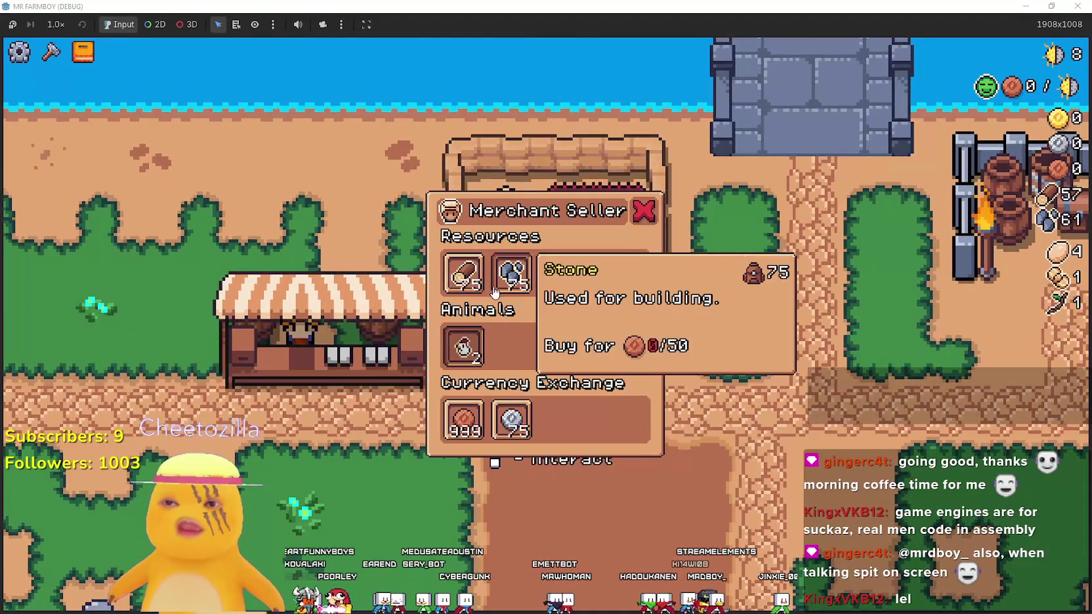
key("Escape")
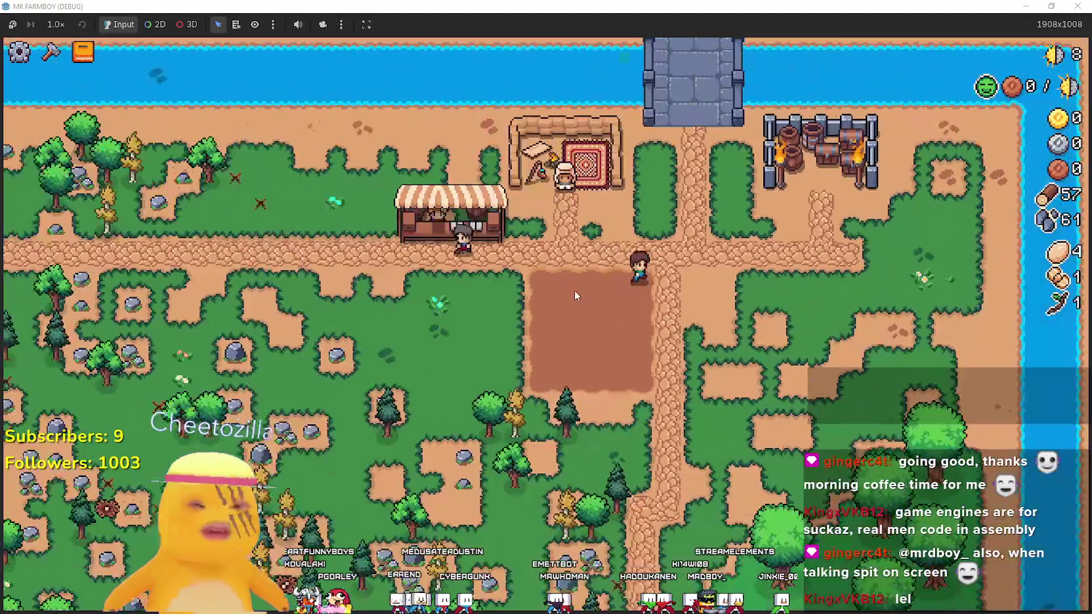
key("Escape")
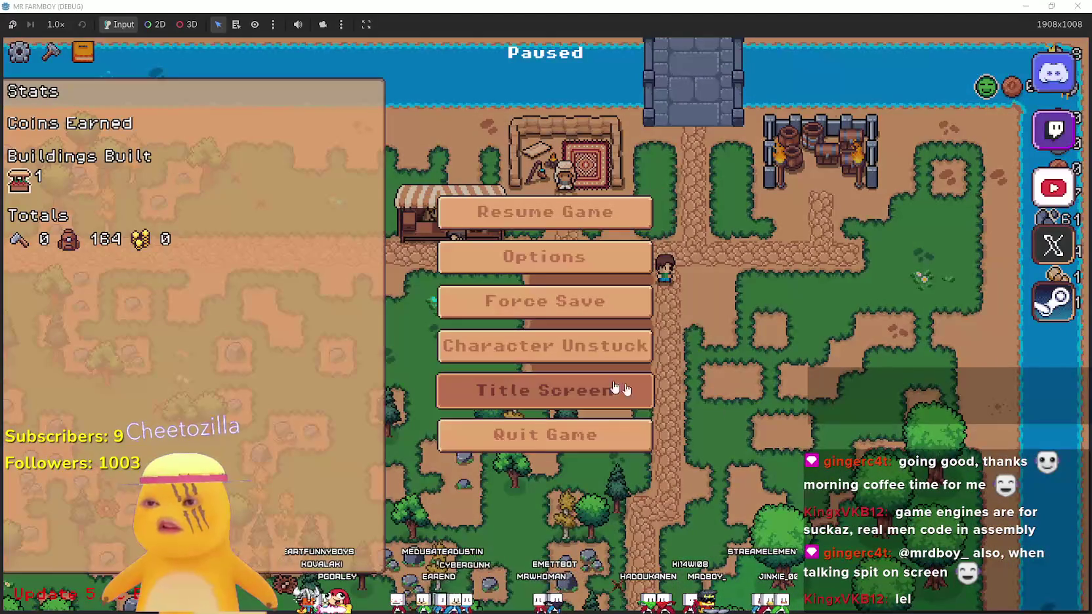
From the title screen's save list, delete the day-8 Save 4 and load Save 3
left_click(619, 390)
left_click(526, 286)
scroll(539, 288, "down", 1)
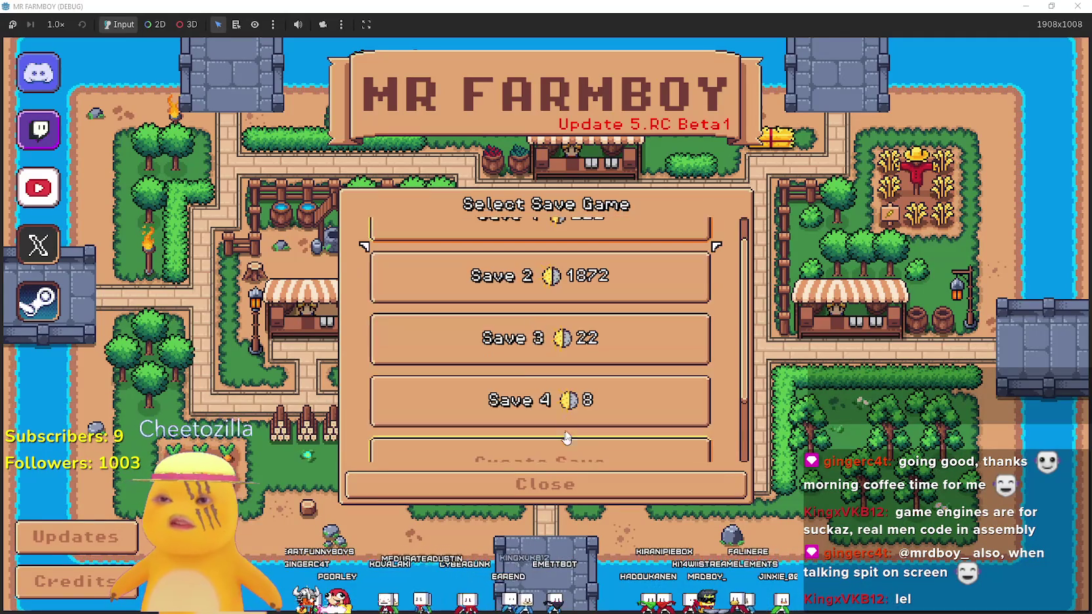
left_click(486, 389)
scroll(484, 356, "down", 1)
scroll(518, 293, "up", 1)
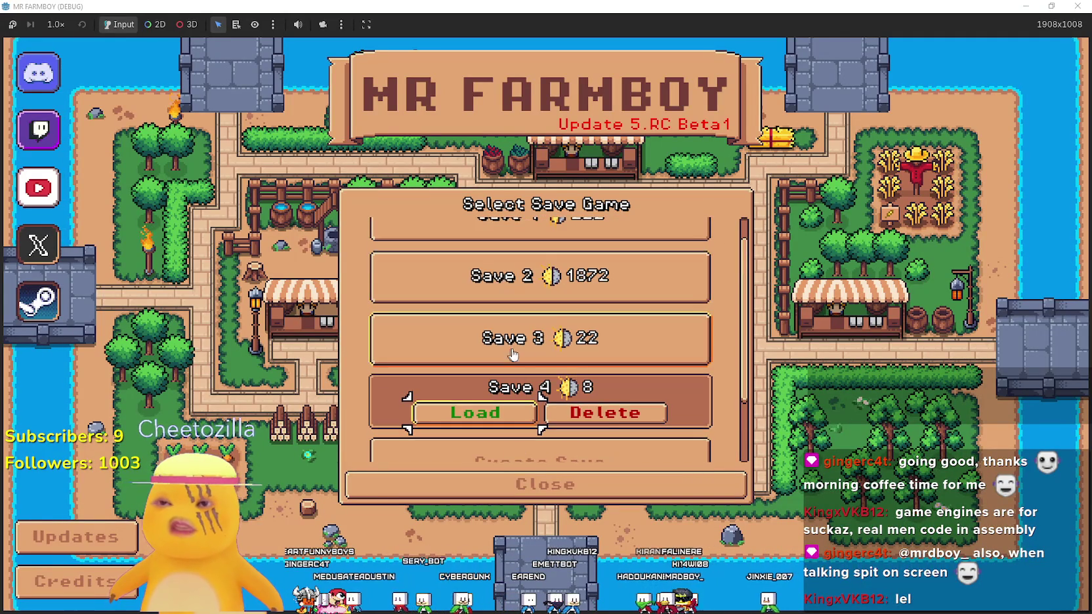
left_click(607, 412)
left_click(529, 357)
left_click(529, 357)
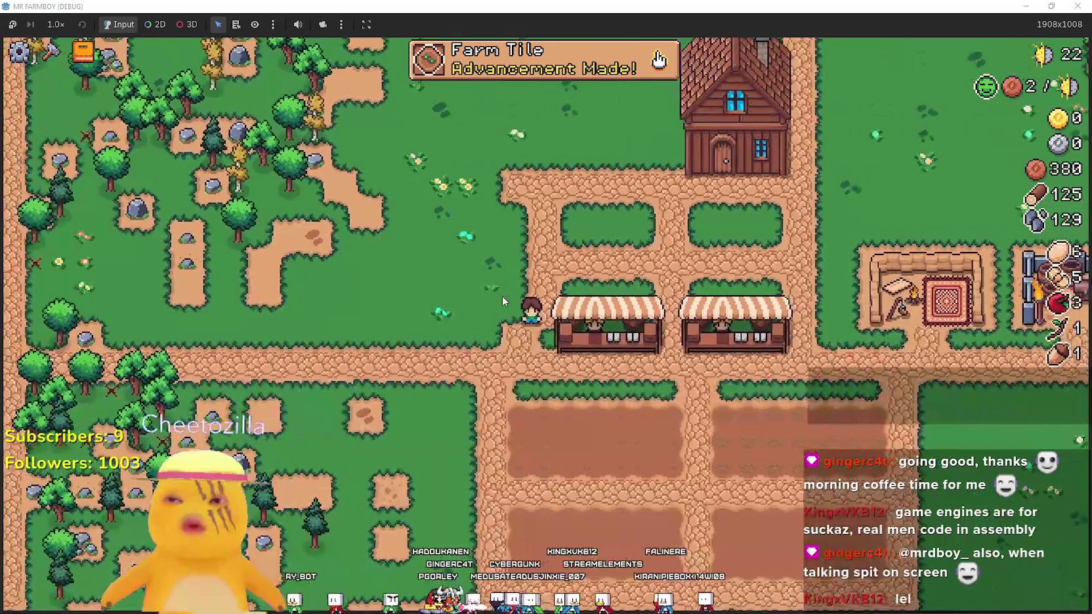
Review the farmhouse's hireable workers and beds, pause, and return to the Godot editor
key("w")
key("d")
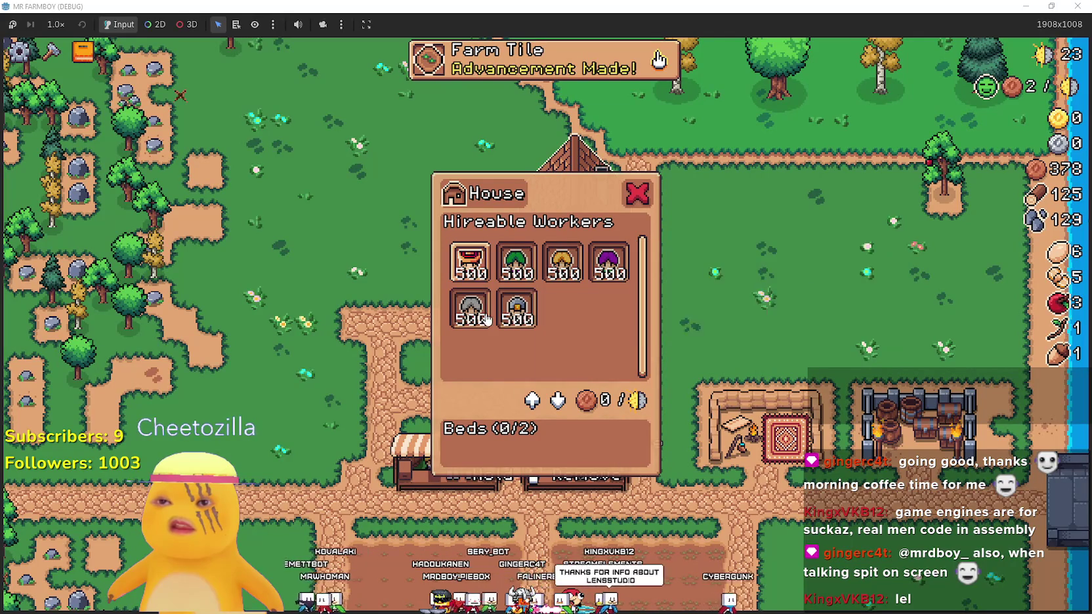
key("Escape")
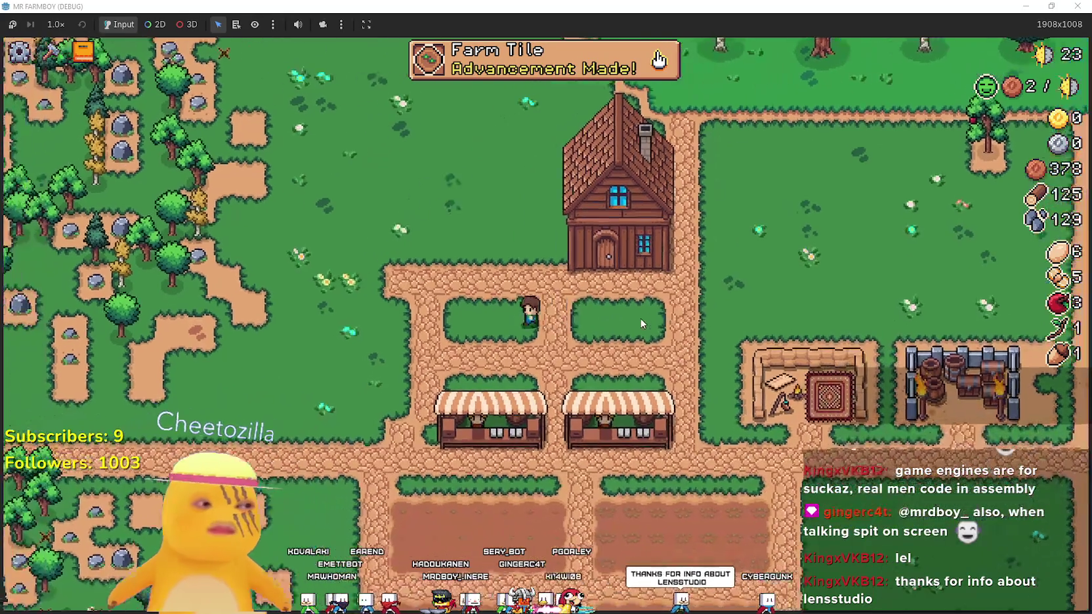
key("Escape")
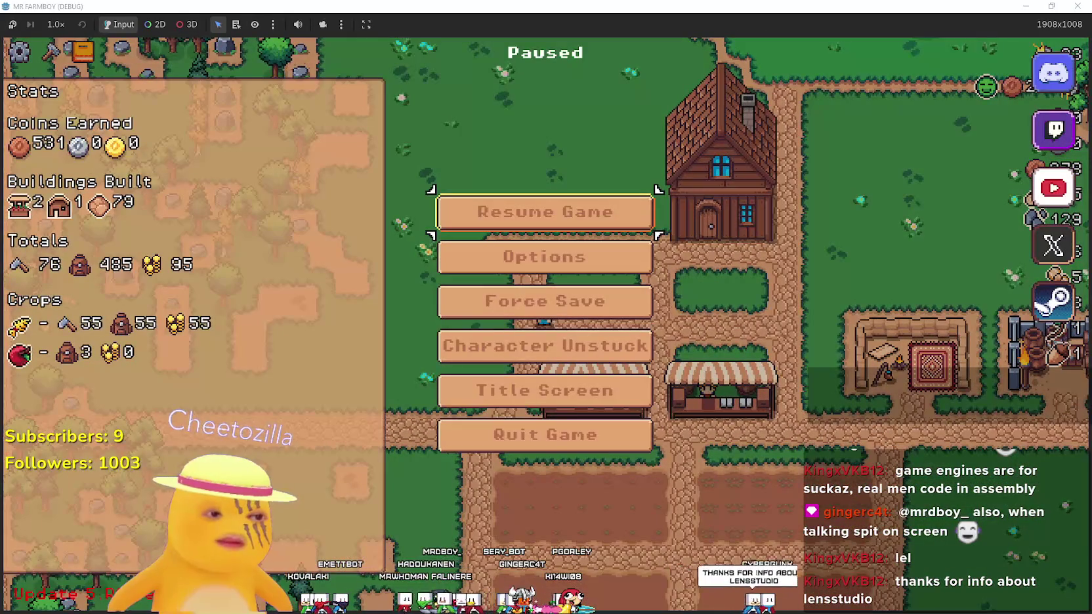
key("alt+Tab")
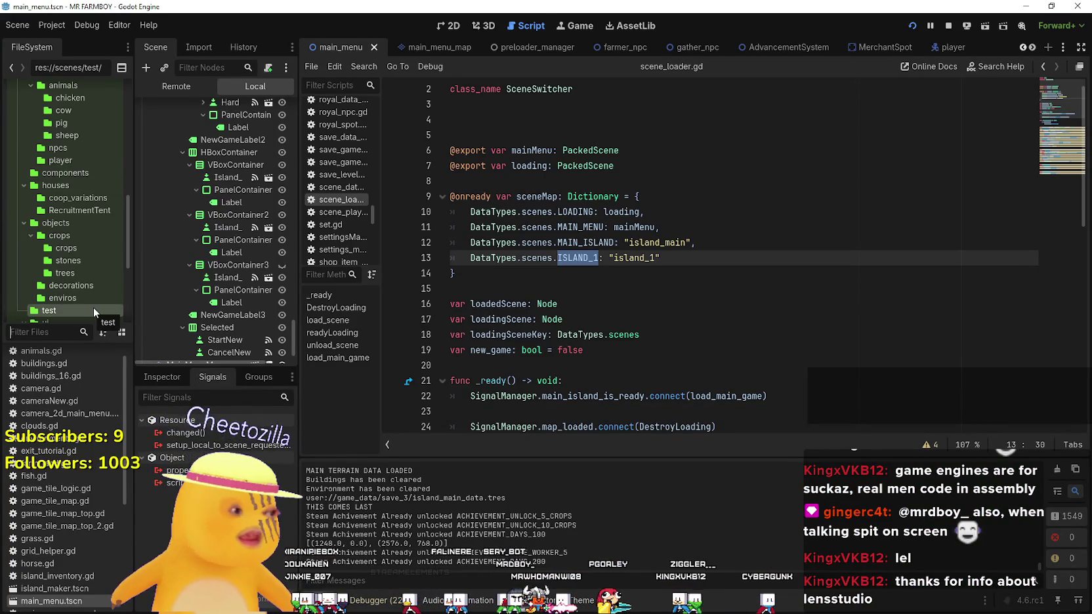
type("Mercha")
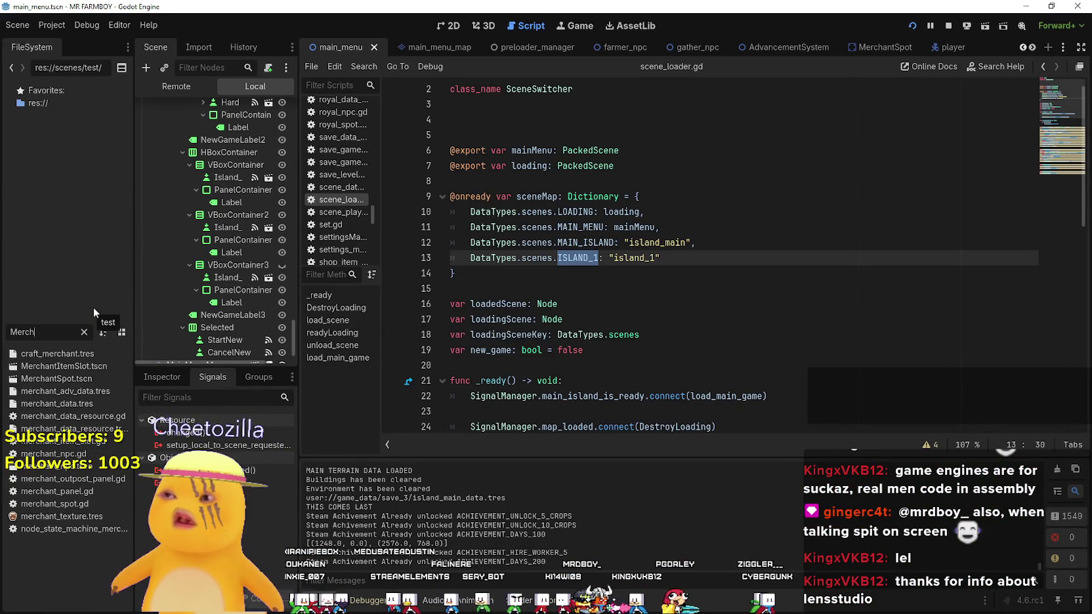
double_click(67, 367)
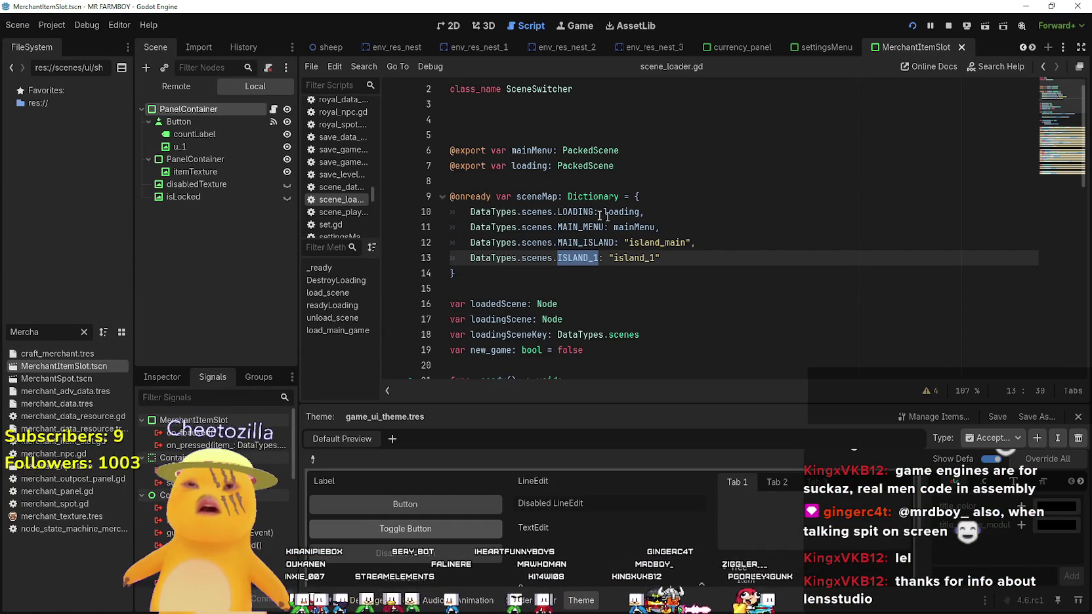
left_click(273, 109)
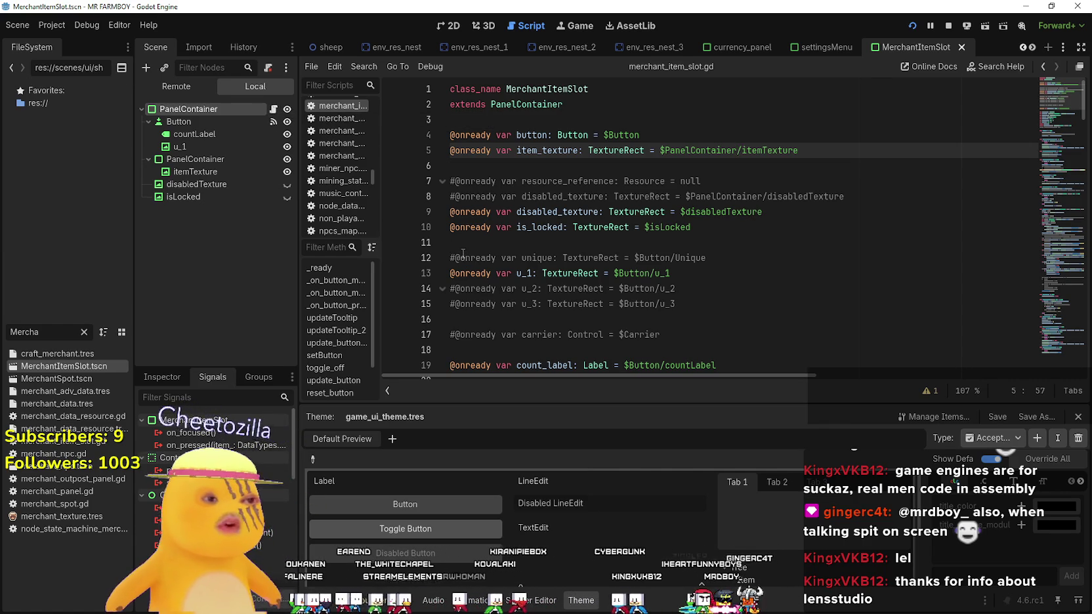
left_click(690, 160)
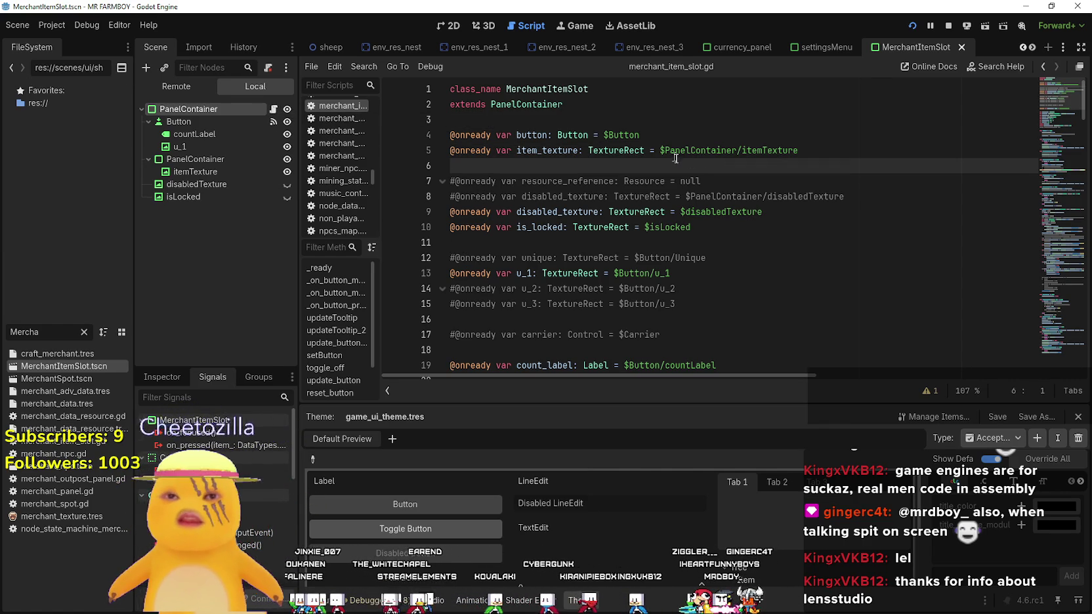
scroll(704, 161, "down", 5)
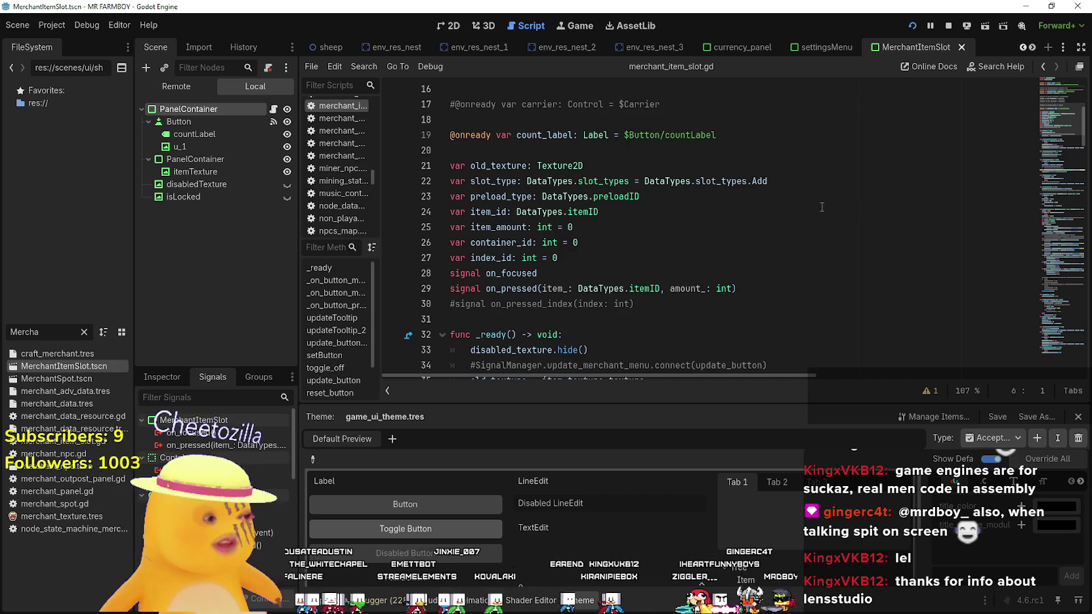
scroll(628, 277, "down", 2)
scroll(630, 276, "down", 8)
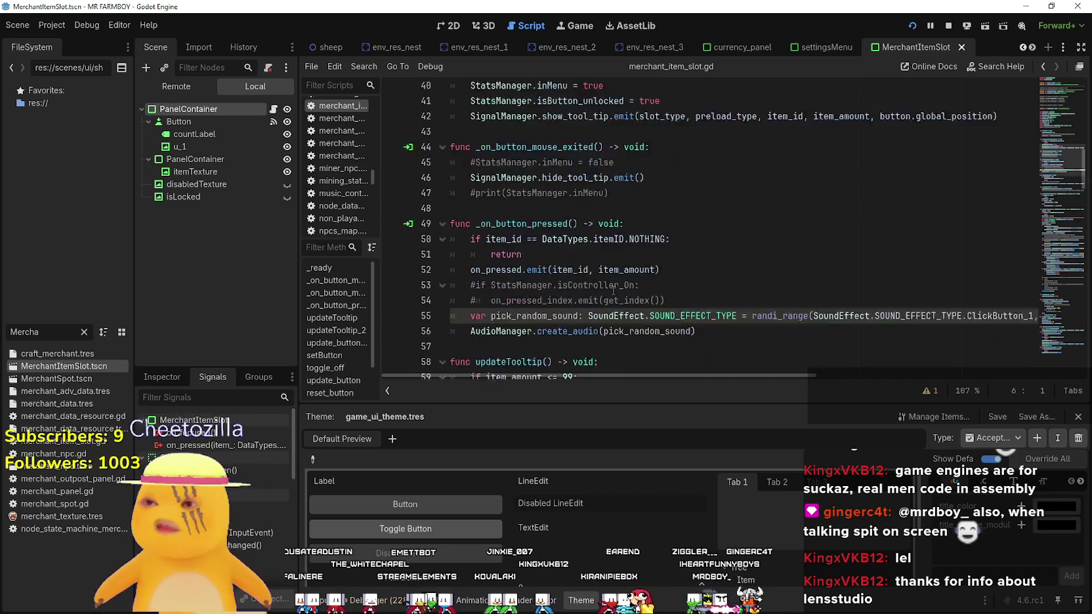
left_click(640, 263)
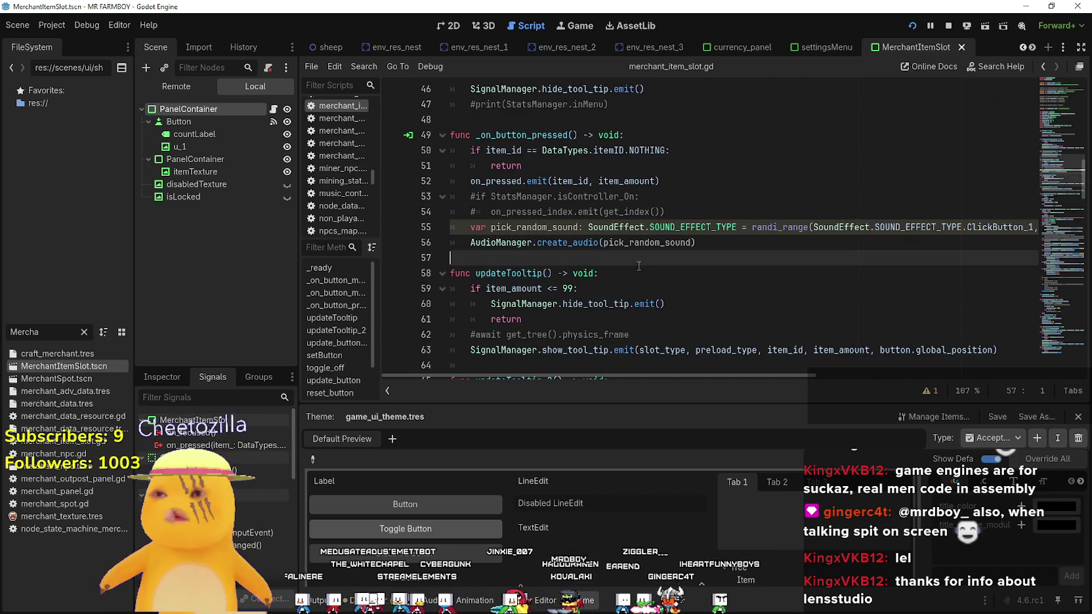
scroll(637, 266, "down", 5)
scroll(634, 259, "down", 7)
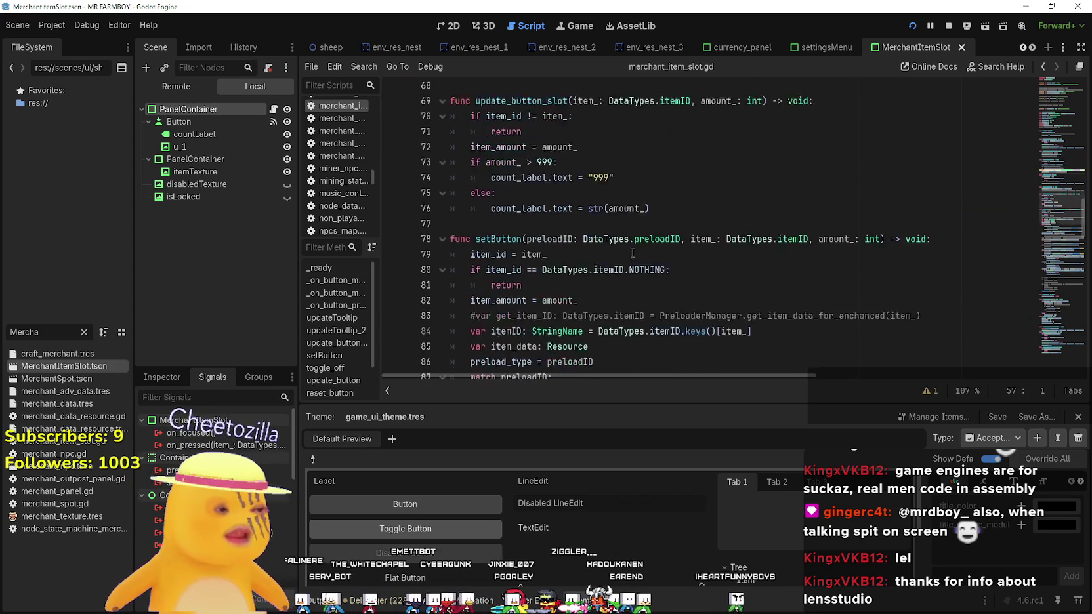
left_click(651, 227)
left_click(723, 246)
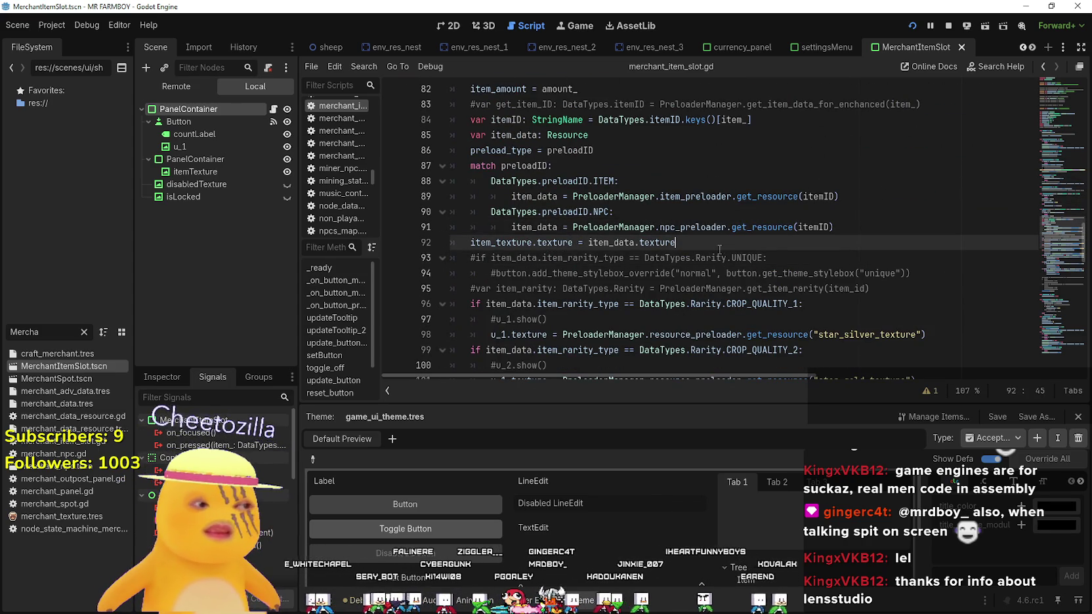
scroll(718, 248, "down", 3)
left_click(730, 269)
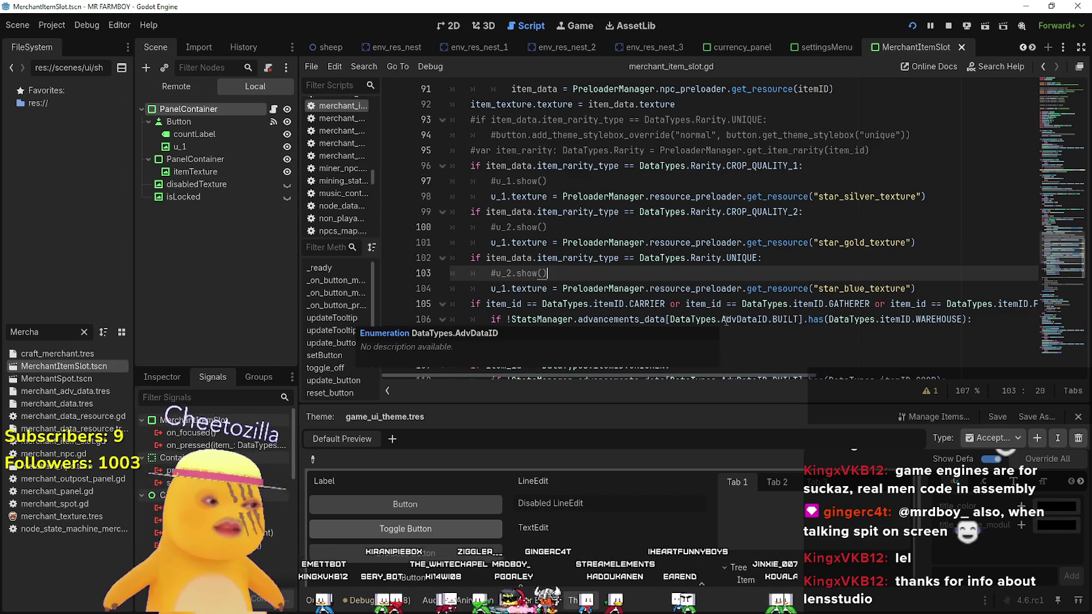
scroll(657, 282, "down", 2)
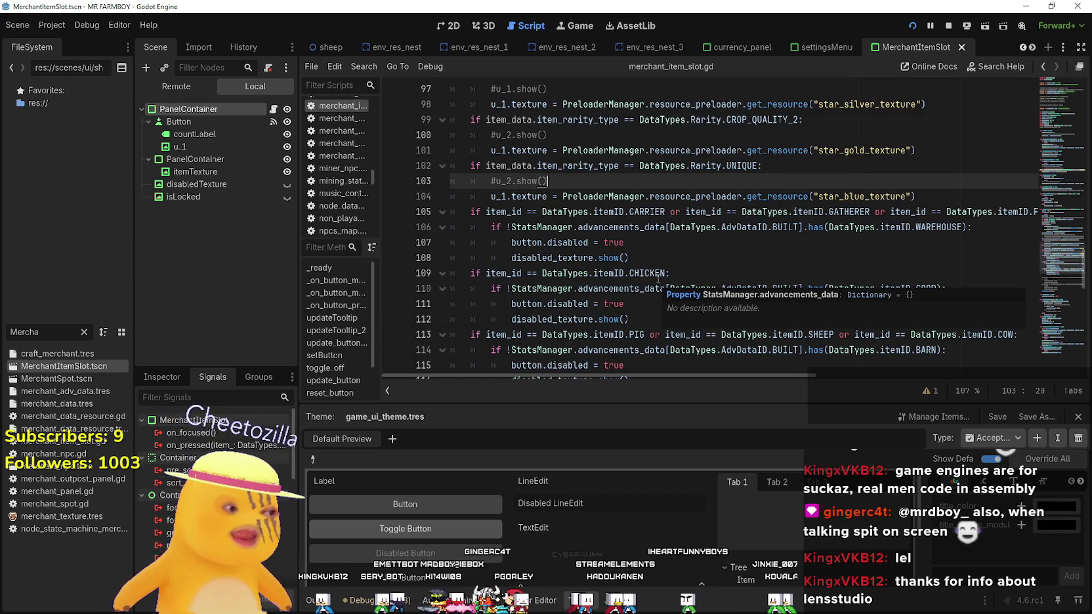
left_click(632, 240)
left_click(670, 261)
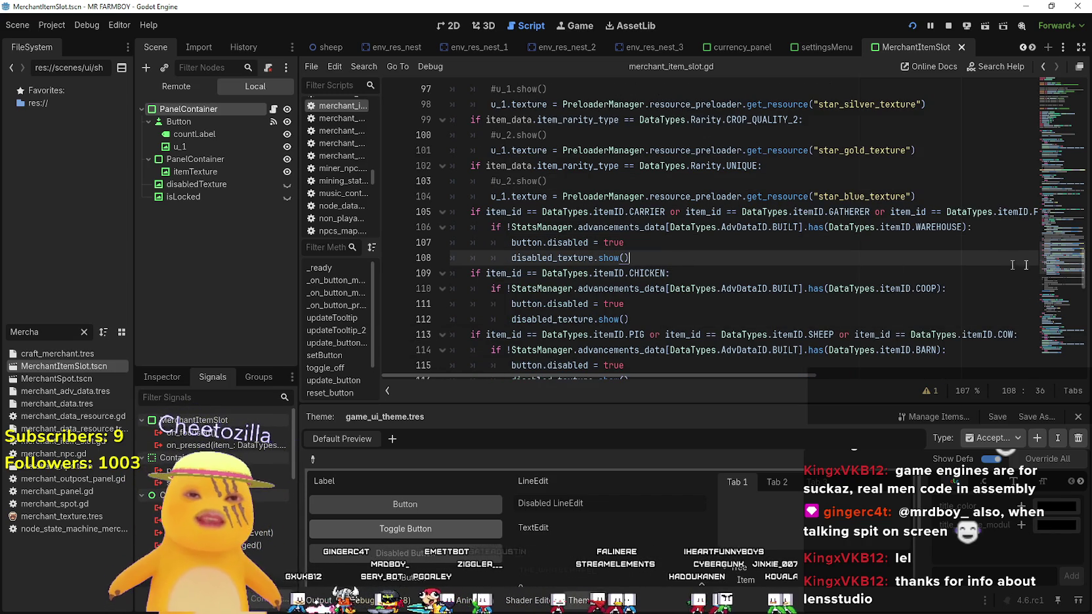
mouse_move(1059, 245)
left_mouse_down()
mouse_move(1054, 292)
mouse_move(1037, 130)
mouse_move(1049, 75)
mouse_move(1048, 119)
left_mouse_up()
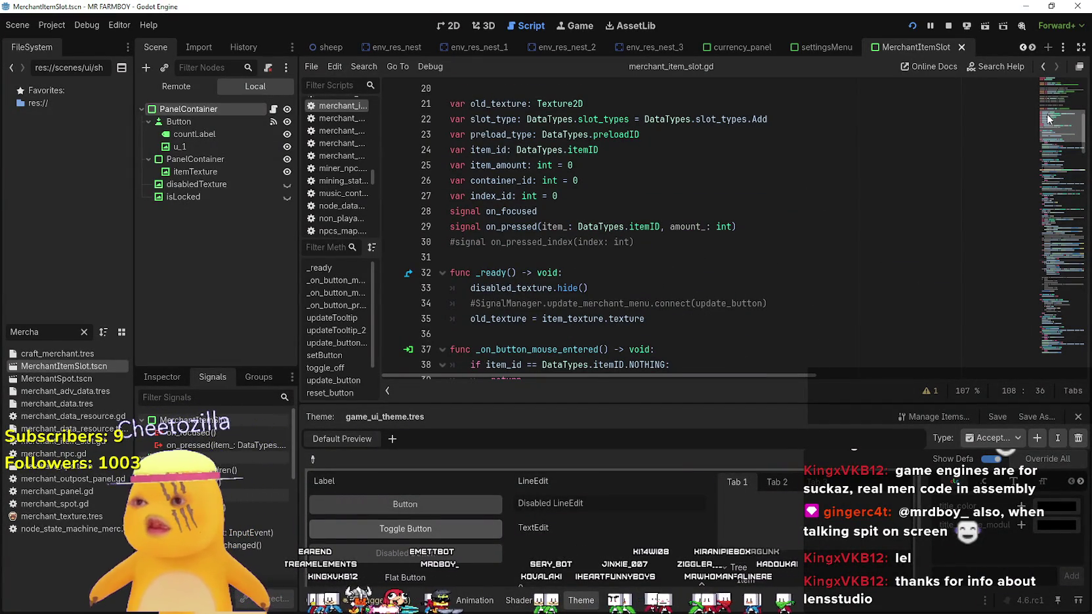
Place the cursor at line 103, then line 94, of merchant_item_slot.gd
mouse_move(1048, 119)
left_mouse_down()
mouse_move(1057, 89)
mouse_move(1014, 348)
mouse_move(1031, 243)
left_mouse_up()
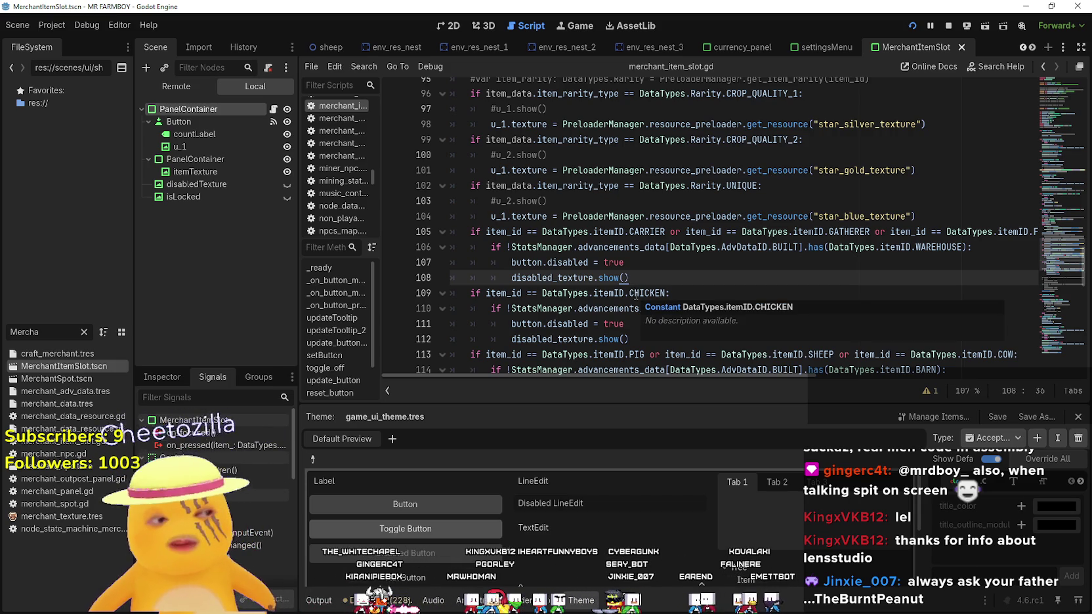
left_click(607, 200)
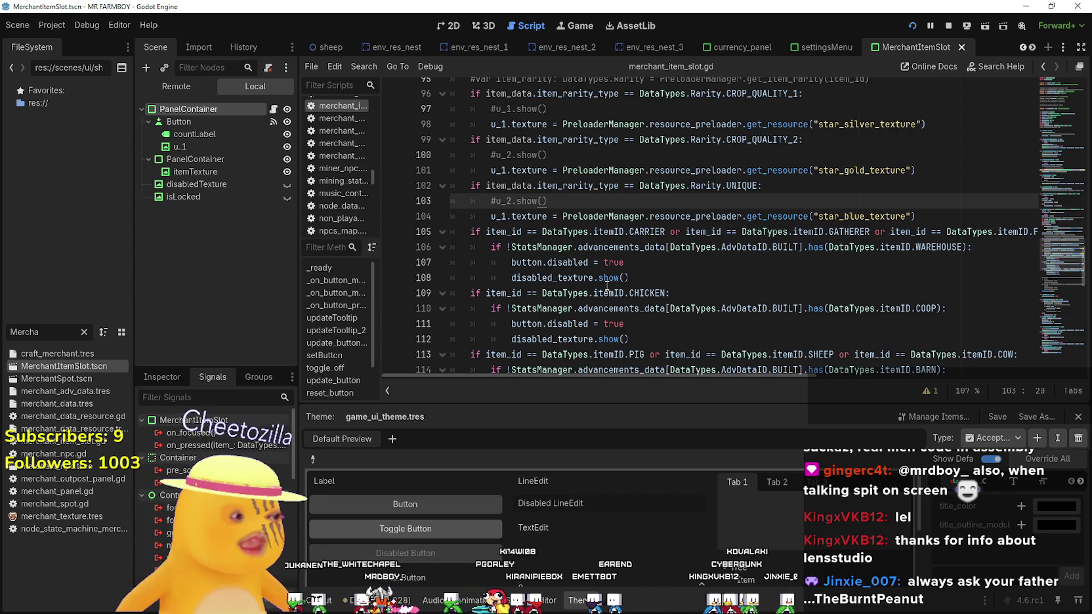
scroll(607, 286, "up", 3)
left_click(625, 201)
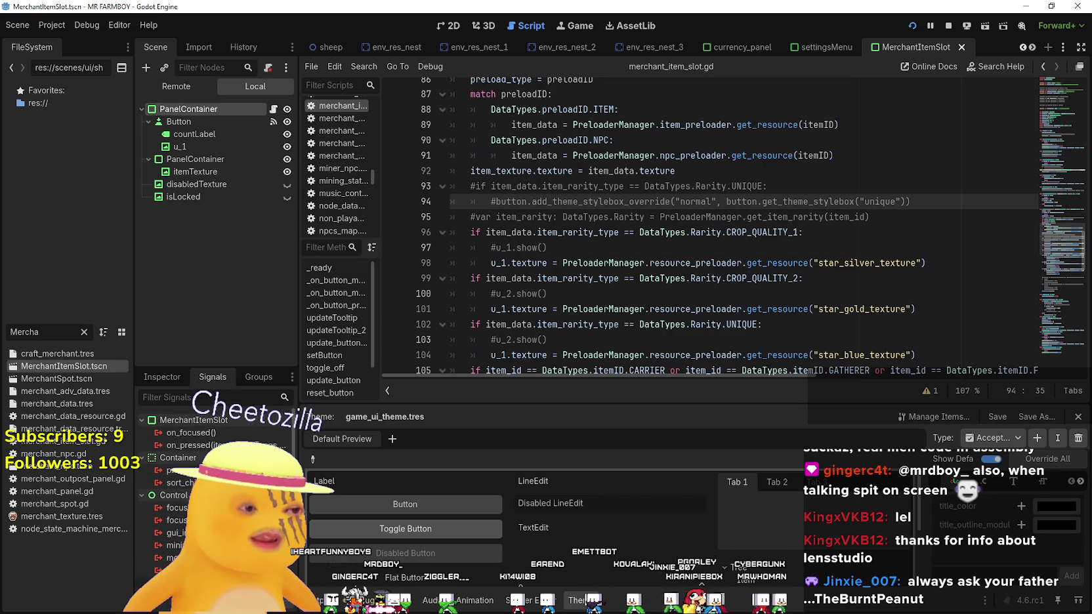
Switch to the paused MR FARMBOY (DEBUG) window and choose Resume Game
key("alt+Tab")
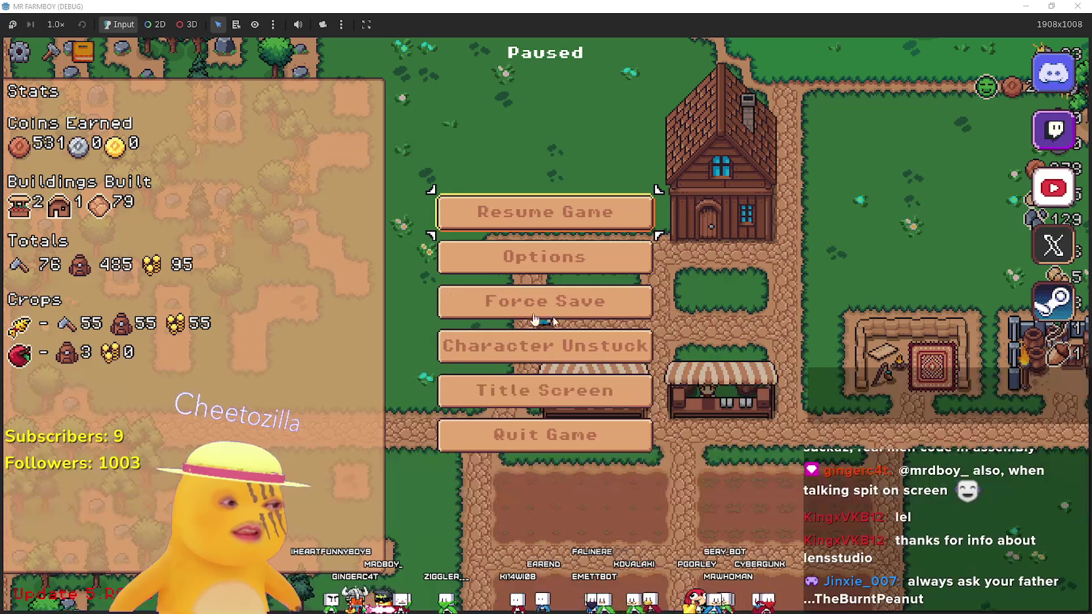
left_click(624, 212)
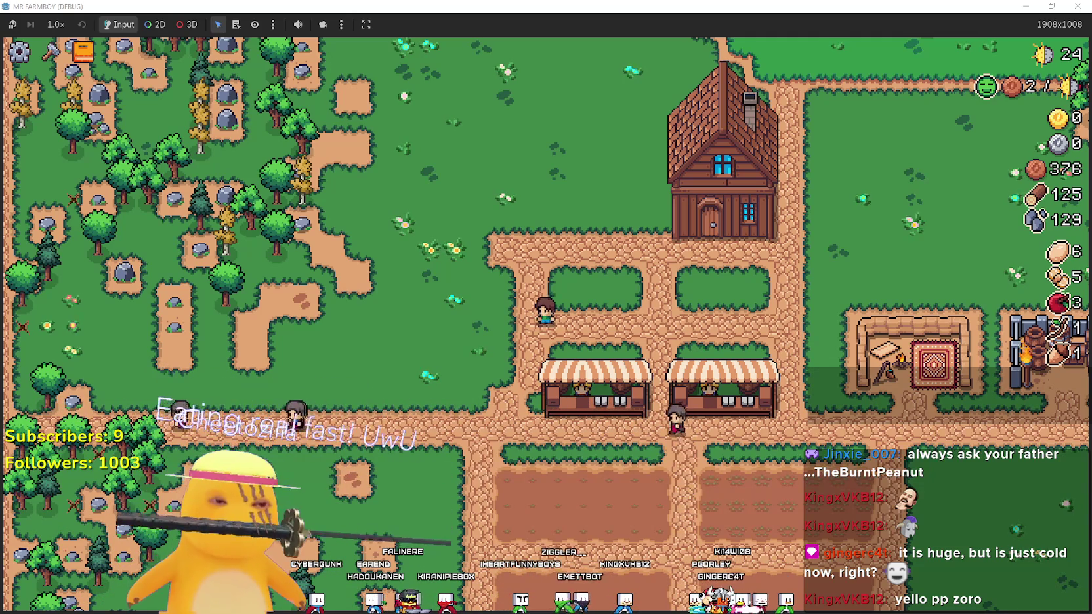
Switch from the game to the browser's Google Images results for 'Shanks'
key("alt+Tab")
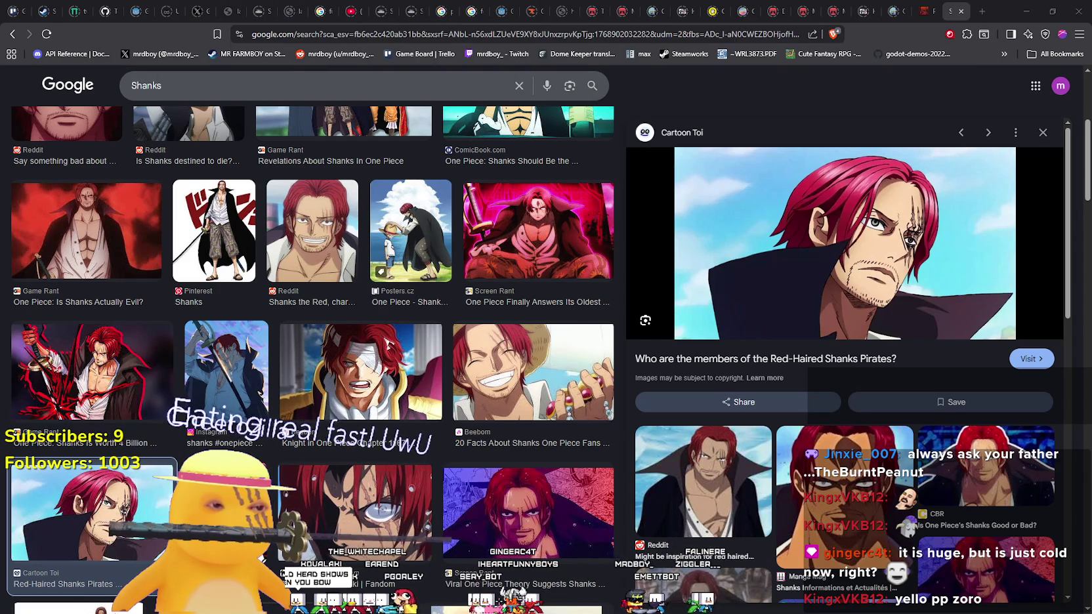
Switch to the MR FARMBOY Localization spreadsheet in Google Sheets
key("alt+Tab")
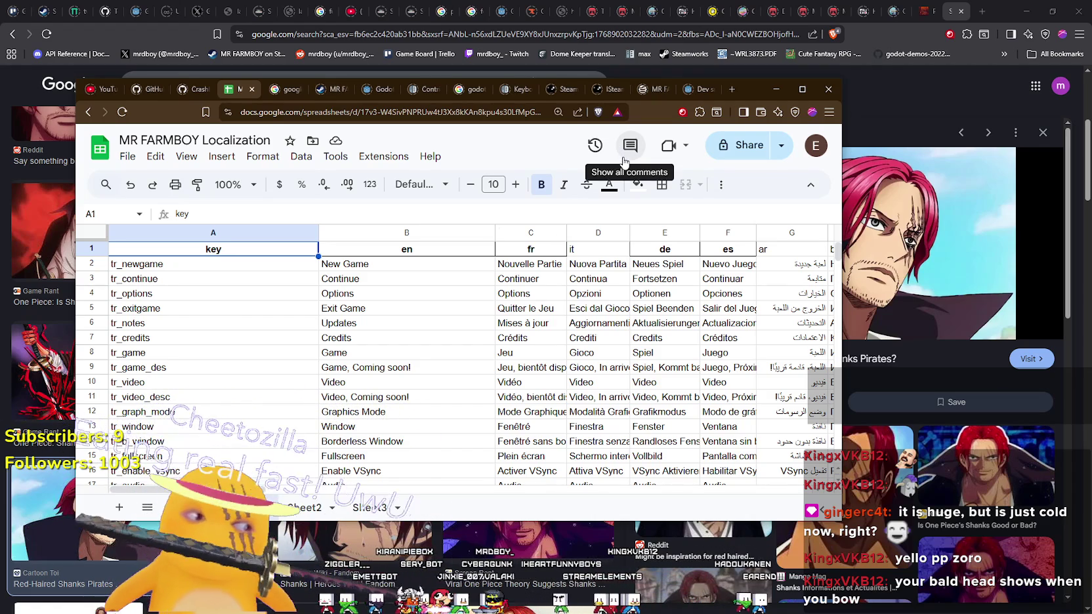
Bring the Shanks image results window in front of the spreadsheet and open a new browser tab
left_click(948, 5)
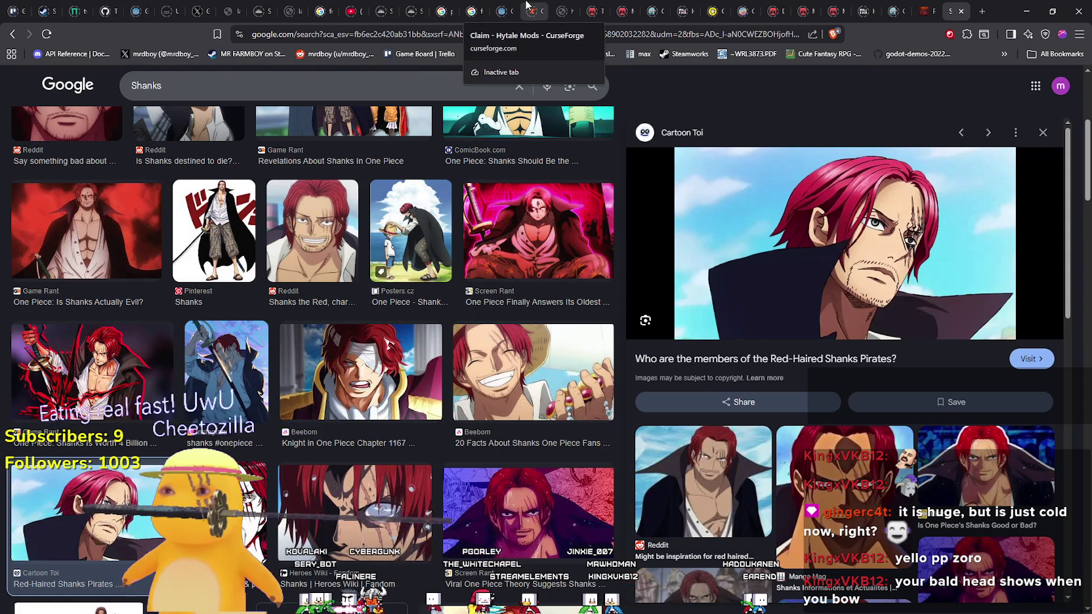
left_click(983, 11)
Google 'hytale' in the new tab, then return to the Shanks results tab and select its address
type("hytale")
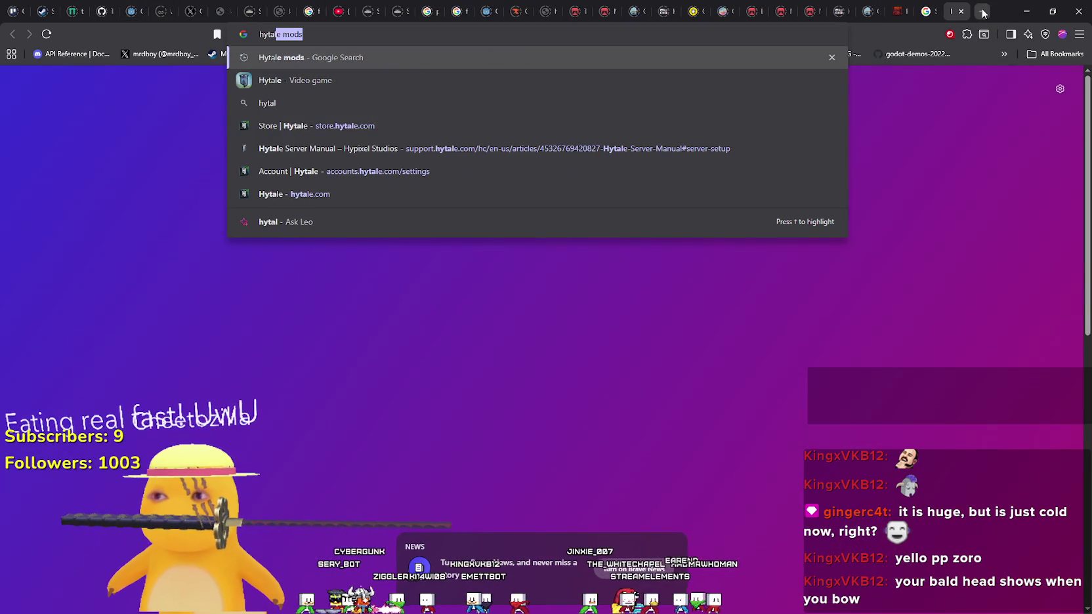
key("Return")
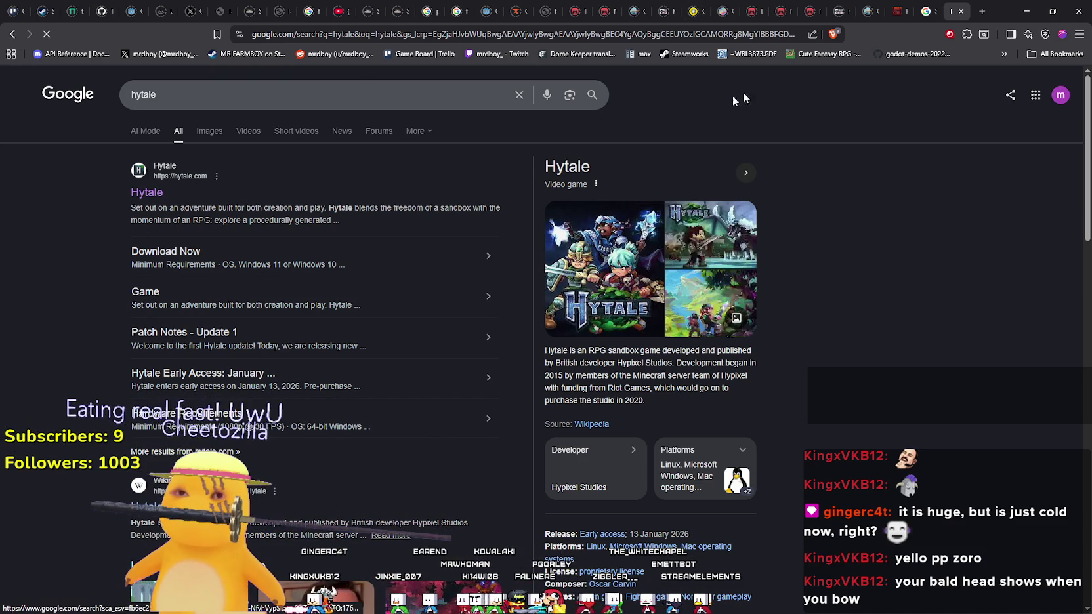
left_click(928, 6)
left_click(955, 11)
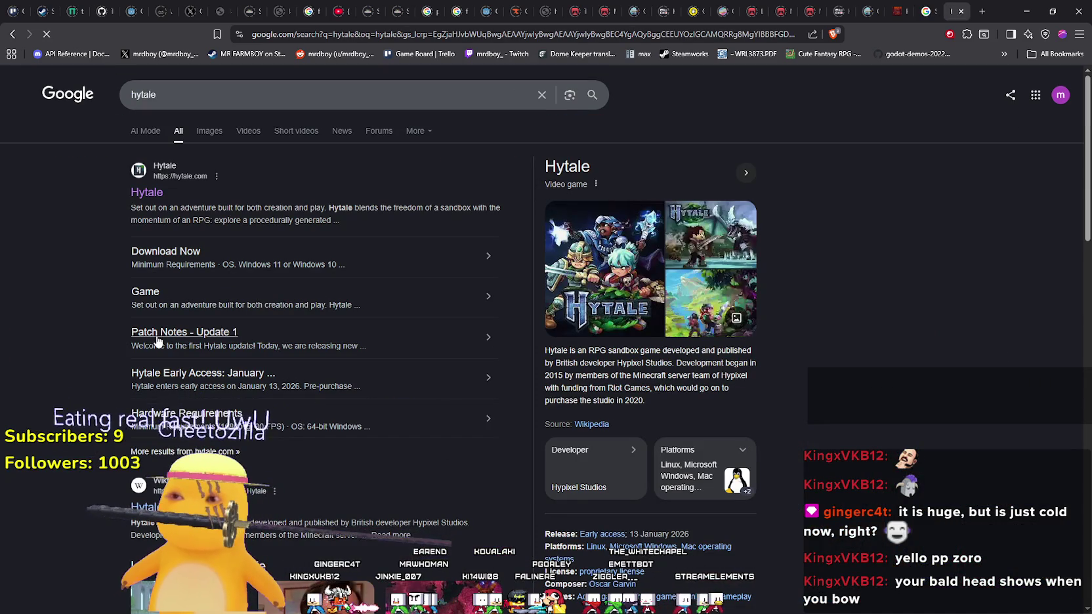
left_click(937, 8)
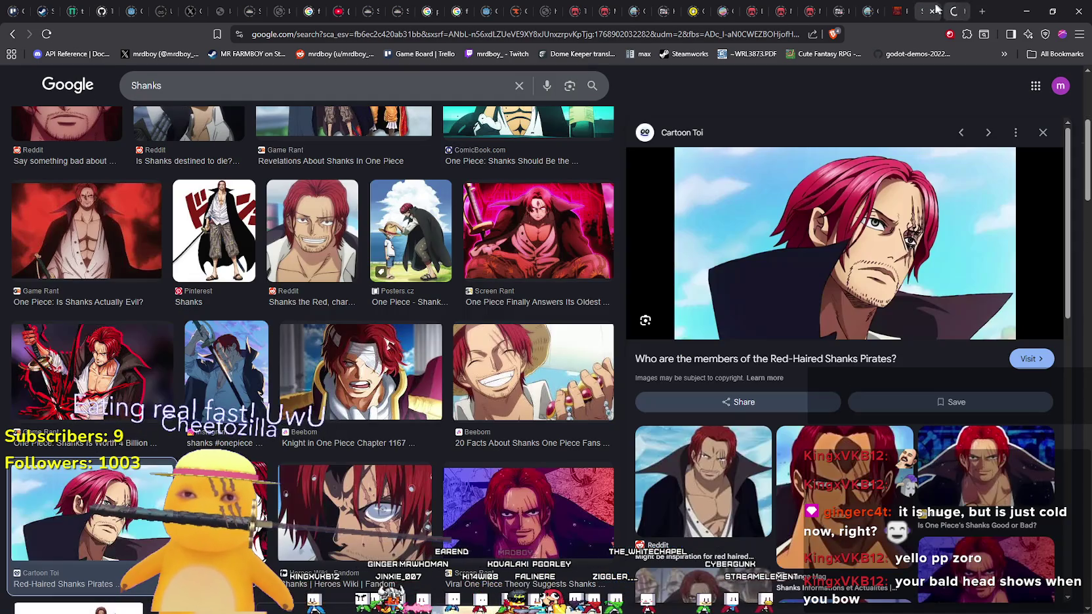
left_click(732, 35)
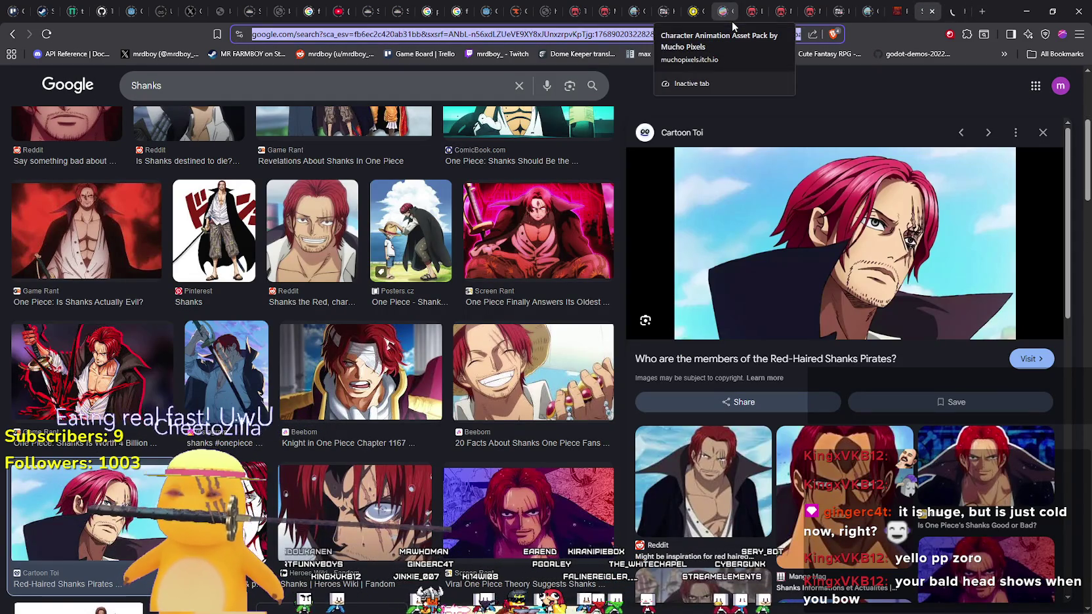
Go to the soulframe.com patch notes page and open the Preludes 12 Hotfix 13 notes
type("soulf")
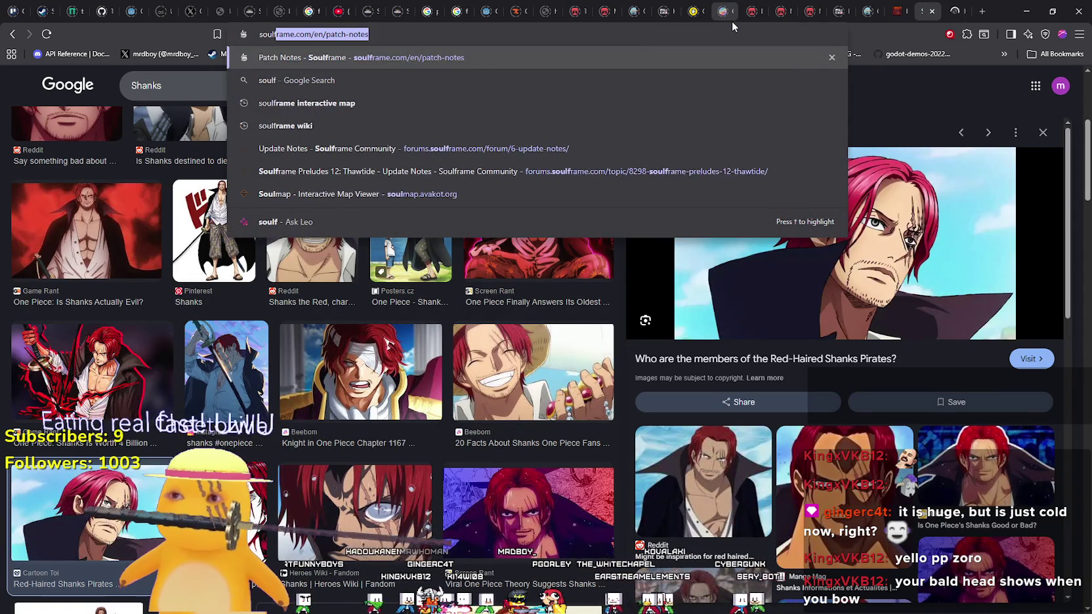
key("Return")
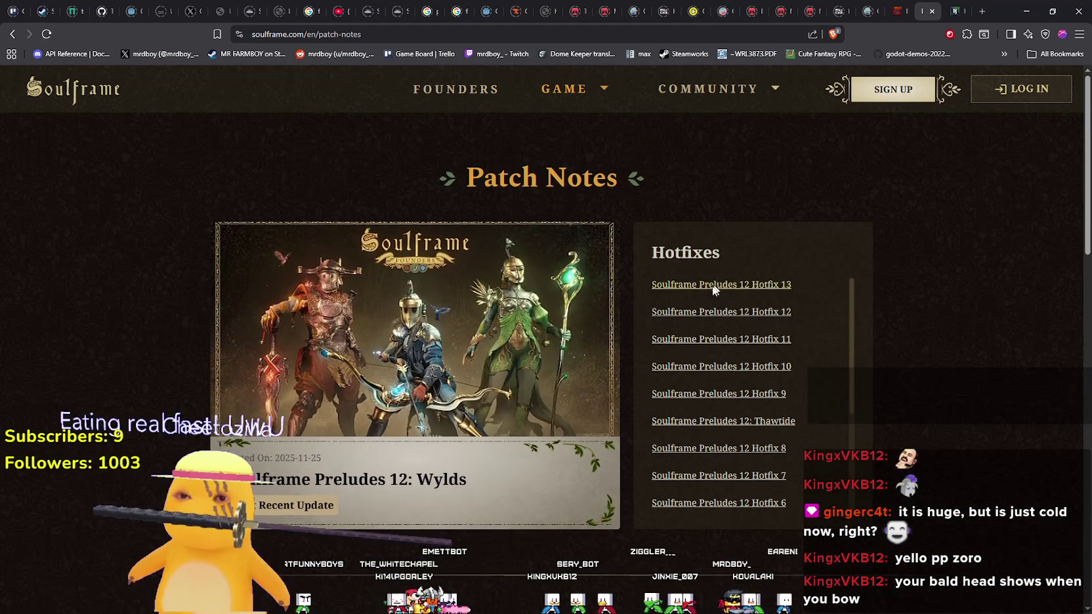
left_click(715, 287)
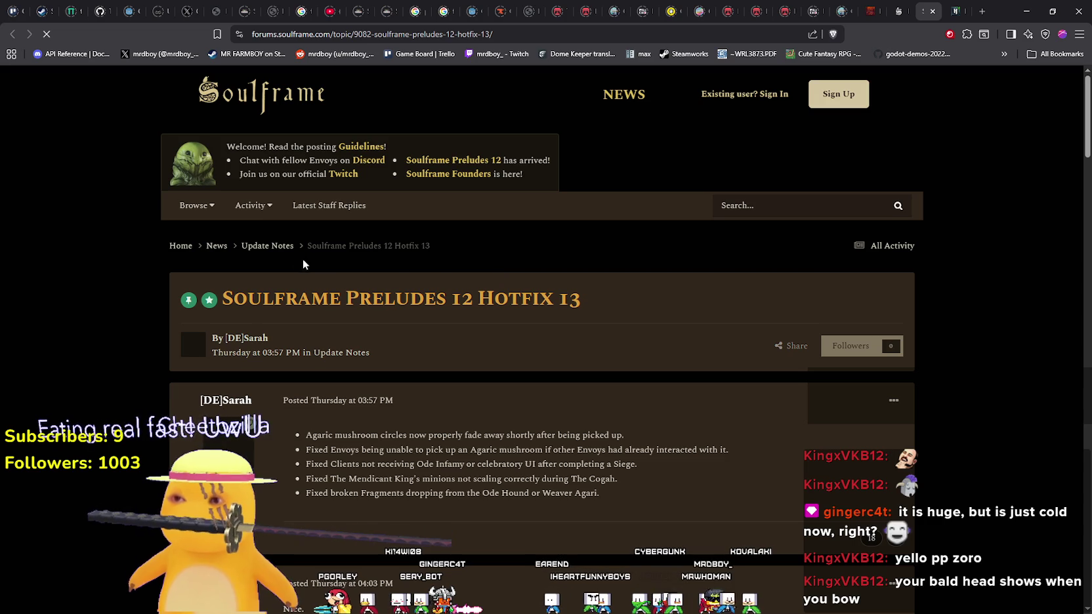
Go up to the Update Notes forum list and scroll through the Preludes 12 hotfix threads
left_click(284, 247)
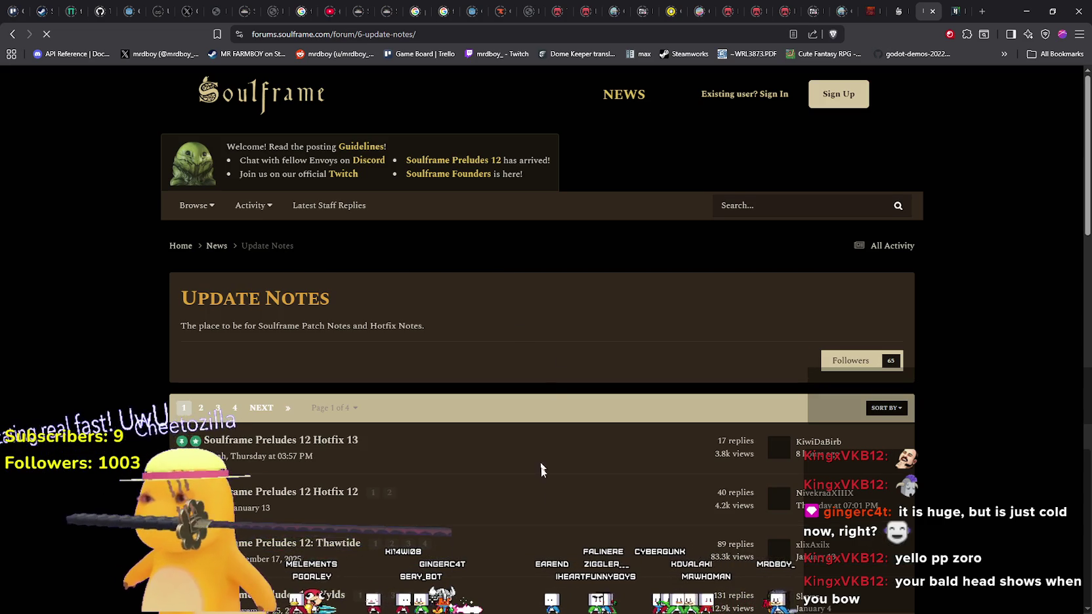
scroll(540, 470, "down", 5)
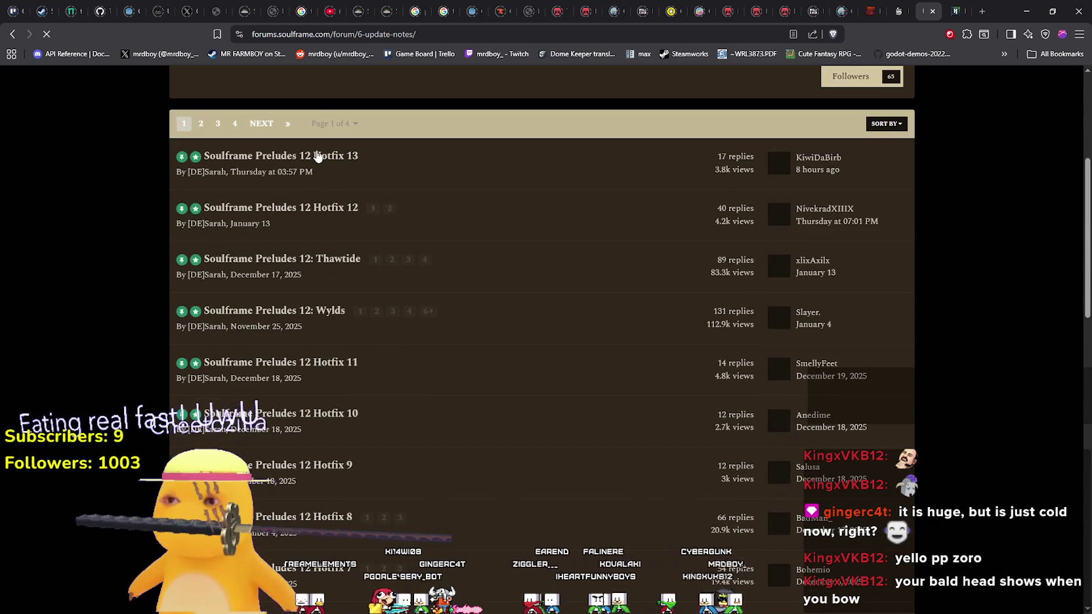
scroll(494, 327, "down", 4)
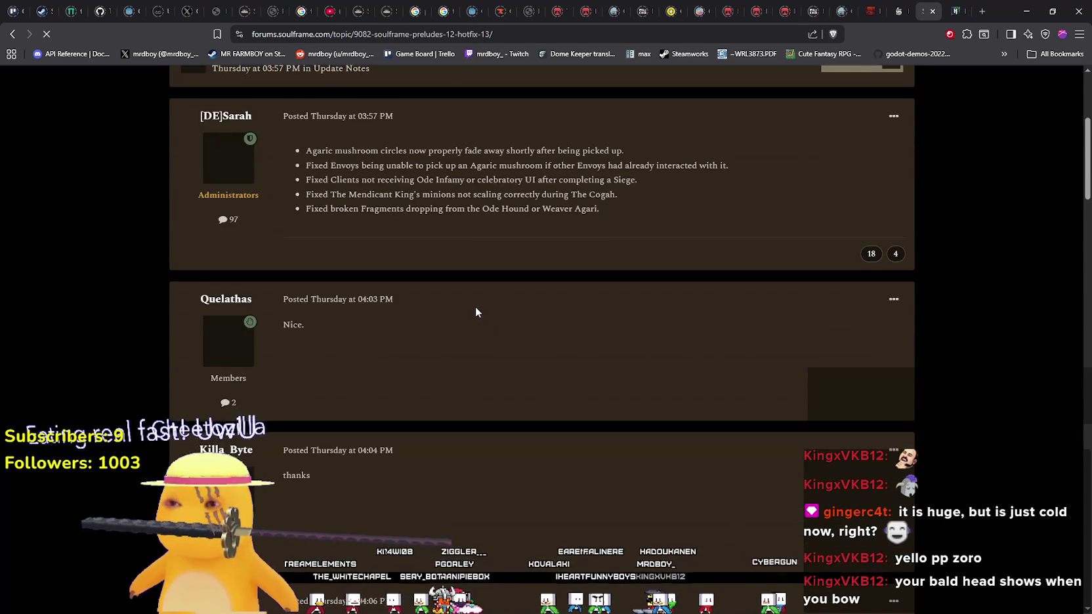
scroll(475, 306, "up", 2)
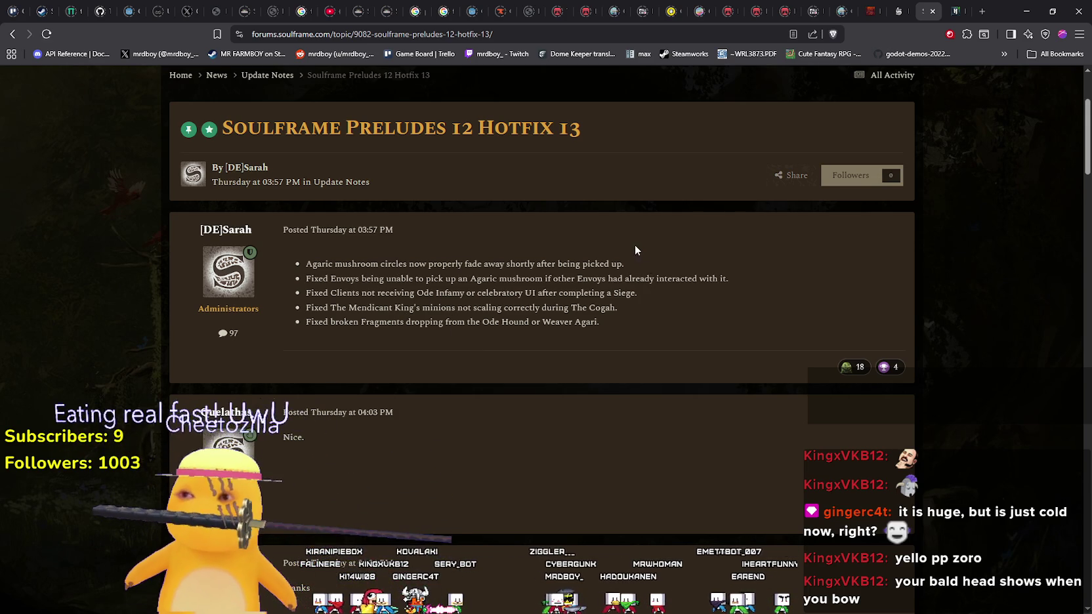
scroll(630, 248, "up", 3)
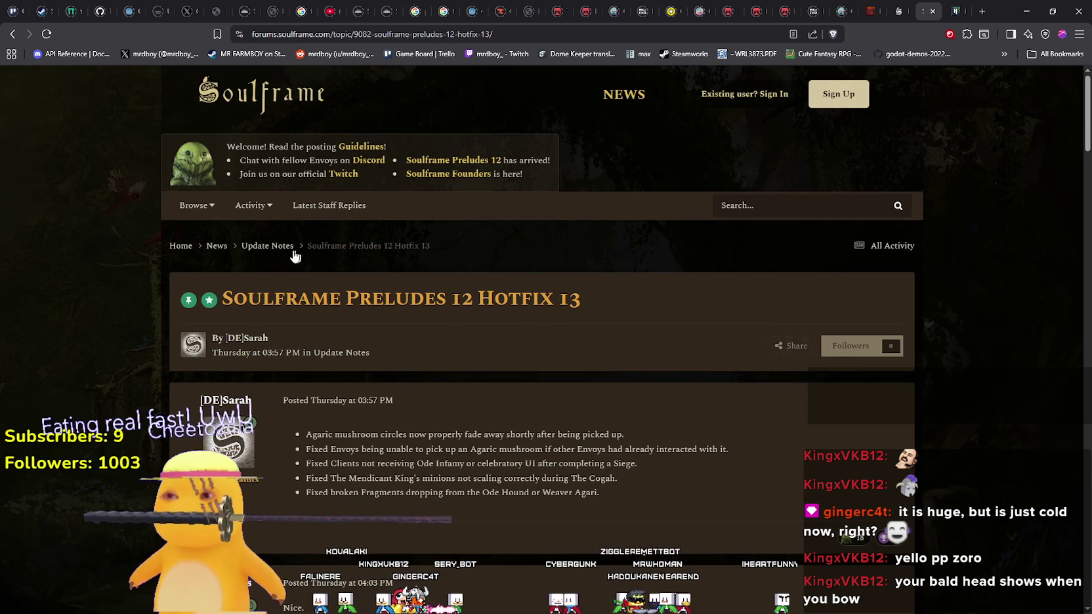
left_click(266, 247)
scroll(623, 348, "down", 2)
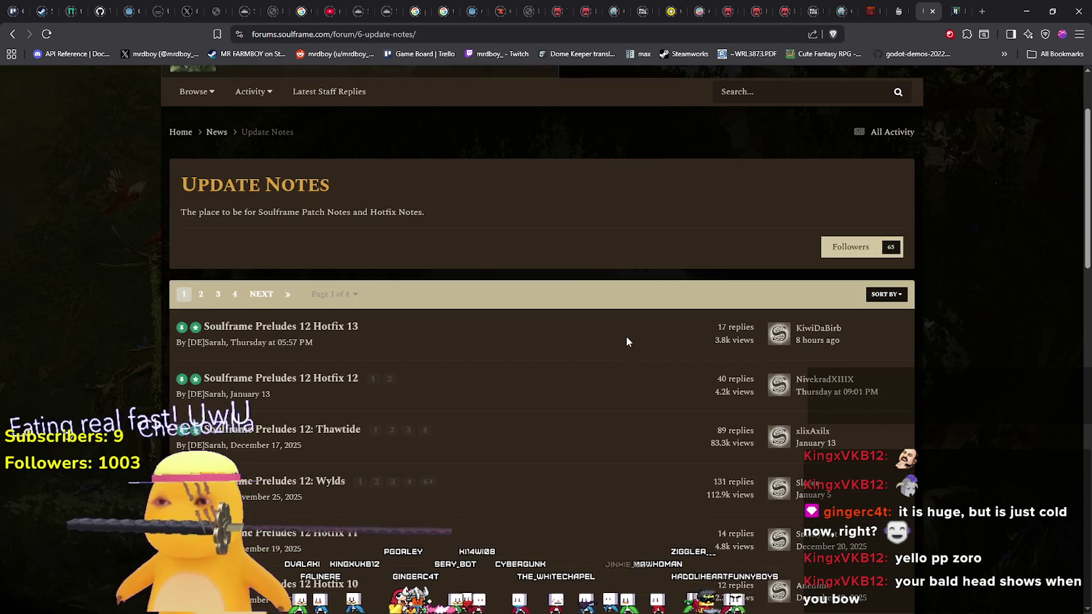
scroll(627, 341, "down", 2)
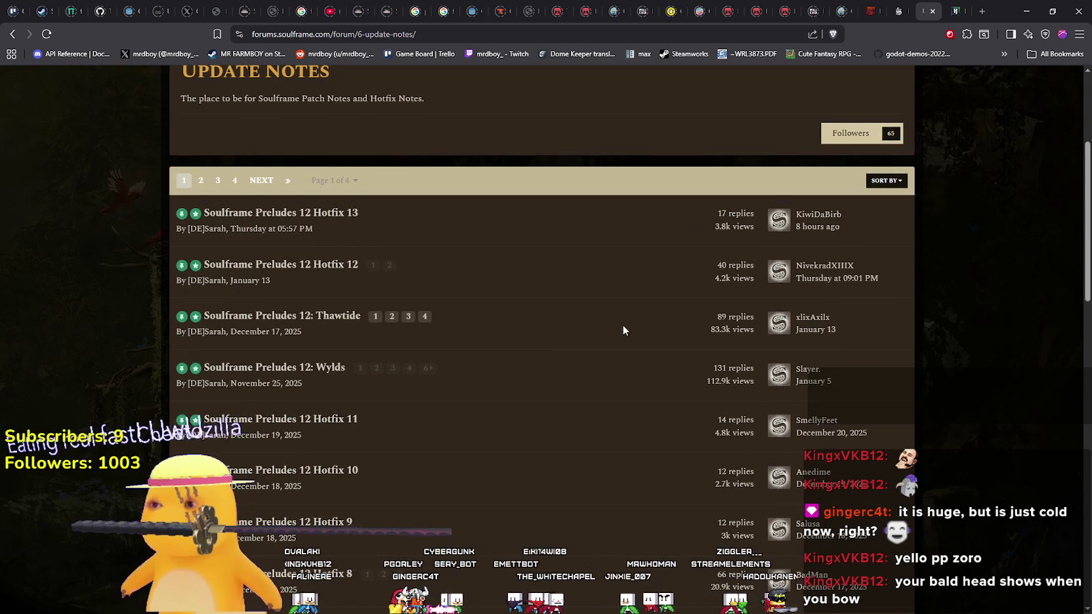
Read through the Preludes 12 Hotfix 12 notes, then return to the Update Notes listing
left_click(333, 268)
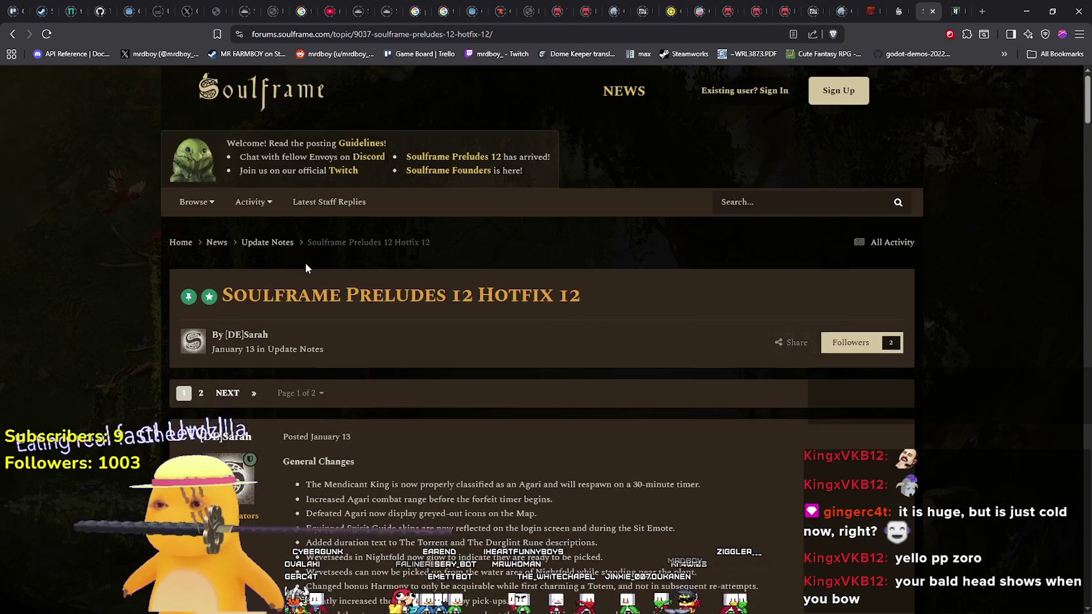
scroll(508, 348, "down", 2)
scroll(508, 345, "down", 3)
scroll(489, 346, "down", 5)
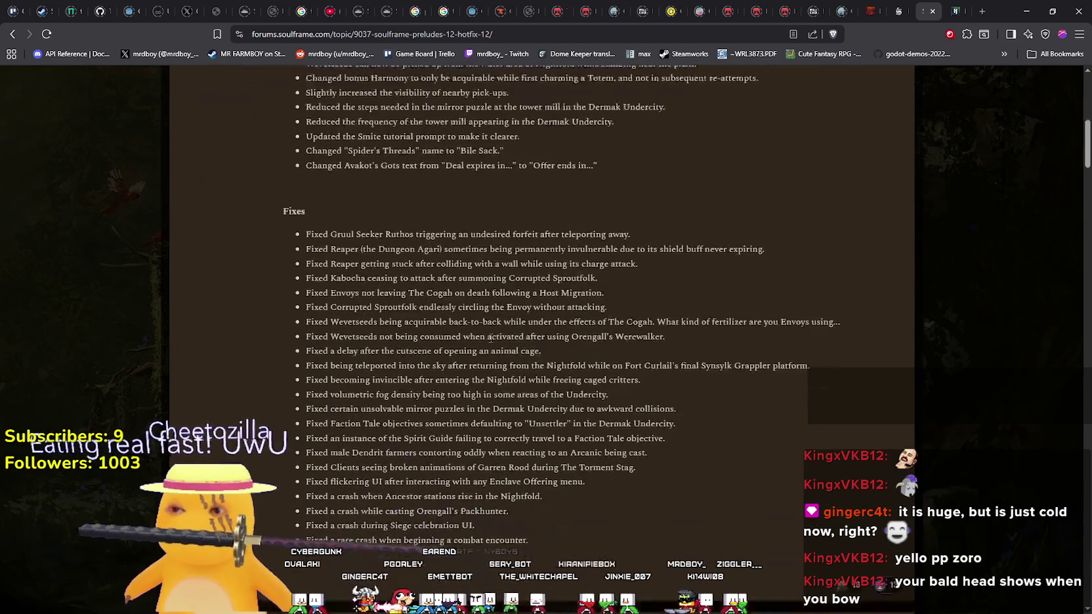
left_click(14, 35)
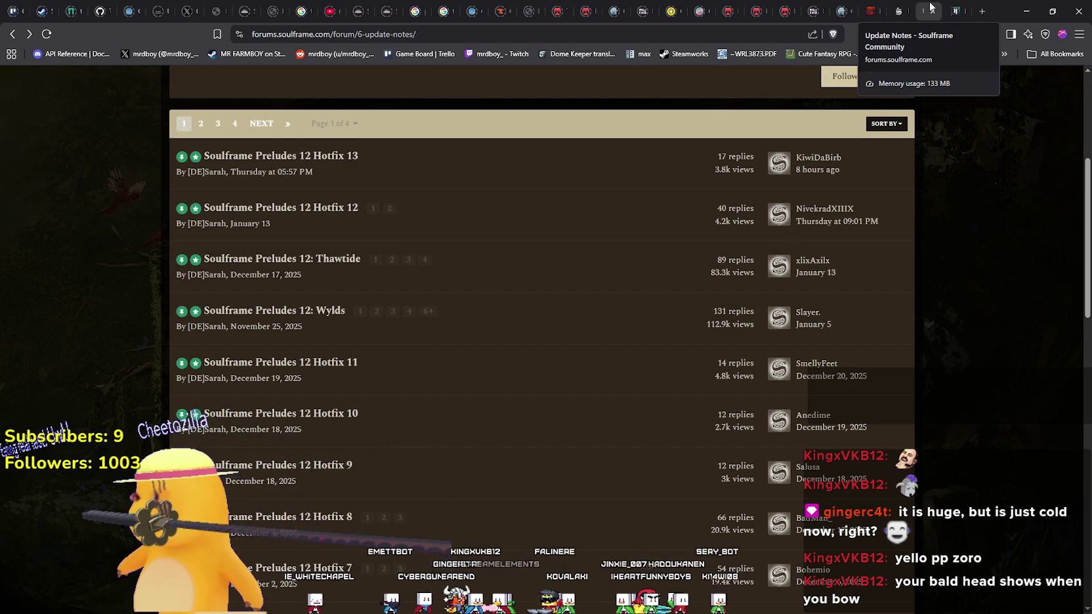
Switch to the Hytale Patch Notes – Update 1 tab and highlight the new dinosaur NPCs bullet
left_click(957, 11)
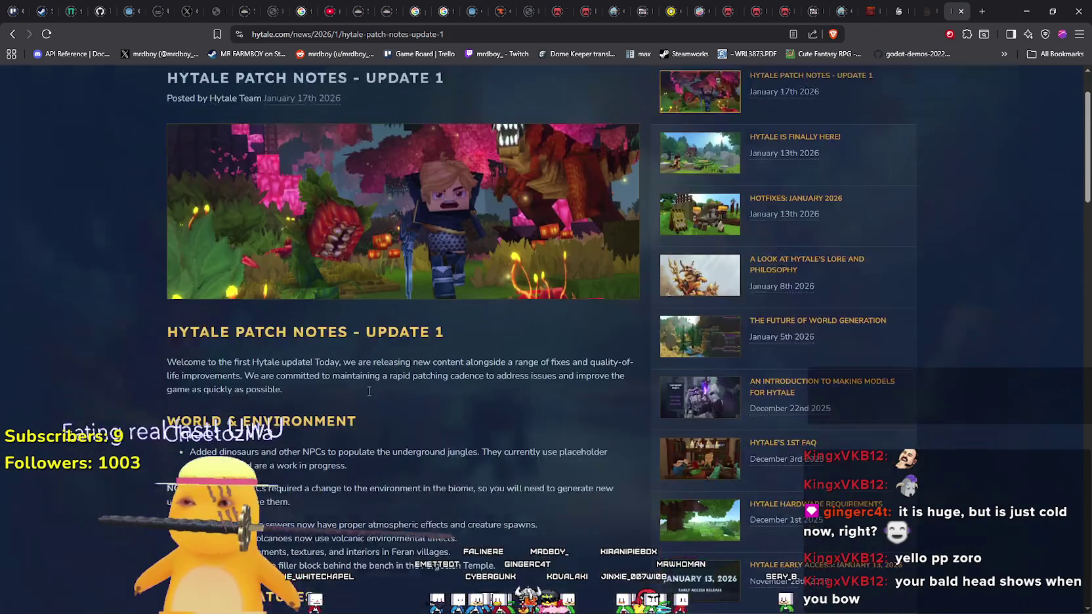
scroll(370, 388, "up", 1)
scroll(368, 383, "down", 2)
scroll(366, 378, "up", 2)
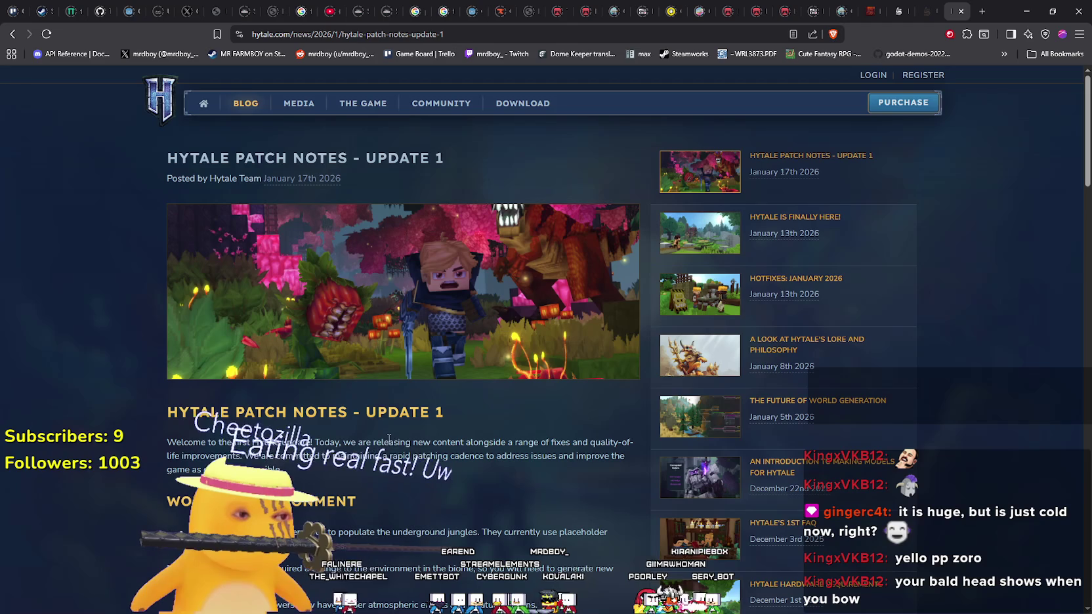
scroll(270, 385, "down", 1)
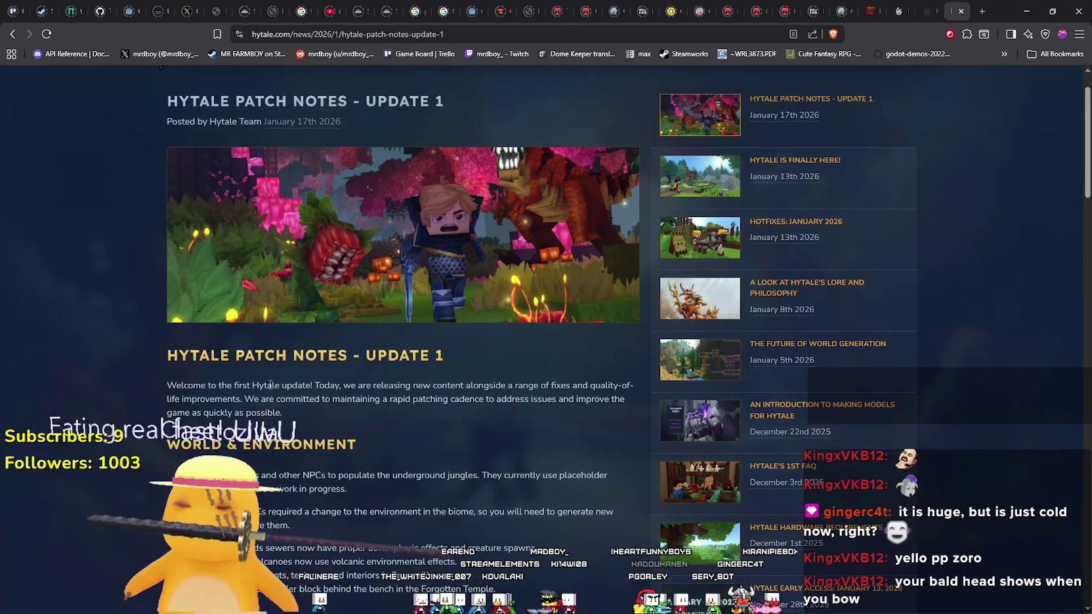
scroll(439, 325, "down", 4)
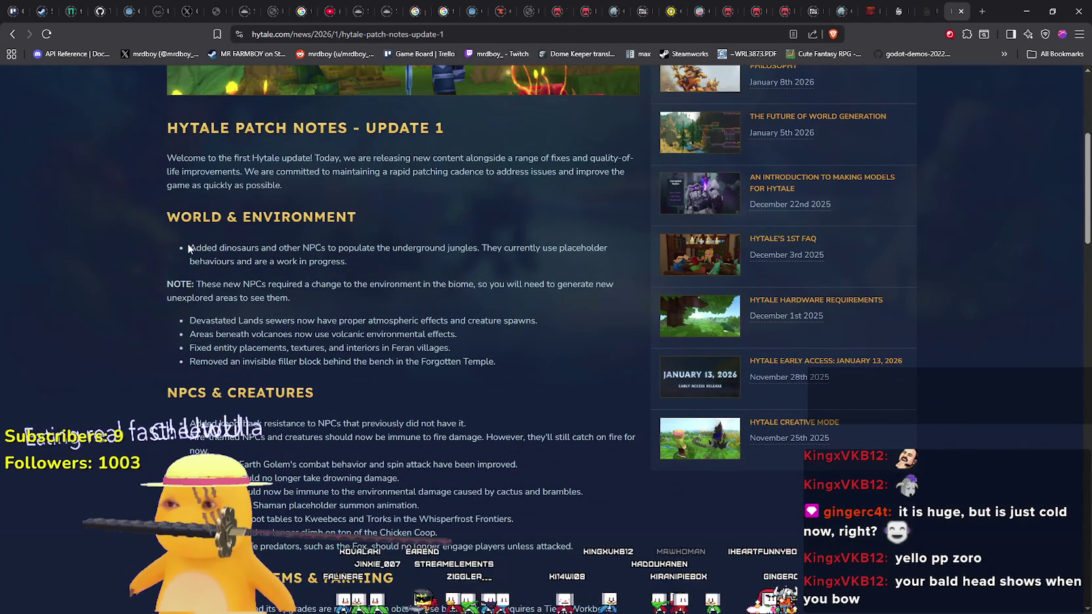
left_click_drag(188, 248, 482, 251)
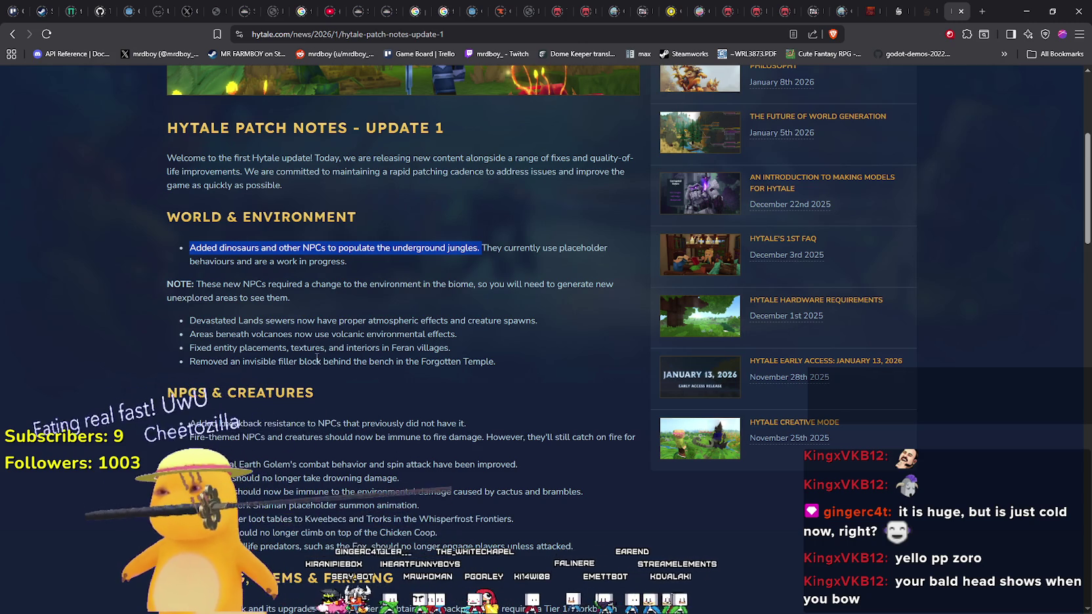
scroll(311, 355, "down", 2)
left_click(261, 318)
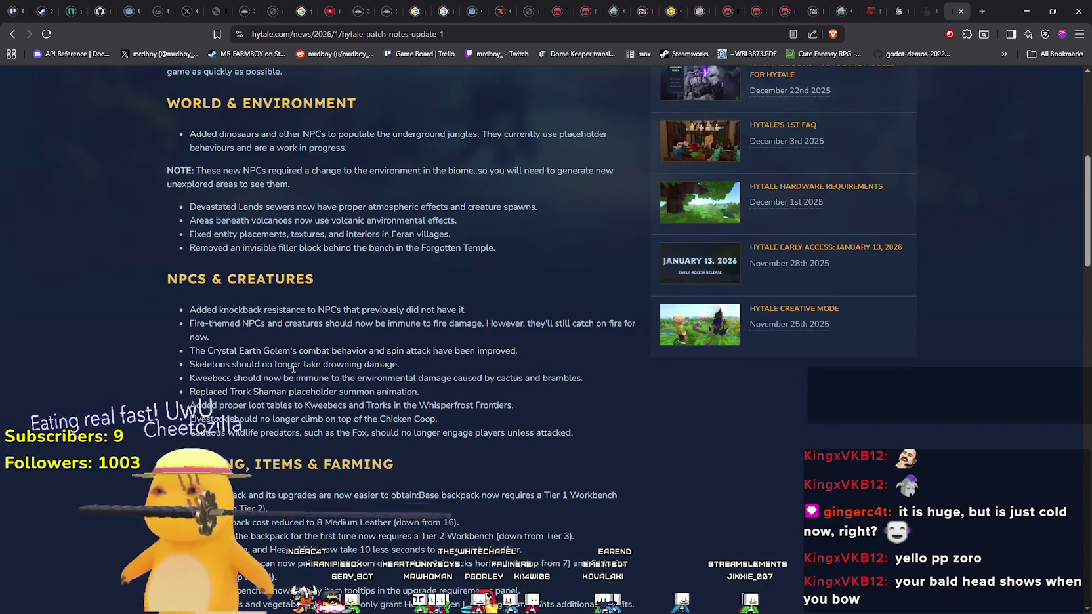
scroll(391, 325, "down", 1)
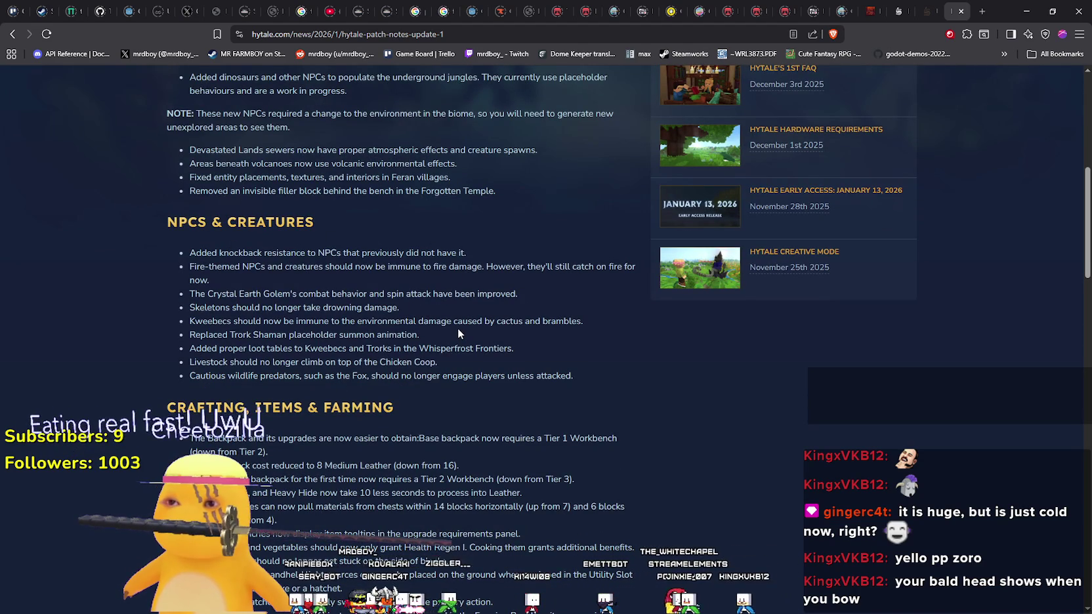
scroll(458, 314, "down", 4)
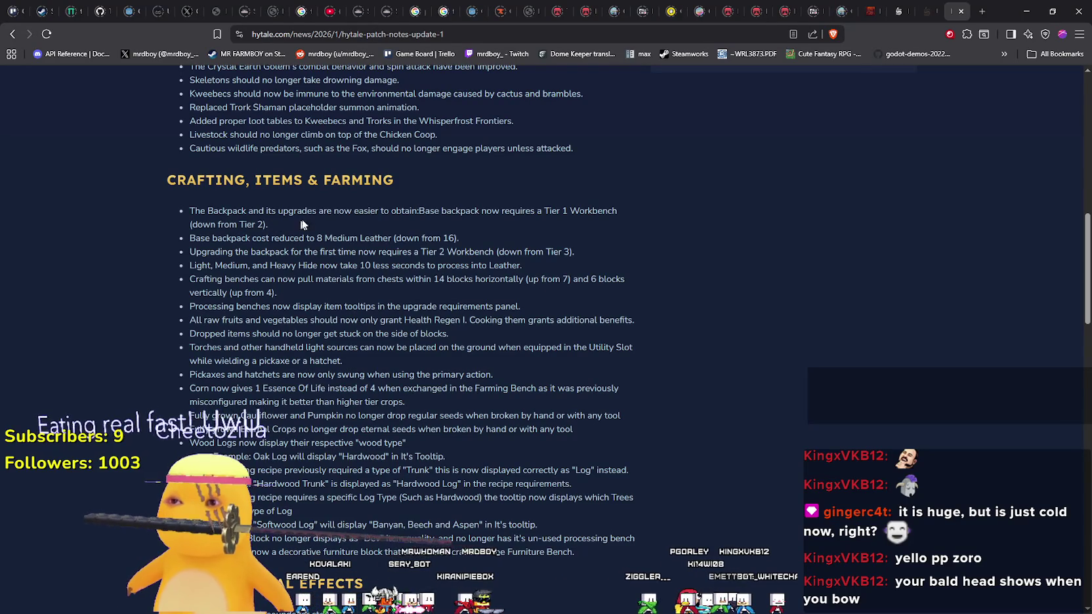
left_click_drag(383, 208, 491, 226)
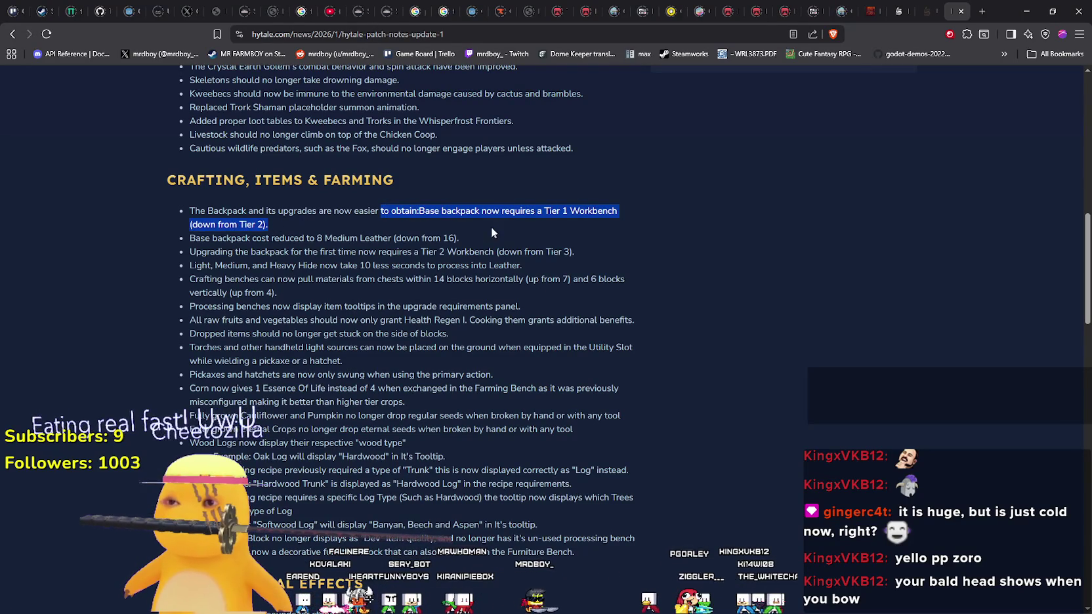
left_click(621, 301)
scroll(621, 296, "down", 10)
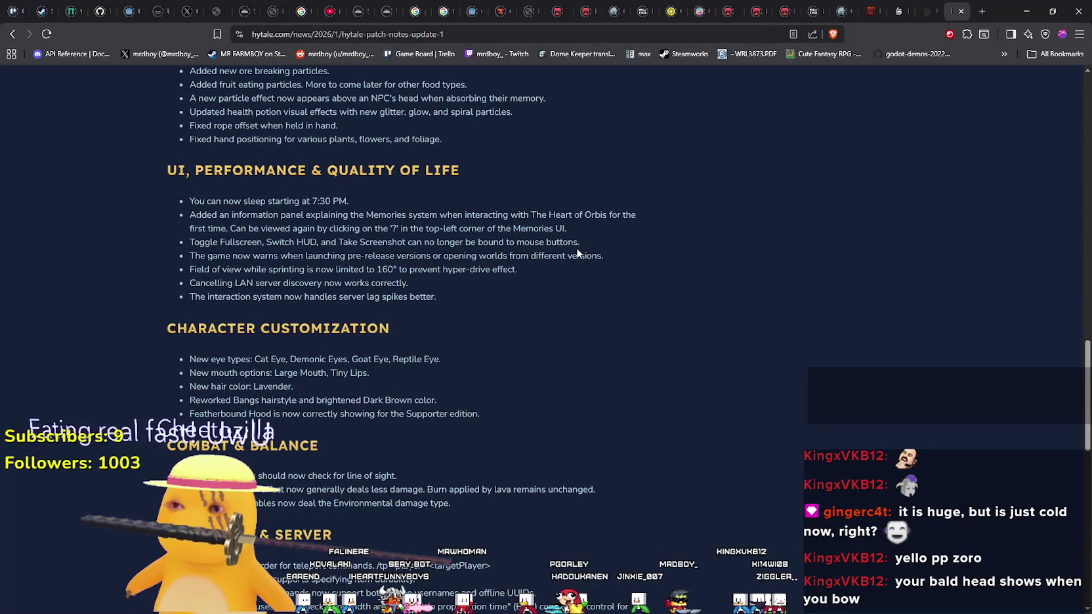
scroll(577, 245, "down", 5)
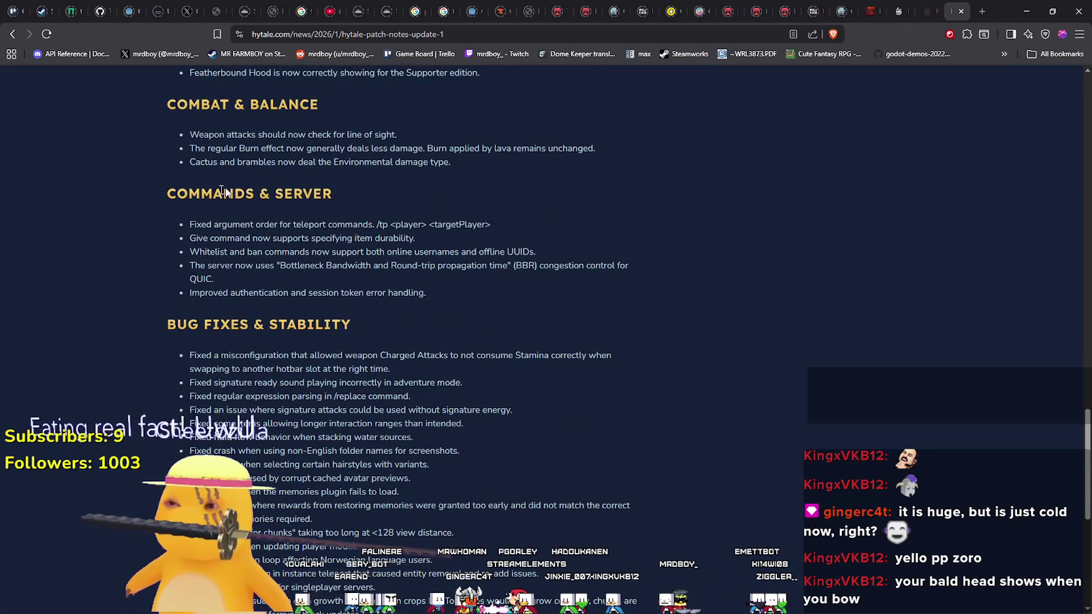
mouse_move(177, 224)
left_mouse_down()
mouse_move(242, 239)
mouse_move(501, 252)
mouse_move(559, 303)
mouse_move(543, 287)
left_mouse_up()
left_click(543, 289)
mouse_move(214, 224)
left_mouse_down()
mouse_move(376, 252)
mouse_move(492, 220)
mouse_move(542, 241)
left_mouse_up()
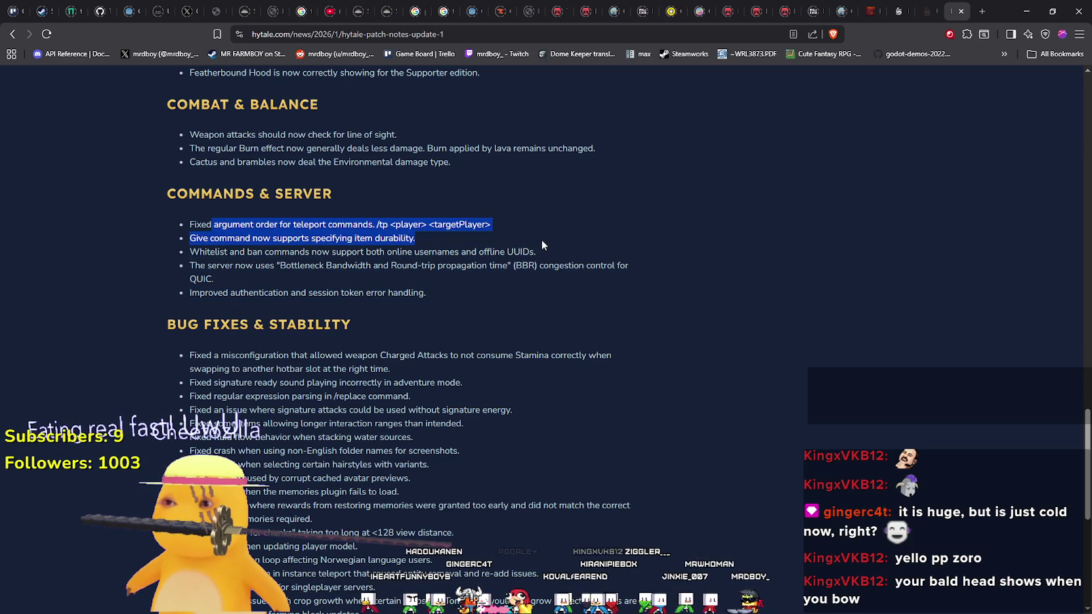
left_click(543, 241)
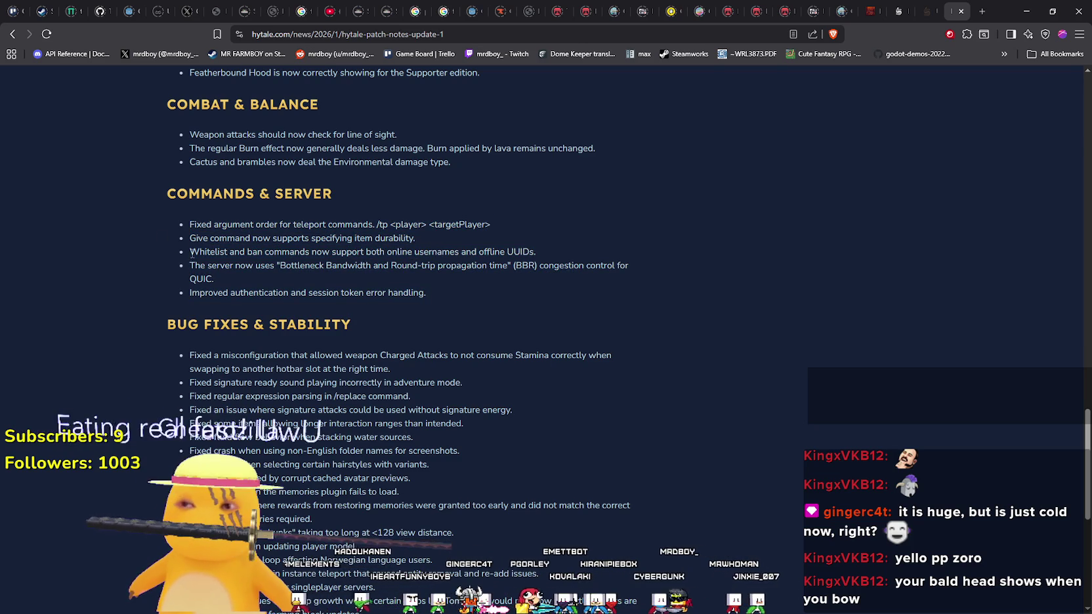
mouse_move(191, 251)
left_mouse_down()
mouse_move(329, 238)
mouse_move(495, 265)
mouse_move(558, 247)
mouse_move(519, 247)
left_mouse_up()
left_click(558, 247)
left_click(527, 271)
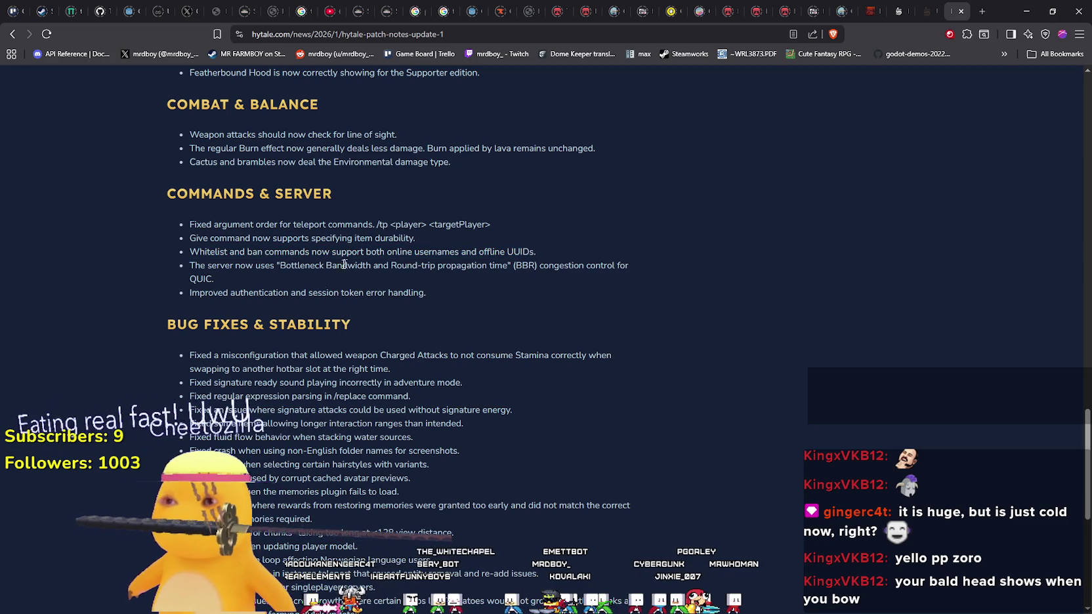
mouse_move(206, 267)
left_mouse_down()
mouse_move(509, 304)
mouse_move(481, 261)
left_mouse_up()
left_click(467, 289)
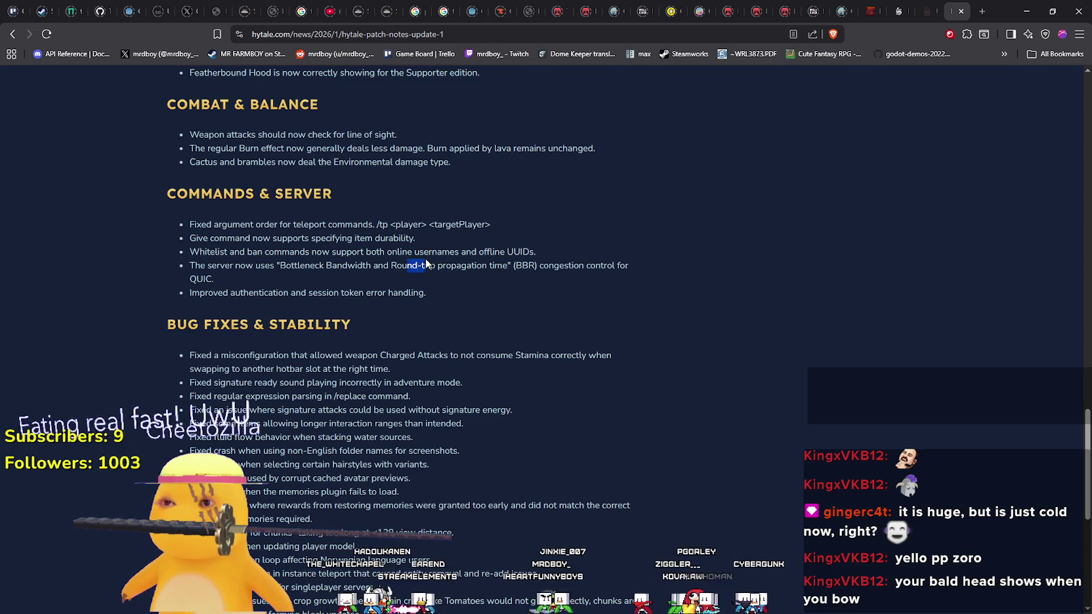
left_click_drag(458, 266, 483, 265)
left_click(520, 277)
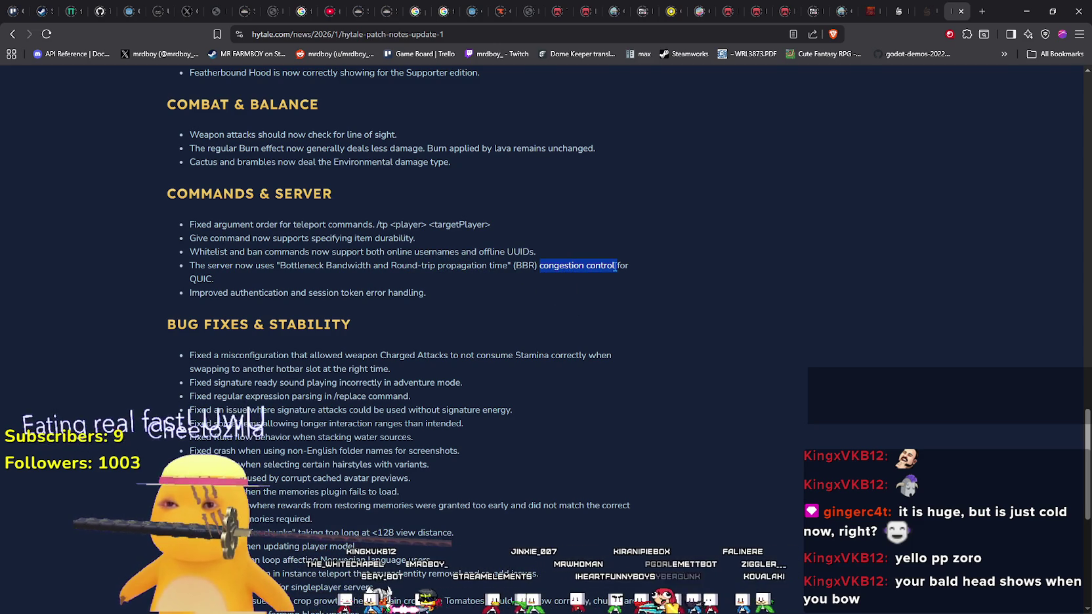
left_click(213, 275)
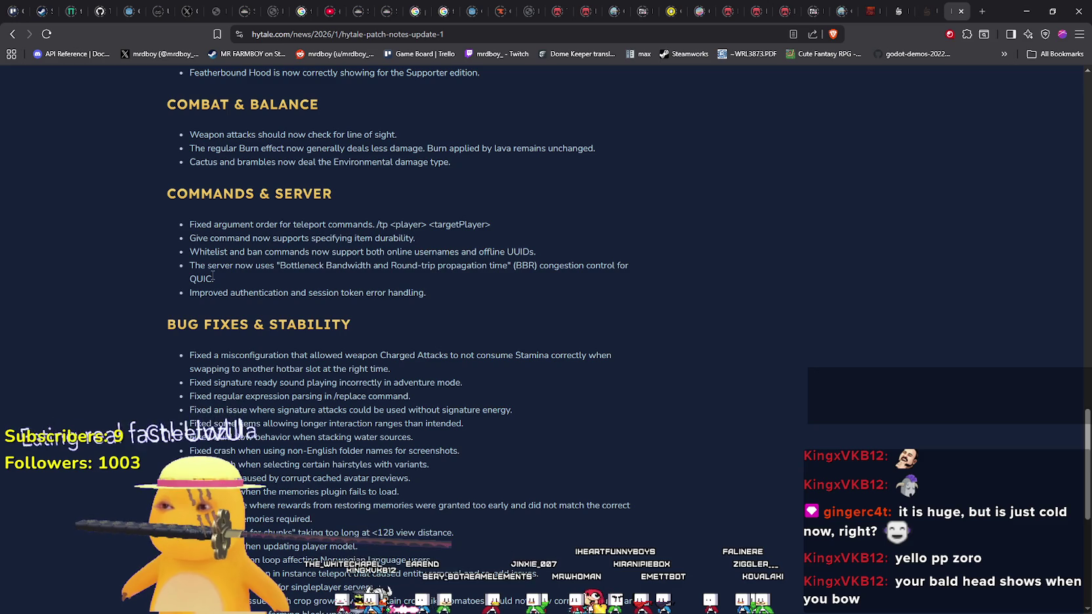
left_click_drag(288, 293, 190, 292)
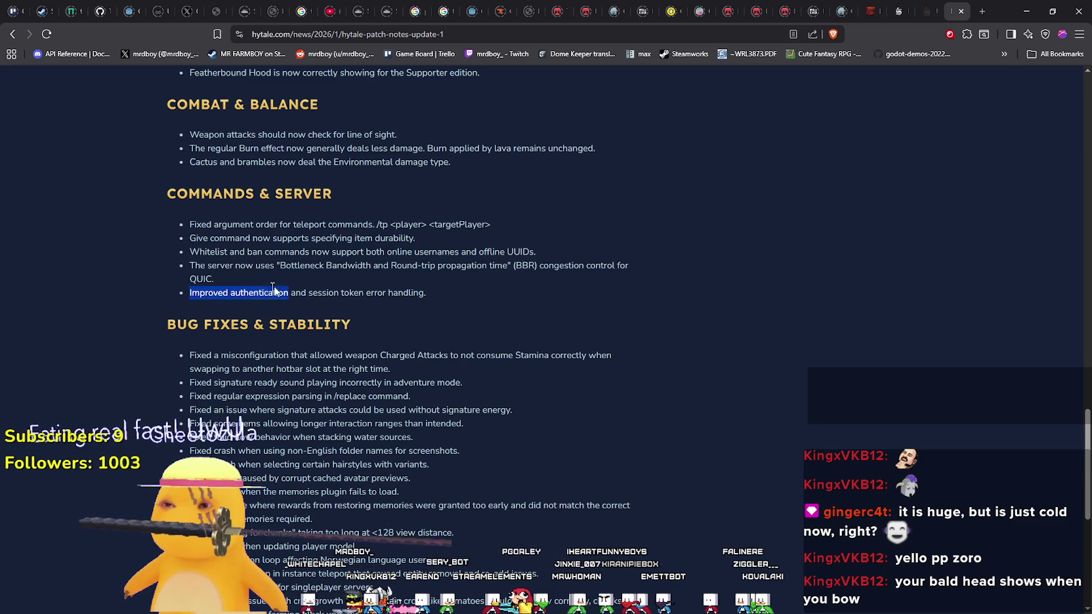
left_click(209, 299)
left_click_drag(416, 283, 433, 295)
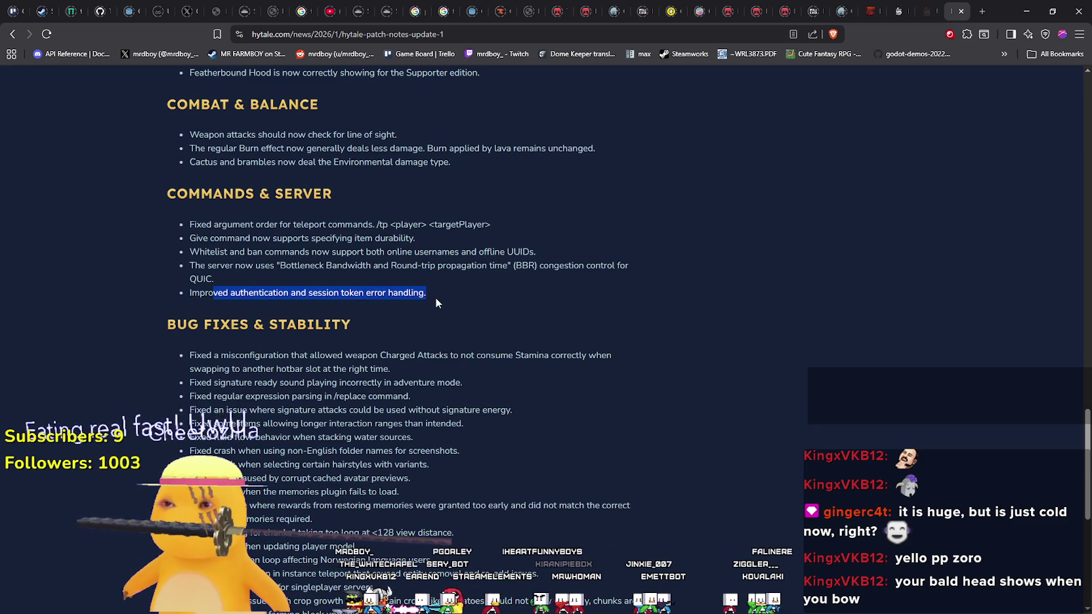
left_click(435, 297)
scroll(557, 307, "down", 2)
scroll(577, 303, "up", 2)
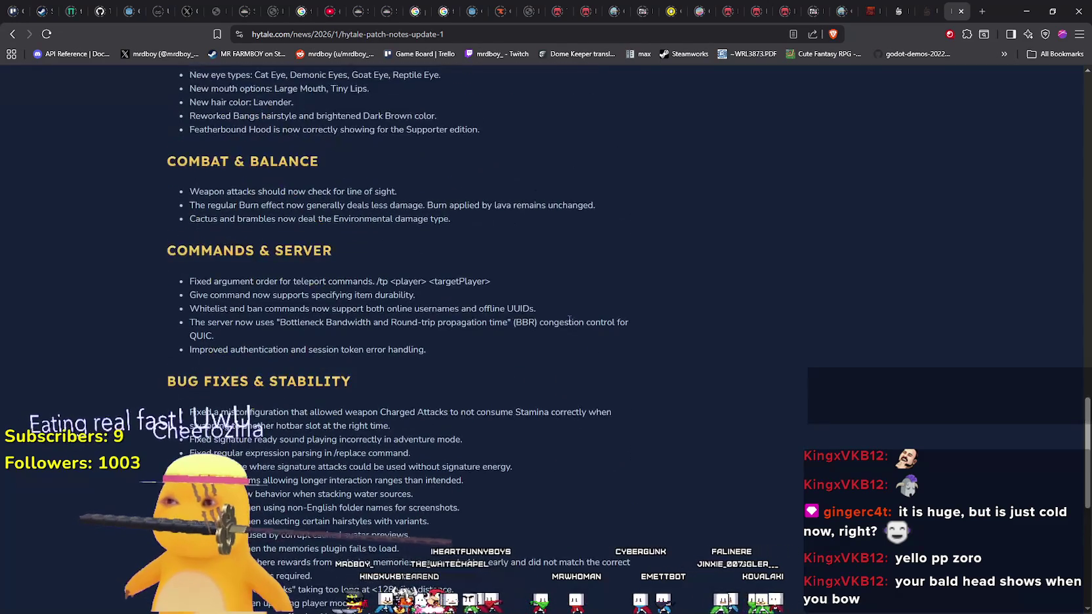
scroll(525, 305, "down", 1)
scroll(493, 308, "up", 1)
left_click_drag(176, 152, 305, 185)
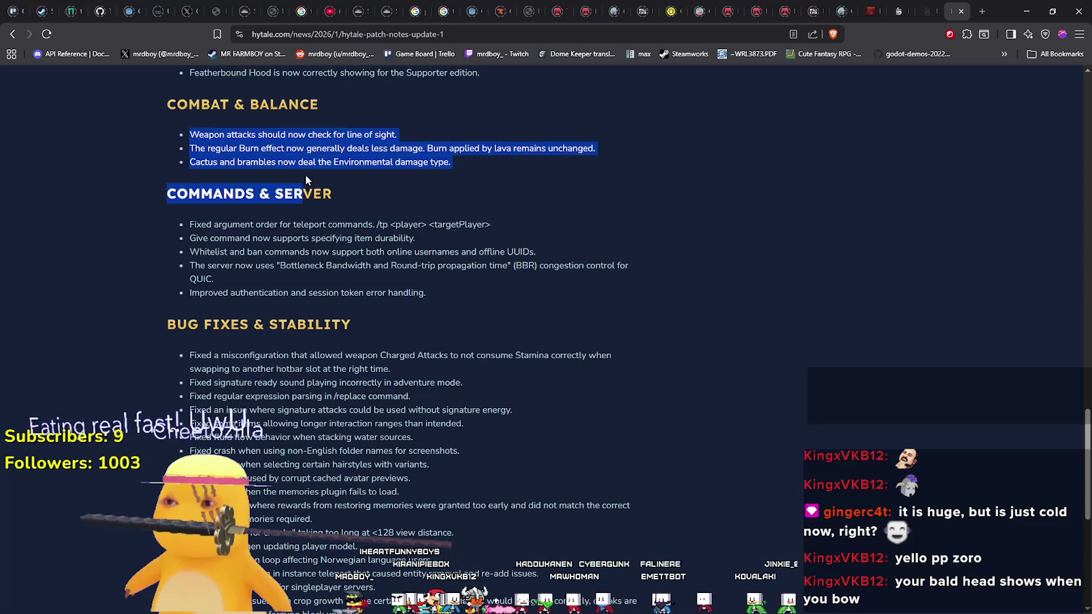
left_click(424, 218)
scroll(424, 218, "down", 2)
left_click_drag(352, 214, 168, 100)
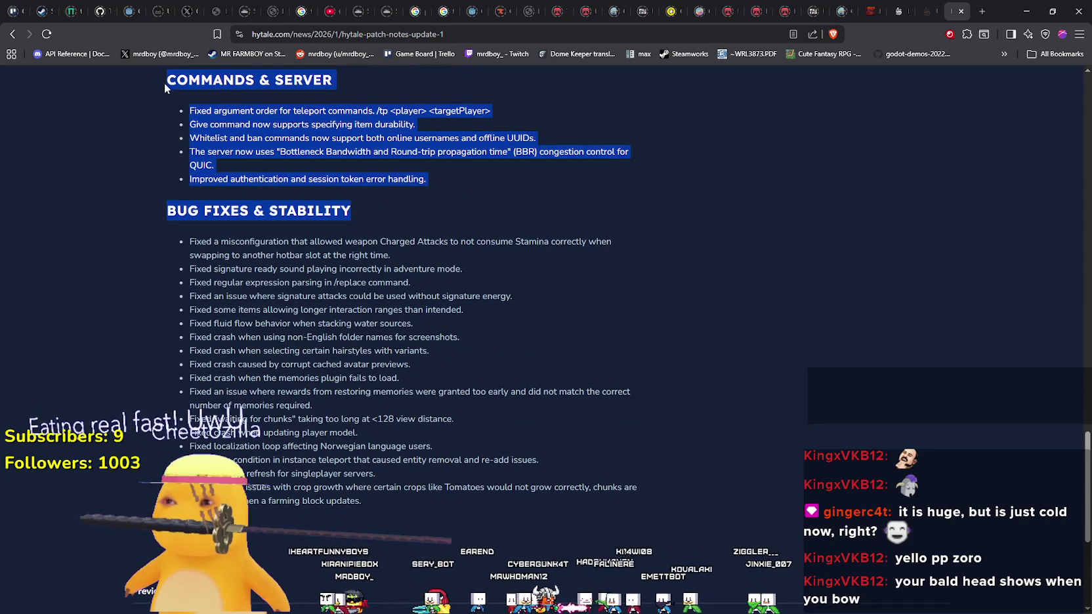
scroll(474, 309, "down", 2)
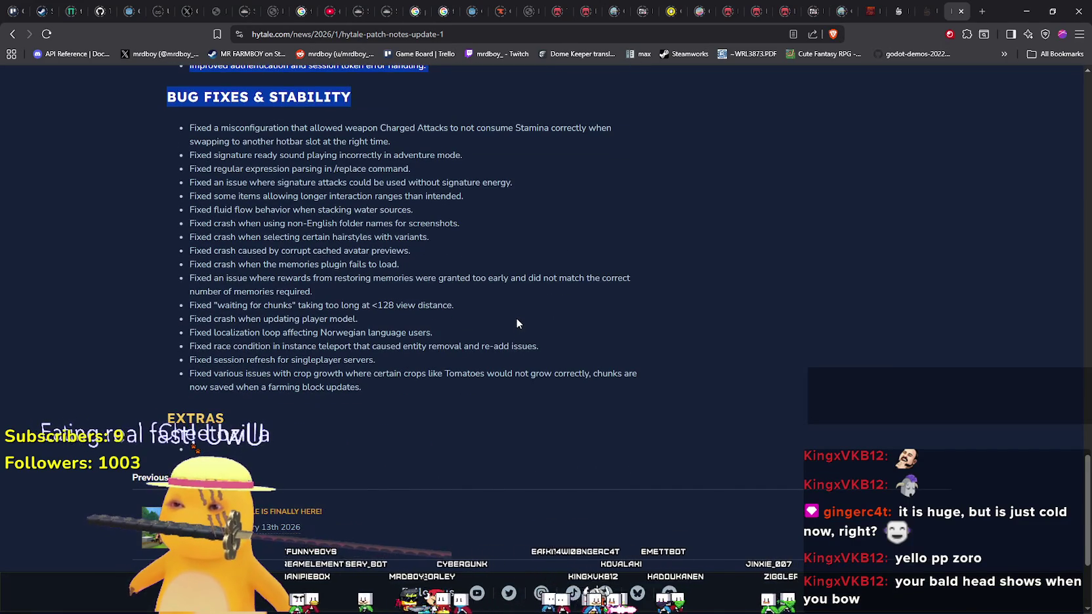
scroll(516, 322, "up", 15)
scroll(519, 302, "up", 16)
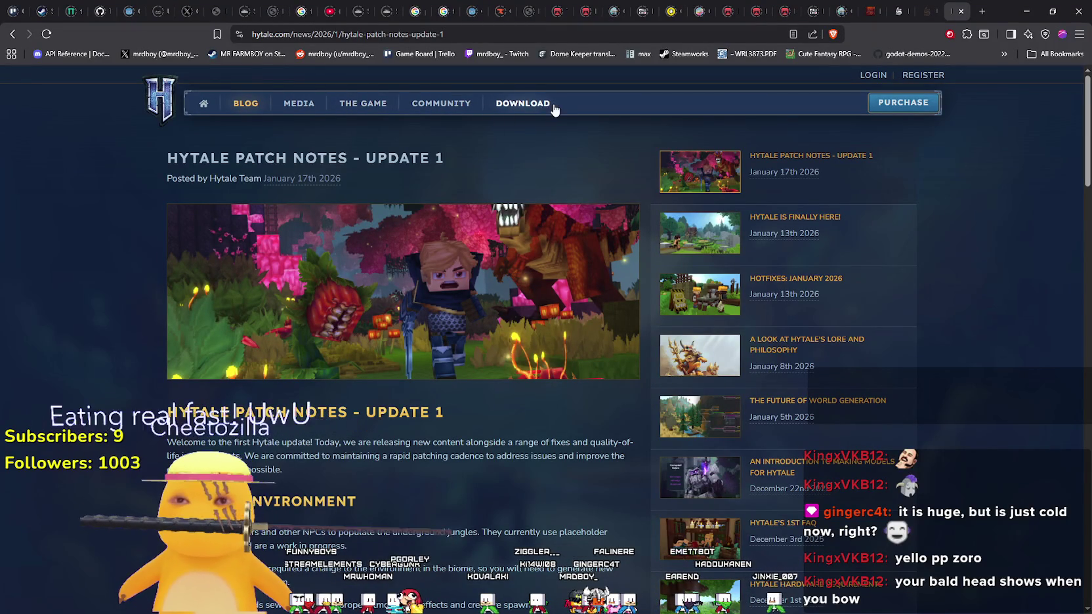
Open the Hytale game overview page, scroll through it, then minimize the browser window
left_click(363, 104)
scroll(590, 199, "down", 1)
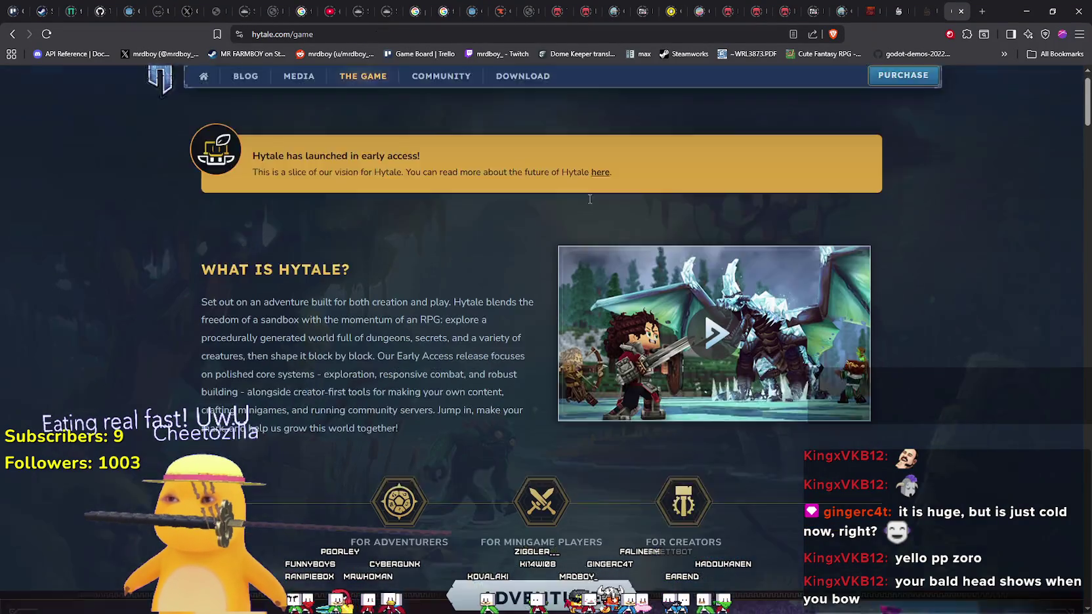
scroll(607, 328, "down", 10)
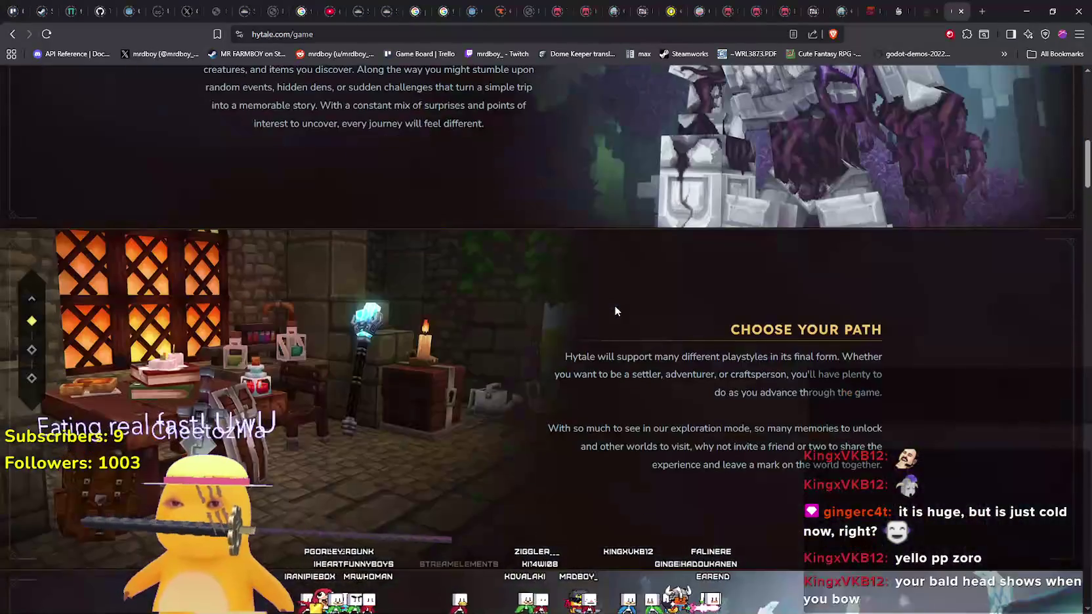
scroll(615, 310, "down", 8)
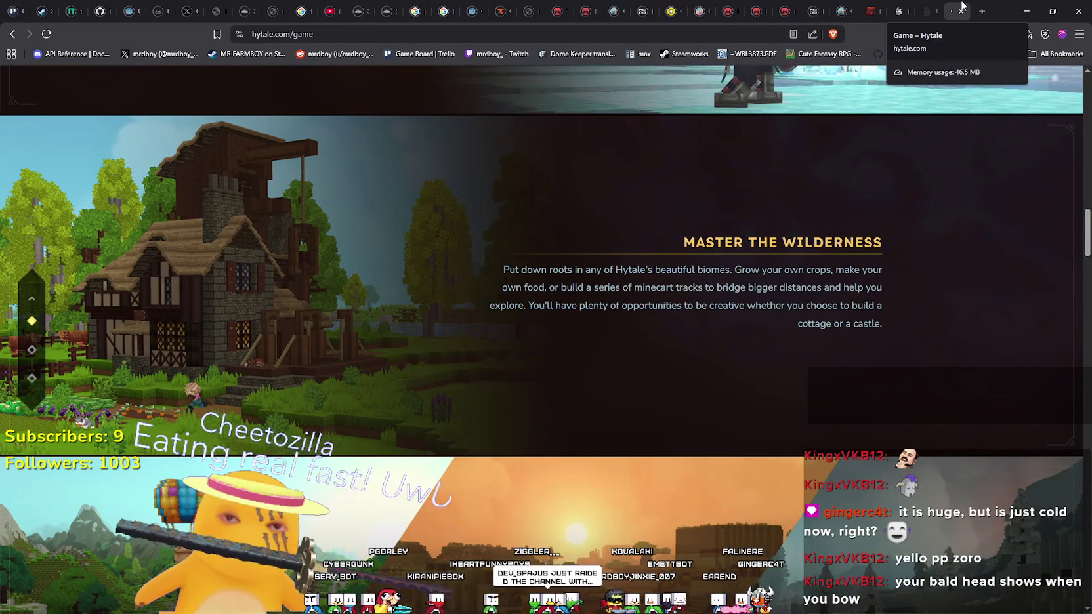
left_click(1027, 11)
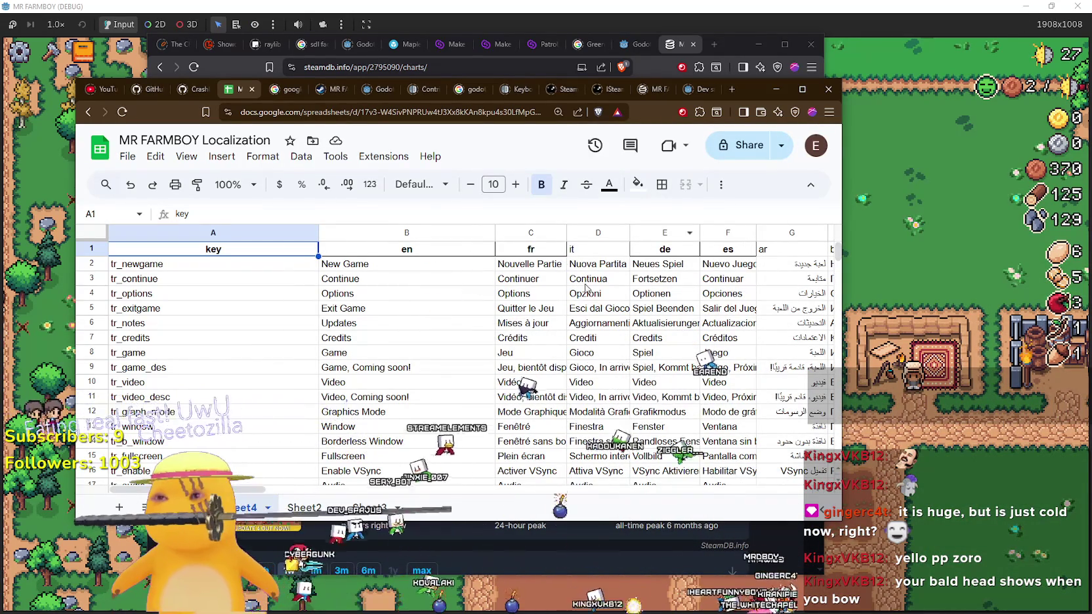
Minimize the MR FARMBOY localization spreadsheet window to reveal the SteamDB page behind it
left_click(776, 89)
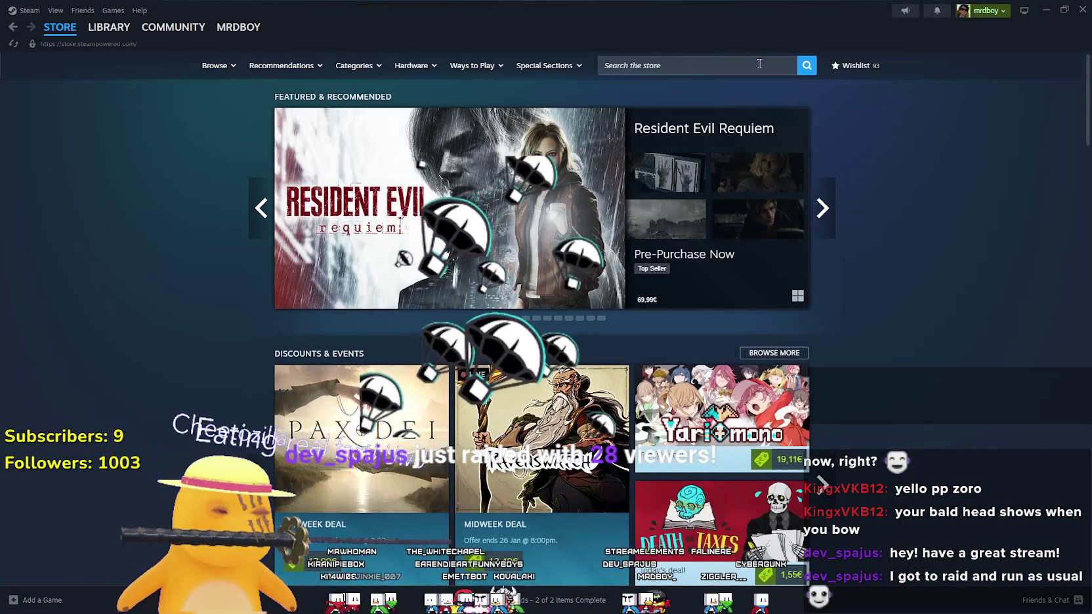
Search the Steam store for 'Stardeus', fixing the typos, and open its store page
left_click(751, 67)
type("Staruds")
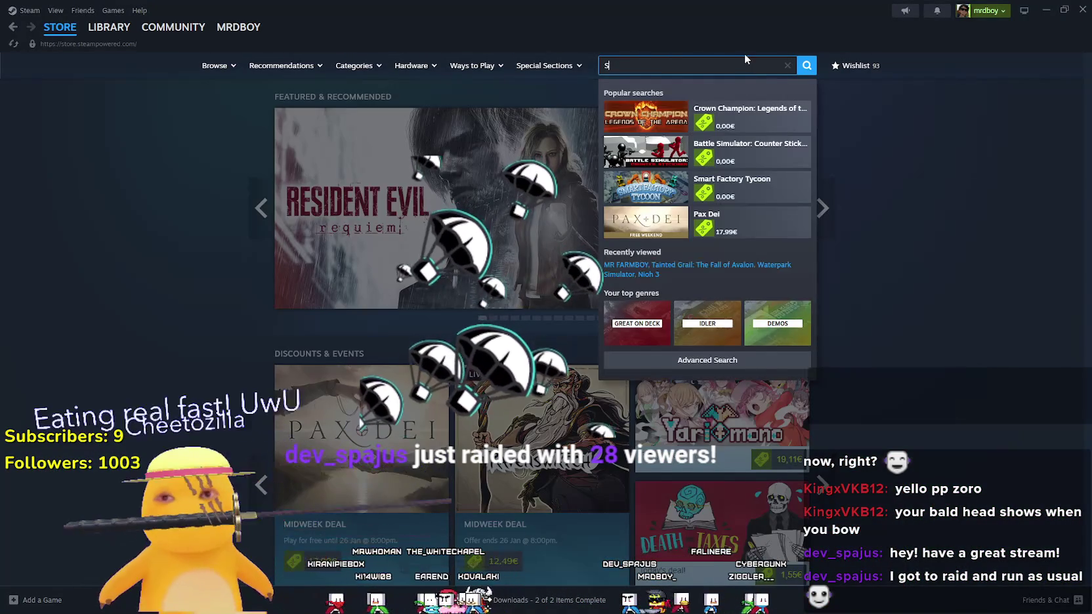
key("BackSpace")
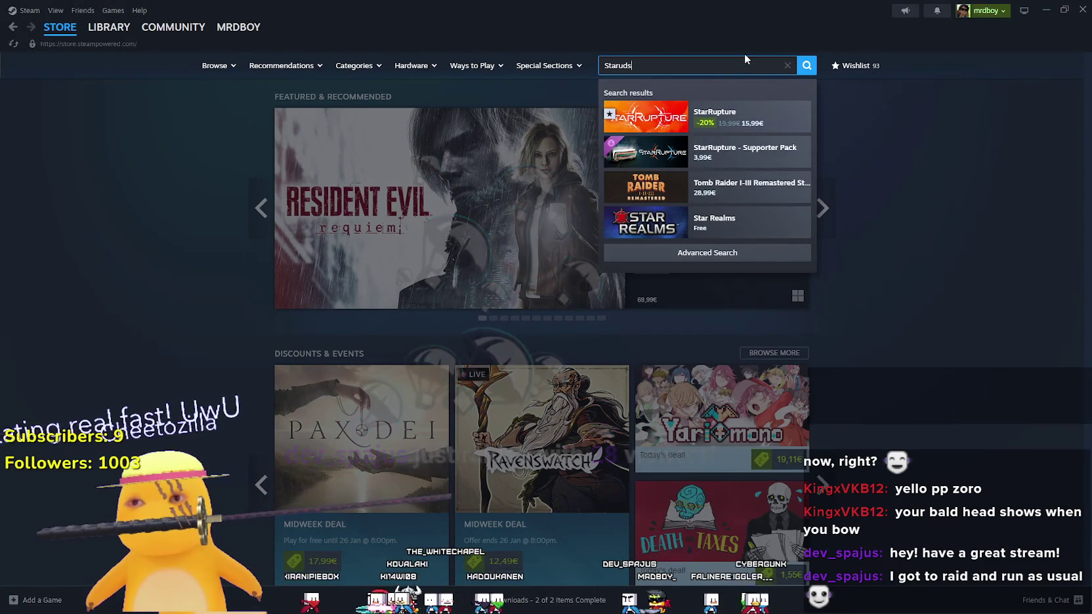
key("BackSpace")
key("BackSpace")
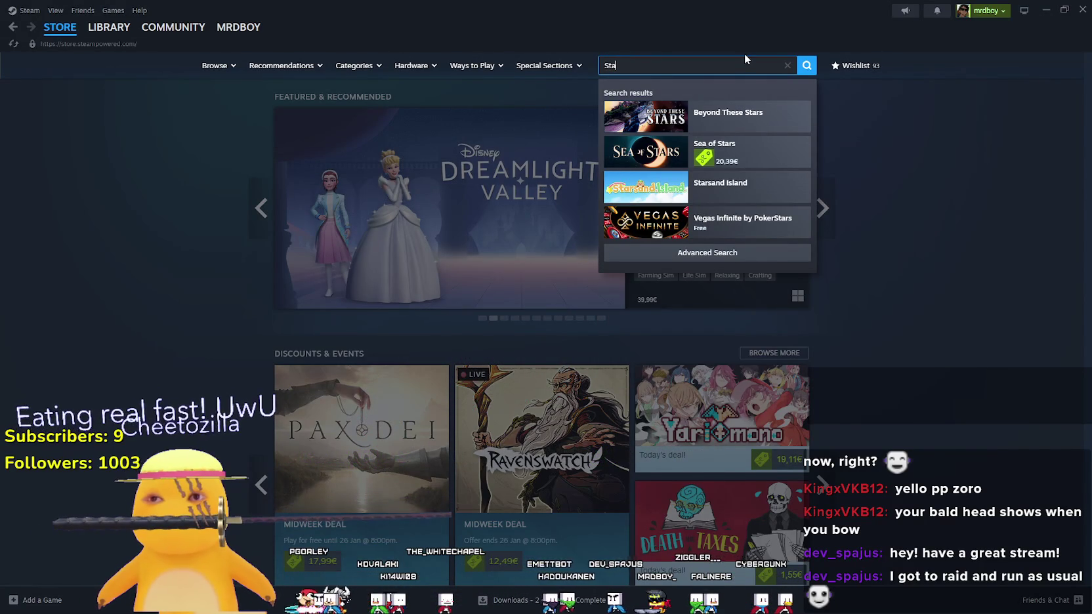
type("rdus")
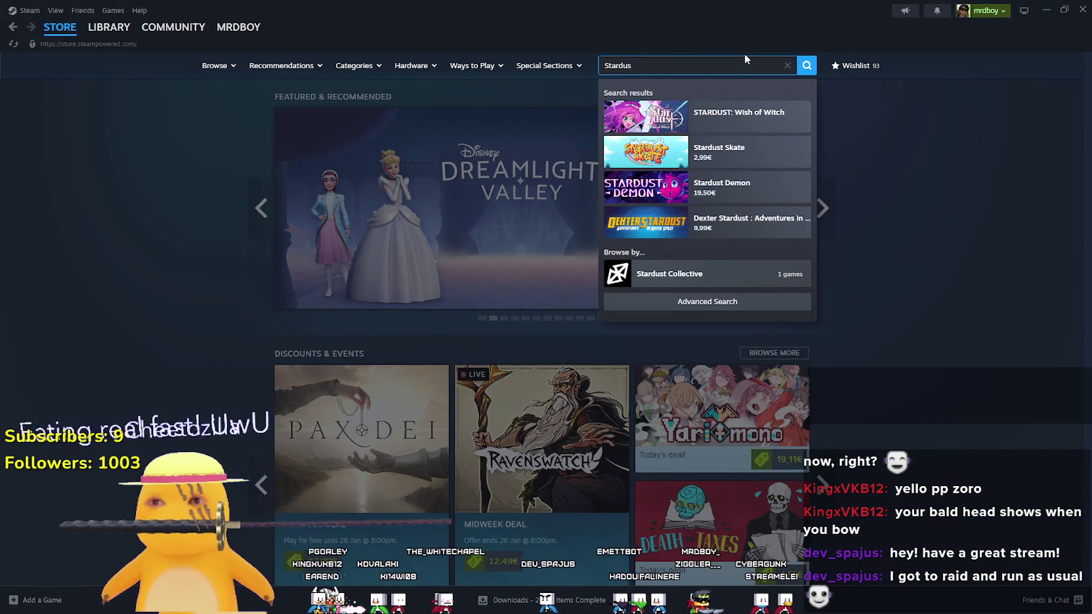
key("ctrl+a")
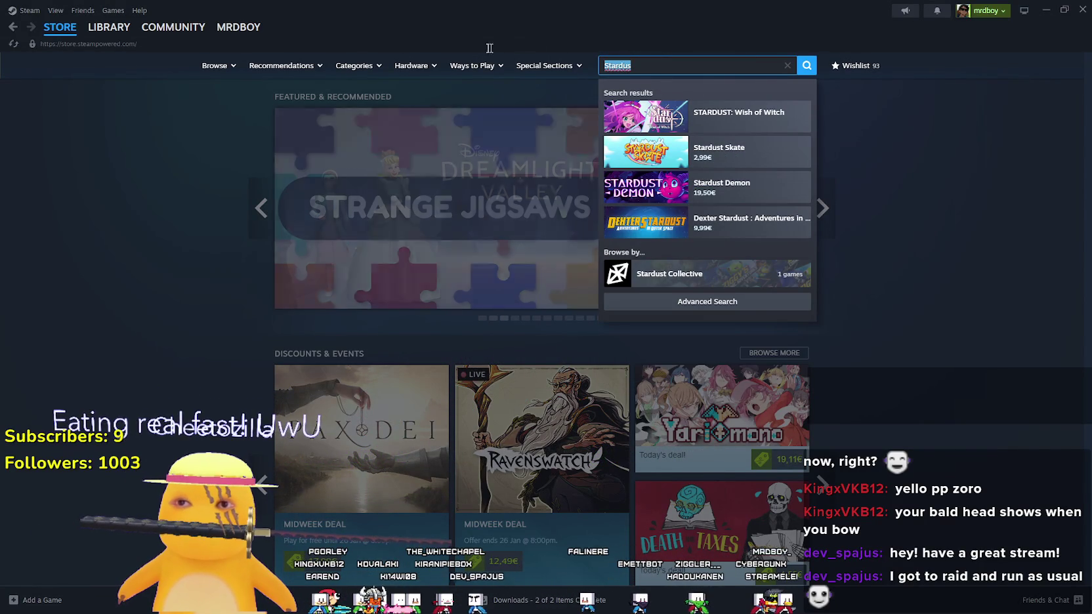
type("Stardues")
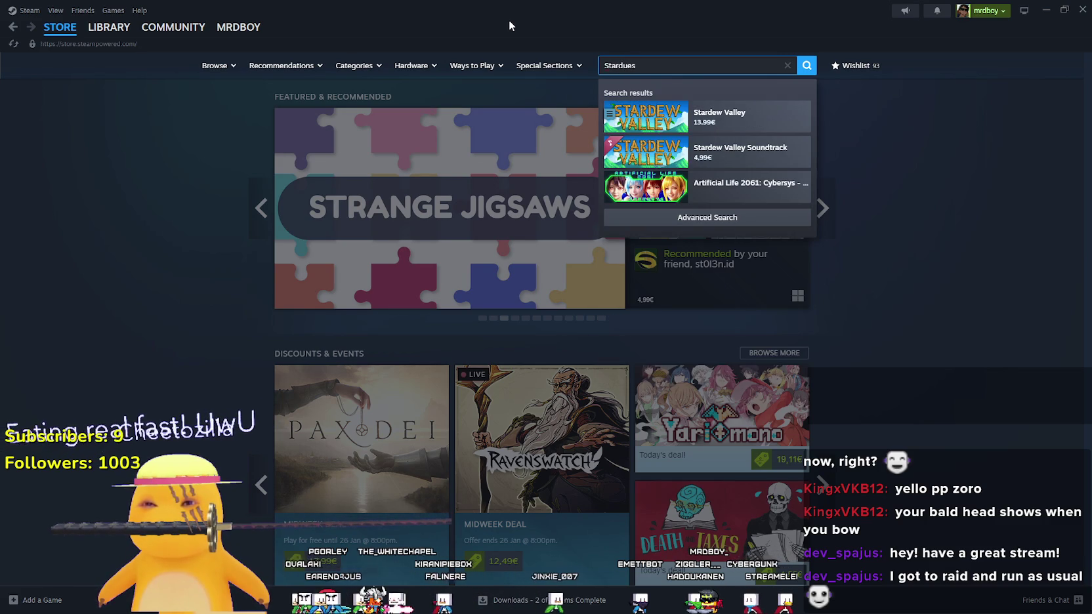
key("BackSpace")
key("BackSpace")
key("BackSpace")
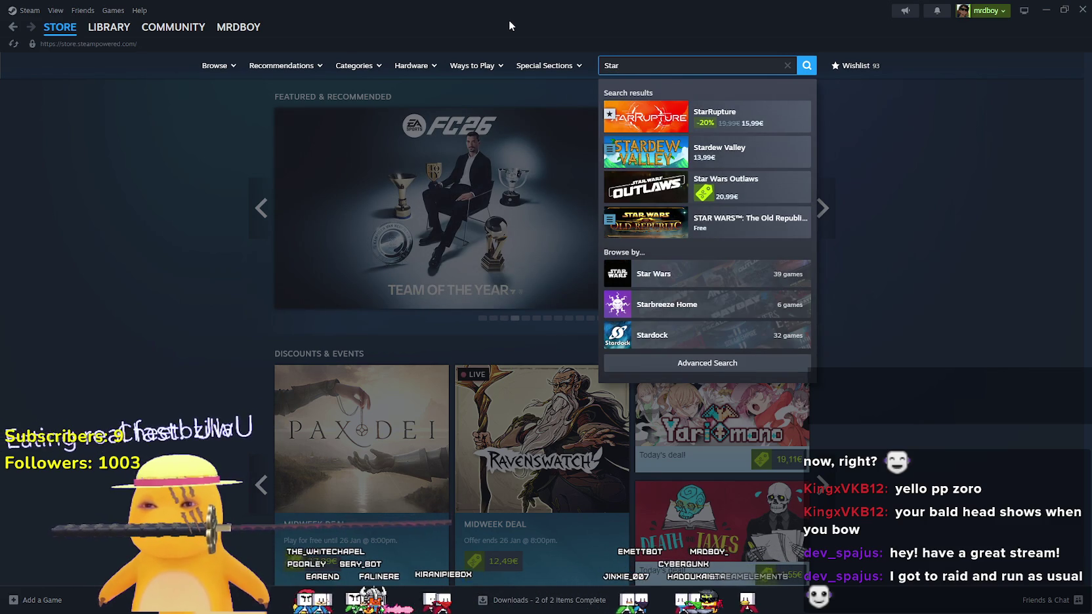
type("d")
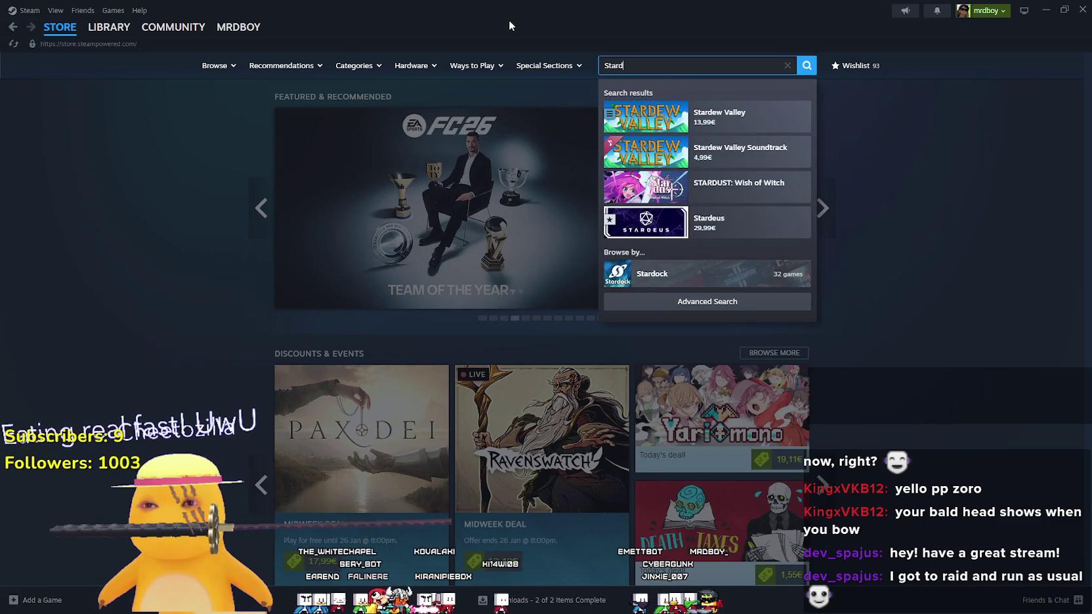
type("eus")
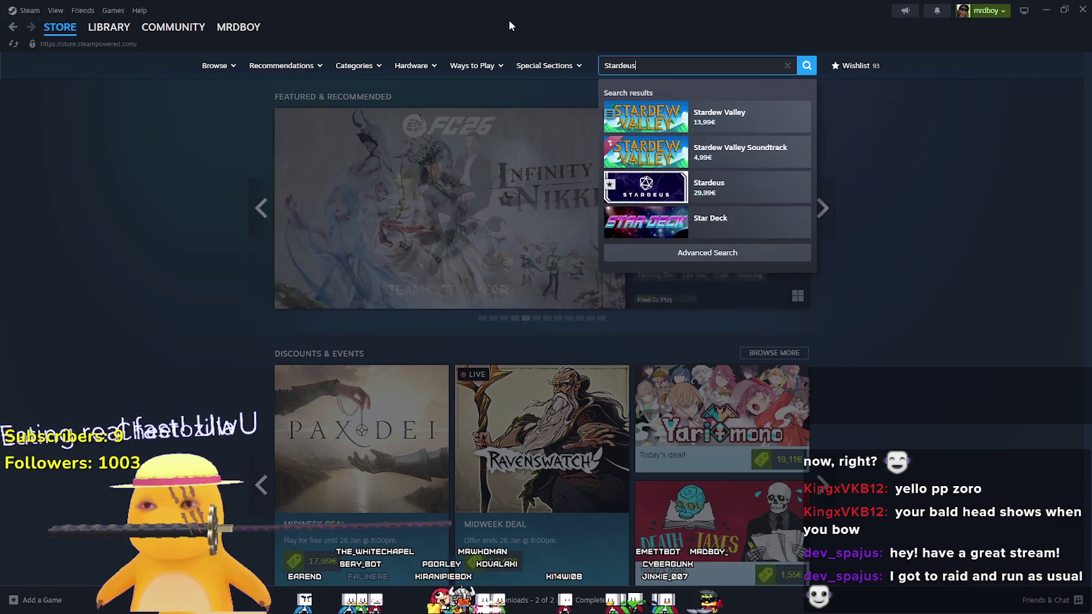
left_click(731, 113)
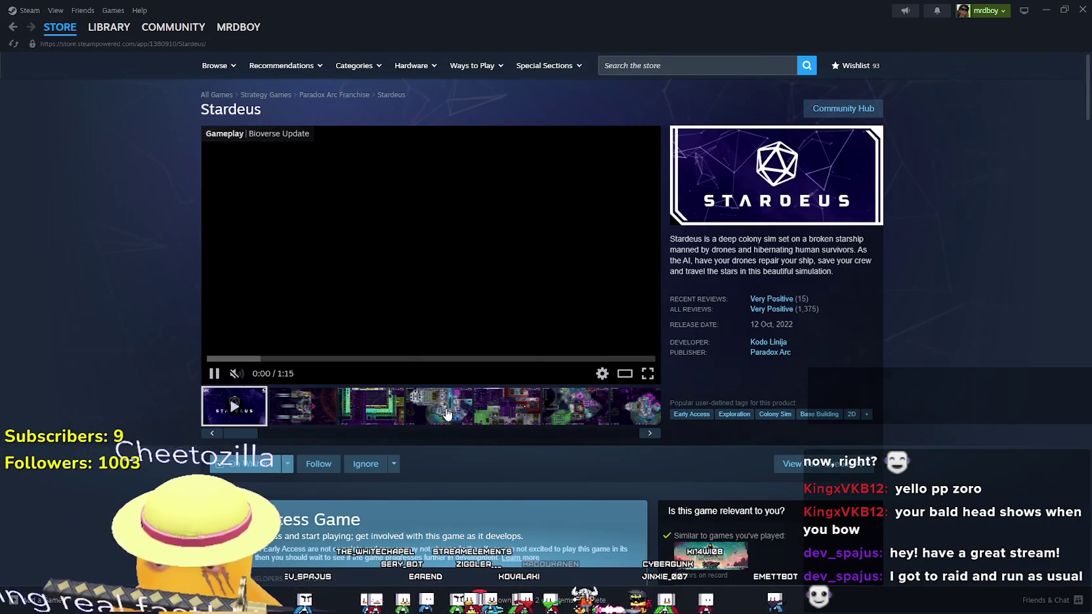
Copy the Stardeus store page URL from the page's right-click menu
right_click(894, 328)
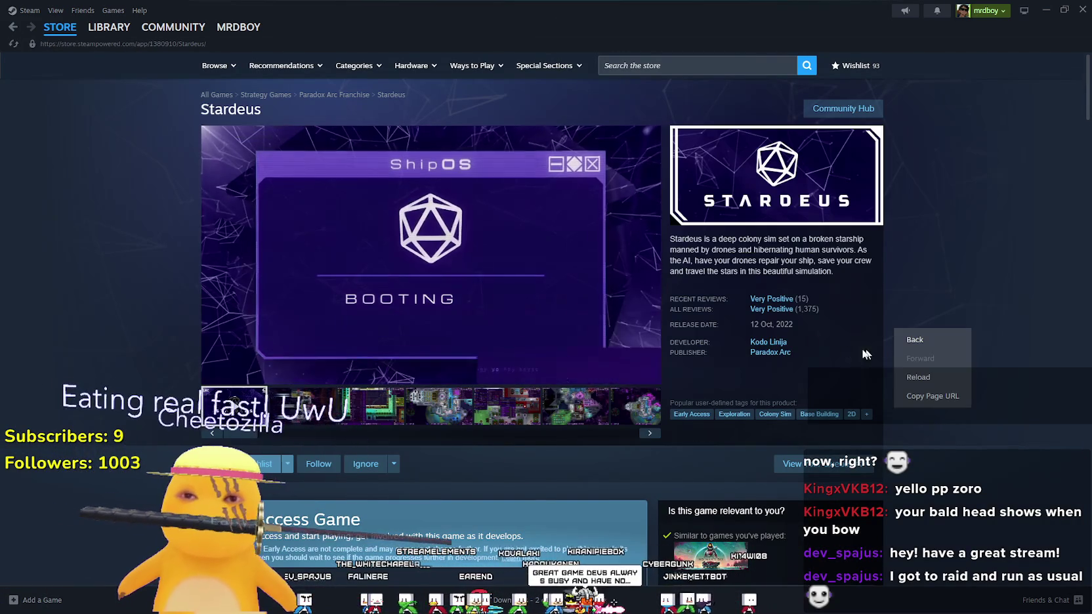
left_click(922, 395)
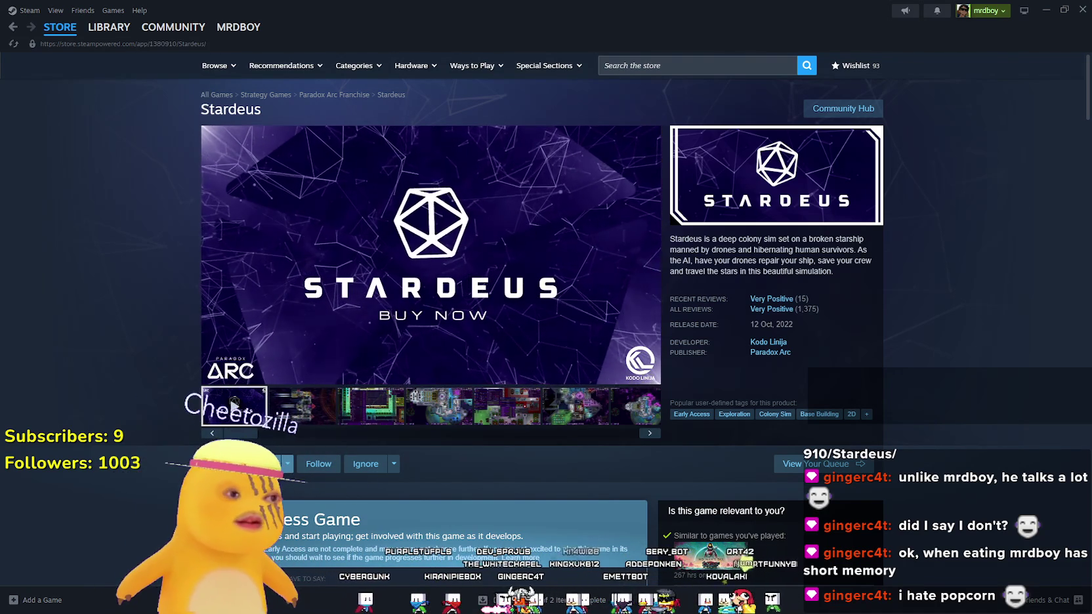
Search the Steam store for FARMBOY and open the MR FARMBOY store page
mouse_move(50, 30)
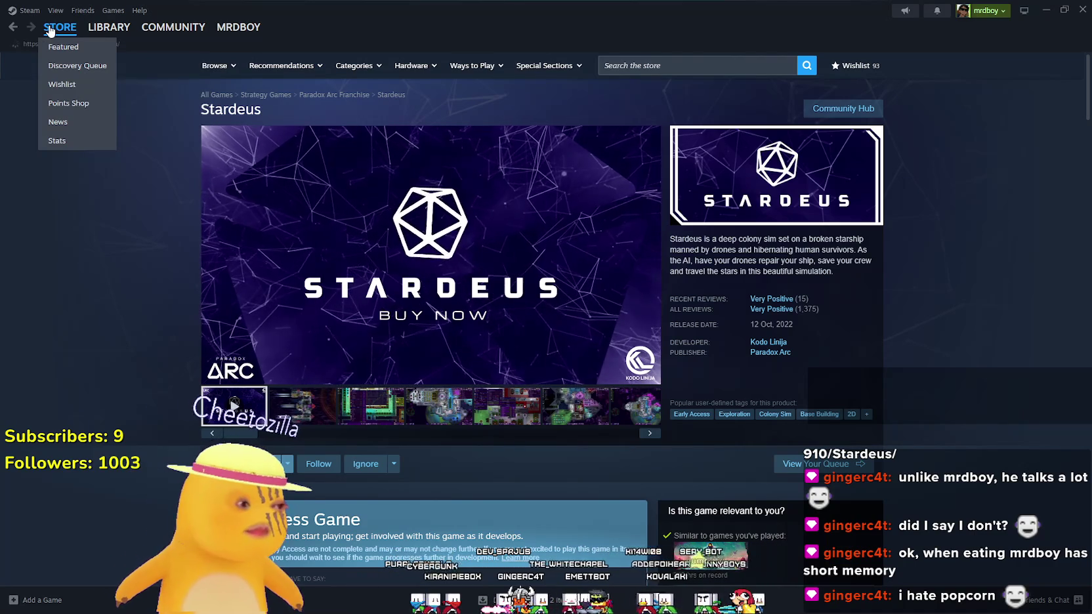
left_click(53, 28)
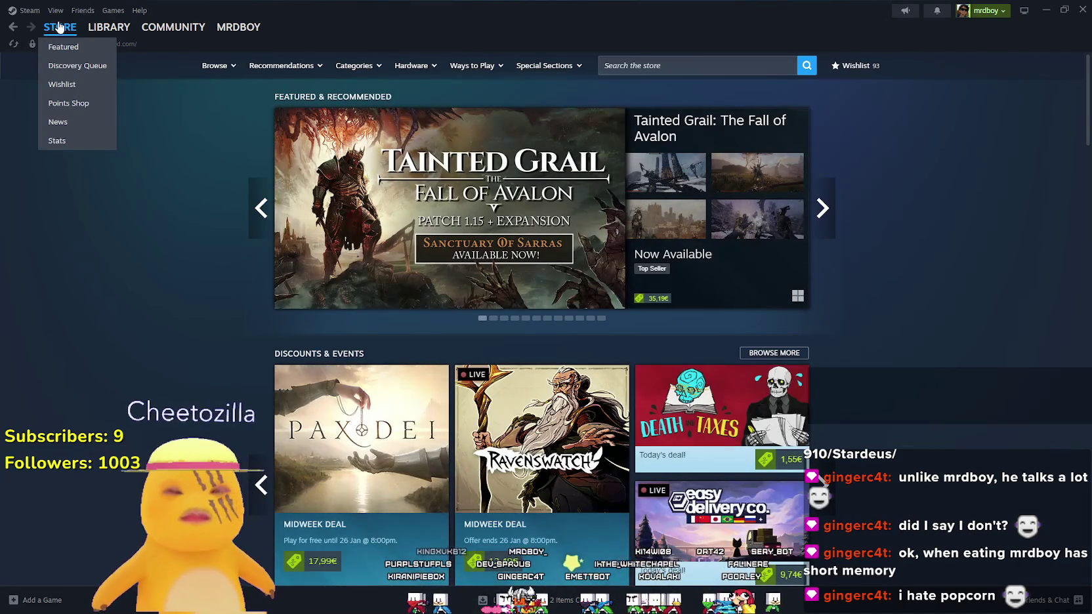
left_click(691, 58)
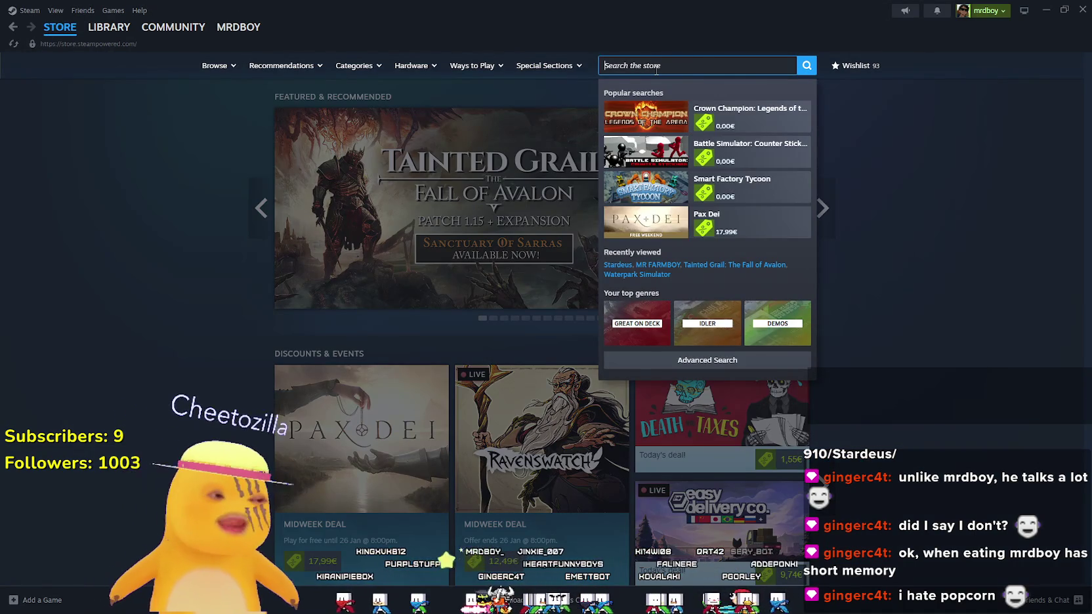
type("MRFARMBOY")
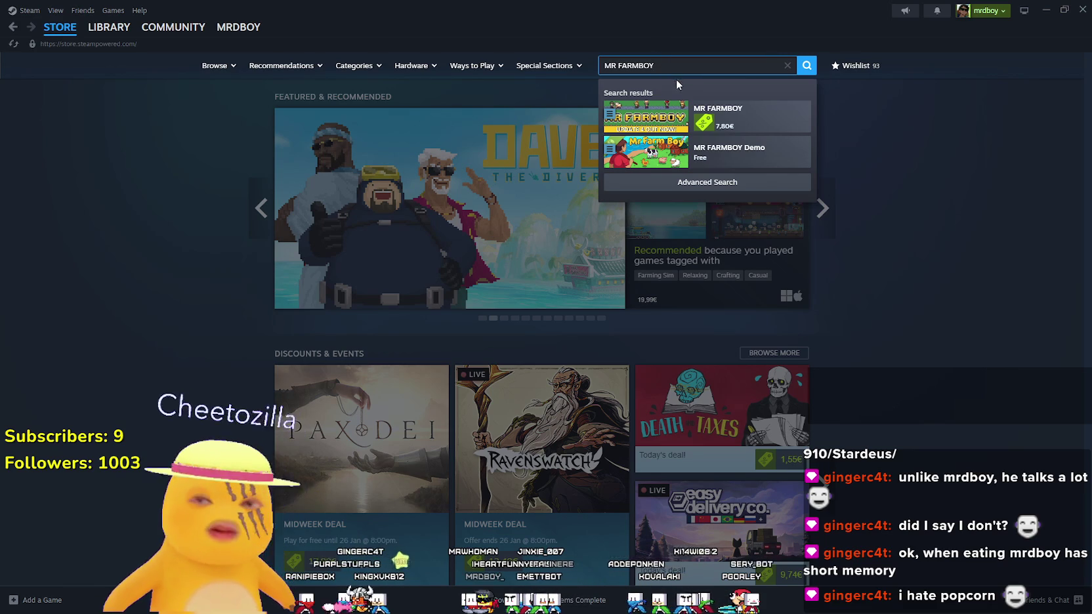
left_click(748, 117)
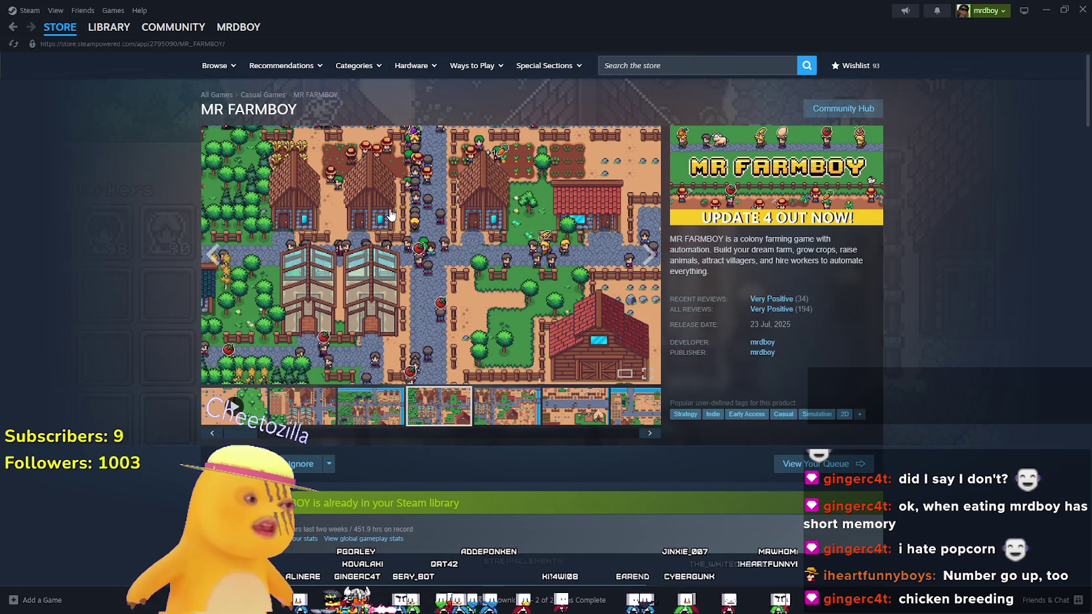
Return to the store front, then minimize Steam and the SteamDB browser to show the game
left_click(60, 27)
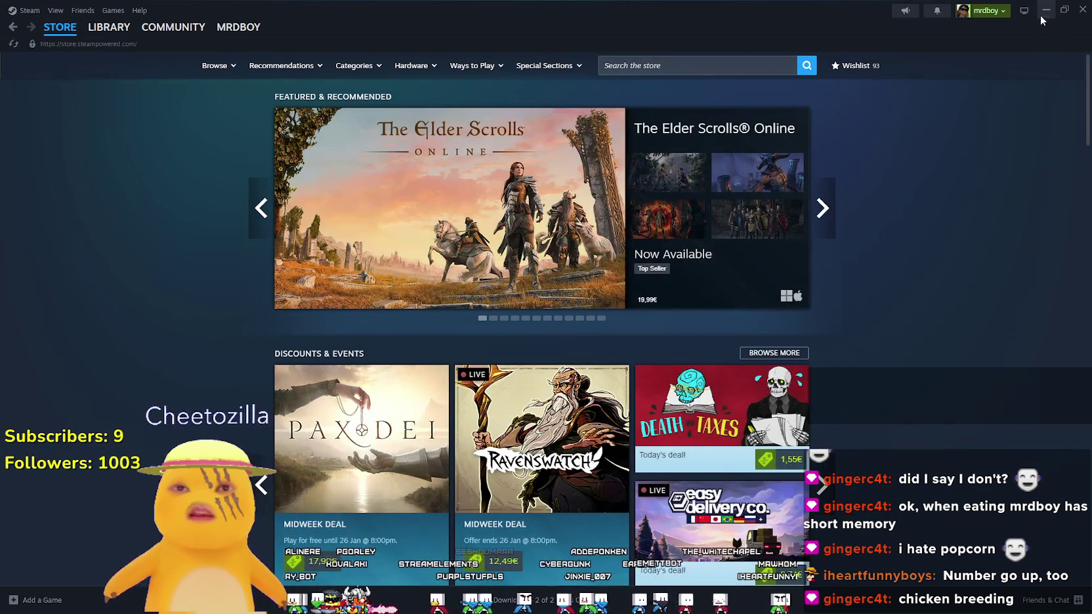
left_click(1041, 12)
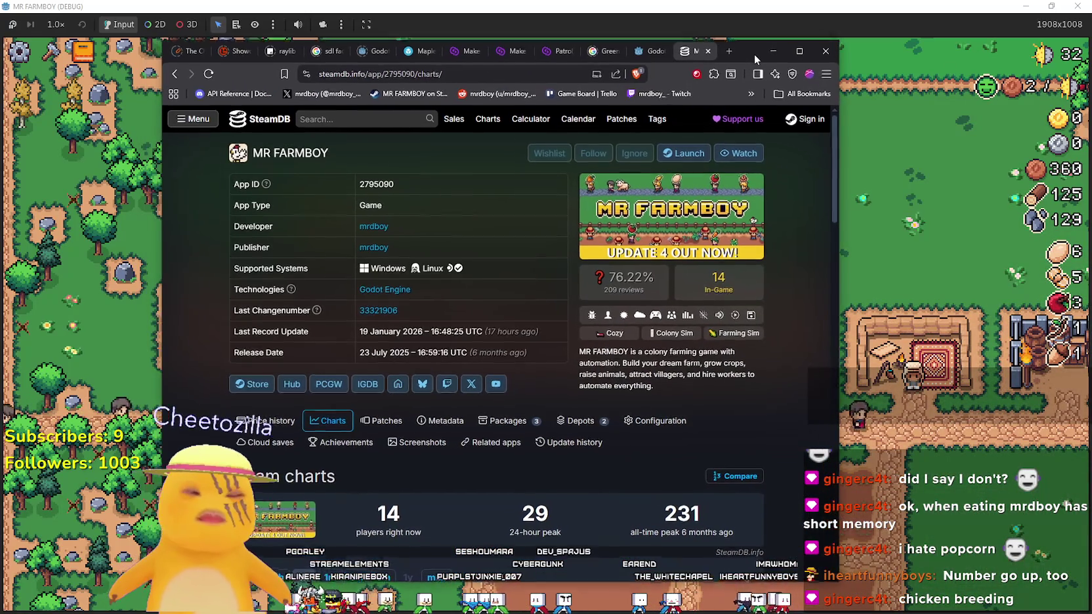
left_click(759, 44)
Scroll the game view to inspect the House panel's six hireable workers at 500 each
scroll(532, 358, "up", 5)
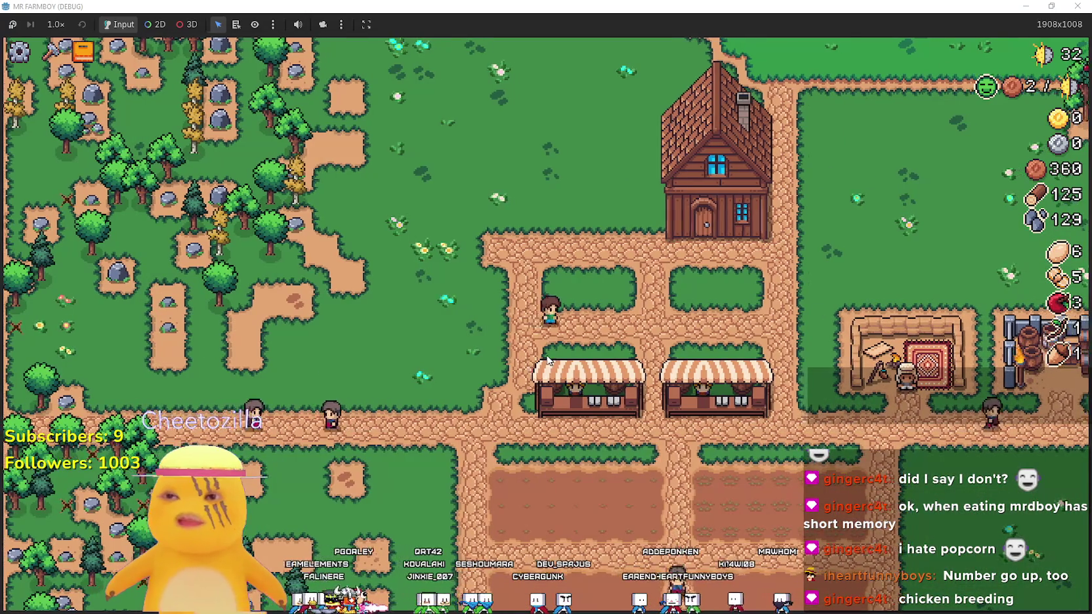
scroll(550, 345, "down", 2)
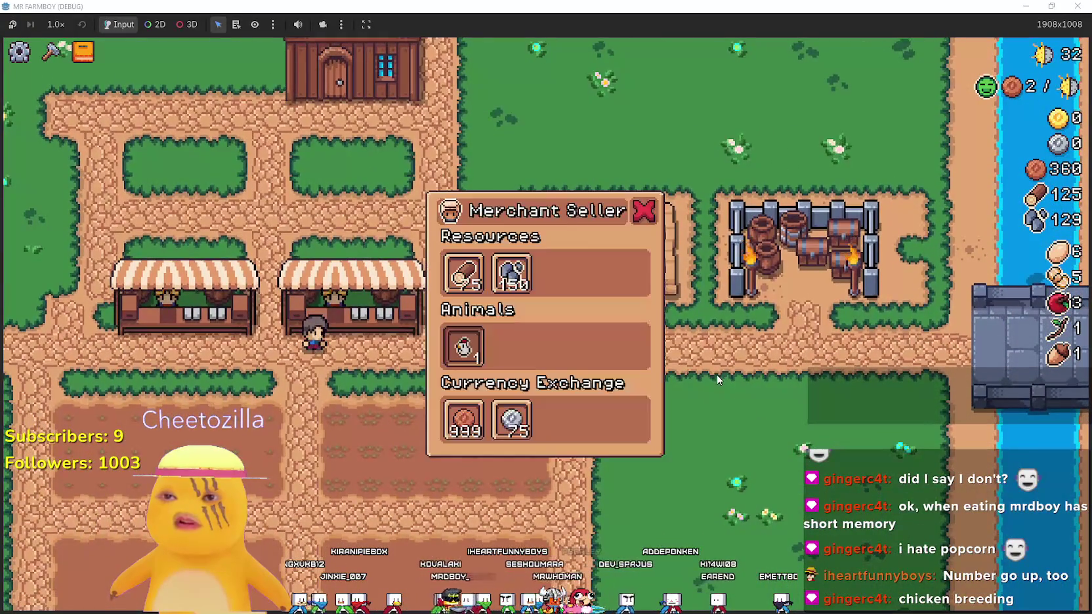
scroll(705, 370, "down", 5)
scroll(705, 375, "up", 5)
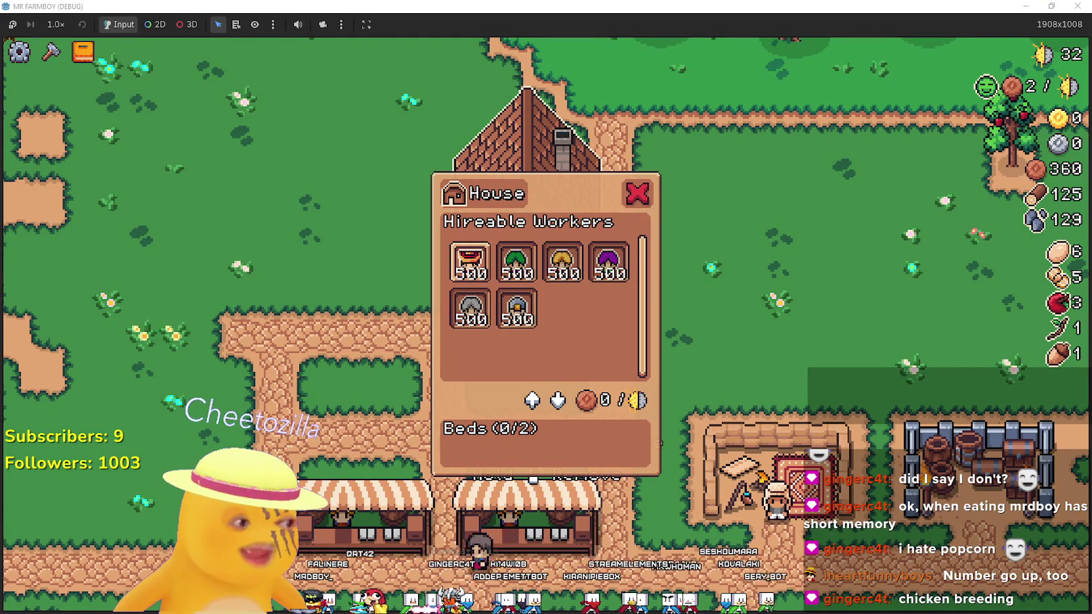
key("alt+Tab")
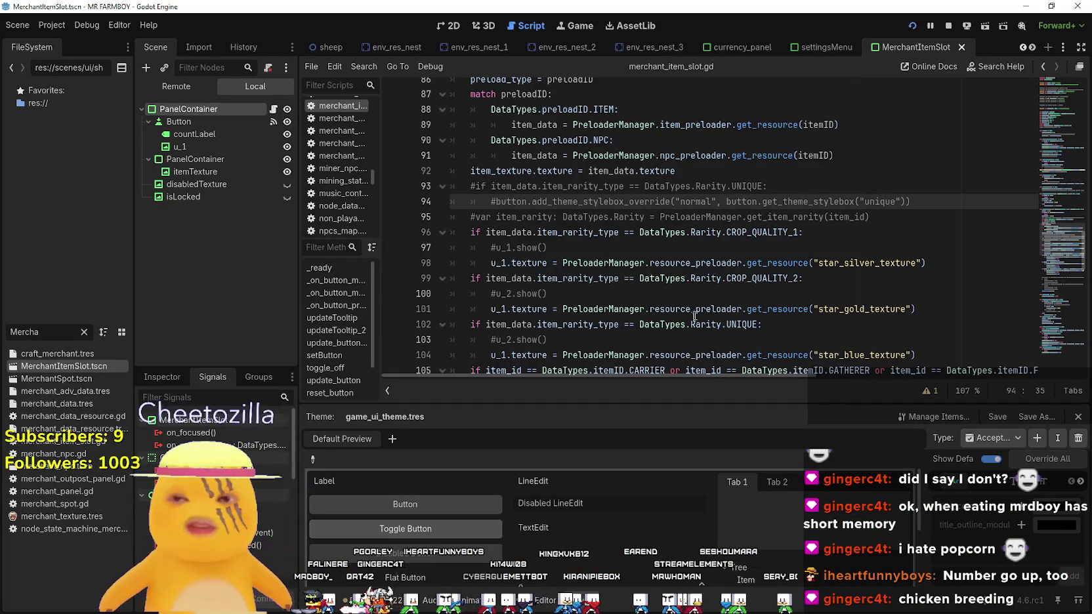
left_click(685, 314)
scroll(681, 267, "down", 1)
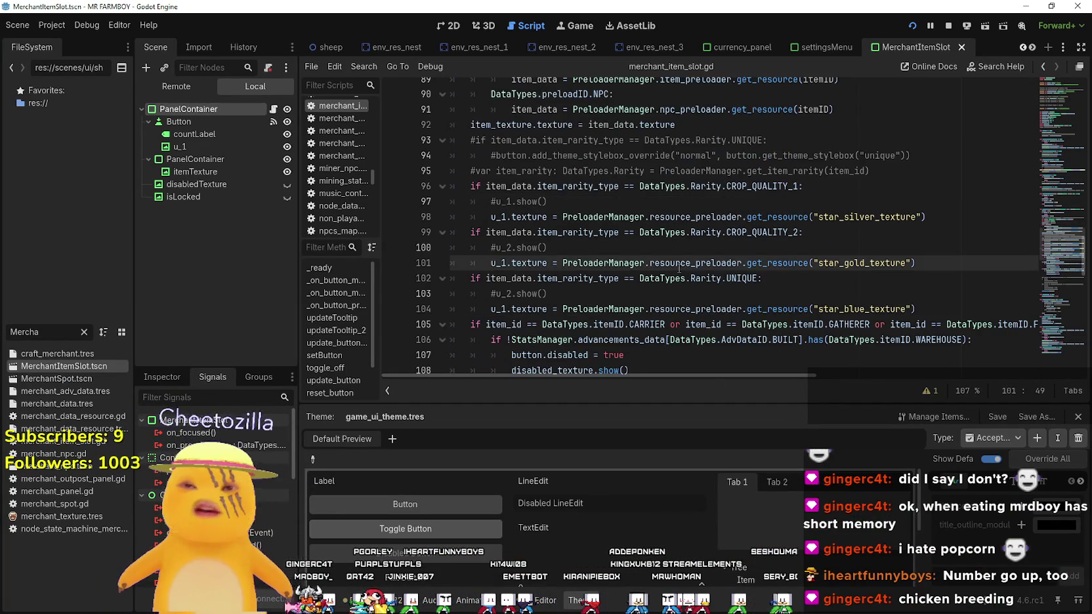
left_click(679, 248)
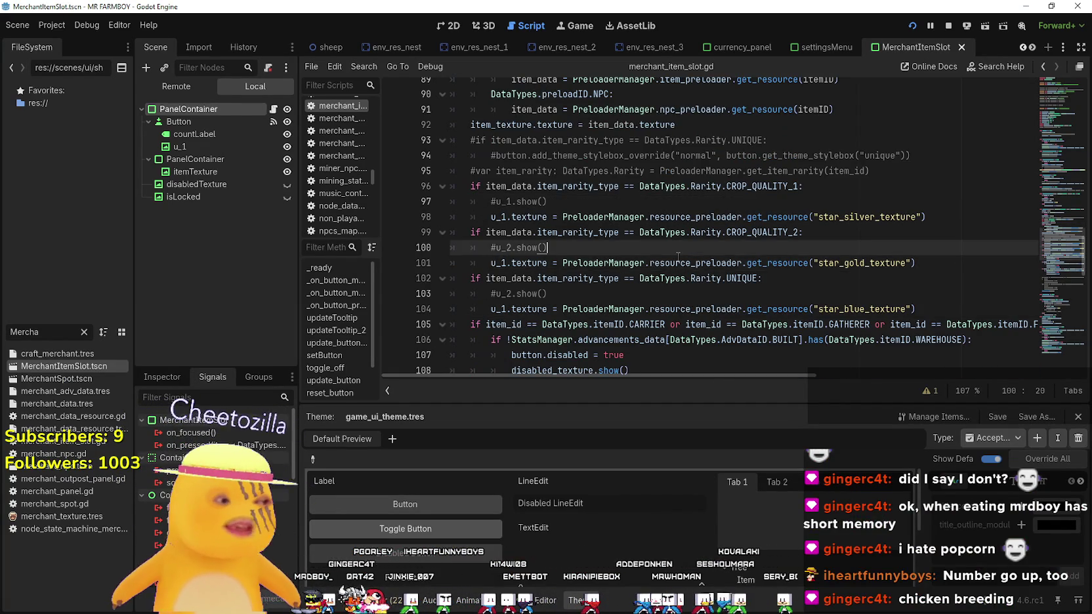
scroll(680, 247, "down", 3)
left_click(686, 171)
left_click(695, 215)
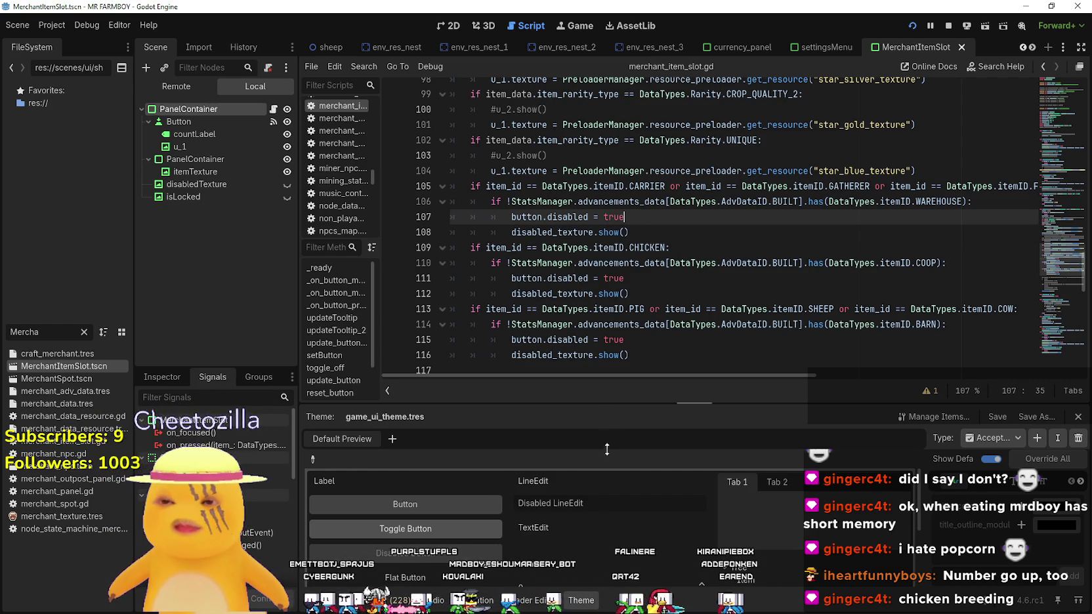
left_click(709, 340)
scroll(706, 296, "down", 2)
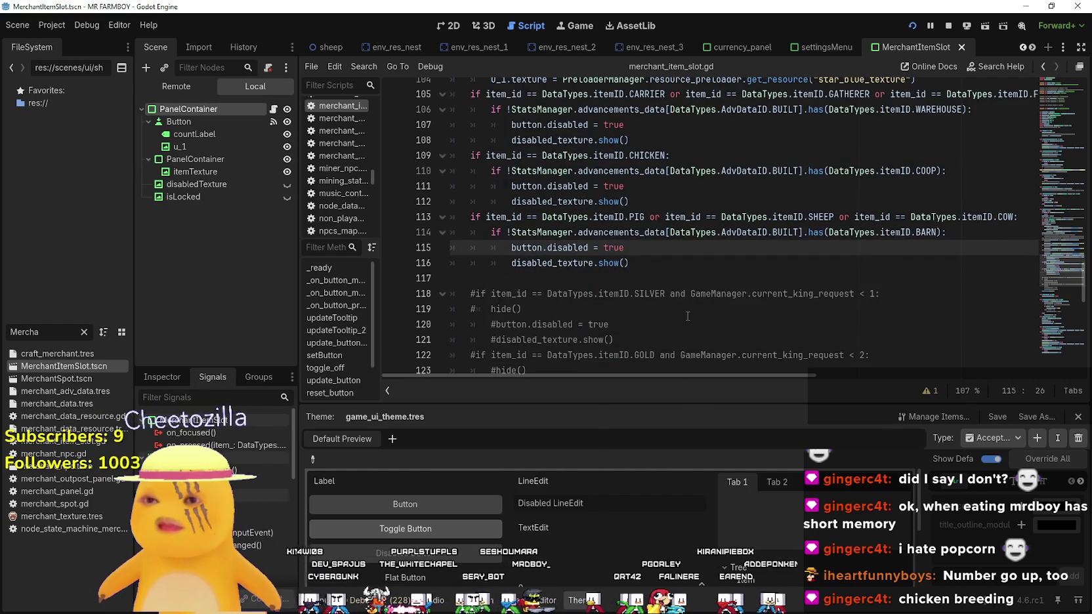
left_click(703, 271)
scroll(704, 272, "up", 4)
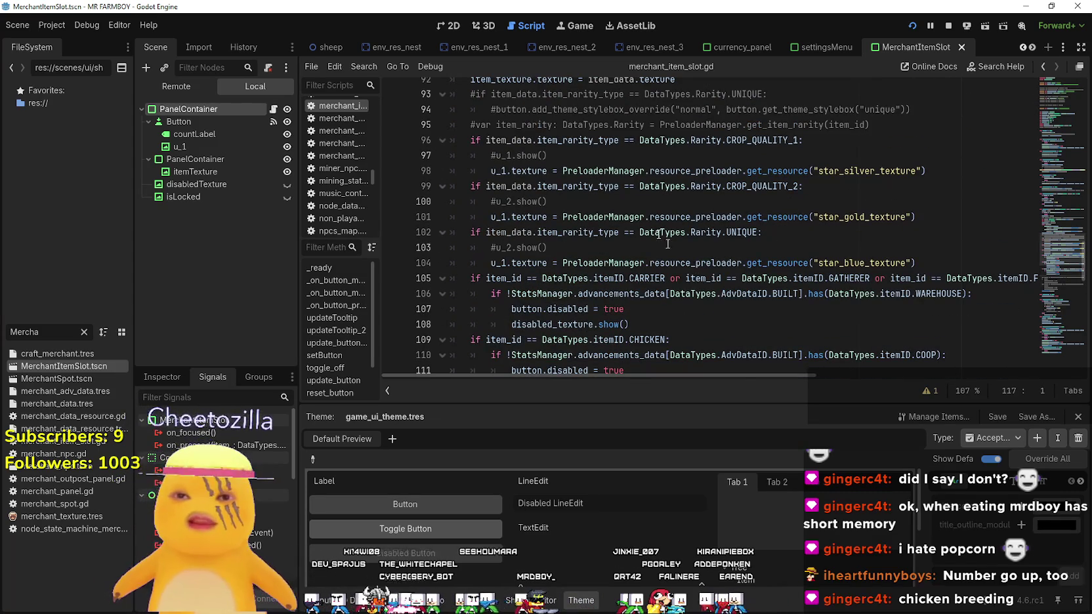
left_click(652, 233)
scroll(653, 249, "up", 4)
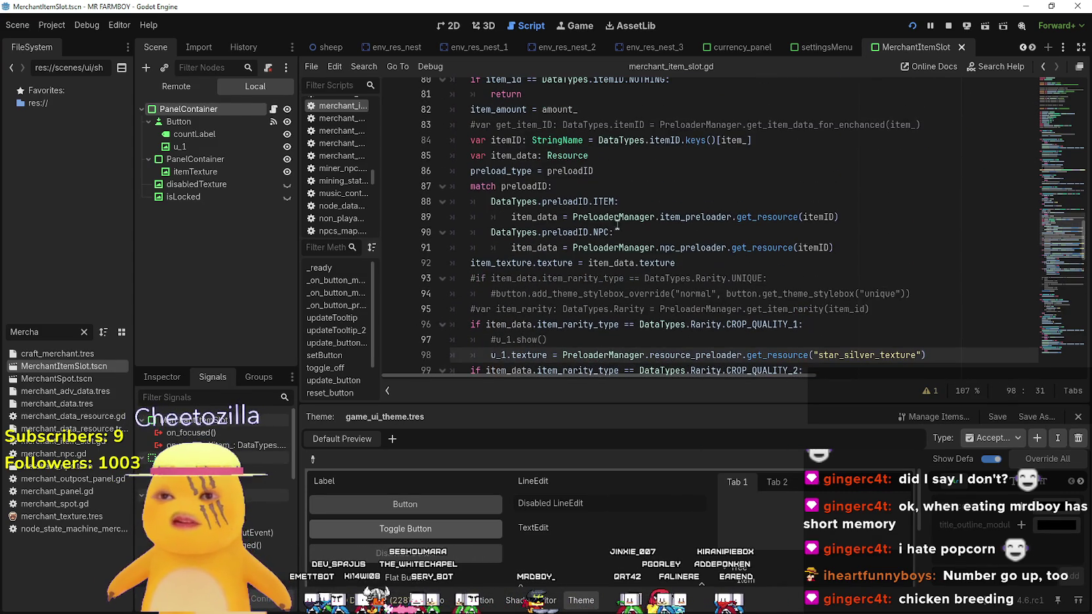
left_click(634, 262)
scroll(722, 276, "down", 5)
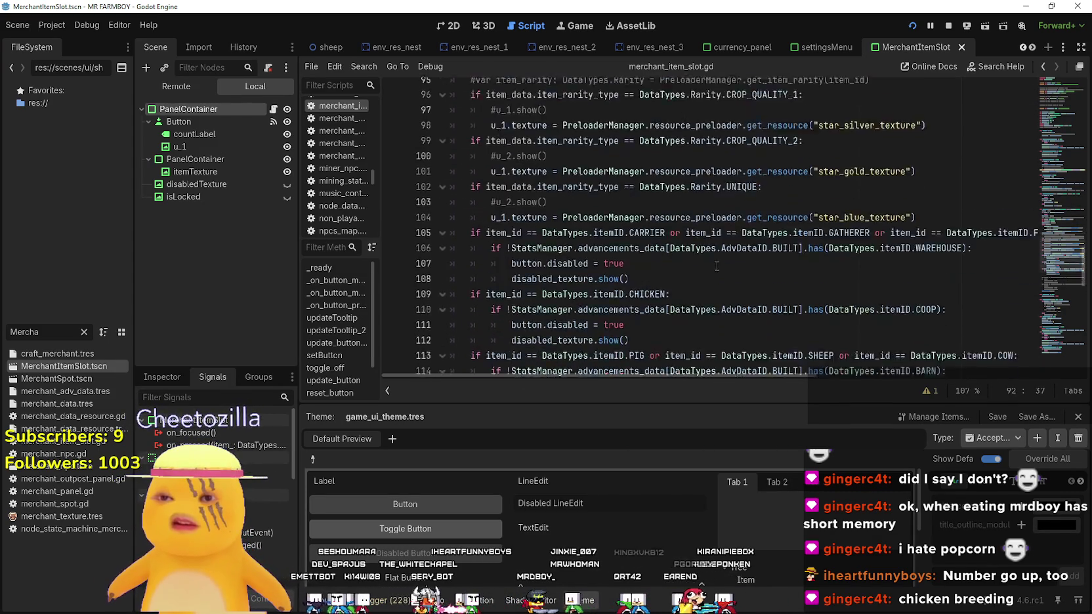
scroll(712, 264, "up", 8)
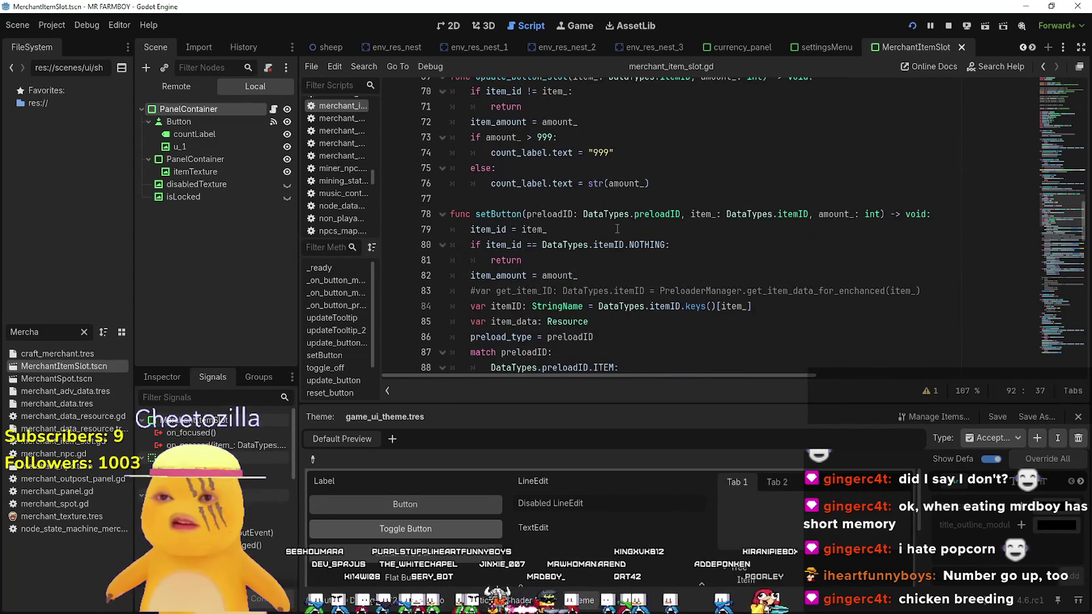
scroll(702, 257, "up", 4)
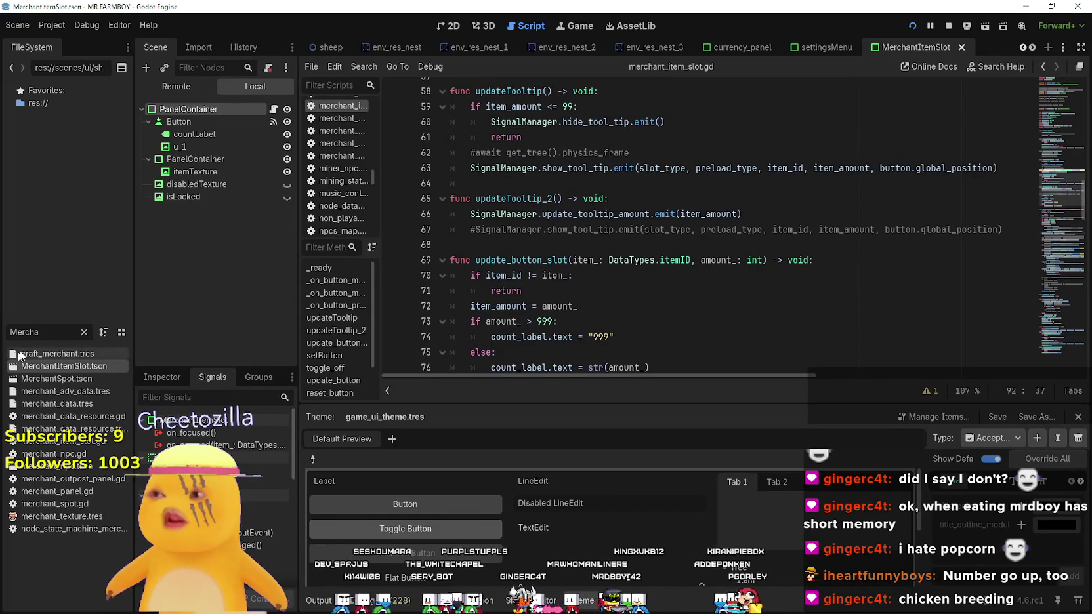
Clear the FileSystem filter, search 'game_s' and open game_screen.tscn
left_click(84, 333)
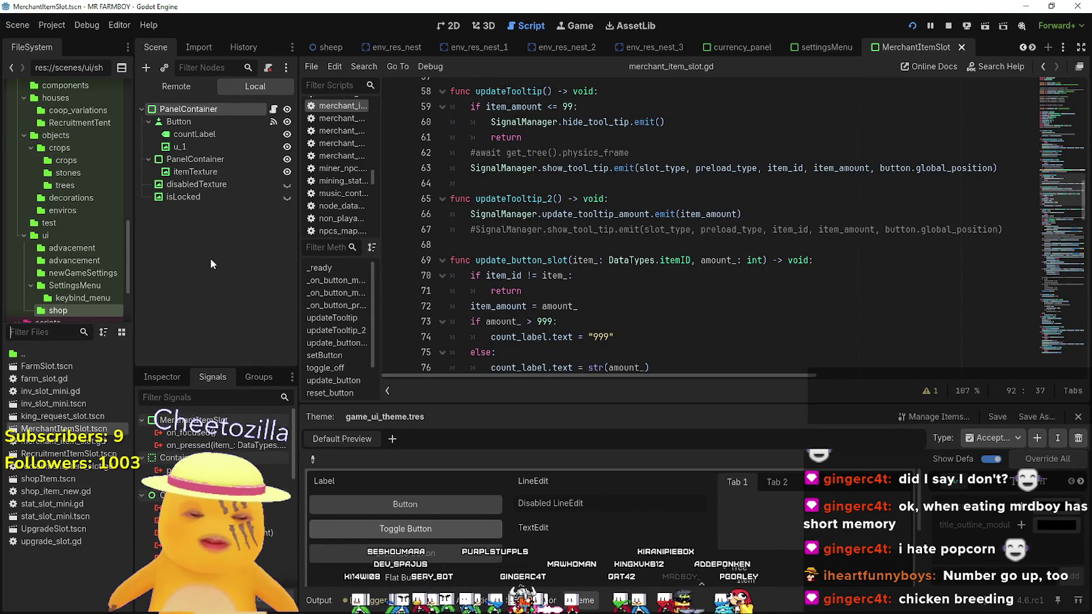
type("game_s")
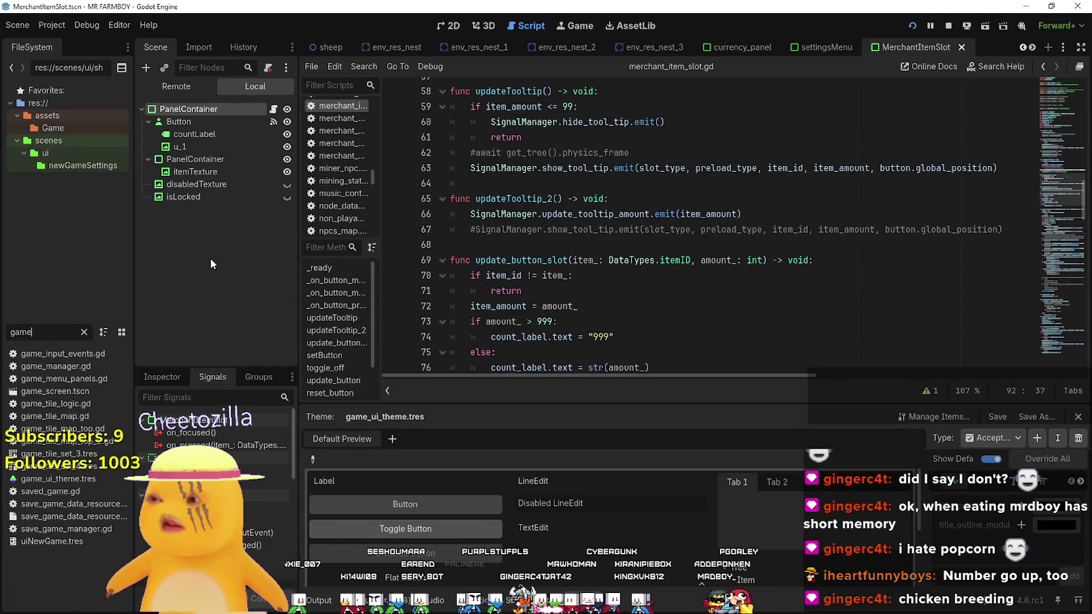
left_click(82, 353)
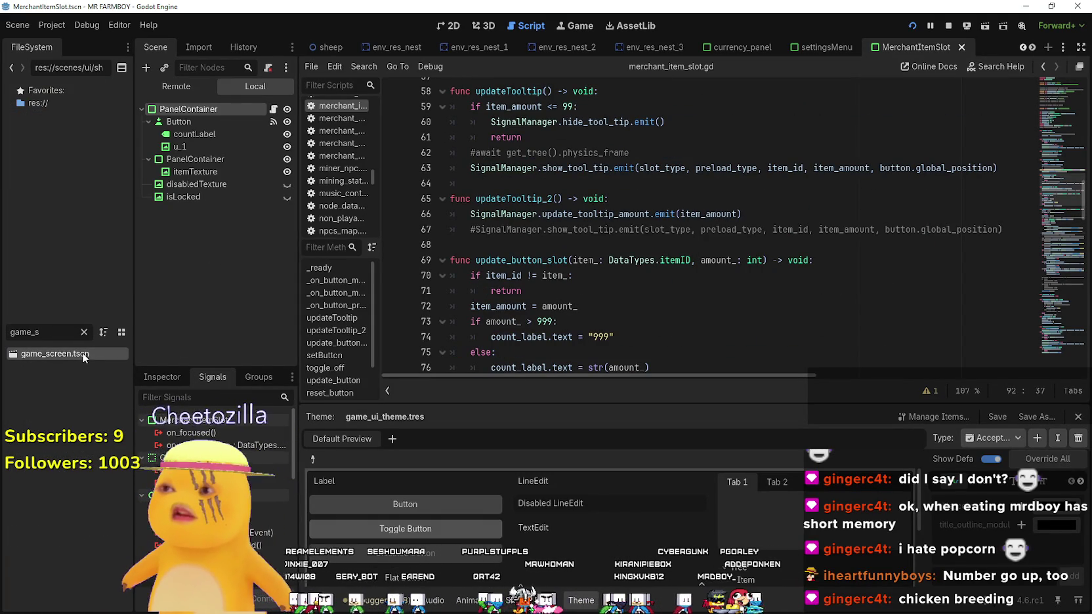
double_click(54, 355)
scroll(177, 208, "down", 5)
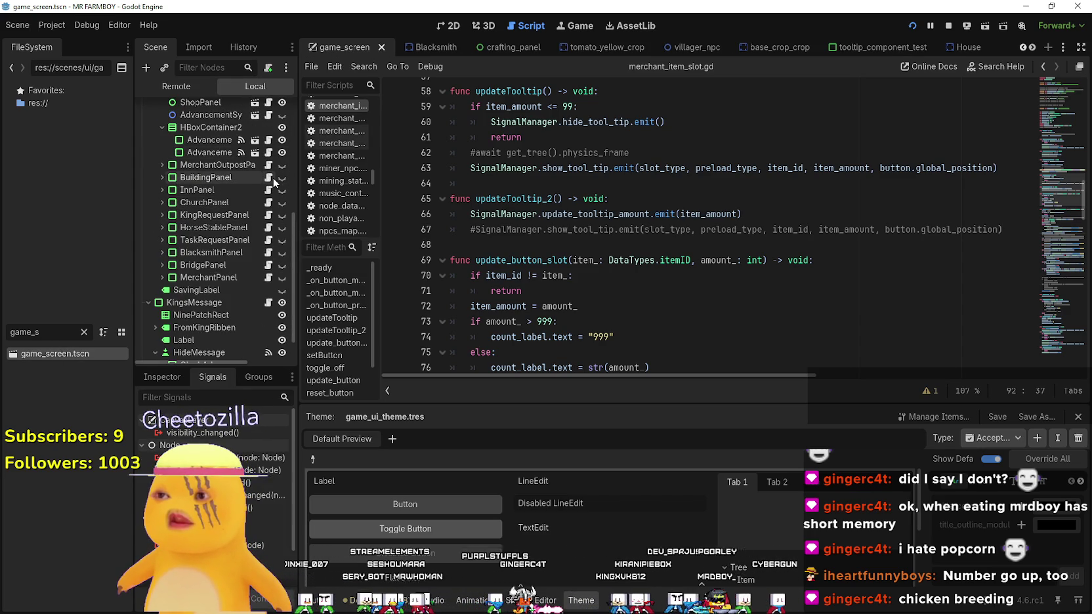
left_click(268, 177)
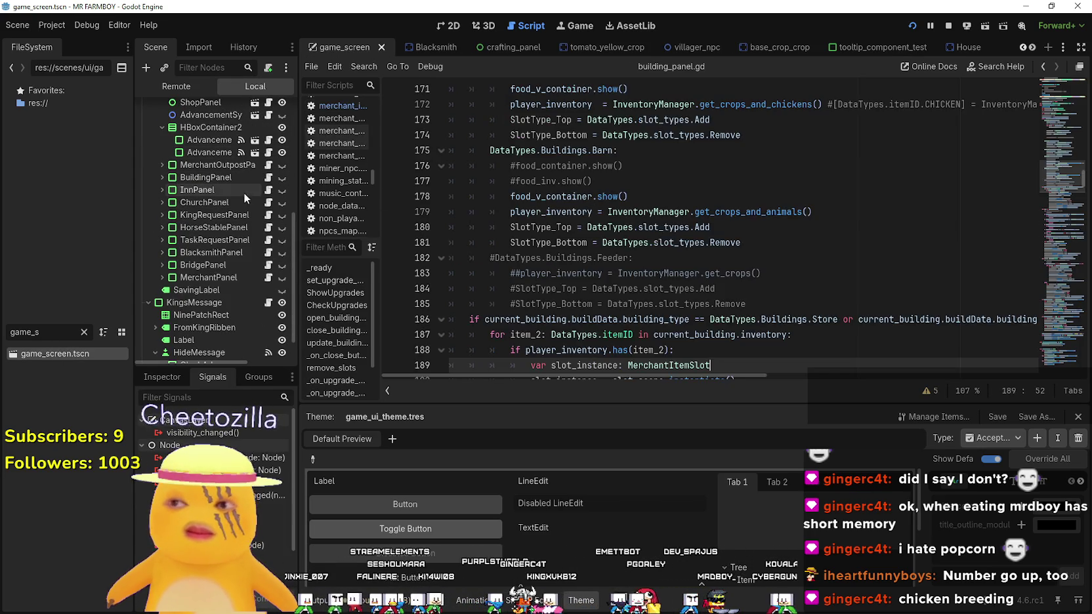
scroll(668, 252, "down", 10)
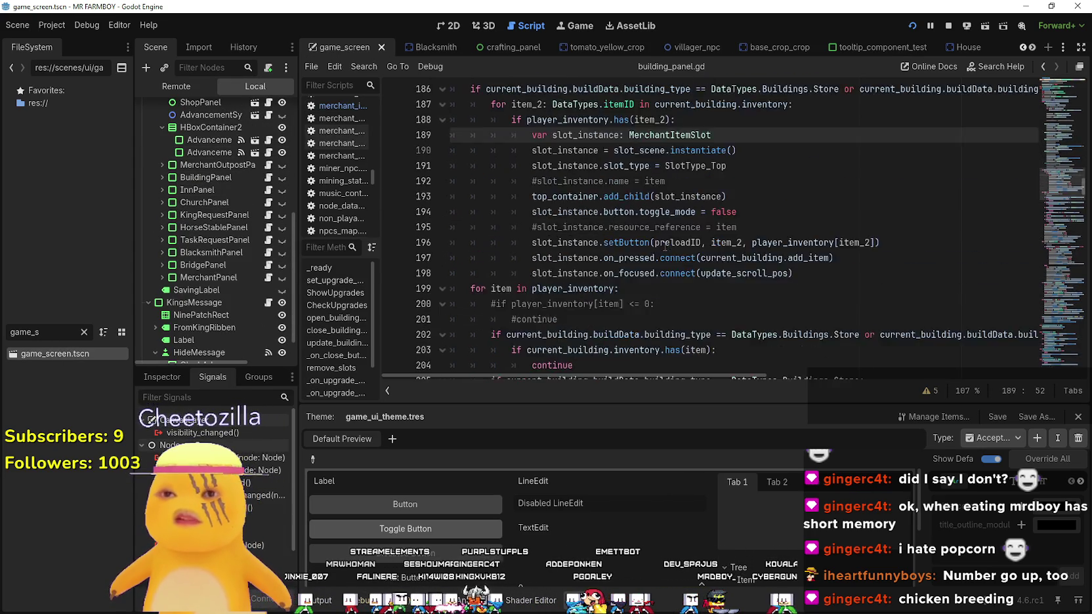
scroll(662, 242, "down", 8)
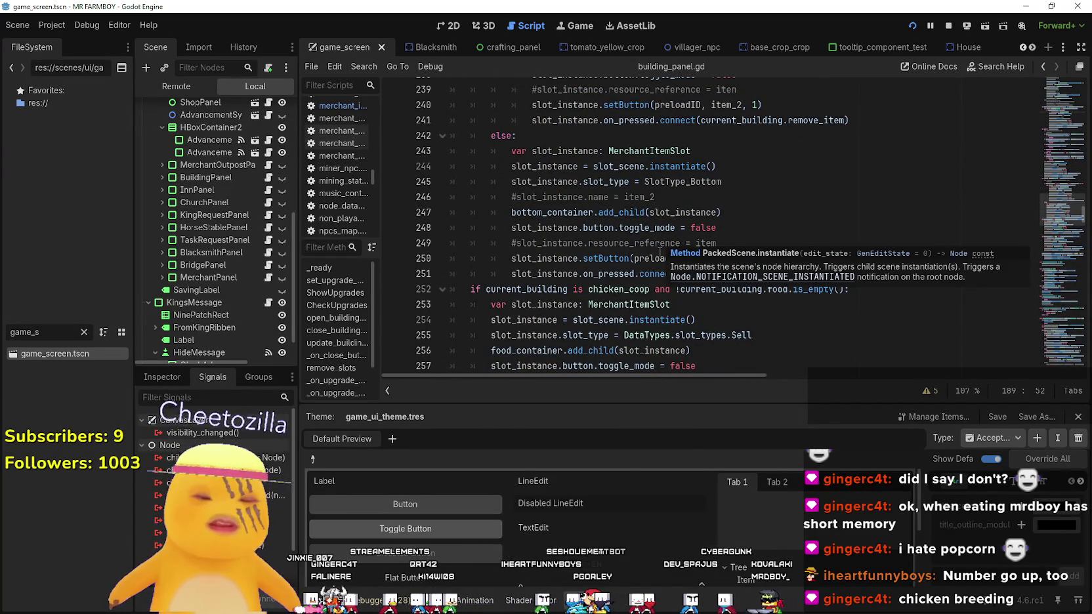
scroll(733, 273, "down", 2)
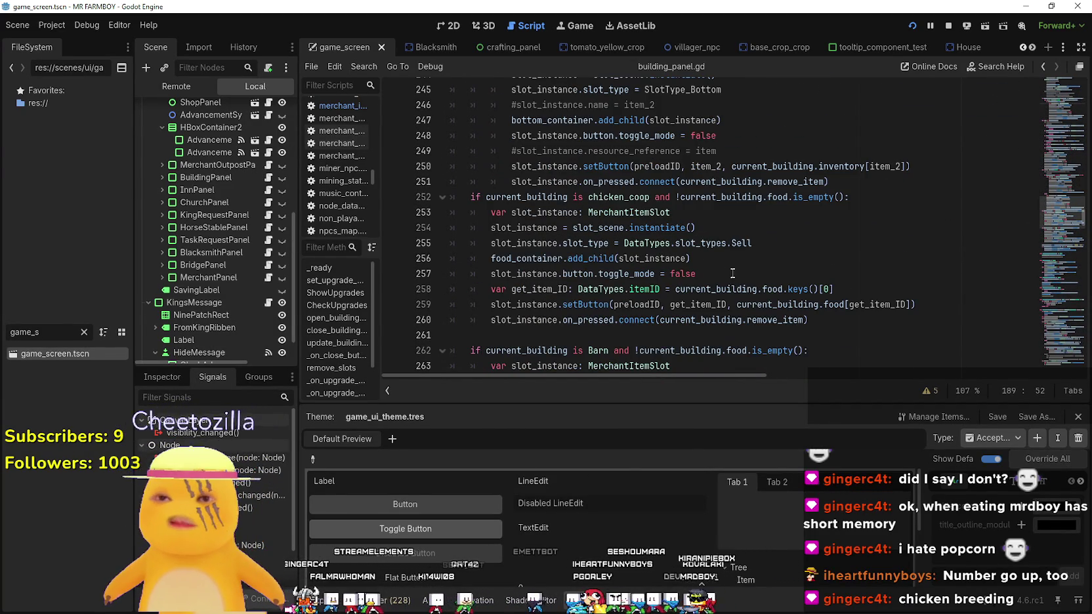
left_click(733, 273)
scroll(733, 273, "down", 4)
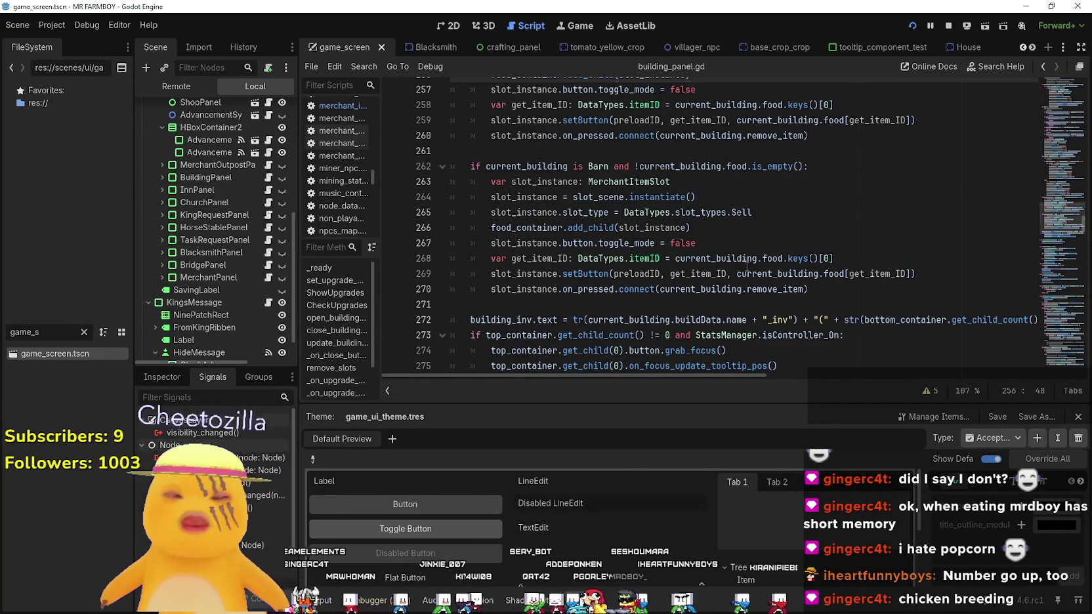
scroll(602, 218, "down", 5)
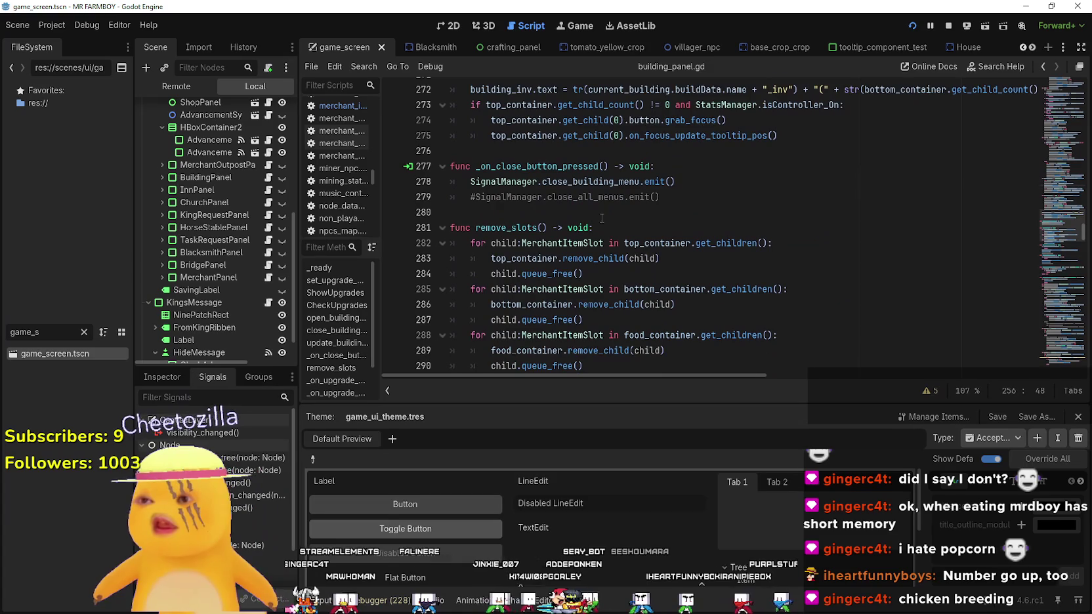
left_click(648, 151)
scroll(707, 215, "down", 6)
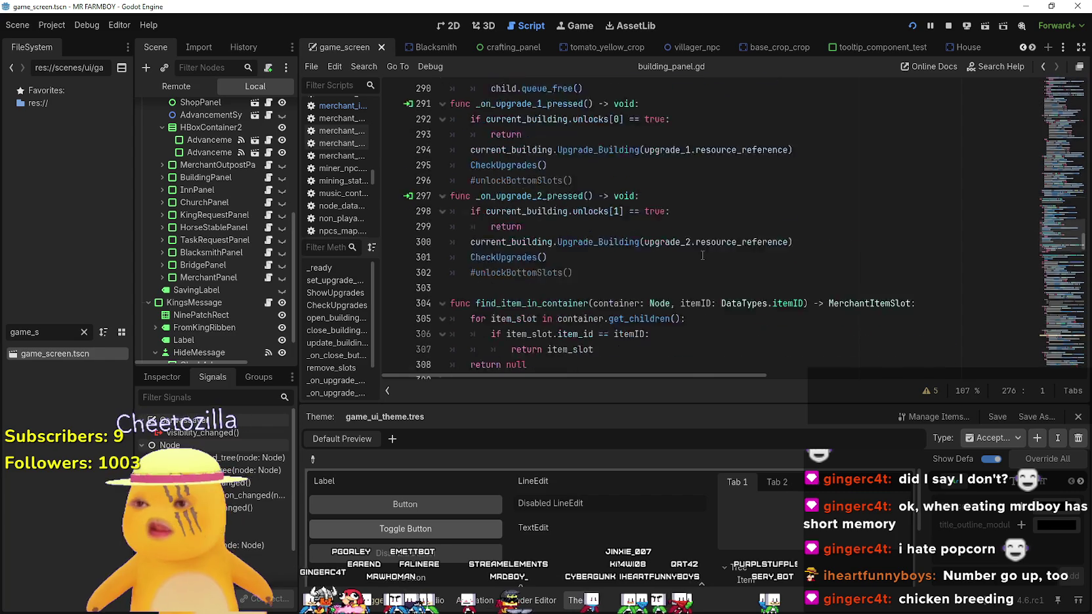
scroll(710, 249, "down", 2)
left_click(697, 222)
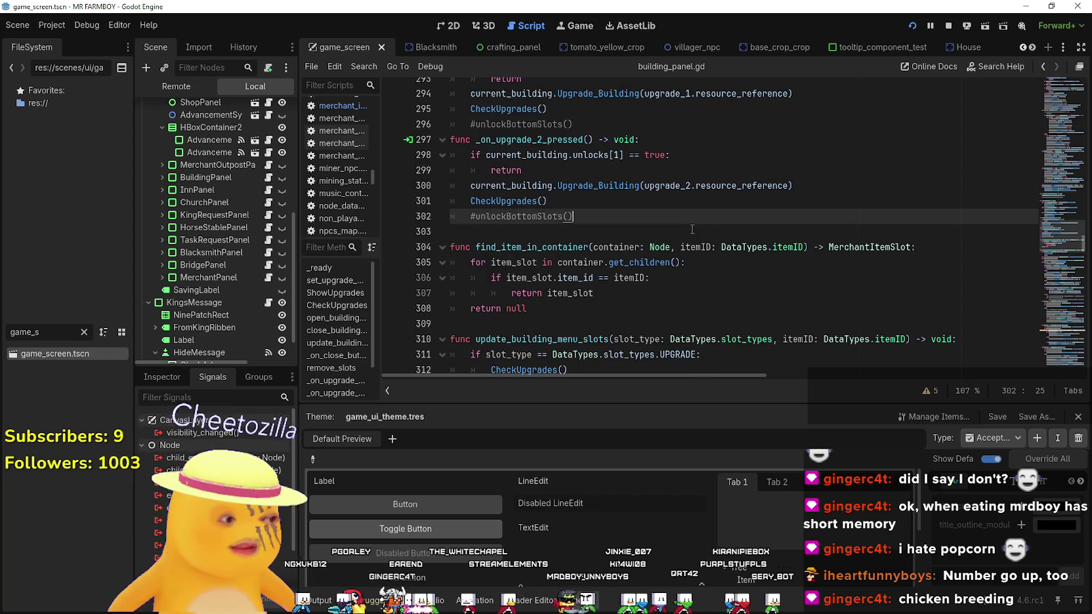
scroll(692, 229, "down", 2)
left_click(591, 211)
left_click(606, 228)
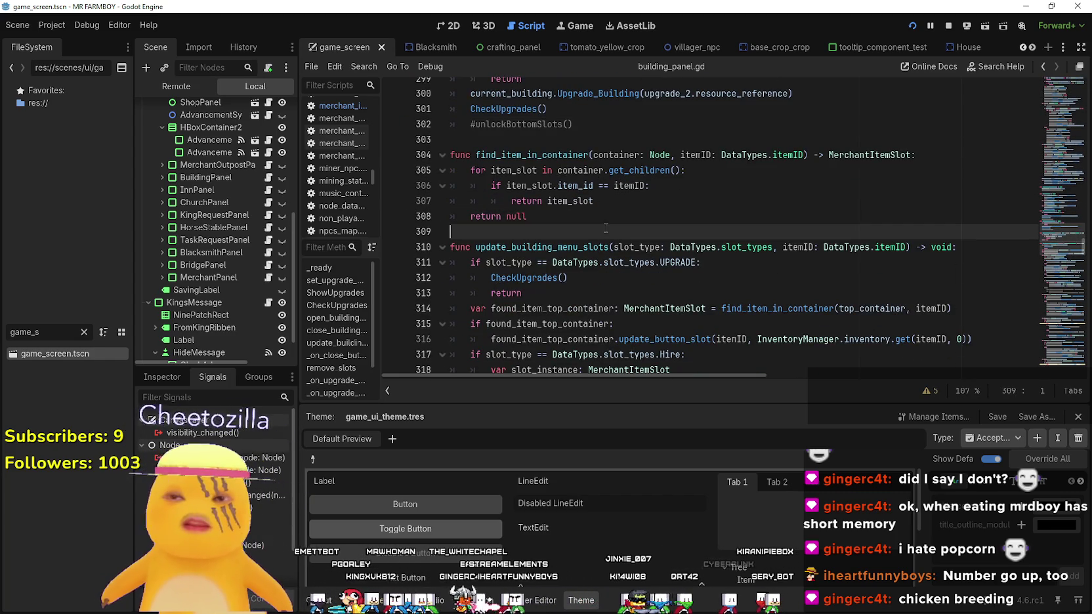
scroll(607, 229, "down", 2)
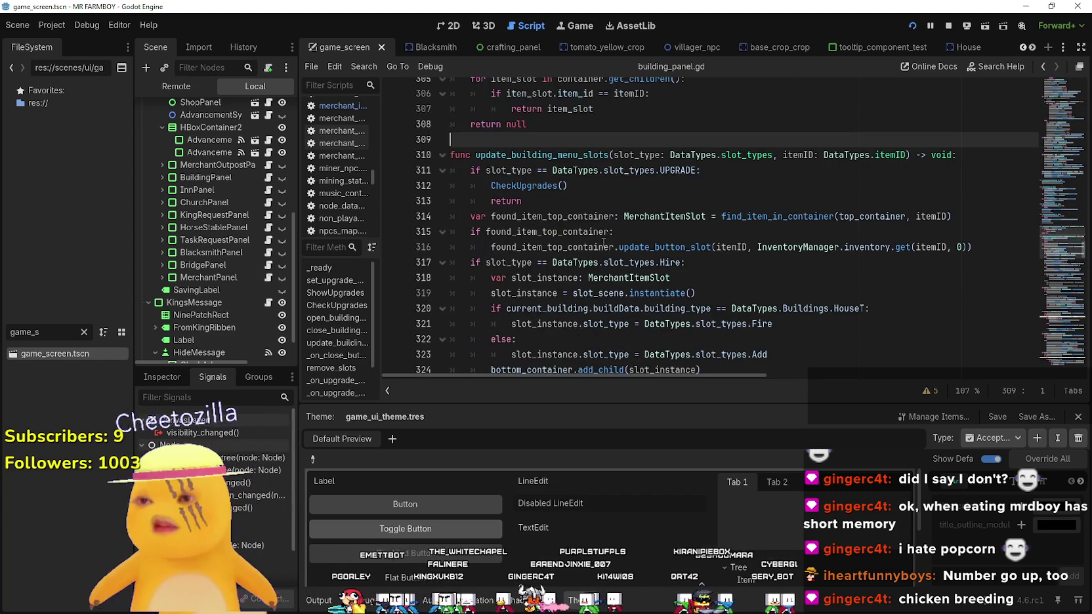
left_click(607, 216)
double_click(607, 217)
left_click(604, 202)
scroll(963, 312, "down", 4)
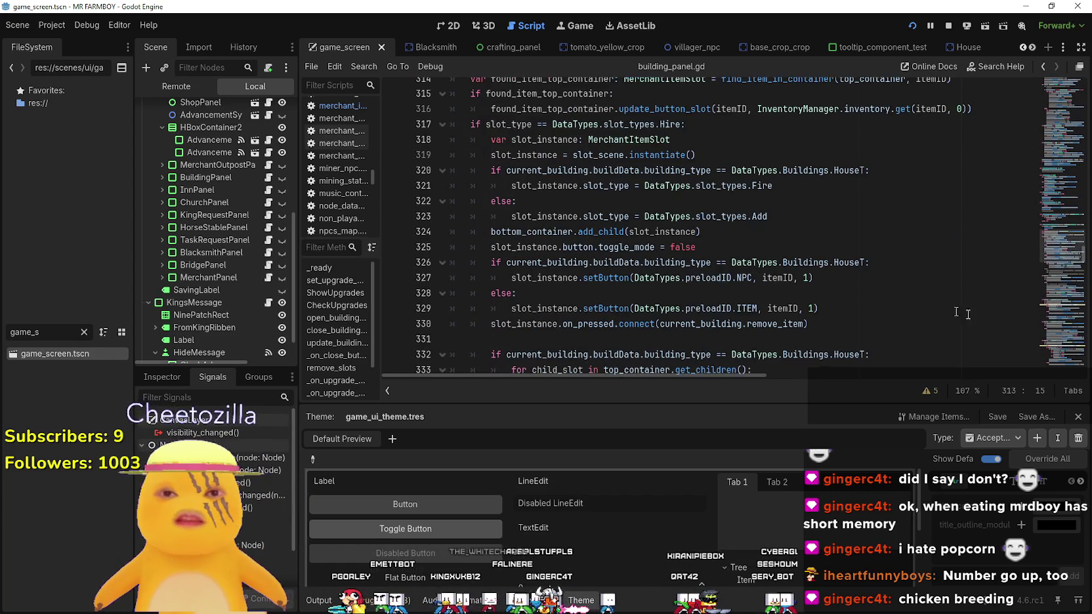
scroll(1058, 261, "up", 4)
scroll(1058, 260, "down", 2)
scroll(1059, 260, "down", 18)
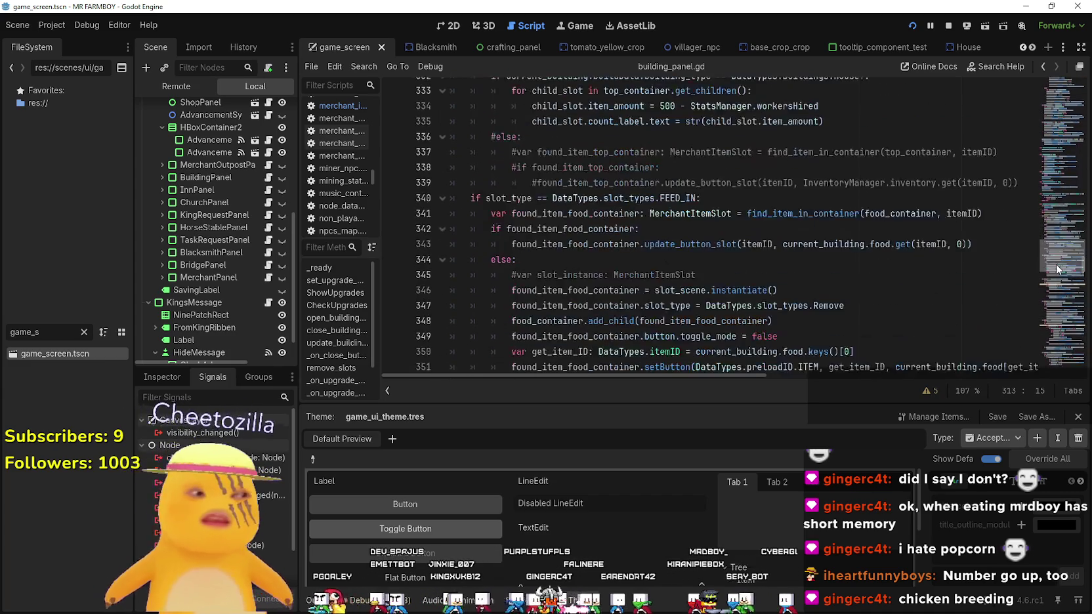
scroll(1054, 285, "up", 9)
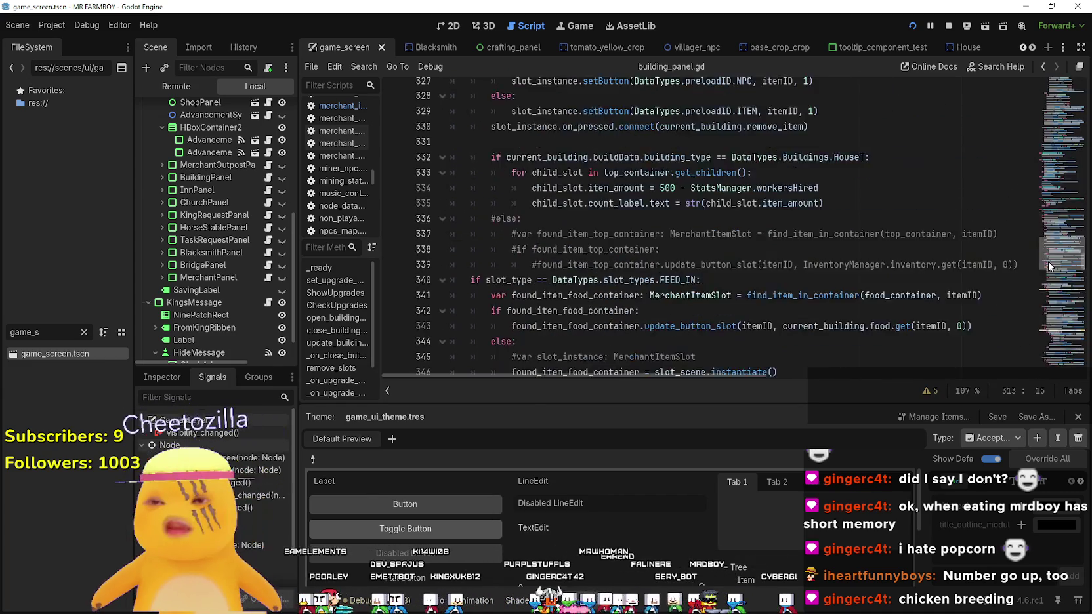
scroll(1052, 284, "down", 8)
scroll(1051, 283, "down", 10)
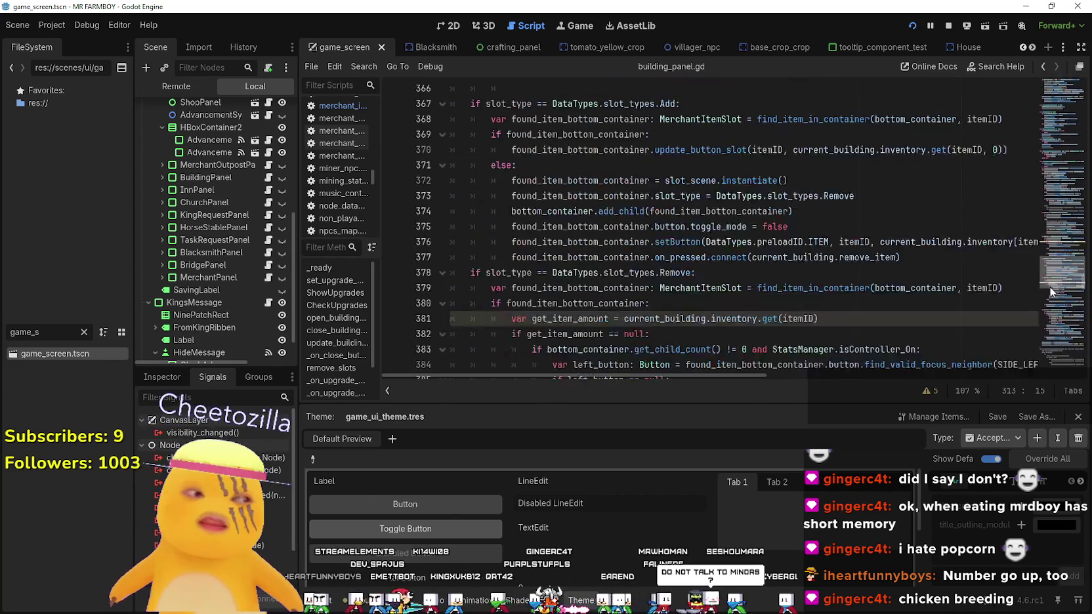
scroll(1046, 294, "up", 1)
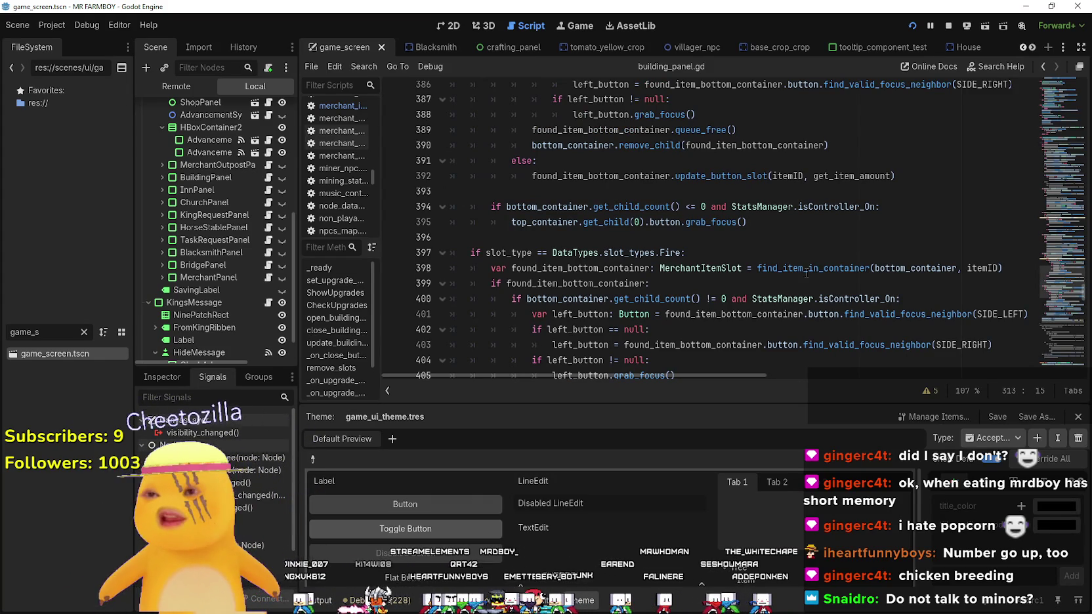
left_click(839, 240)
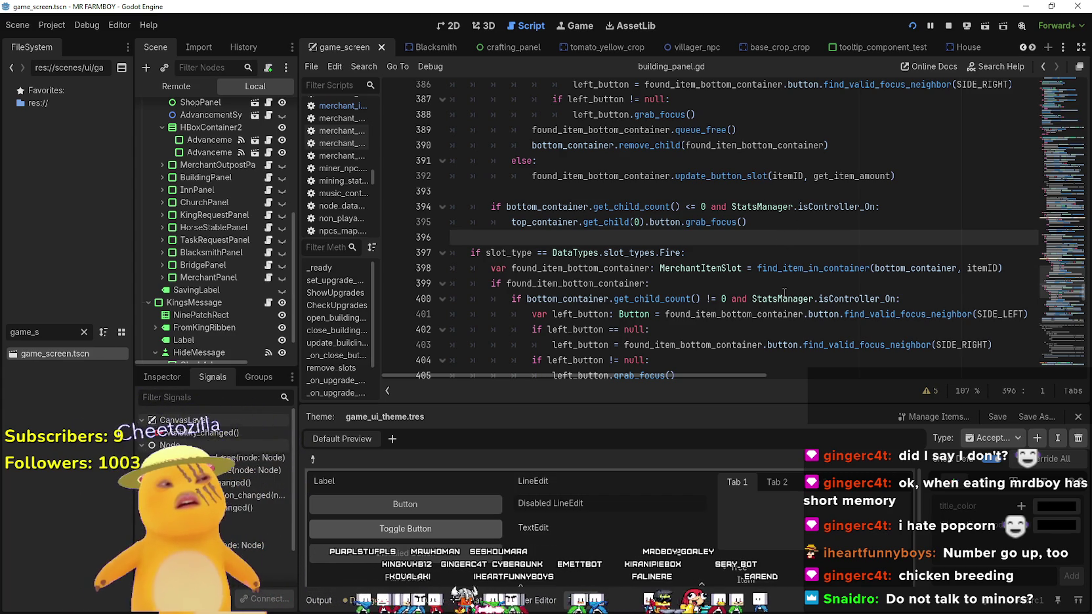
mouse_move(783, 293)
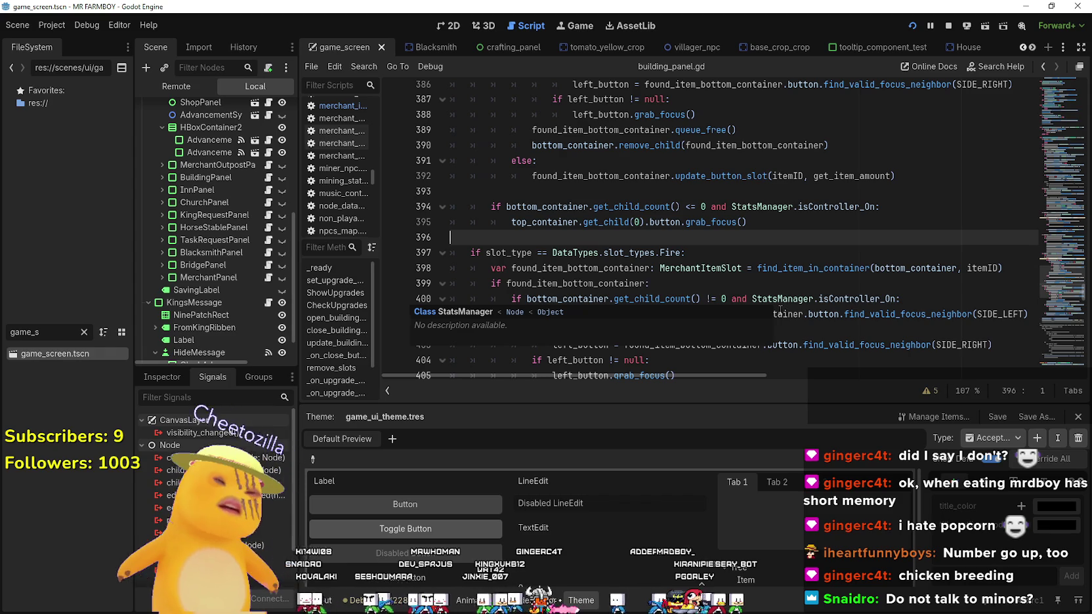
scroll(692, 263, "down", 7)
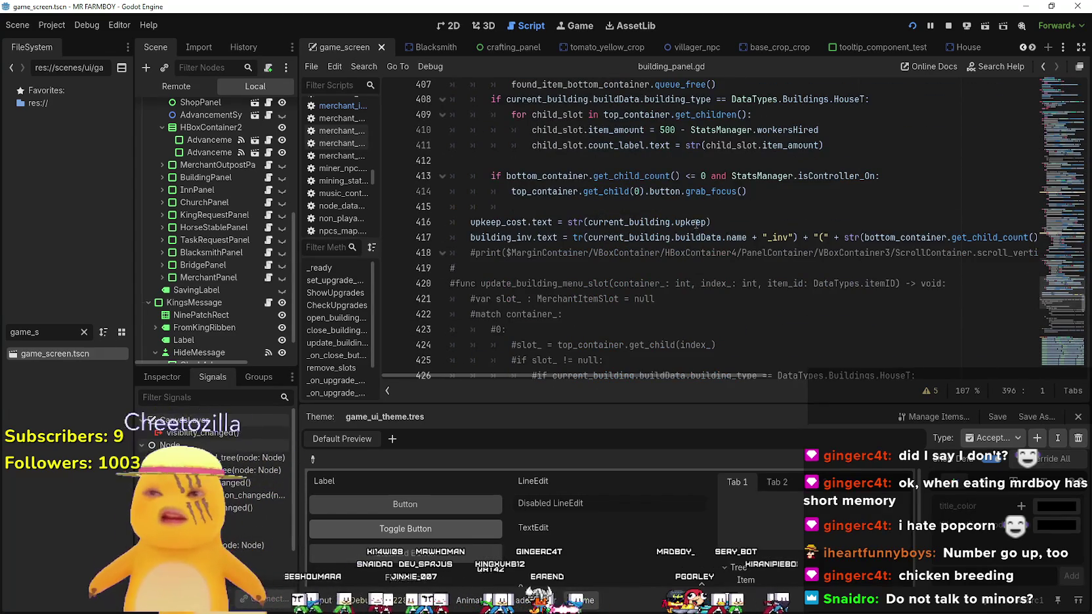
scroll(696, 224, "up", 7)
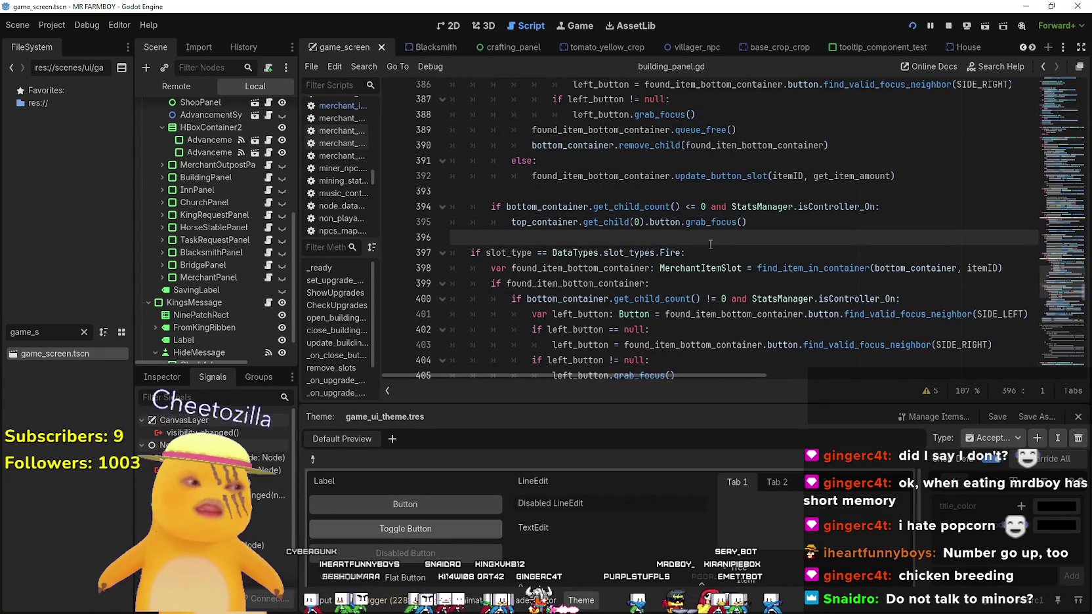
scroll(709, 243, "up", 6)
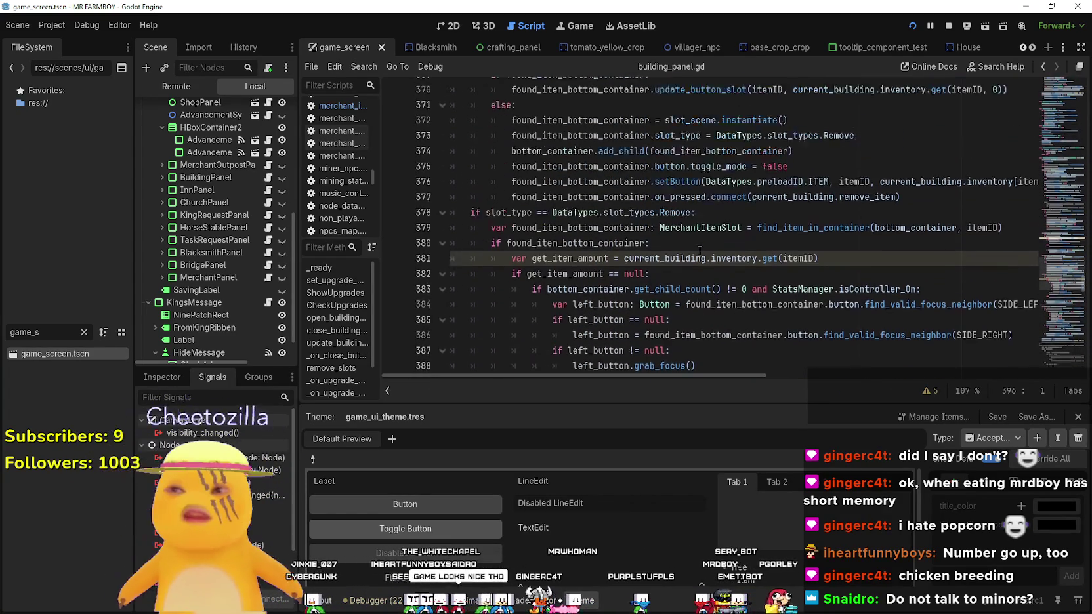
left_click(701, 255)
scroll(706, 269, "up", 1)
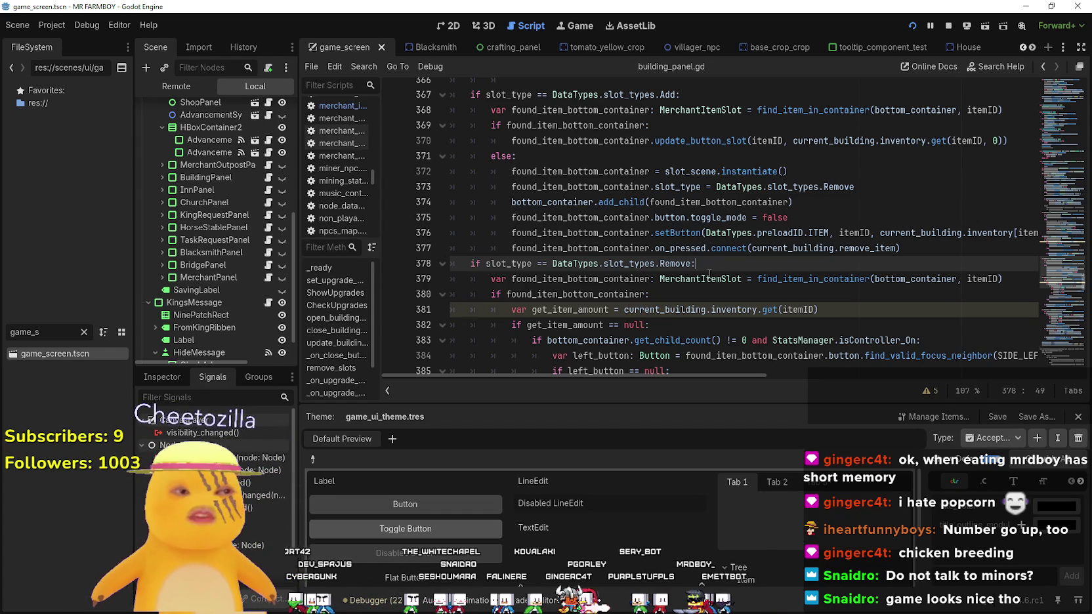
scroll(676, 243, "up", 1)
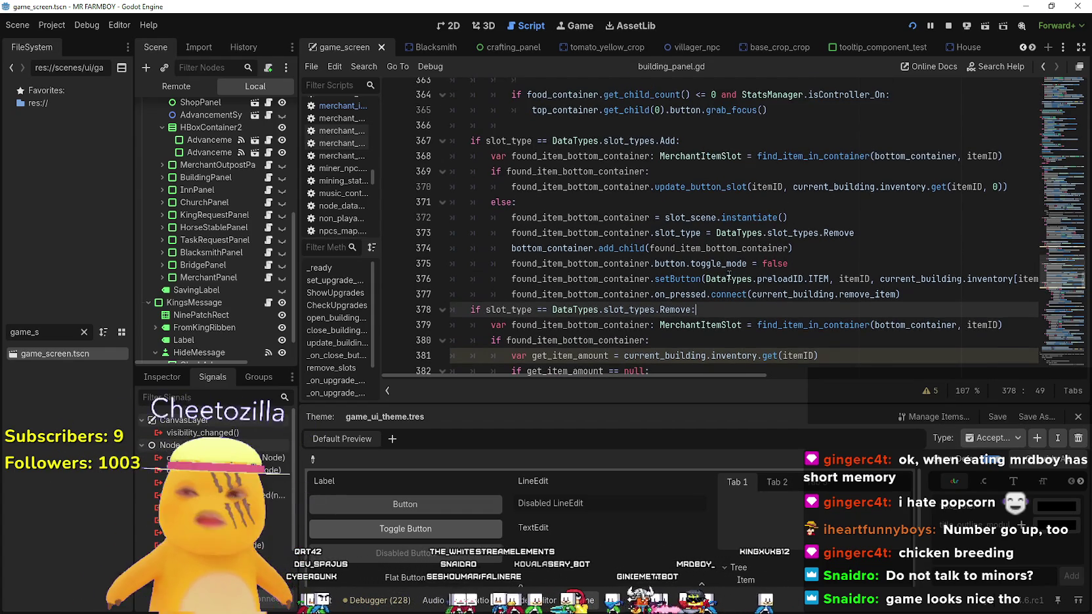
left_click(642, 202)
scroll(656, 223, "up", 1)
left_click(674, 204)
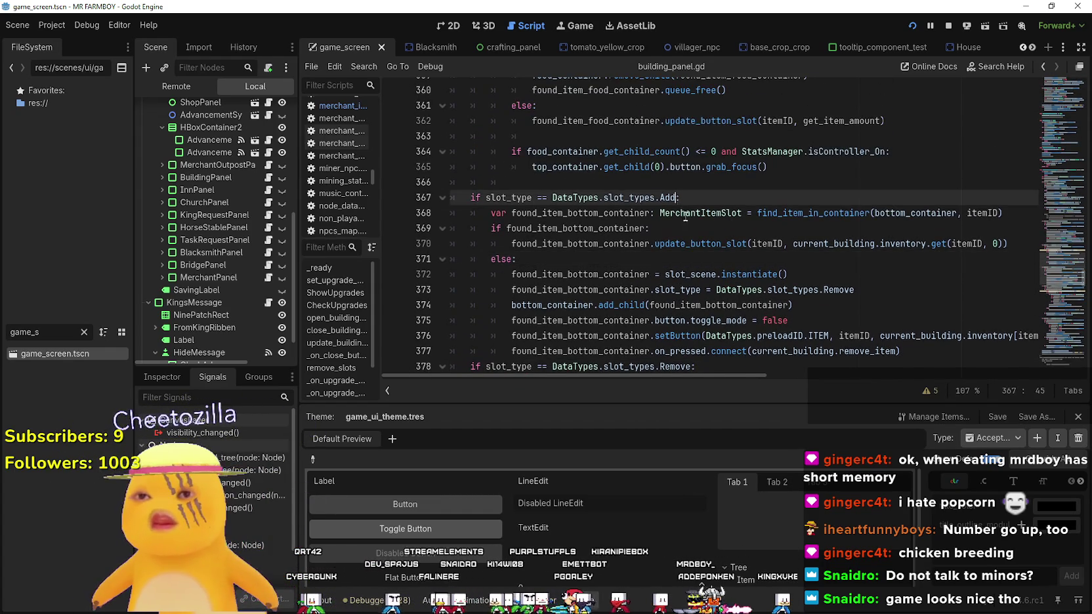
scroll(685, 218, "down", 2)
scroll(684, 221, "down", 3)
scroll(681, 222, "up", 4)
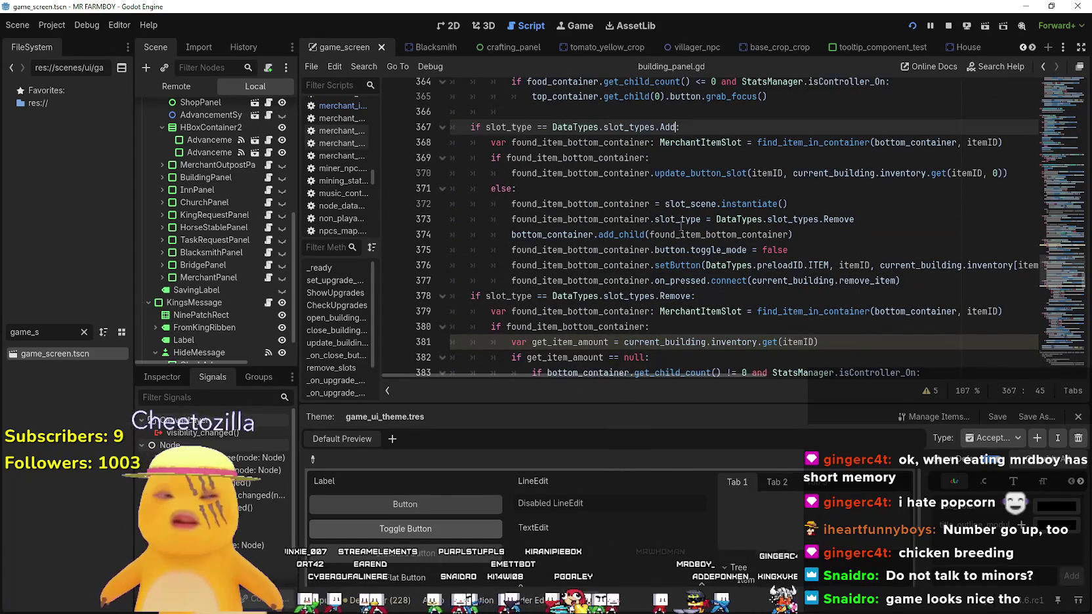
scroll(679, 231, "up", 4)
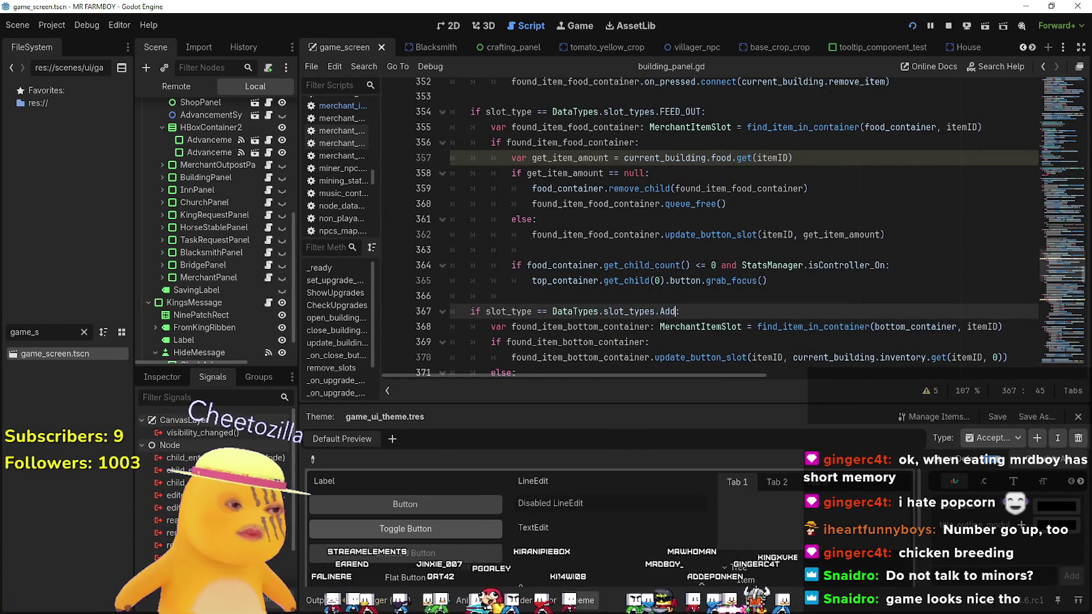
key("alt+Tab")
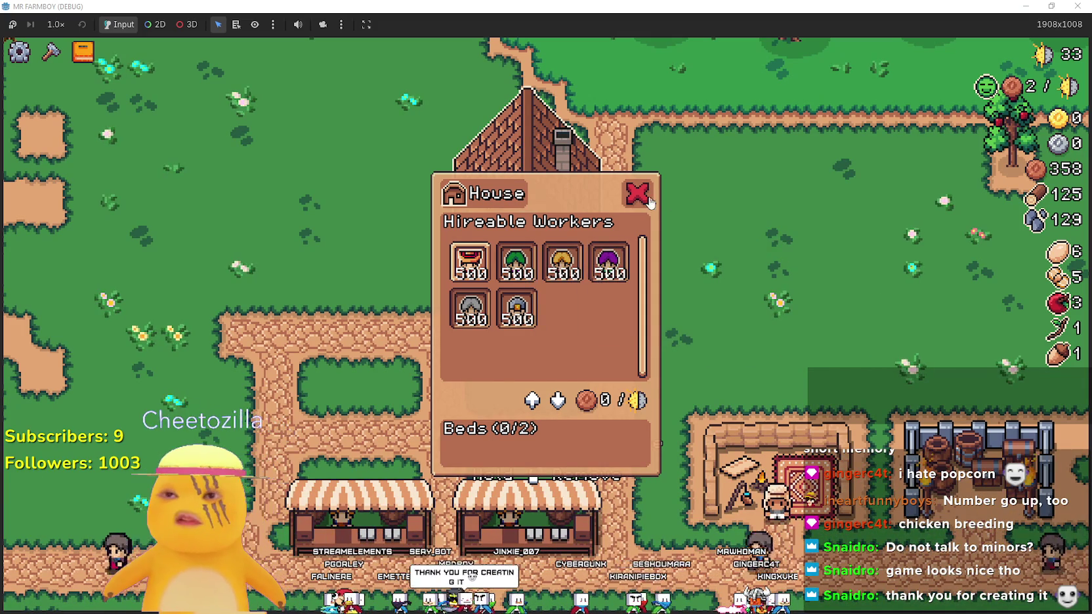
left_click(662, 319)
key("alt+Tab")
left_click(706, 294)
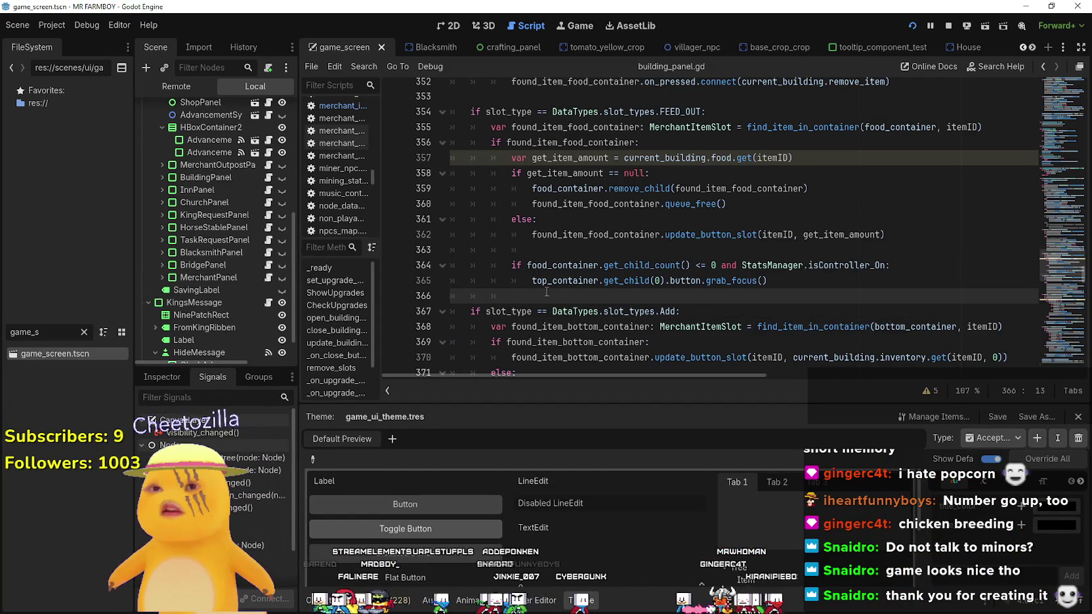
On line 321, set the house hire slot_type to DataTypes.slot_types.Fire
scroll(547, 292, "down", 3)
scroll(679, 311, "up", 6)
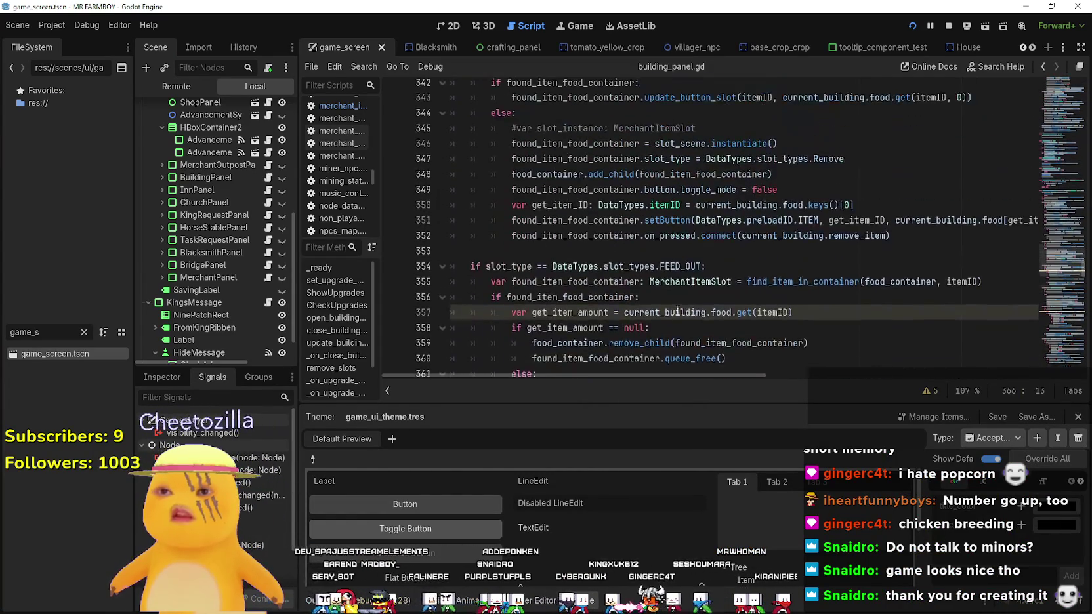
scroll(678, 311, "up", 4)
left_click(560, 238)
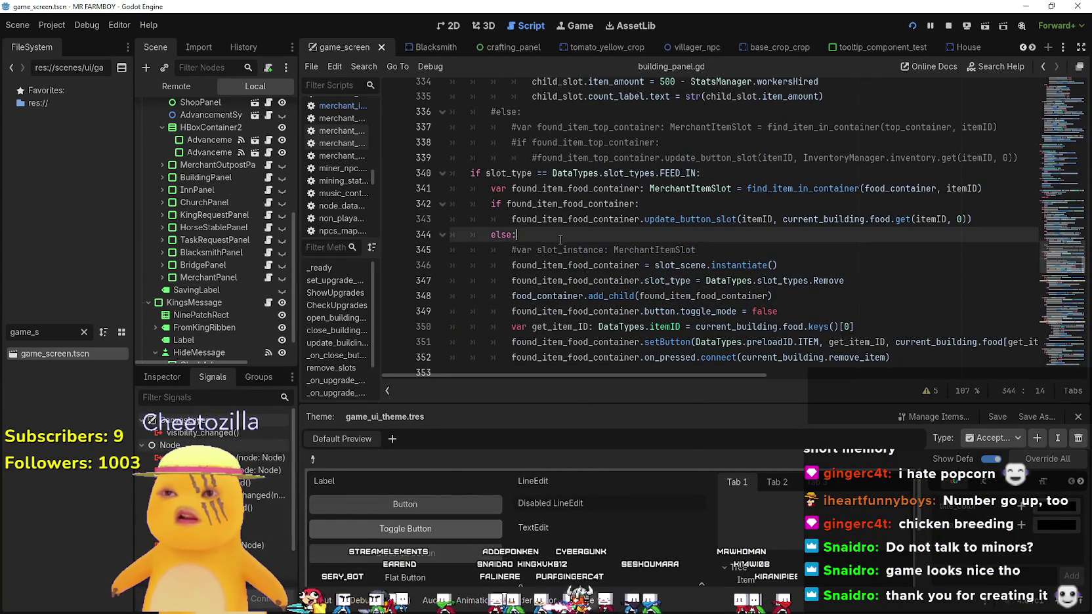
scroll(560, 239, "up", 8)
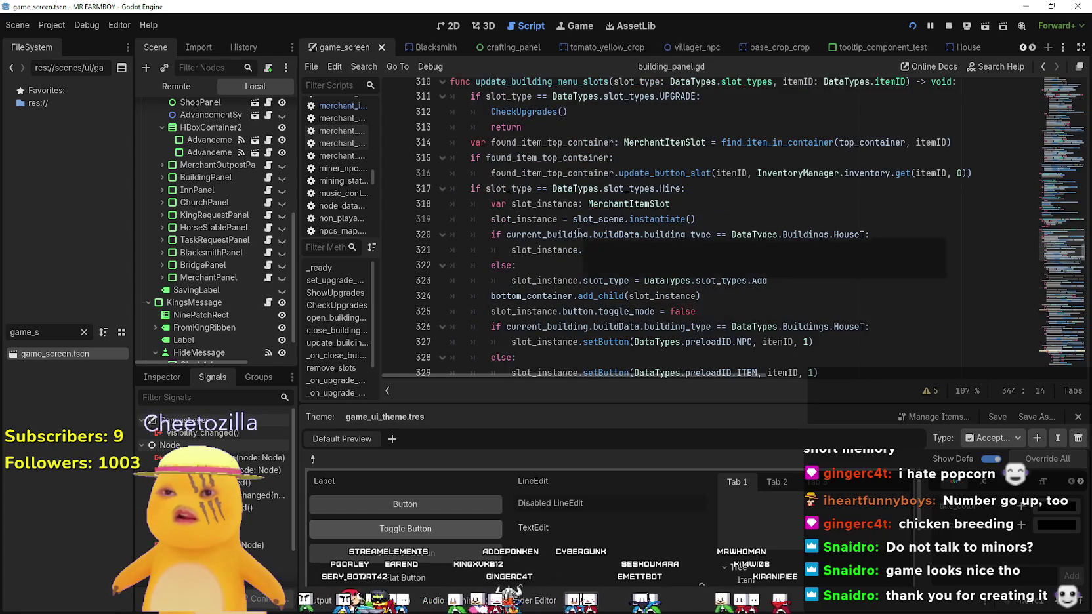
scroll(578, 234, "down", 1)
left_click(797, 201)
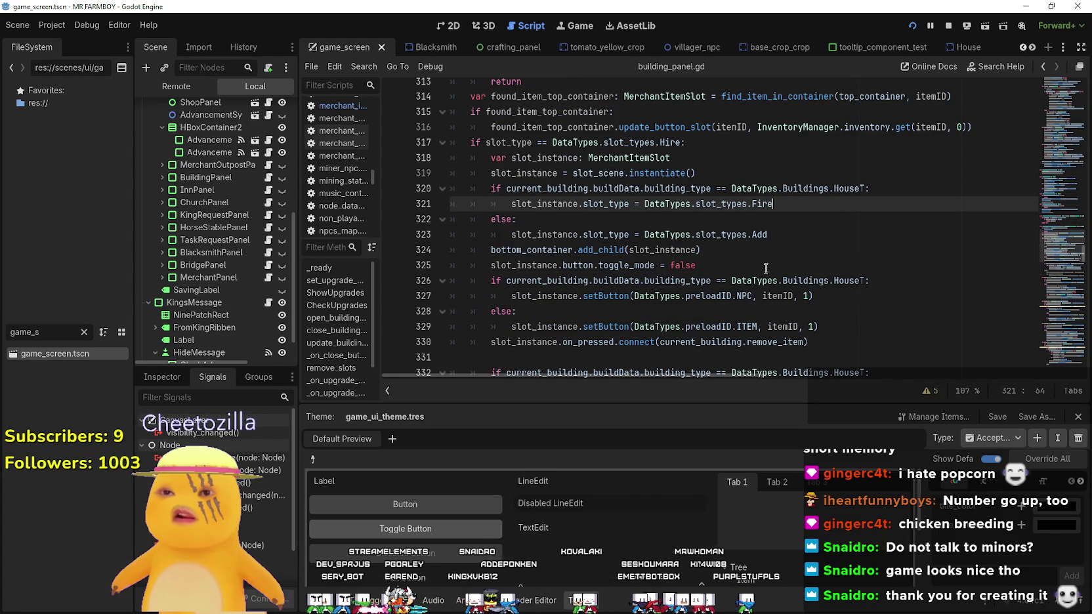
Use Lookup Symbol on MerchantItemSlot to open merchant_item_slot.gd
left_click(552, 312)
scroll(566, 307, "down", 2)
left_click(546, 263)
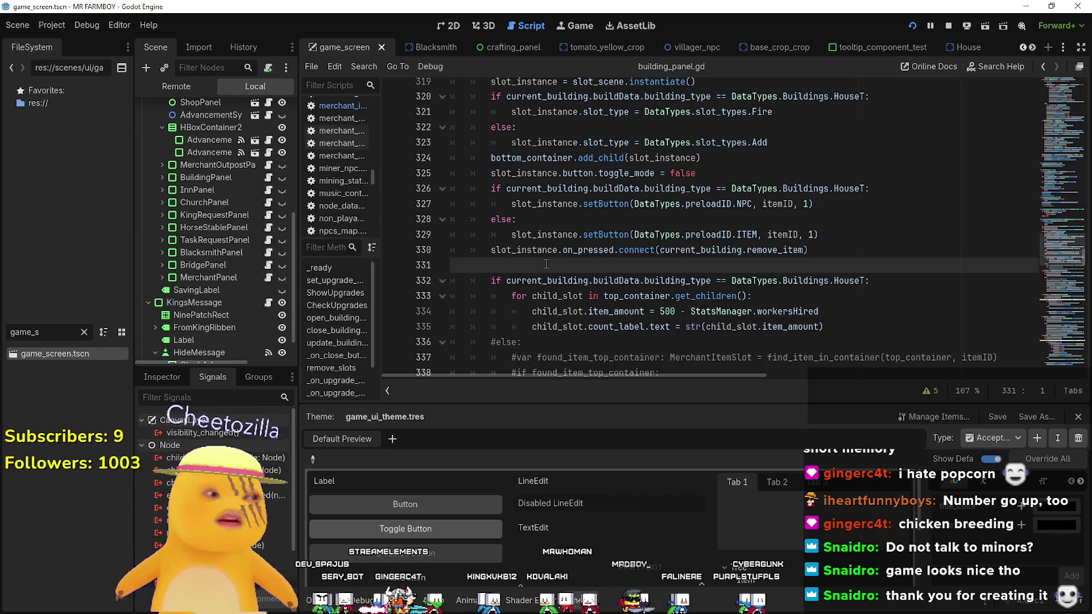
scroll(576, 211, "up", 4)
right_click(634, 251)
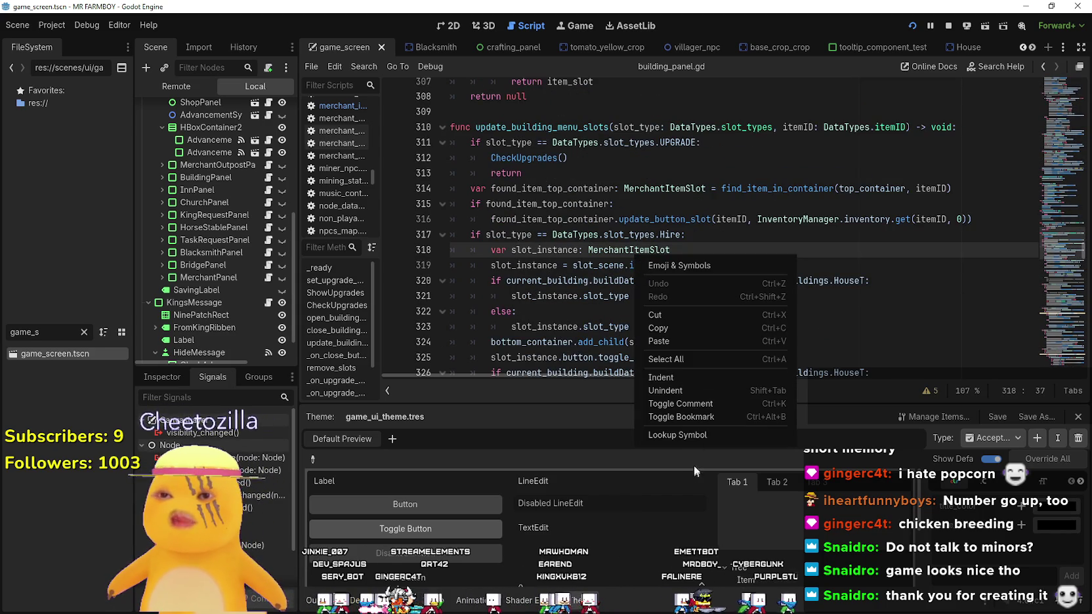
left_click(683, 435)
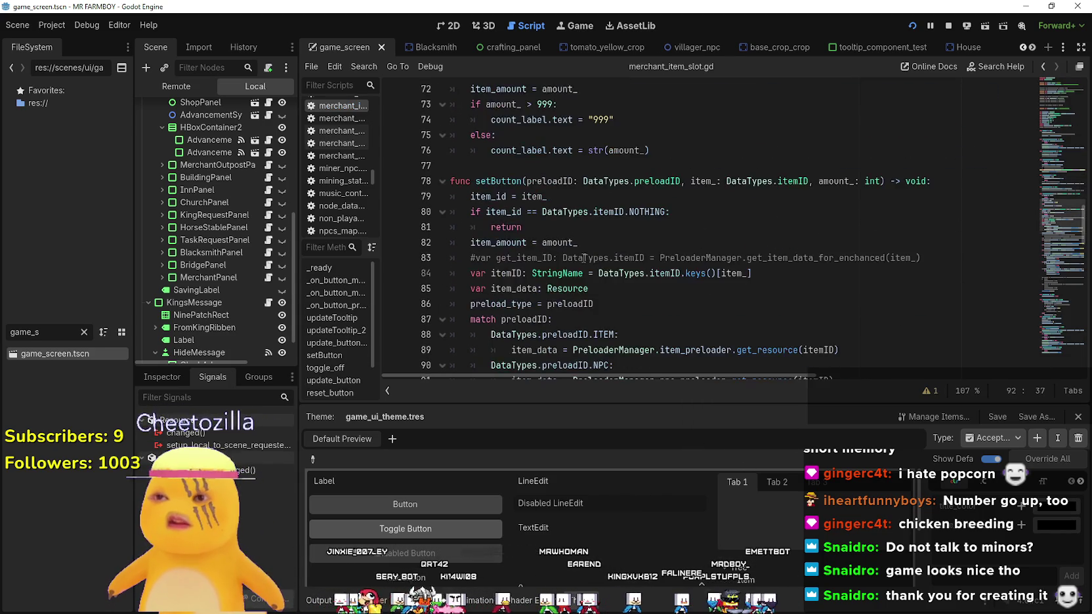
scroll(611, 266, "down", 5)
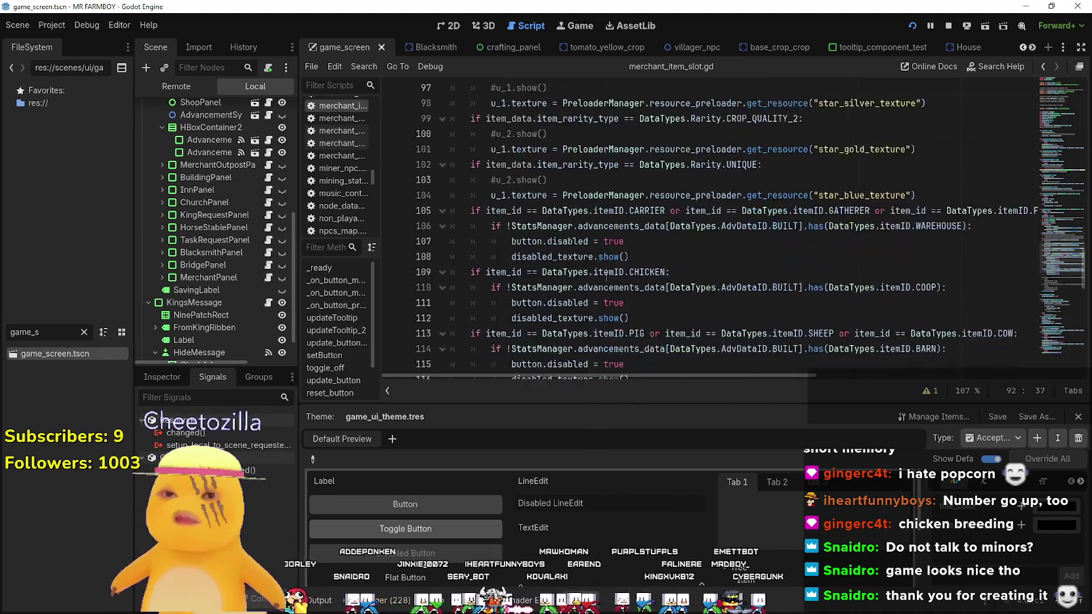
scroll(615, 262, "up", 3)
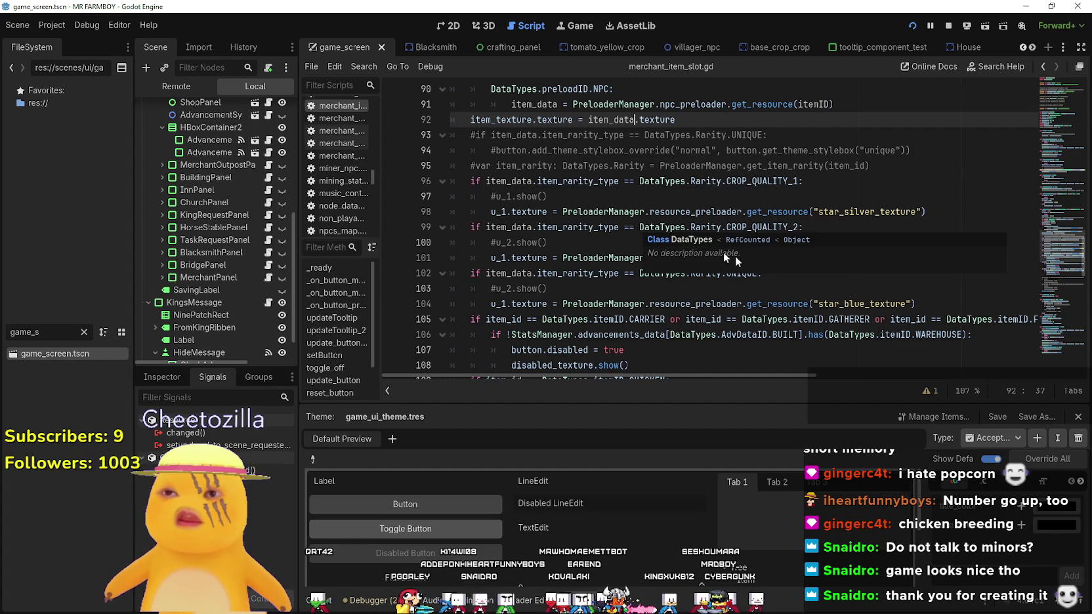
scroll(736, 256, "down", 5)
left_click(724, 243)
scroll(715, 243, "down", 4)
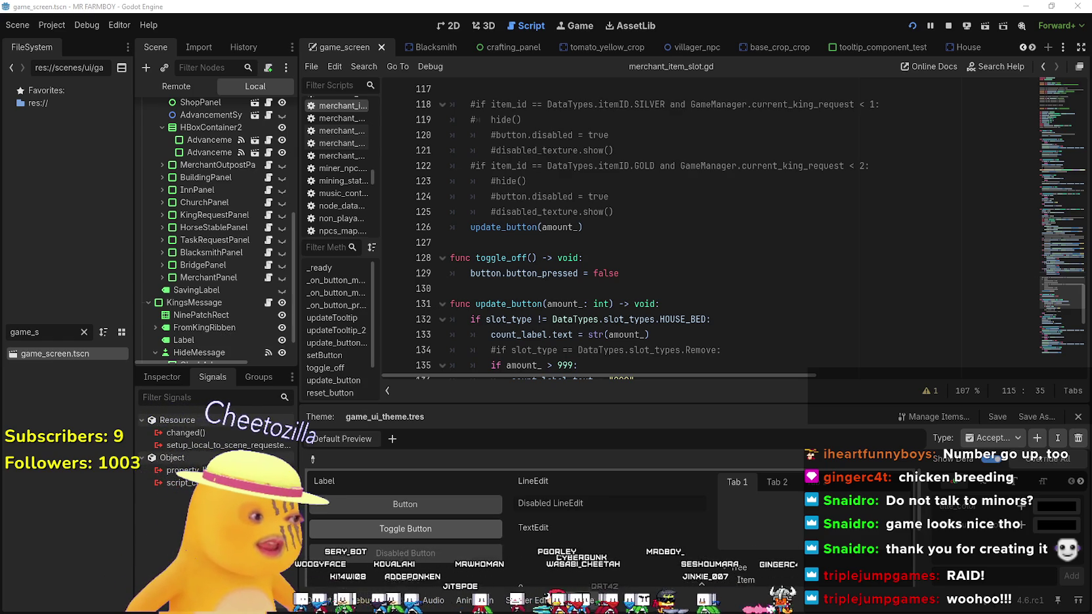
Switch to Steam, open the wishlist and scroll down to the Atomcraft entry
key("alt+Tab")
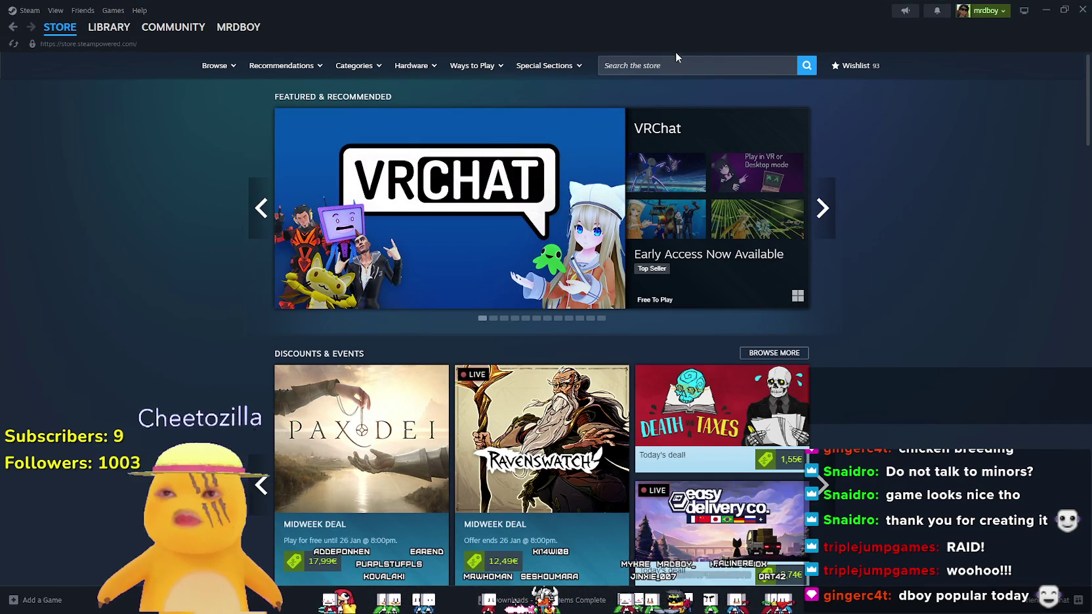
left_click(677, 67)
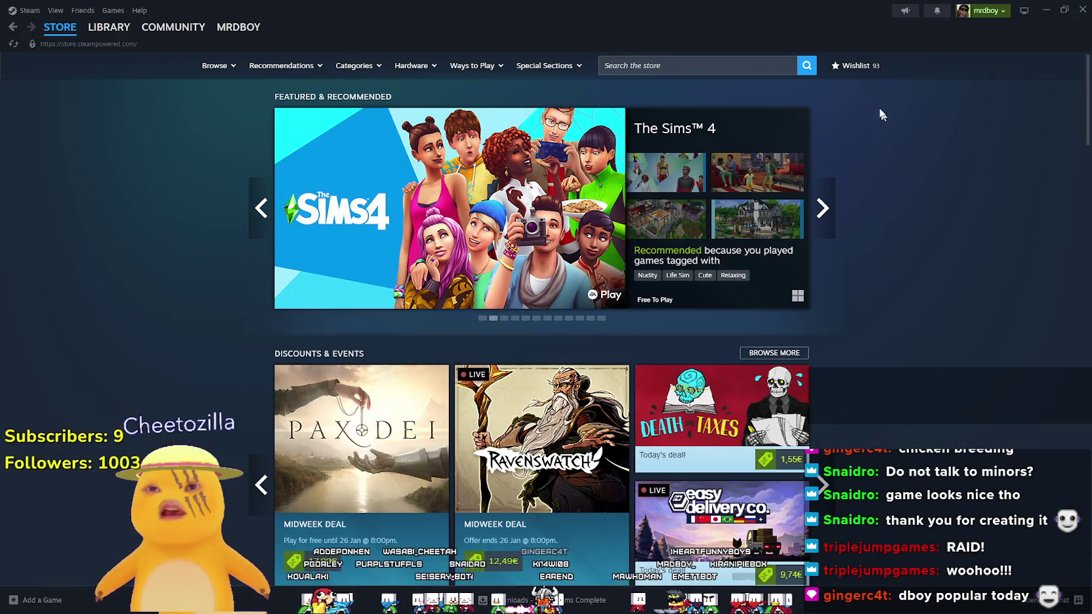
left_click(856, 66)
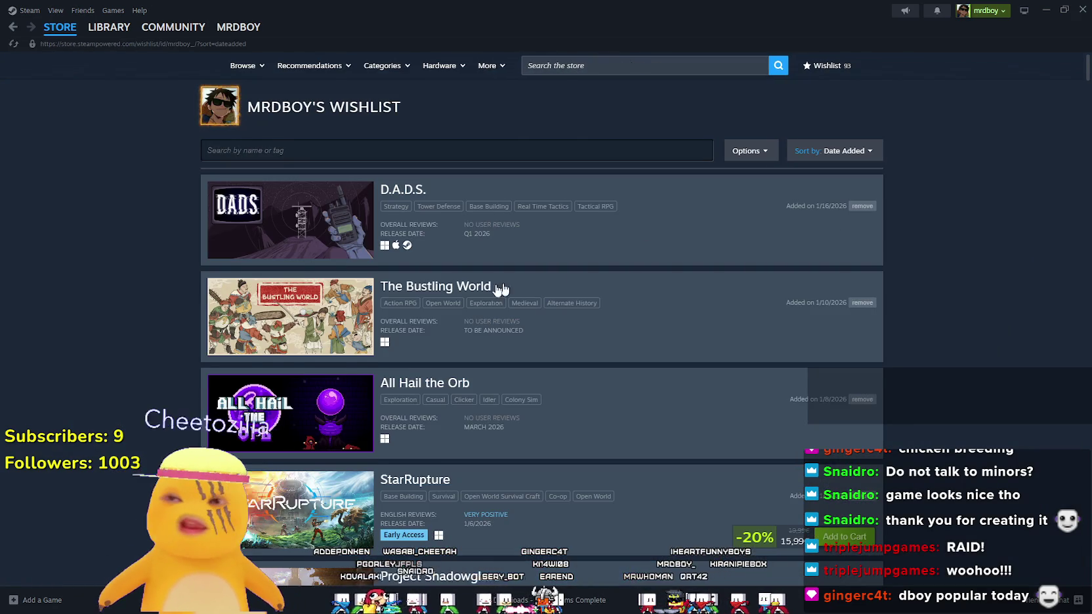
scroll(275, 295, "down", 3)
scroll(271, 297, "down", 4)
scroll(271, 296, "down", 15)
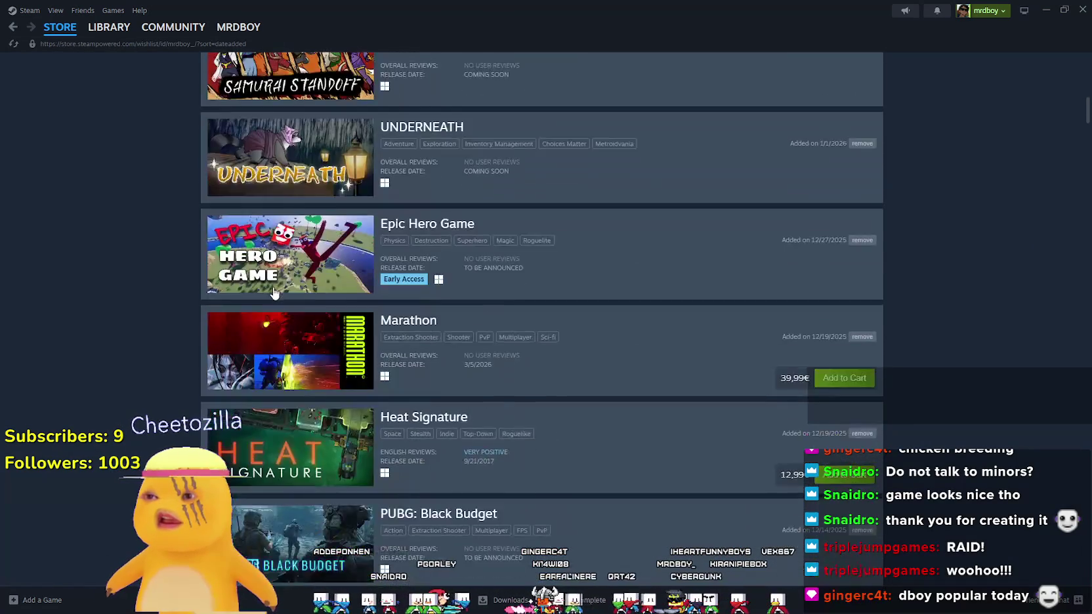
scroll(279, 285, "down", 15)
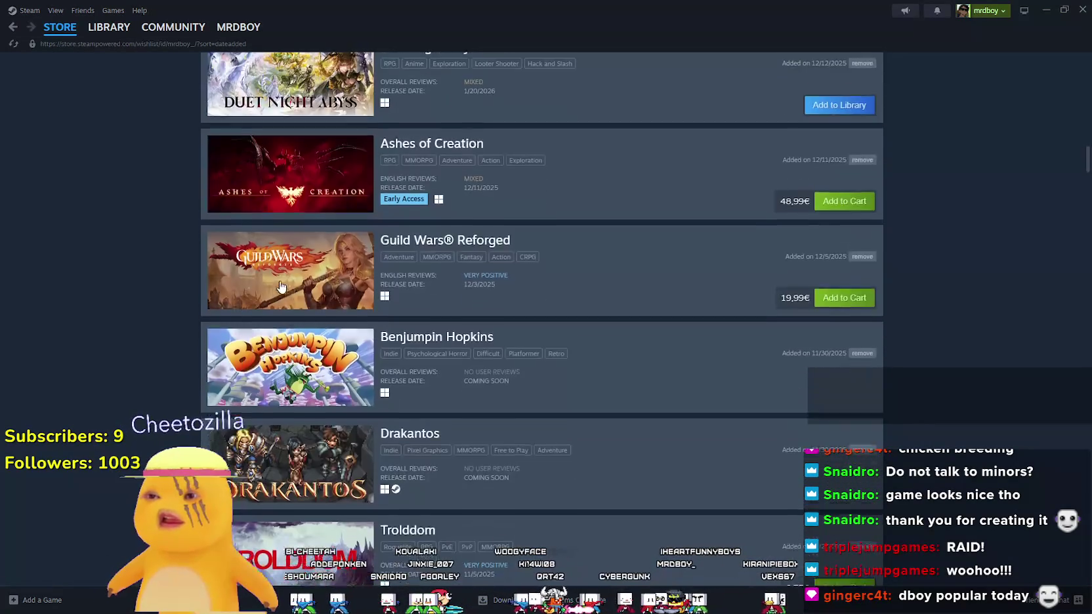
scroll(285, 281, "down", 9)
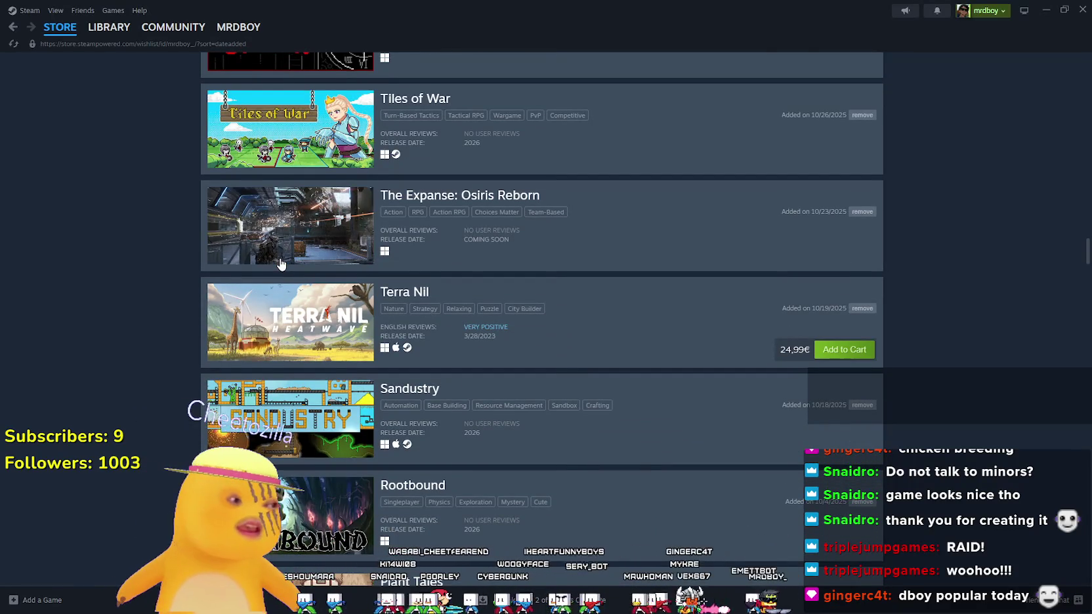
scroll(289, 282, "down", 5)
scroll(309, 334, "down", 16)
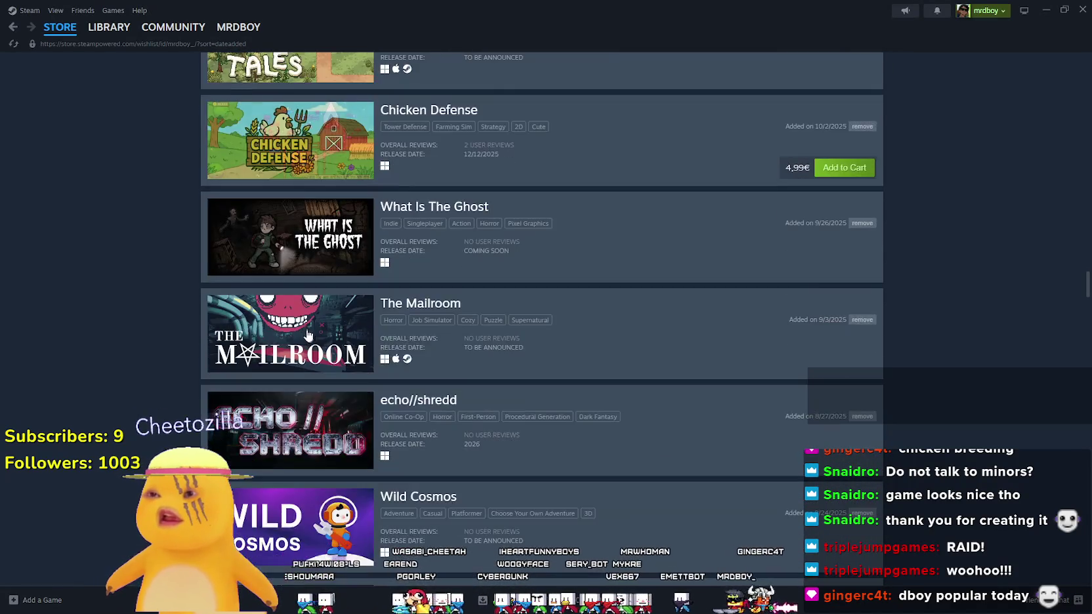
scroll(304, 328, "down", 4)
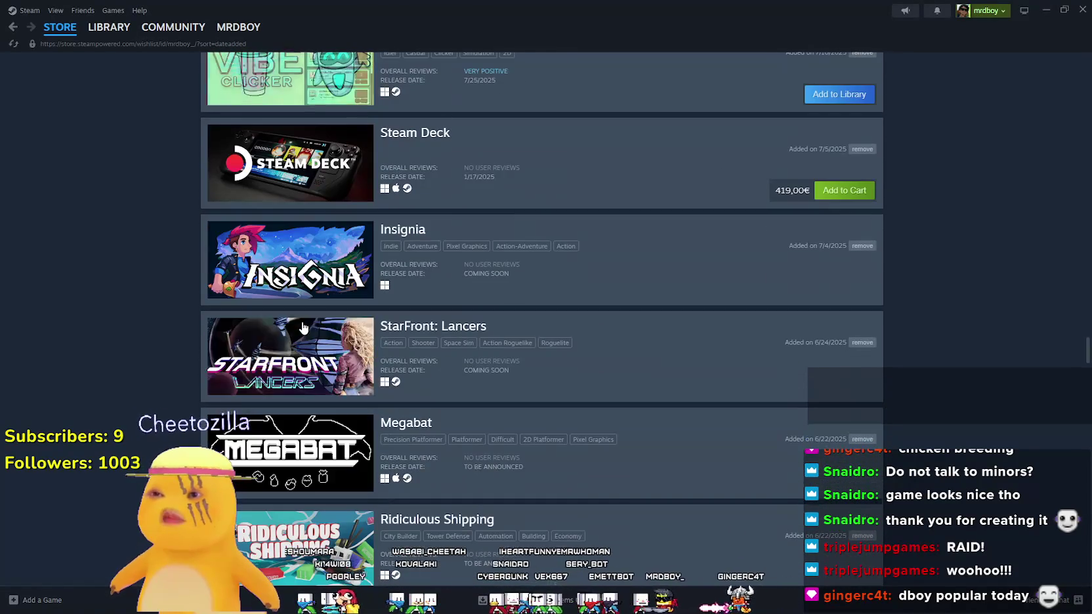
scroll(301, 324, "down", 16)
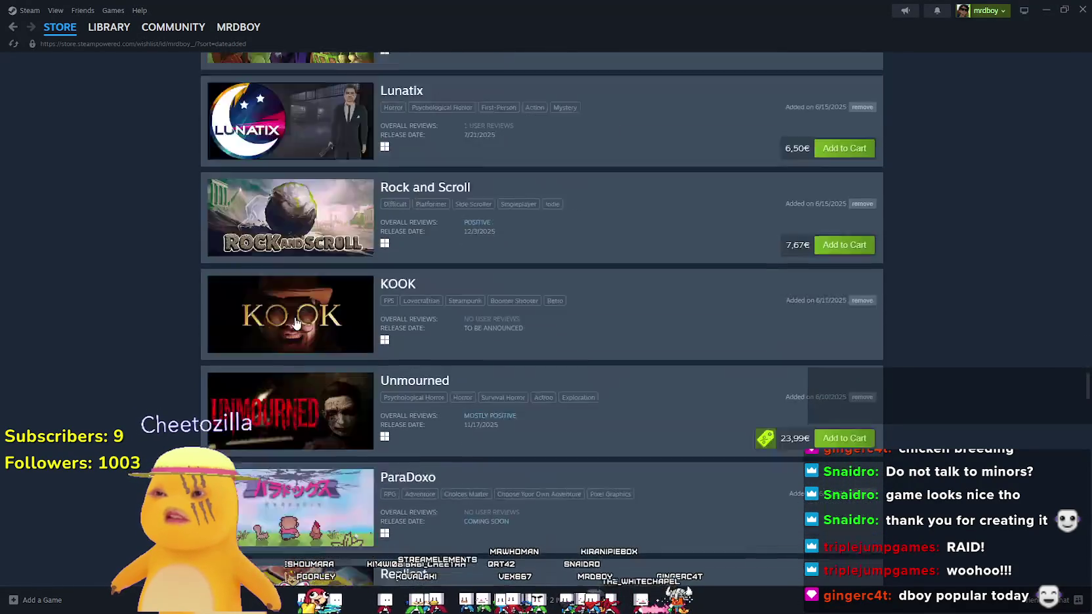
scroll(295, 322, "down", 3)
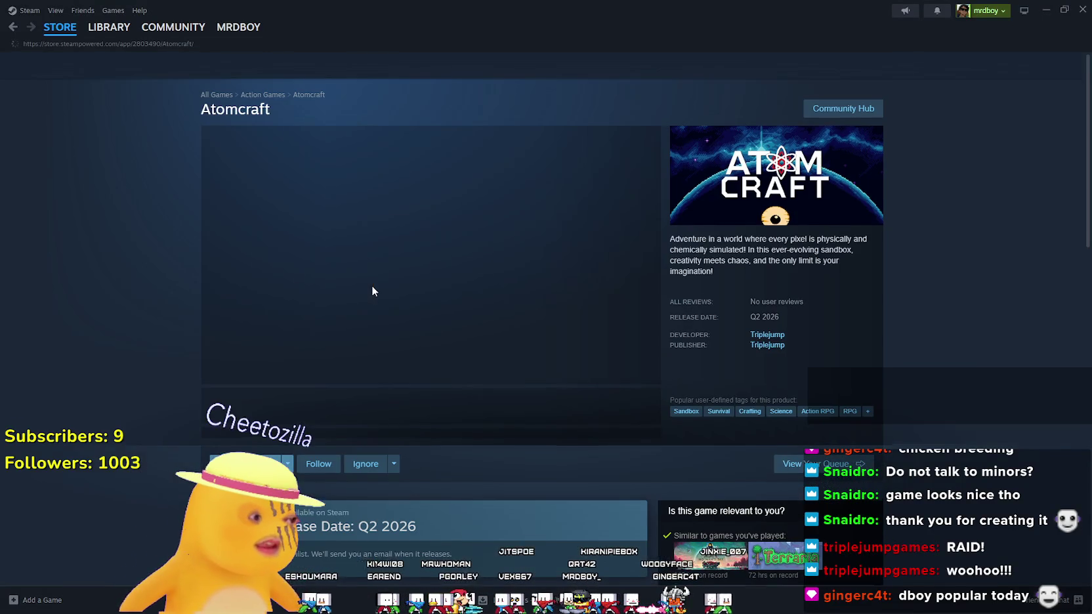
Play Atomcraft's trailer, then enlarge the daytime surface screenshot full-size
left_click(634, 405)
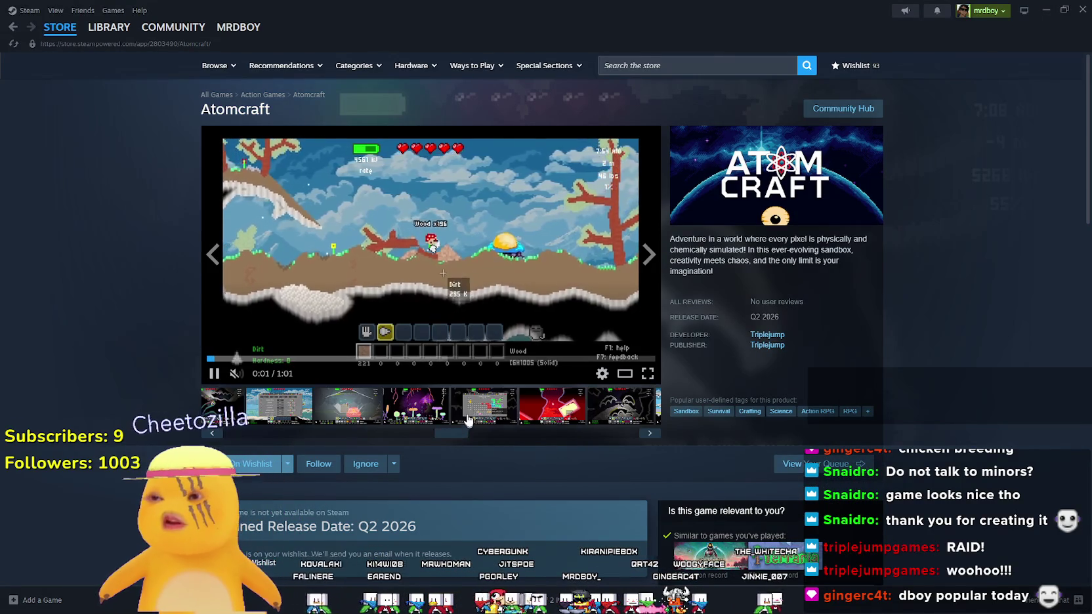
right_click(845, 380)
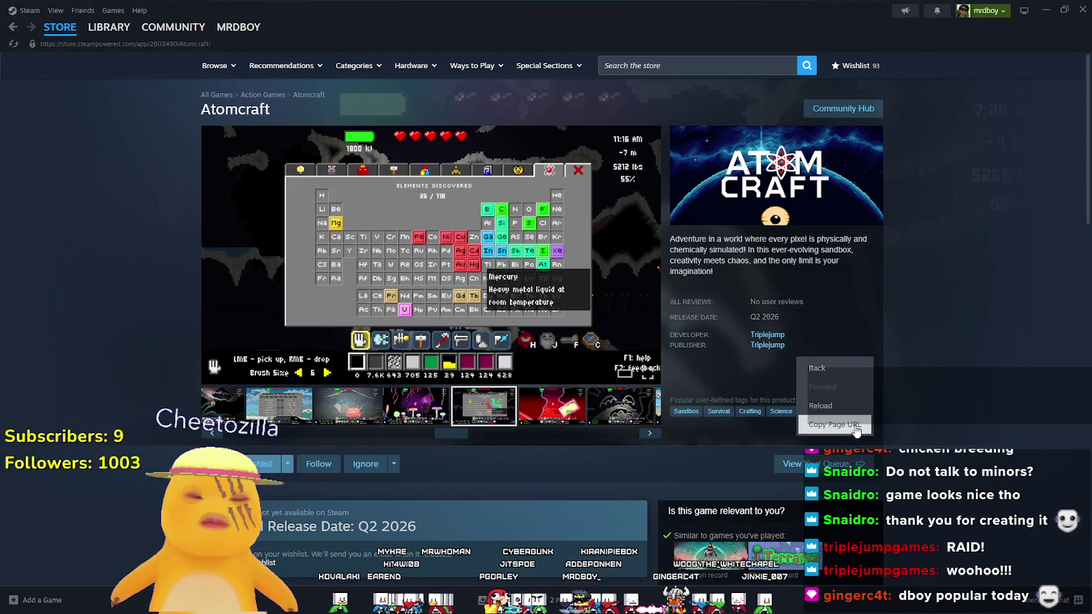
key("Escape")
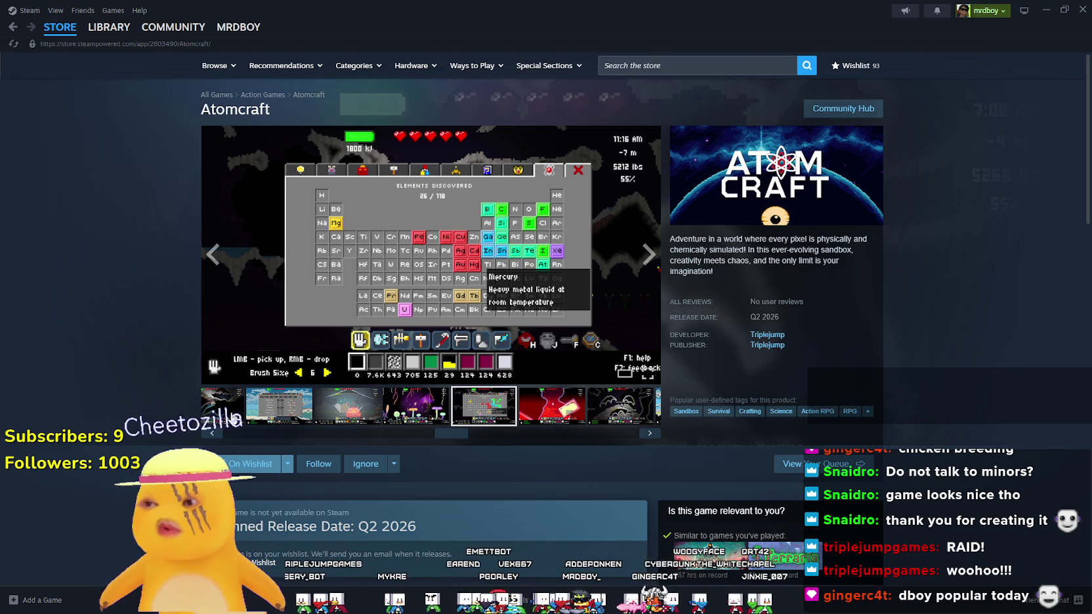
left_click(234, 418)
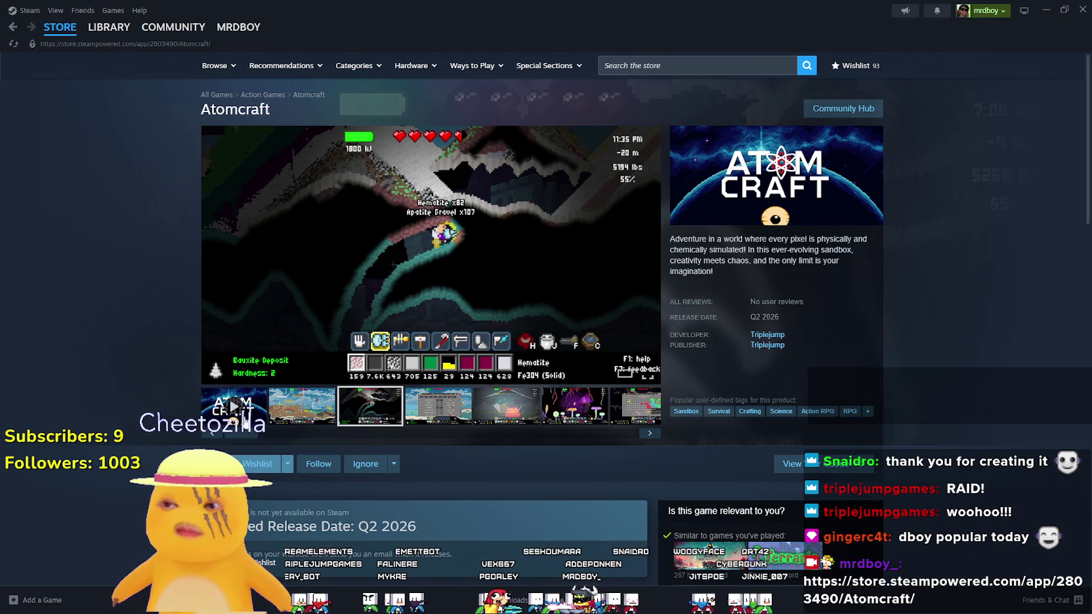
left_click(241, 419)
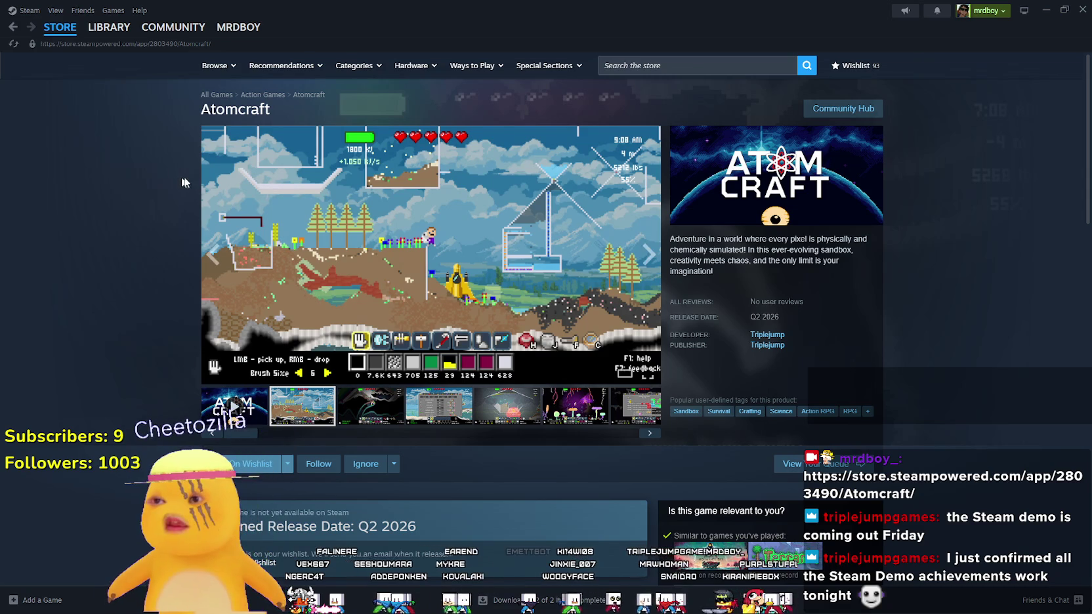
left_click(434, 231)
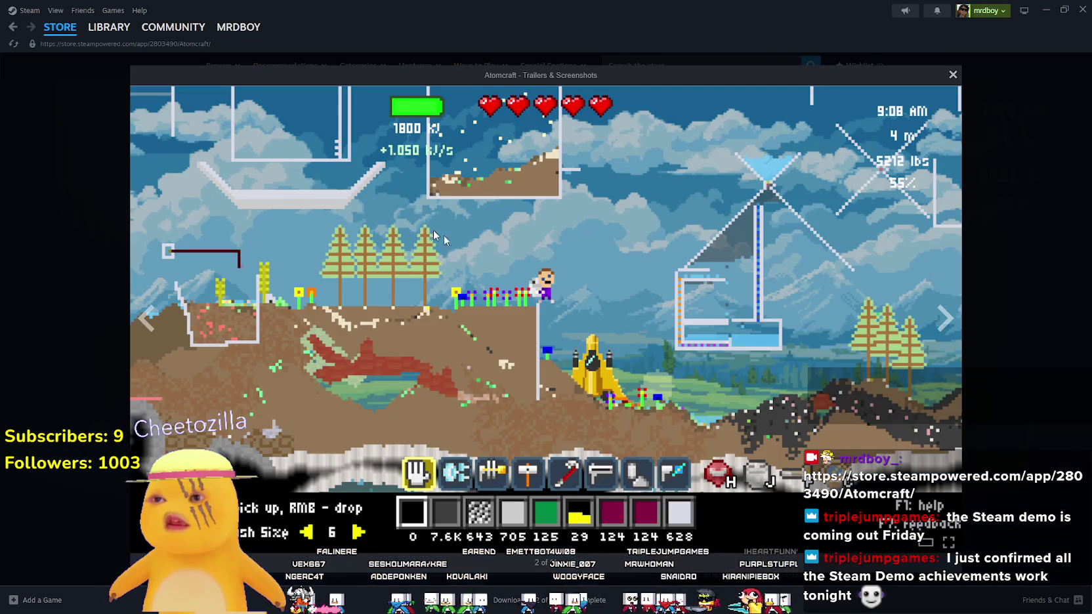
Page through Atomcraft's cave, periodic-table and inventory screenshots to the red-tree night scene, then close
left_click(945, 320)
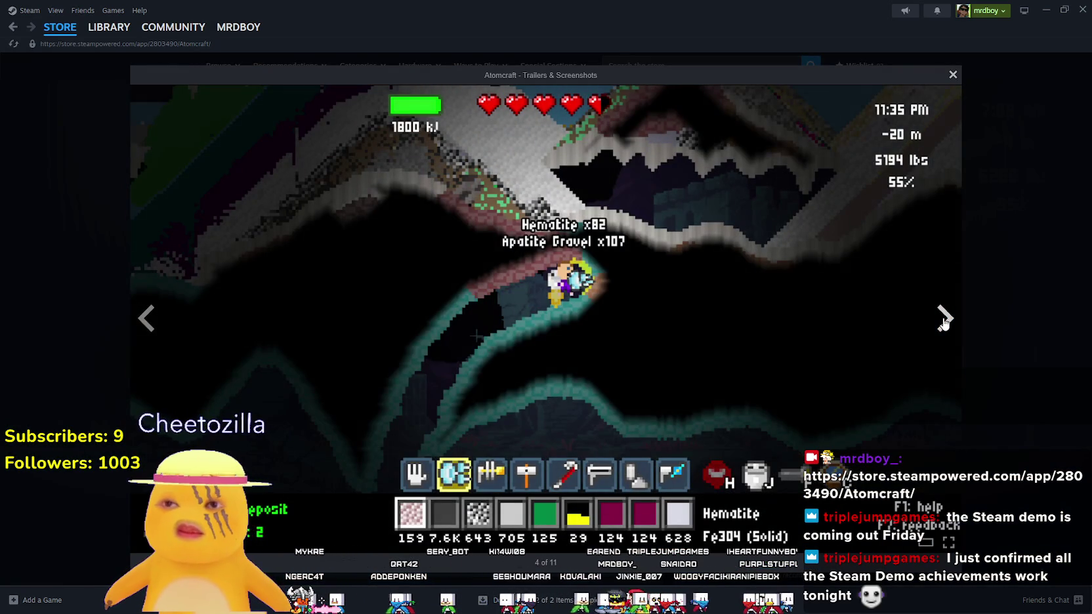
left_click(944, 320)
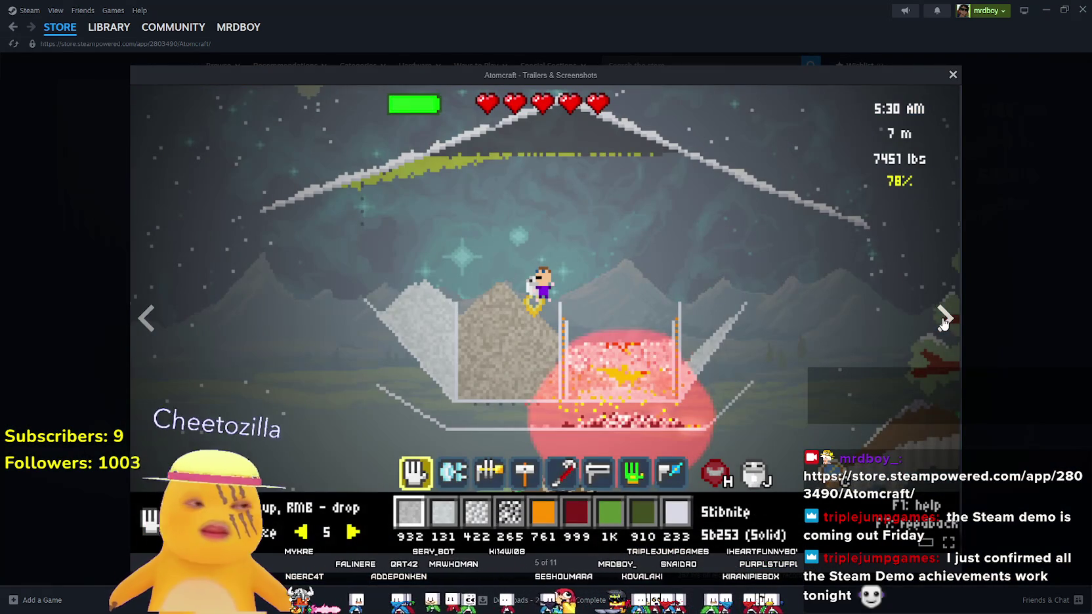
left_click(944, 321)
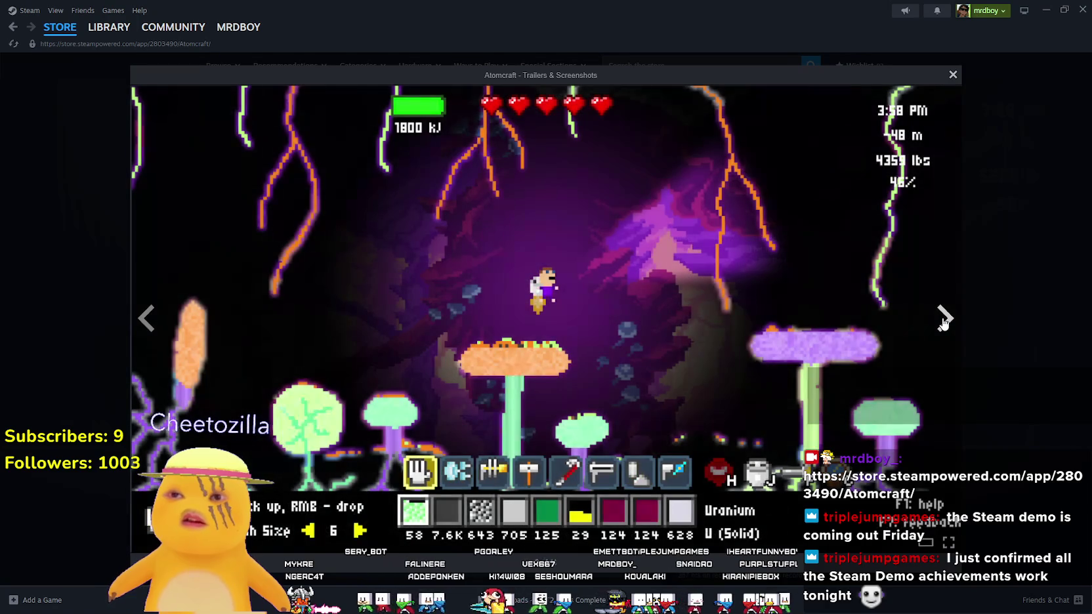
left_click(944, 320)
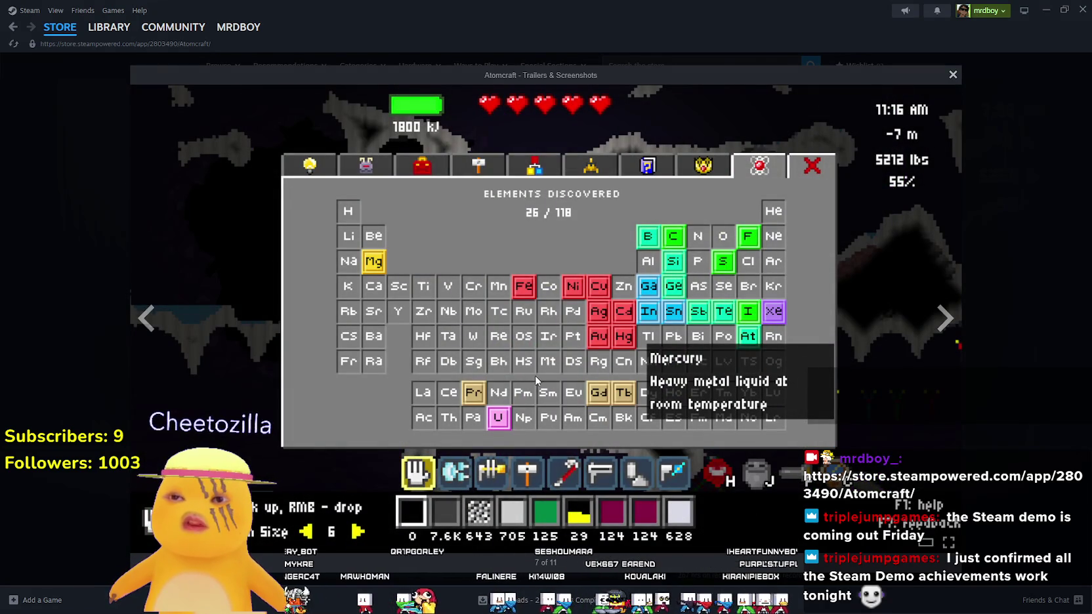
left_click(958, 328)
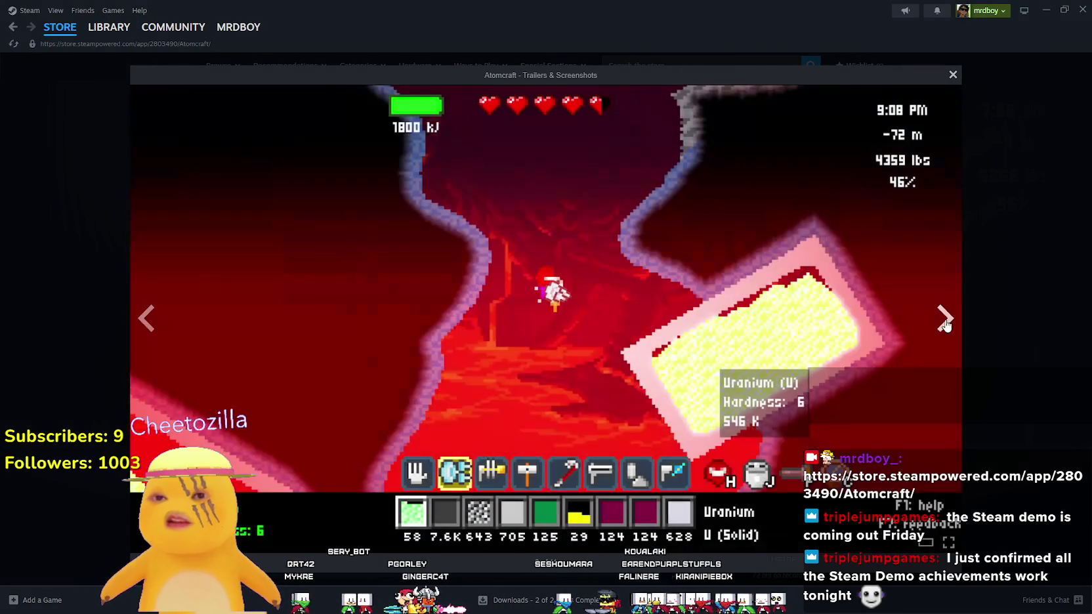
left_click(957, 326)
left_click(955, 323)
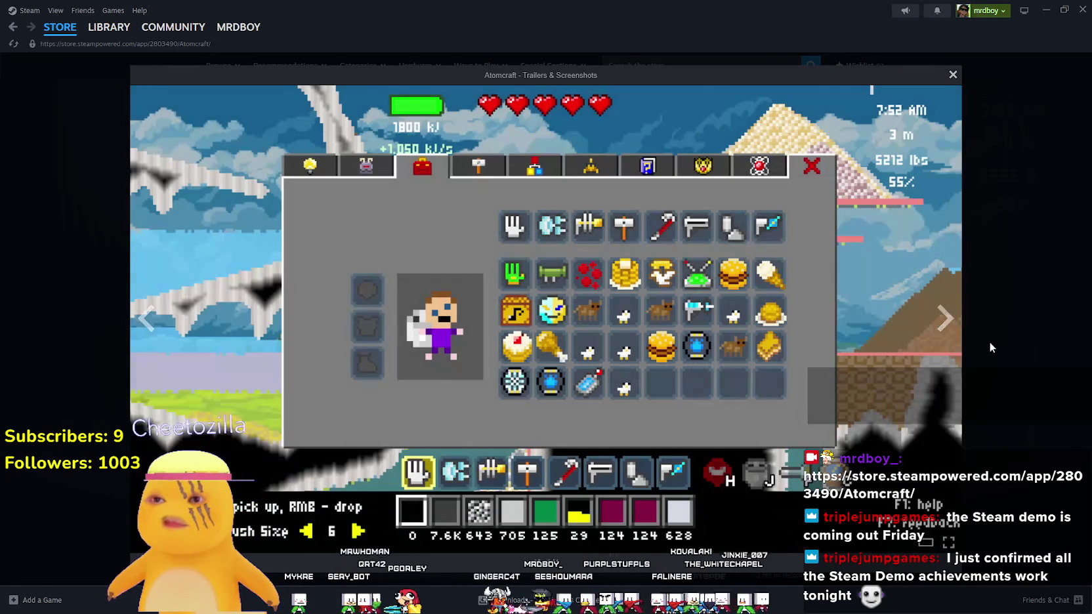
left_click(946, 321)
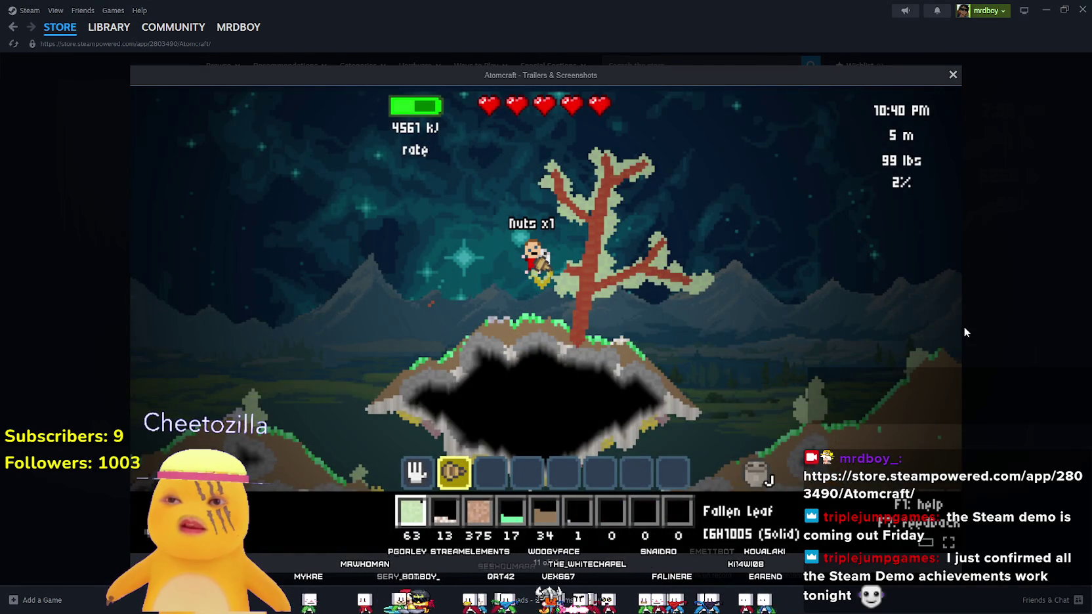
left_click(1035, 327)
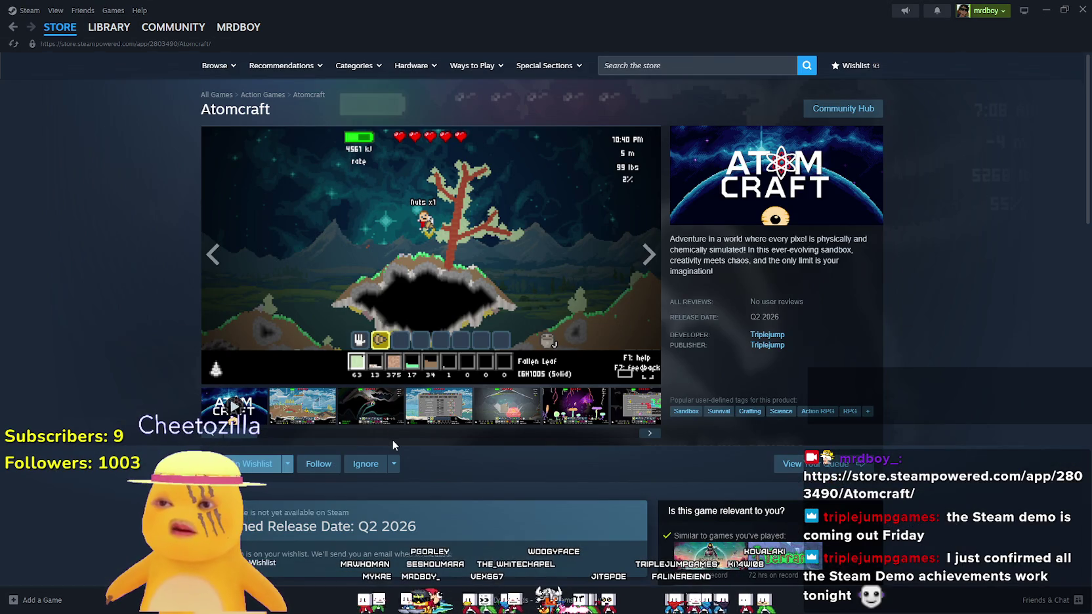
Show the shop and brush screenshots, then expand About This Game with READ MORE
left_click(418, 410)
left_click(293, 413)
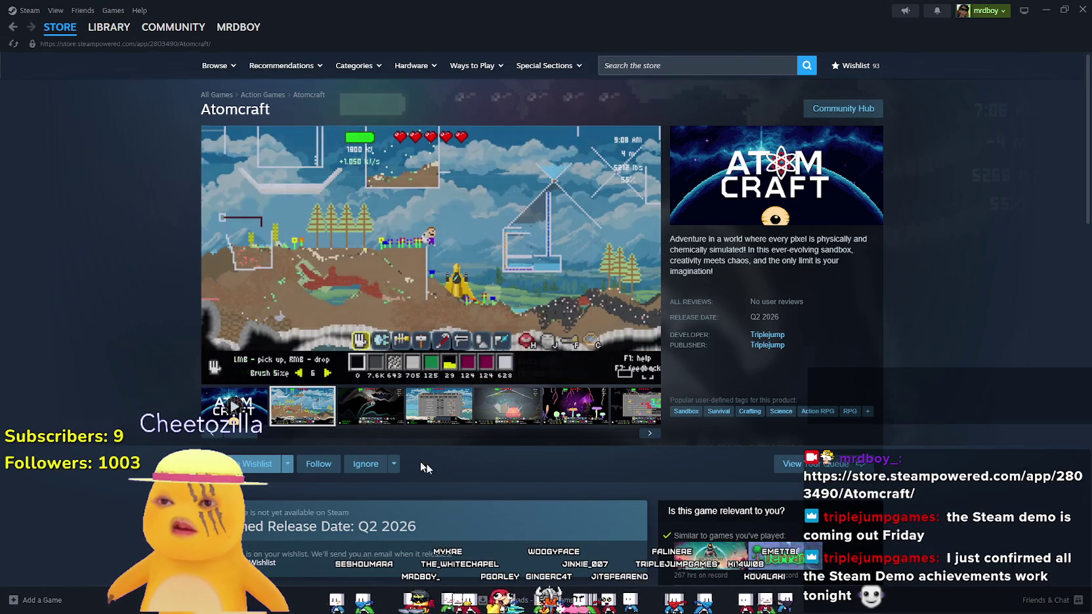
scroll(382, 416, "down", 4)
scroll(379, 413, "down", 6)
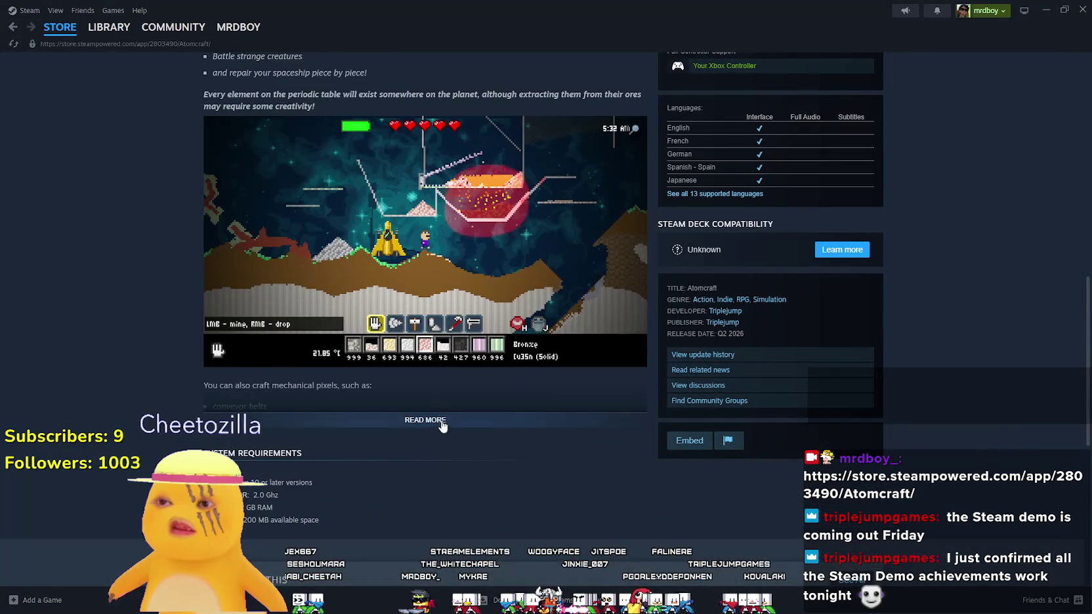
left_click(444, 421)
Read through Atomcraft's full description and scroll back to the top of the page
scroll(447, 415, "down", 3)
scroll(446, 411, "down", 3)
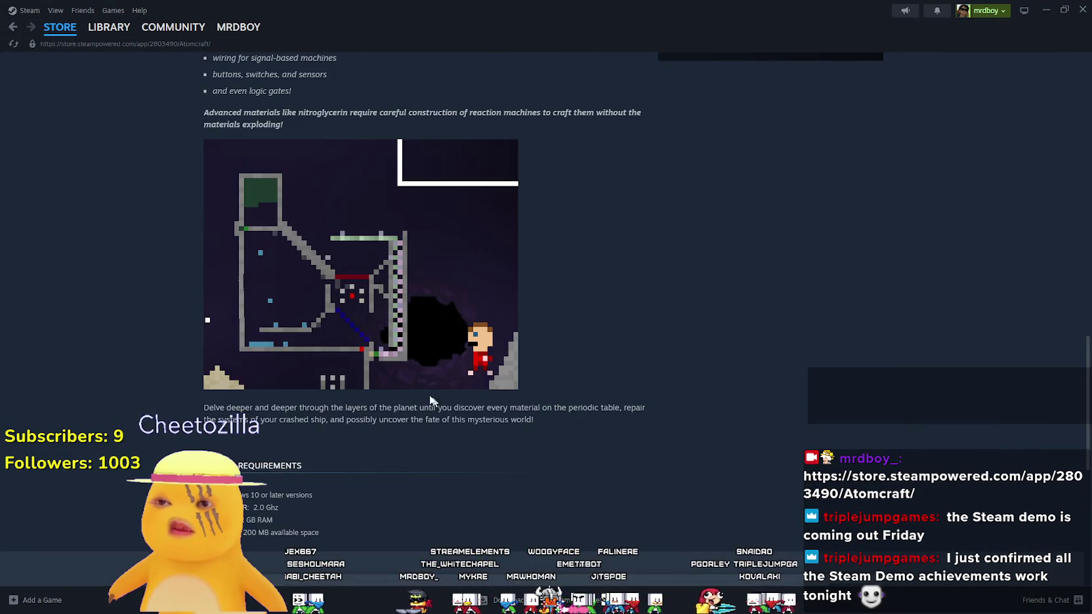
scroll(403, 377, "up", 10)
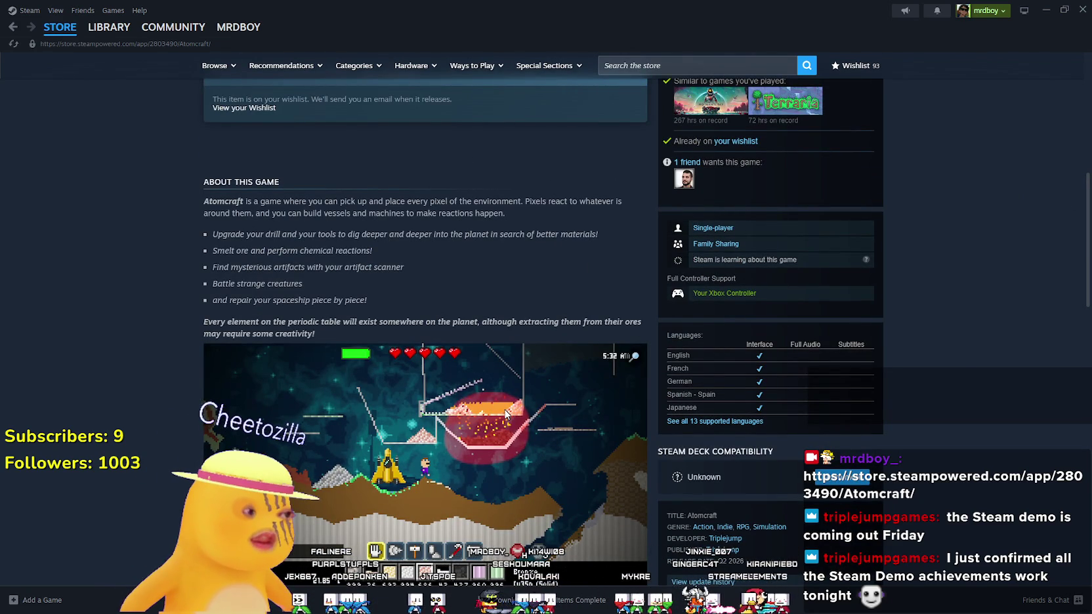
scroll(472, 411, "up", 6)
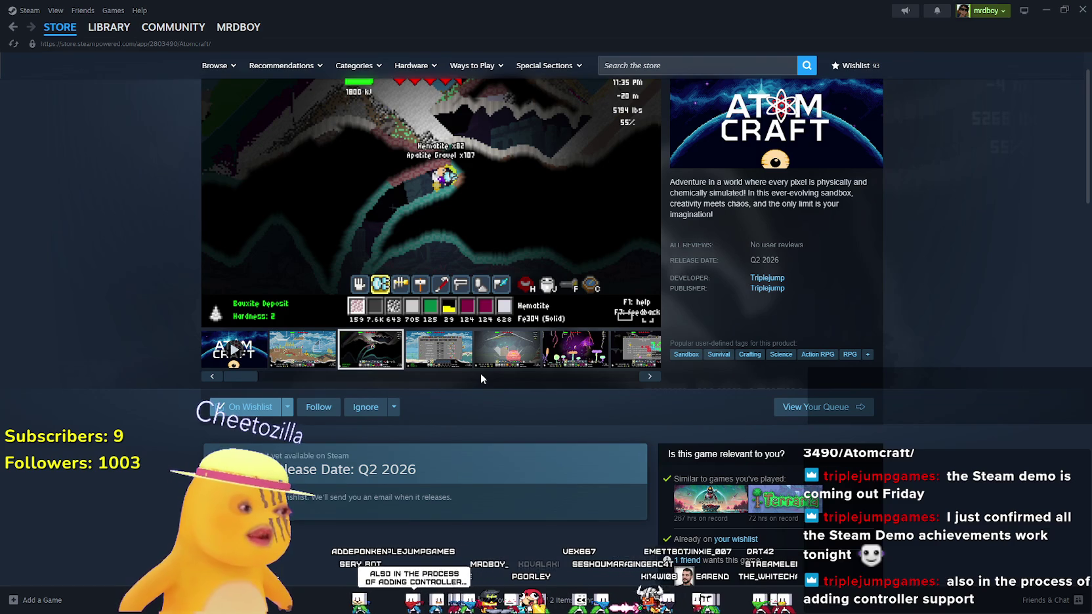
scroll(480, 376, "up", 1)
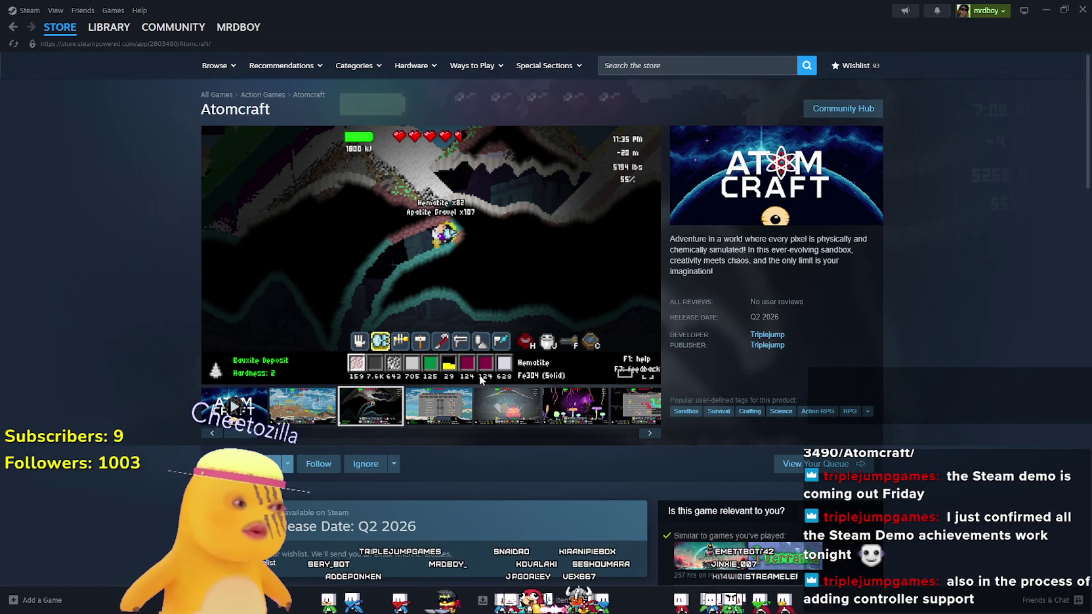
scroll(485, 365, "down", 10)
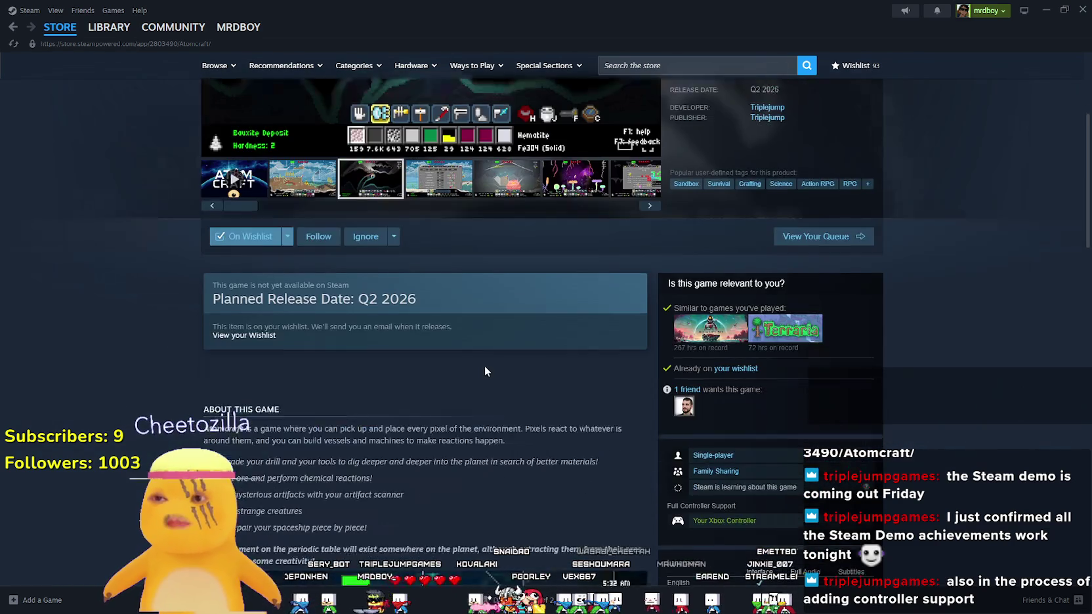
scroll(485, 365, "down", 8)
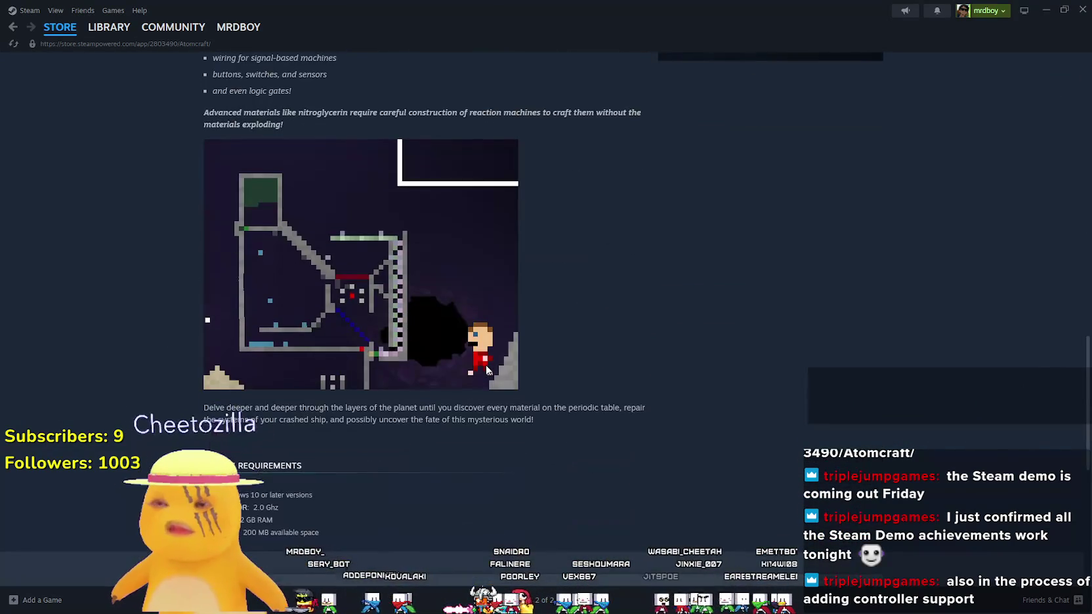
scroll(486, 365, "down", 2)
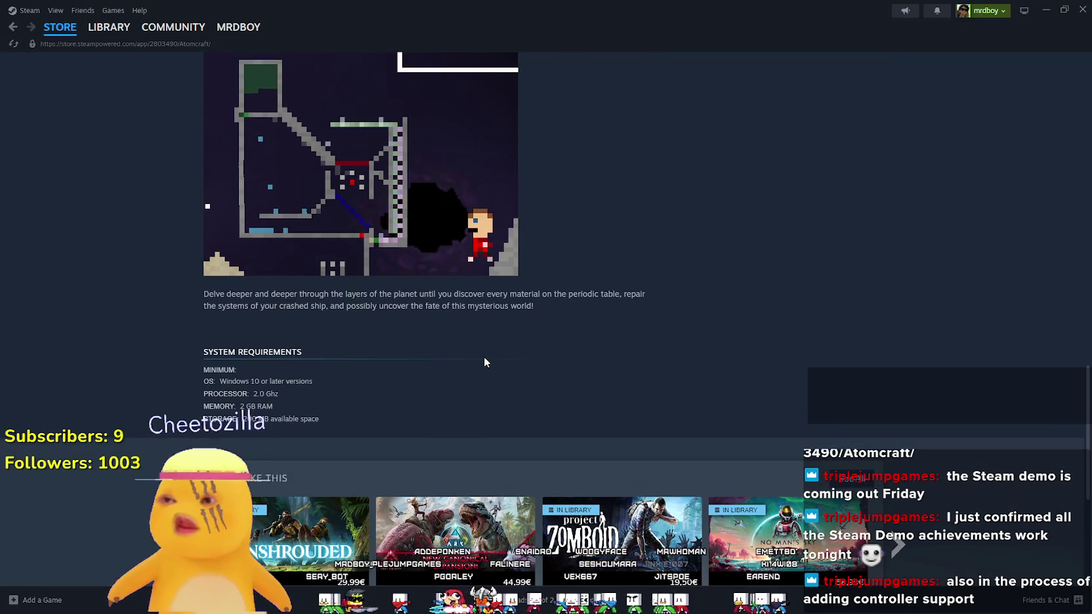
scroll(484, 356, "down", 4)
scroll(611, 375, "up", 15)
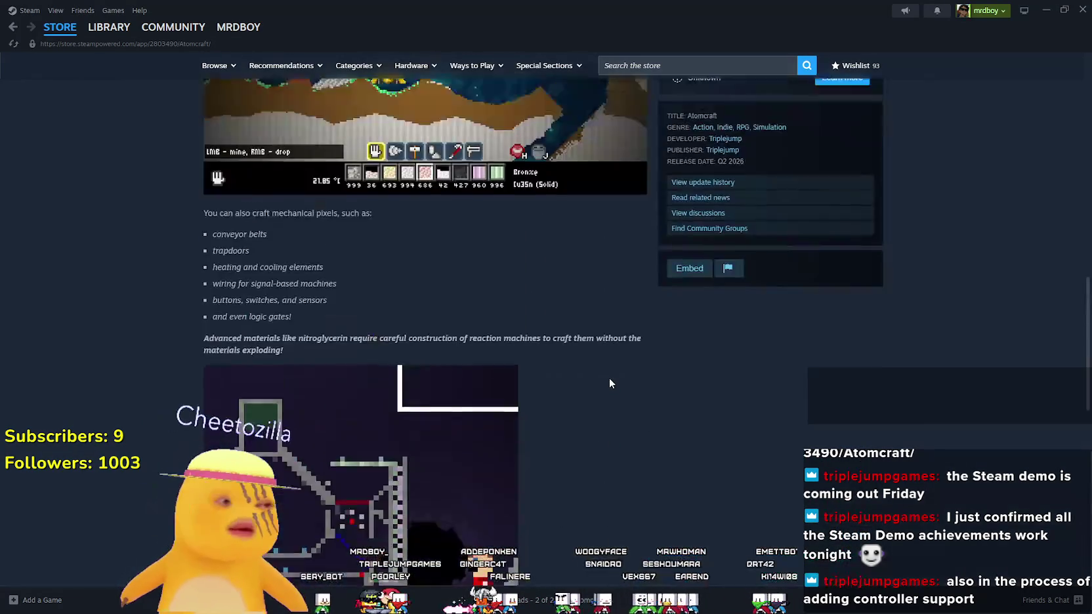
scroll(601, 387, "up", 6)
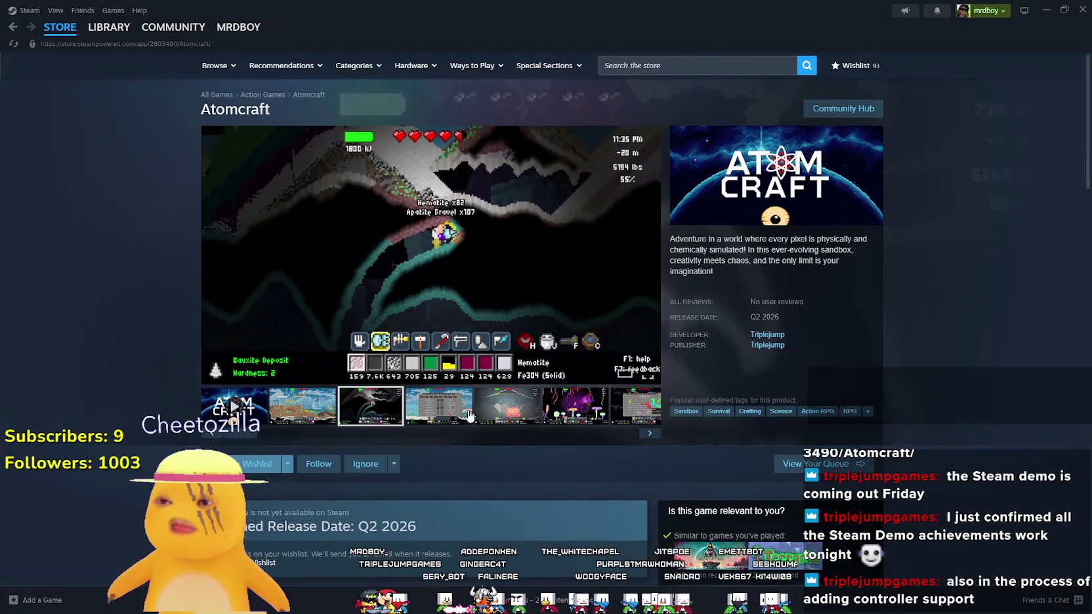
Show the shop screenshot, enlarge the purple cave screenshot, then close the viewer
left_click(466, 405)
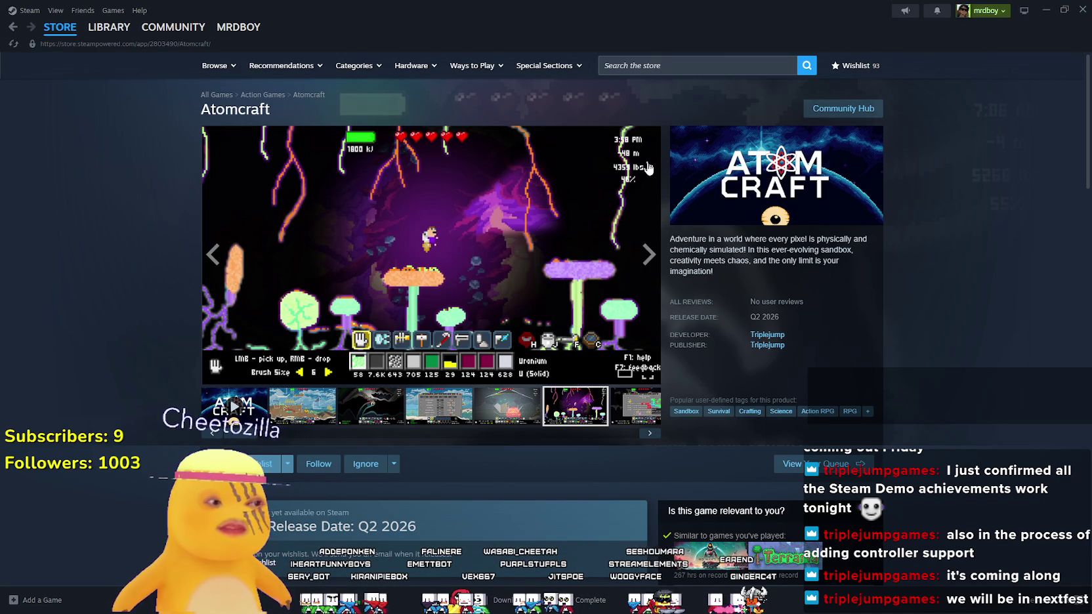
left_click(414, 218)
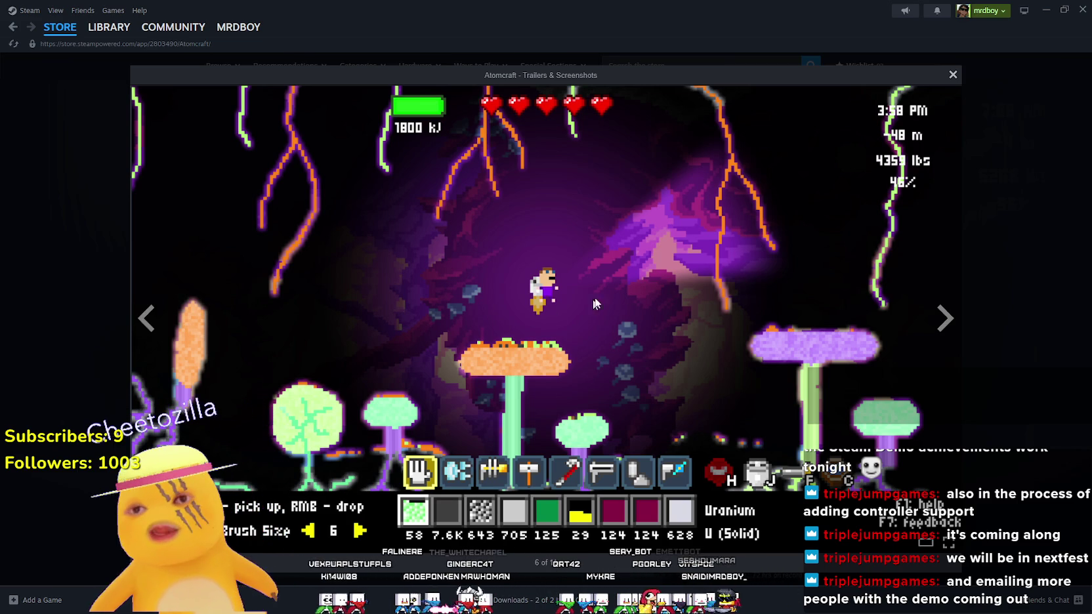
left_click(965, 335)
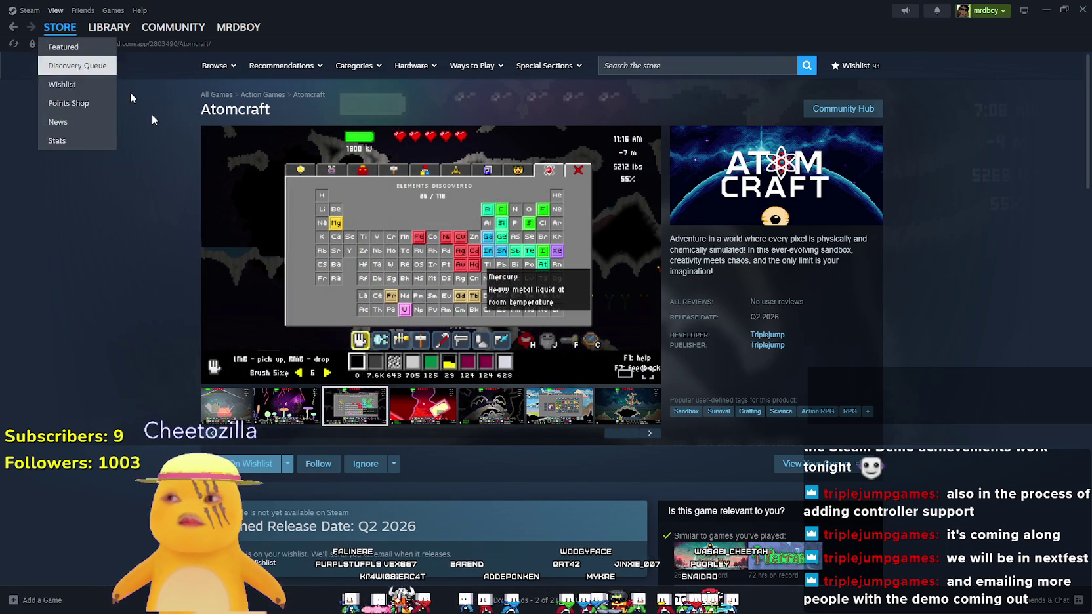
Scroll the store page and enlarge the red cave screenshot with the uranium block
scroll(381, 469, "down", 15)
scroll(486, 289, "up", 3)
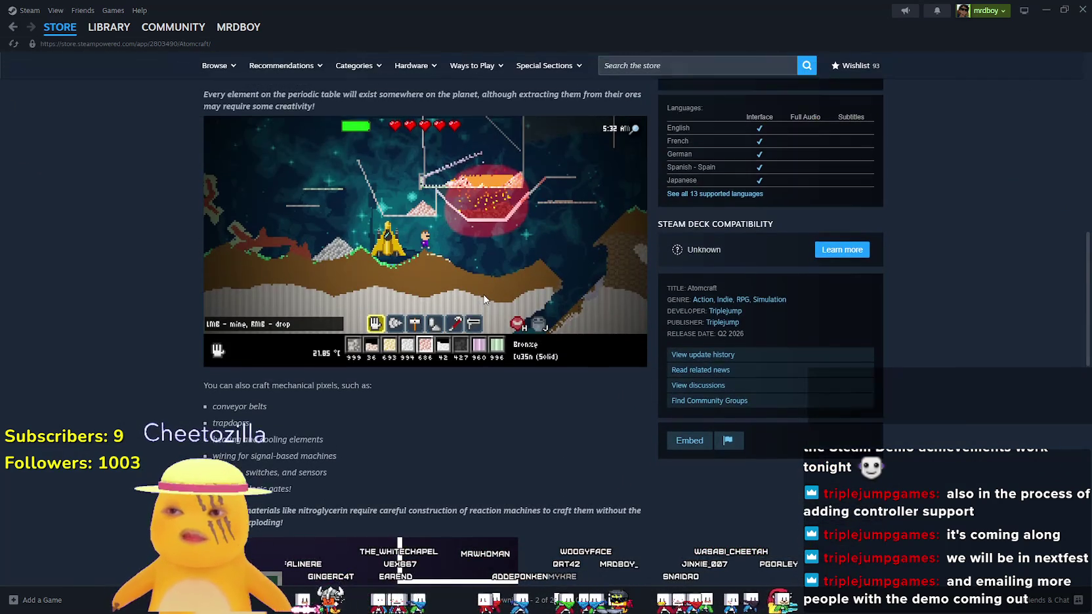
scroll(483, 297, "down", 4)
scroll(483, 294, "down", 4)
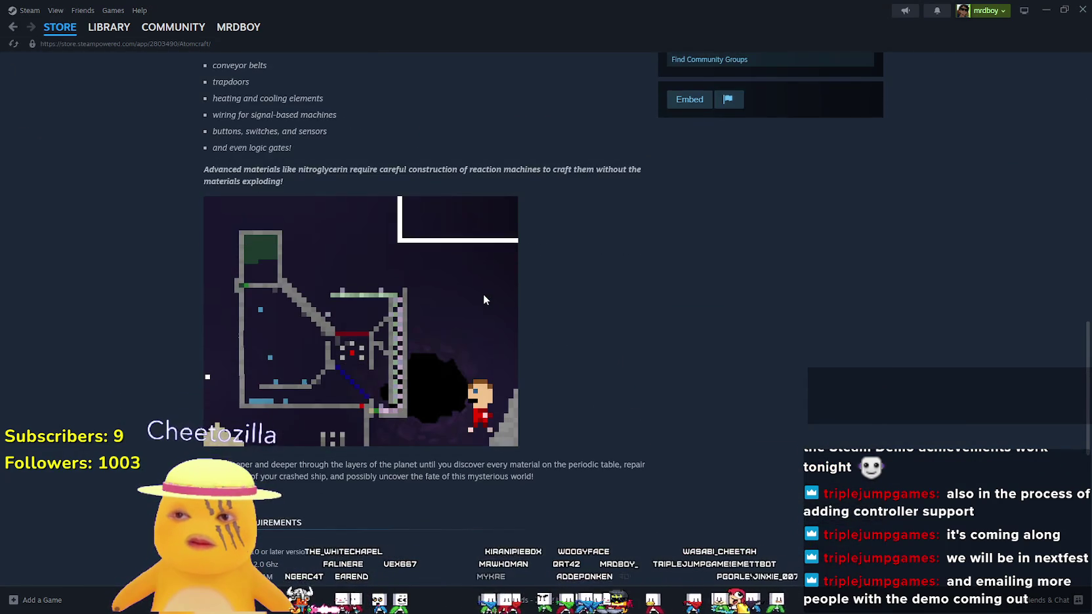
scroll(486, 295, "up", 3)
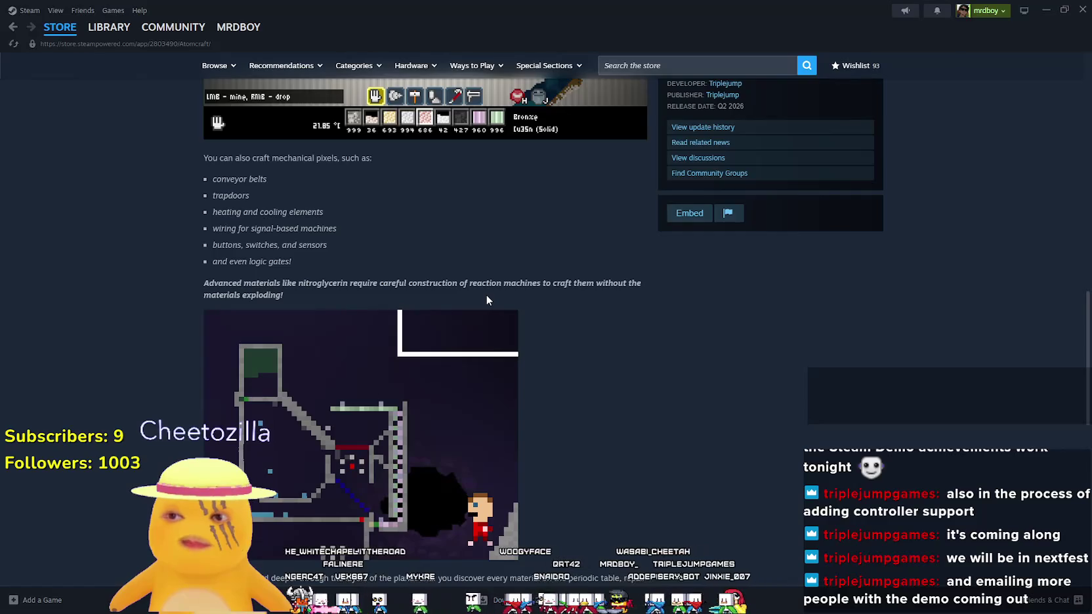
scroll(487, 295, "up", 6)
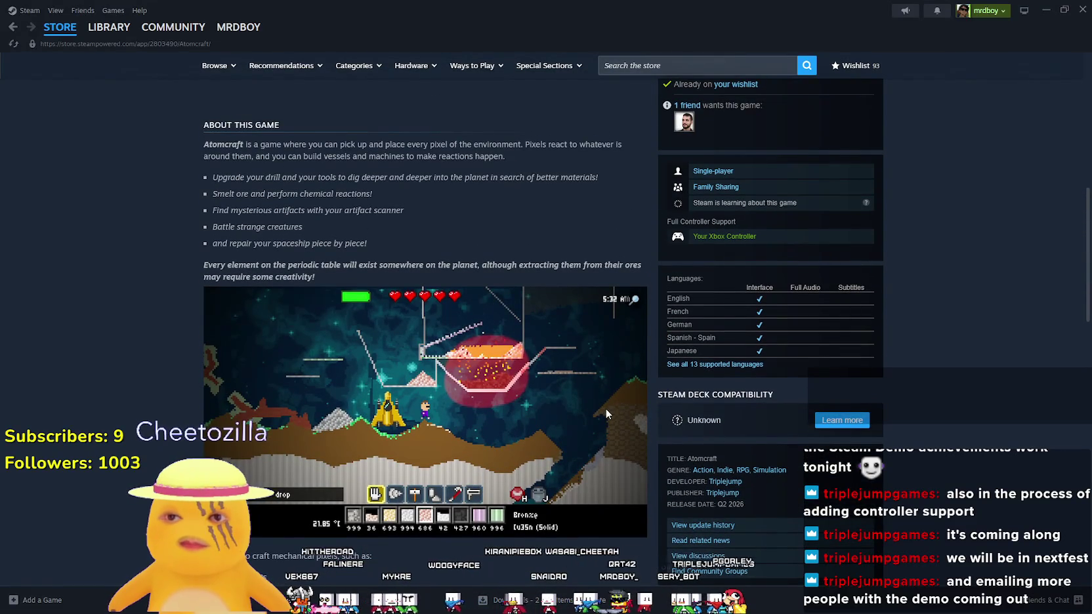
scroll(603, 397, "up", 8)
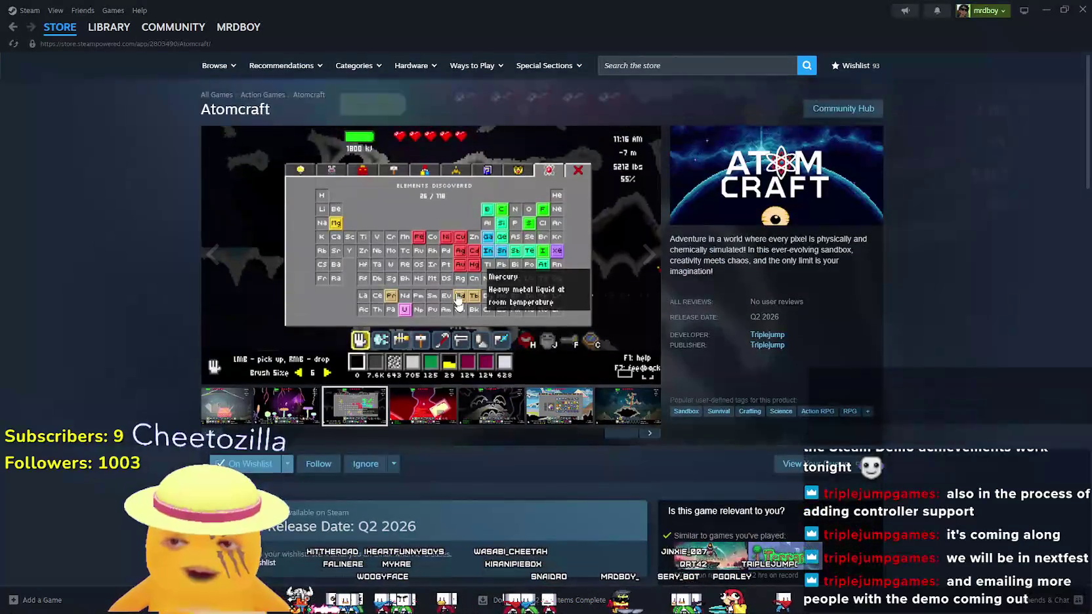
left_click(578, 276)
left_click(950, 340)
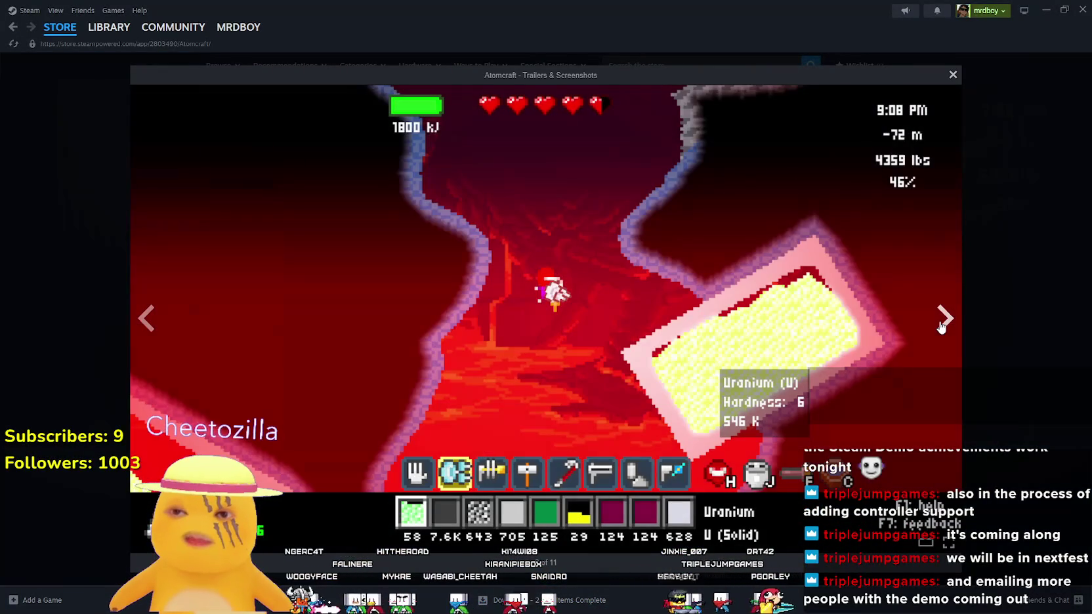
left_click(950, 340)
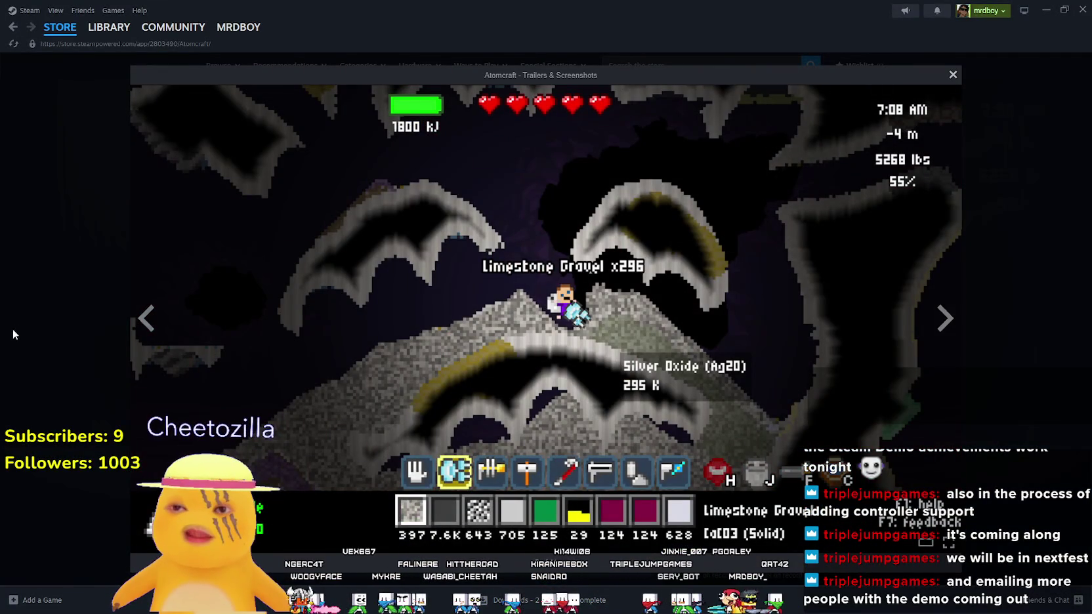
left_click(144, 316)
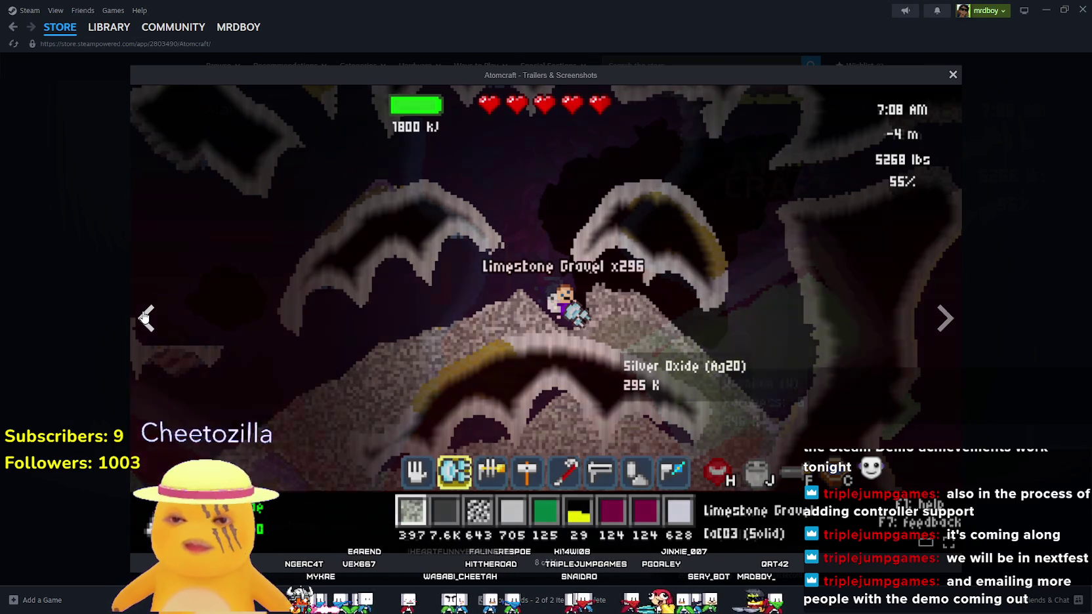
left_click(145, 317)
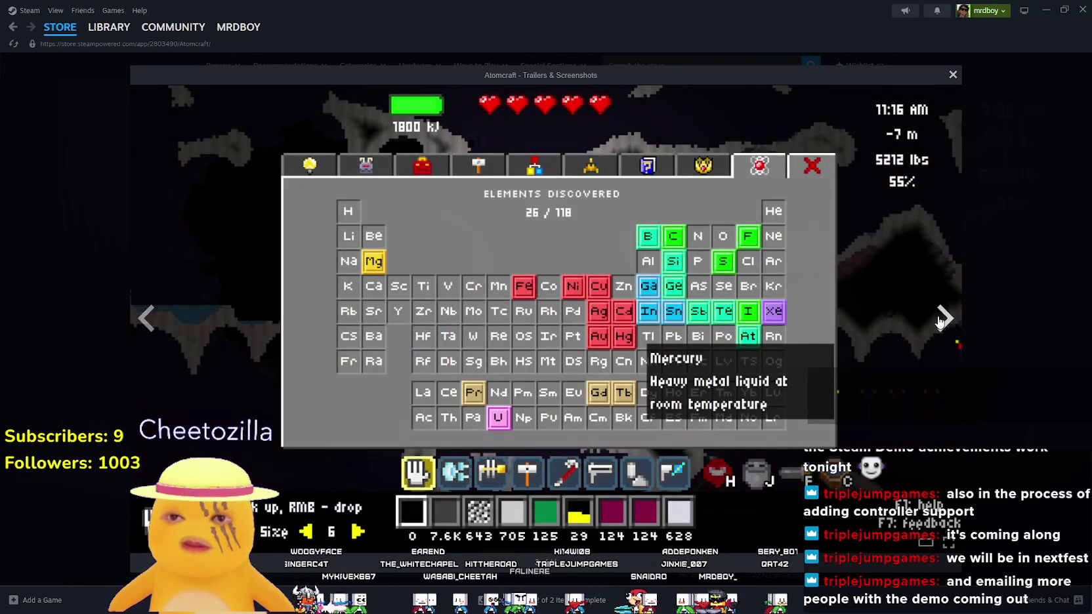
left_click(942, 320)
left_click(943, 320)
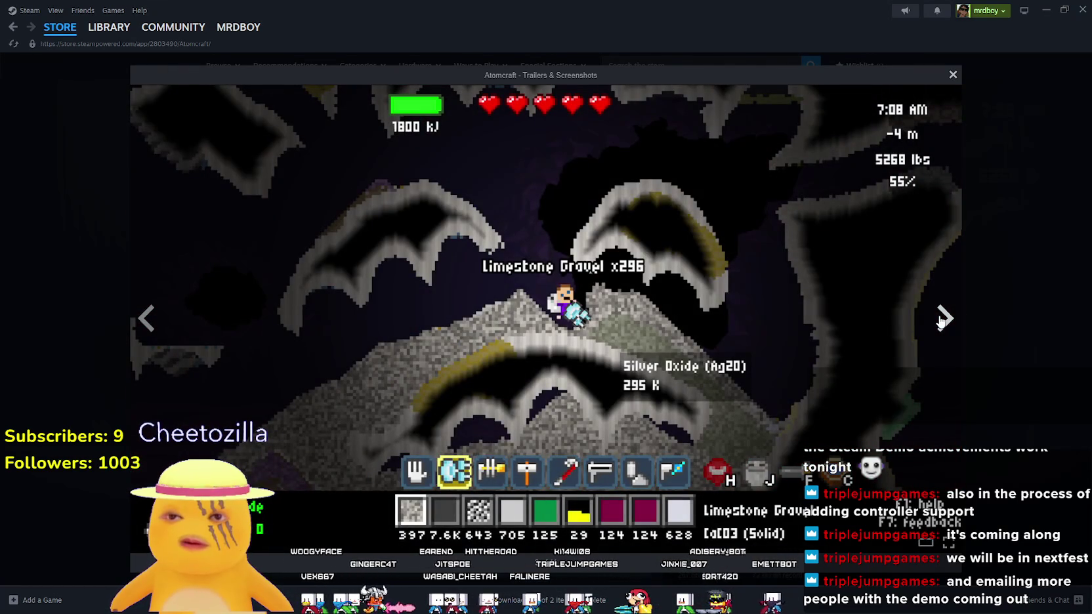
left_click(942, 320)
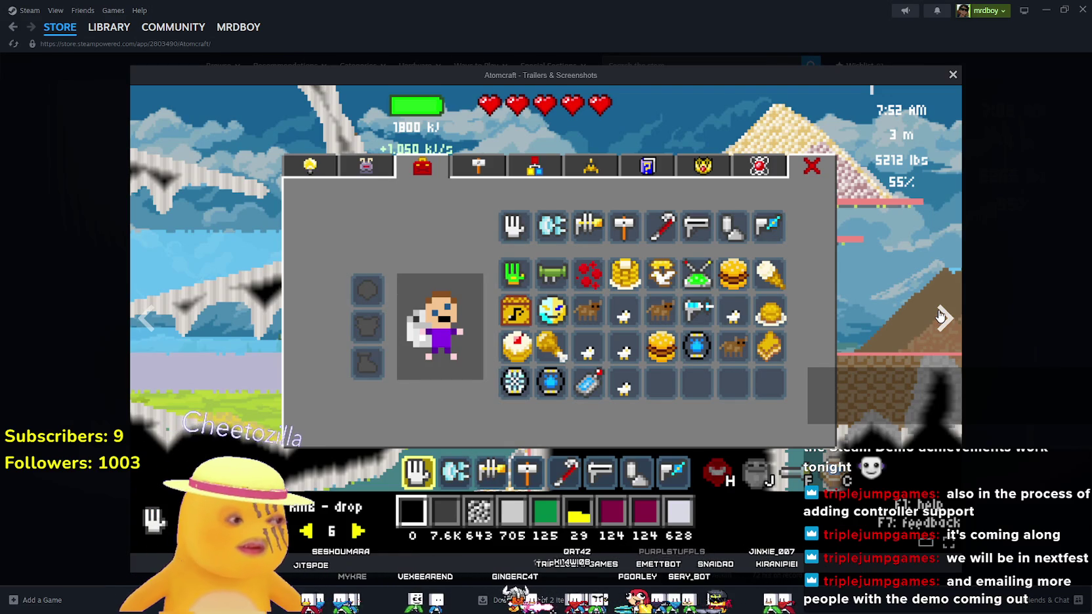
left_click(953, 328)
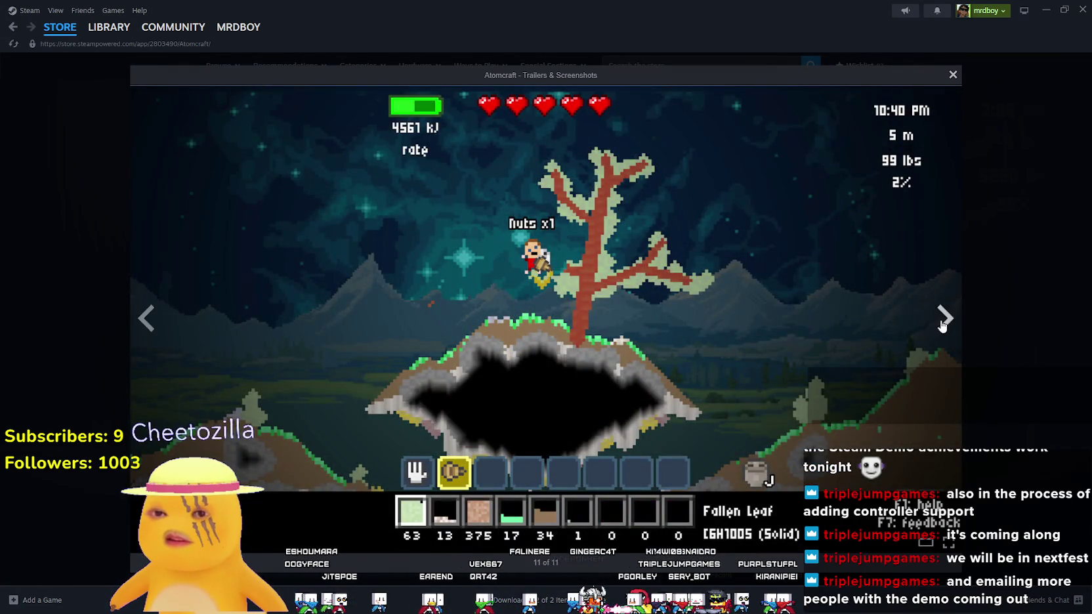
left_click(943, 325)
left_click(149, 321)
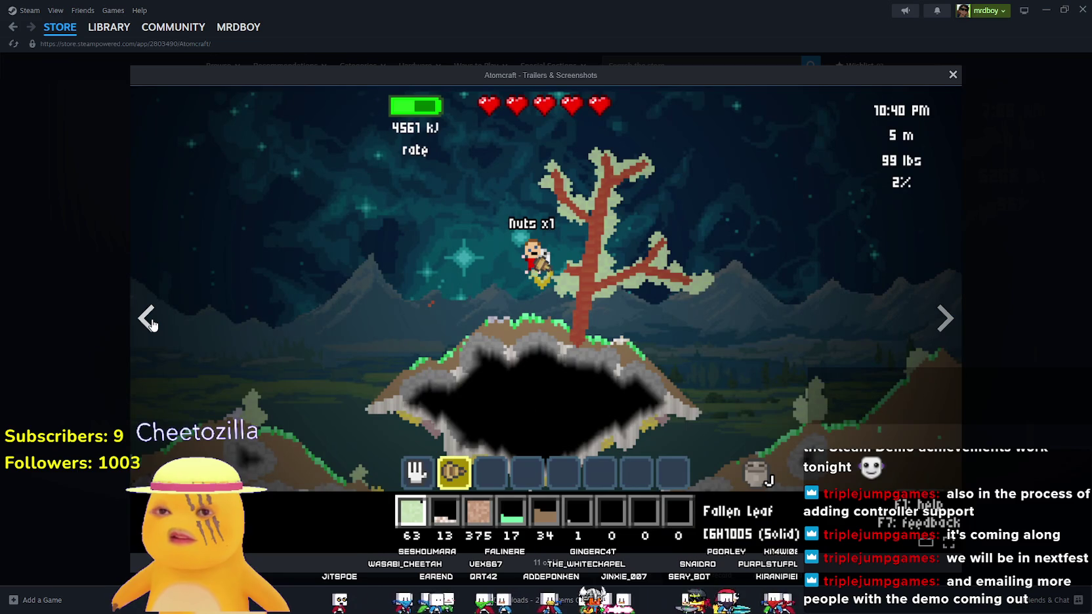
left_click(151, 323)
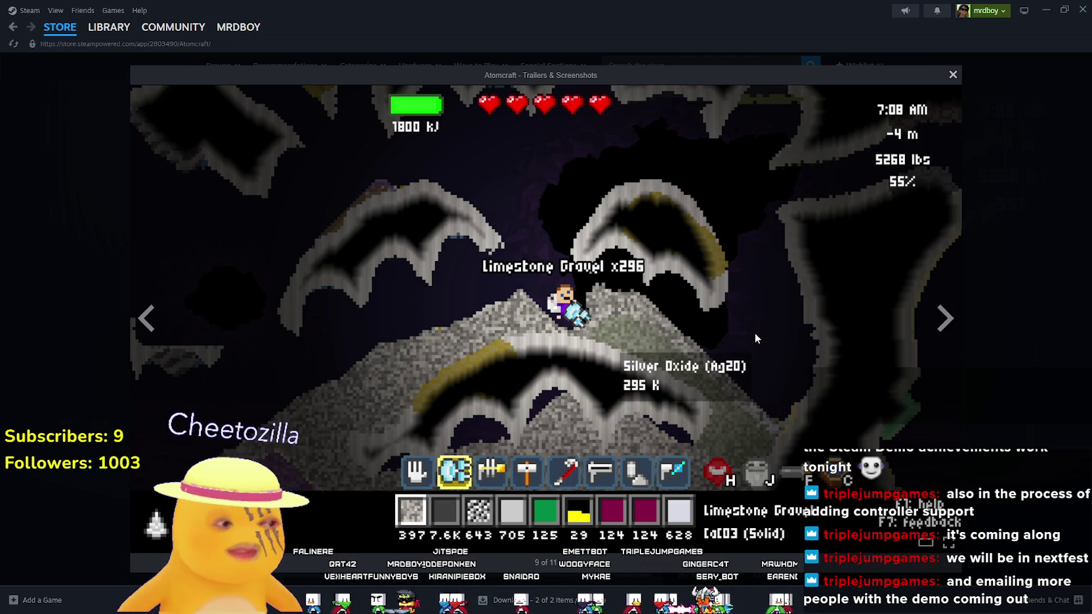
left_click(120, 324)
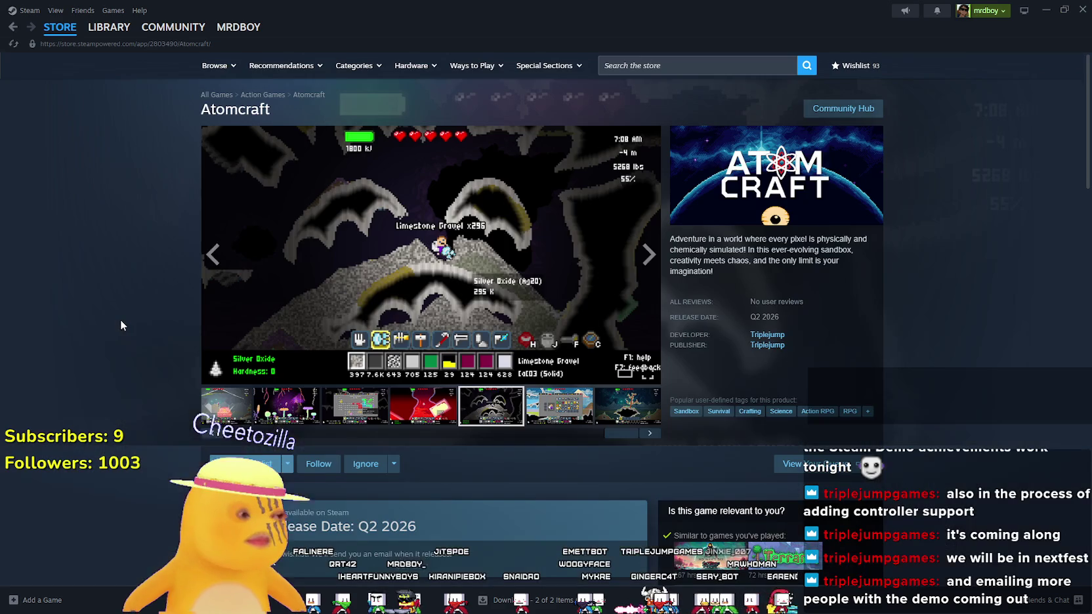
left_click(417, 277)
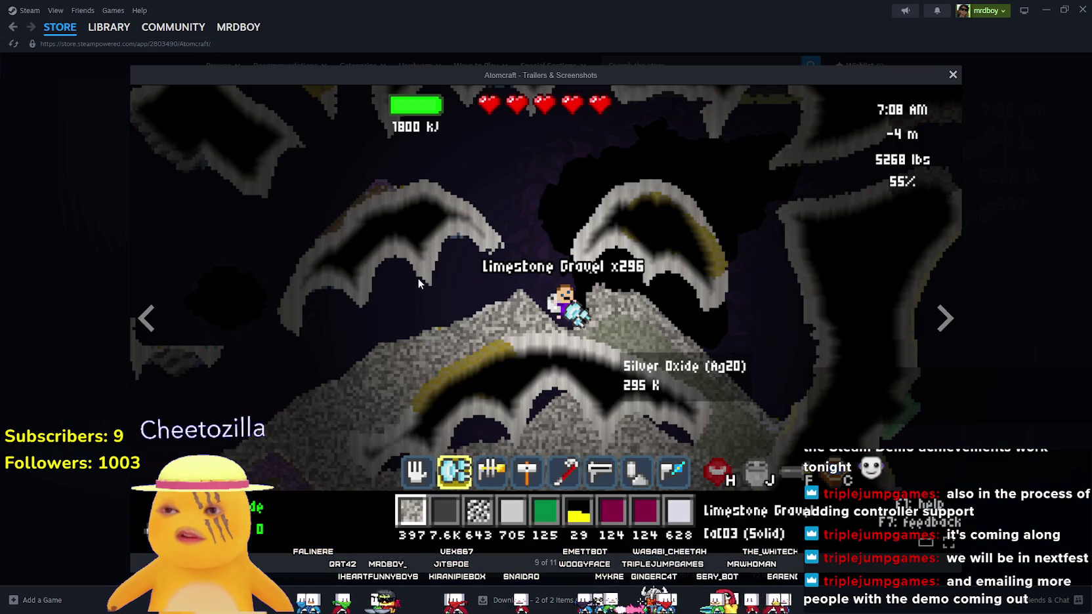
left_click(124, 322)
left_click(305, 298)
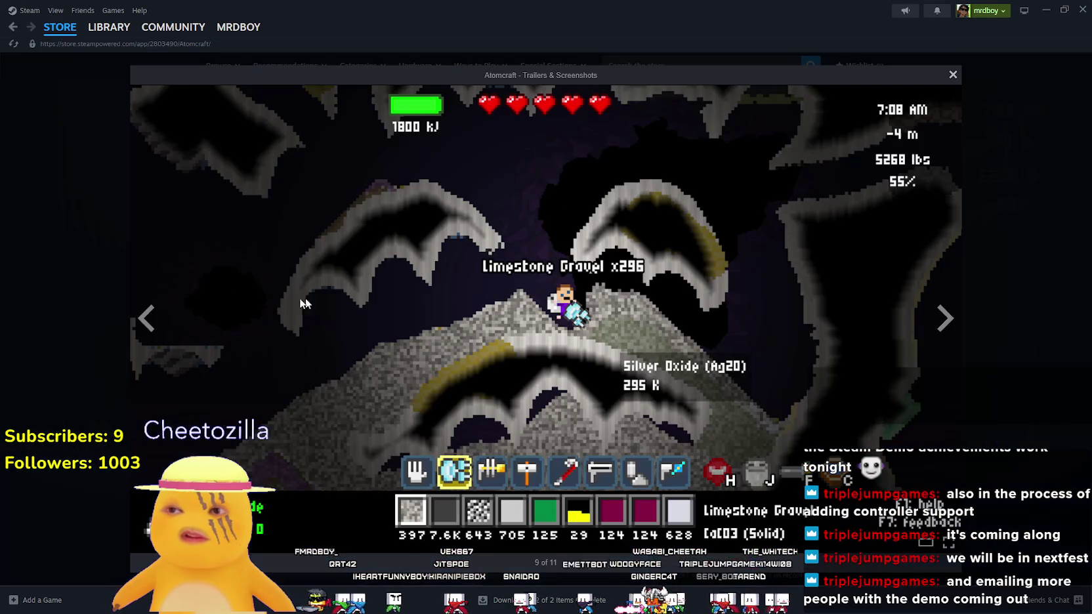
left_click(158, 310)
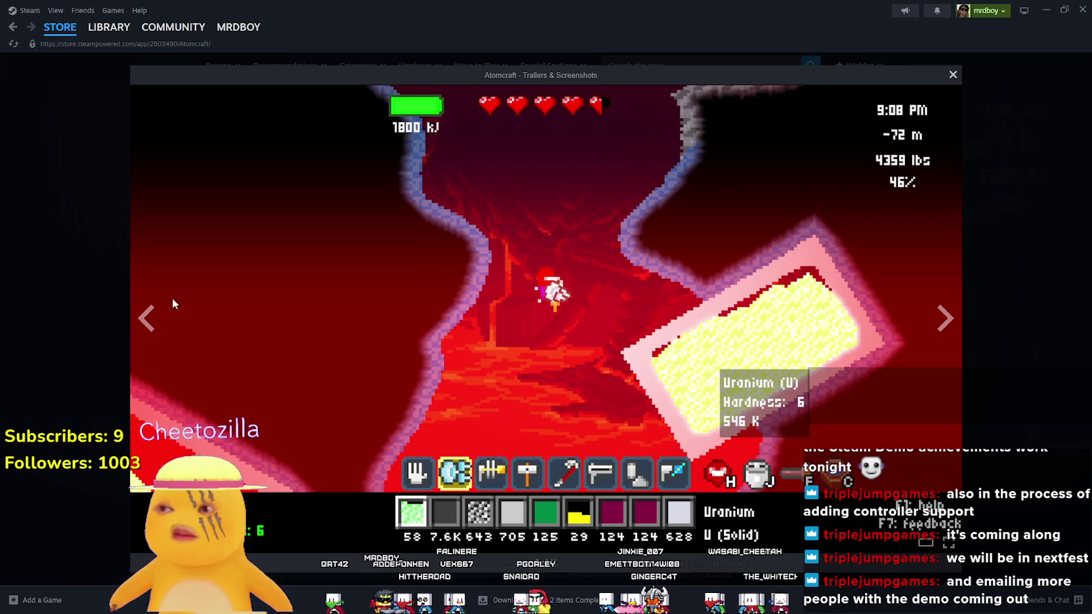
left_click(950, 299)
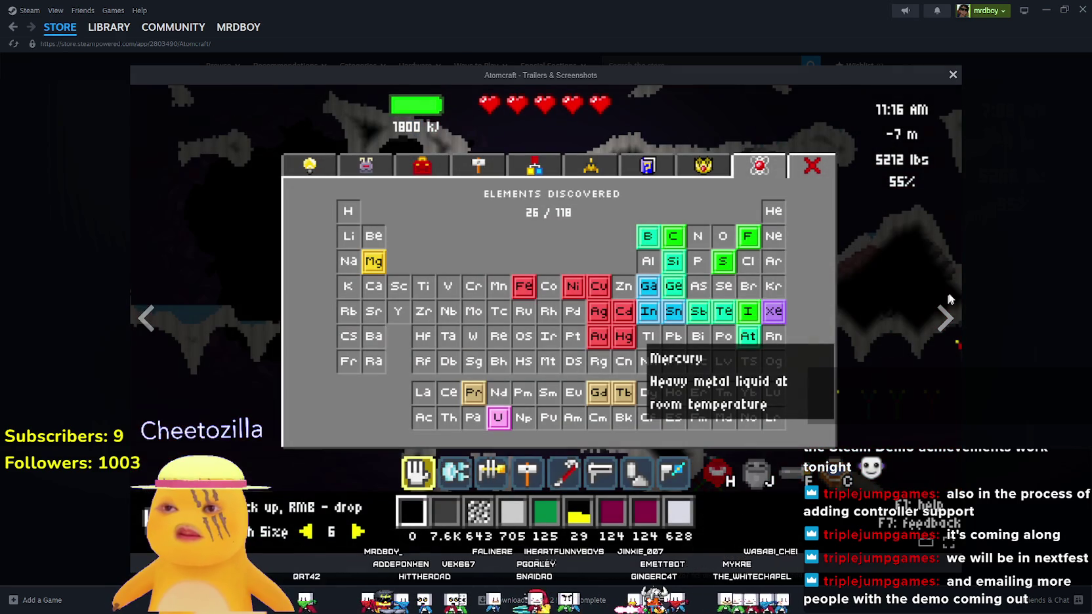
left_click(145, 321)
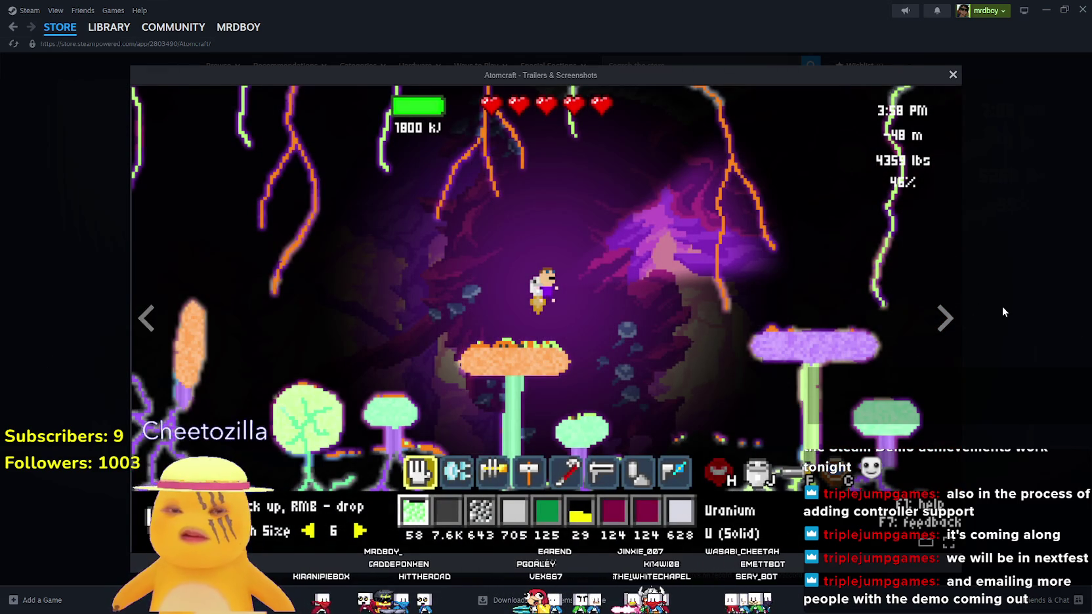
left_click(1003, 306)
left_click(631, 322)
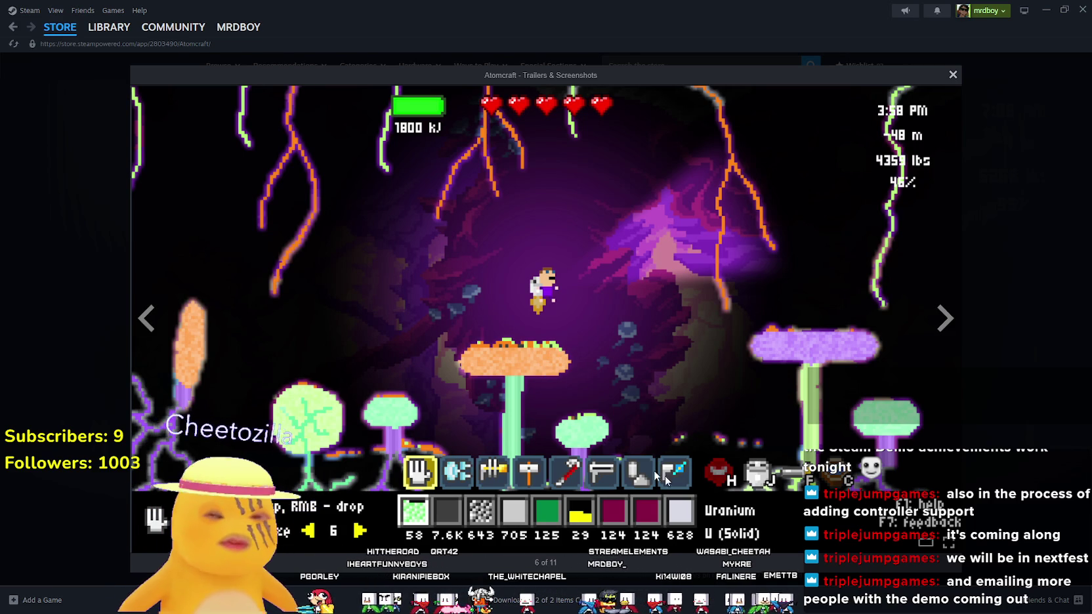
left_click(956, 326)
Close the viewer and search 'ita' to open Noita's store page
left_click(998, 322)
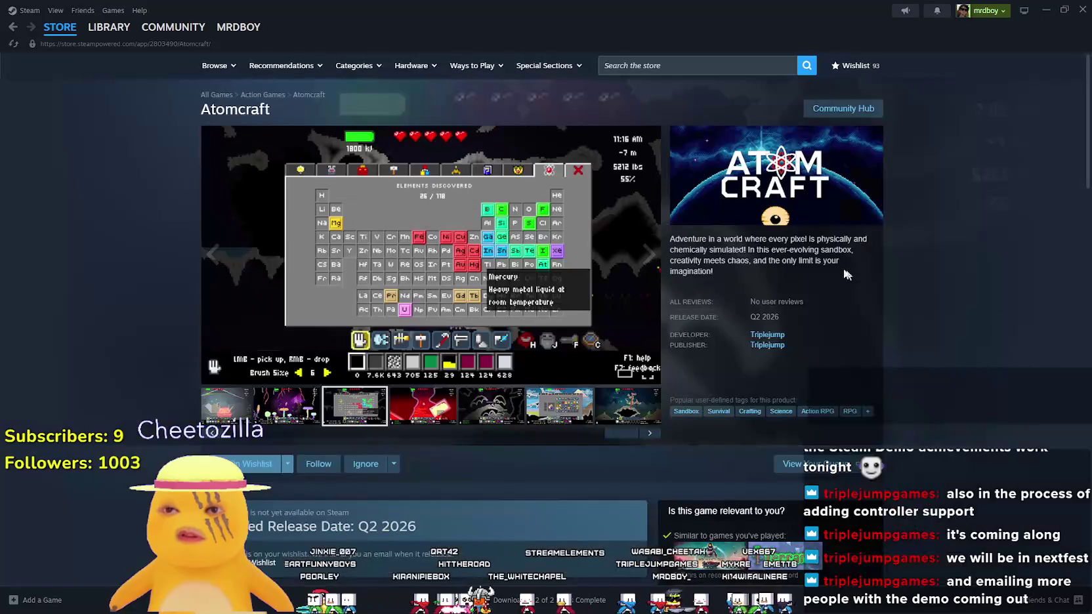
left_click(716, 63)
type("No")
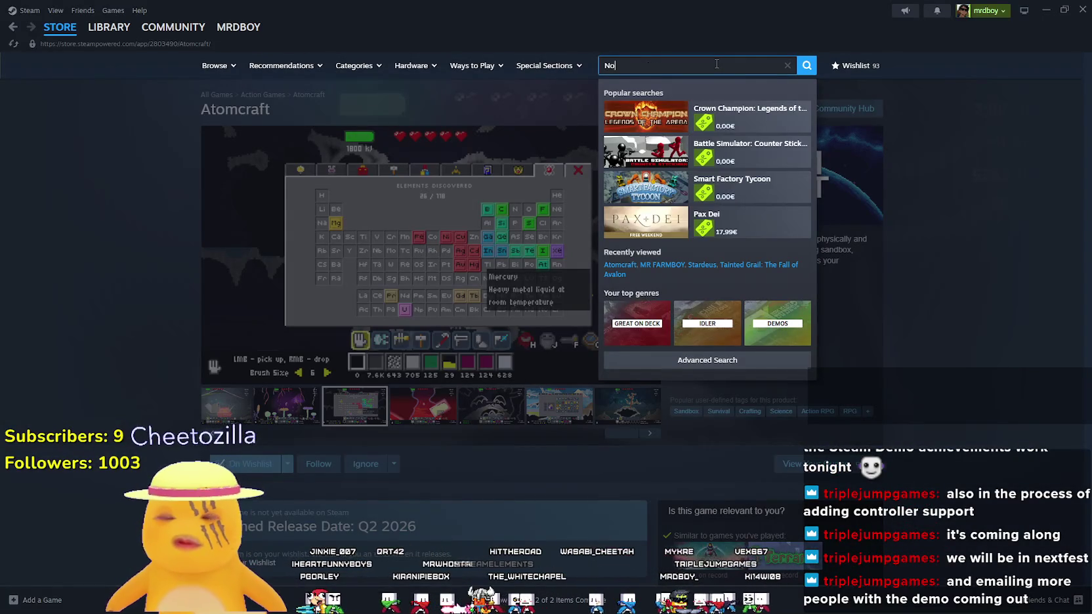
type("ita")
left_click(683, 113)
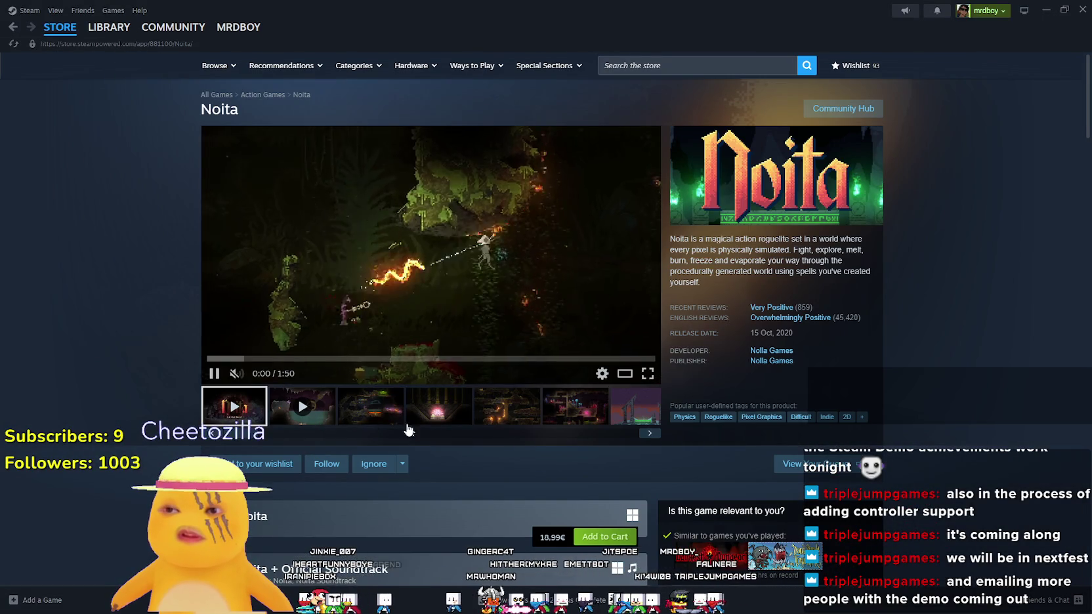
Enlarge Noita's screenshots, page to the snowy ruins one and snip it
left_click(371, 405)
left_click(491, 299)
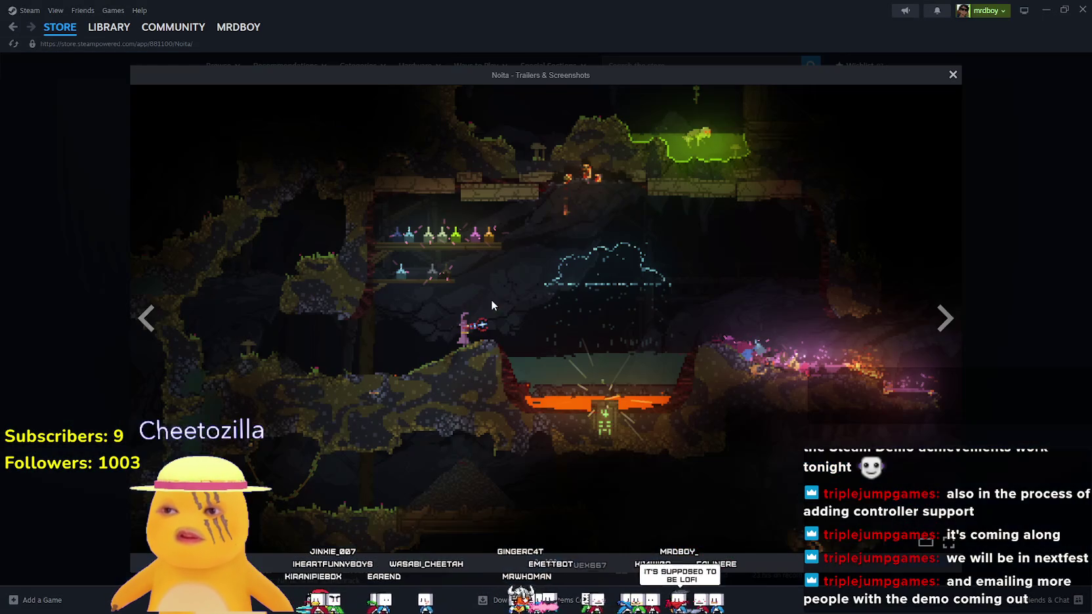
left_click(951, 323)
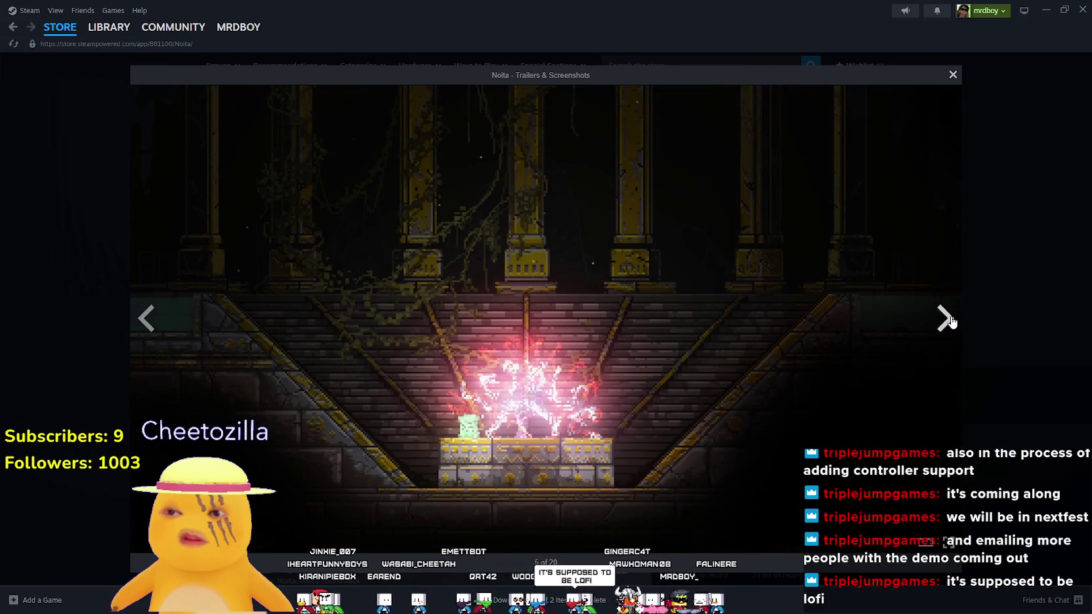
left_click(952, 323)
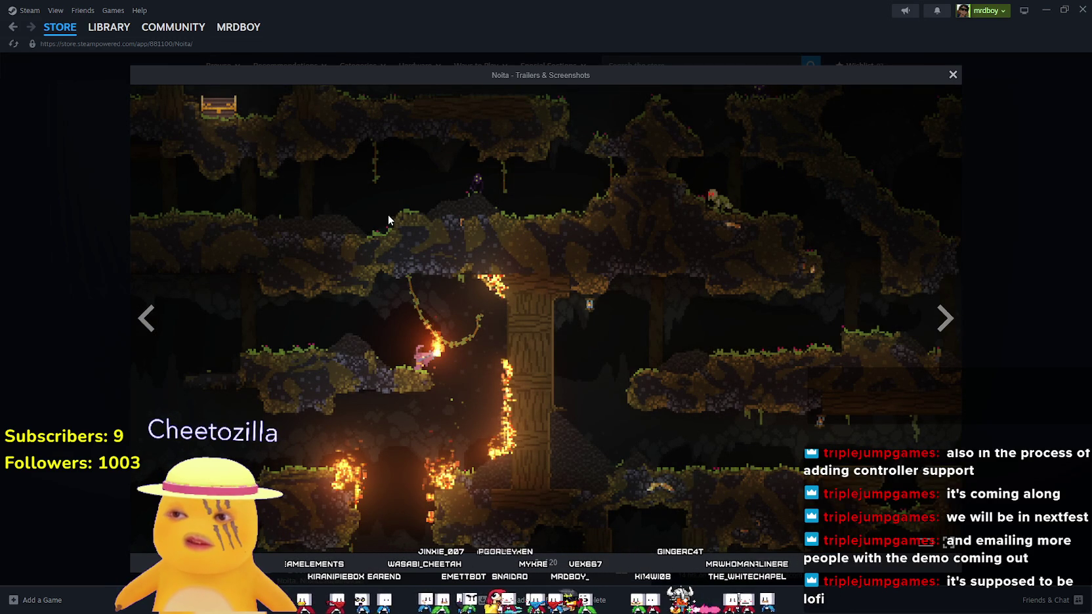
left_click(944, 320)
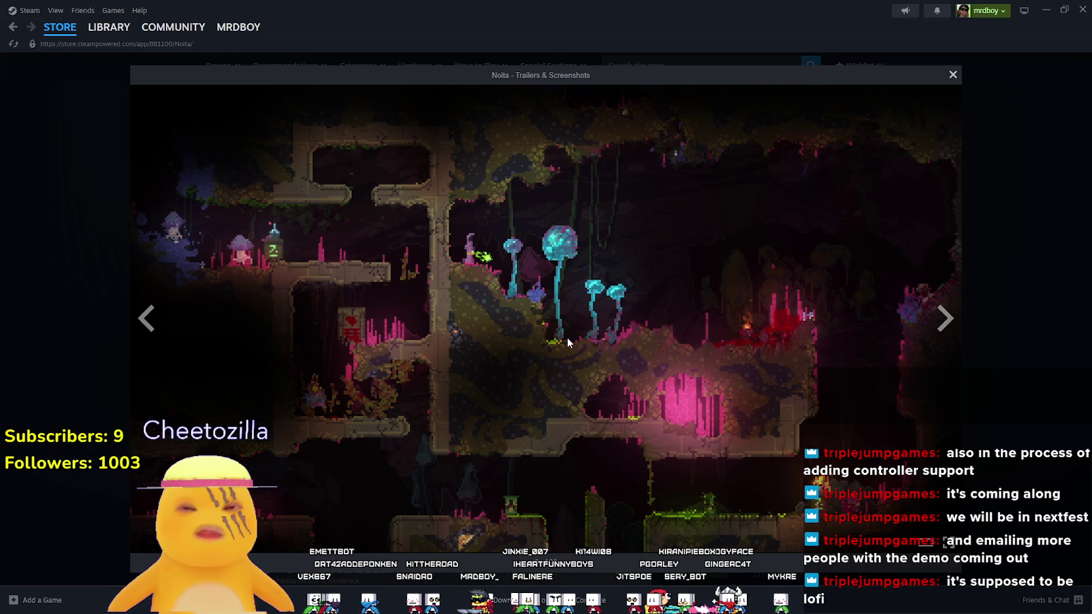
left_click(947, 320)
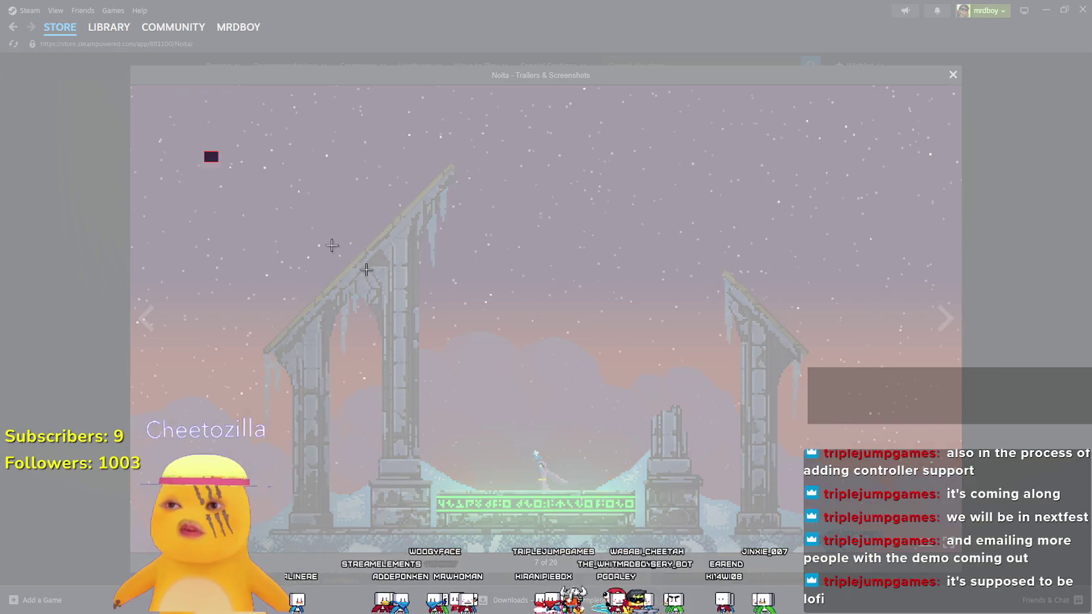
mouse_move(207, 147)
left_mouse_down()
mouse_move(919, 610)
mouse_move(868, 611)
left_mouse_up()
left_click_drag(341, 53, 1091, 6)
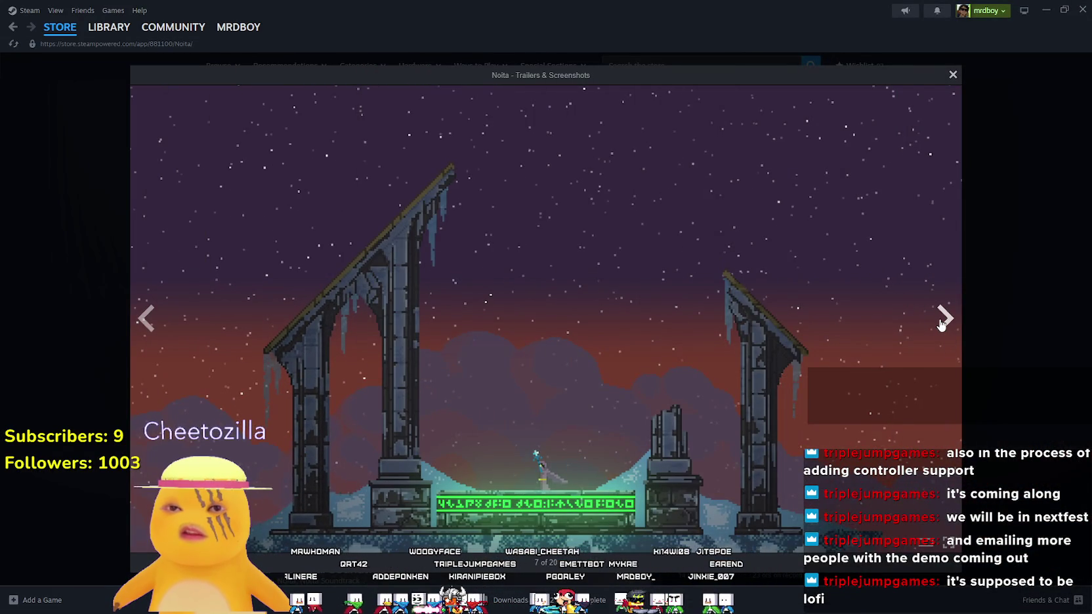
Advance the Noita viewer from screenshot 8 to 13 of 20
left_click(942, 321)
left_click(942, 322)
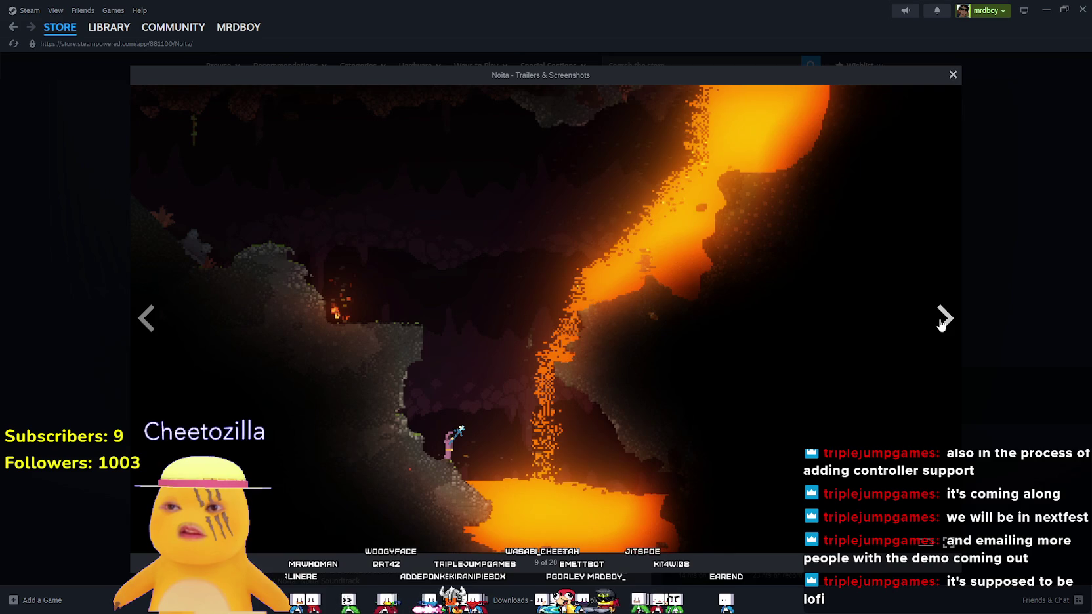
left_click(942, 321)
left_click(942, 322)
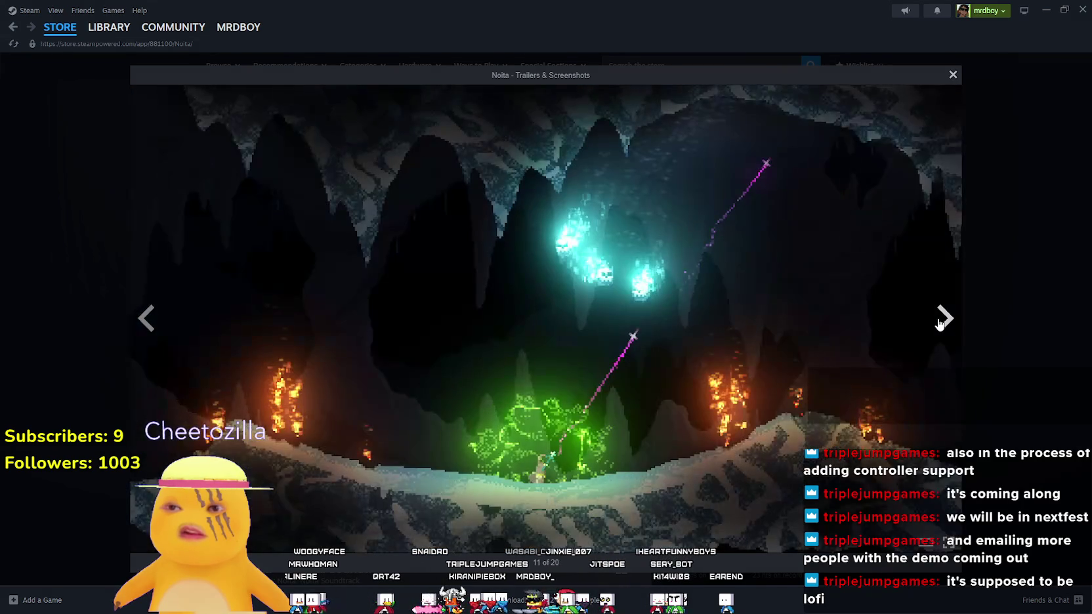
left_click(942, 322)
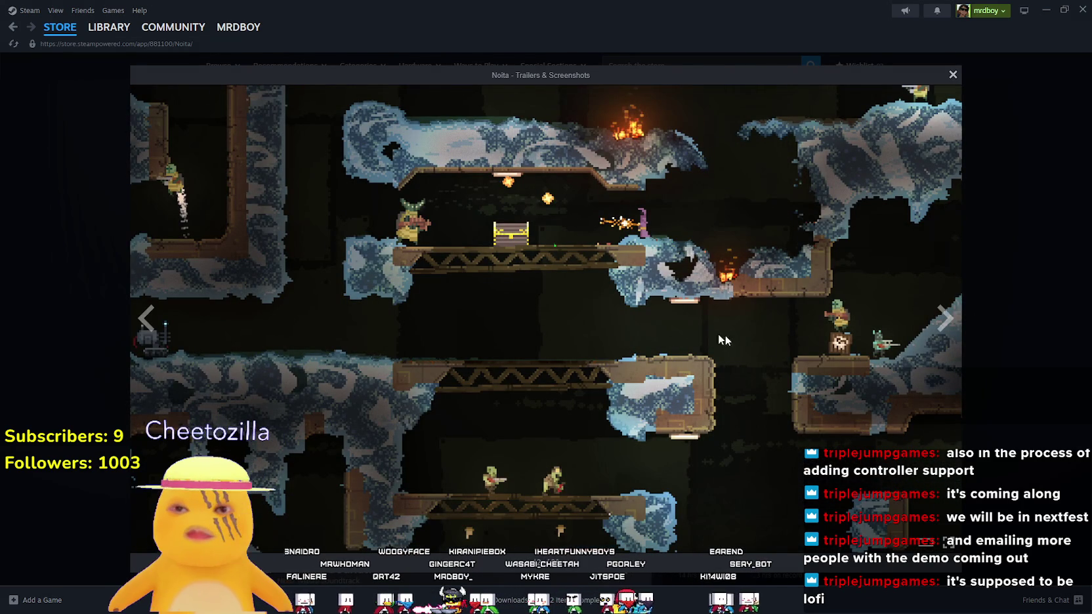
left_click(950, 323)
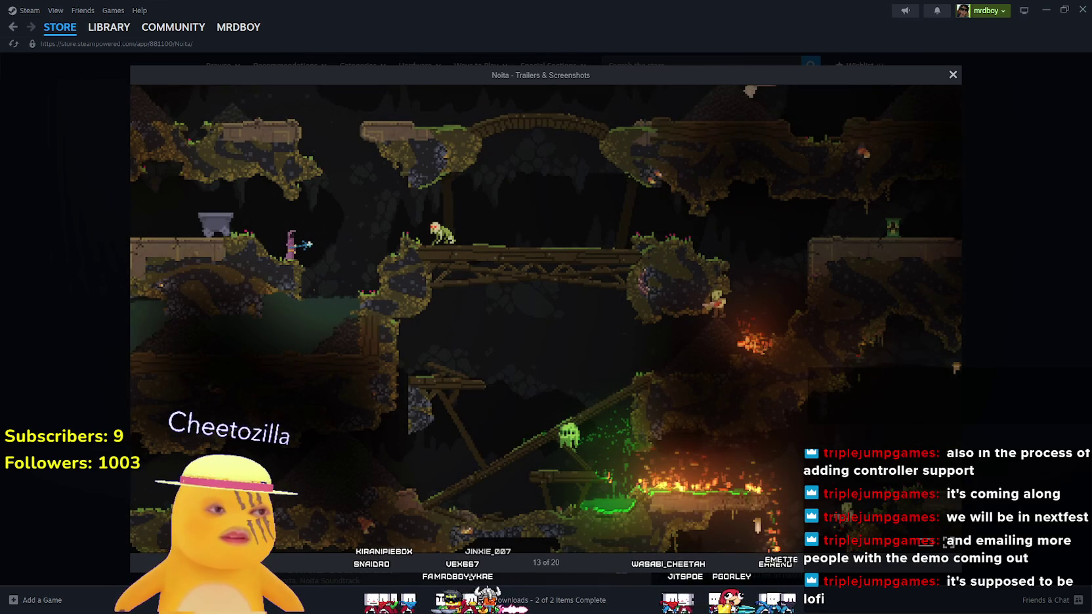
Snip the Noita cave screenshot with Win+Shift+S and close the viewer
key("super+shift+s")
mouse_move(147, 101)
left_mouse_down()
mouse_move(525, 257)
mouse_move(953, 553)
mouse_move(922, 541)
left_mouse_up()
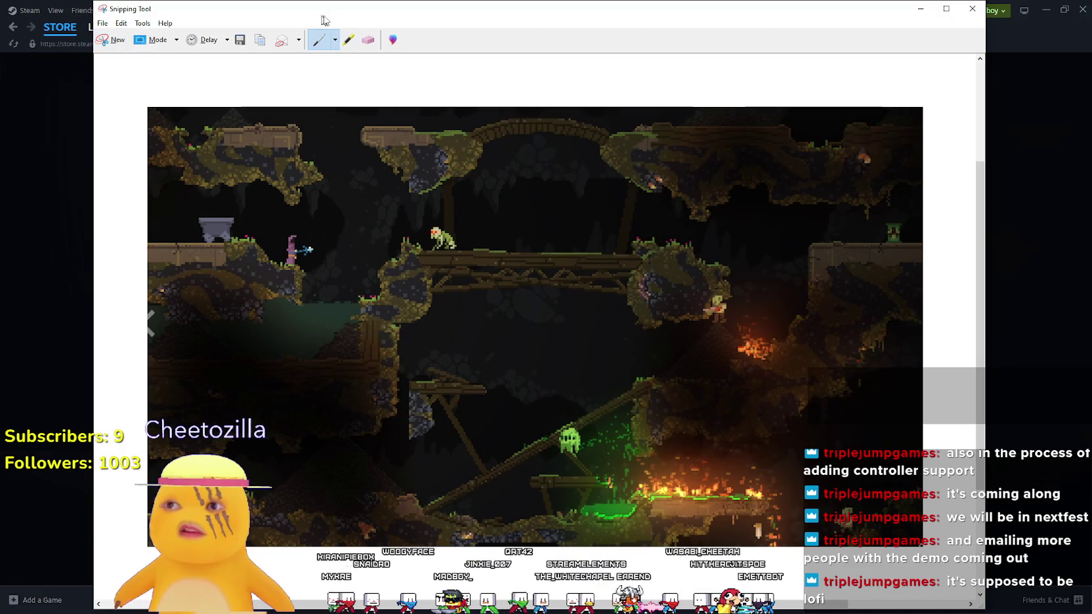
left_click(972, 6)
left_click(974, 281)
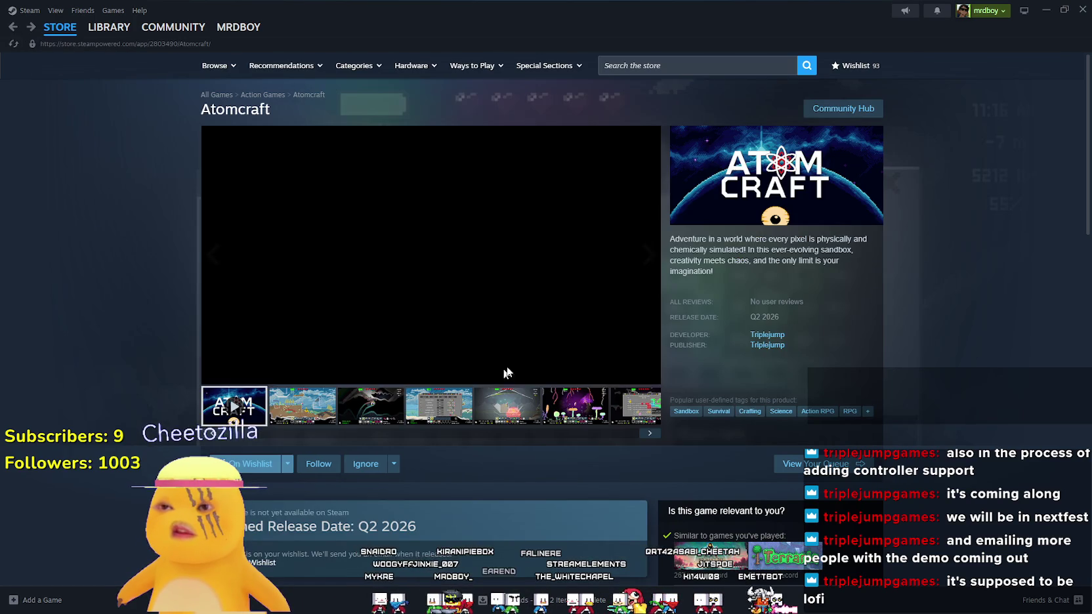
Return to Atomcraft's store page and briefly enlarge its second screenshot
left_click(437, 412)
left_click(371, 411)
left_click(283, 419)
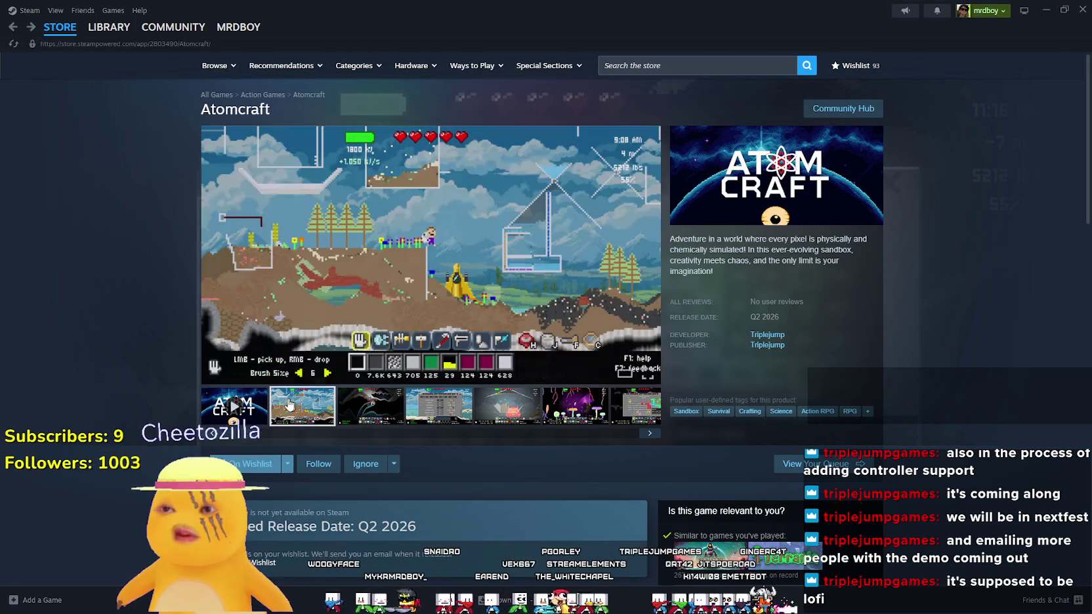
left_click(478, 254)
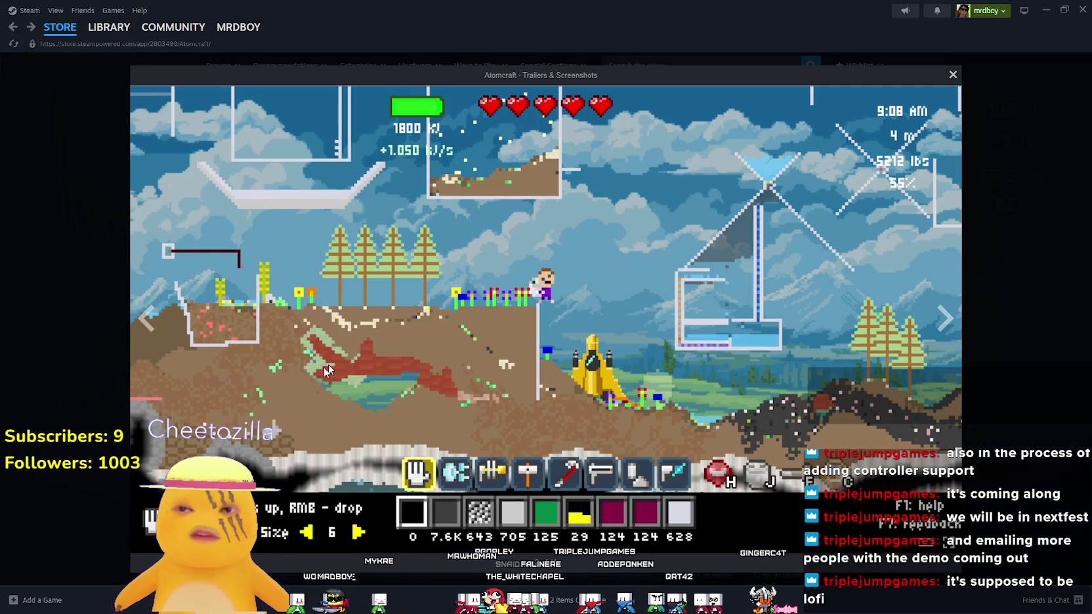
key("Escape")
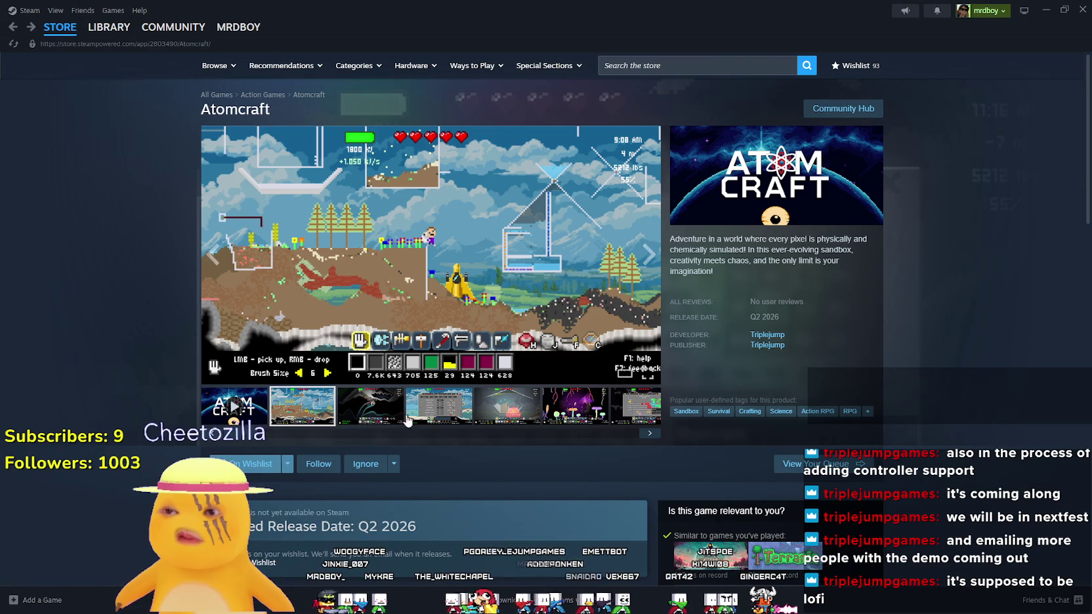
Step through Atomcraft's screenshot thumbnails and enlarge the night-time red-tree screenshot
left_click(371, 407)
left_click(438, 407)
left_click(516, 412)
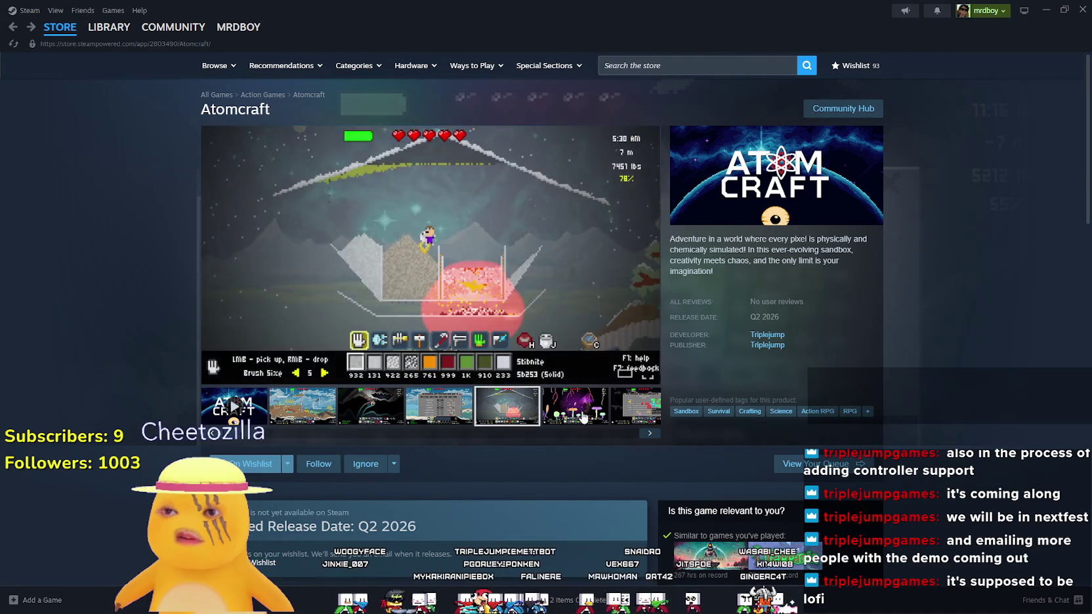
left_click(576, 407)
left_click(635, 410)
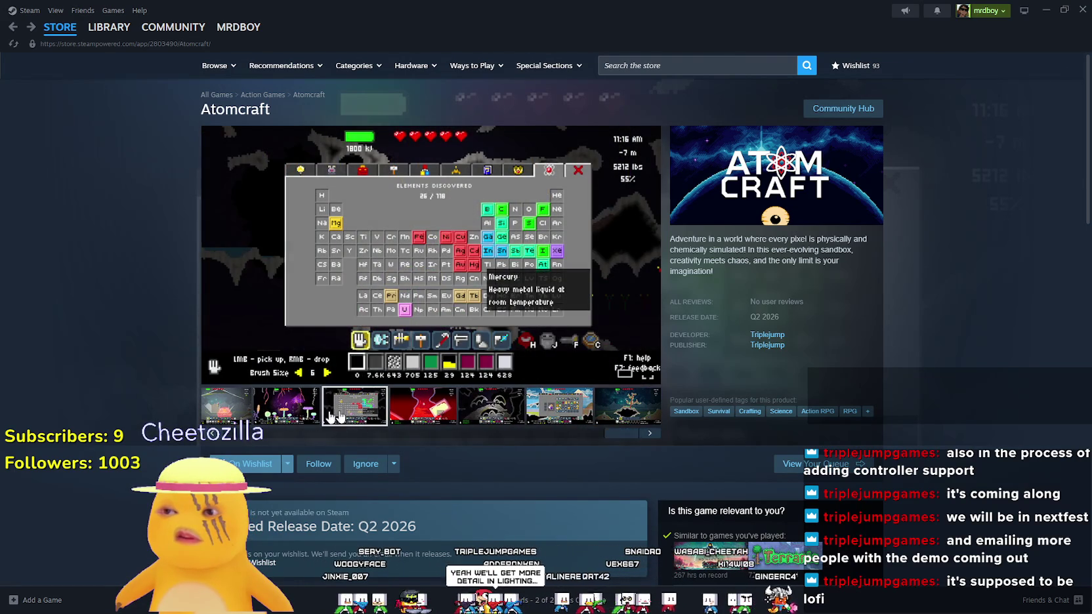
left_click(628, 406)
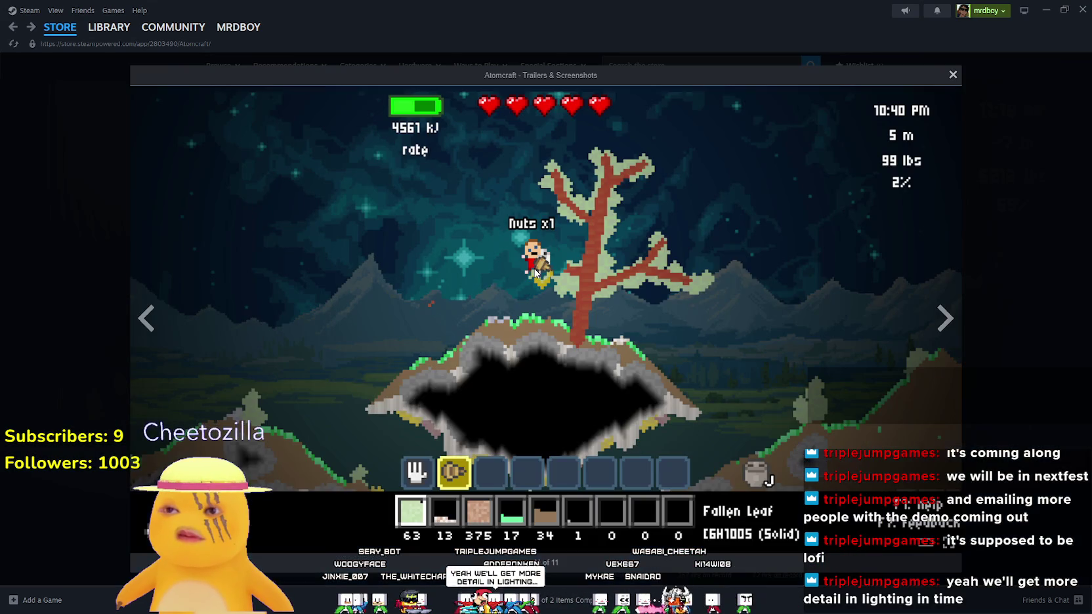
left_click(632, 401)
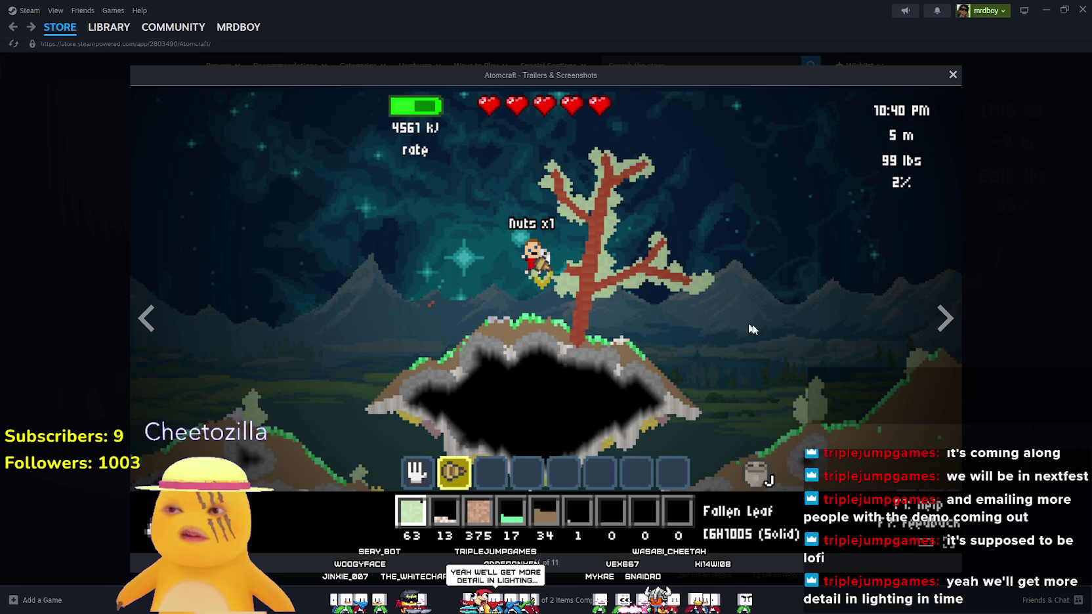
Bring the Noita cave snip forward and place it at the top over Atomcraft's night screenshot
key("alt+Tab")
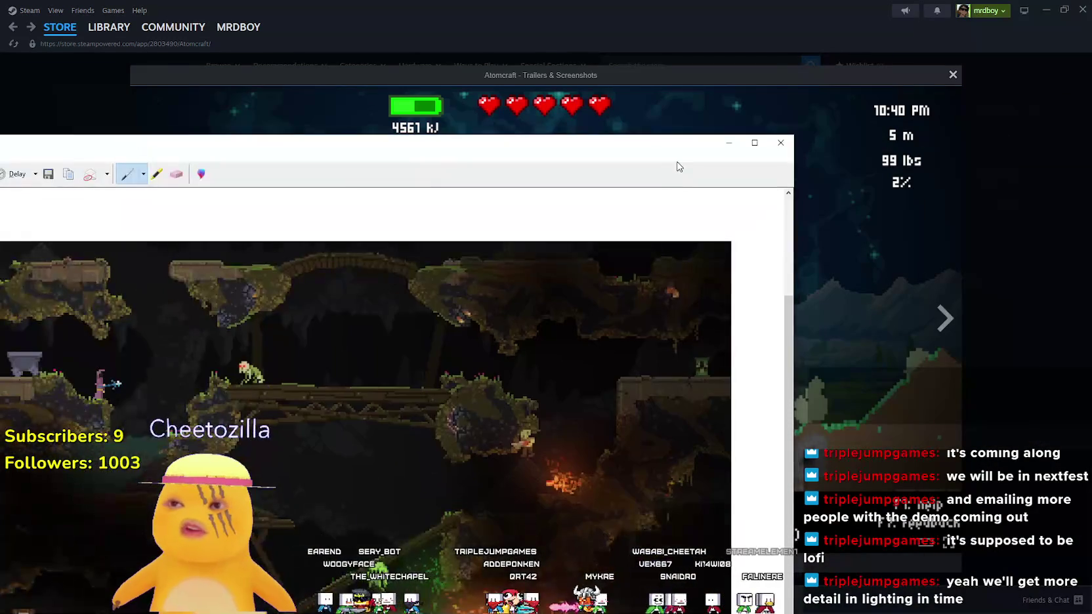
mouse_move(658, 158)
left_mouse_down()
mouse_move(427, 92)
mouse_move(283, 75)
mouse_move(583, 35)
mouse_move(282, 58)
mouse_move(214, 47)
mouse_move(572, 23)
mouse_move(561, 38)
mouse_move(498, 54)
mouse_move(417, 50)
mouse_move(353, 42)
mouse_move(347, 6)
mouse_move(306, 42)
mouse_move(271, 44)
mouse_move(176, 162)
mouse_move(235, 295)
mouse_move(402, 85)
mouse_move(1056, 83)
mouse_move(1050, 324)
mouse_move(756, 453)
mouse_move(927, 319)
mouse_move(876, 462)
mouse_move(833, 466)
left_mouse_up()
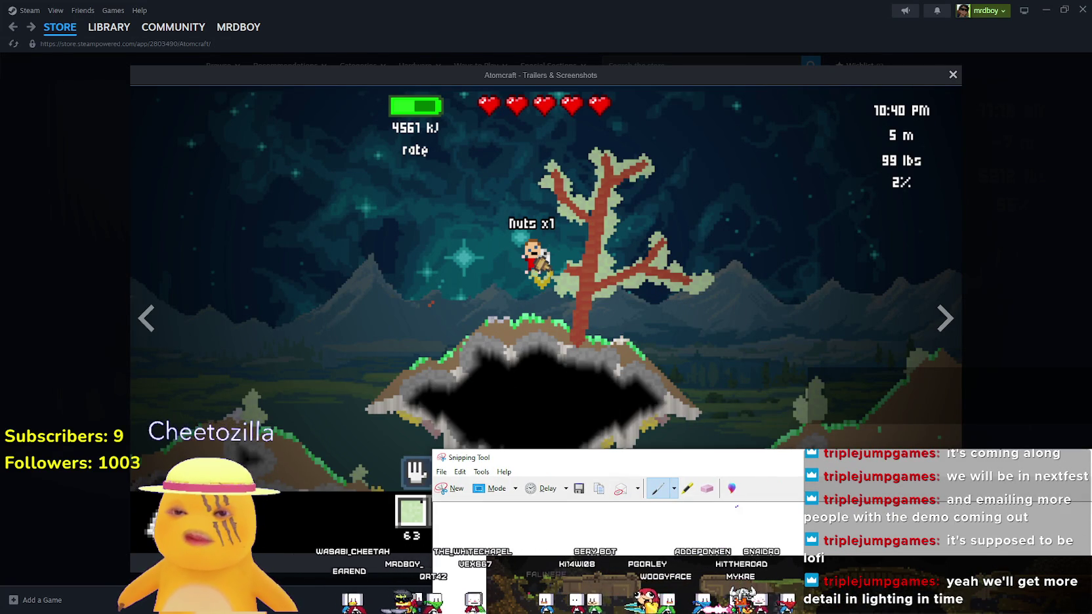
mouse_move(714, 458)
left_mouse_down()
mouse_move(583, 282)
mouse_move(602, 425)
left_mouse_up()
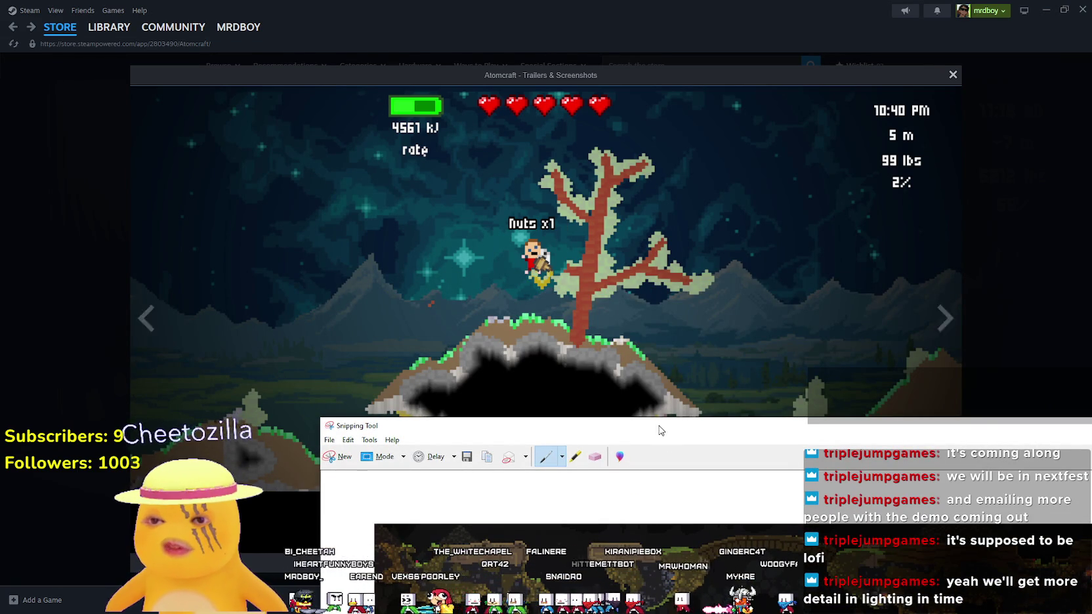
mouse_move(660, 431)
left_mouse_down()
mouse_move(293, 134)
mouse_move(181, 90)
left_mouse_up()
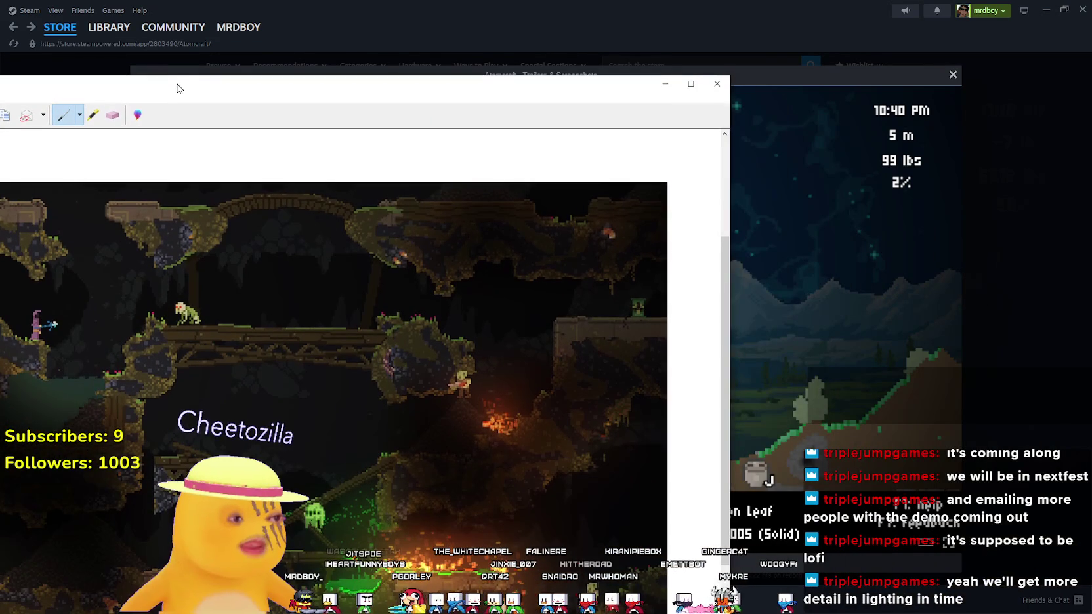
mouse_move(177, 89)
left_mouse_down()
mouse_move(431, 6)
mouse_move(329, 105)
left_mouse_up()
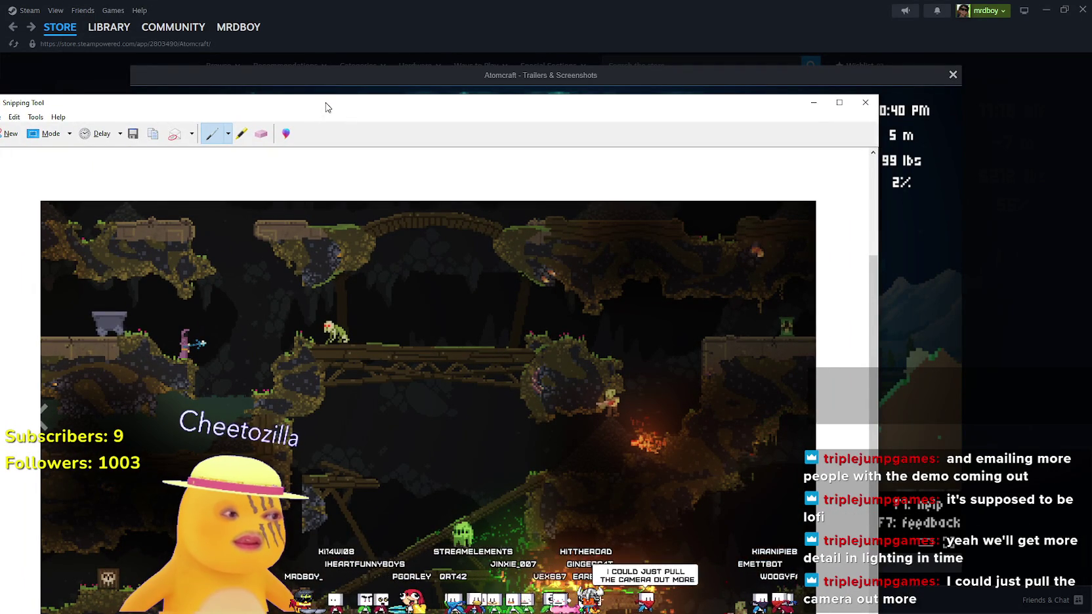
Lower the Noita snip to the bottom edge, uncovering Atomcraft's red-tree night screenshot
mouse_move(327, 107)
left_mouse_down()
mouse_move(454, 124)
mouse_move(754, 385)
mouse_move(413, 280)
mouse_move(542, 38)
mouse_move(460, 39)
left_mouse_up()
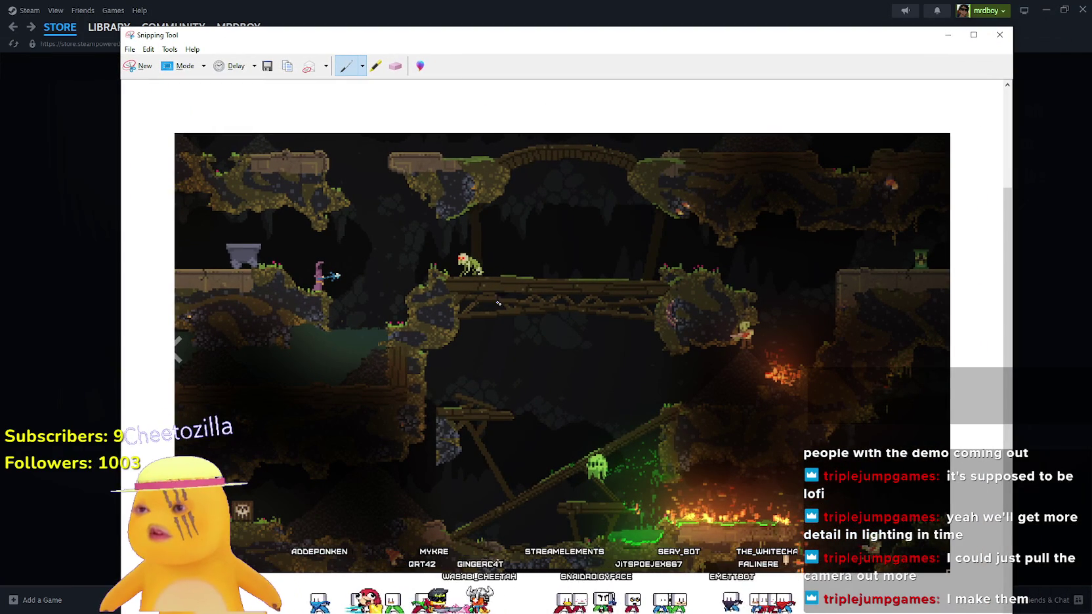
mouse_move(553, 56)
left_mouse_down()
mouse_move(567, 146)
mouse_move(535, 595)
mouse_move(441, 522)
mouse_move(608, 6)
mouse_move(597, 95)
left_mouse_up()
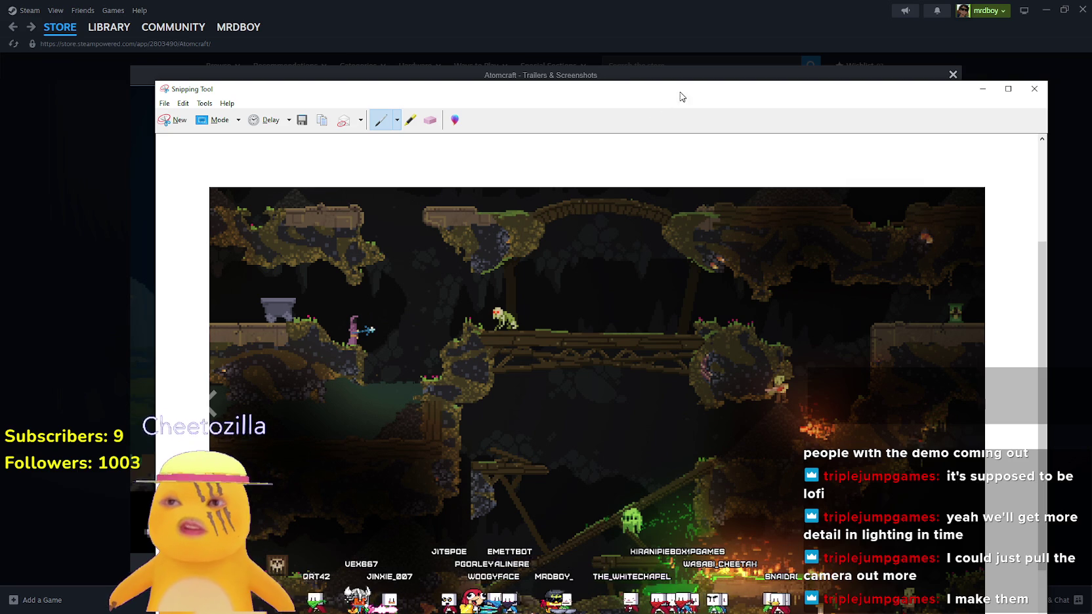
mouse_move(681, 94)
left_mouse_down()
mouse_move(632, 536)
mouse_move(642, 141)
mouse_move(609, 447)
left_mouse_up()
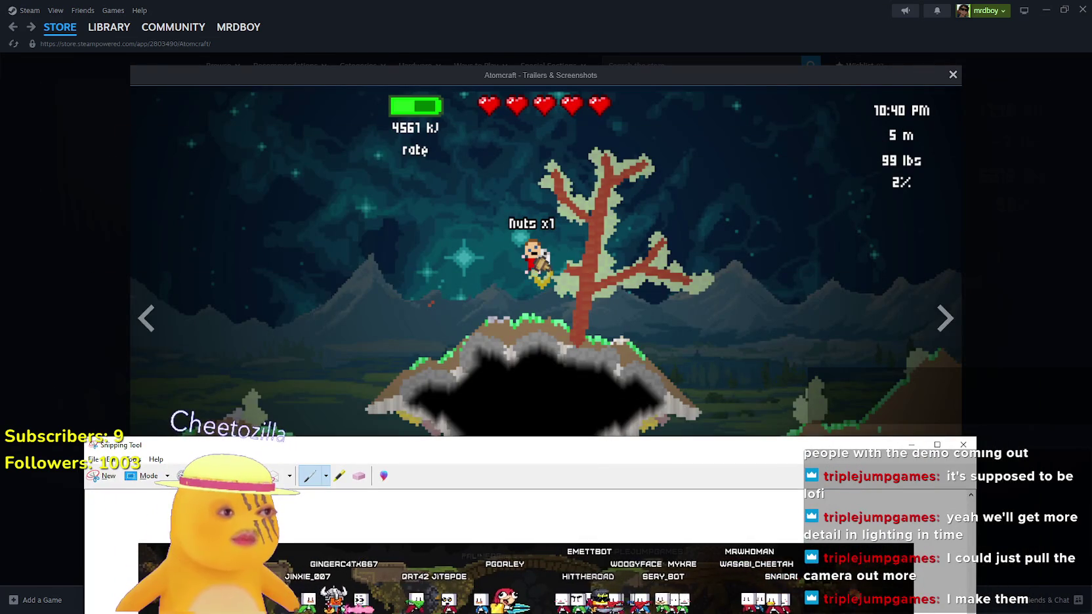
Minimize the Noita snip and advance Atomcraft's viewer to screenshot 1 of 11, the daytime lake
left_click(964, 444)
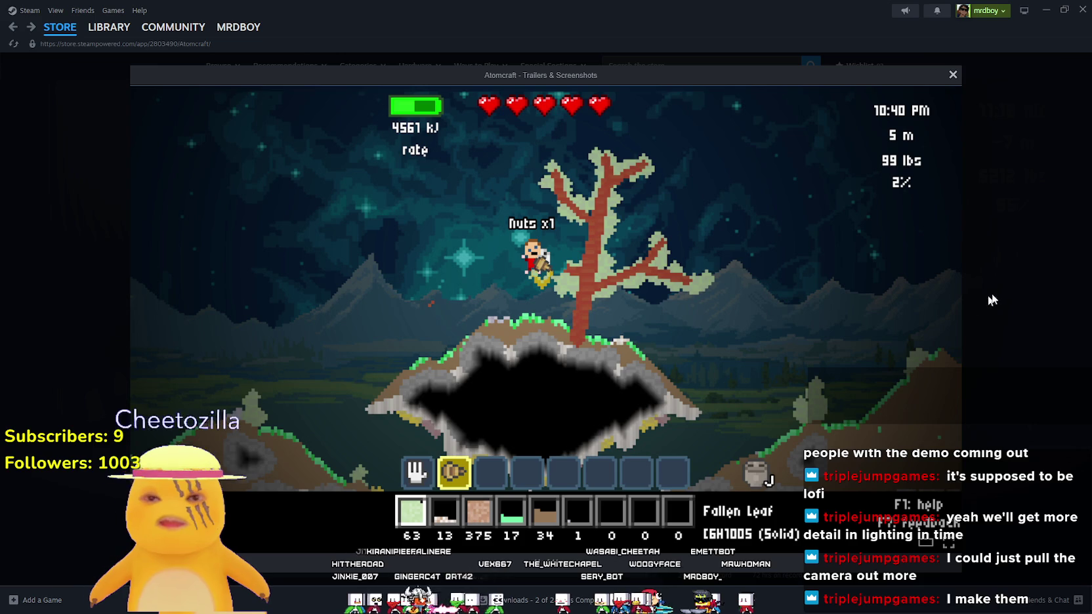
left_click(947, 323)
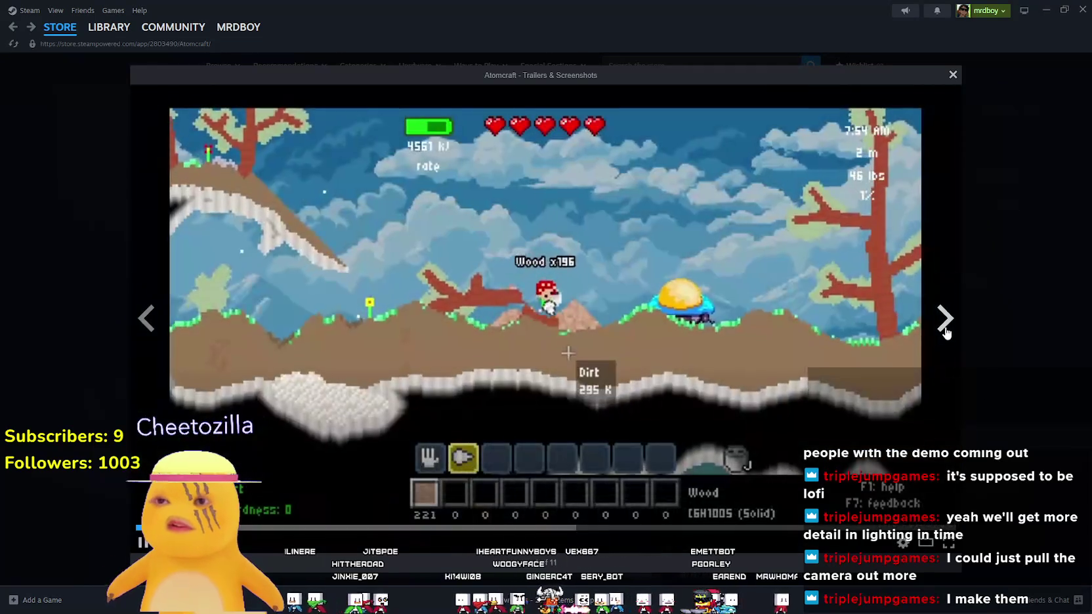
left_click(945, 320)
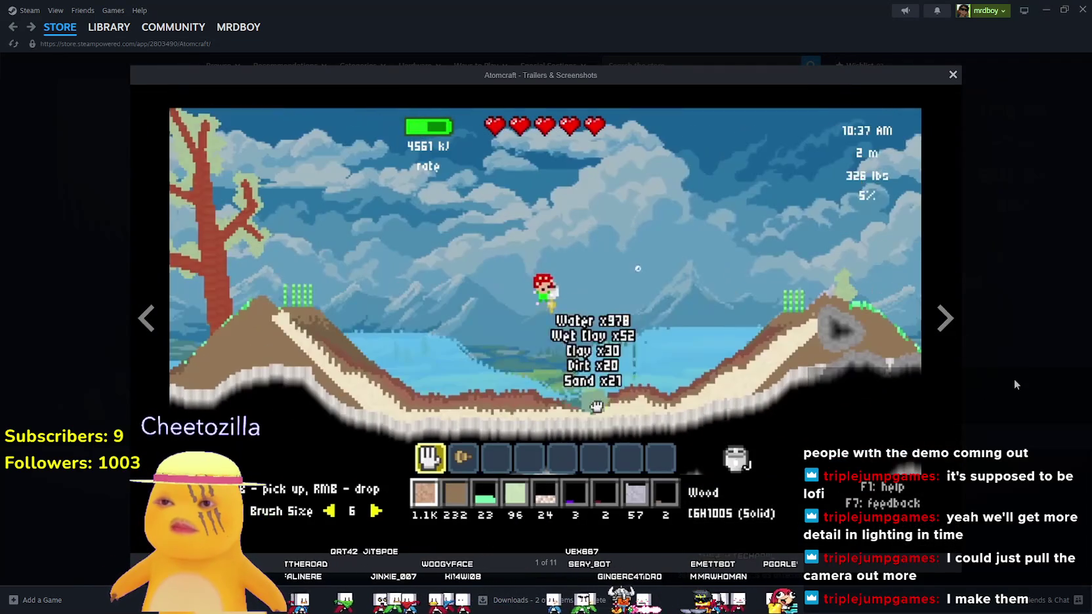
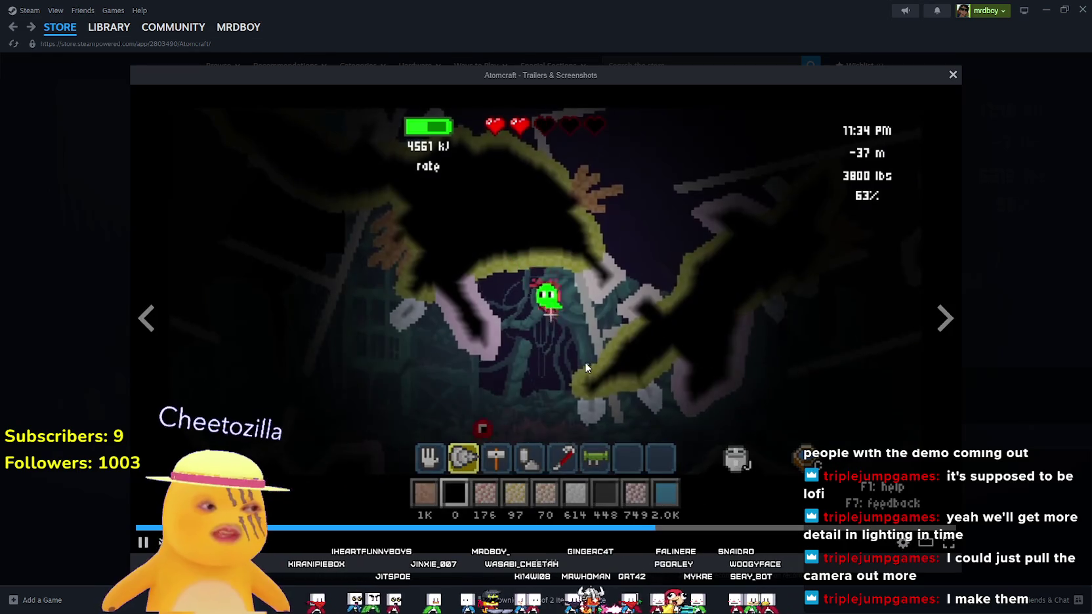
Close the Atomcraft trailer viewer, expand its full description, and minimise Steam
mouse_move(585, 362)
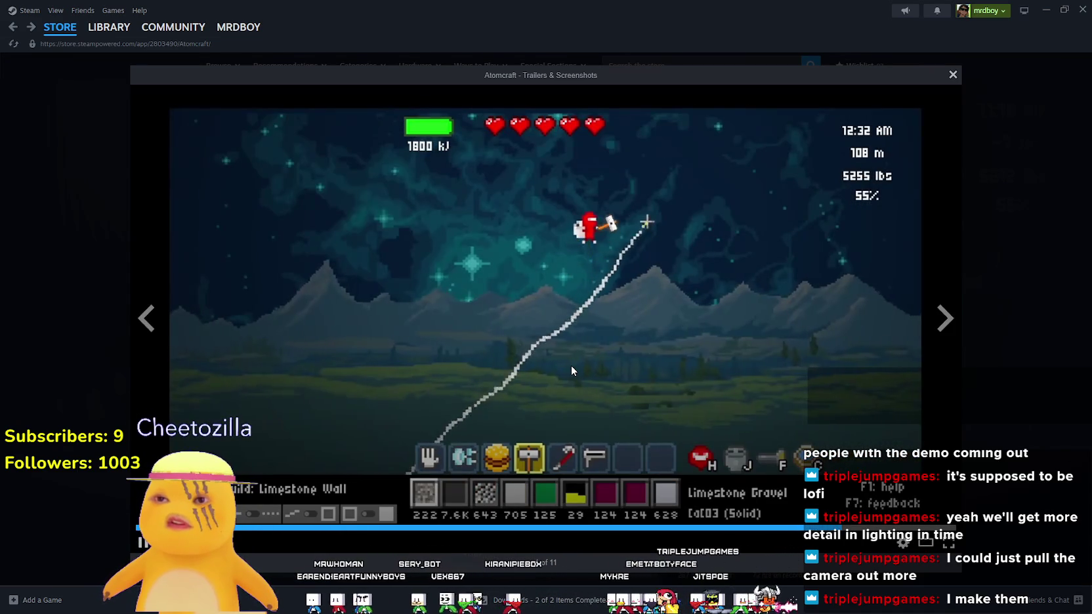
mouse_move(488, 256)
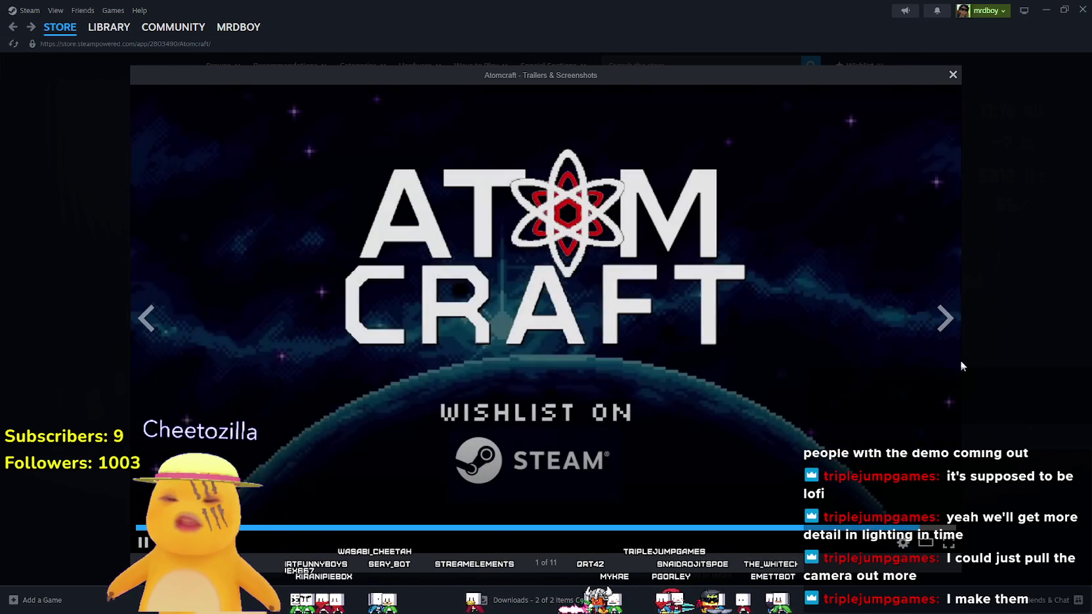
left_click(994, 350)
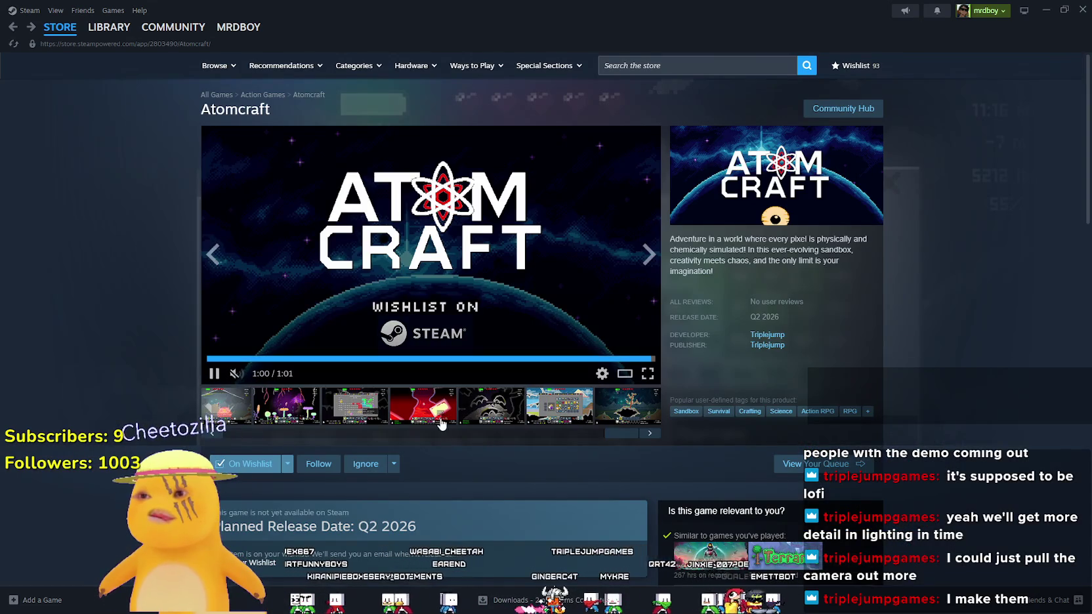
scroll(577, 446, "down", 8)
scroll(572, 438, "down", 3)
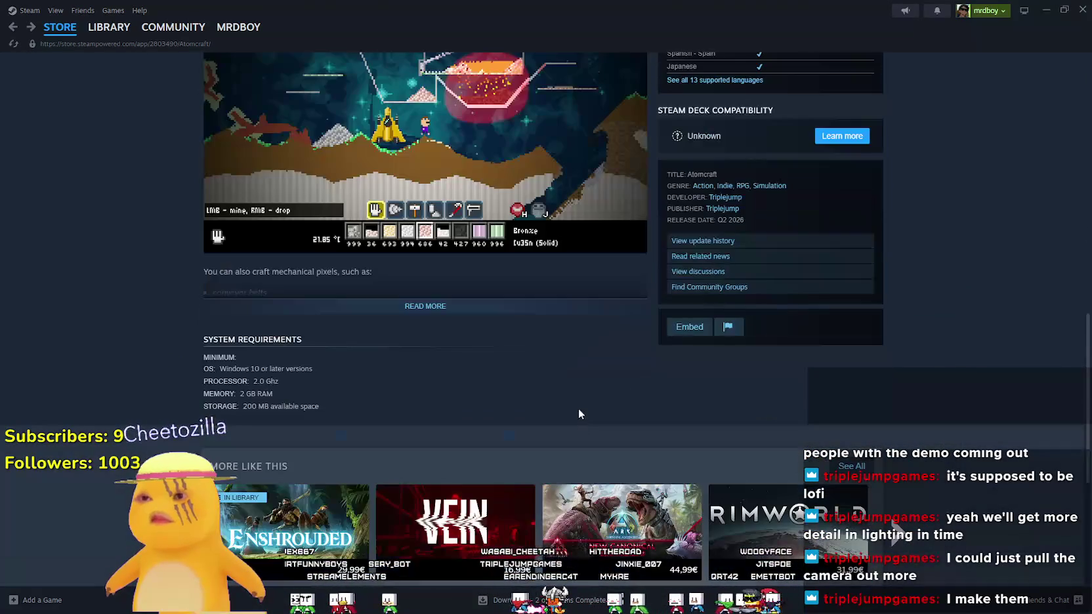
left_click(425, 307)
scroll(478, 411, "down", 5)
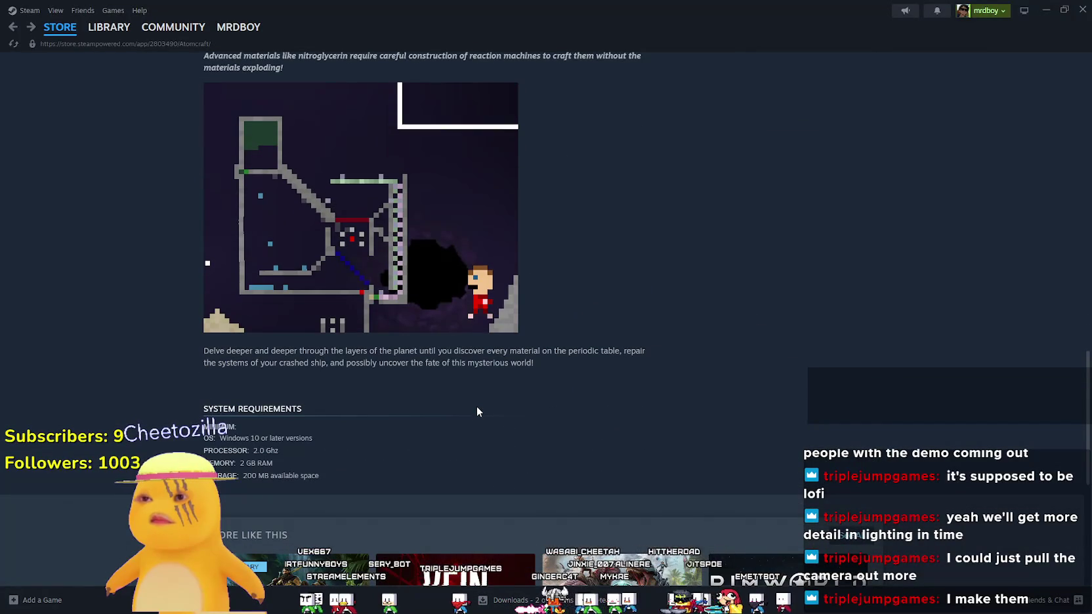
mouse_move(52, 31)
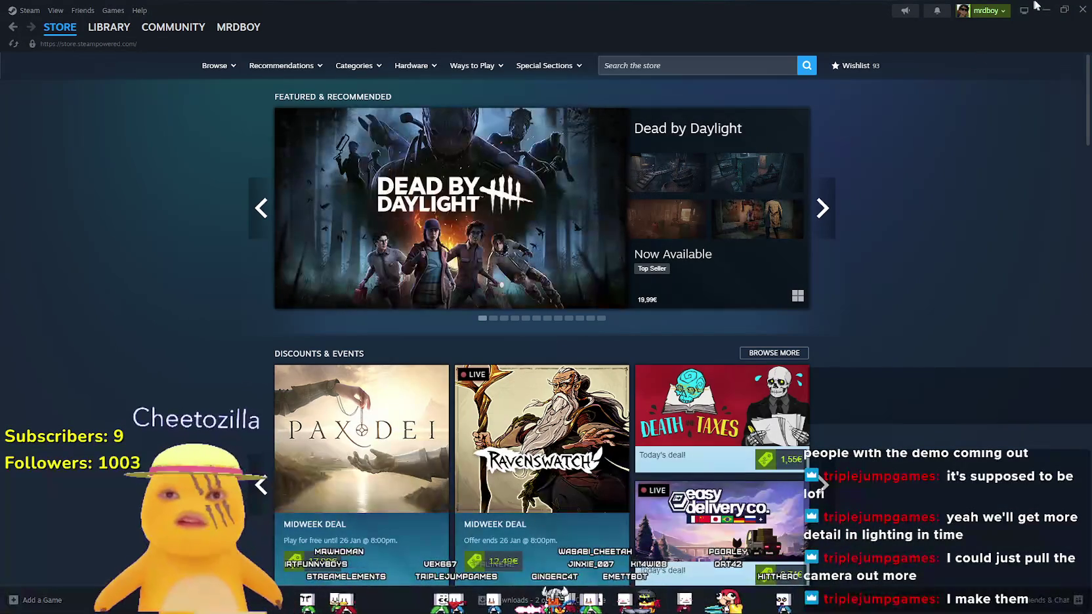
left_click(1049, 10)
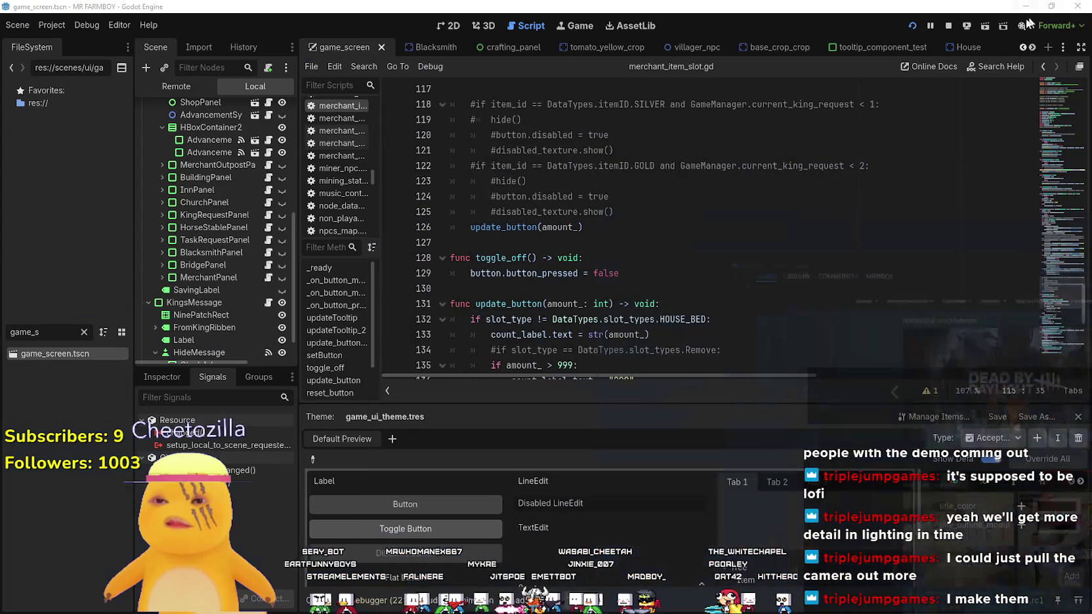
left_click(659, 245)
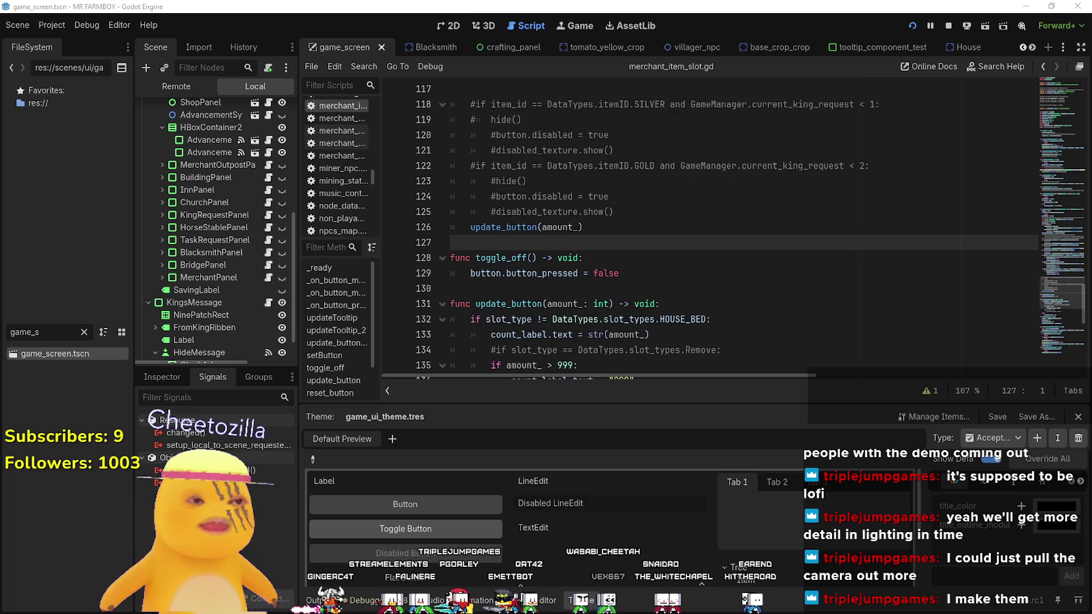
key("alt+Tab")
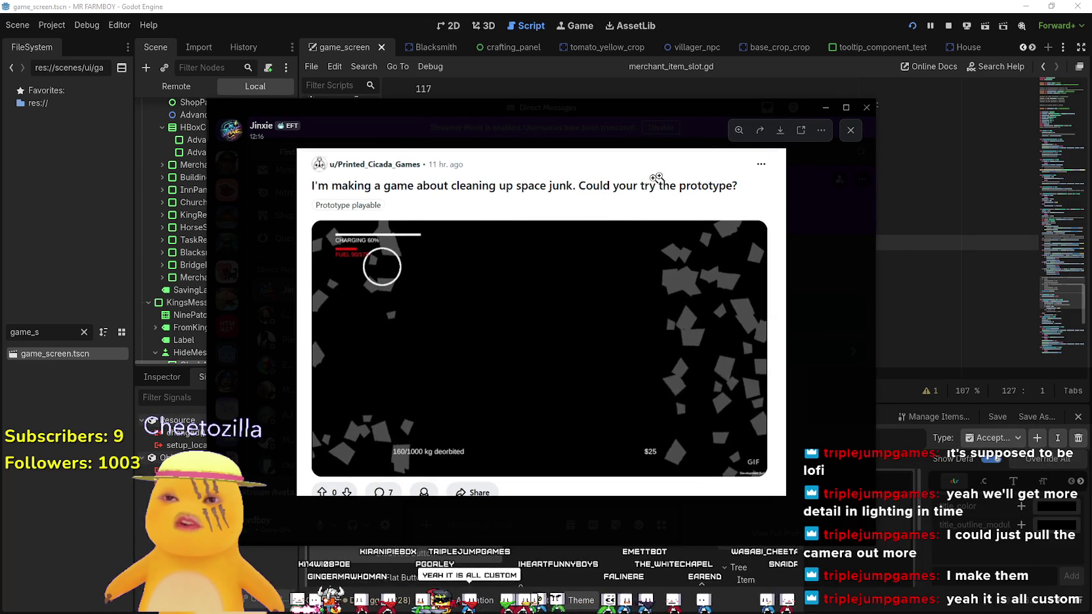
key("alt+Tab")
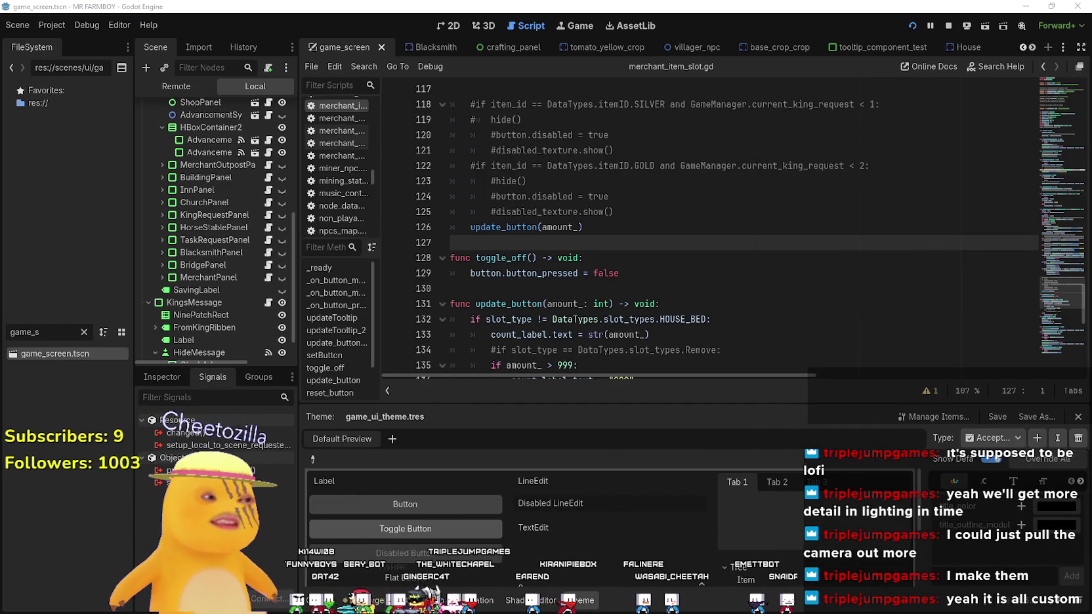
Select lines 105–108 of merchant_item_slot.gd's slot-disabling checks
left_click(669, 209)
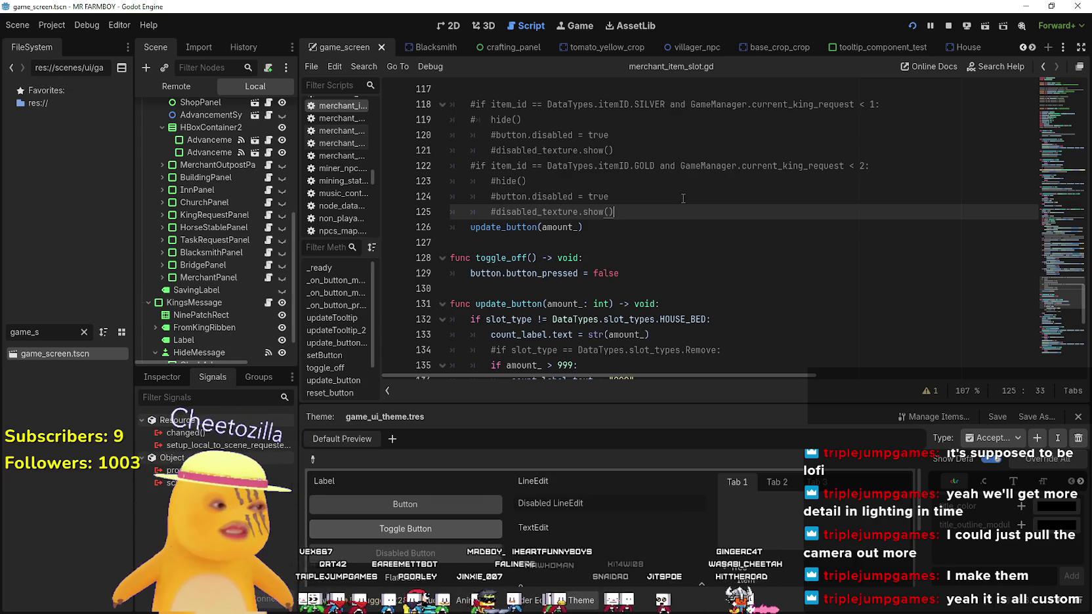
scroll(646, 196, "up", 6)
left_click(684, 225)
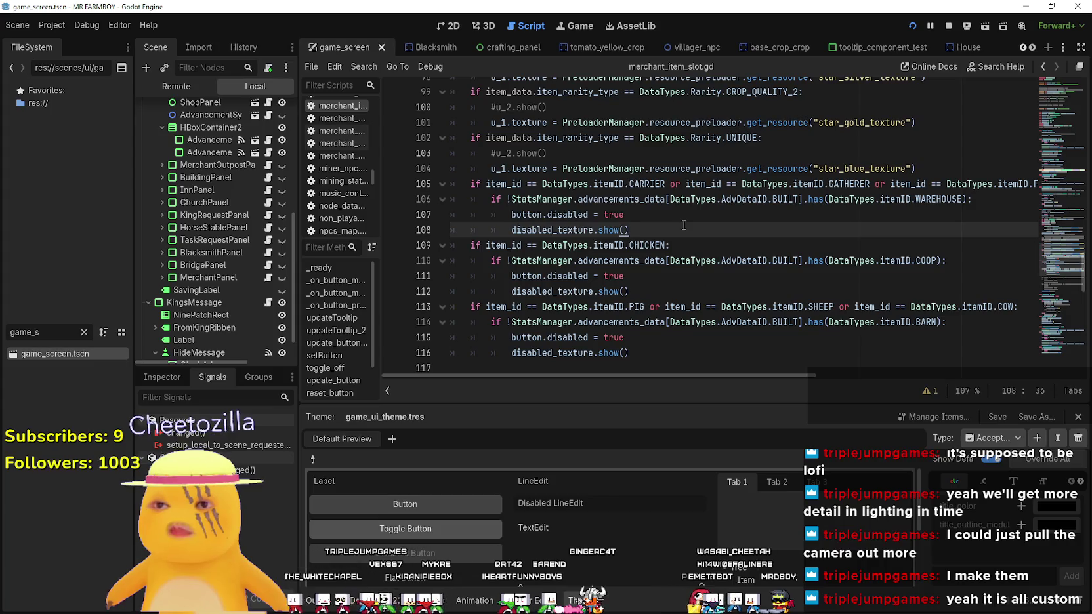
left_click(432, 200, "shift")
left_click(423, 185, "shift")
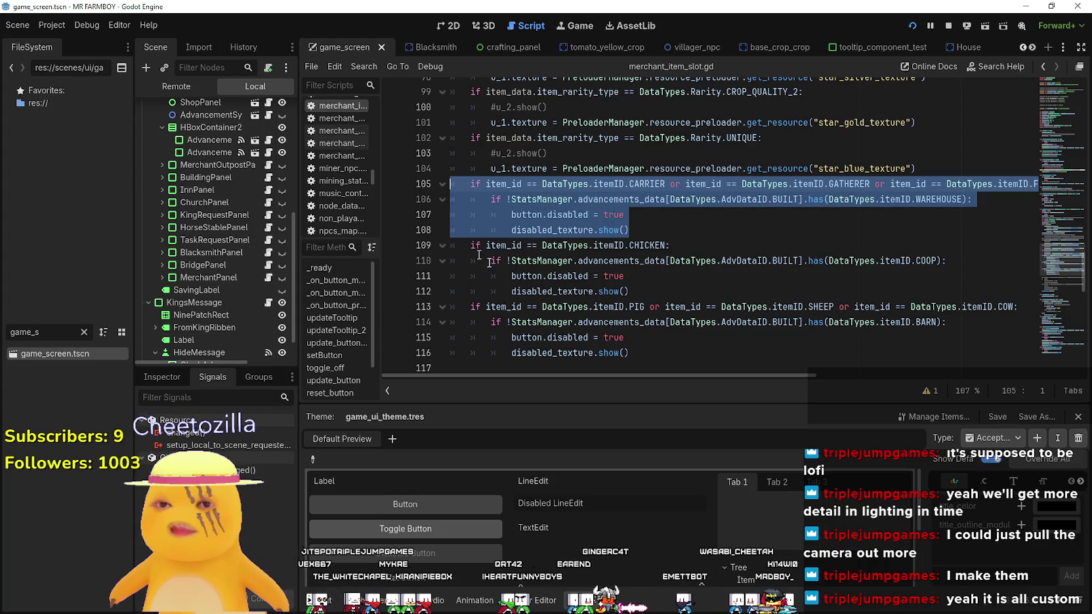
mouse_move(708, 373)
left_mouse_down()
mouse_move(814, 373)
mouse_move(1063, 406)
mouse_move(595, 340)
mouse_move(1048, 342)
left_mouse_up()
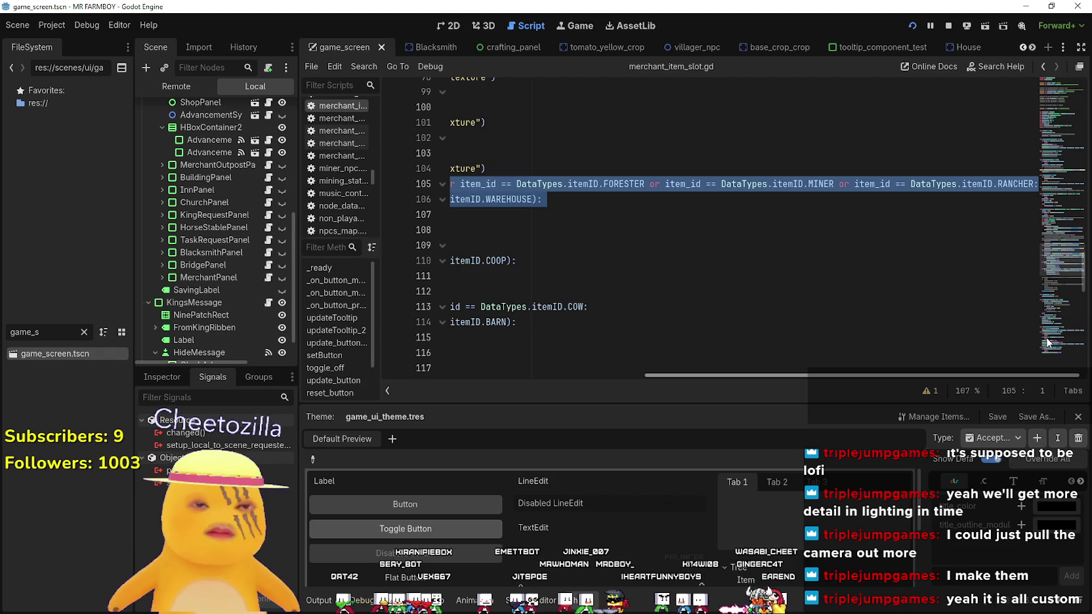
mouse_move(1048, 342)
left_mouse_down()
mouse_move(710, 288)
mouse_move(1026, 307)
mouse_move(629, 283)
left_mouse_up()
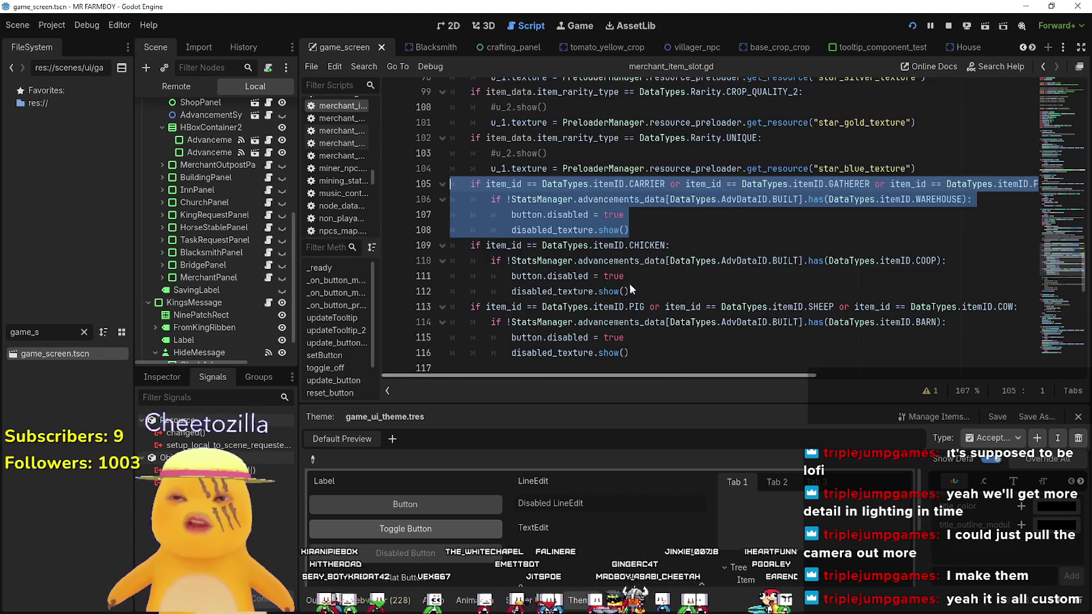
Review the remaining checks in merchant_item_slot.gd down to line 116
left_click(638, 218)
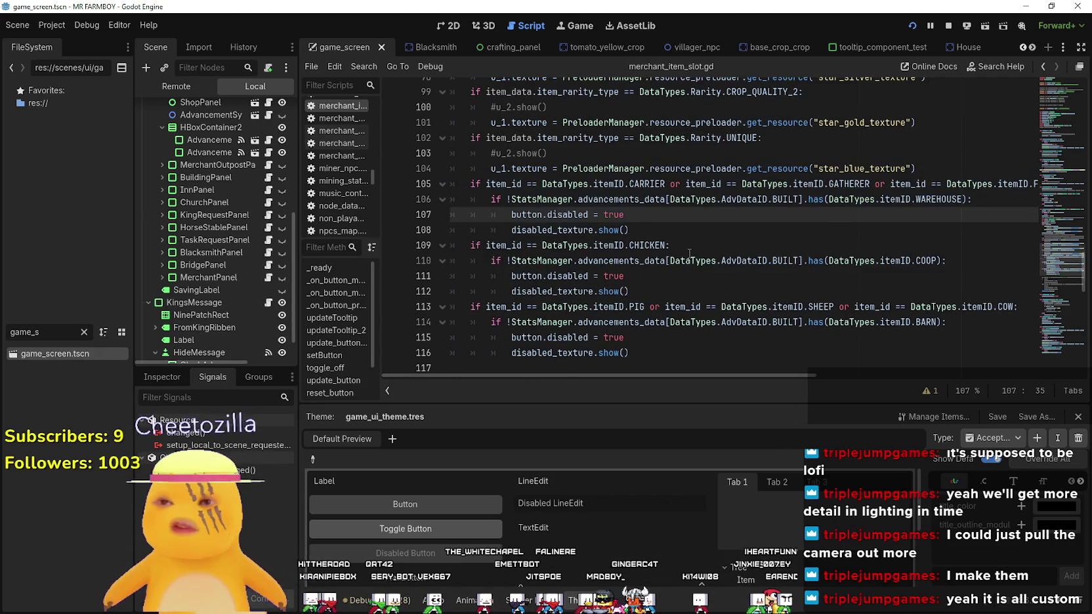
scroll(689, 252, "down", 5)
scroll(685, 253, "up", 3)
left_click(665, 306)
scroll(666, 307, "down", 3)
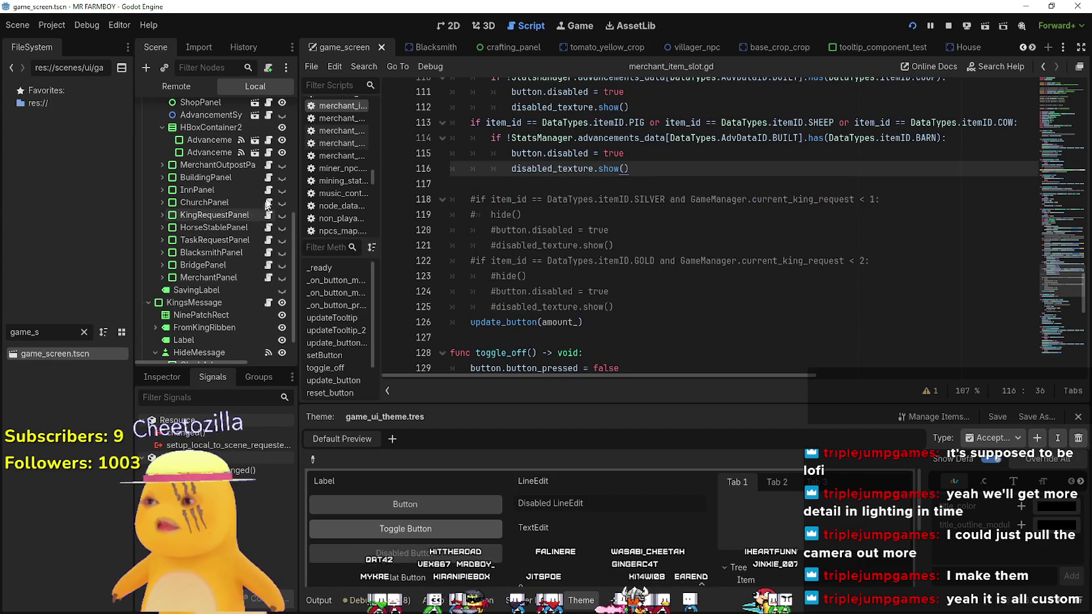
Switch to building_panel.gd and read the FEED_OUT and Add slot branches
left_click(273, 180)
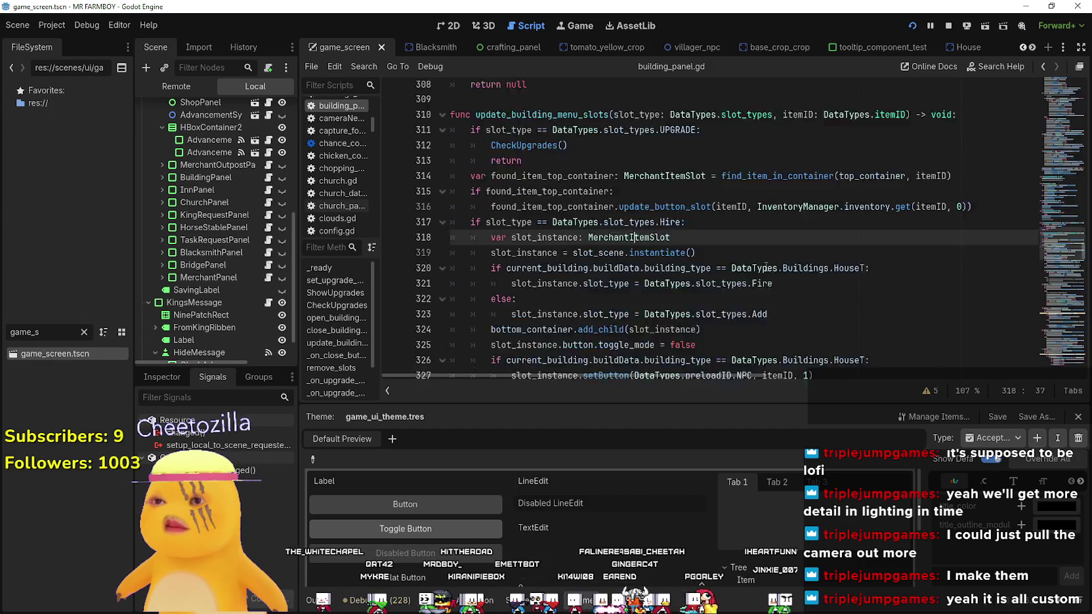
scroll(760, 264, "down", 5)
scroll(761, 264, "down", 4)
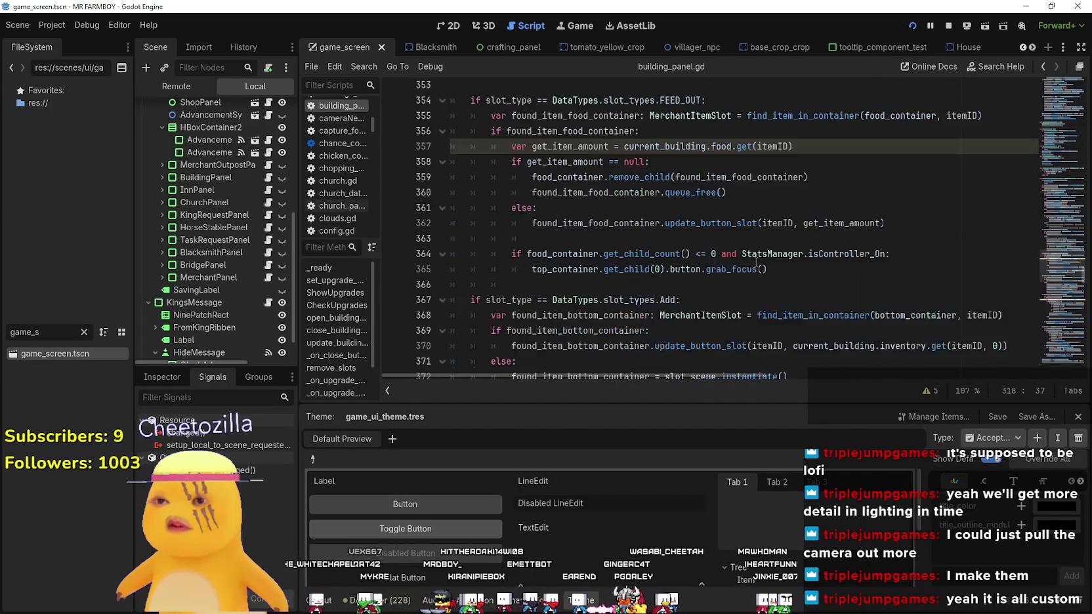
left_click(663, 182)
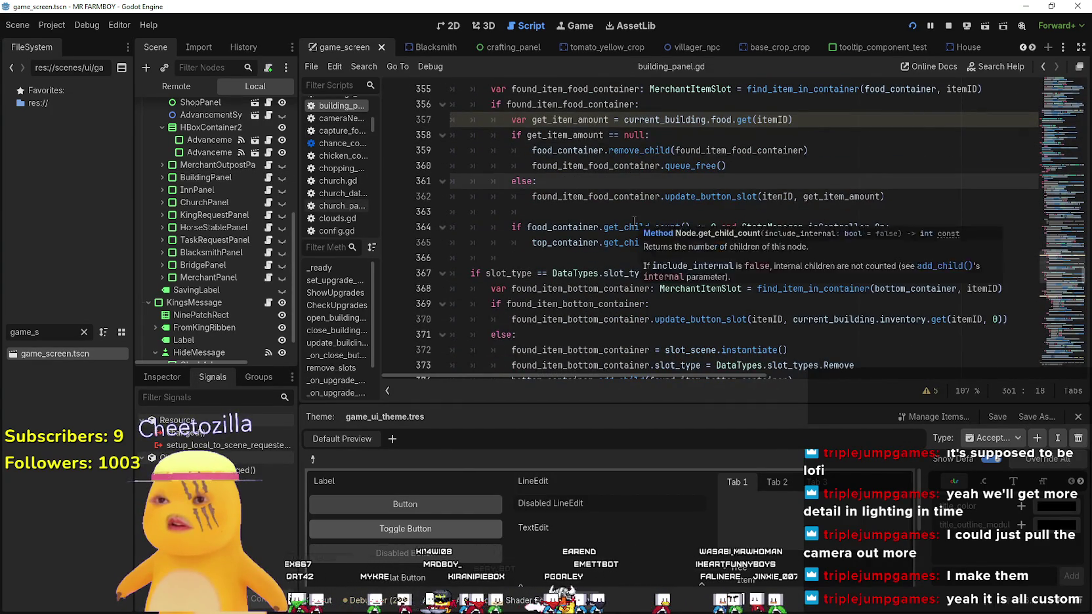
scroll(657, 262, "down", 8)
scroll(665, 279, "down", 4)
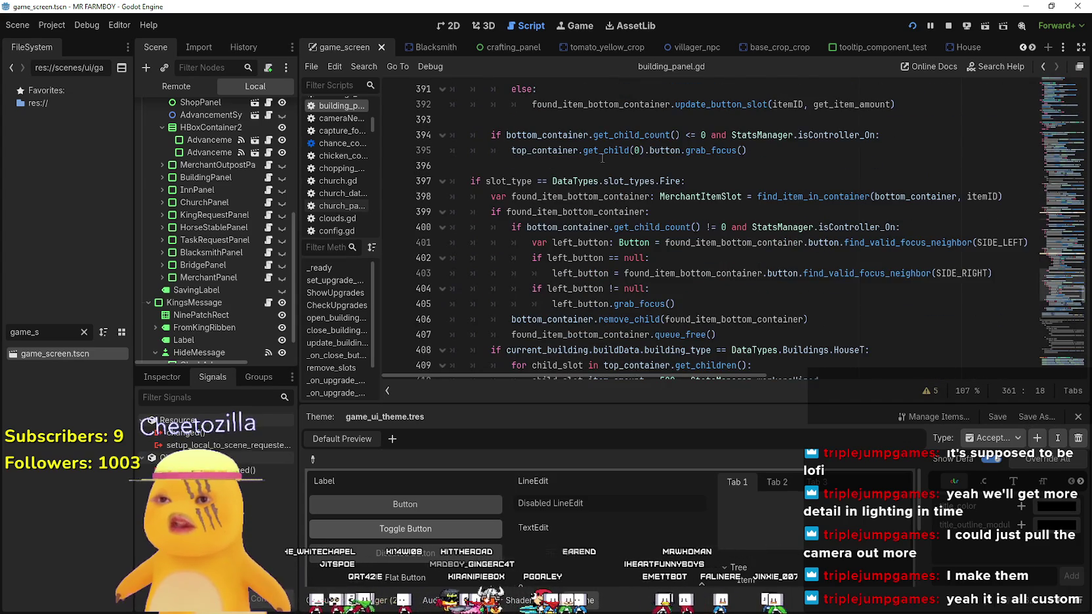
Inspect the Fire slot branch around lines 397–404 of building_panel.gd
left_click(588, 178)
scroll(621, 231, "down", 1)
left_click(612, 244)
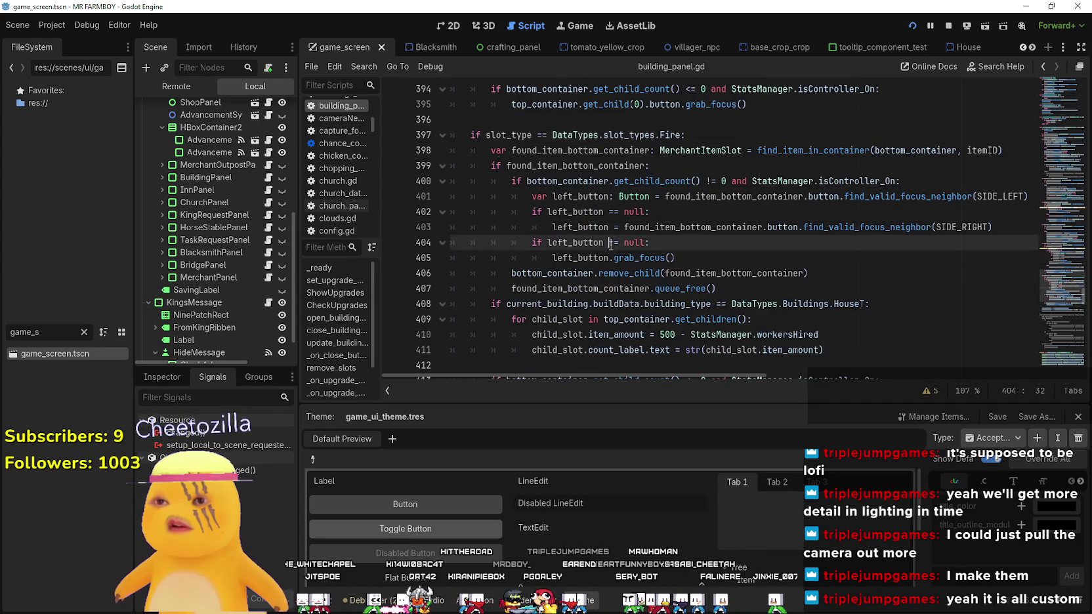
scroll(615, 239, "down", 8)
scroll(615, 237, "down", 10)
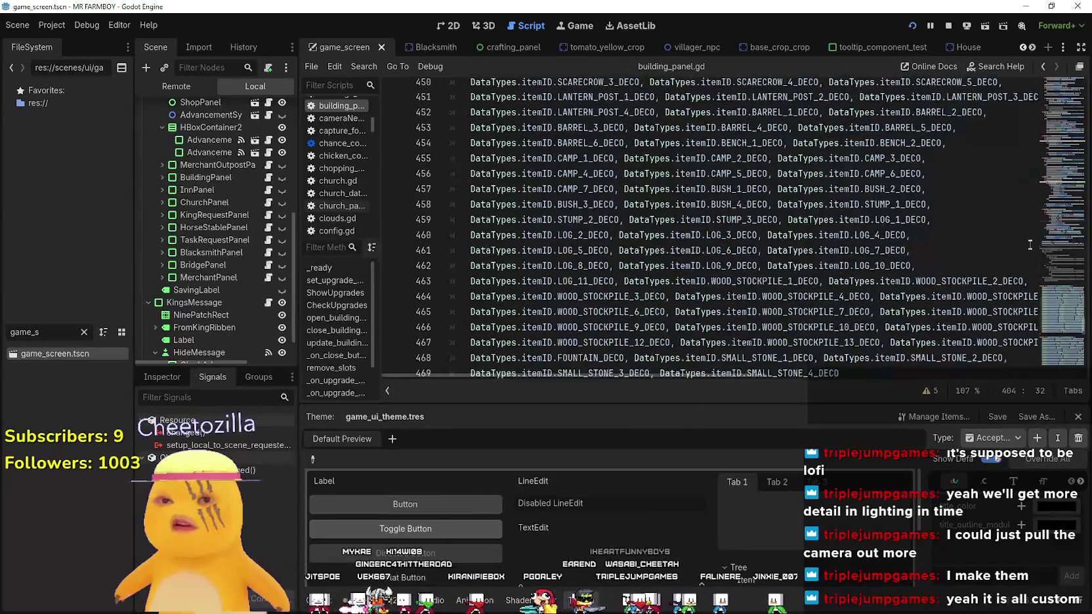
mouse_move(1057, 281)
left_mouse_down()
mouse_move(1058, 365)
mouse_move(1043, 199)
left_mouse_up()
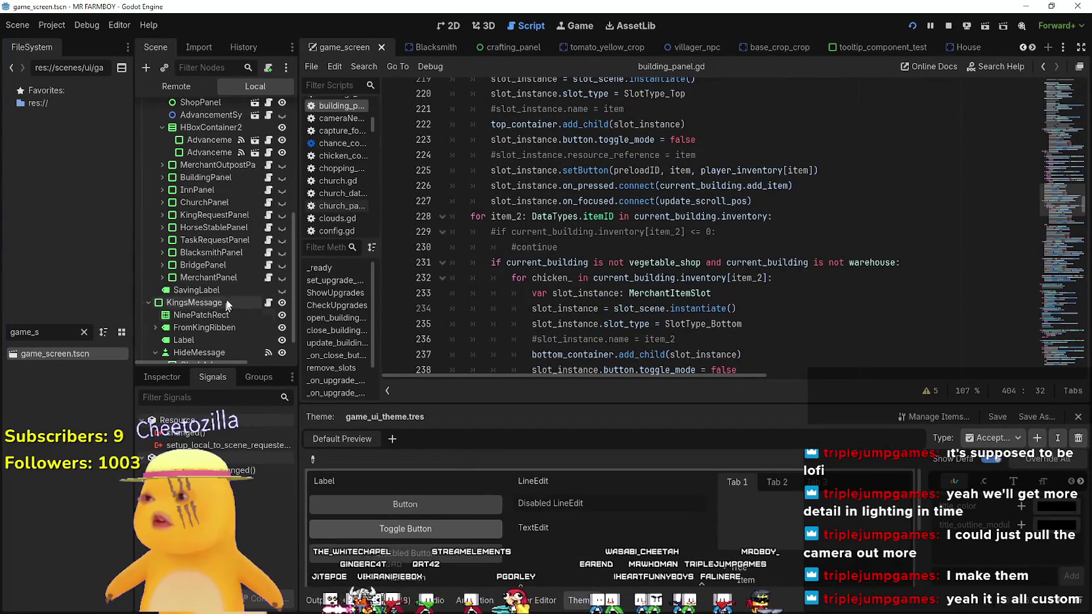
key("alt+Left")
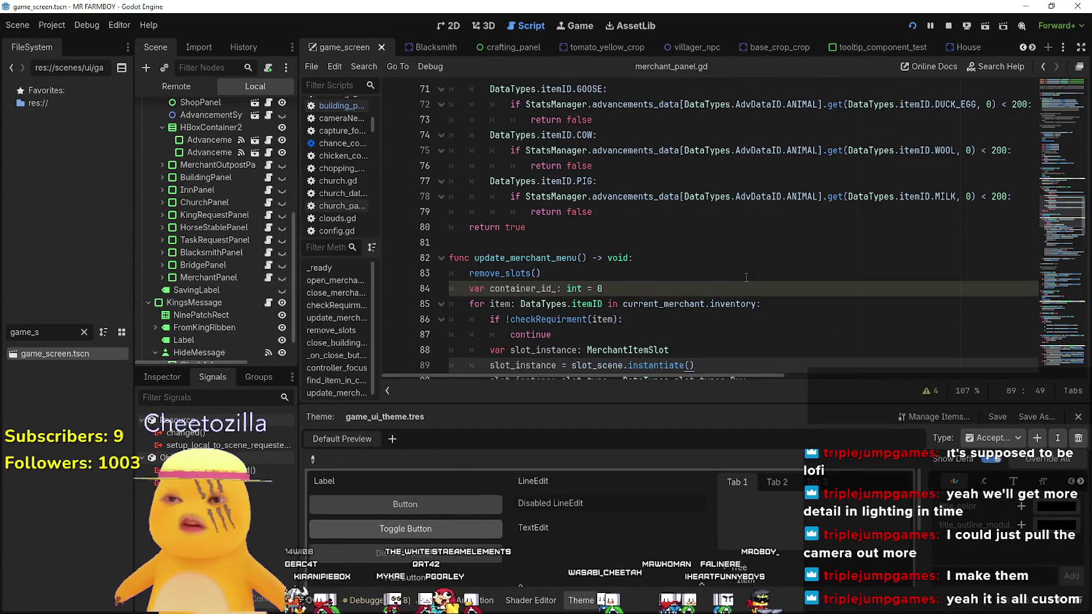
scroll(755, 276, "down", 8)
scroll(747, 279, "up", 3)
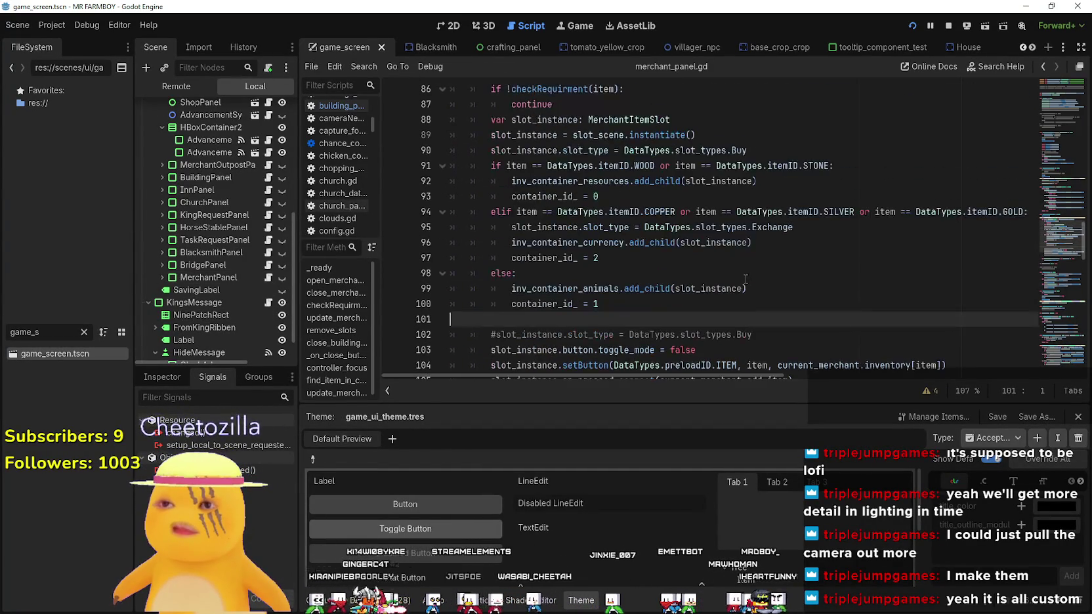
scroll(746, 279, "down", 5)
scroll(747, 278, "down", 9)
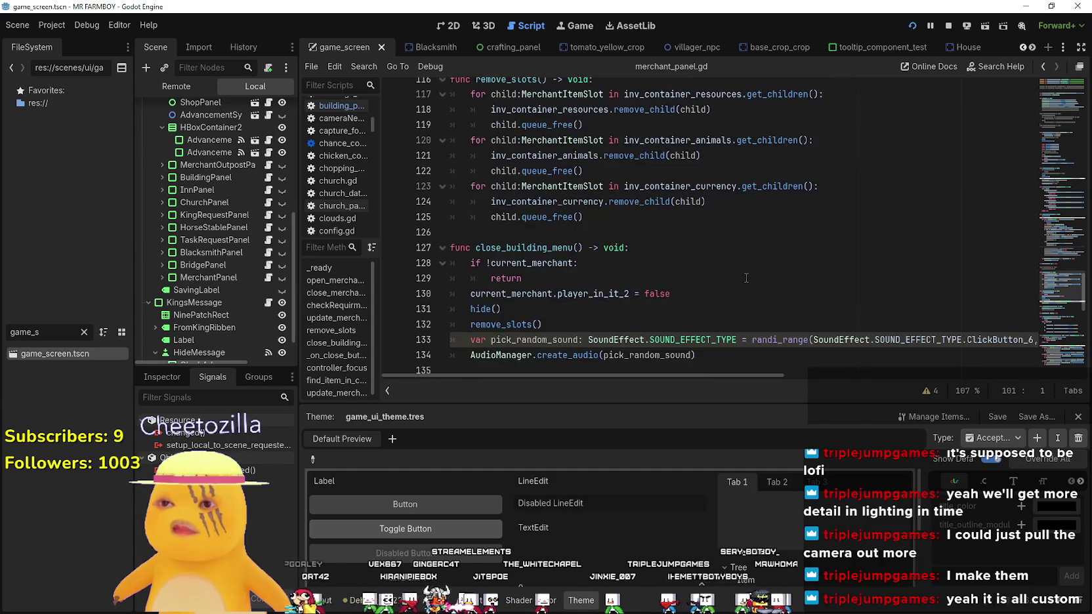
left_click(730, 262)
left_click(722, 250)
scroll(722, 250, "down", 3)
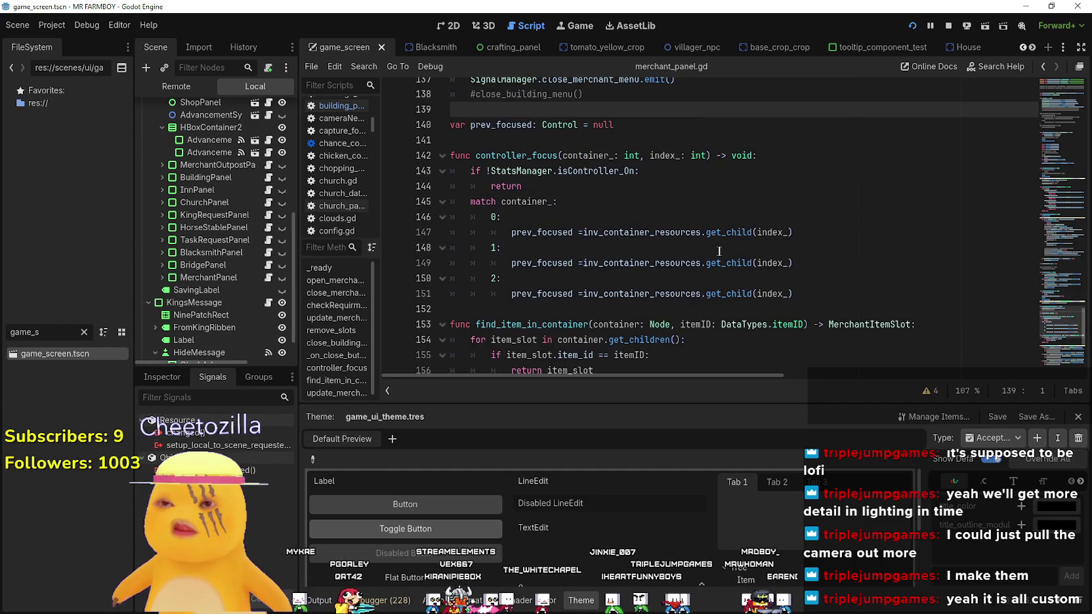
left_click(719, 251)
scroll(703, 256, "down", 4)
left_click(660, 205)
left_click(658, 222)
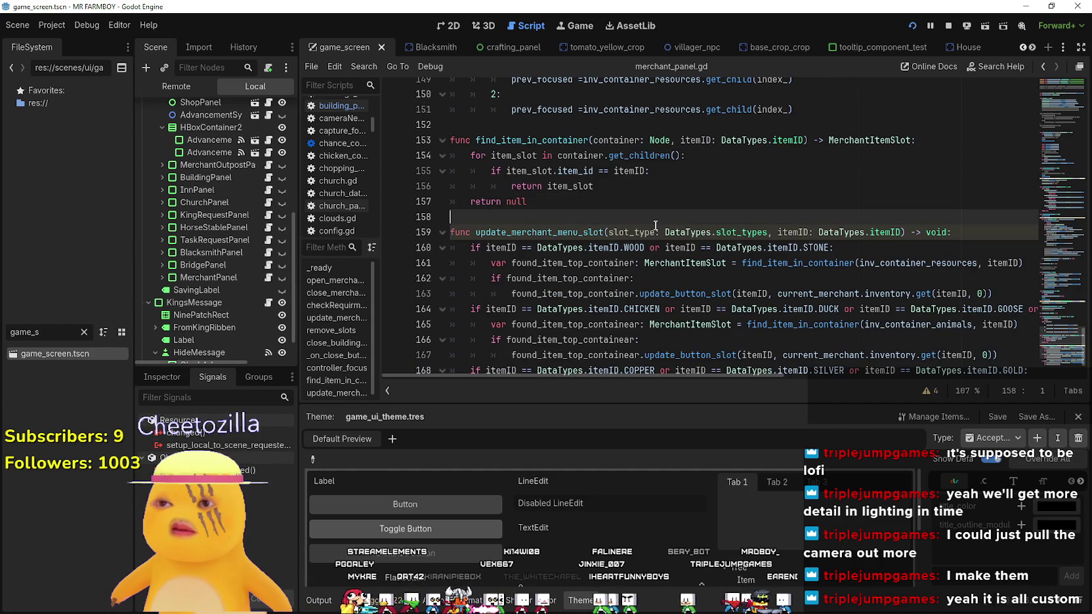
scroll(657, 223, "down", 2)
left_click(656, 212)
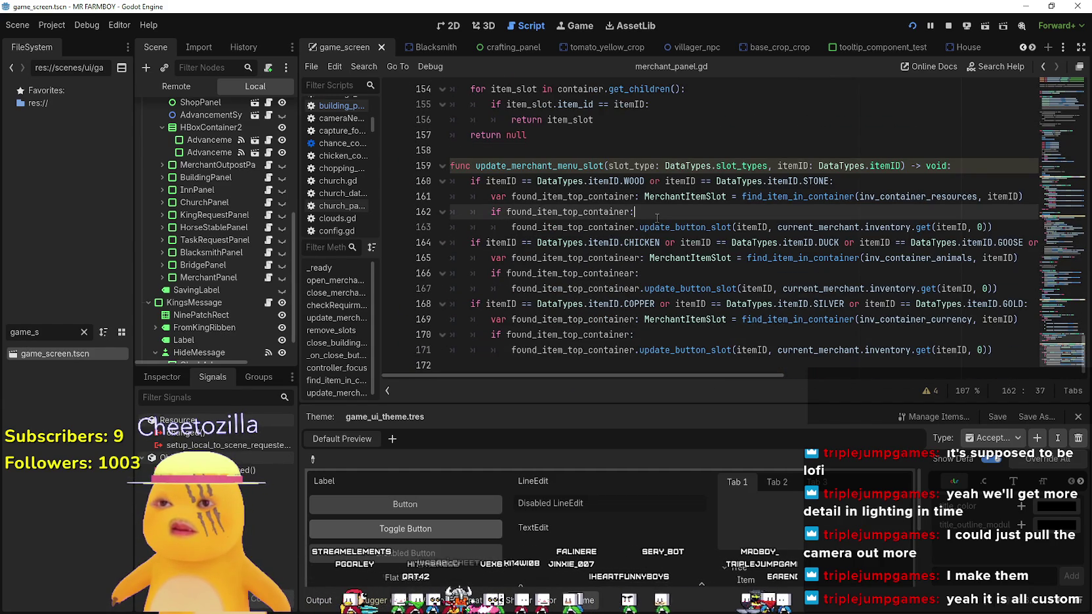
left_click(665, 276)
scroll(665, 276, "up", 1)
scroll(665, 276, "down", 1)
left_click(661, 334)
scroll(655, 314, "up", 4)
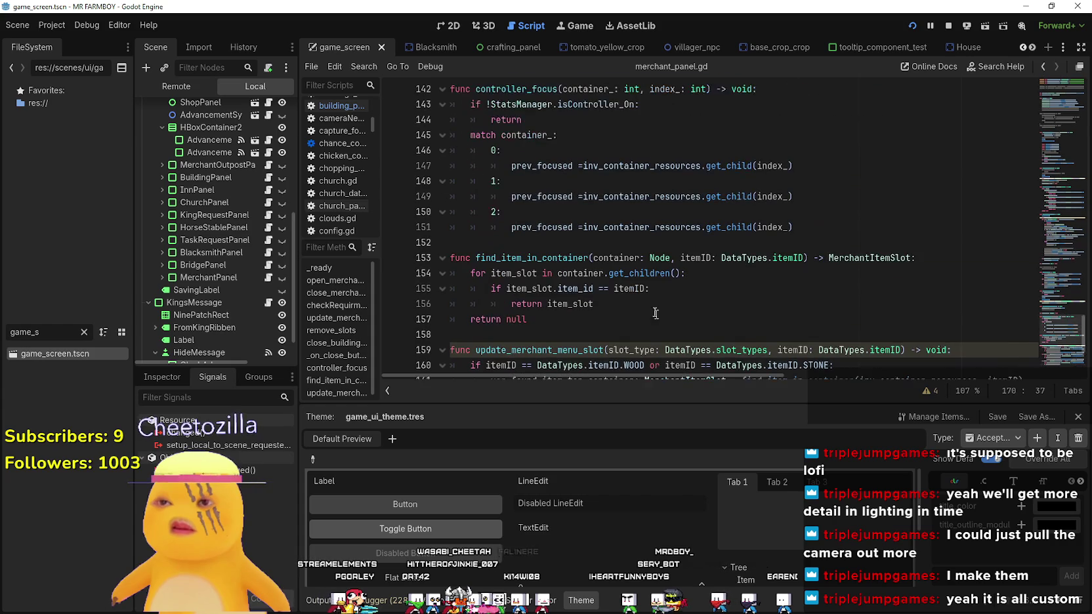
left_click(647, 334)
scroll(578, 308, "up", 2)
scroll(512, 302, "down", 3)
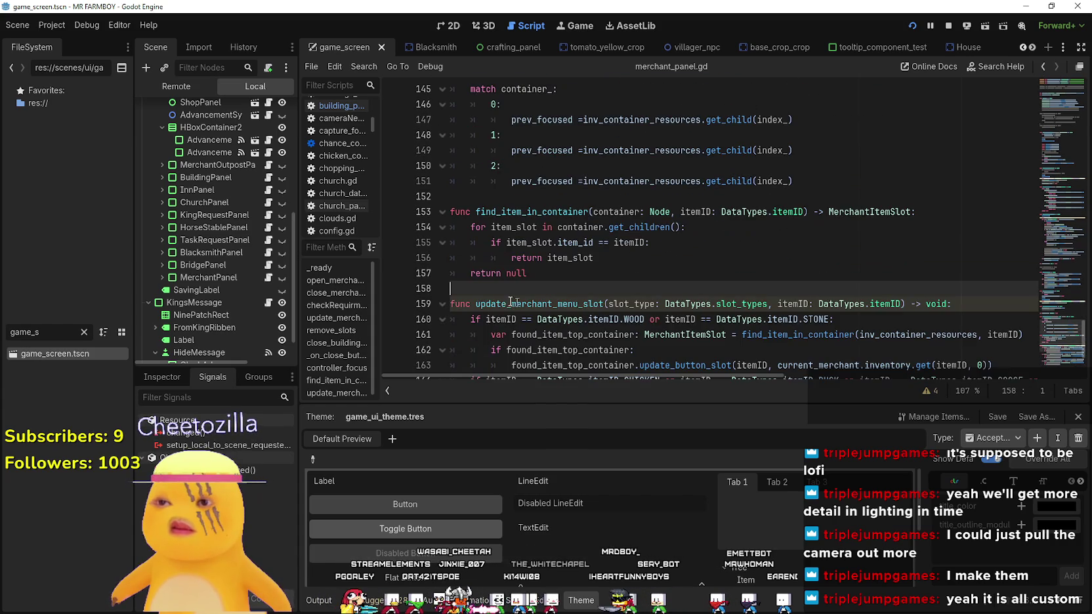
left_click(491, 197)
scroll(492, 197, "up", 4)
left_click(565, 197)
left_click(549, 211)
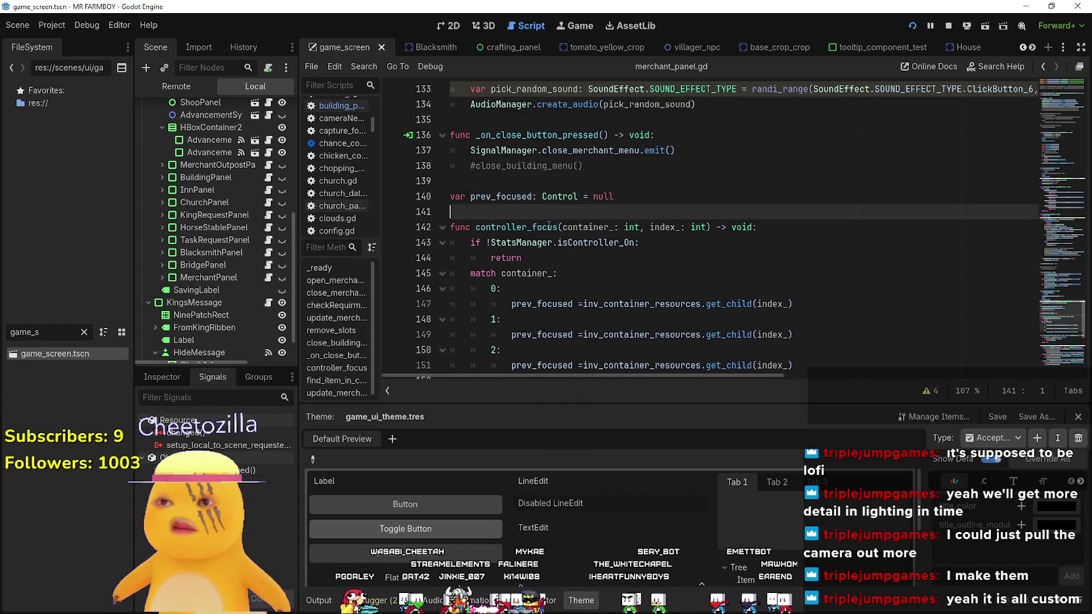
scroll(549, 227, "up", 2)
left_click(532, 194)
scroll(509, 217, "up", 3)
left_click(509, 285)
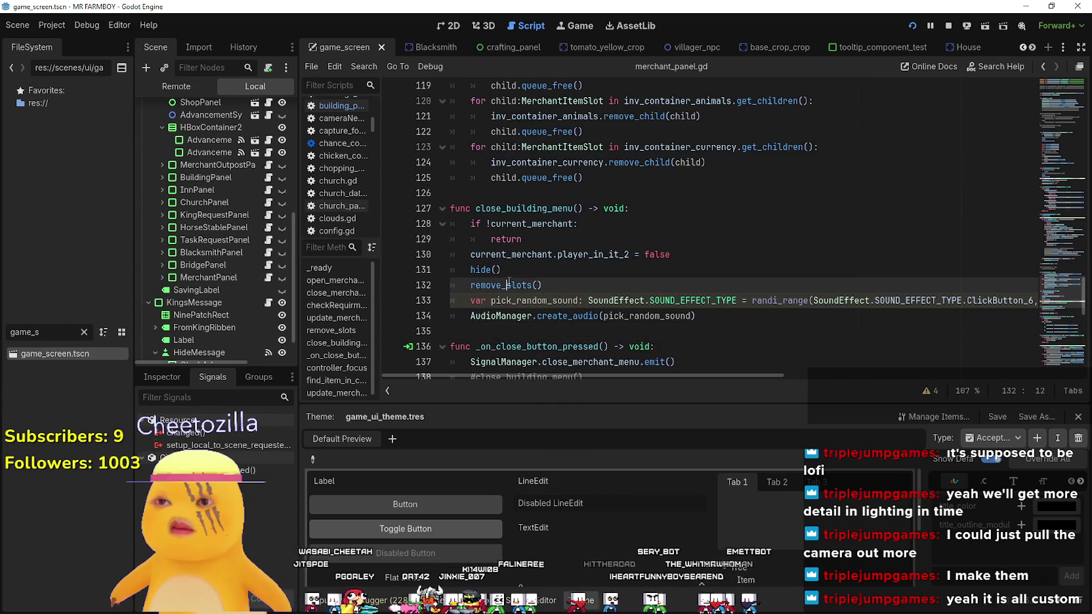
scroll(508, 284, "up", 10)
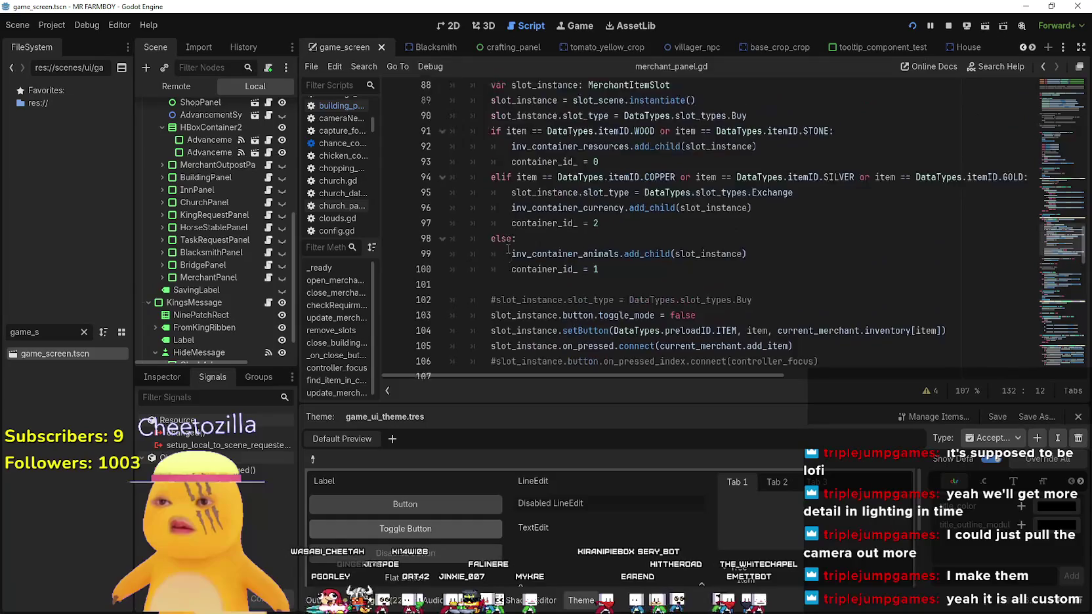
scroll(505, 237, "up", 4)
scroll(711, 199, "down", 4)
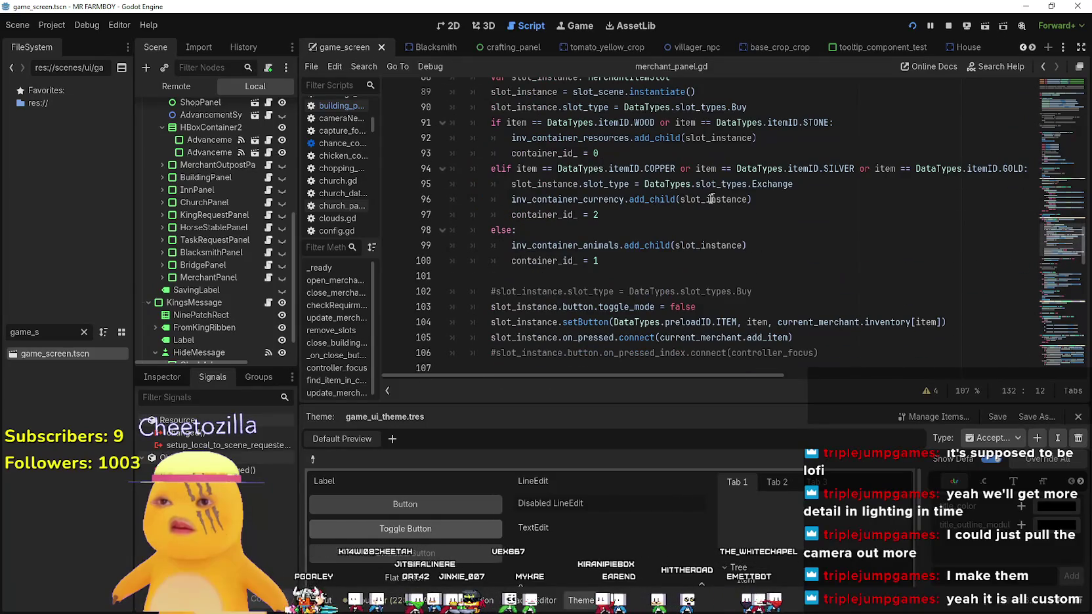
left_click(732, 151)
left_click(819, 211)
left_click(814, 184)
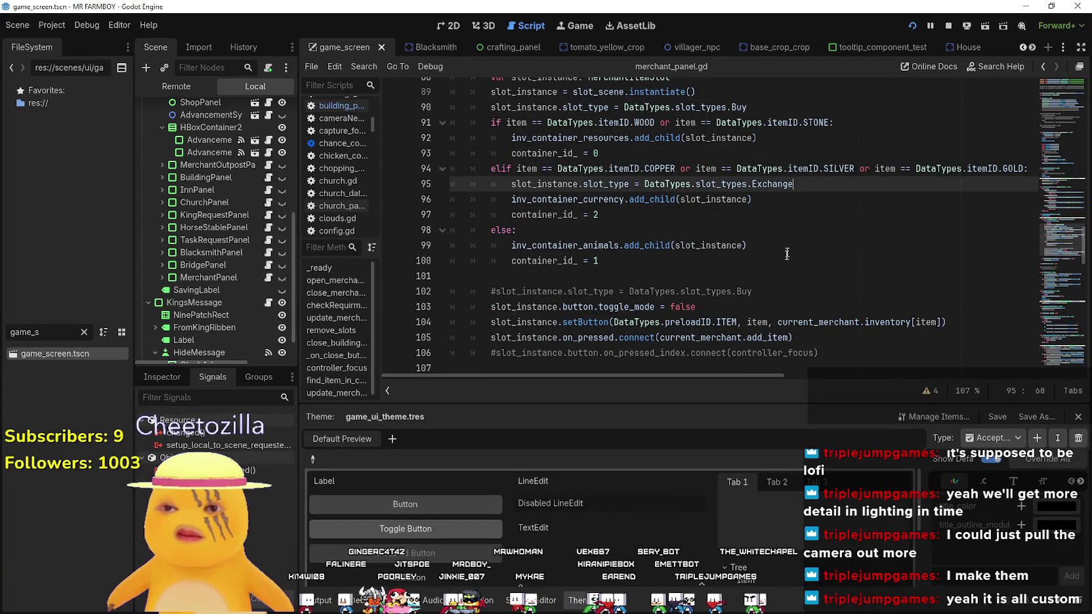
scroll(788, 254, "down", 2)
left_click(781, 231)
scroll(781, 240, "down", 7)
left_click(757, 237)
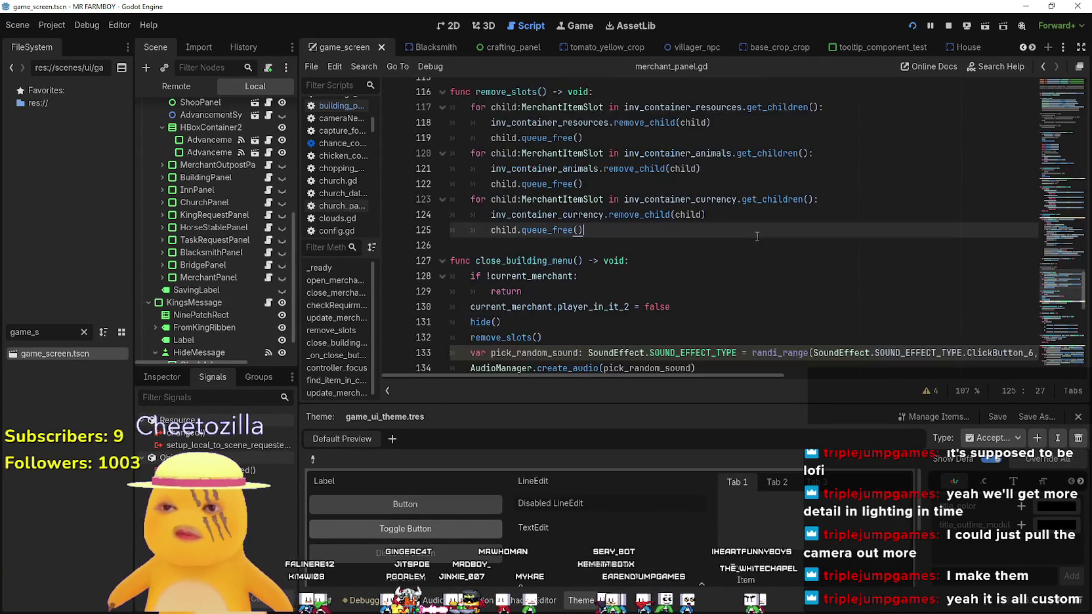
left_click(756, 254)
scroll(756, 252, "down", 1)
left_click(700, 200)
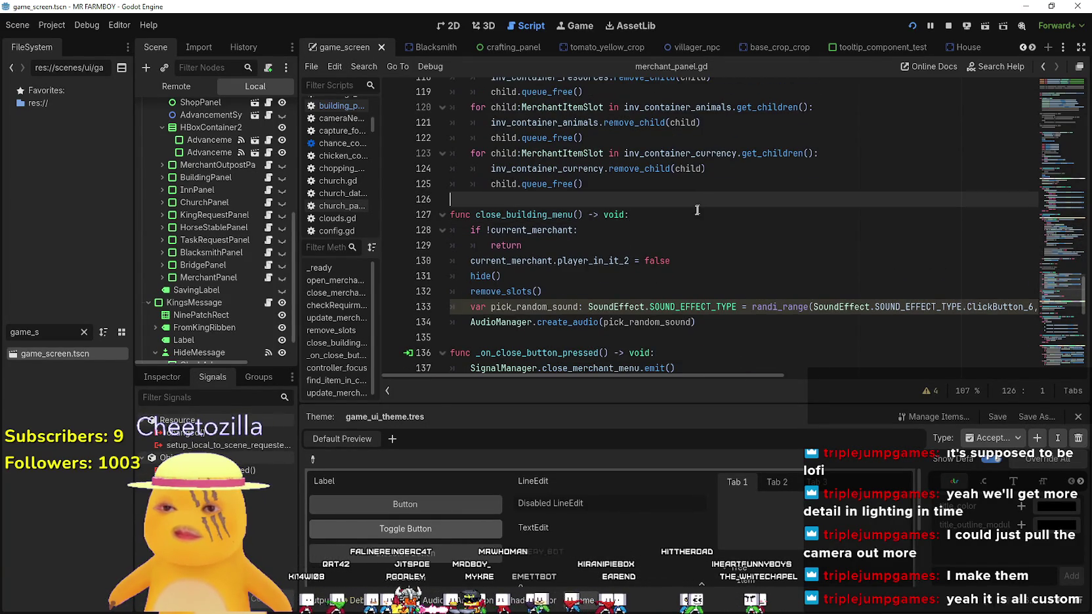
scroll(693, 210, "down", 3)
left_click(592, 200)
scroll(604, 229, "down", 2)
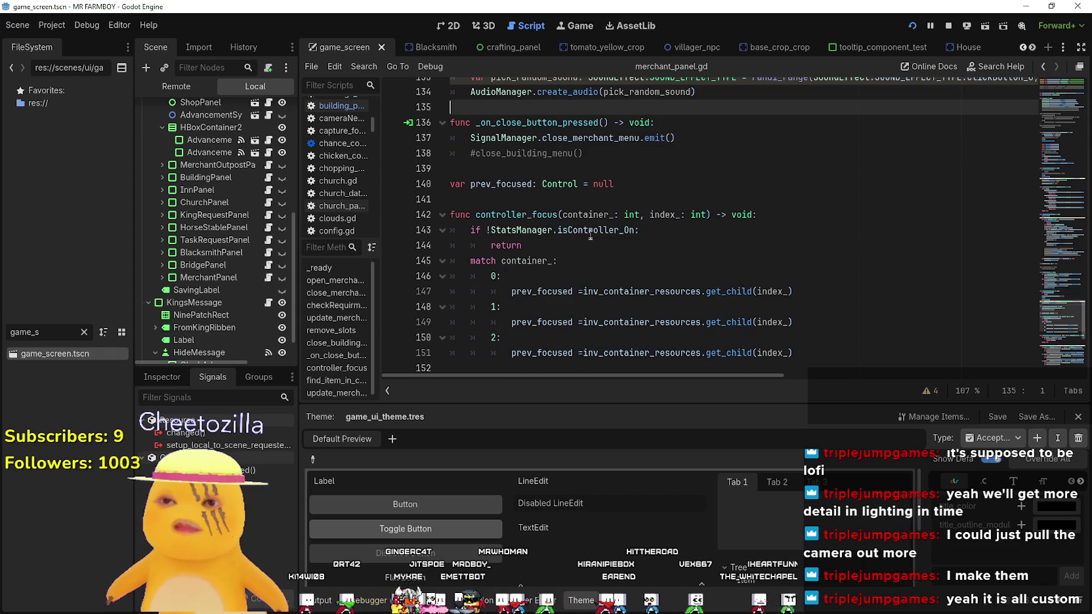
scroll(586, 228, "down", 3)
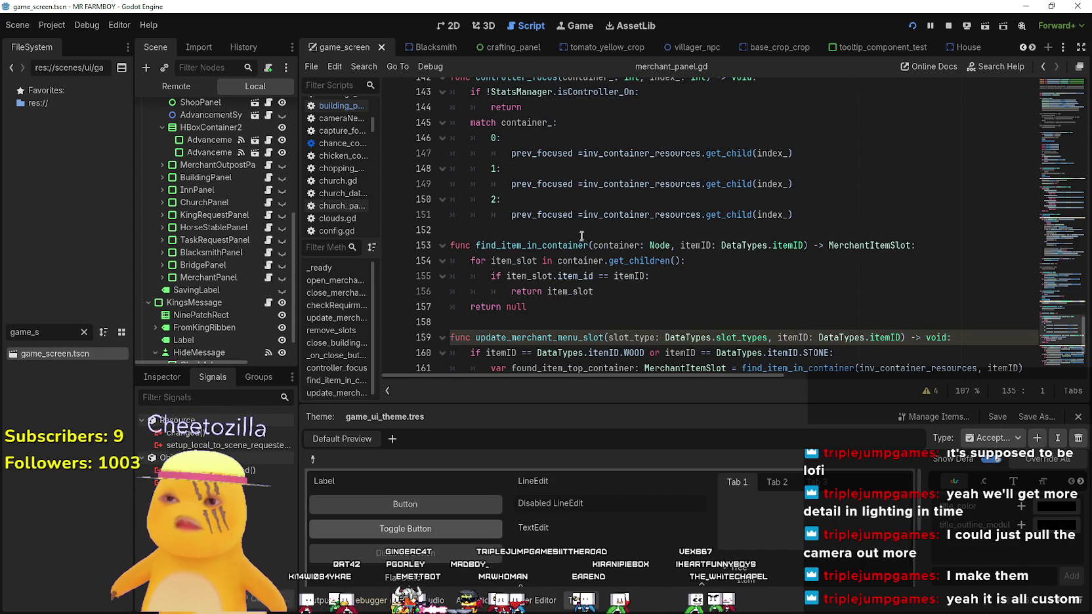
left_click(582, 236)
scroll(583, 240, "down", 4)
scroll(586, 246, "up", 5)
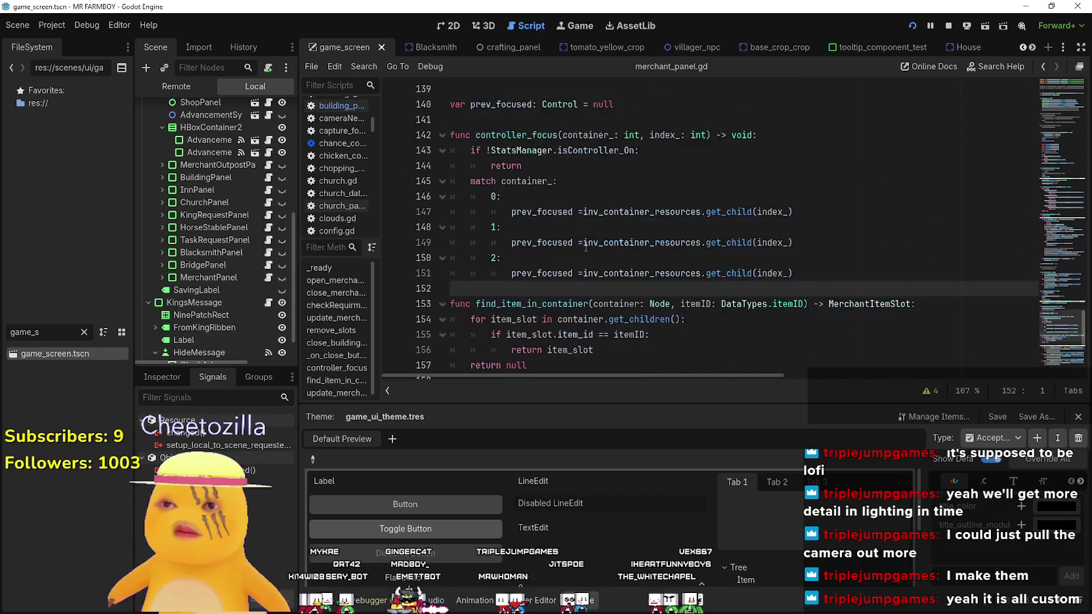
scroll(586, 247, "up", 6)
left_click(600, 228)
left_click(601, 212)
scroll(613, 240, "up", 2)
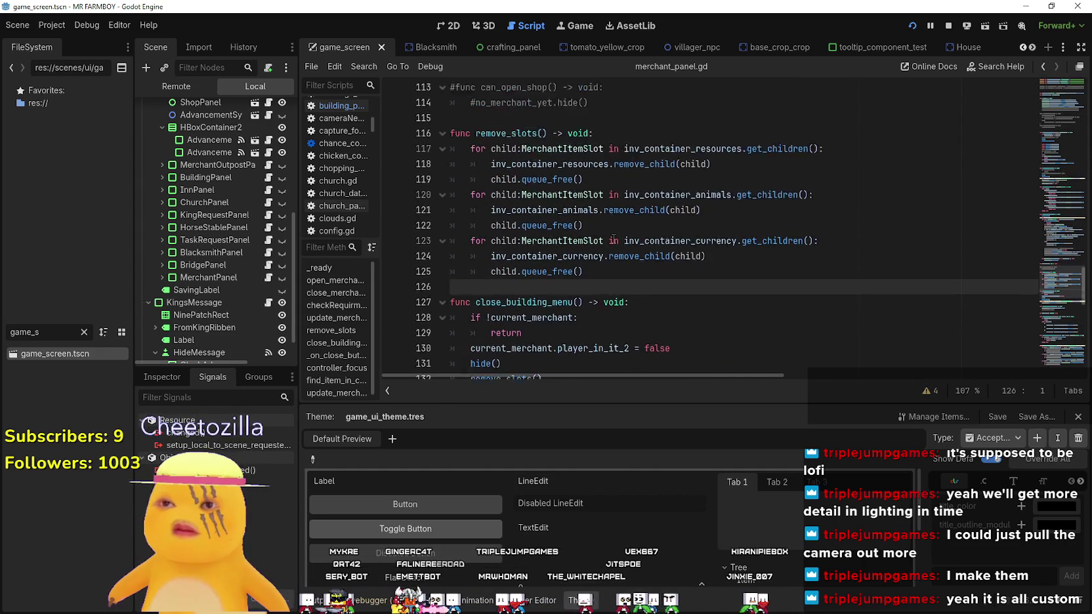
scroll(614, 239, "up", 1)
left_click(620, 182)
left_click(625, 153)
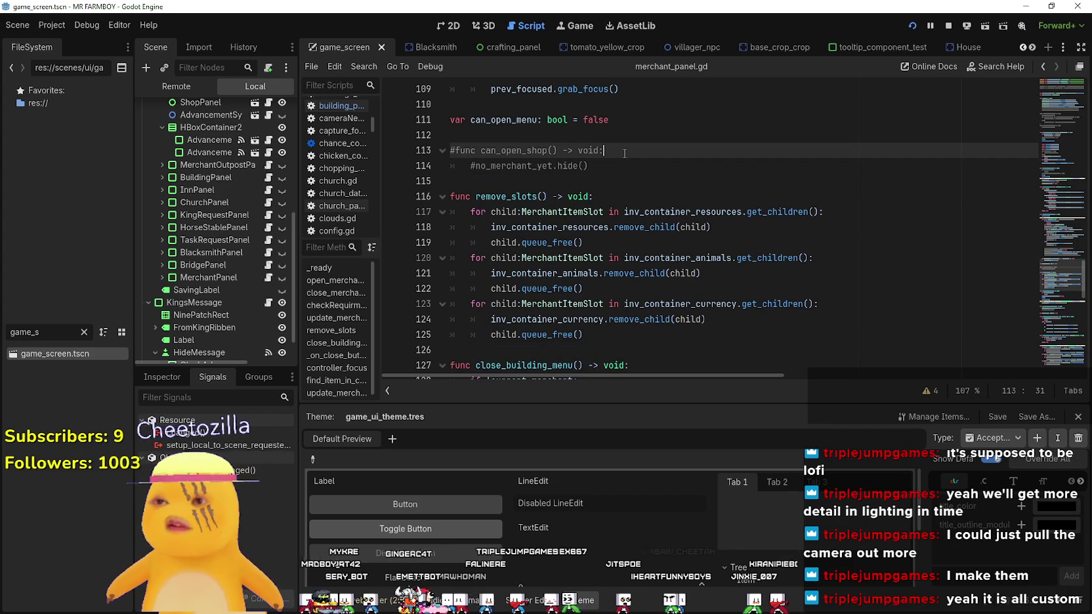
left_click(631, 135)
scroll(687, 237, "up", 5)
left_click(665, 197)
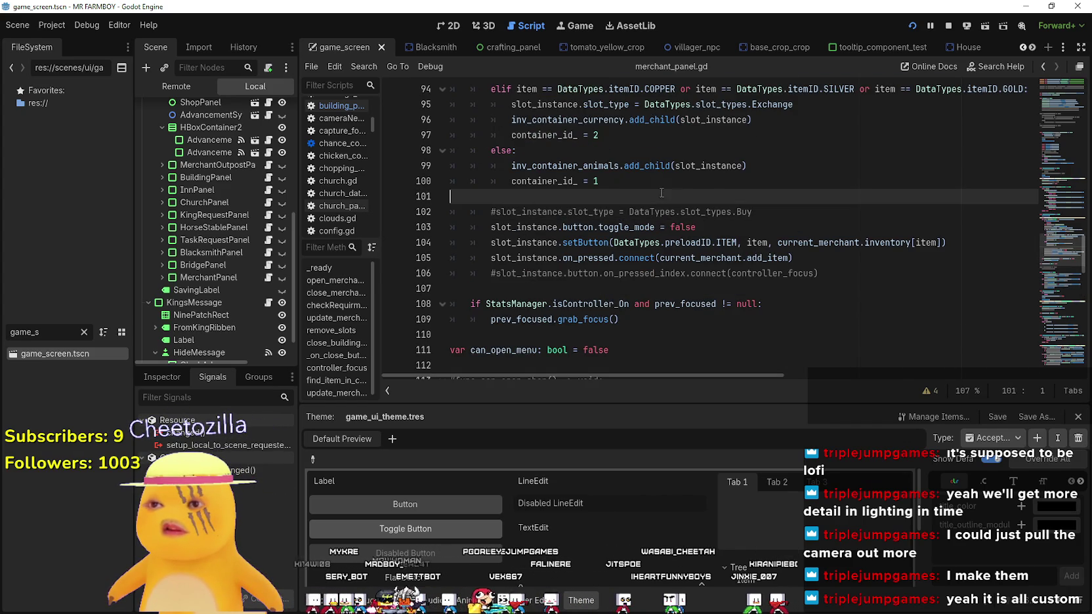
scroll(700, 249, "up", 2)
left_click(688, 230)
left_click(686, 258)
left_click(704, 242)
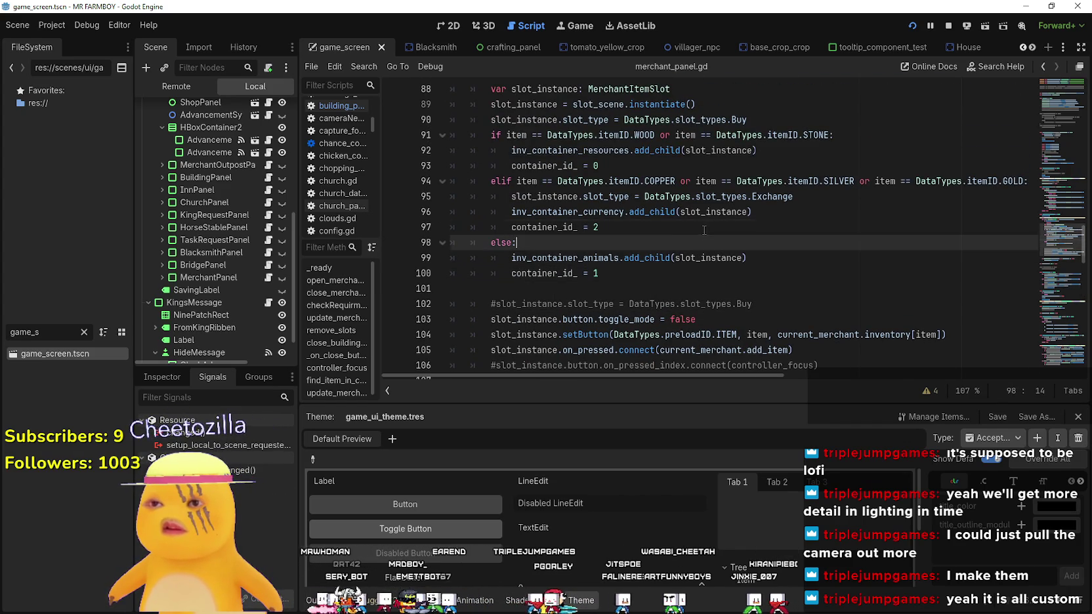
left_click(702, 227)
scroll(696, 223, "up", 2)
left_click(679, 166)
scroll(679, 169, "up", 3)
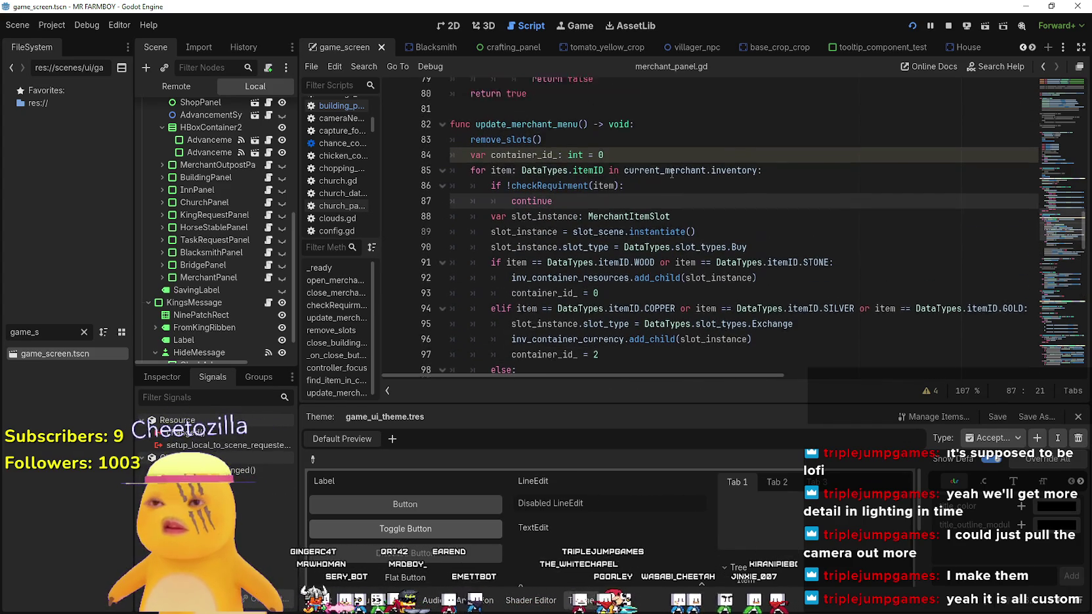
left_click(656, 223)
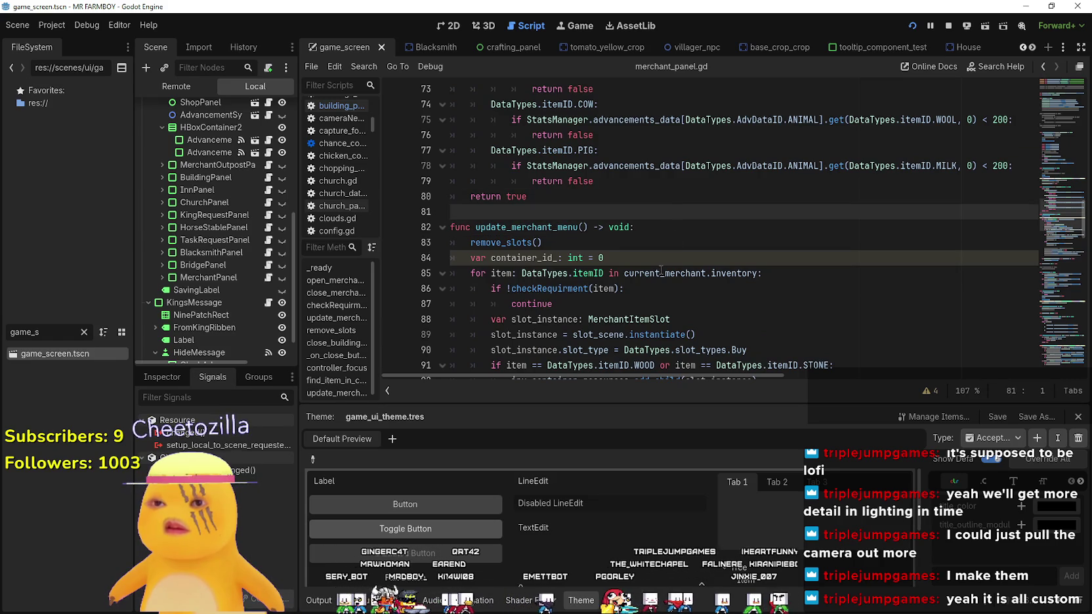
scroll(661, 271, "down", 5)
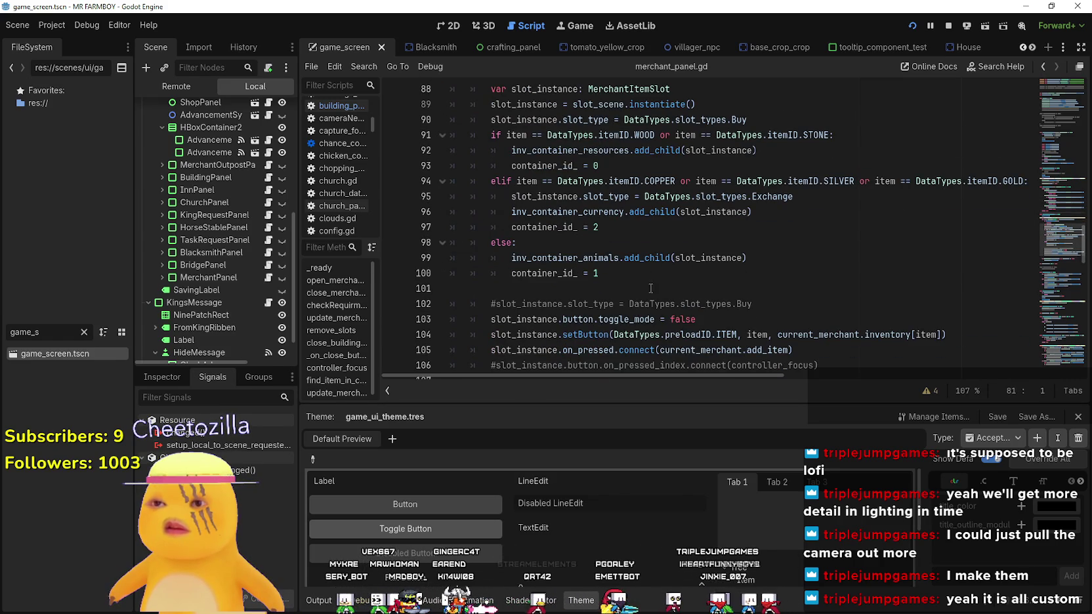
left_click(640, 278)
scroll(640, 278, "down", 3)
scroll(641, 277, "up", 8)
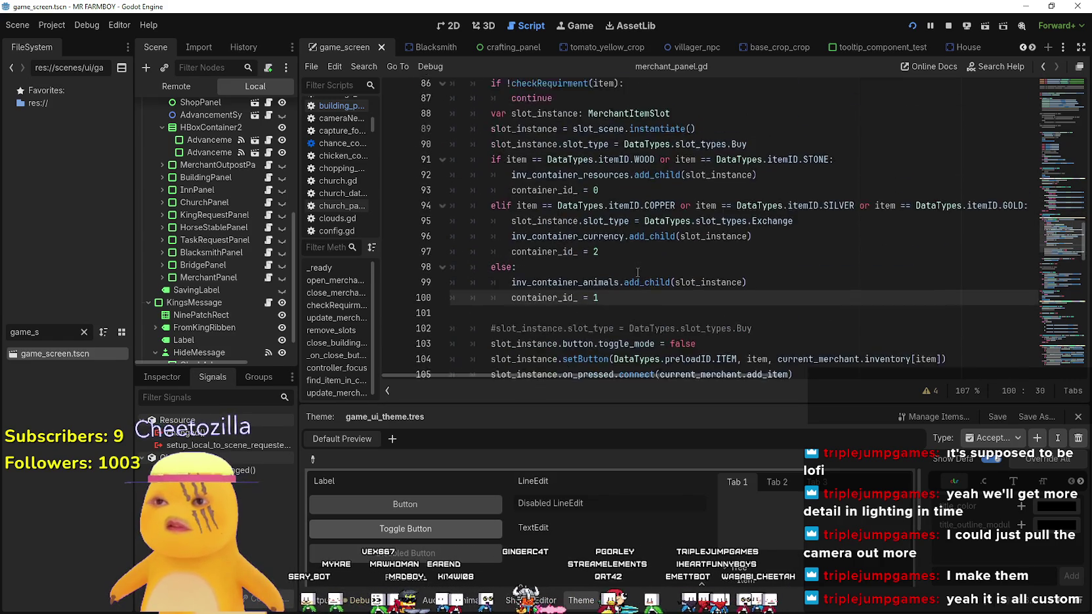
scroll(529, 244, "up", 3)
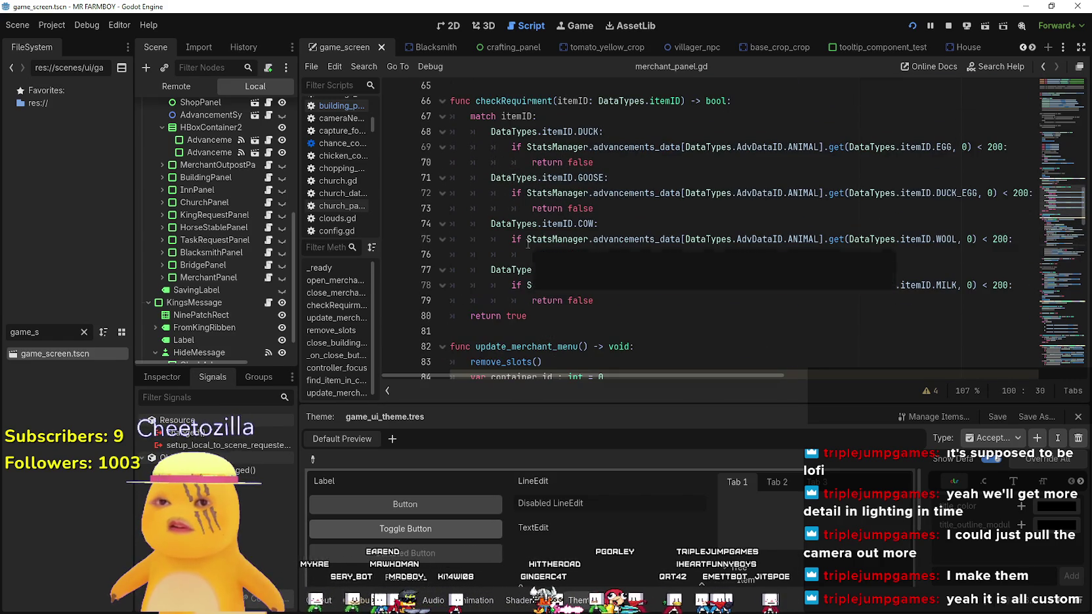
double_click(517, 102)
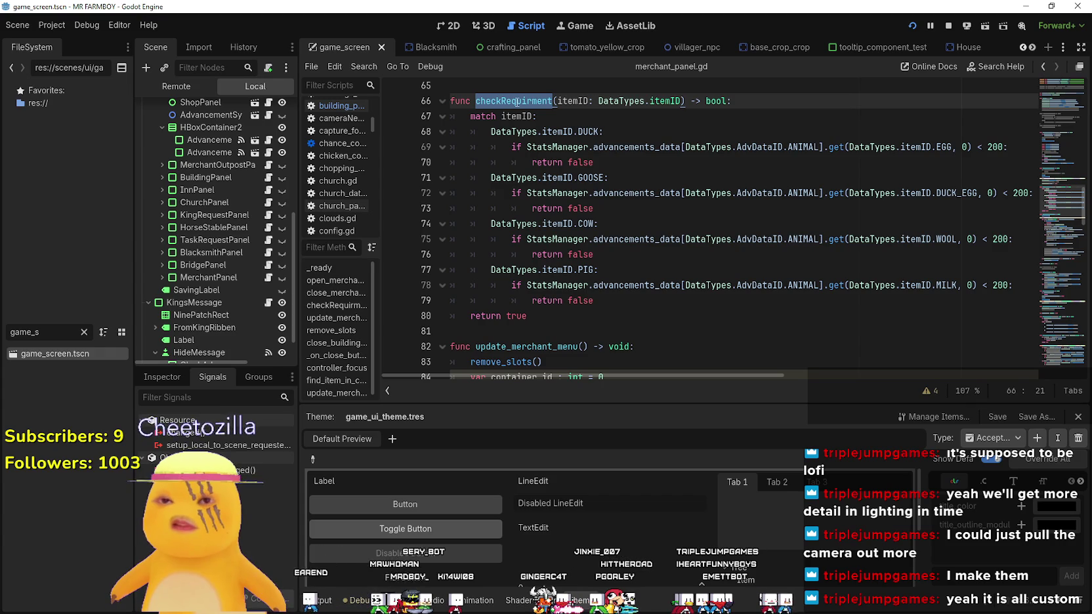
mouse_move(558, 318)
left_mouse_down()
mouse_move(472, 253)
mouse_move(451, 96)
mouse_move(586, 331)
left_mouse_up()
left_click_drag(605, 166, 400, 122)
scroll(566, 259, "down", 1)
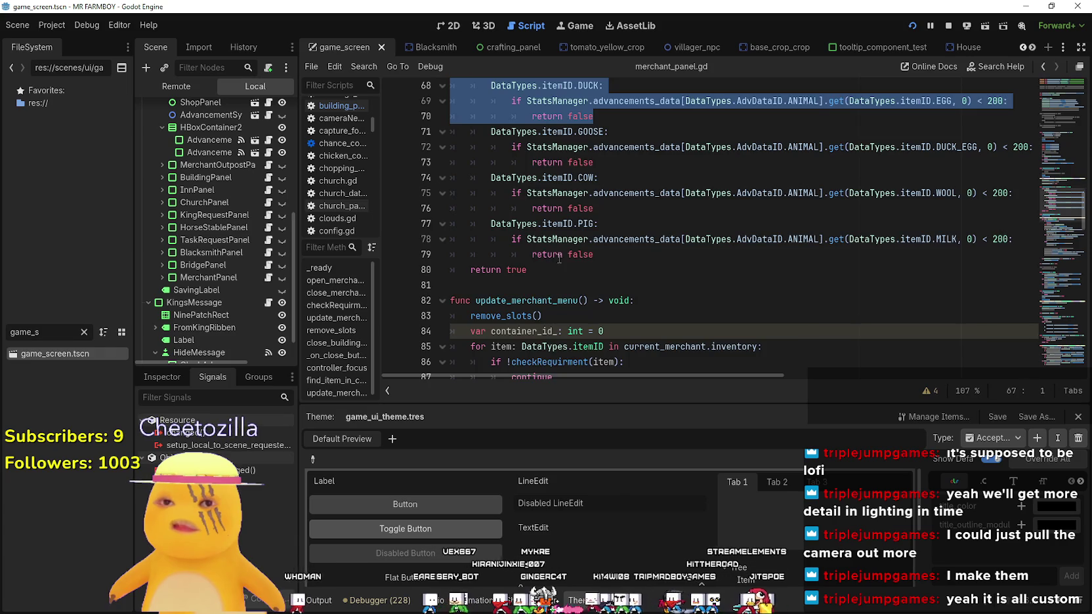
scroll(559, 258, "up", 3)
left_click(604, 258)
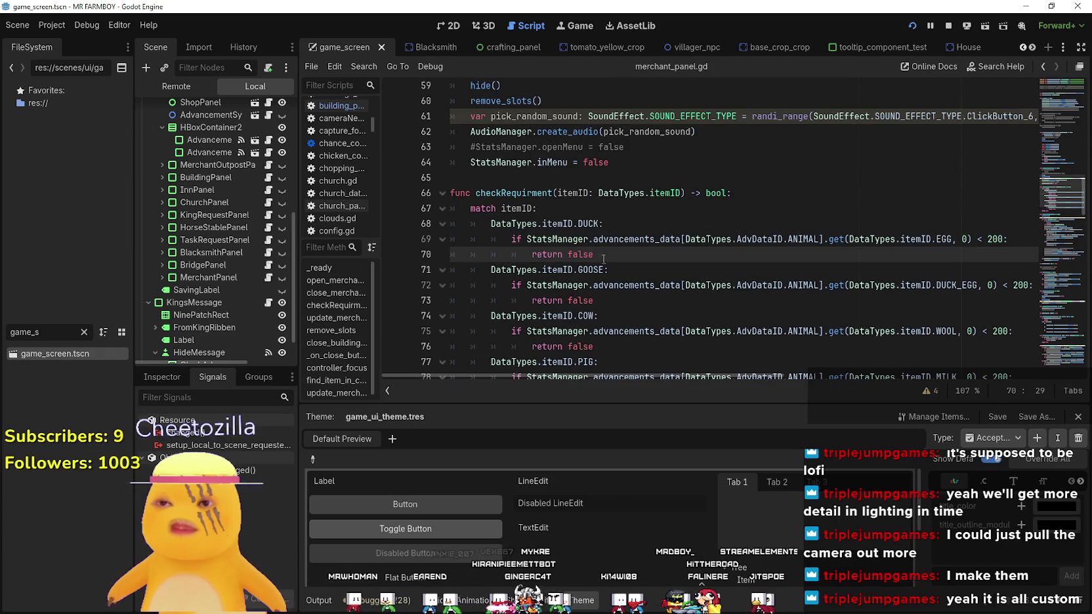
scroll(602, 256, "down", 10)
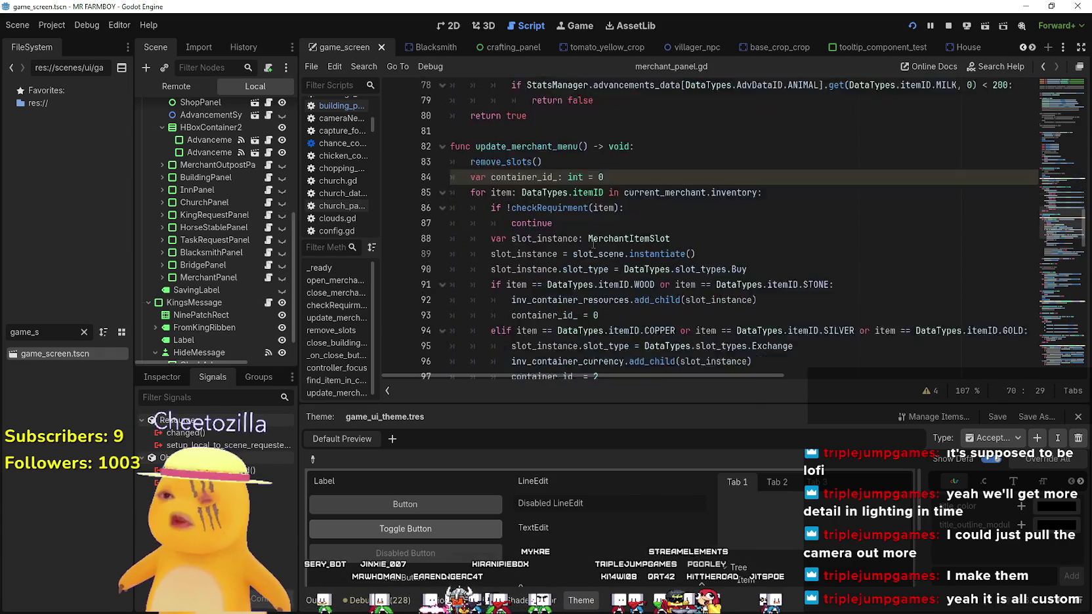
scroll(594, 243, "up", 6)
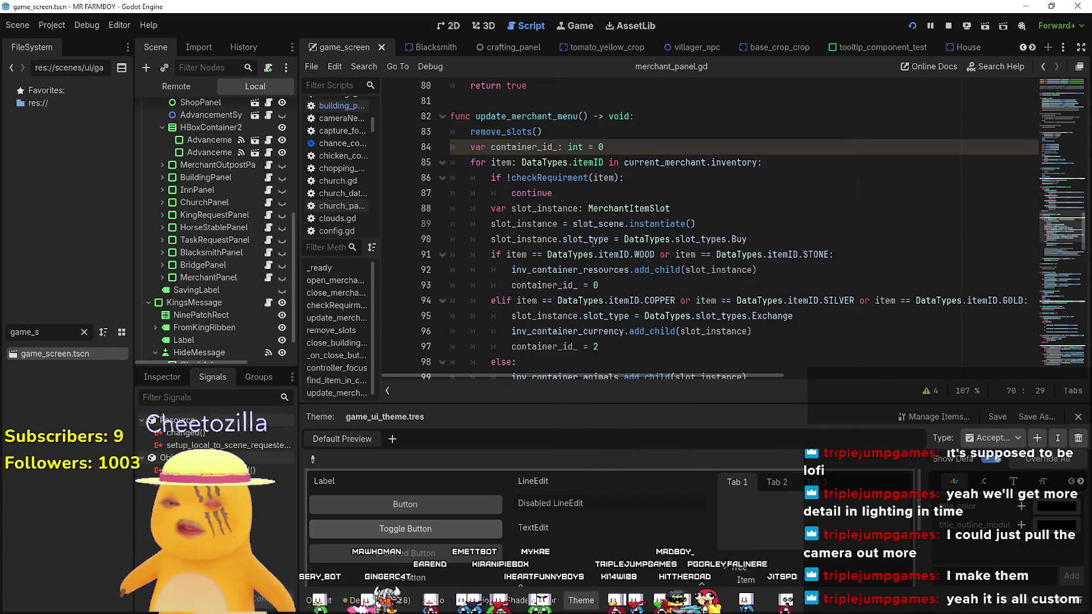
scroll(592, 239, "up", 4)
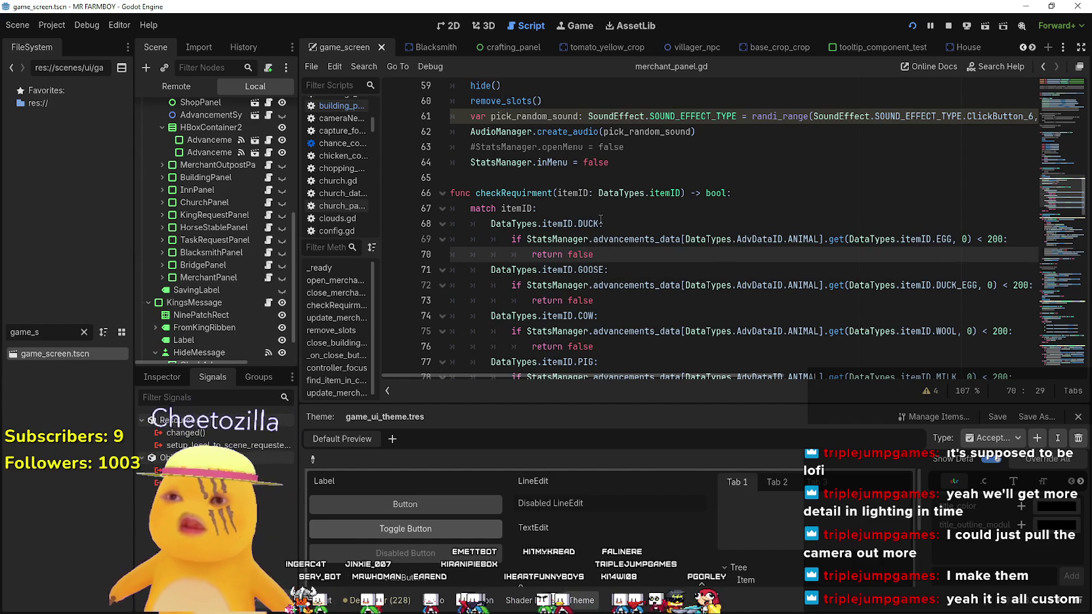
left_click(601, 210)
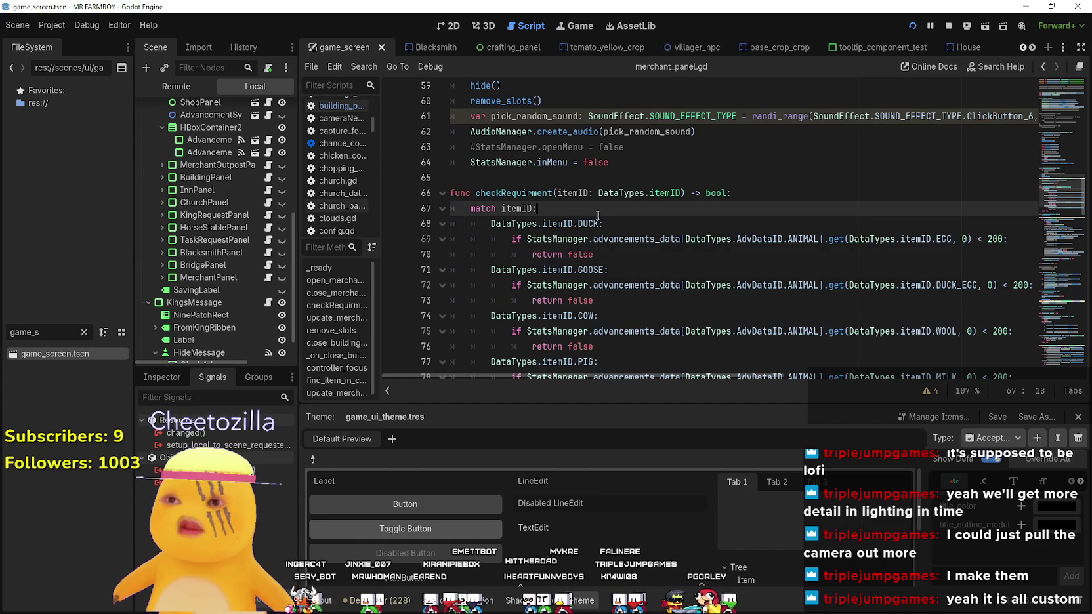
left_click(268, 178)
scroll(844, 230, "down", 5)
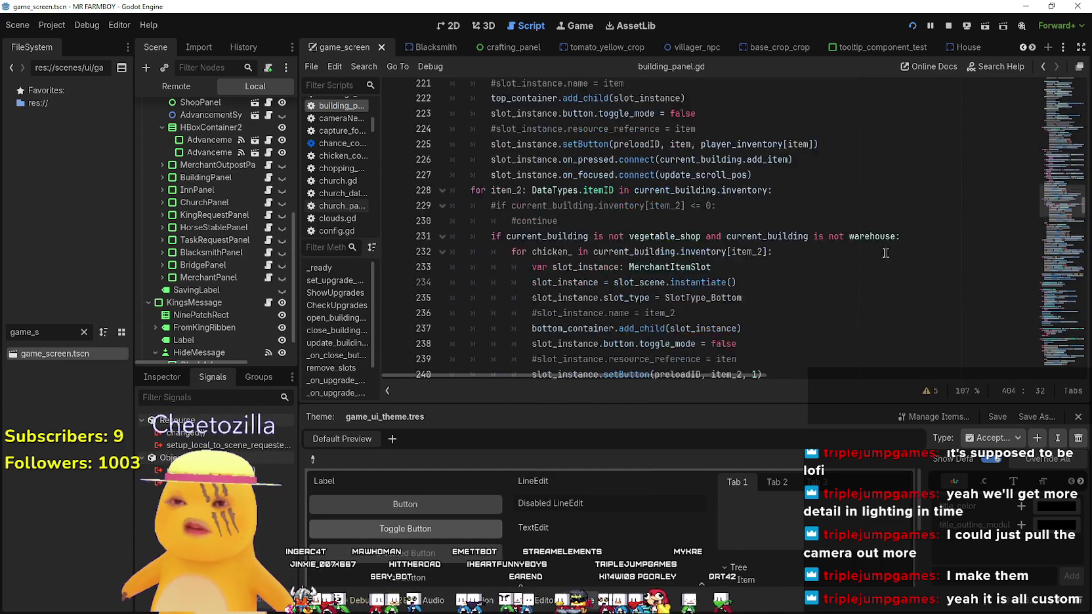
scroll(784, 220, "up", 10)
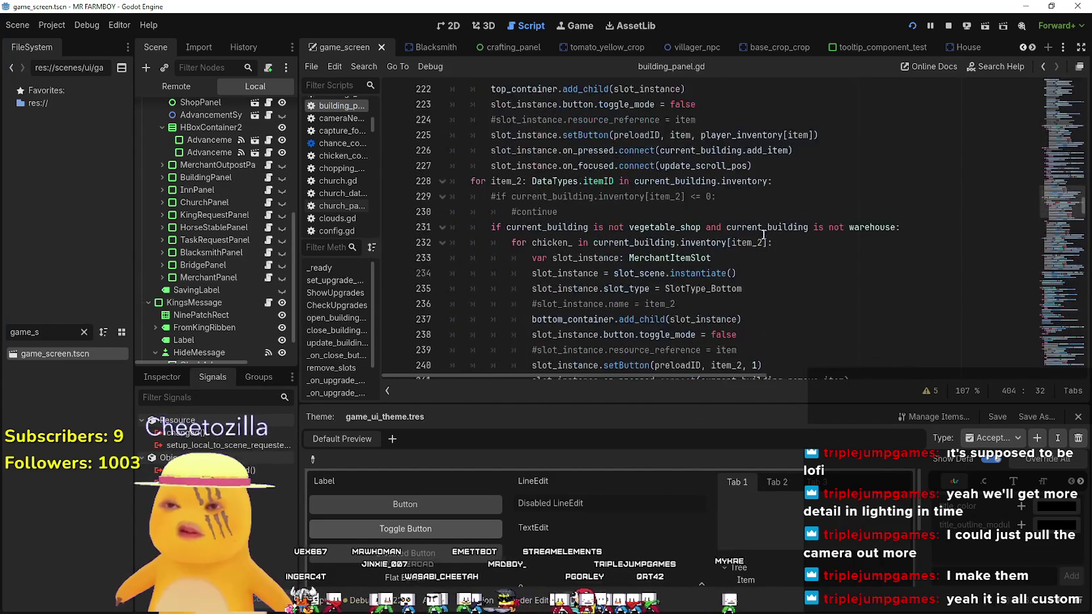
scroll(709, 220, "up", 1)
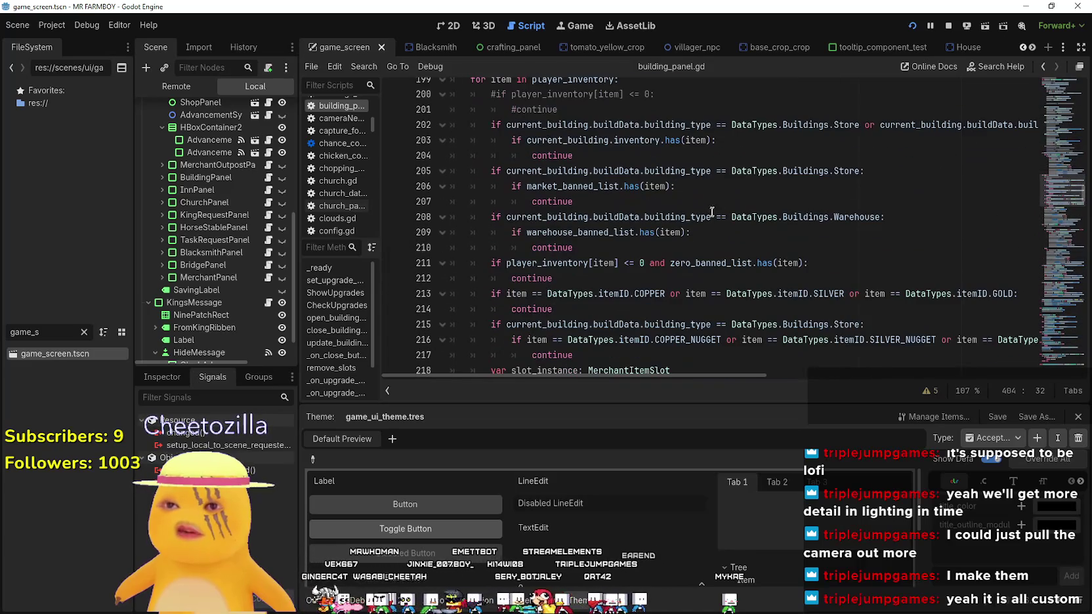
left_click(709, 149)
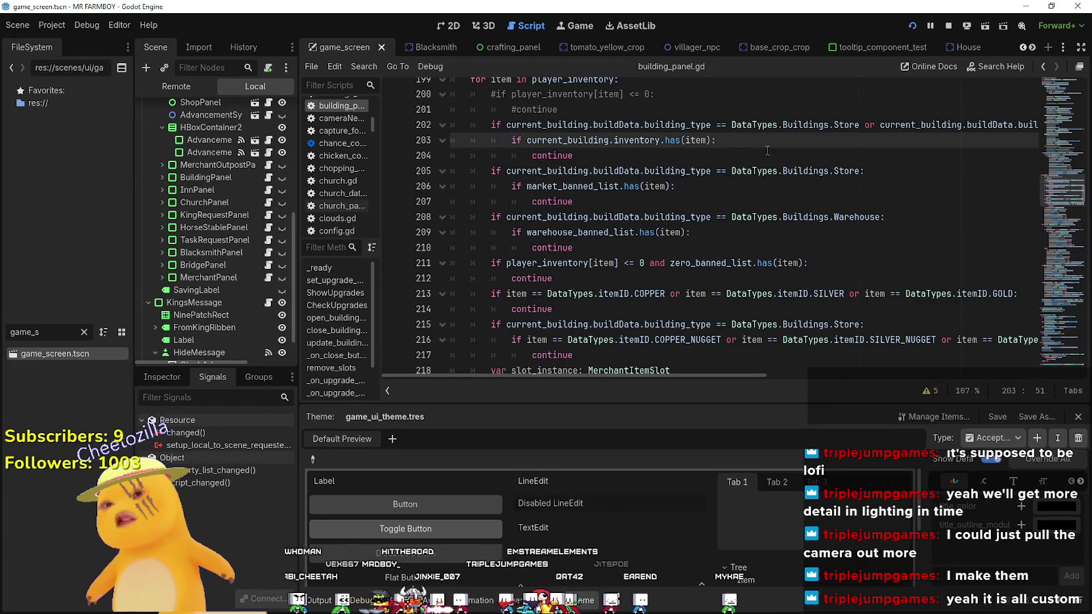
scroll(893, 151, "up", 4)
scroll(611, 233, "up", 3)
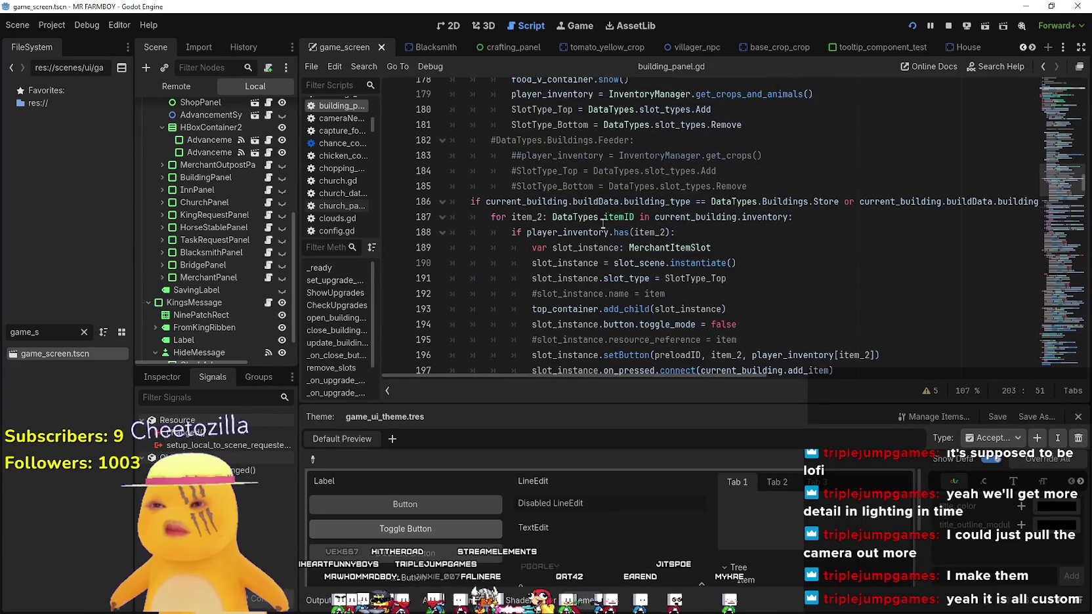
left_click(603, 217)
scroll(758, 238, "up", 2)
left_click(754, 215)
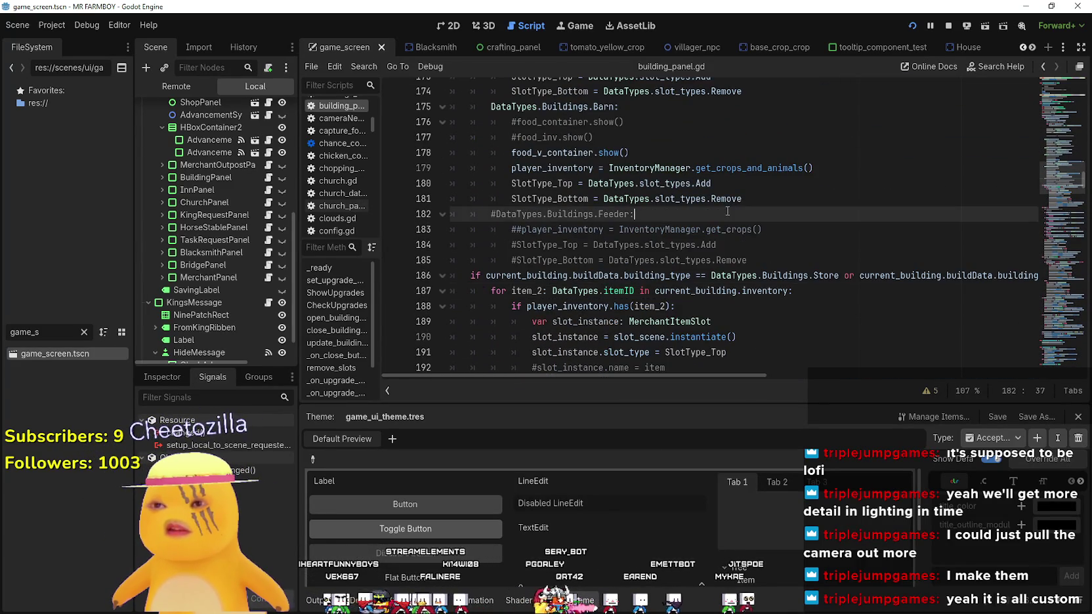
scroll(755, 223, "up", 3)
left_click(660, 259)
scroll(661, 262, "up", 3)
scroll(660, 262, "up", 4)
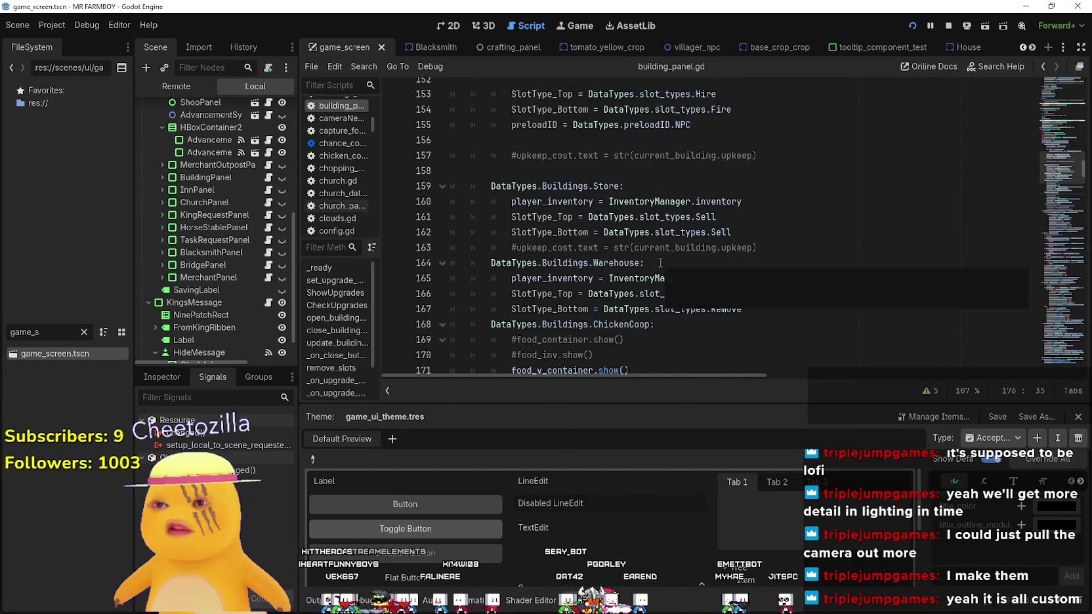
scroll(668, 266, "up", 2)
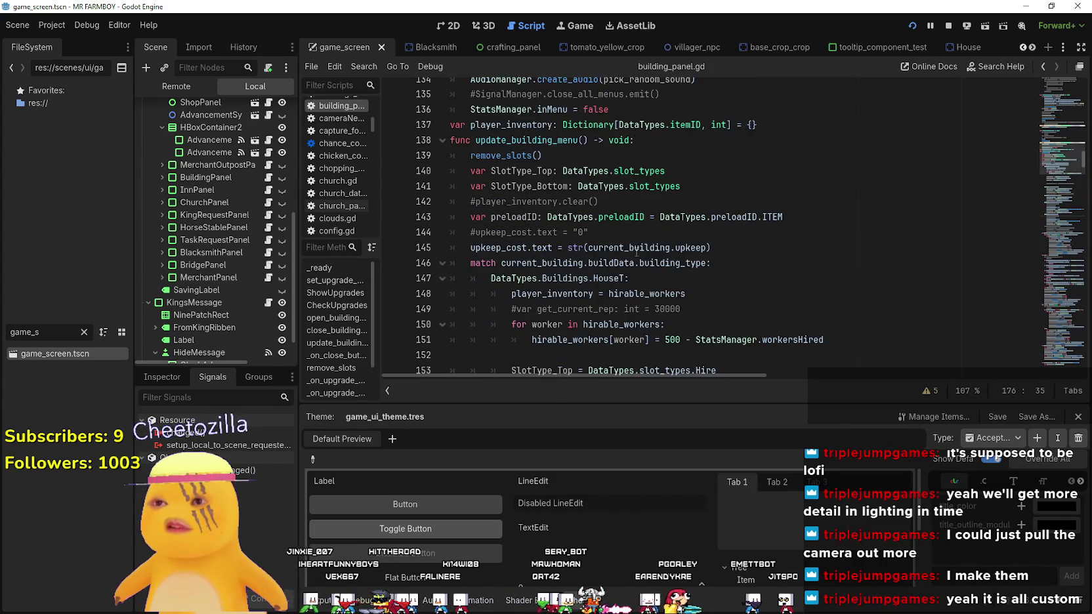
scroll(945, 211, "down", 6)
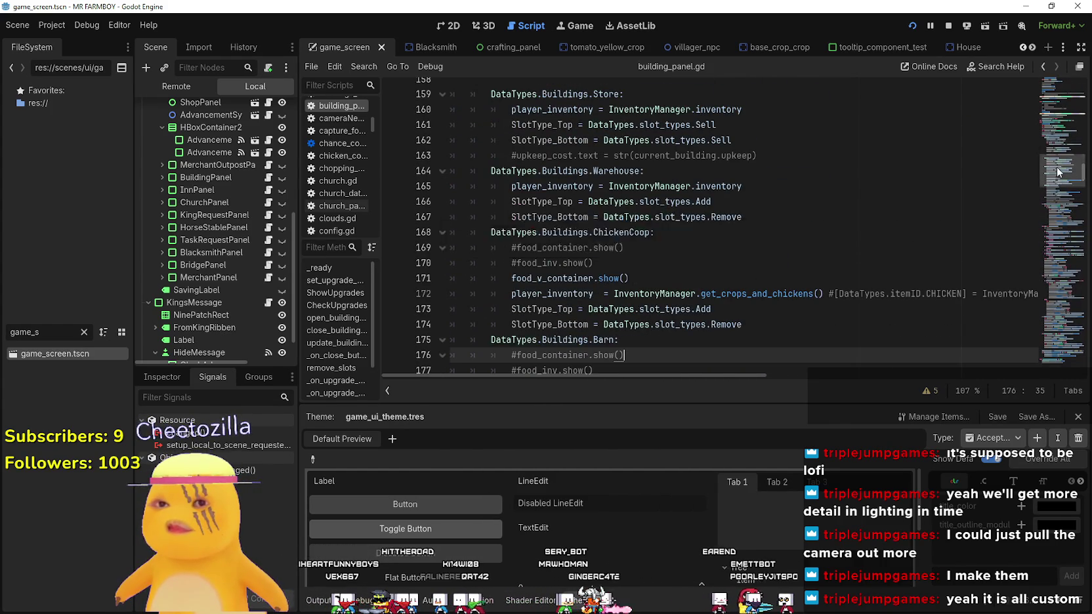
scroll(1054, 245, "down", 20)
left_click_drag(1054, 241, 1054, 258)
scroll(747, 213, "up", 1)
left_click(706, 159)
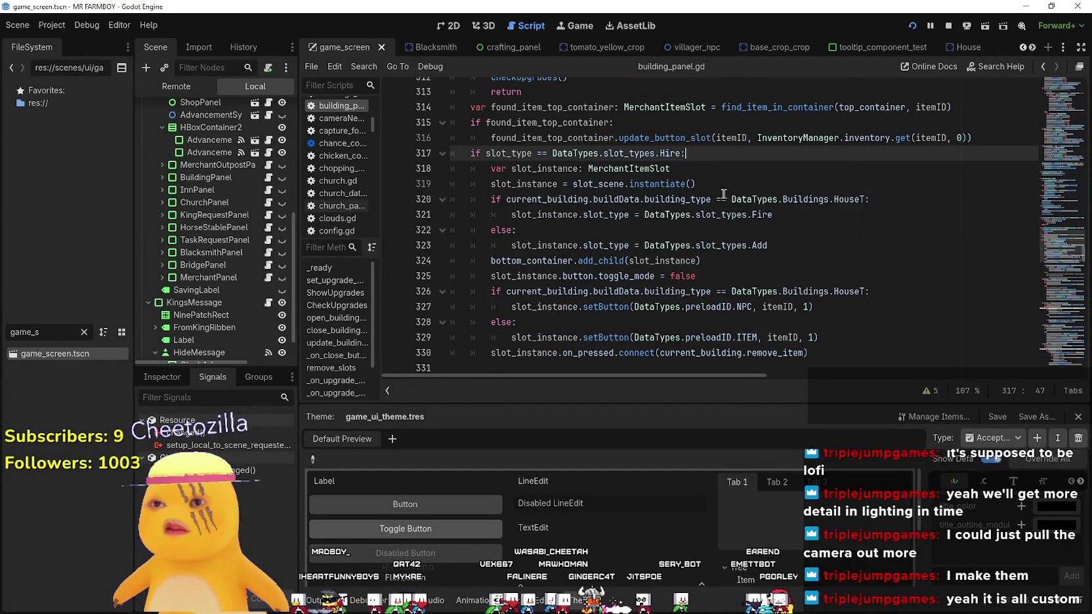
left_click_drag(678, 155, 470, 153)
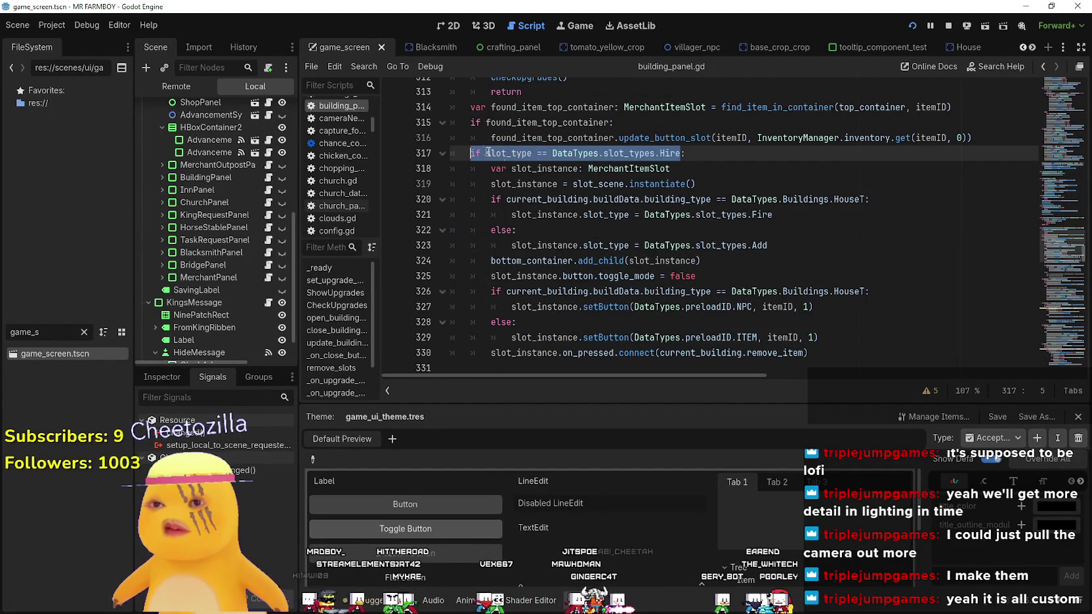
left_click_drag(773, 215, 436, 201)
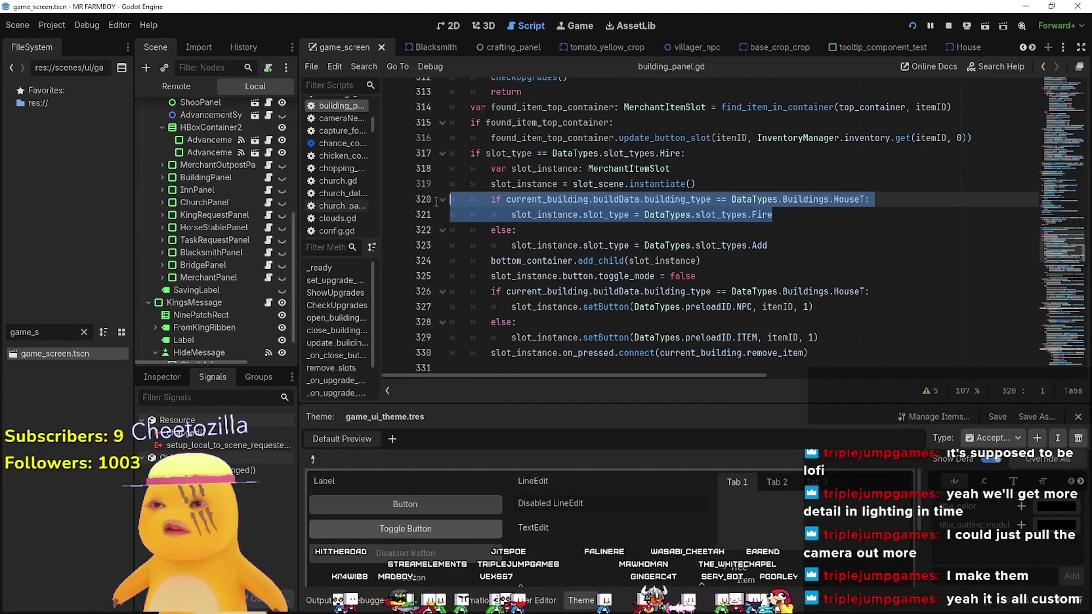
scroll(459, 210, "down", 3)
left_click(523, 215)
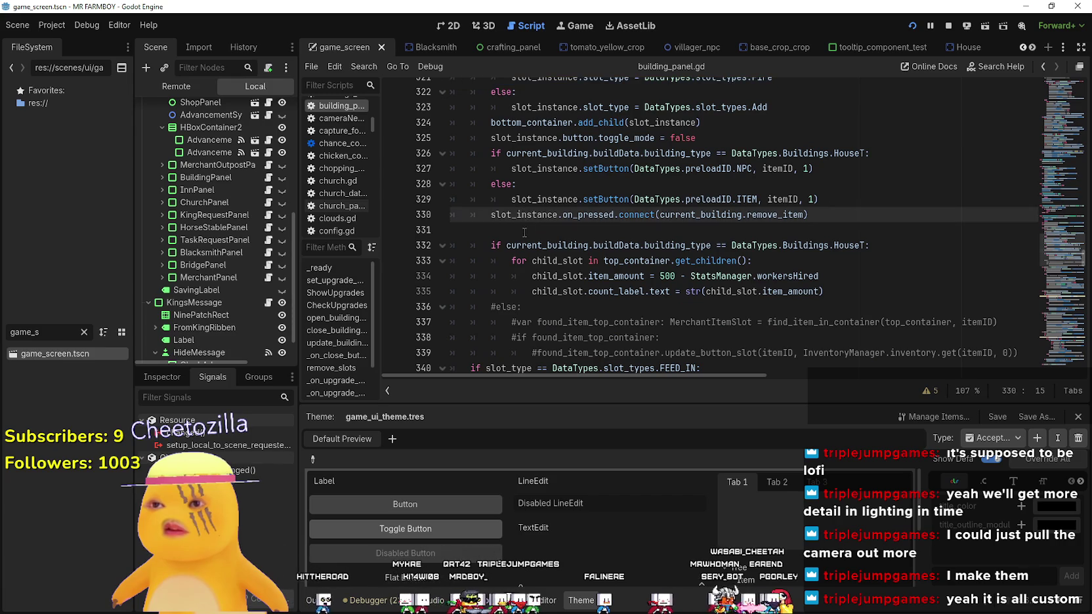
scroll(524, 233, "up", 4)
left_click(723, 234)
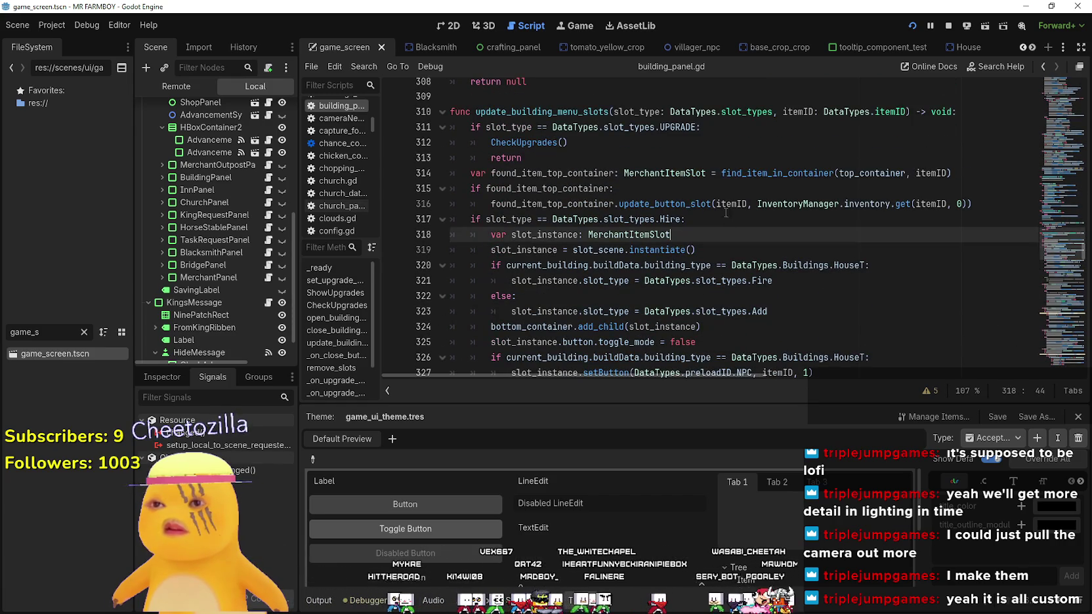
left_click(726, 215)
key("Return")
type("if")
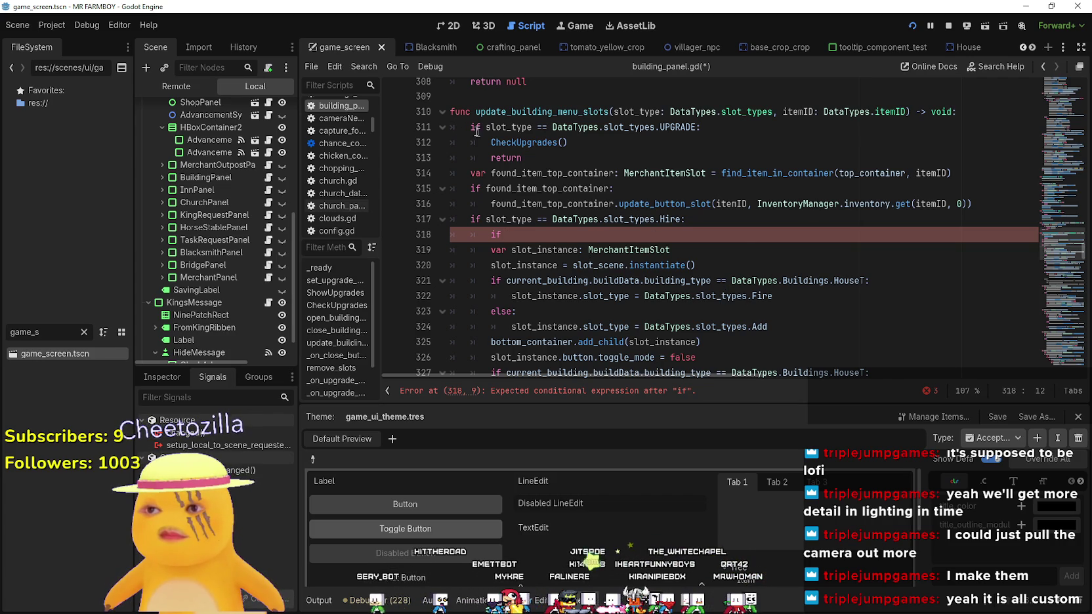
double_click(512, 111)
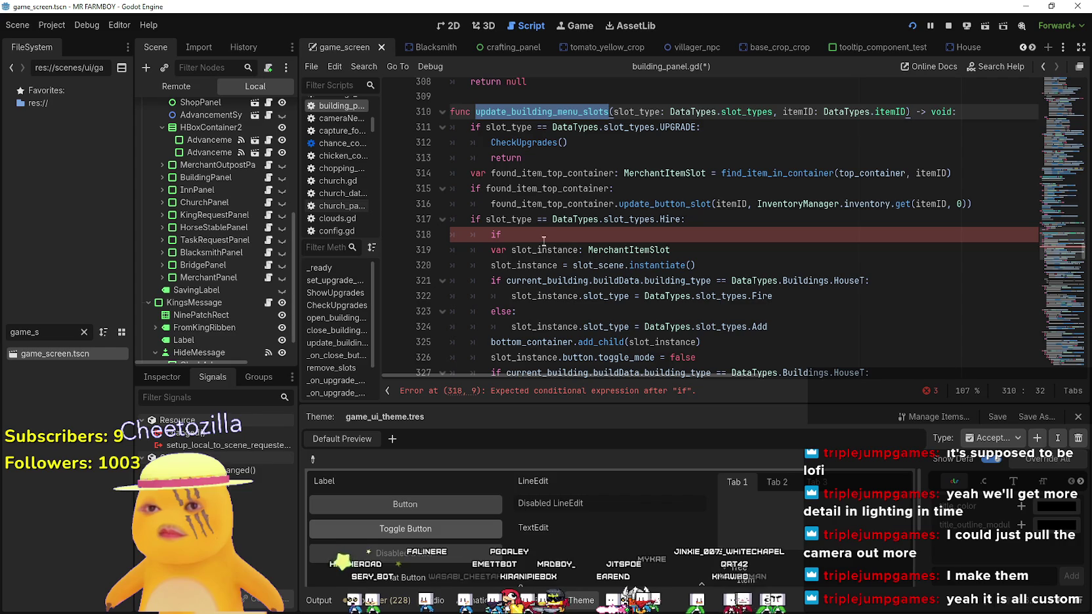
scroll(542, 238, "up", 2)
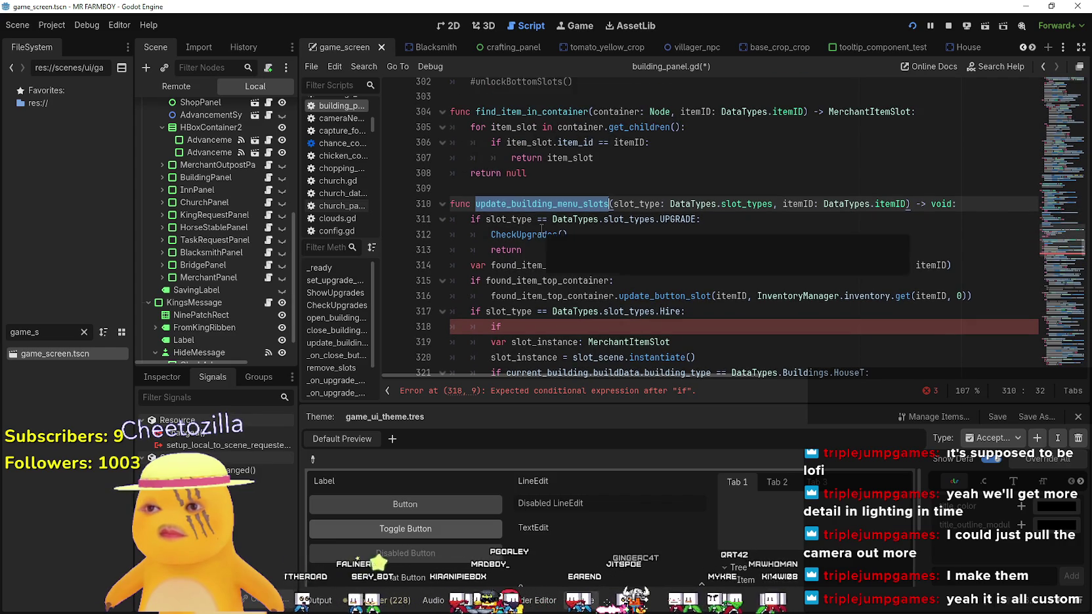
scroll(539, 232, "down", 10)
scroll(541, 225, "down", 10)
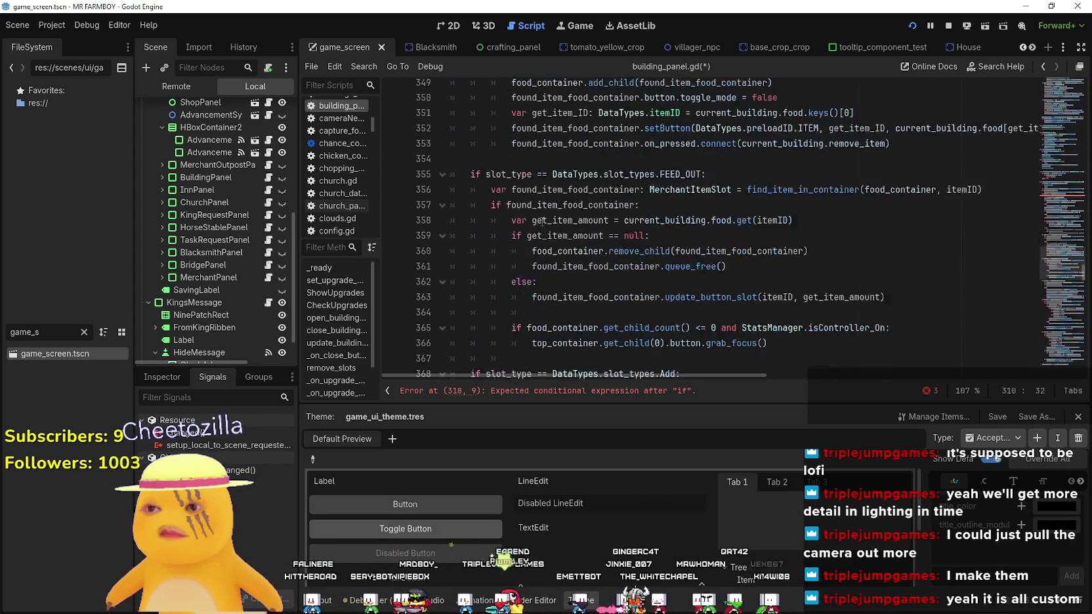
scroll(544, 218, "down", 10)
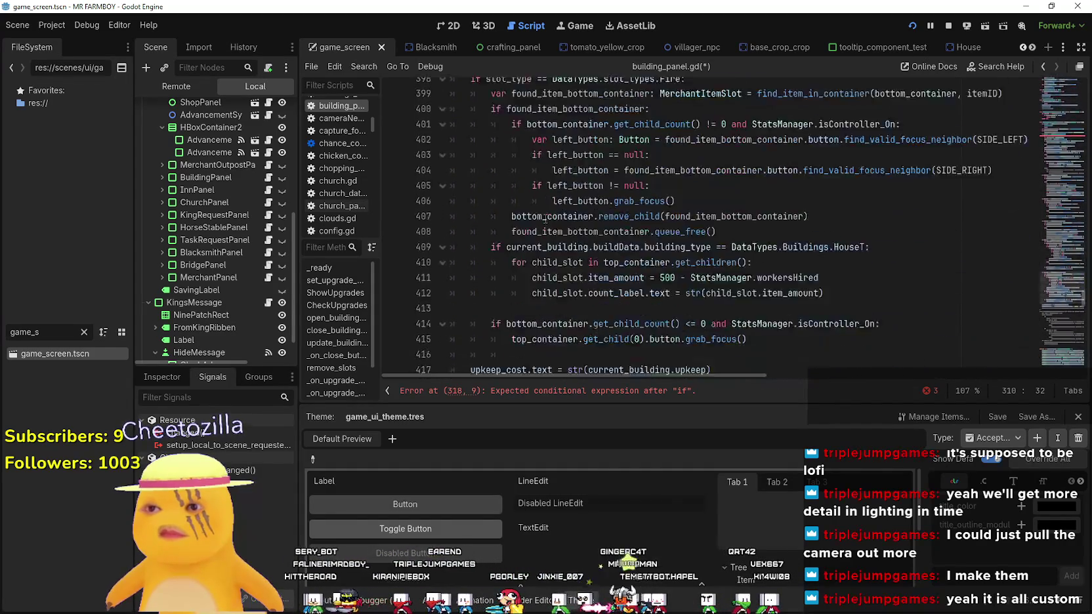
scroll(953, 282, "up", 15)
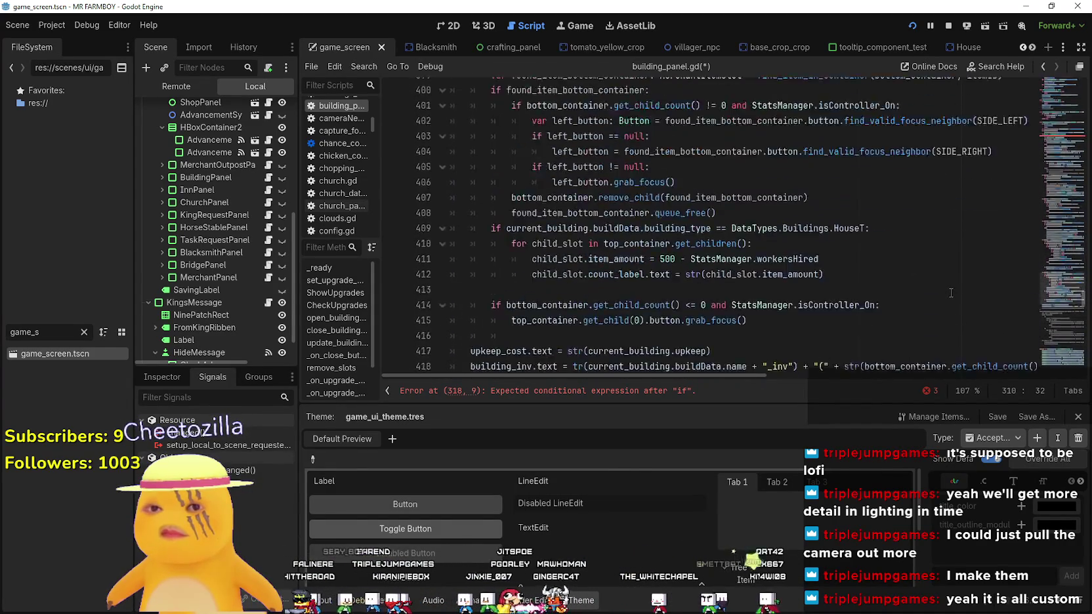
scroll(933, 274, "up", 12)
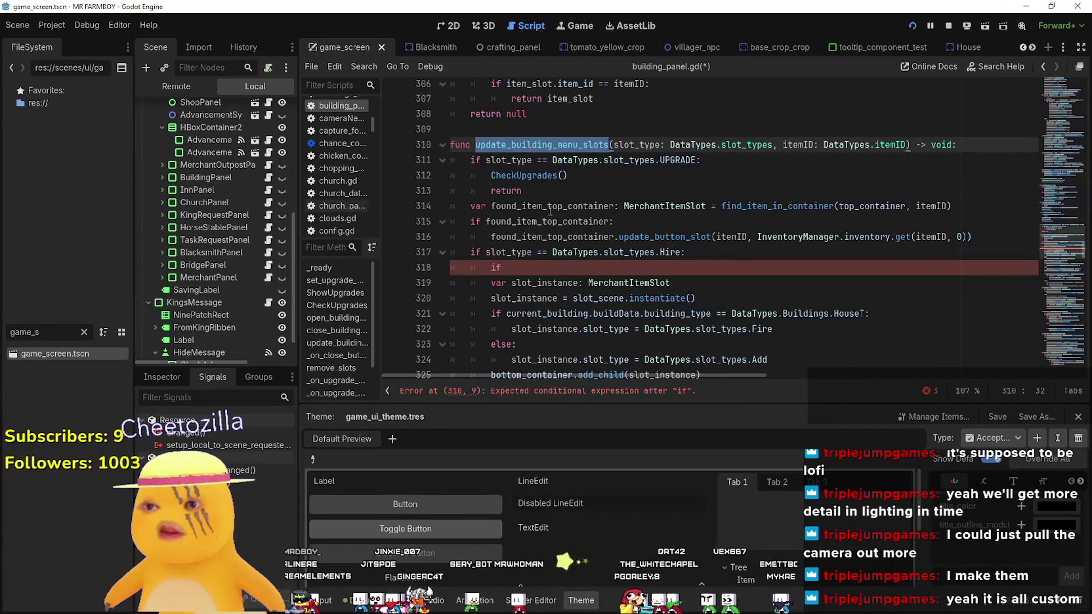
left_click(553, 270)
key("BackSpace")
key("BackSpace")
key("BackSpace")
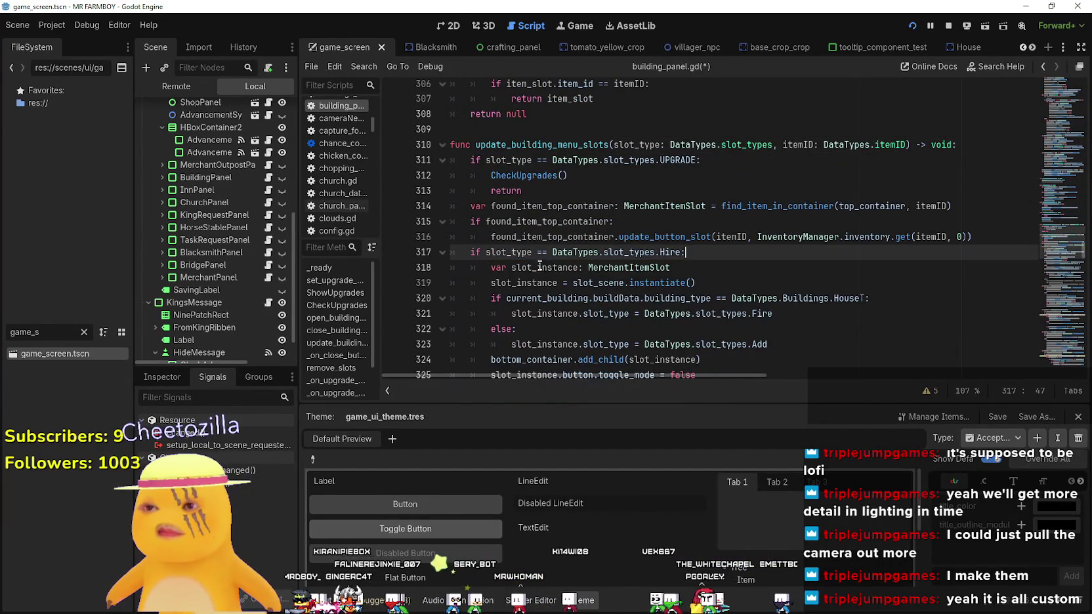
Save building_panel.gd and scroll back through its code
scroll(548, 259, "up", 5)
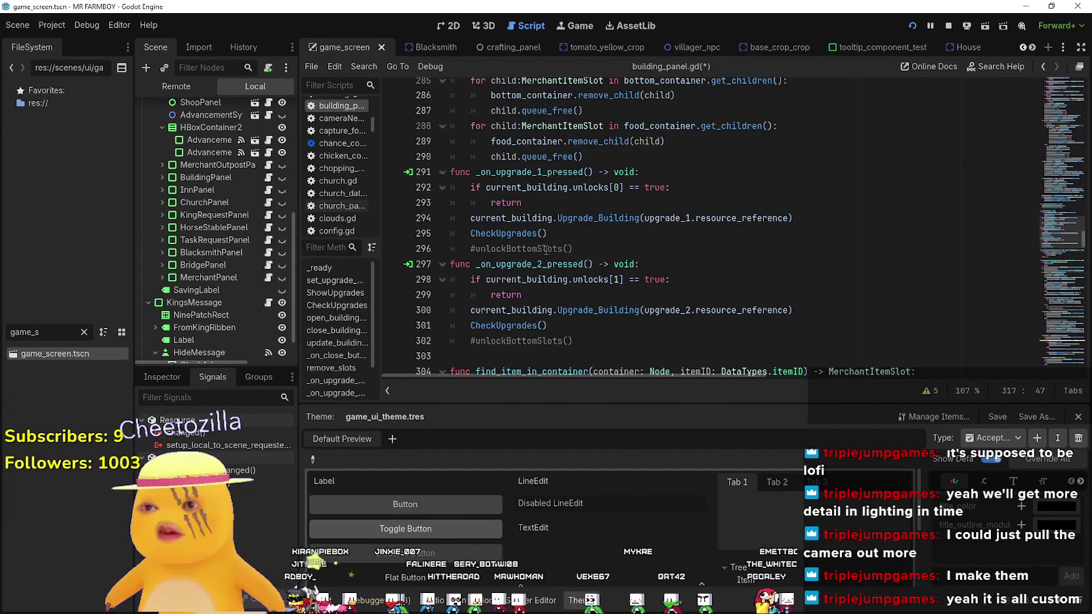
key("ctrl+s")
scroll(546, 250, "up", 12)
scroll(552, 212, "up", 8)
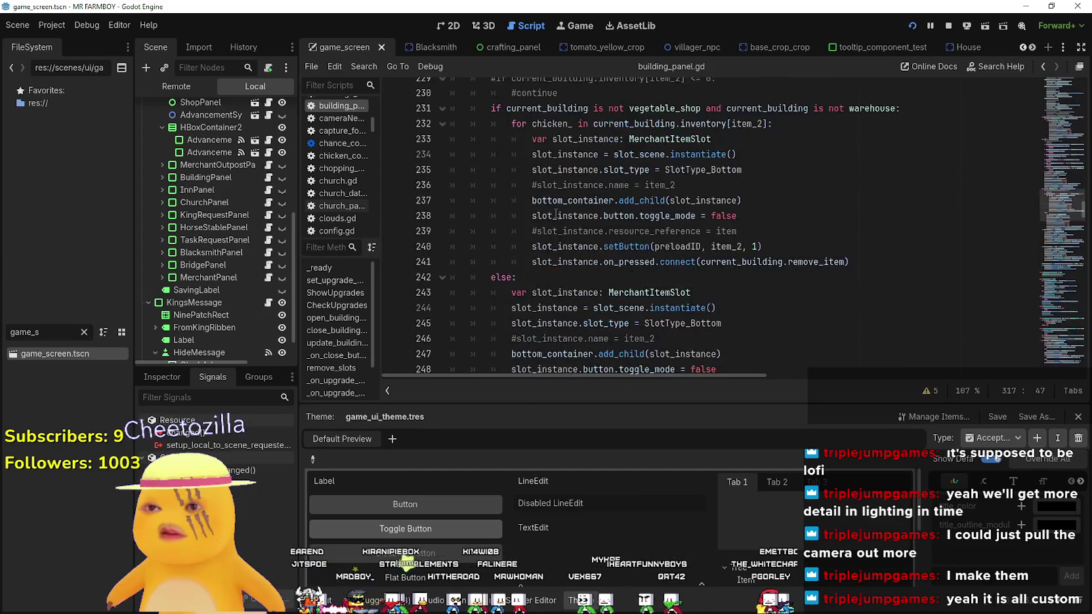
scroll(492, 214, "down", 3)
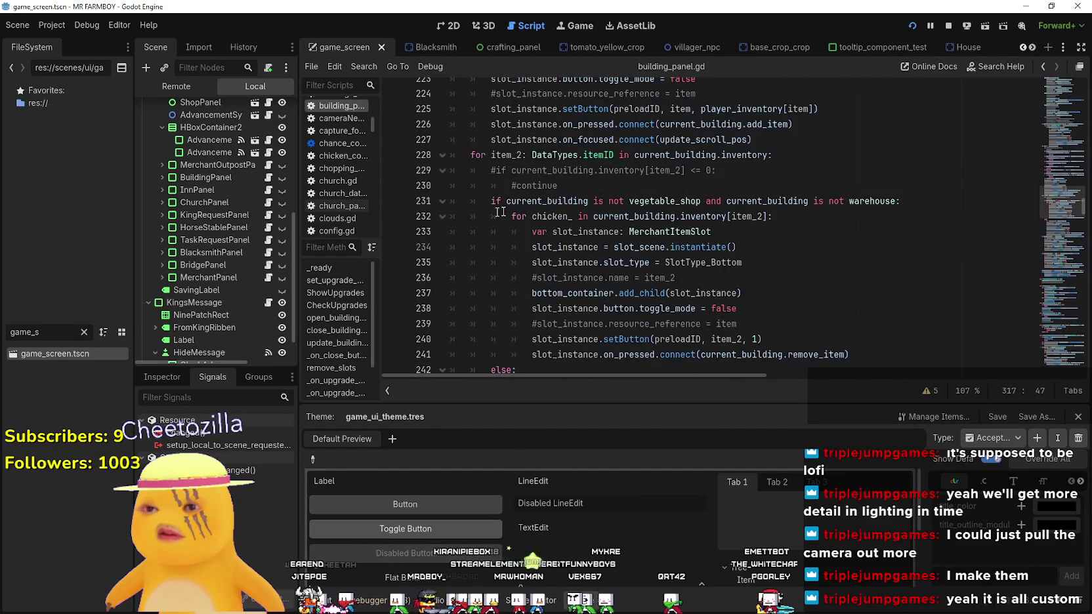
scroll(577, 216, "down", 1)
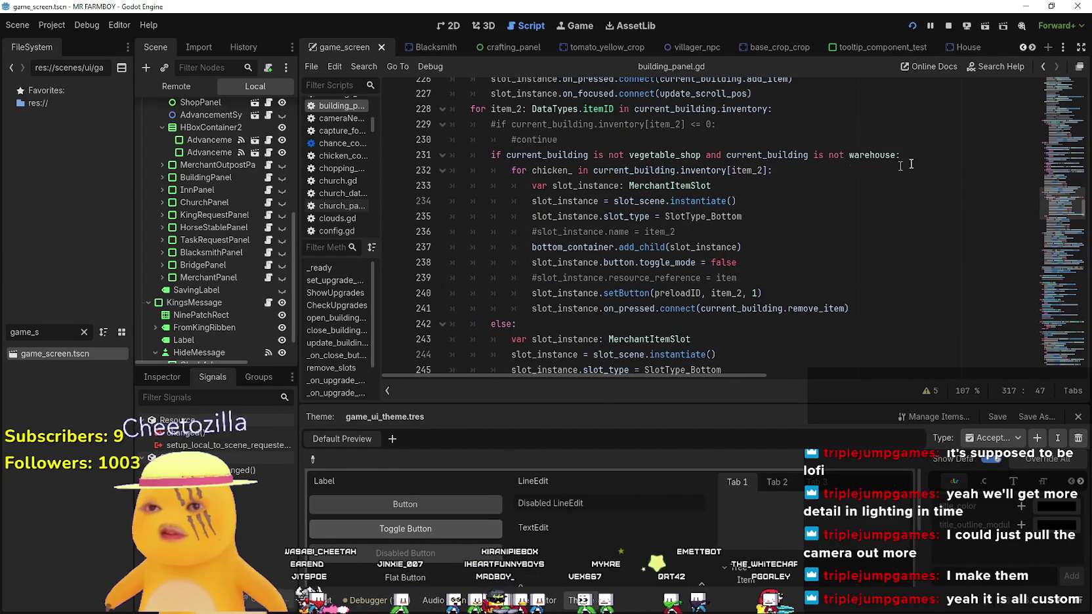
Review the vegetable_shop and store slot code between lines 231 and 275
double_click(660, 155)
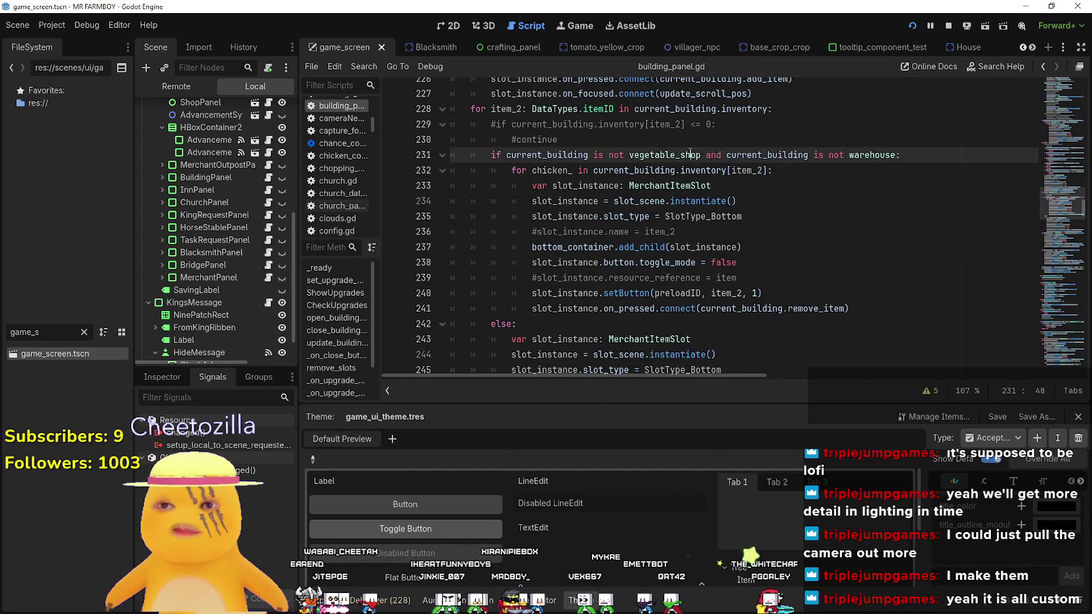
scroll(722, 197, "down", 3)
left_click(768, 192)
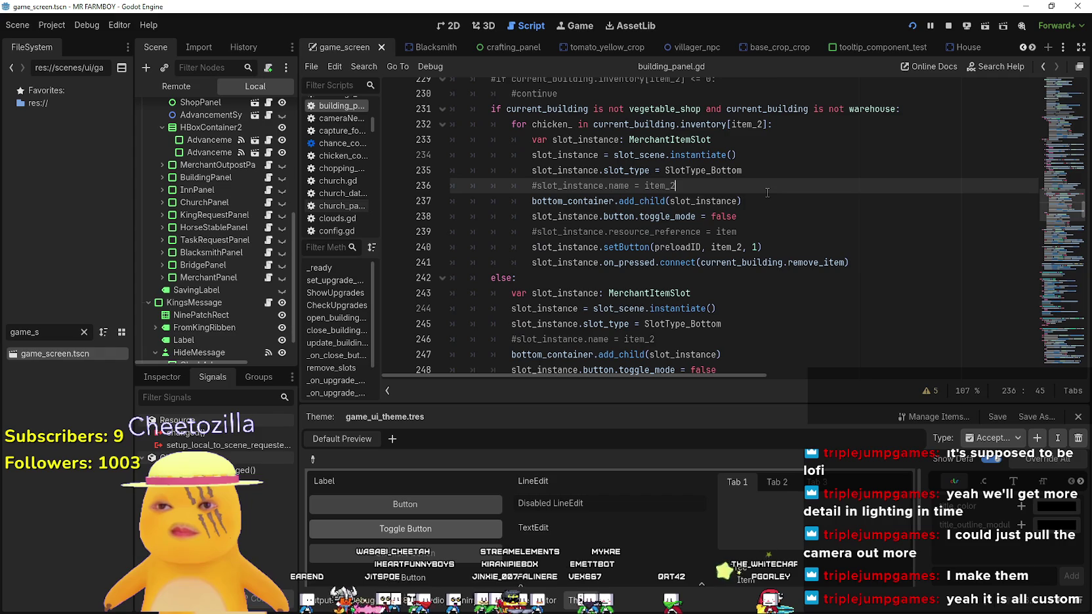
scroll(765, 223, "down", 3)
left_click(762, 244)
scroll(761, 242, "down", 6)
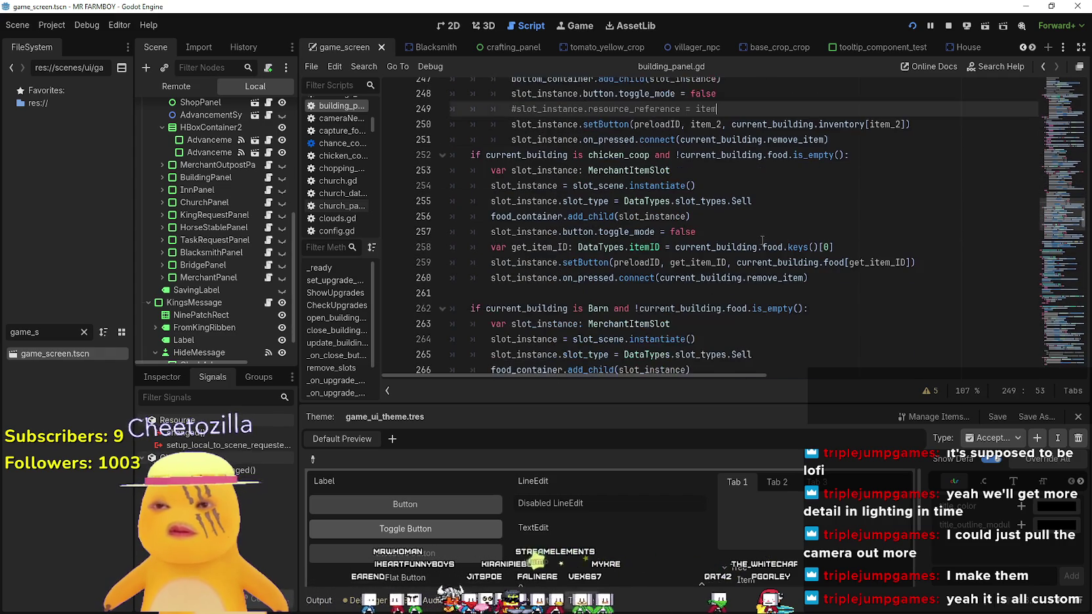
left_click(762, 237)
scroll(763, 238, "down", 1)
scroll(764, 238, "down", 2)
left_click(763, 237)
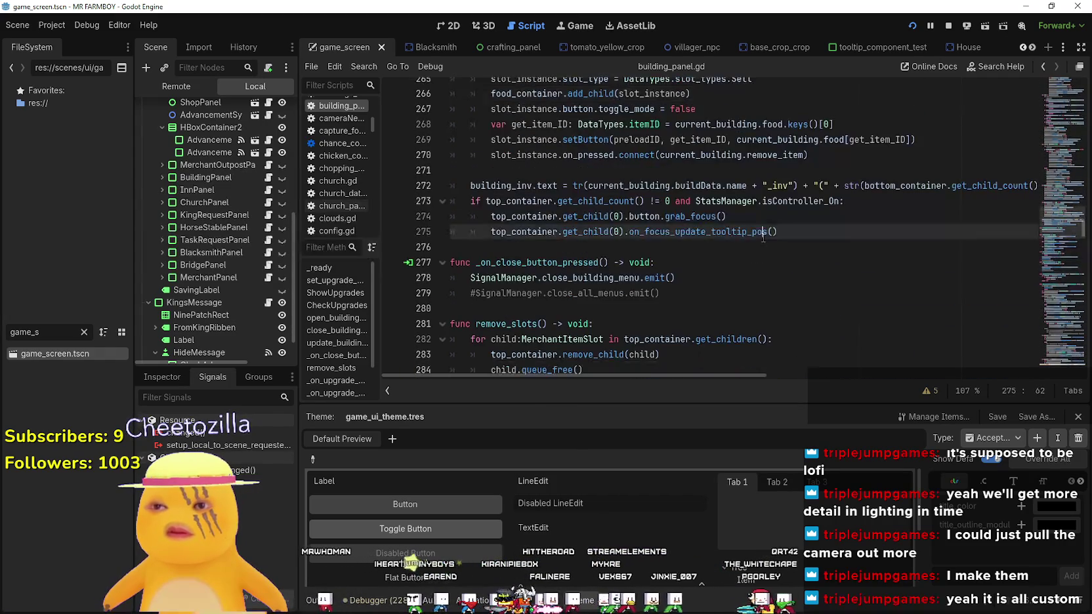
scroll(764, 237, "up", 15)
scroll(764, 237, "up", 16)
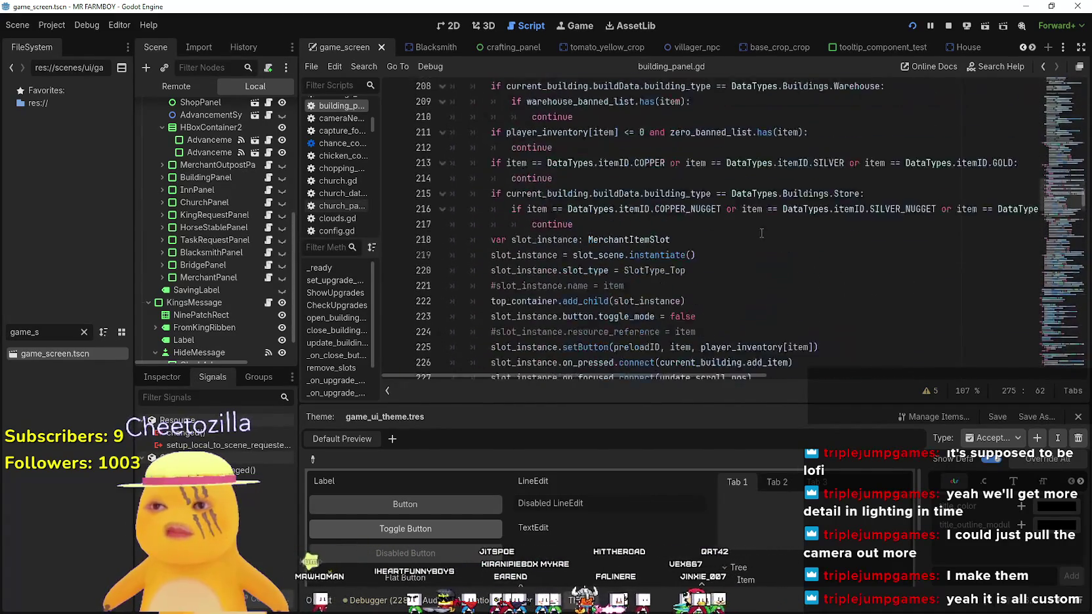
scroll(765, 238, "down", 8)
Inspect the Store-building check and the market banned-list continue in the slot loop
left_click(765, 227)
scroll(696, 256, "up", 1)
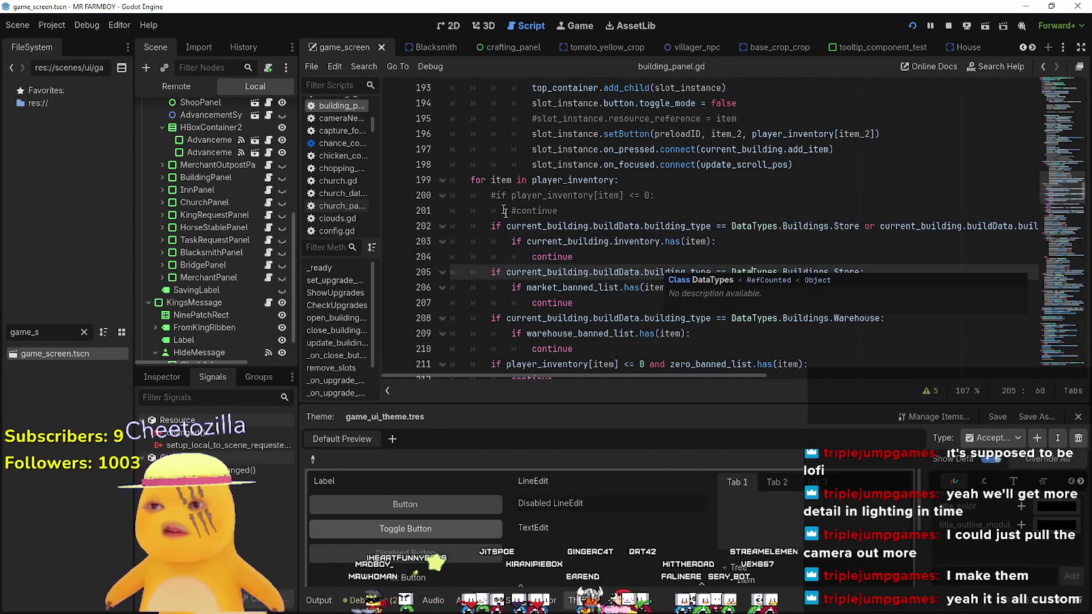
left_click(582, 303)
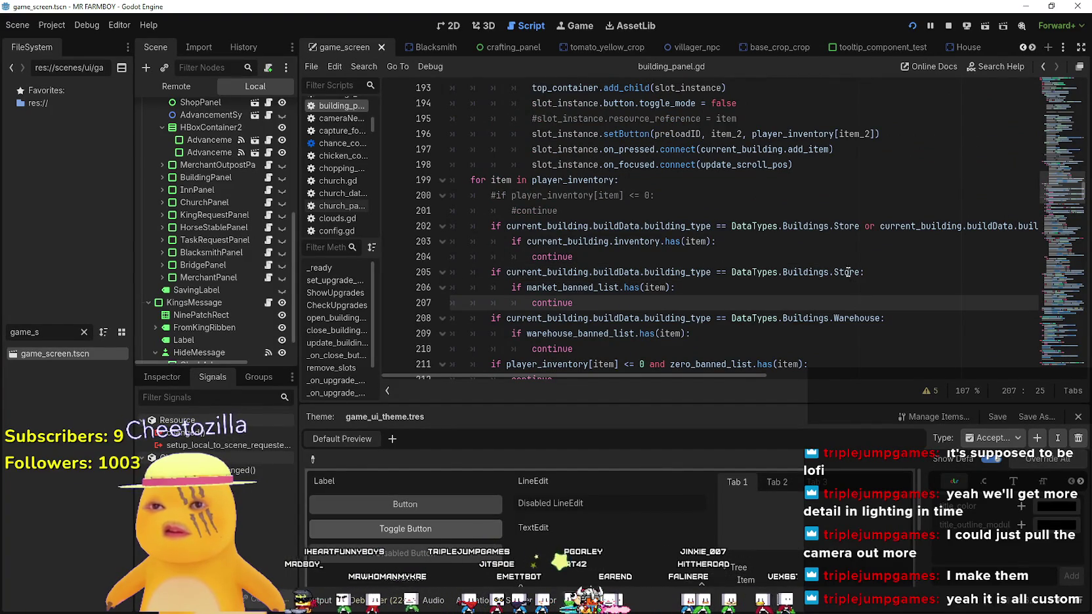
mouse_move(572, 375)
left_mouse_down()
mouse_move(799, 389)
mouse_move(573, 388)
left_mouse_up()
left_click(647, 226)
scroll(767, 168, "up", 5)
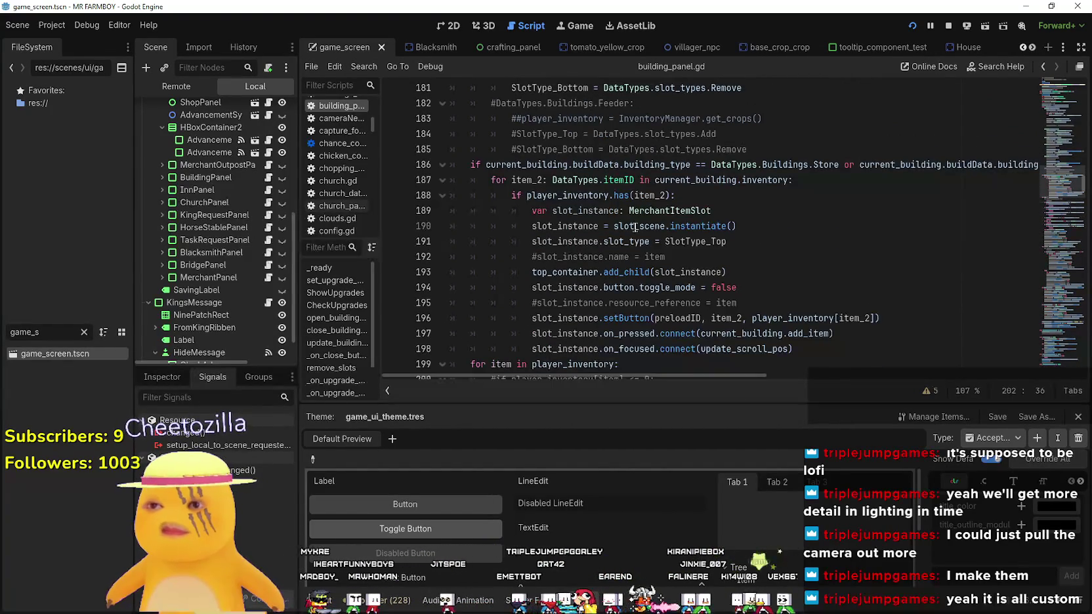
scroll(767, 169, "up", 4)
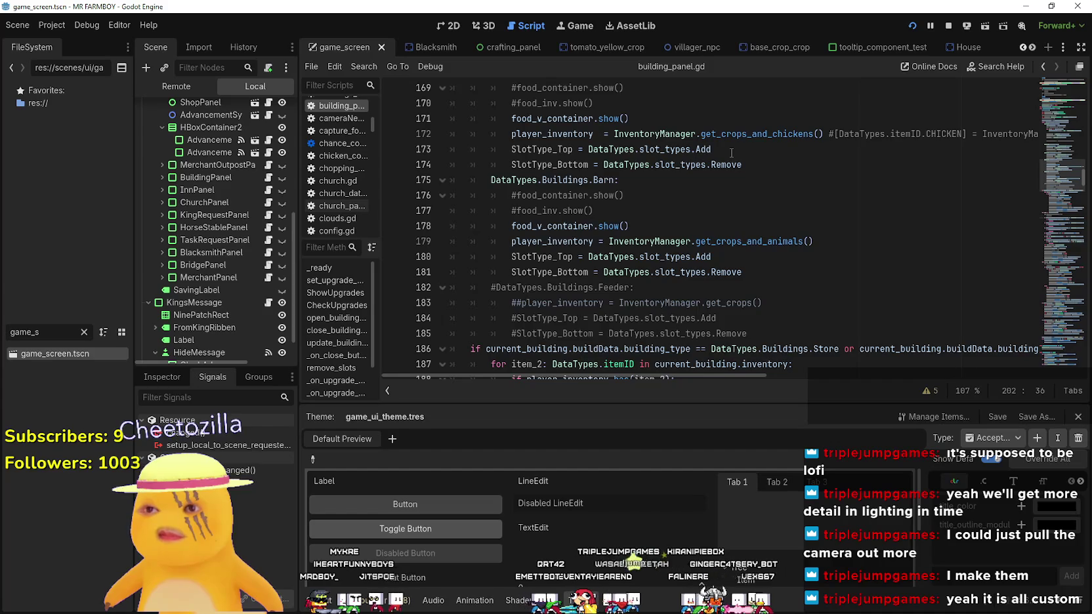
scroll(727, 156, "down", 3)
scroll(727, 156, "up", 15)
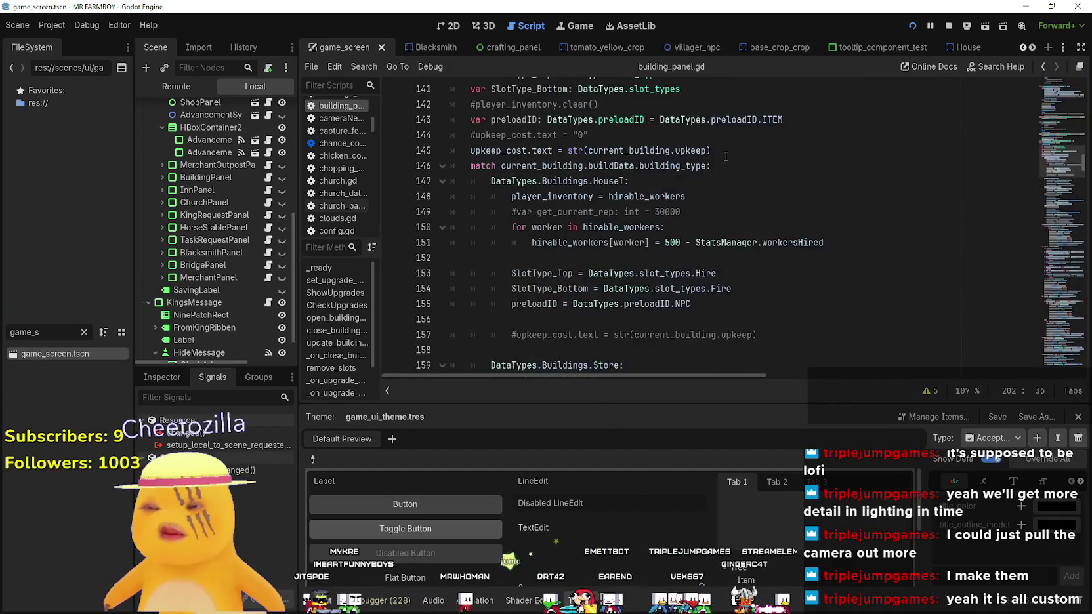
scroll(724, 156, "down", 14)
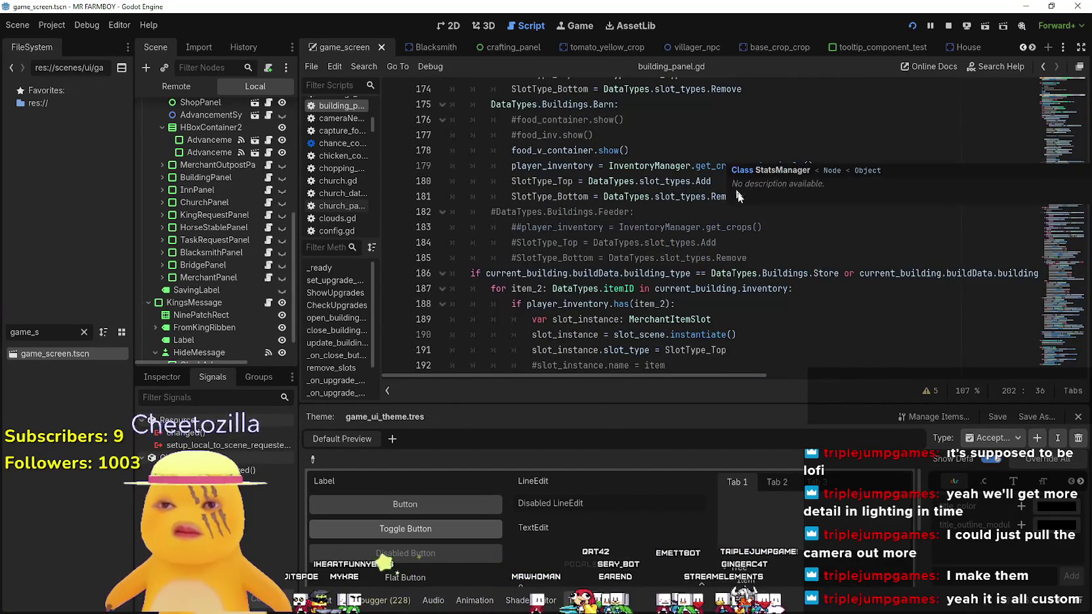
scroll(837, 381, "right", 5)
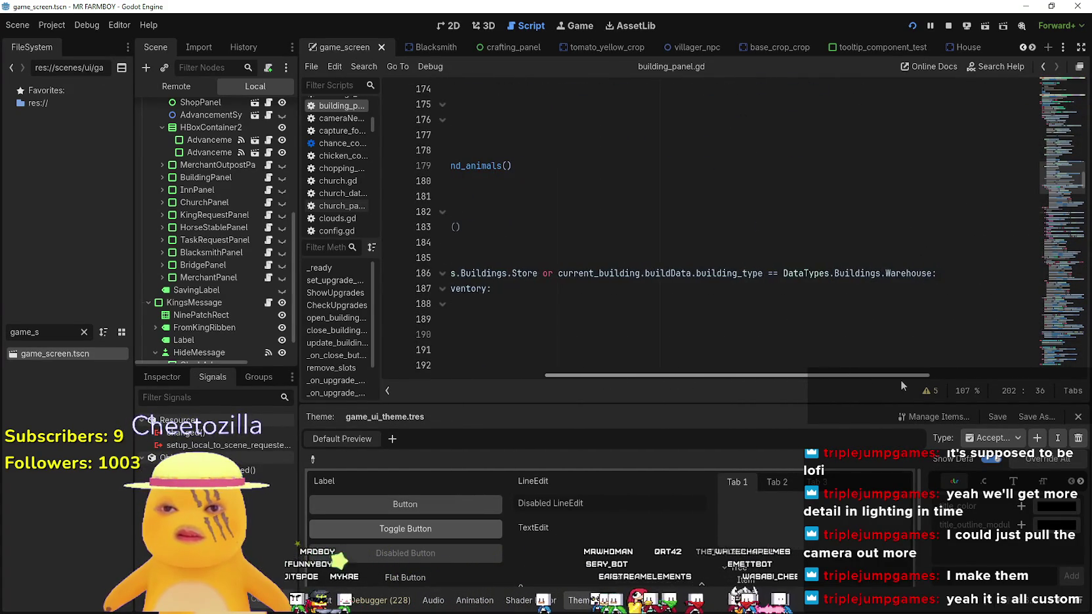
scroll(837, 388, "left", 4)
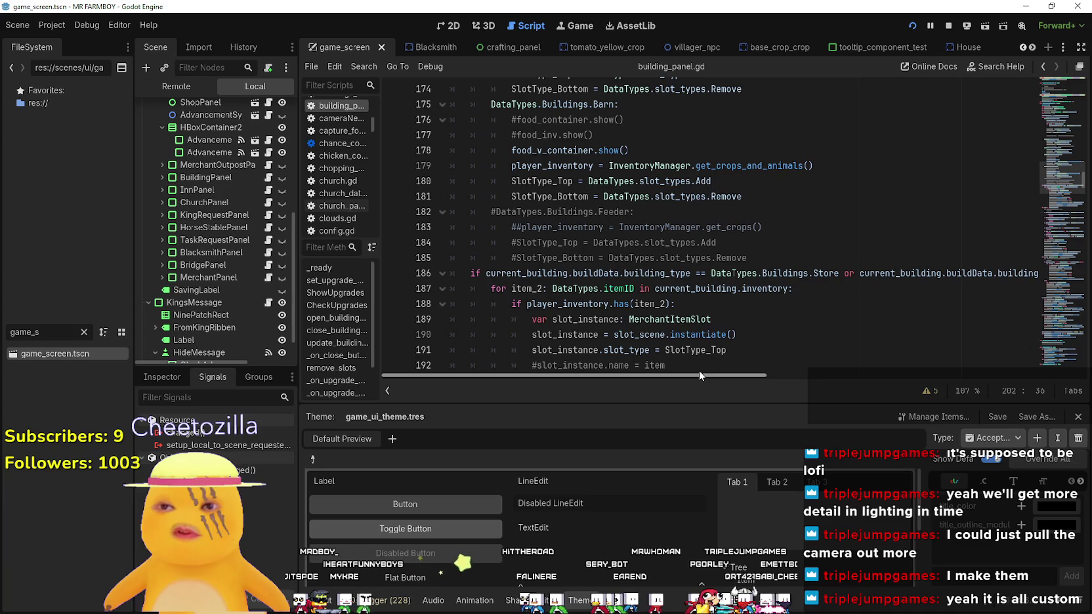
scroll(696, 317, "down", 3)
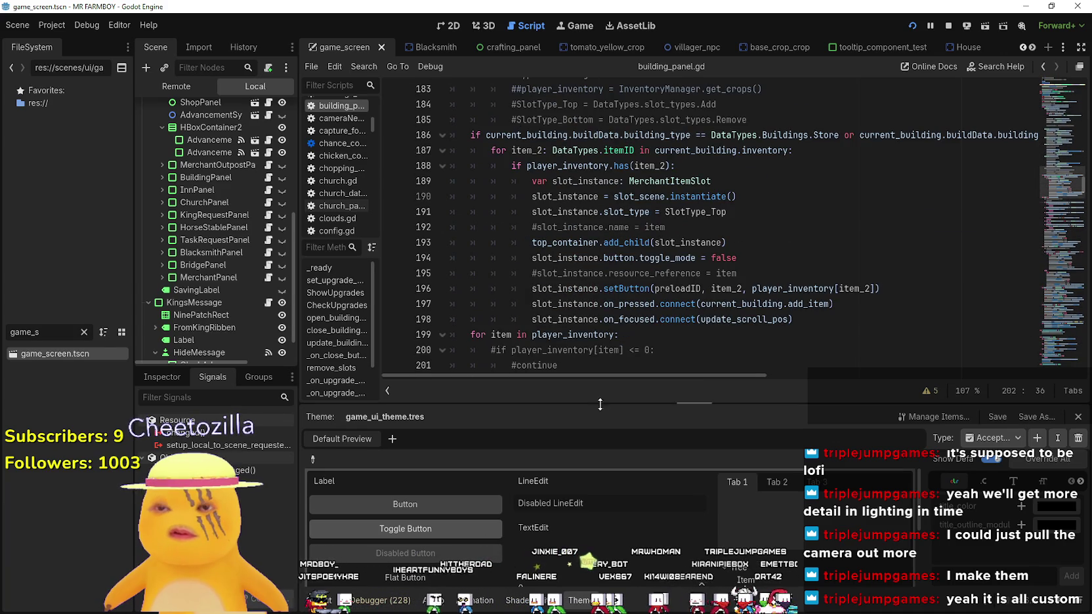
Insert a new line after the commented-out continue on line 201 of the inventory loop
left_click(810, 320)
scroll(692, 302, "down", 4)
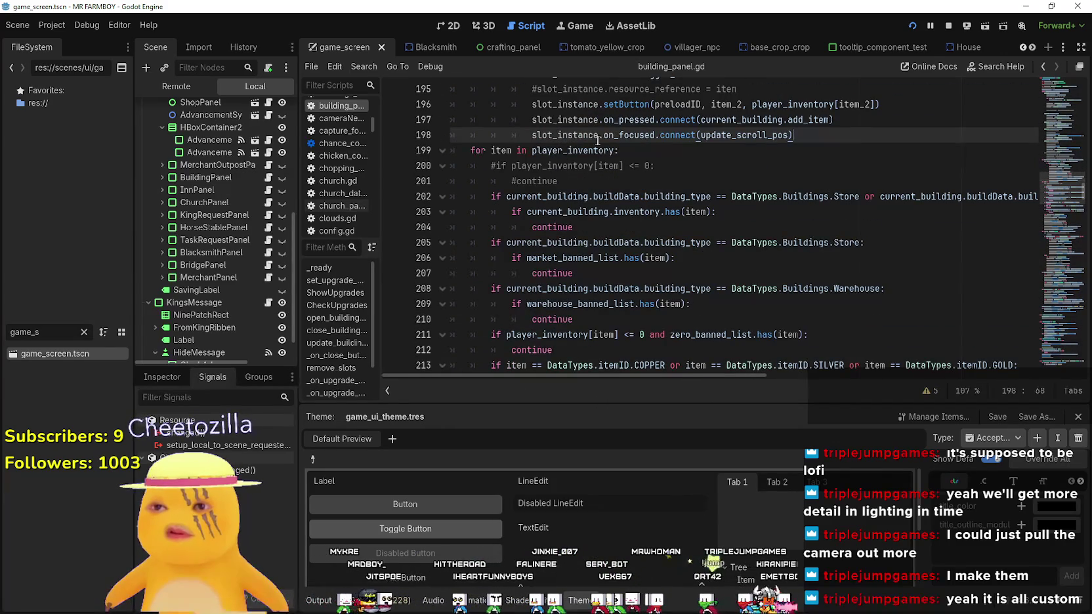
left_click(663, 187)
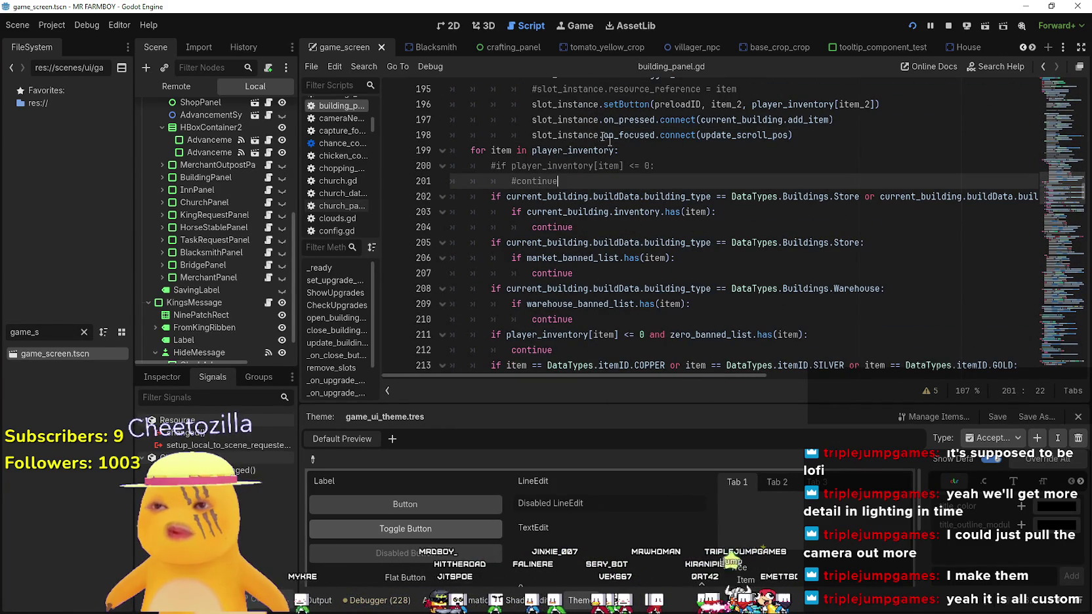
double_click(680, 196)
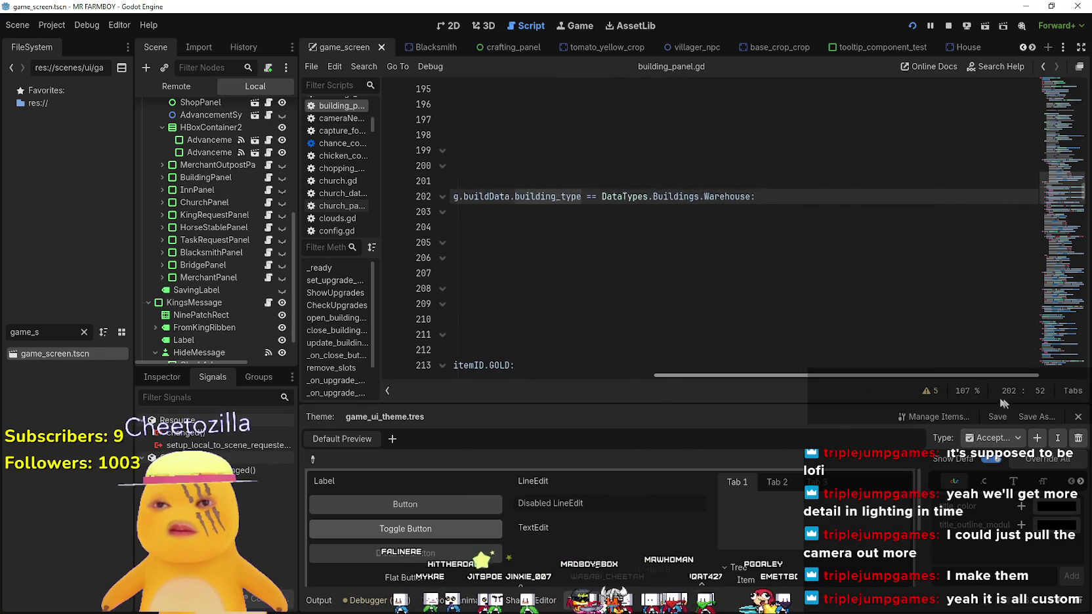
left_click(651, 187)
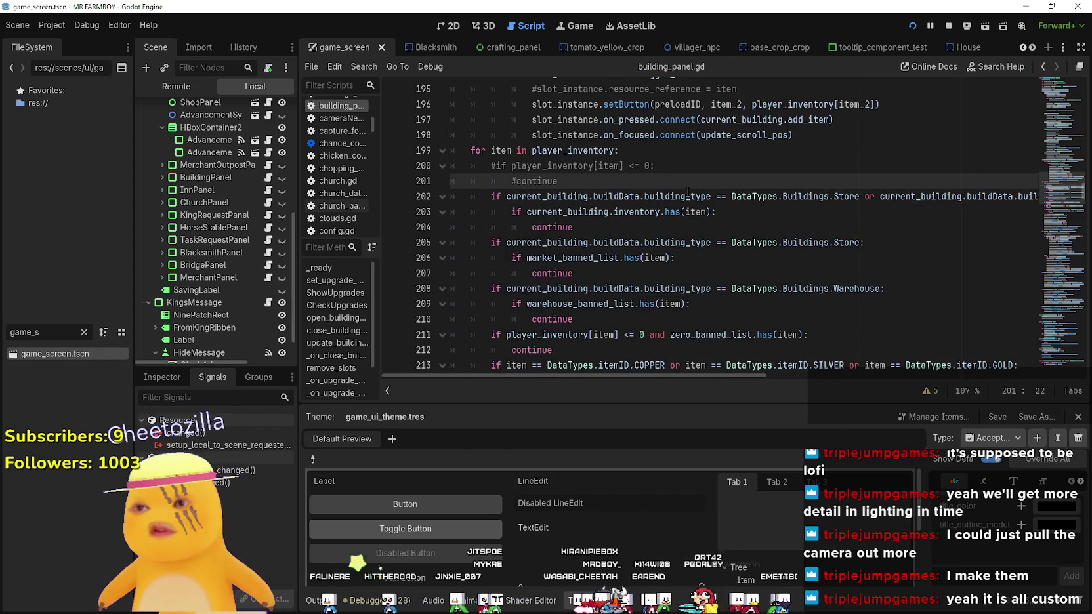
key("Return")
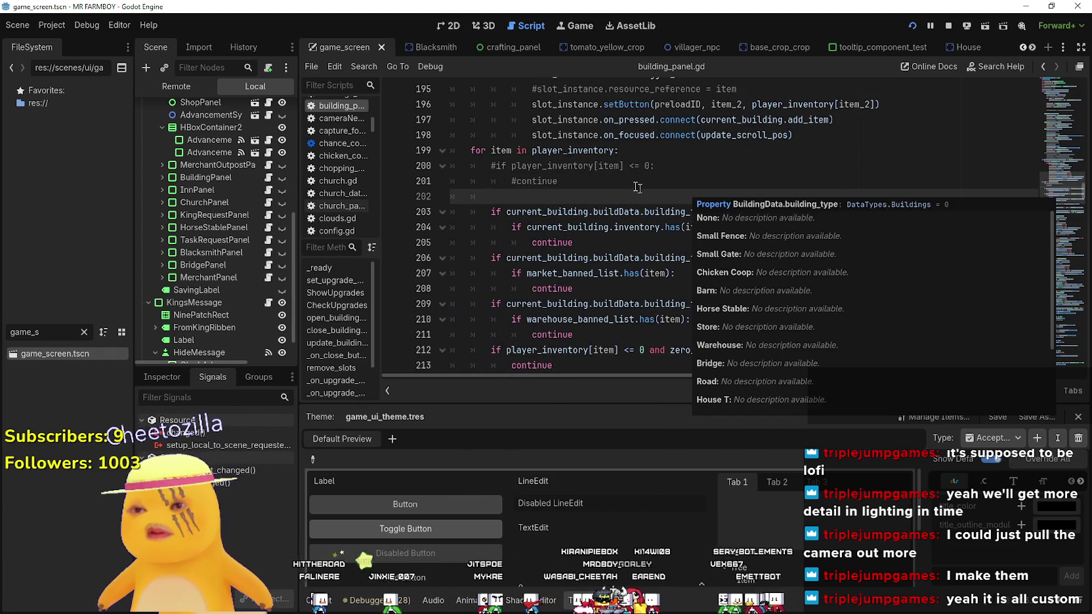
scroll(635, 306, "down", 3)
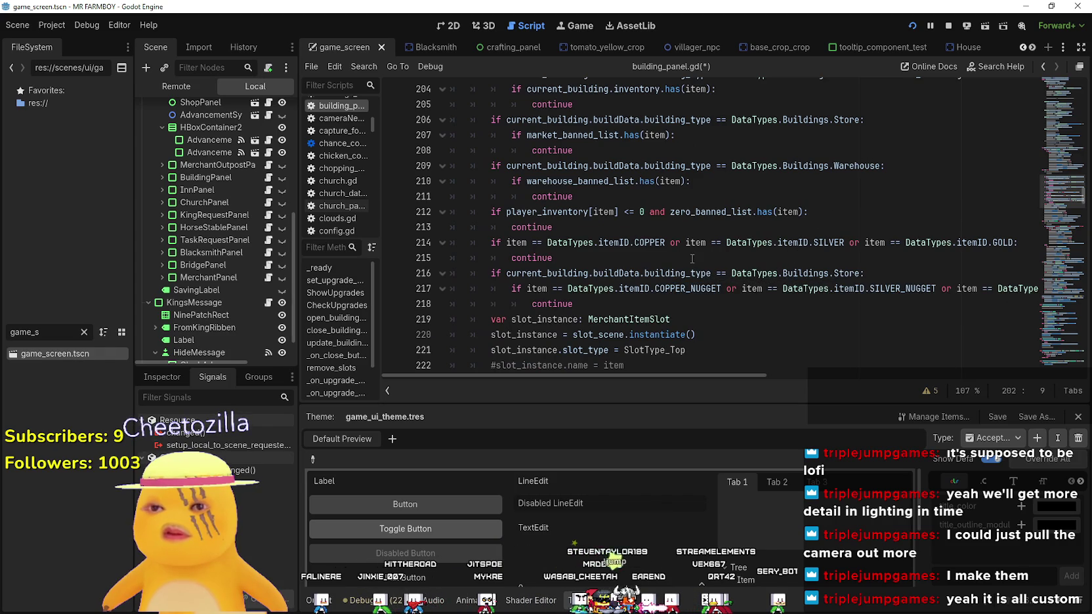
scroll(692, 258, "down", 5)
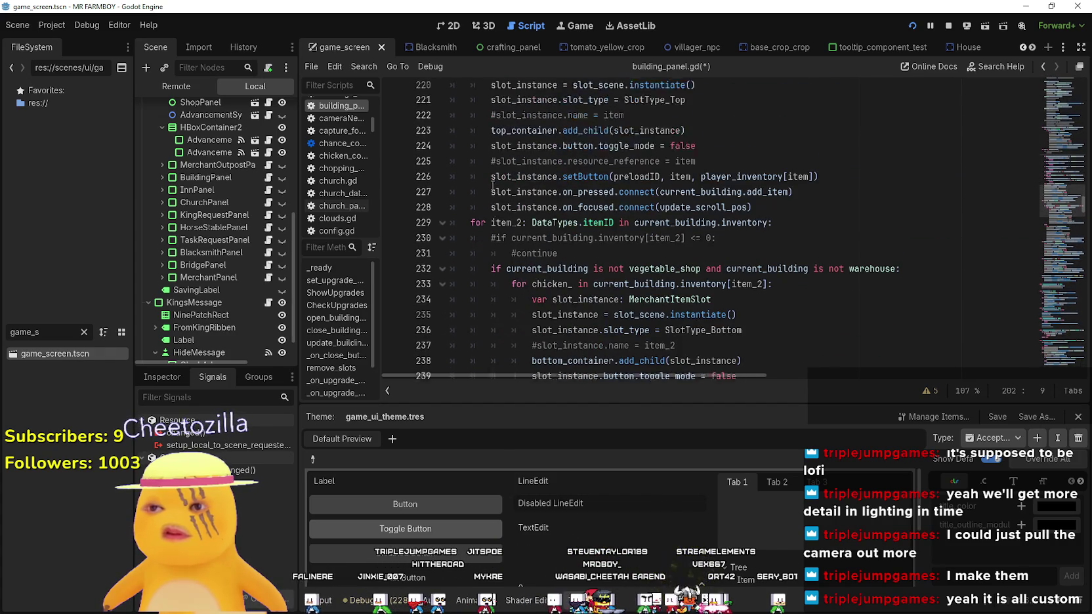
scroll(493, 185, "up", 9)
scroll(516, 244, "down", 8)
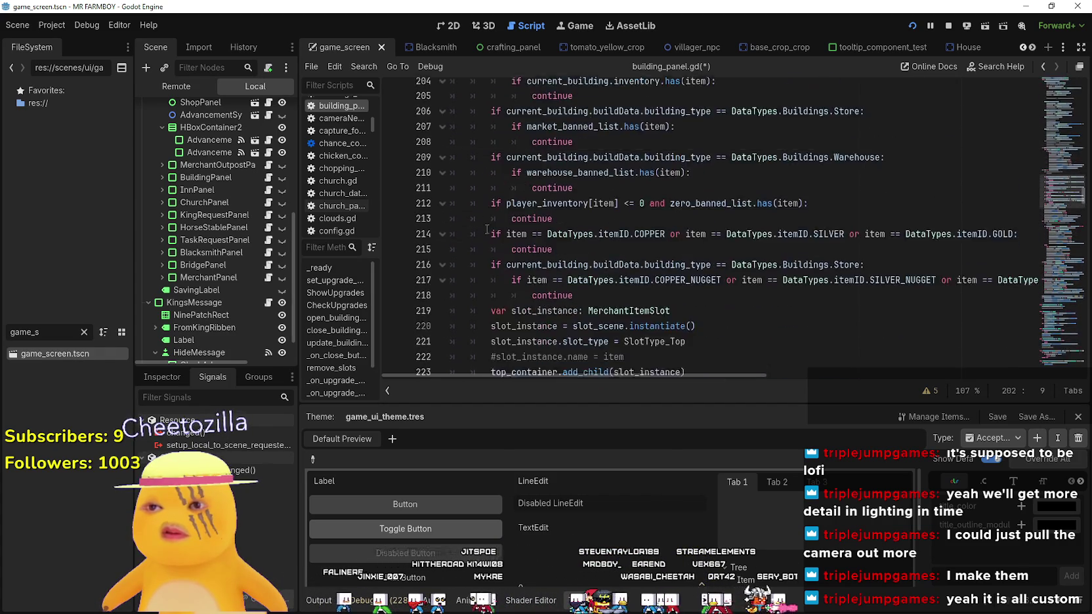
scroll(583, 263, "up", 7)
type("if cu")
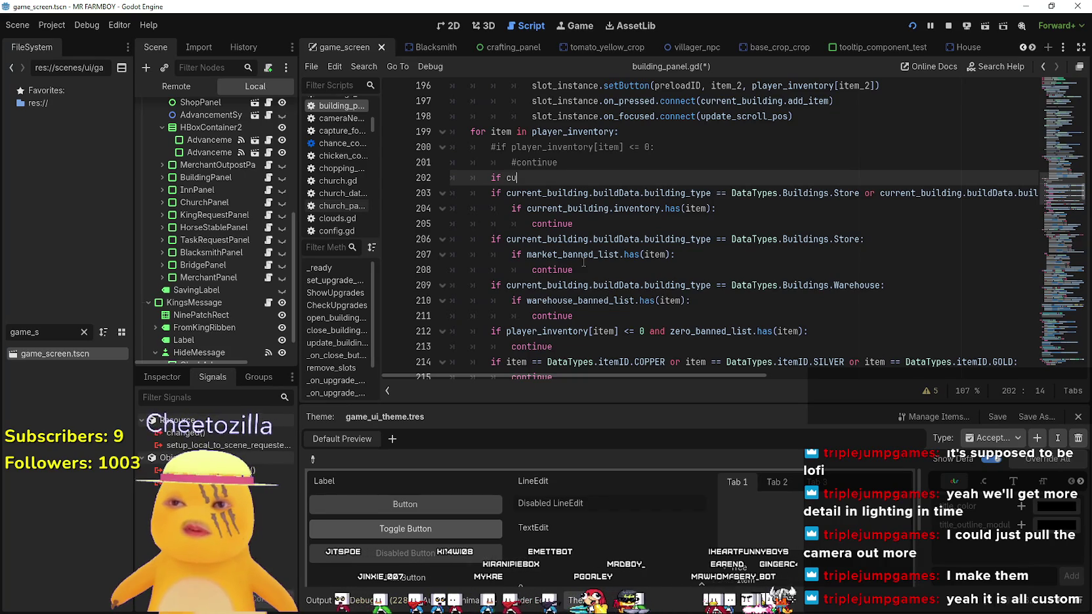
Replace line 202 with the copied building_type comparison, completed with HouseT
double_click(806, 193)
left_click_drag(806, 193, 559, 191)
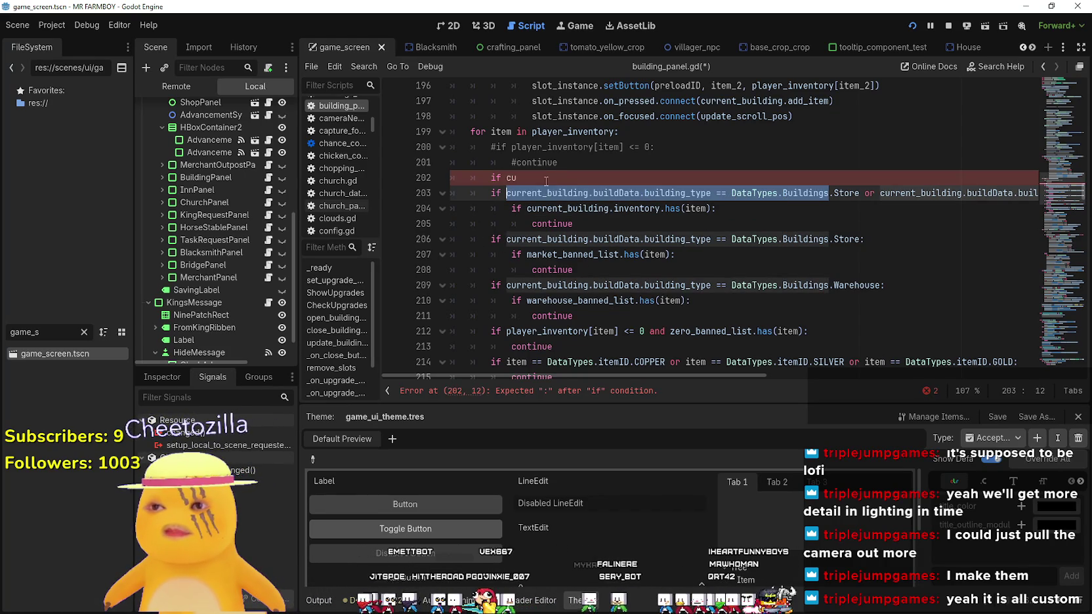
key("ctrl+c")
left_click(547, 178)
key("BackSpace")
key("BackSpace")
key("ctrl+v")
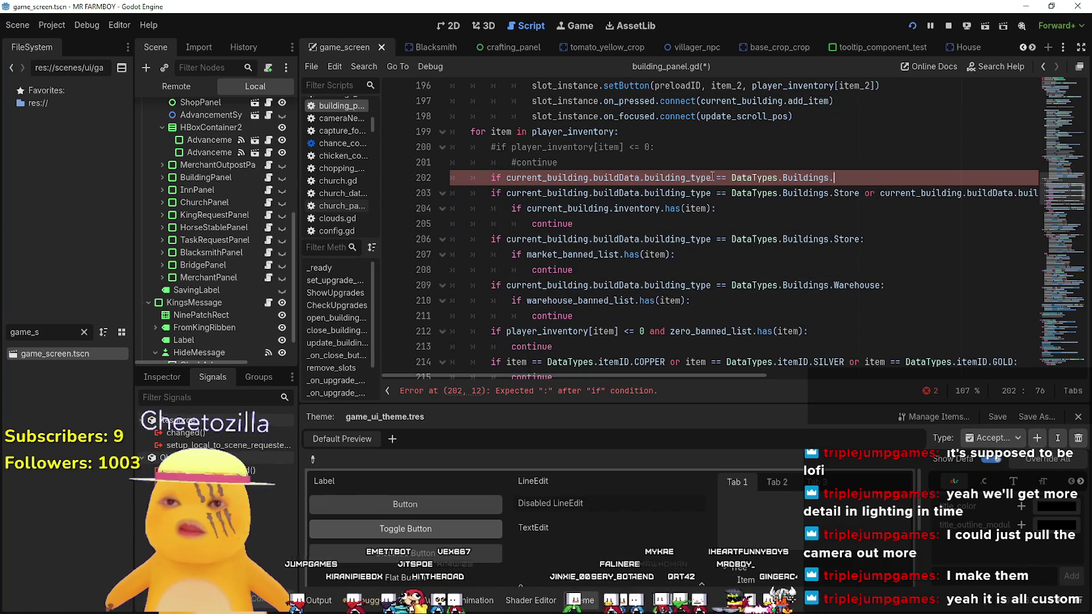
type("house")
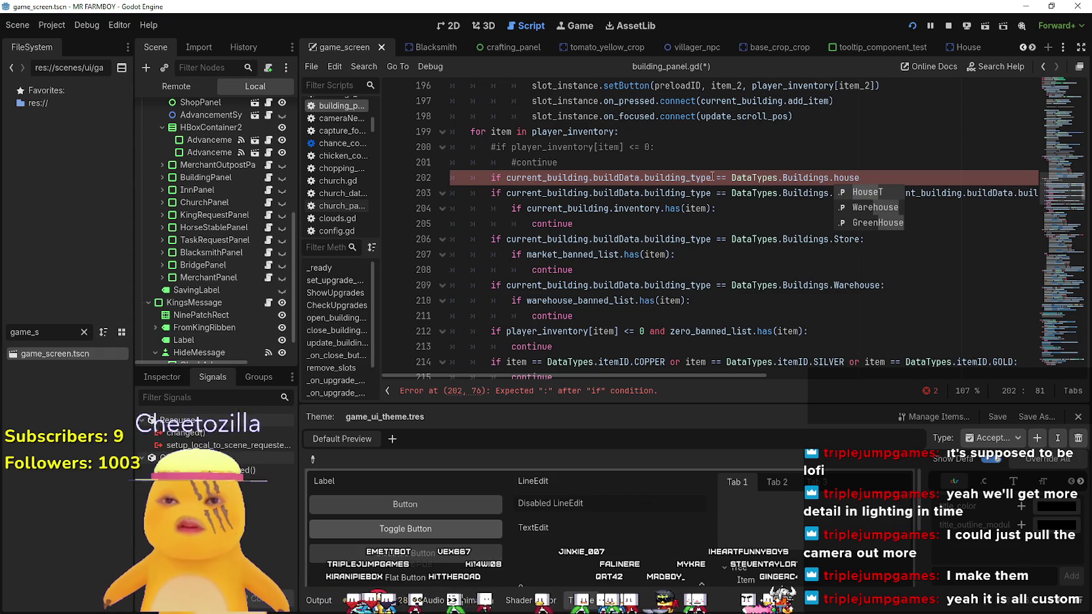
key("Return")
type(":")
key("Return")
type("i")
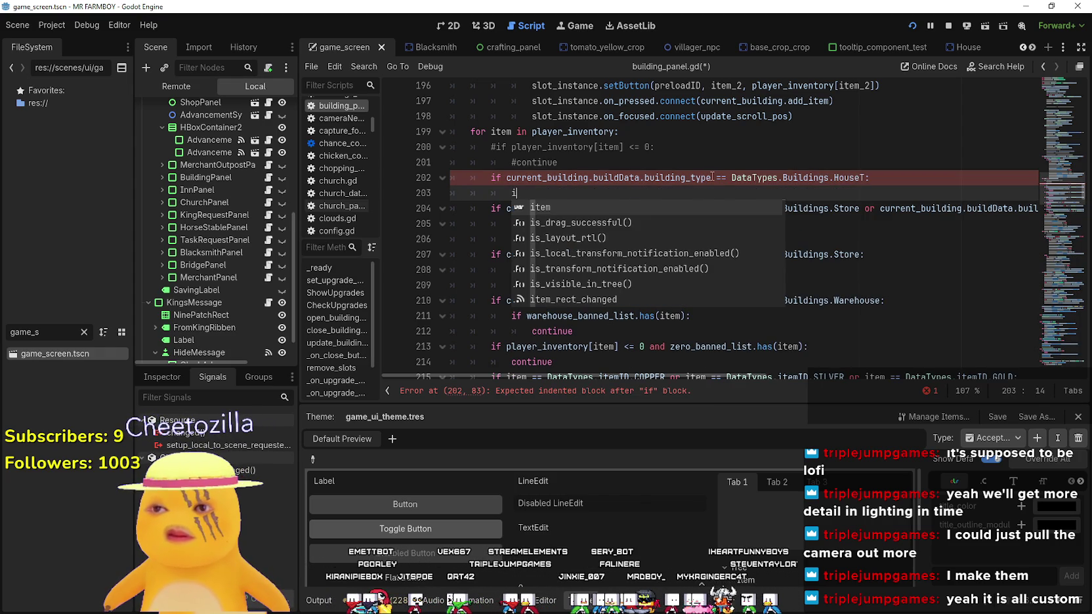
Add an item == DataTypes.itemID.MINER check under the HouseT condition
type("f item")
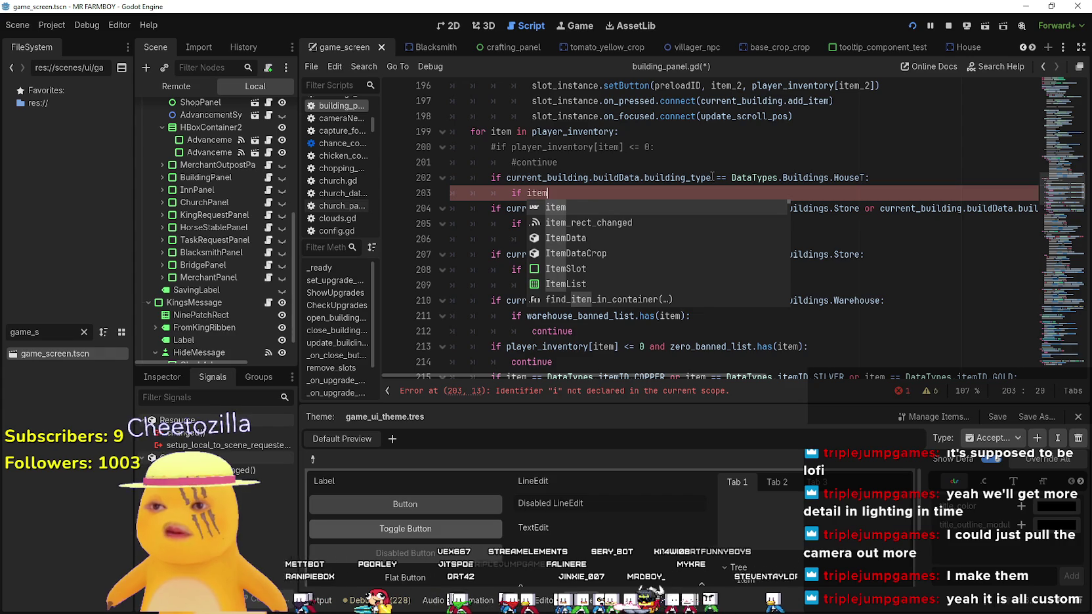
key("Escape")
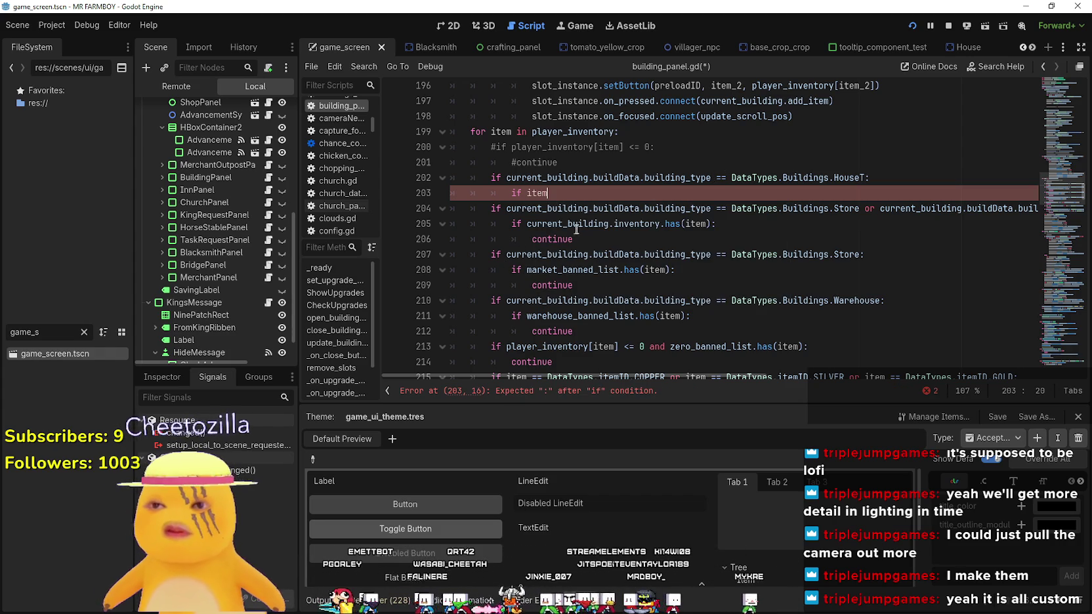
double_click(535, 192)
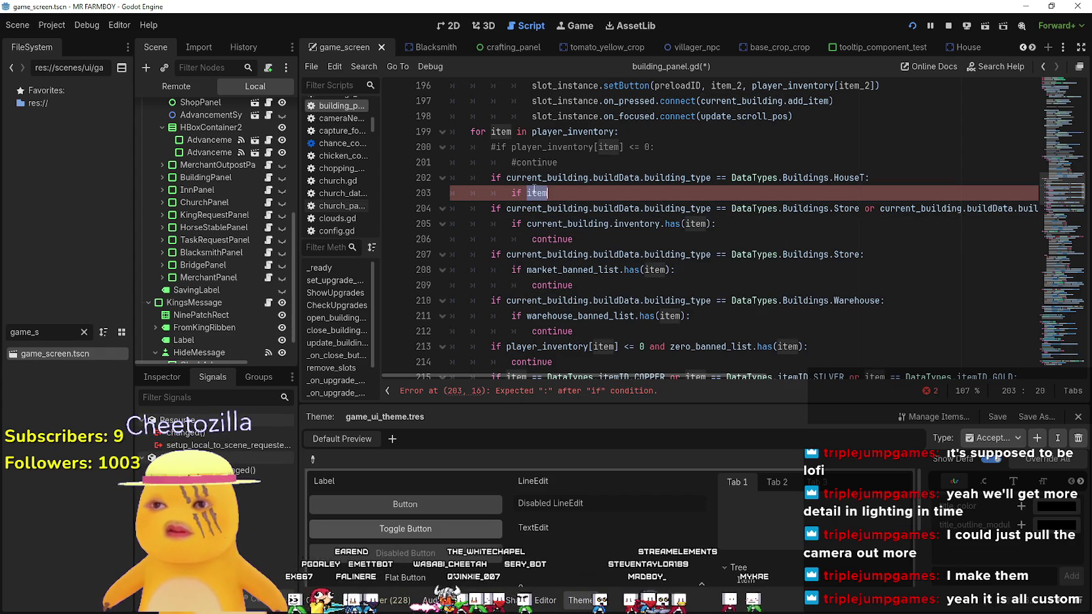
left_click(573, 189)
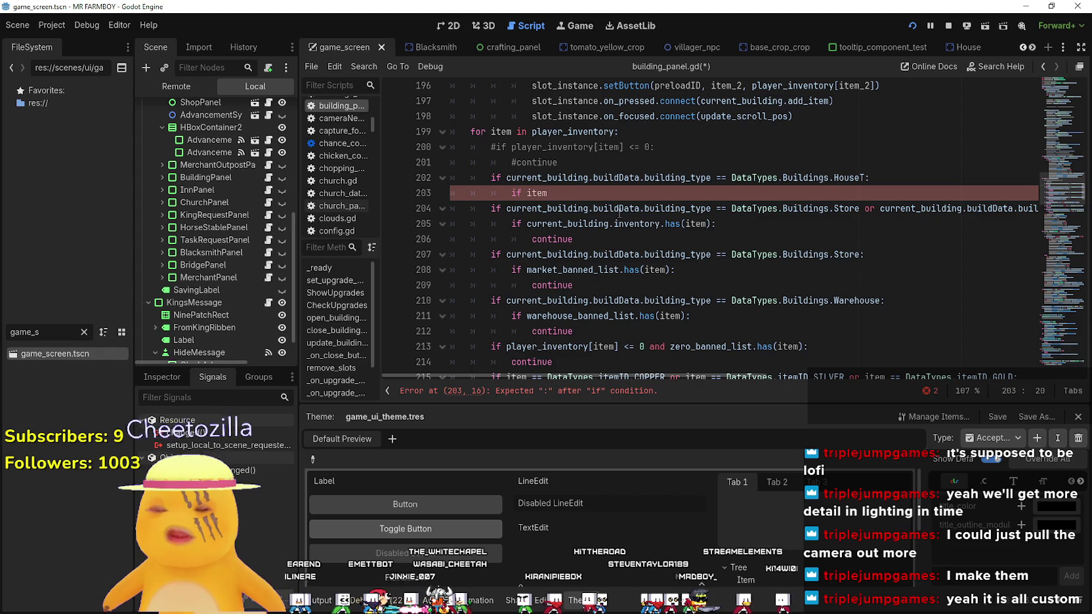
type("==DataTypes.item")
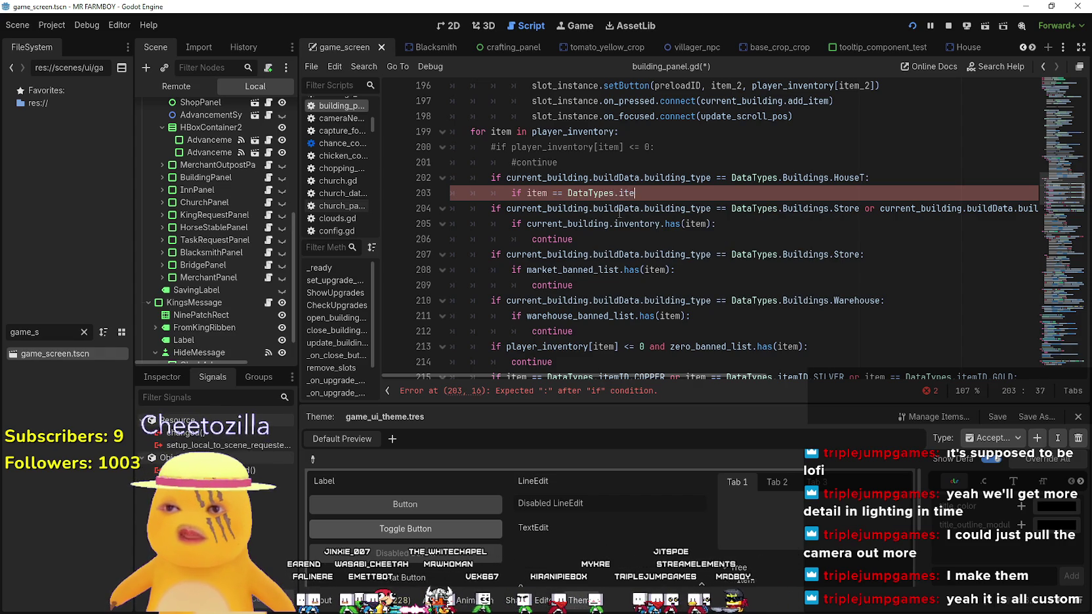
type("ID.")
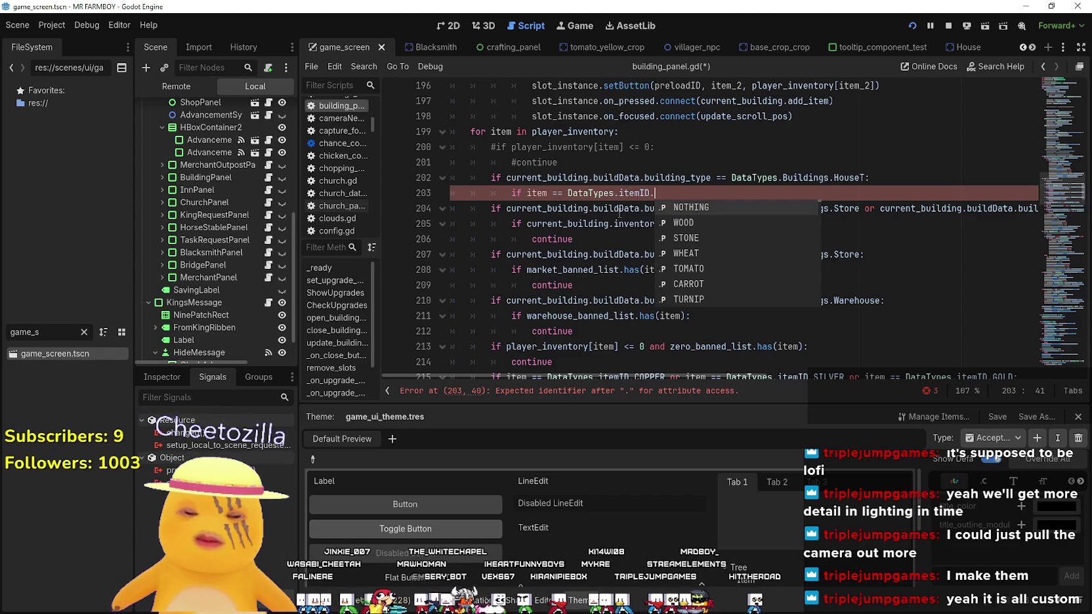
type("Miner")
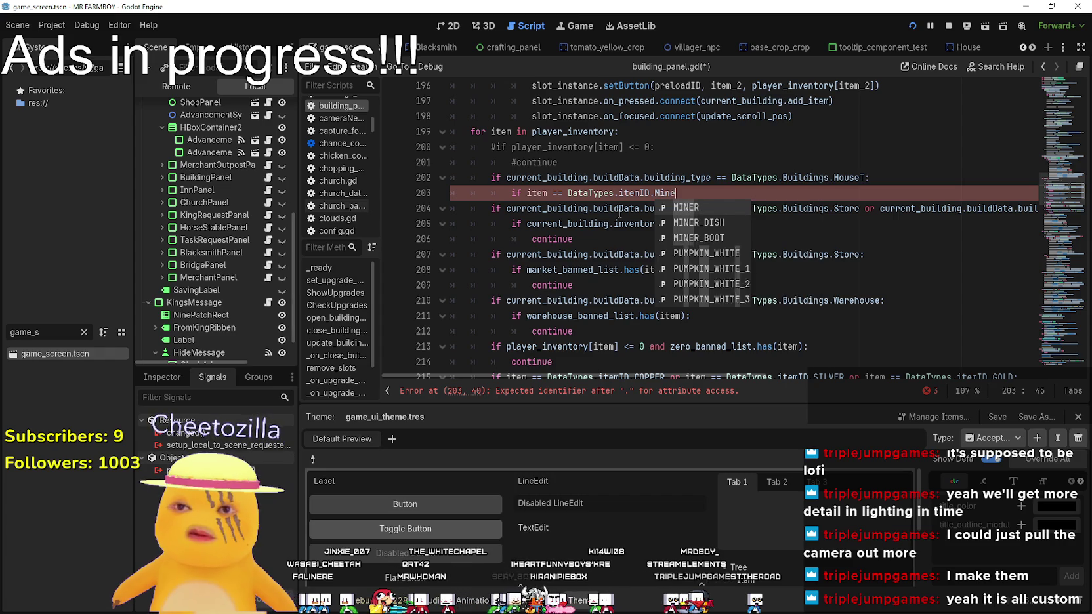
key("Return")
type(":")
key("Return")
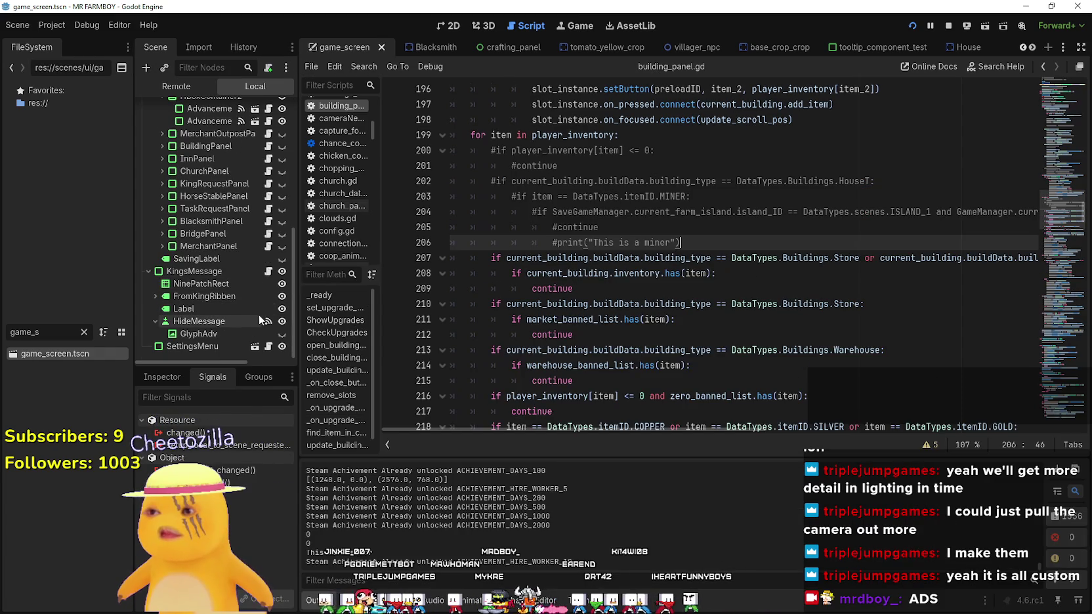
Filter FileSystem by 'merchant' and open the MerchantItemSlot scene's script
double_click(27, 332)
type("merchant")
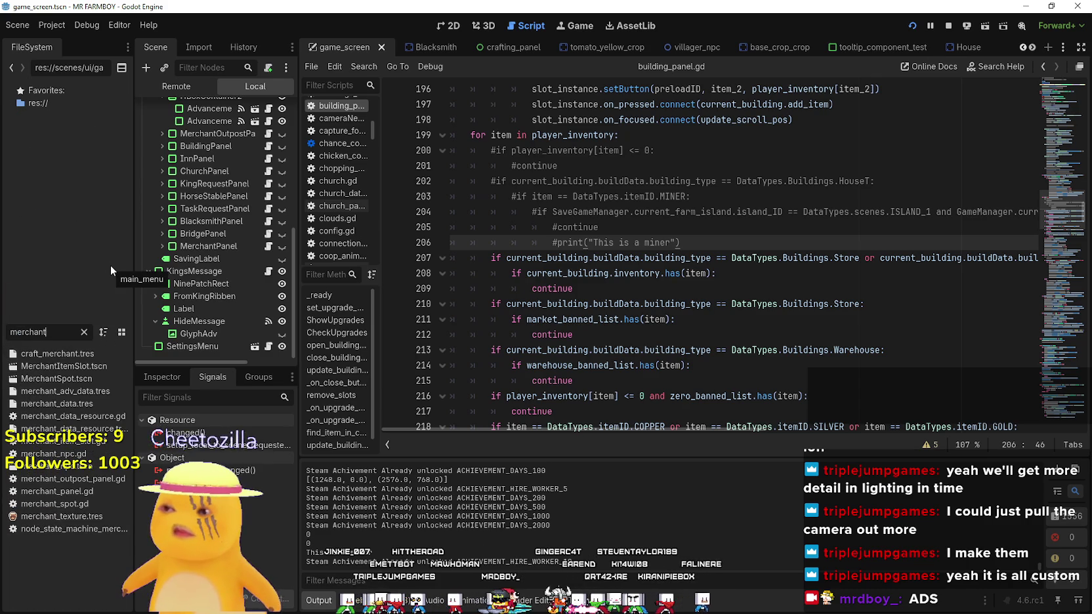
double_click(89, 367)
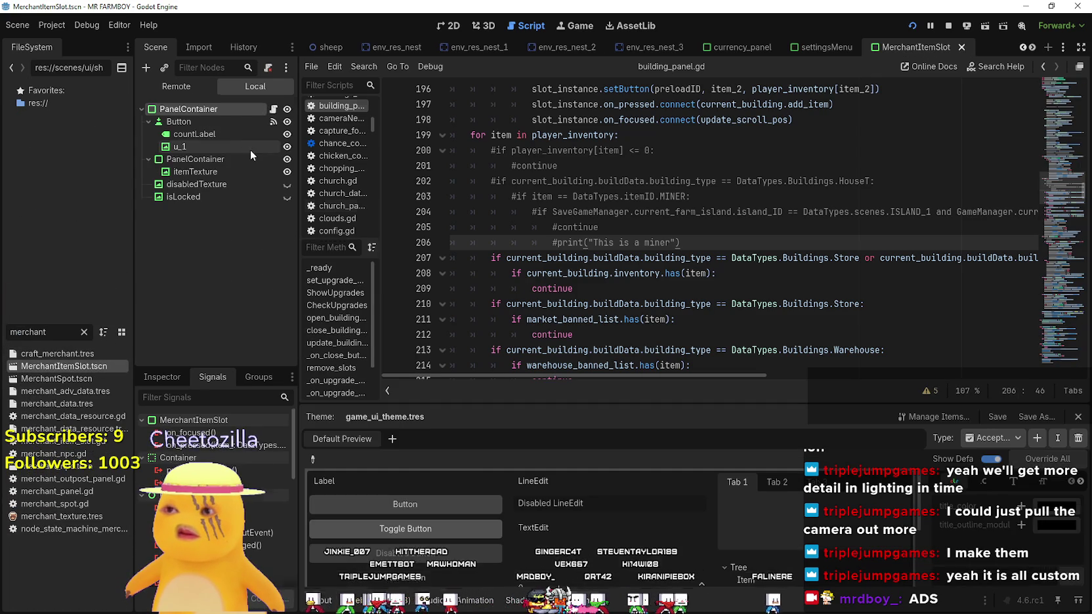
left_click(273, 109)
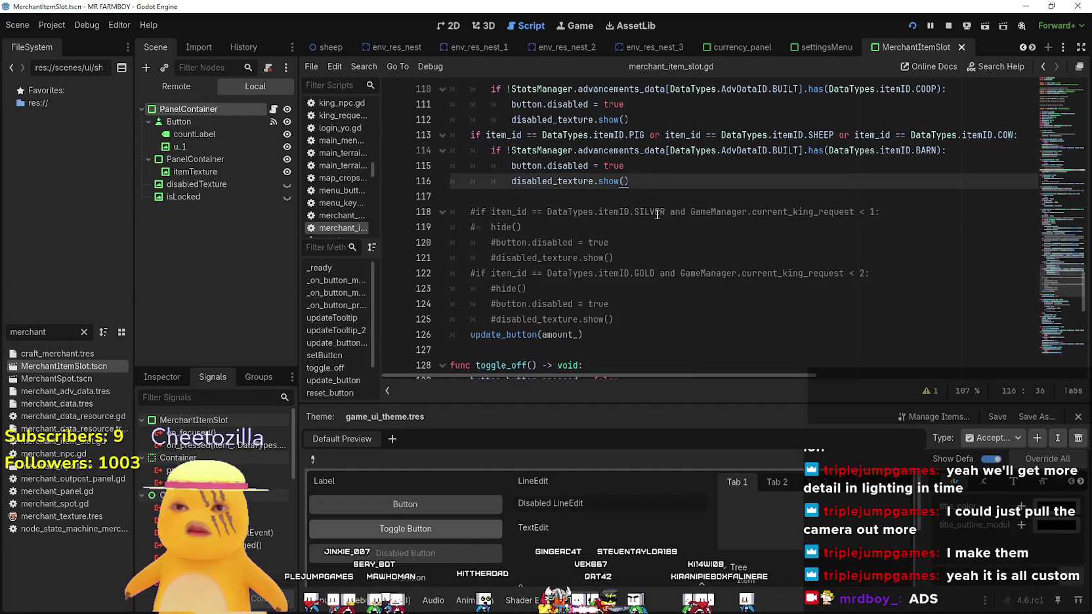
Insert a blank line 109 after the warehouse-locked item check
scroll(670, 262, "up", 3)
left_click(670, 262)
scroll(670, 264, "up", 2)
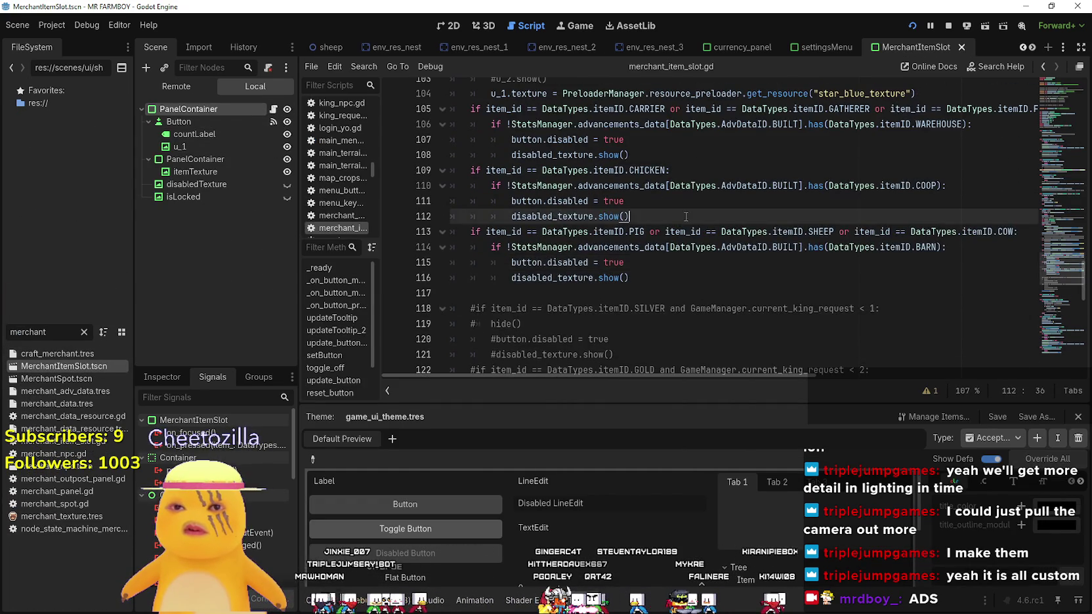
left_click(667, 202)
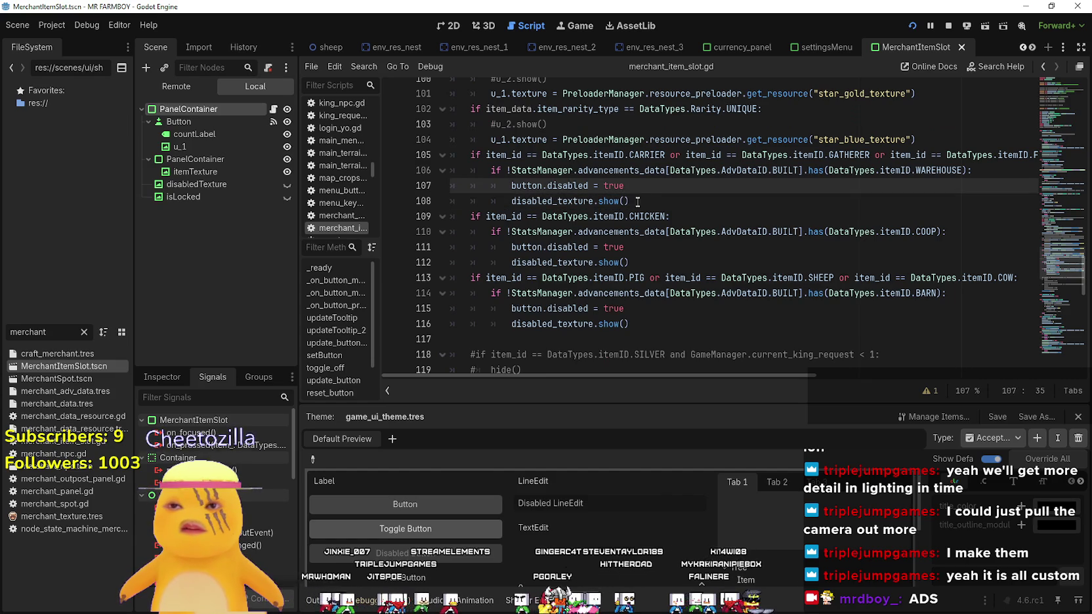
left_click(638, 202)
key("Return")
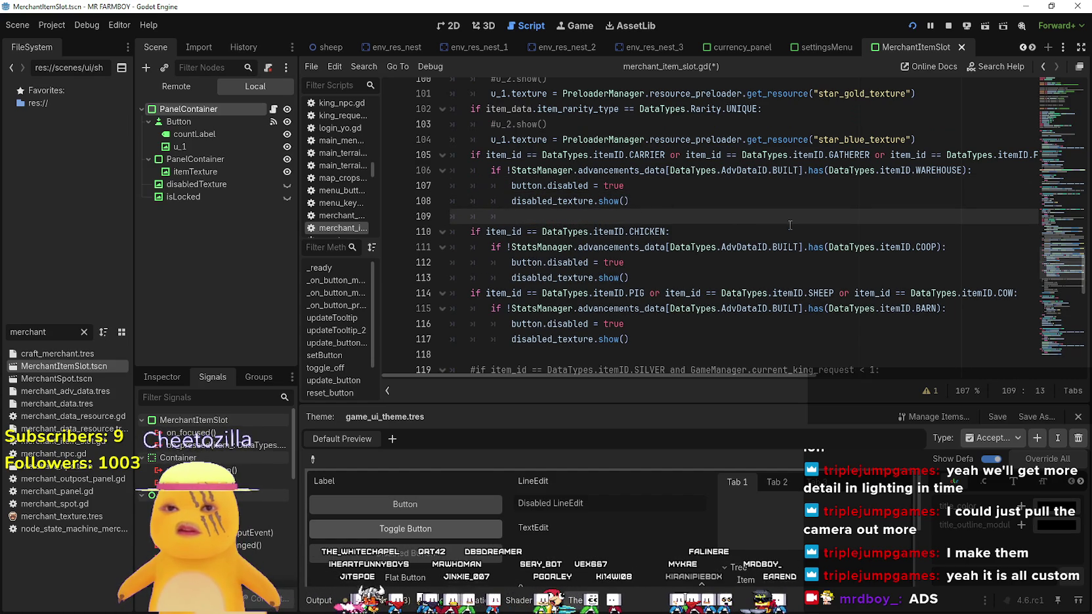
Start an elif branch on itemID.MINER below the warehouse check
type("elif")
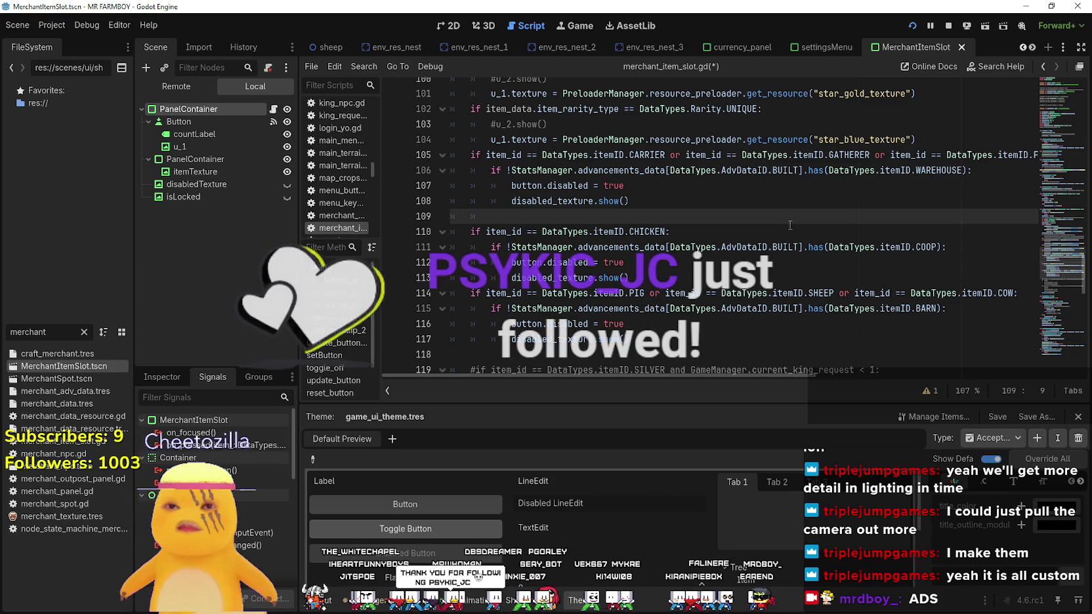
key("Return")
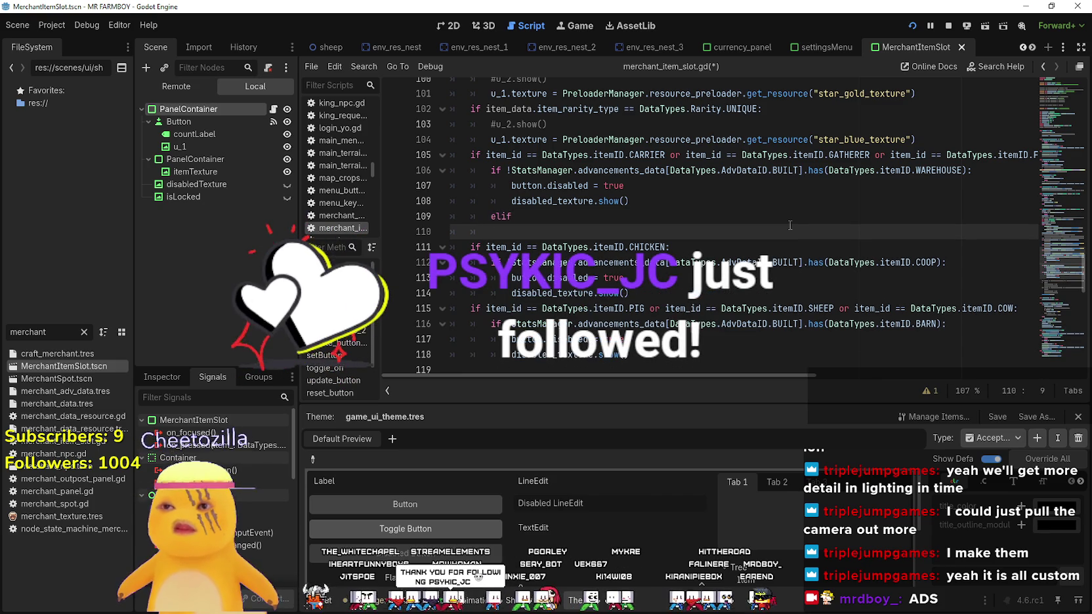
left_click(554, 218)
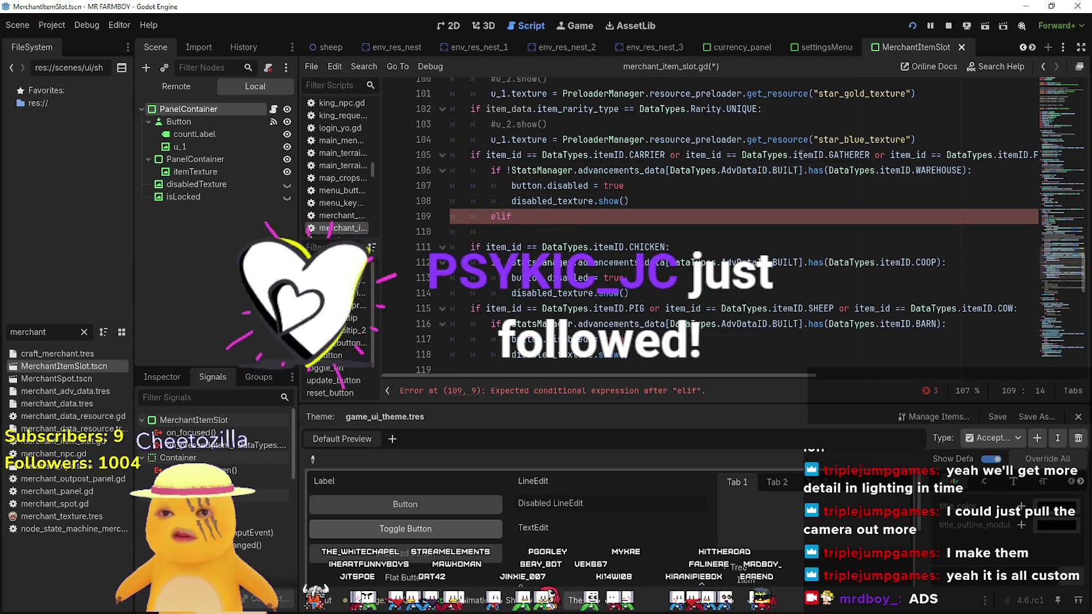
left_click_drag(571, 231, 446, 229)
key("ctrl+v")
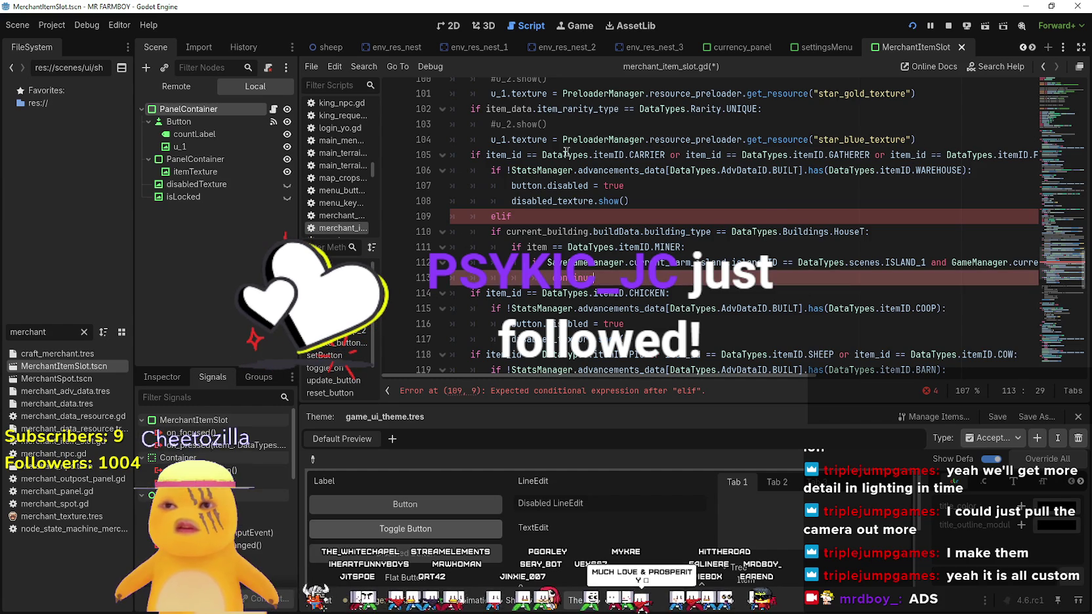
left_click_drag(485, 155, 664, 155)
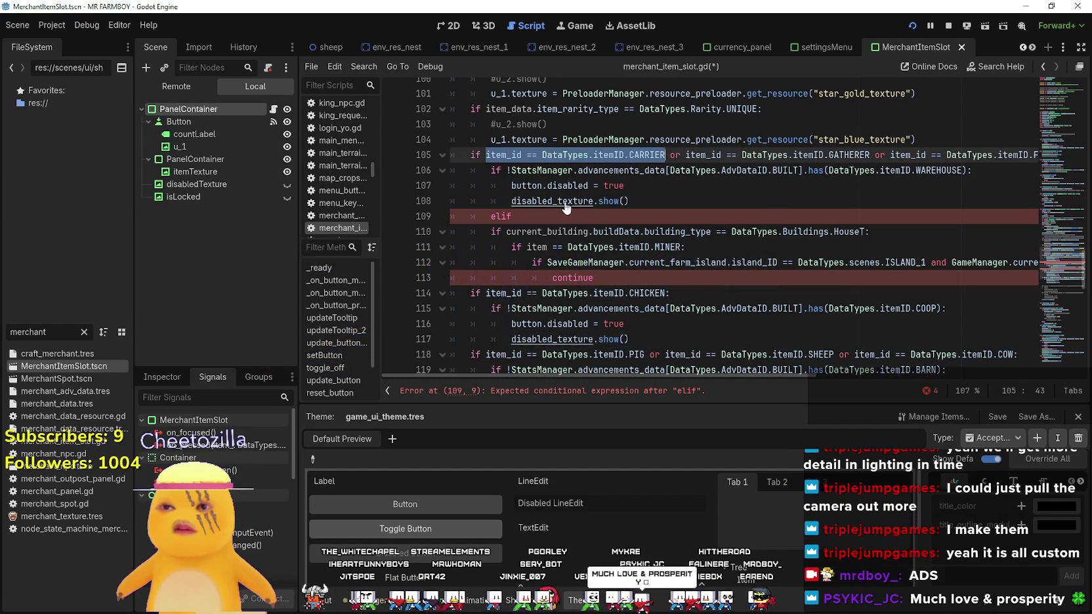
left_click(591, 217)
type("item_id == DataTypes.itemID.")
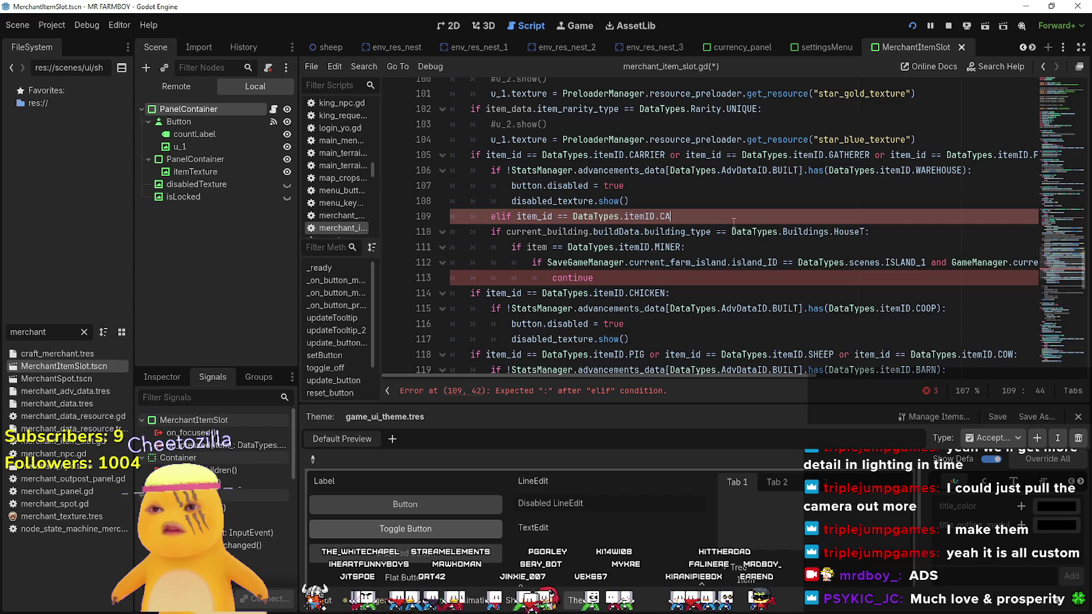
type("Miner")
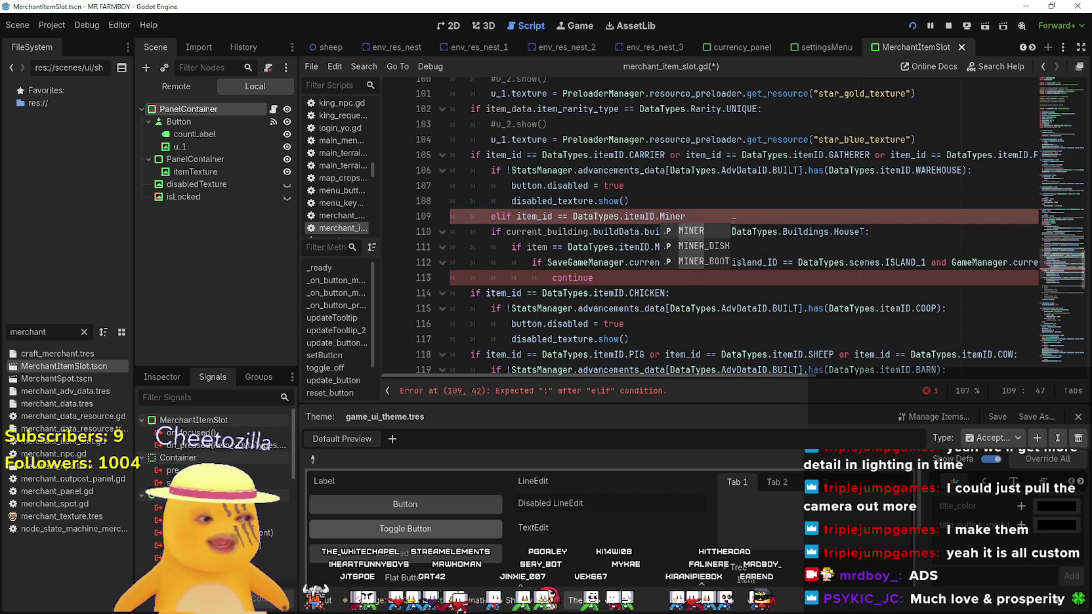
key("Return")
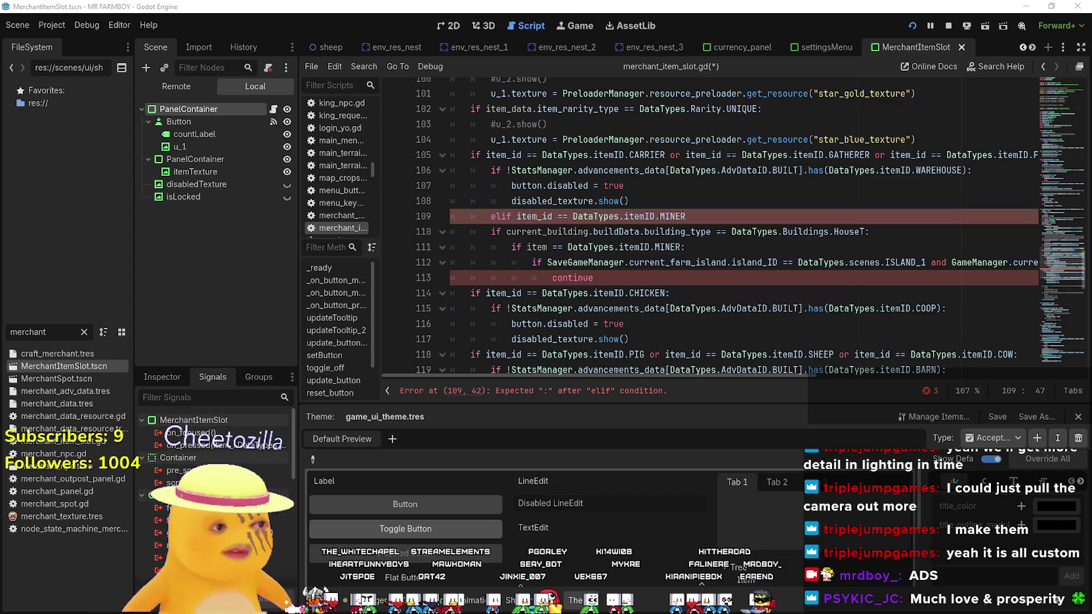
left_click(603, 277)
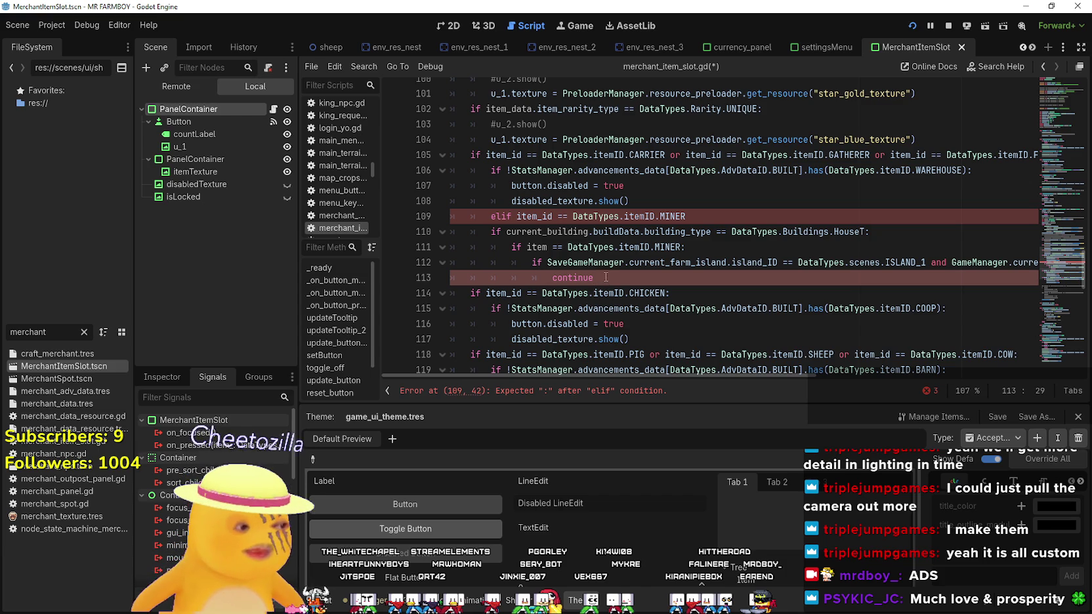
left_click(747, 214)
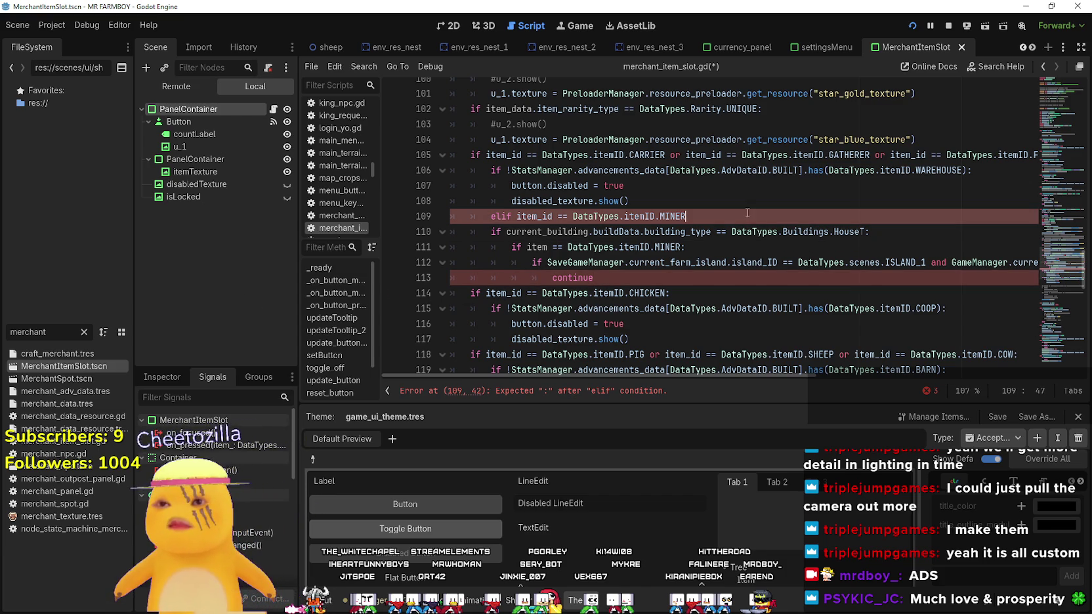
type(":")
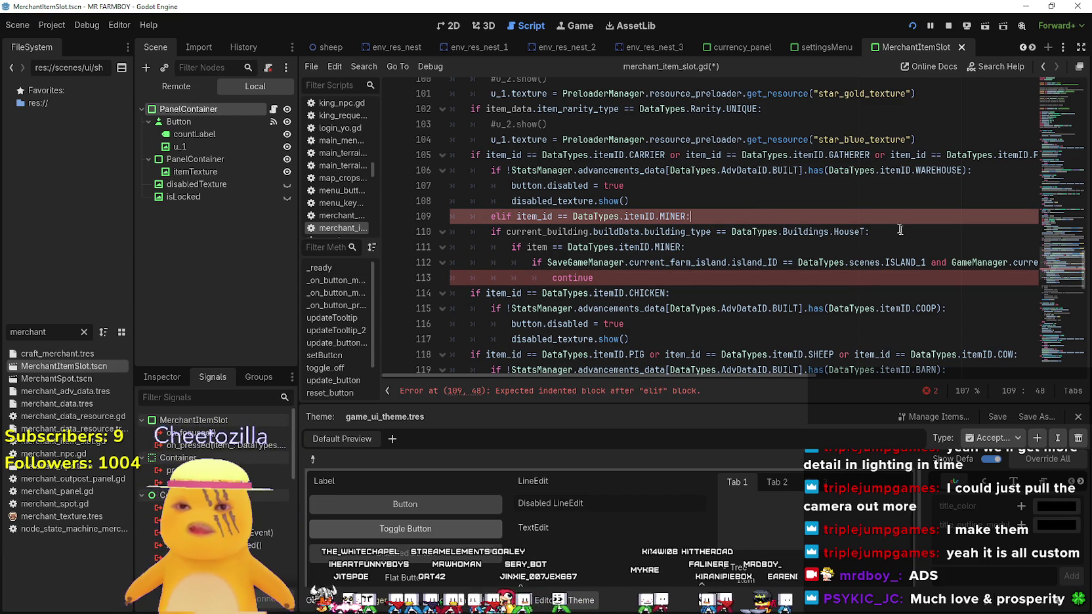
Complete the elif with the ISLAND_1 and king-request-below-2 condition, removing the old pasted checks
left_click_drag(870, 232, 433, 221)
key("shift+Down")
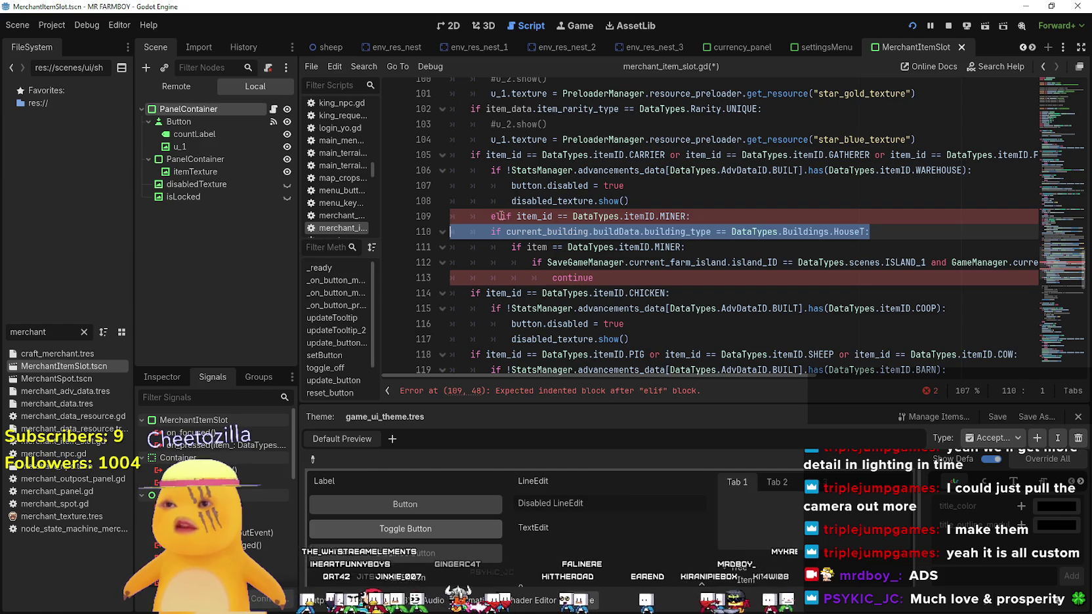
left_click(875, 232)
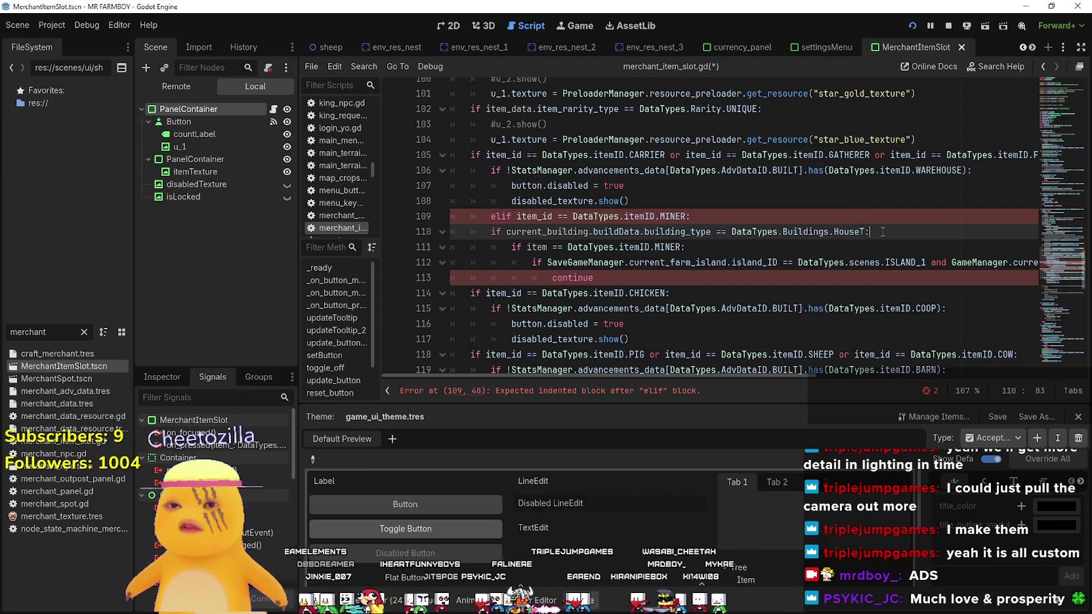
left_click_drag(876, 232, 451, 230)
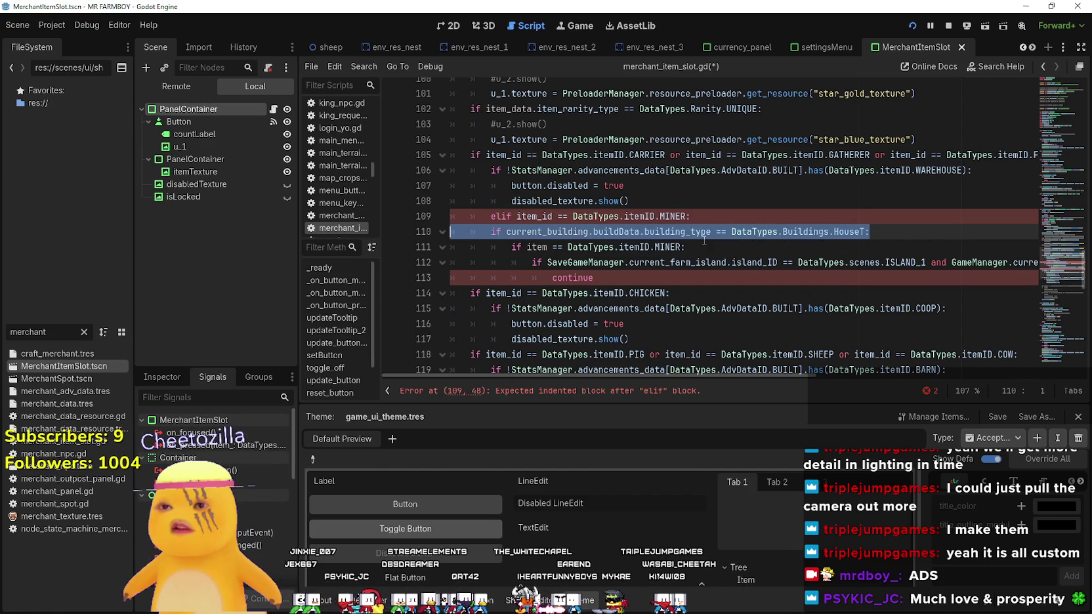
left_click_drag(704, 241, 450, 231)
key("BackSpace")
key("BackSpace")
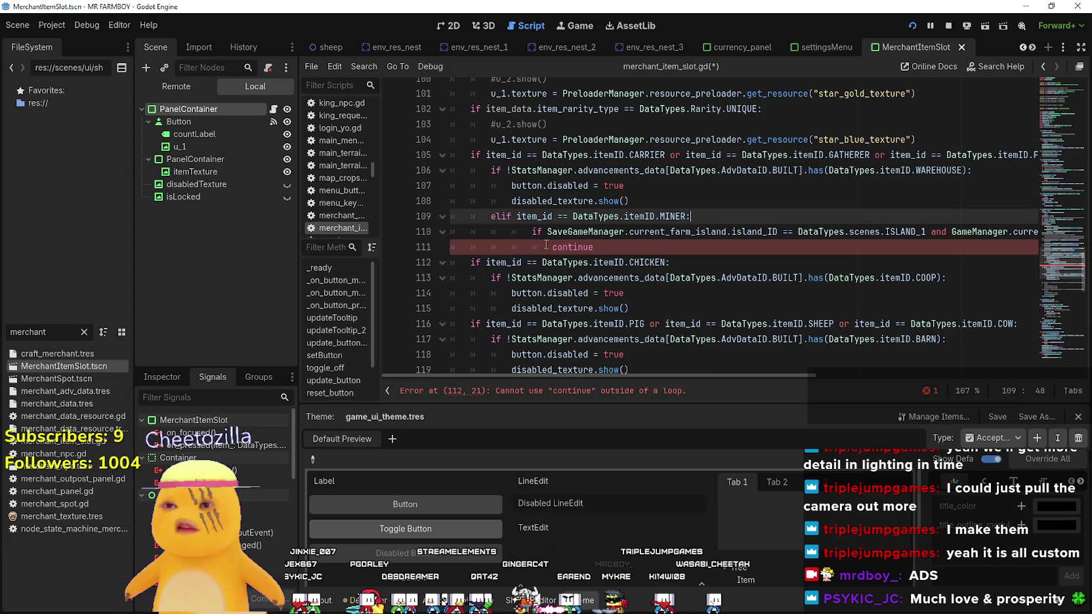
left_click(589, 231)
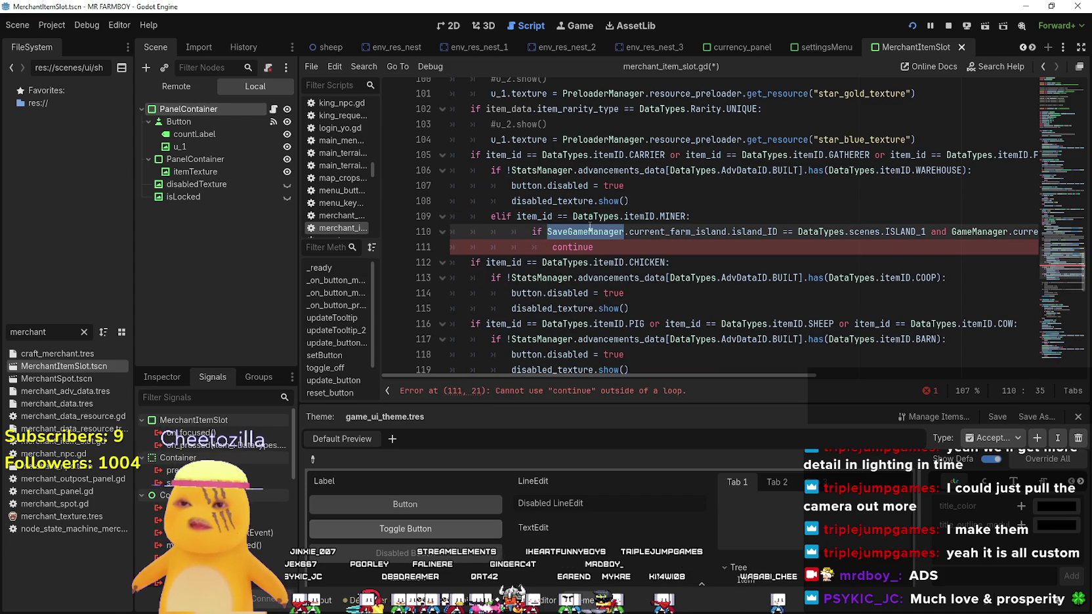
left_click(712, 217)
left_click_drag(548, 232, 1031, 231)
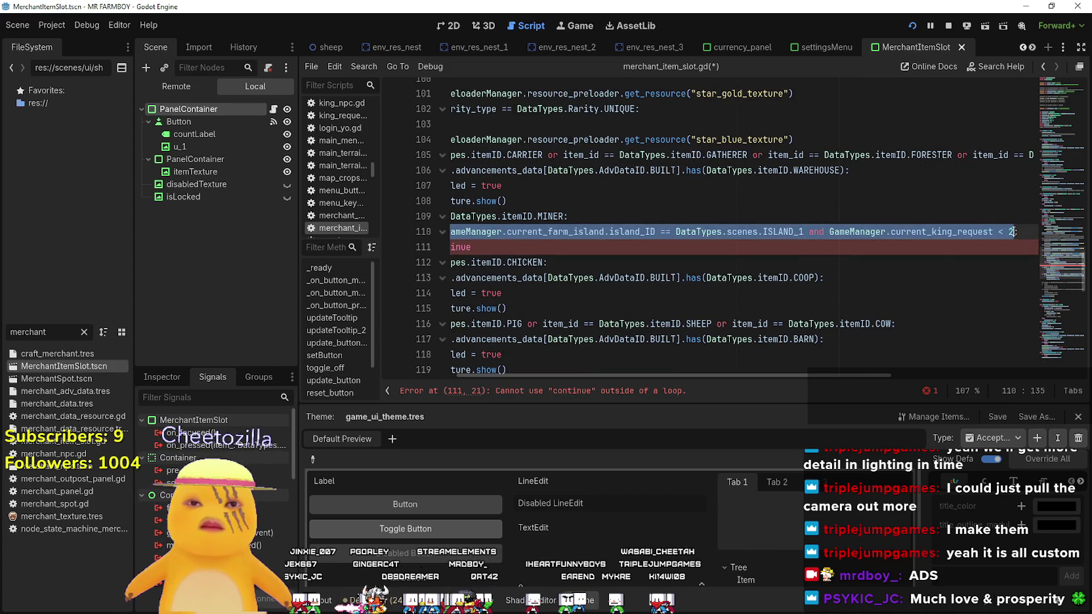
left_click(585, 216)
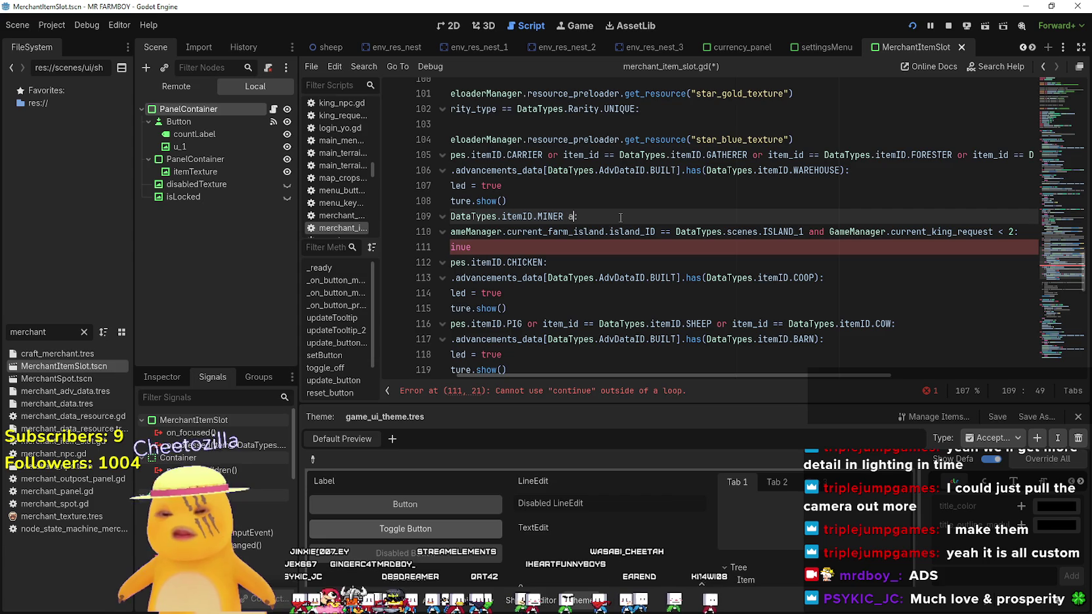
type("GameManager.current_farm_island.island_ID == DataTypes.scenes.ISLAND_1 and GameManager.current_king_request < 2")
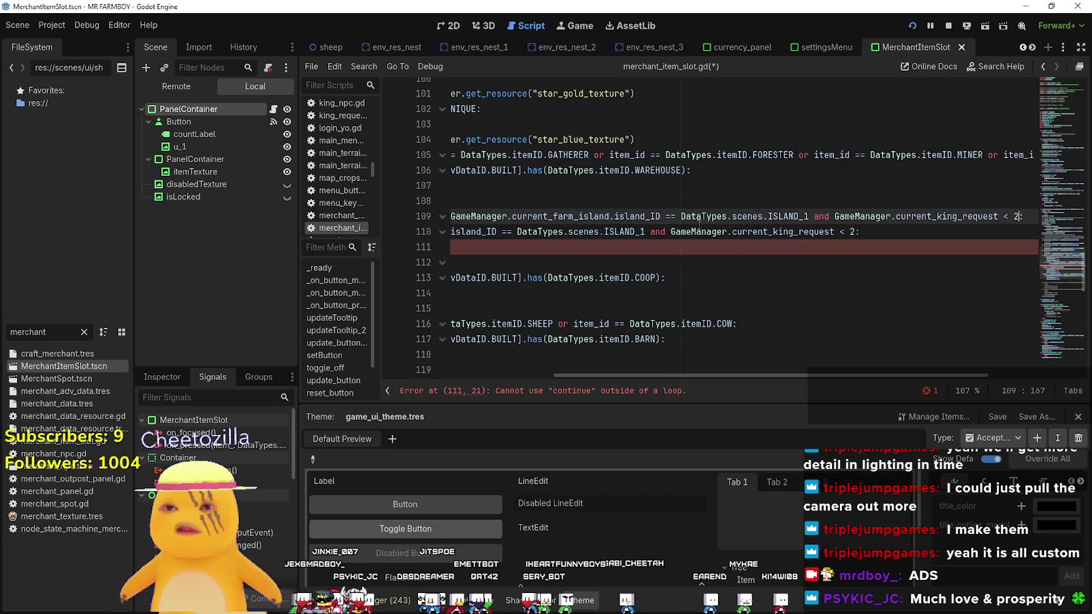
Fill the branch with the button.disabled and disabled_texture lines and save the script
left_click(597, 247)
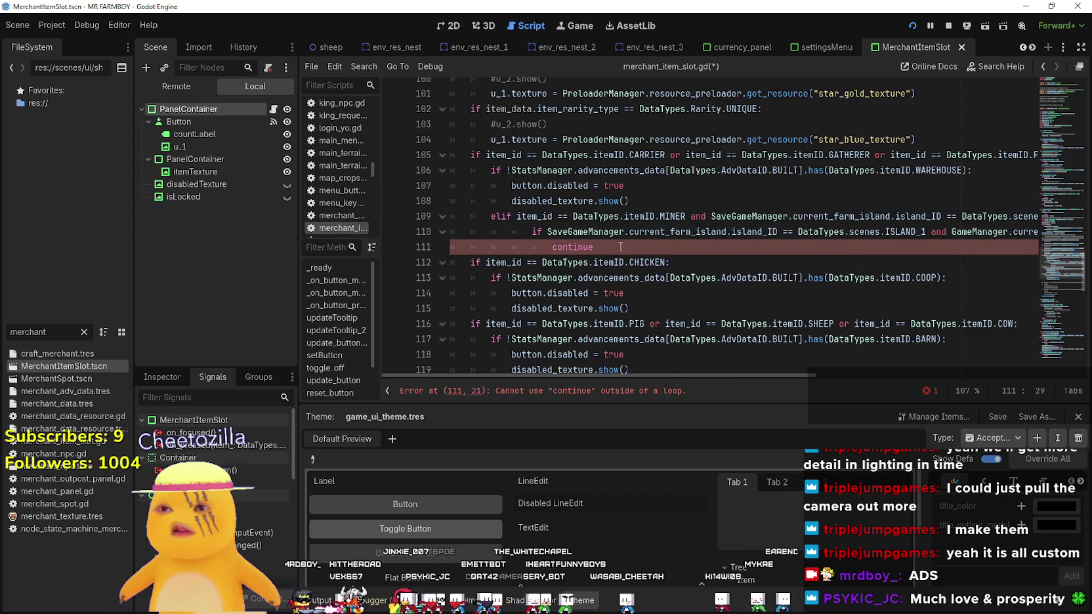
mouse_move(621, 247)
left_mouse_down()
mouse_move(465, 229)
mouse_move(450, 190)
left_mouse_up()
key("ctrl+c")
key("BackSpace")
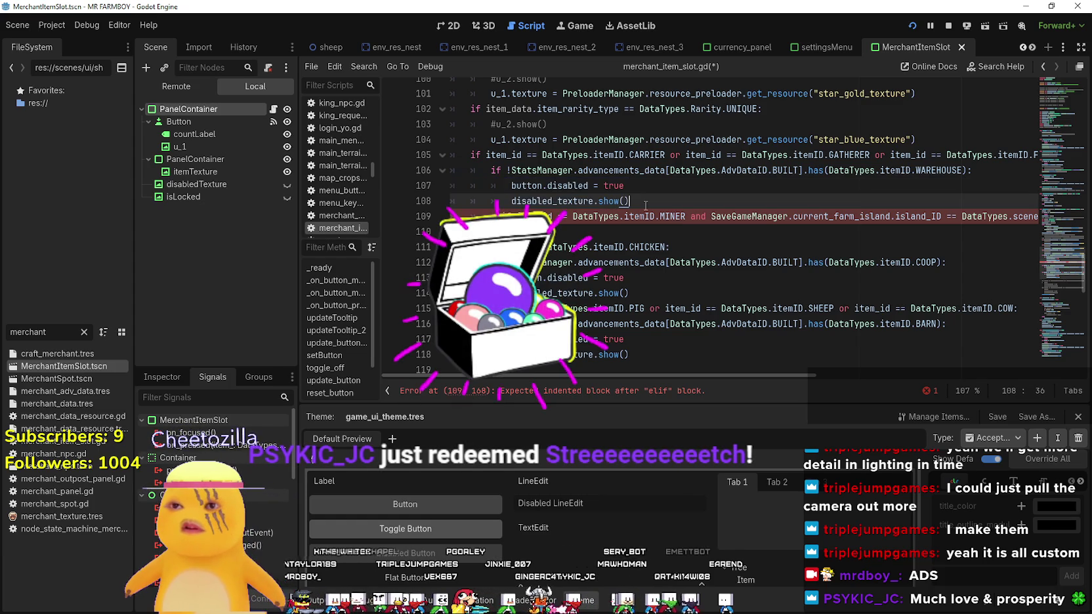
left_click(460, 232)
key("ctrl+v")
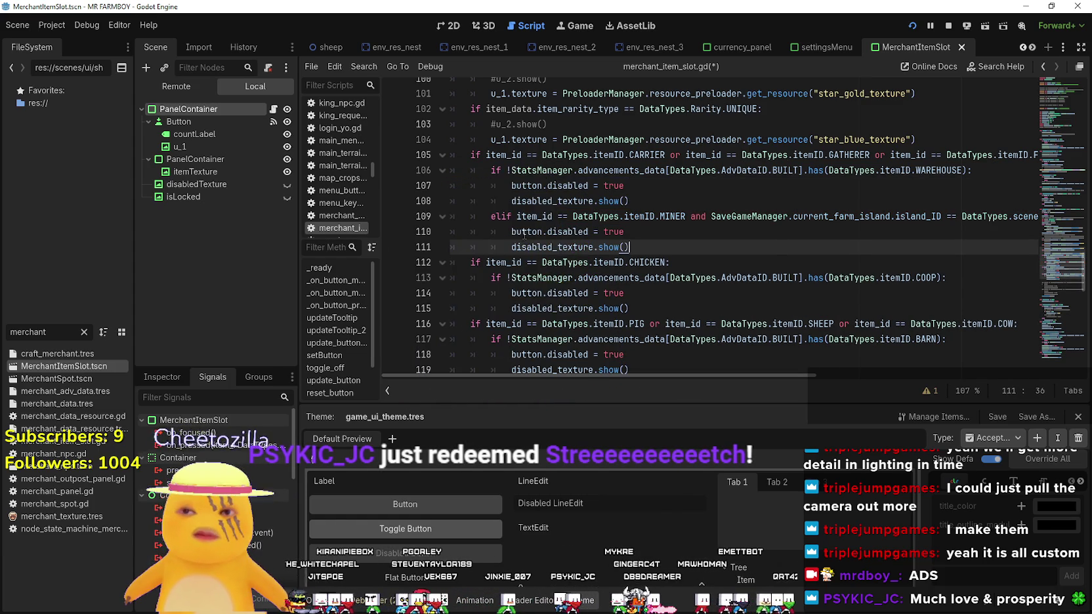
key("ctrl+s")
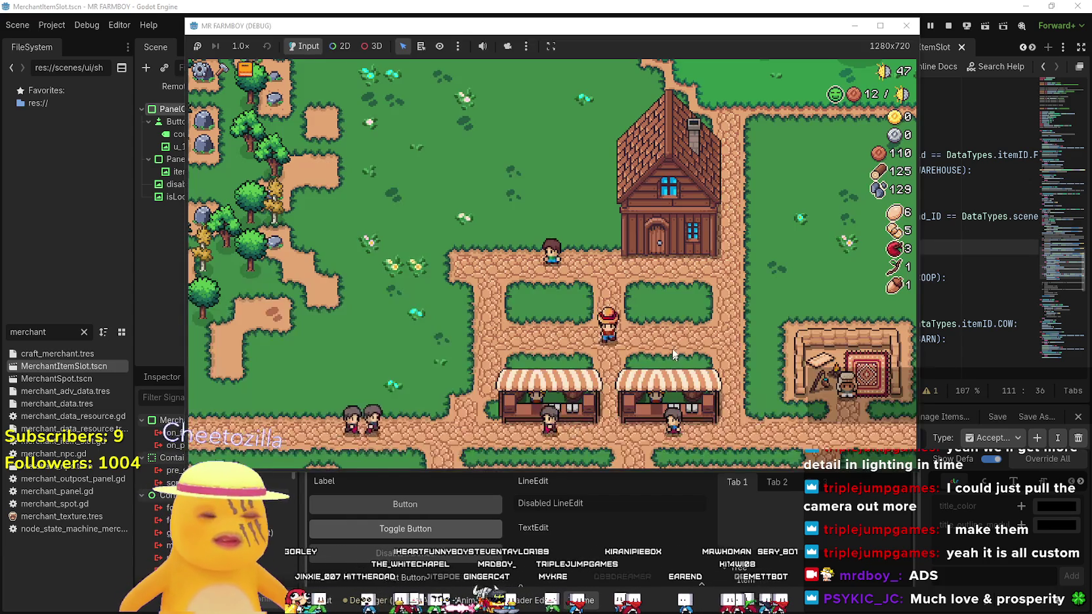
Dismiss the House hireable-workers panel and walk the farmer left, away from the house
left_click(590, 216)
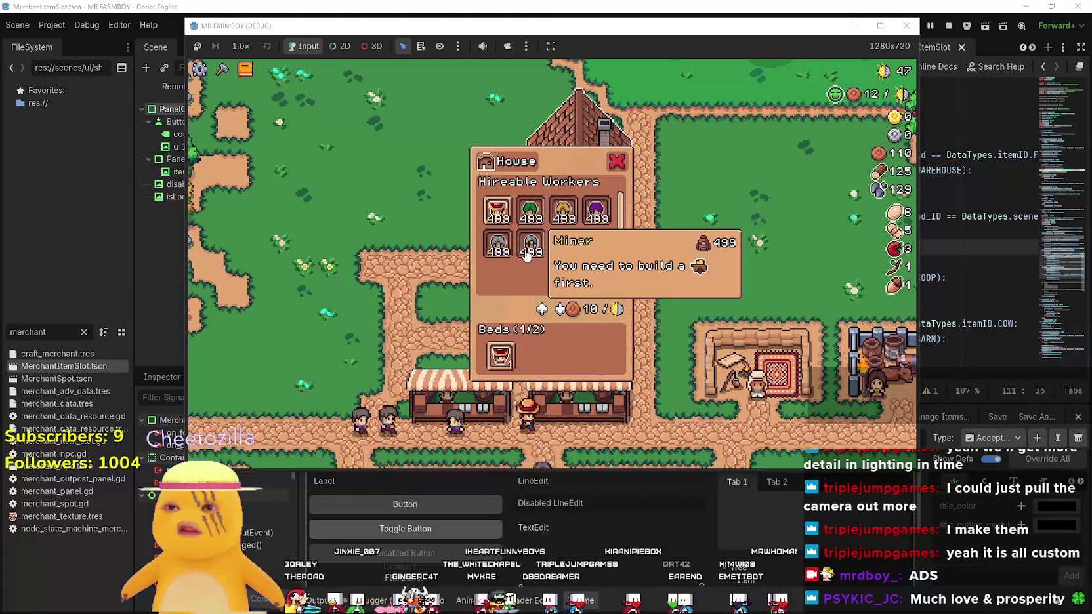
key("a")
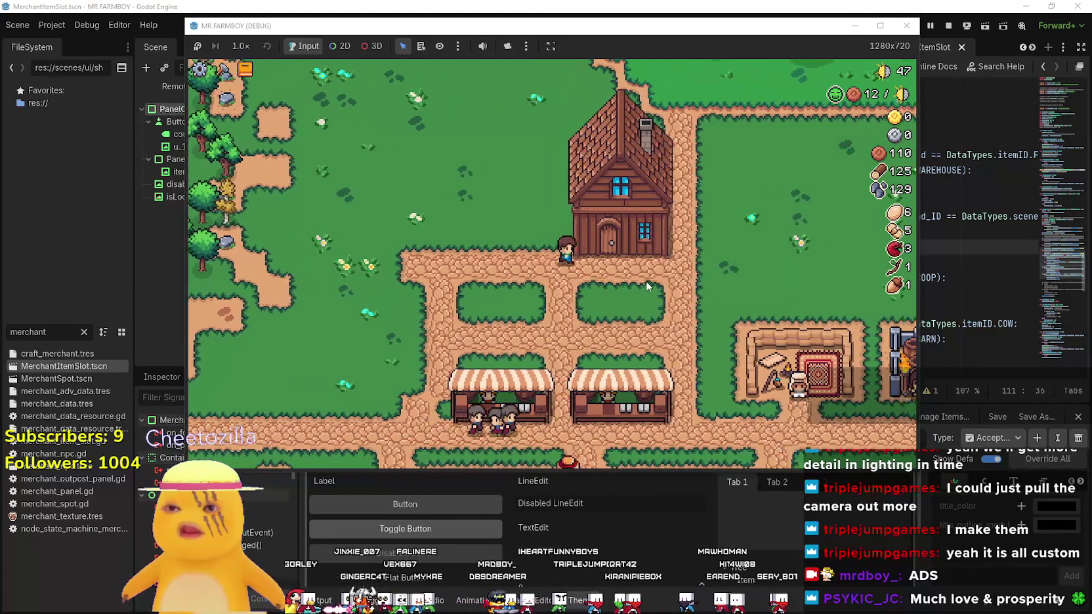
key("e")
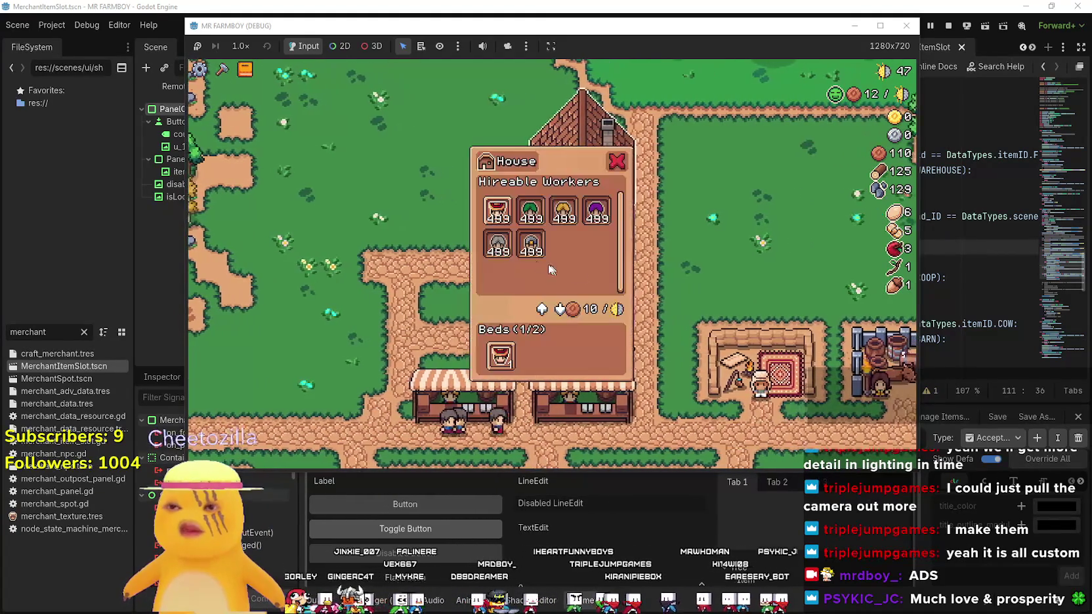
key("a")
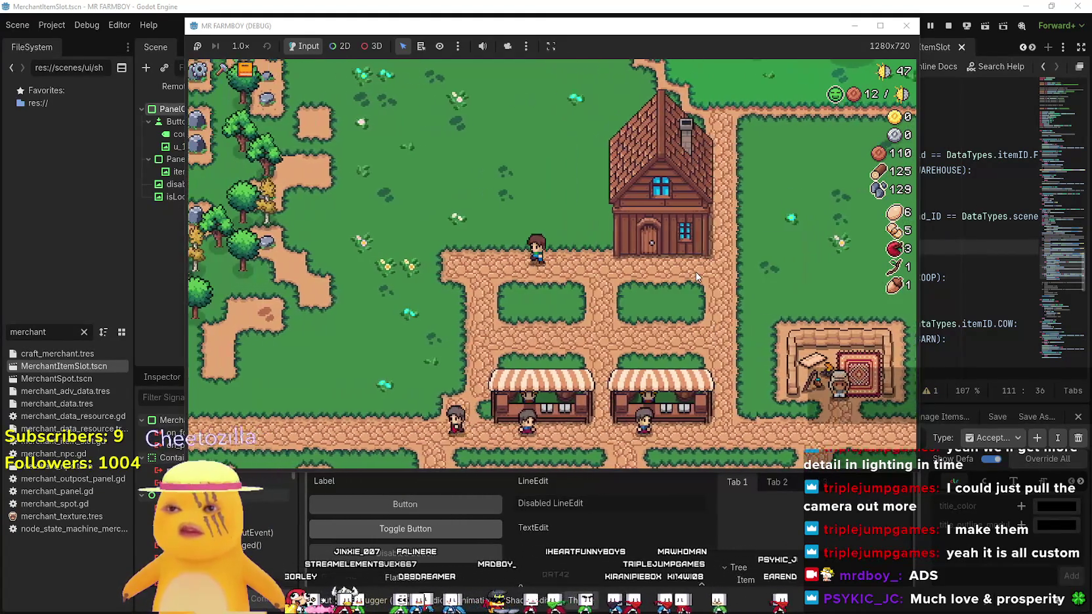
key("a")
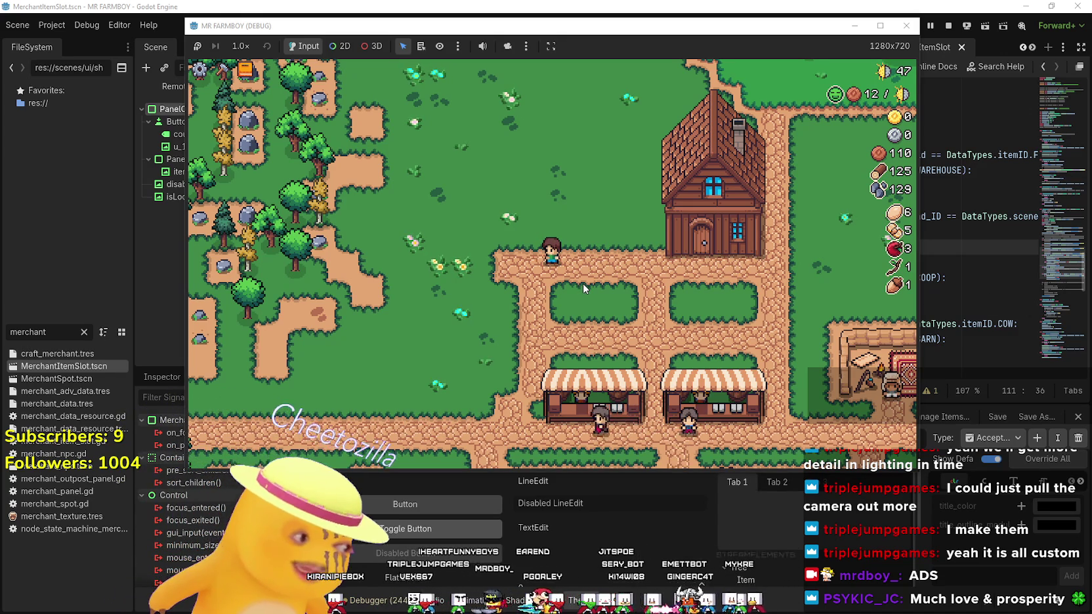
Walk the farmer right toward the stalls, opening and closing the Crafting and Advancements panels
key("d")
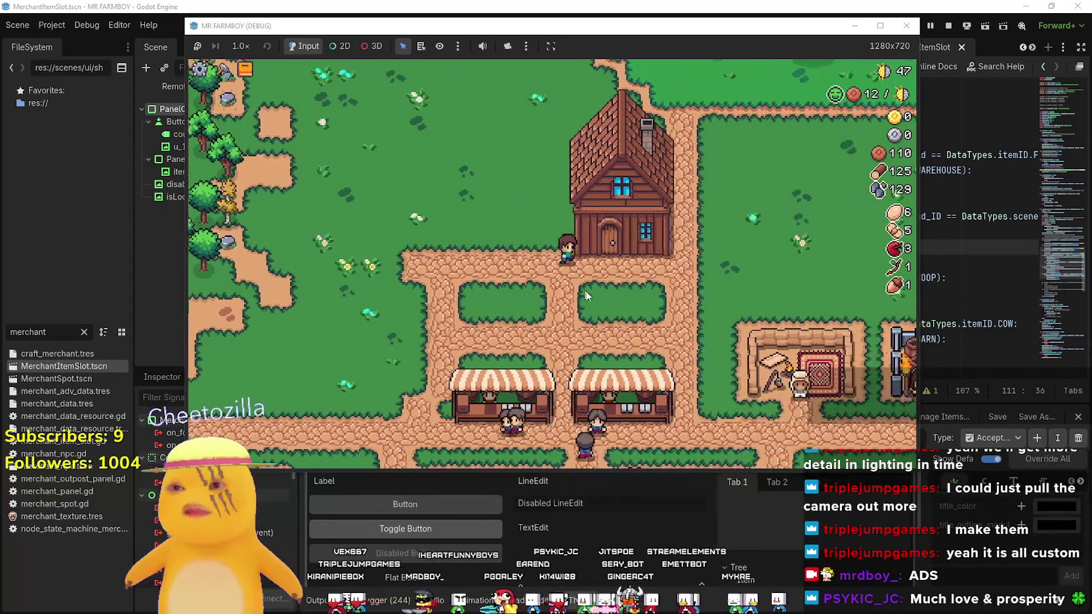
key("c")
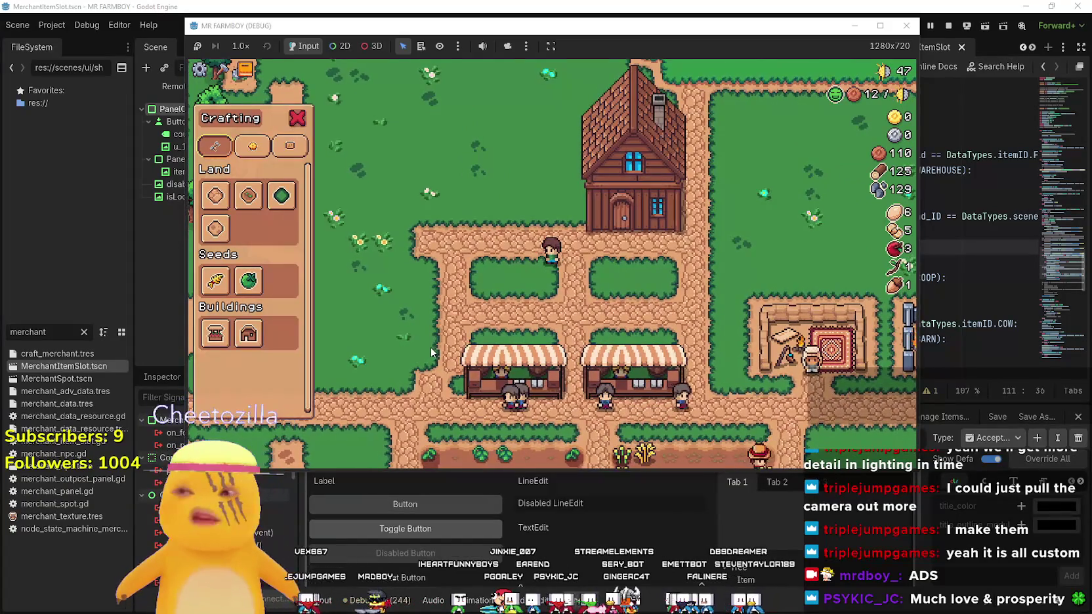
key("a")
mouse_move(249, 335)
key("s")
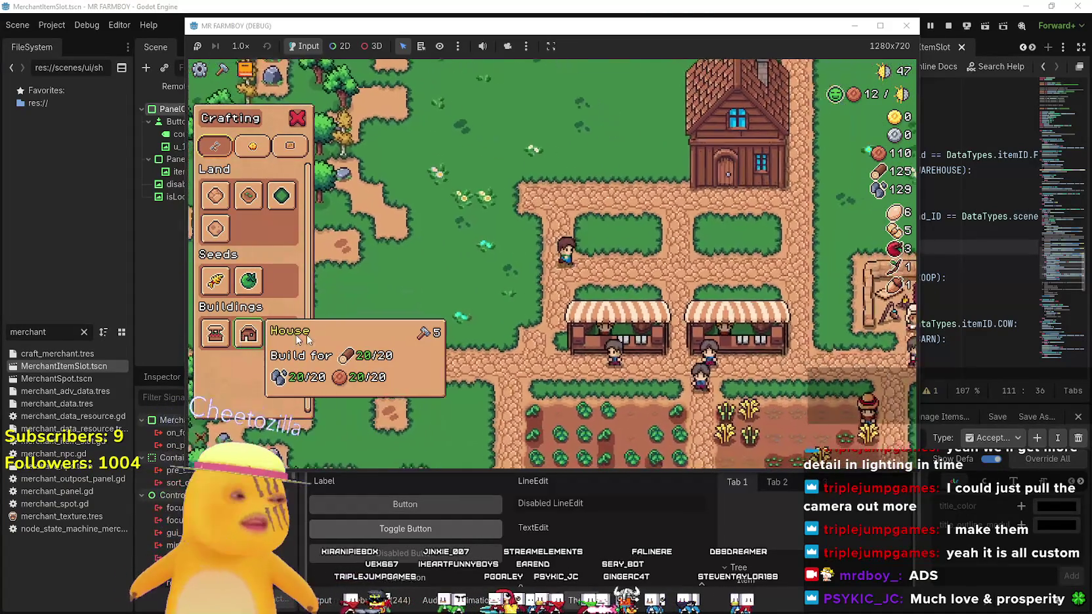
key("v")
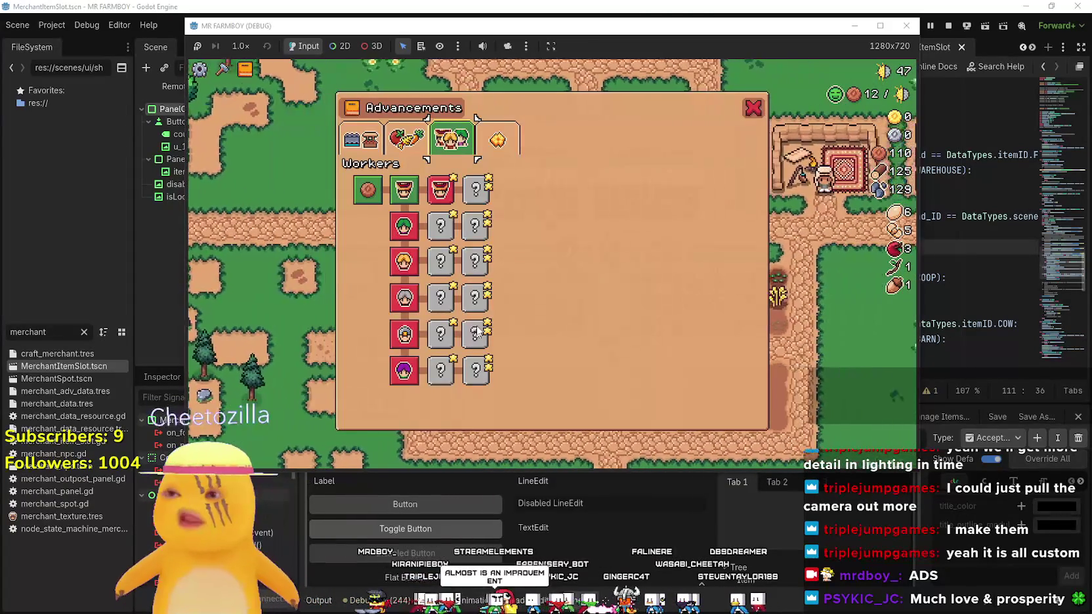
key("c")
key("w")
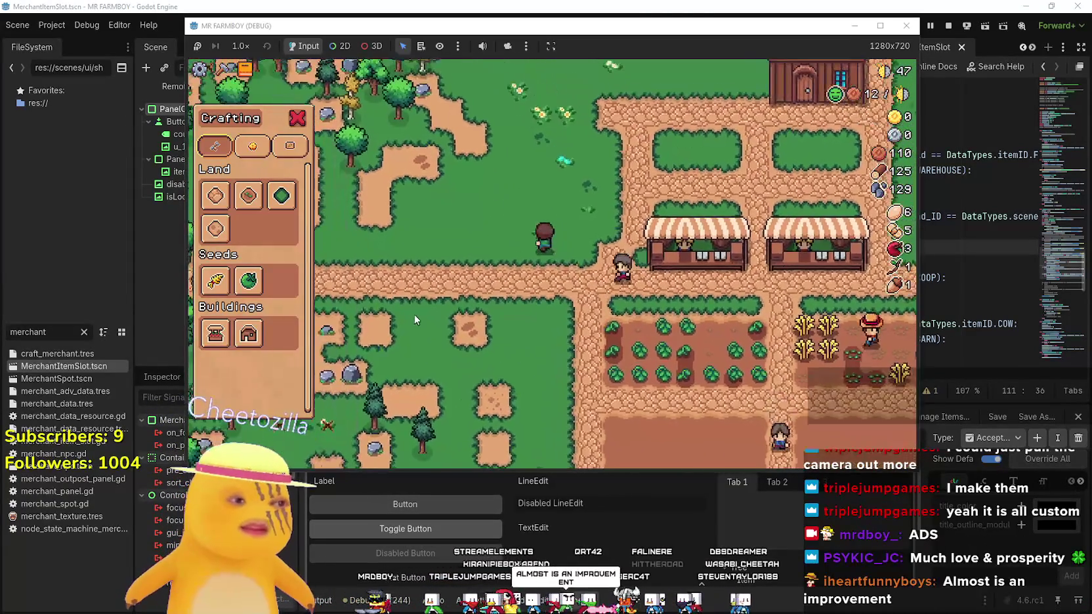
key("c")
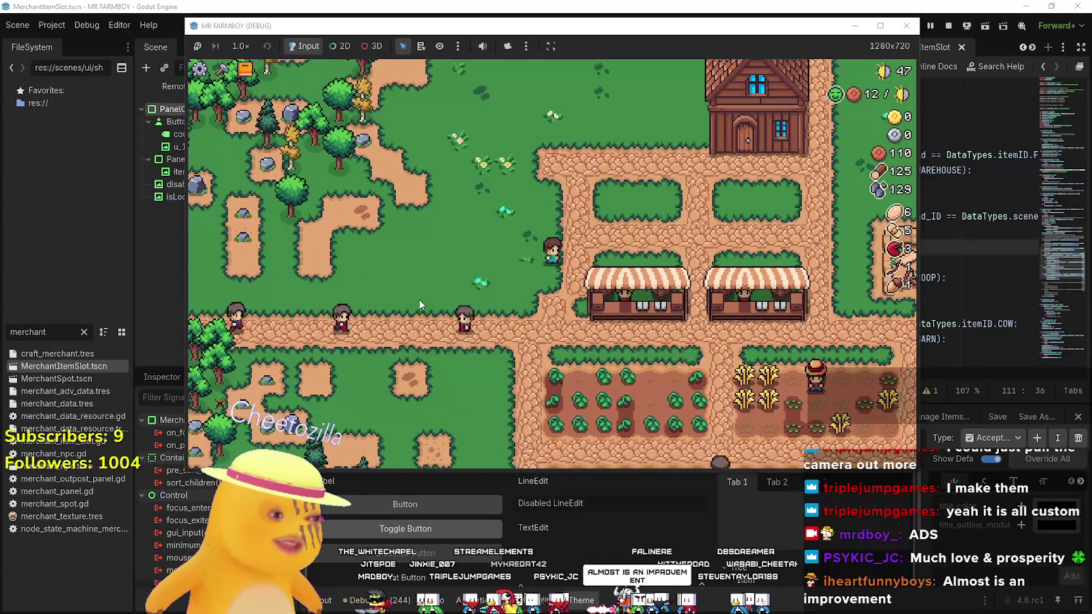
Walk into the woods to gather wood and stone, then return to the house door
key("w")
key("a")
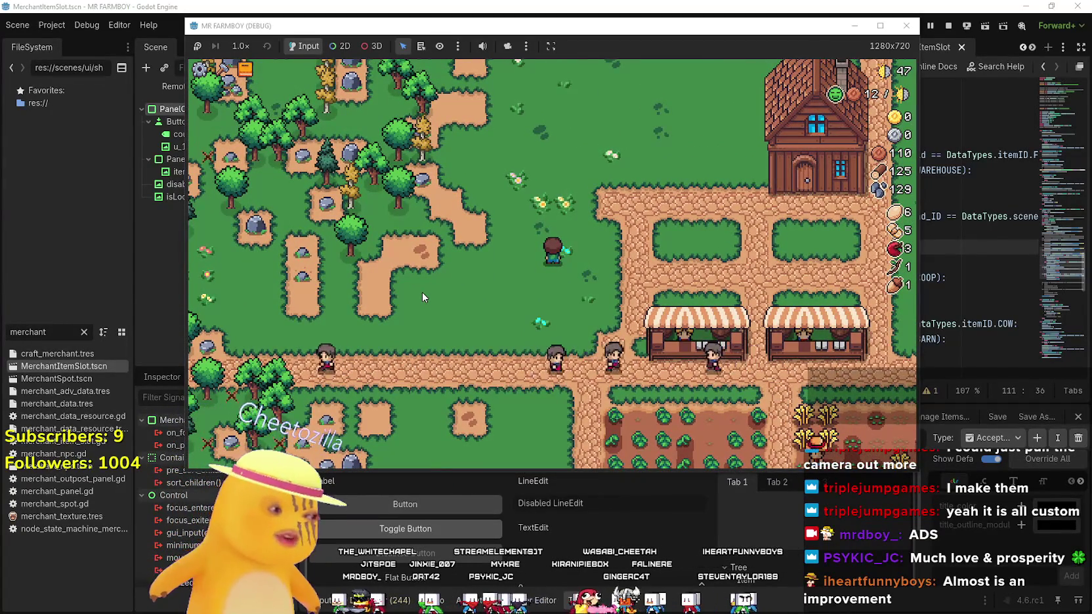
key("w")
key("d")
key("a")
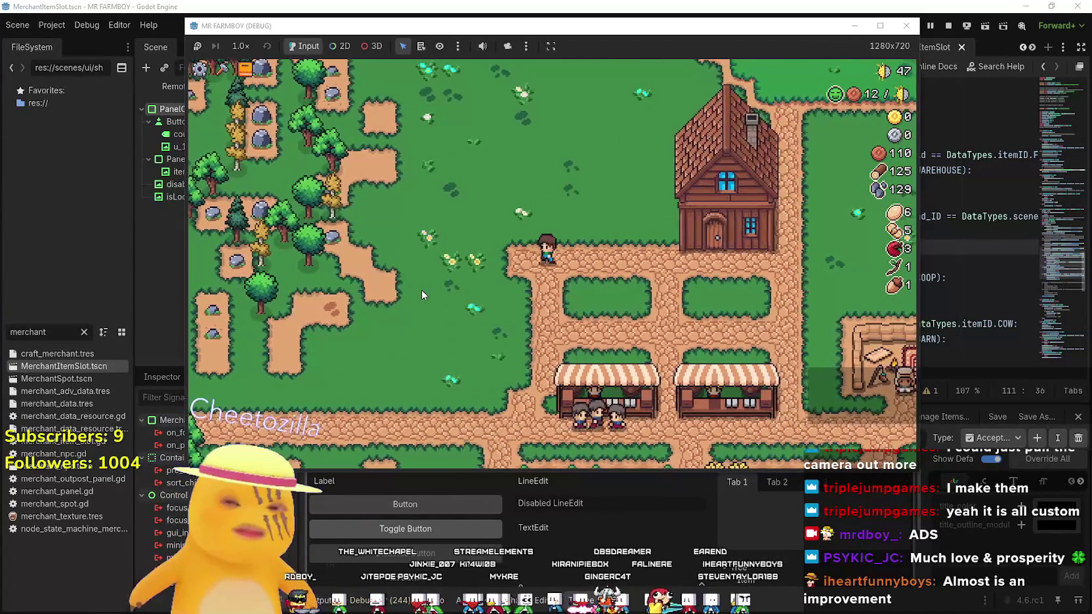
key("a")
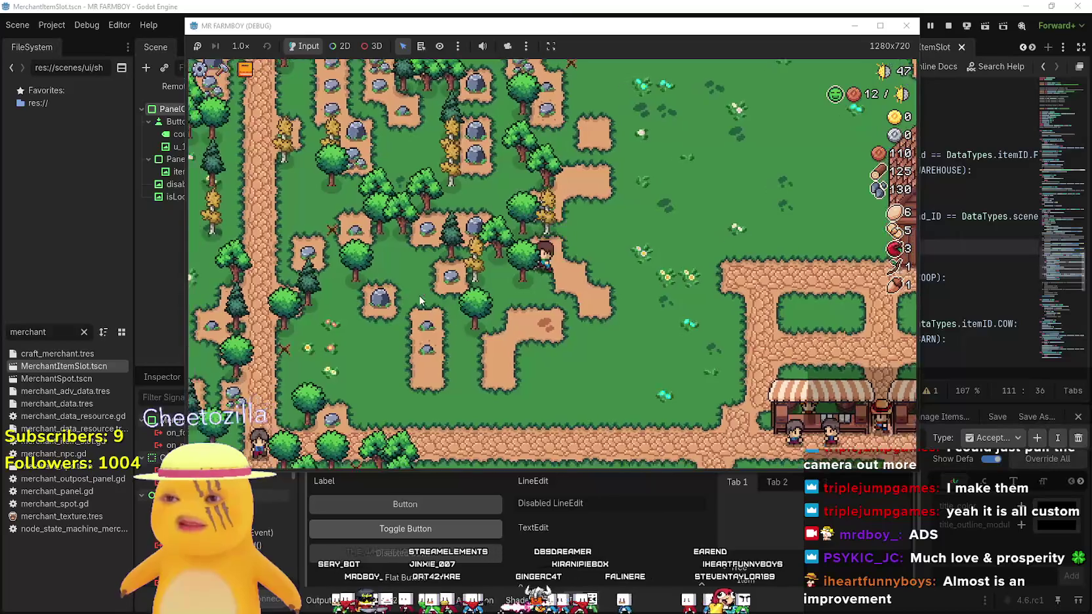
key("d")
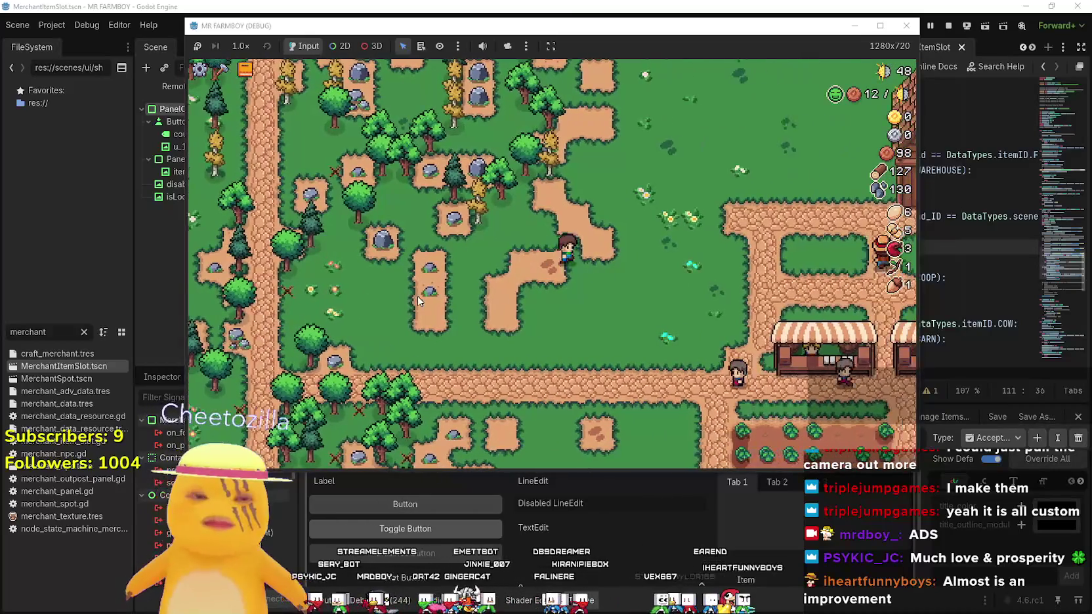
key("w")
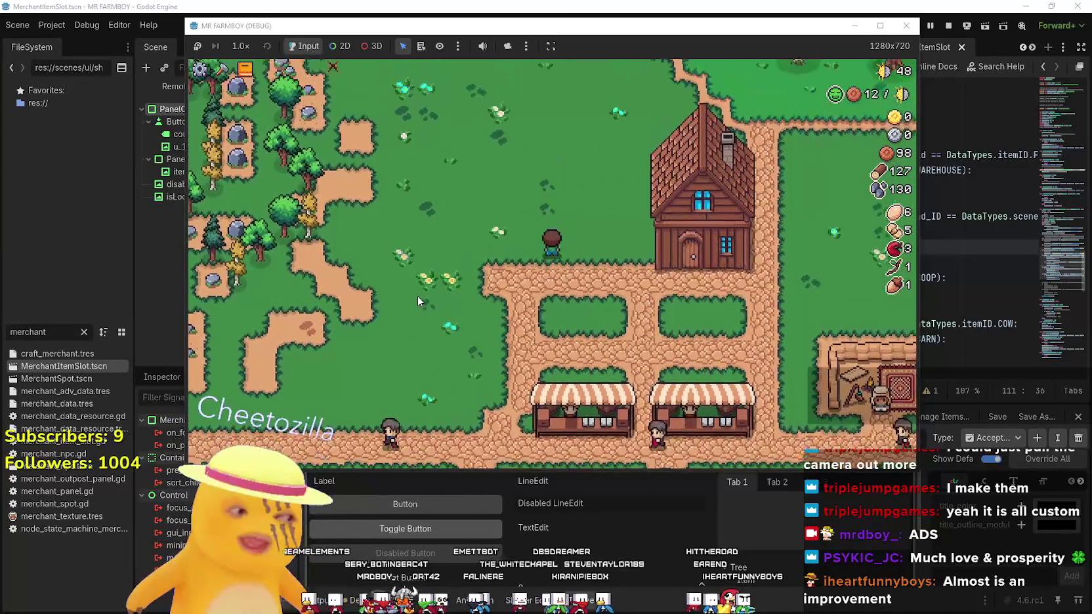
key("w")
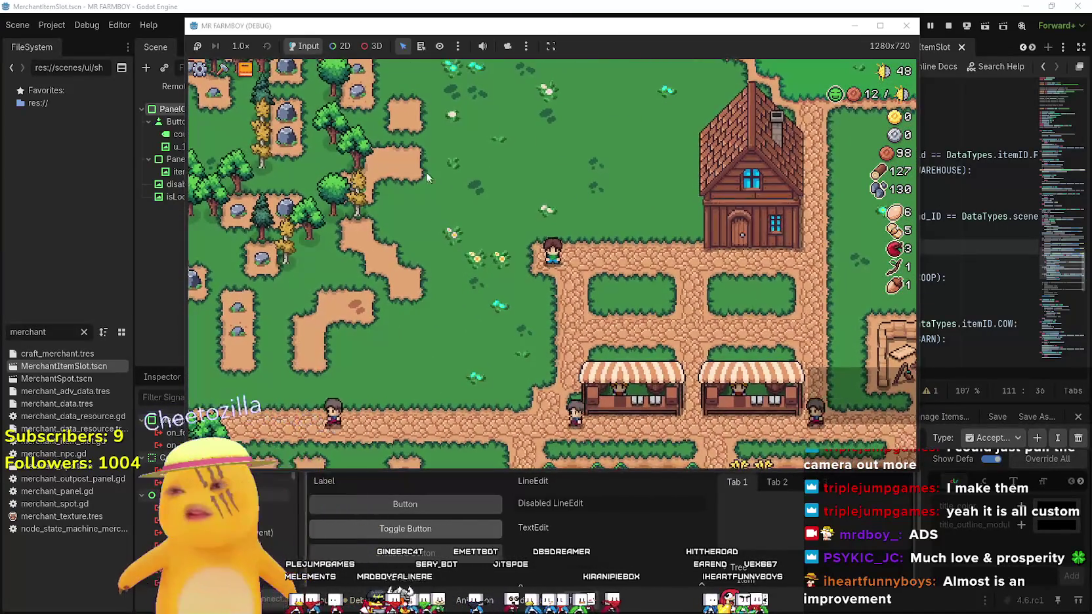
Walk to the apple tree to pick apples and return toward the house
key("s")
key("a")
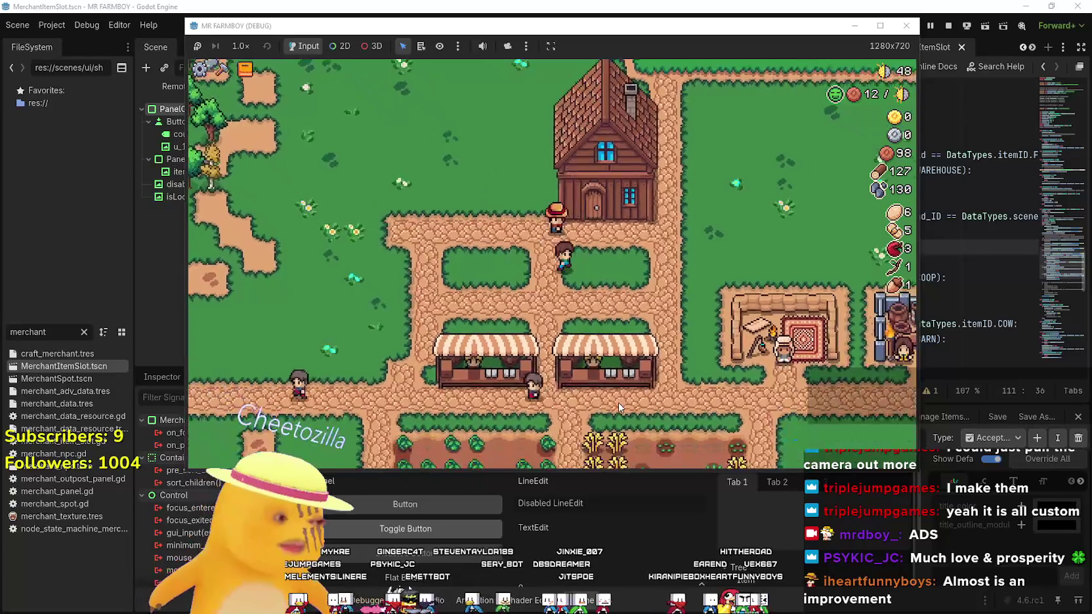
key("d")
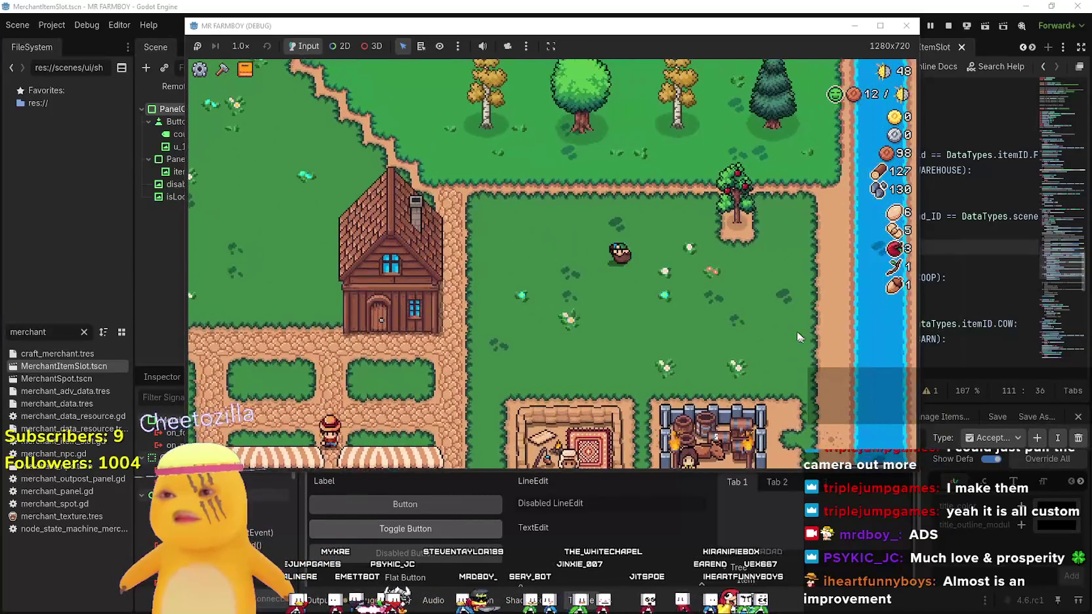
key("a")
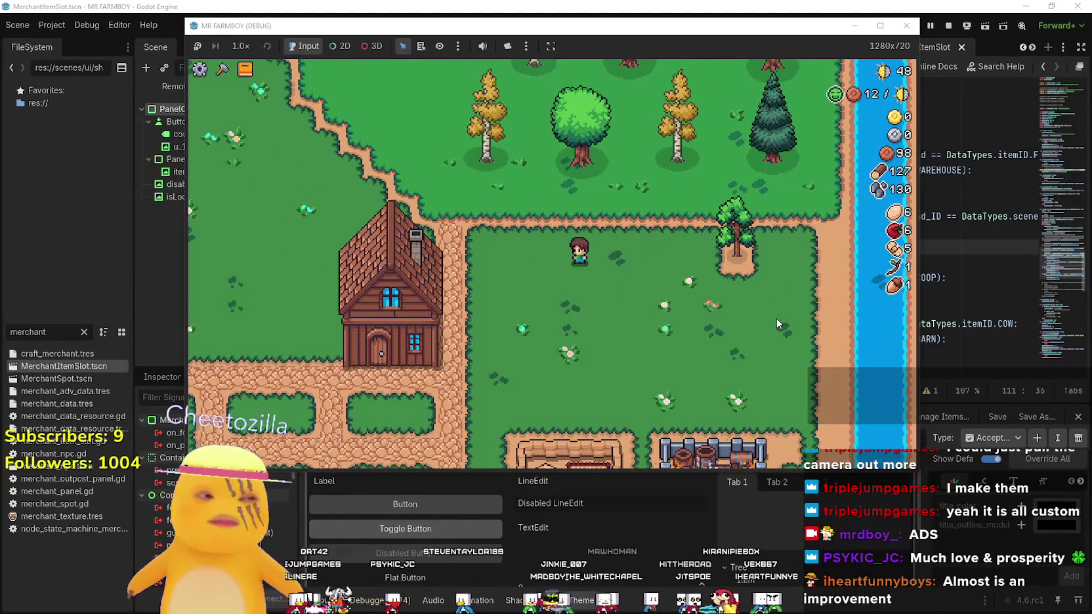
Toggle between the Advancements and Crafting panels to view crops, land and trees advancements, then close them
key("Tab")
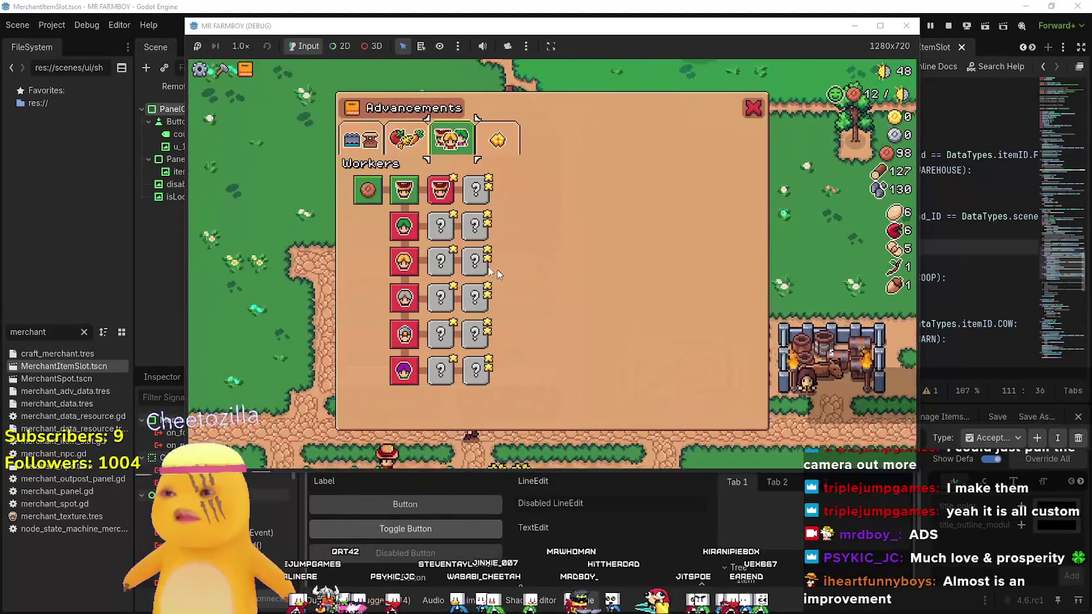
key("Tab")
key("c")
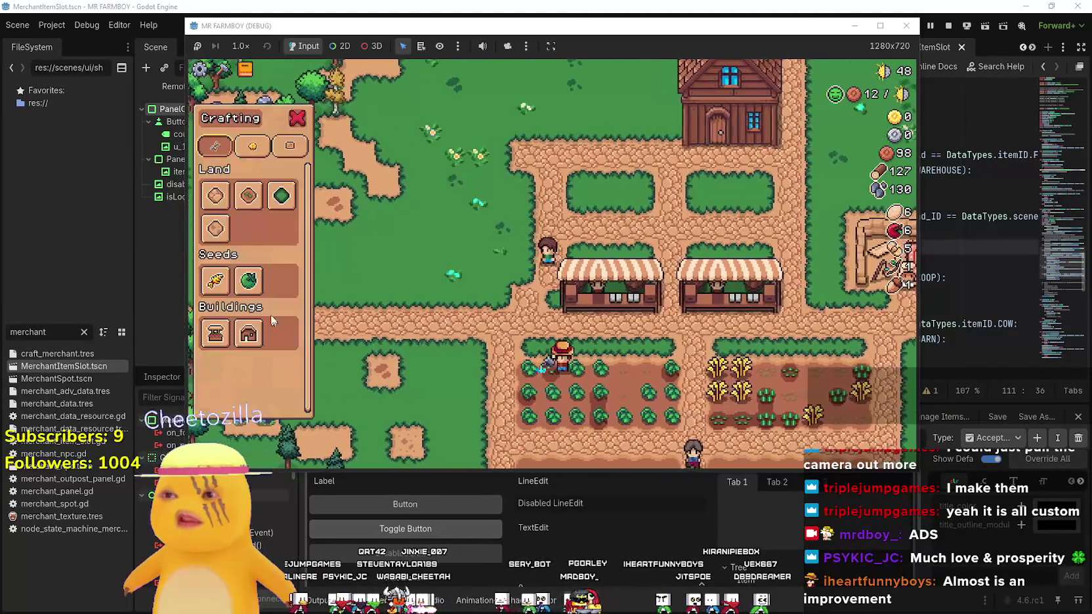
key("Tab")
key("q")
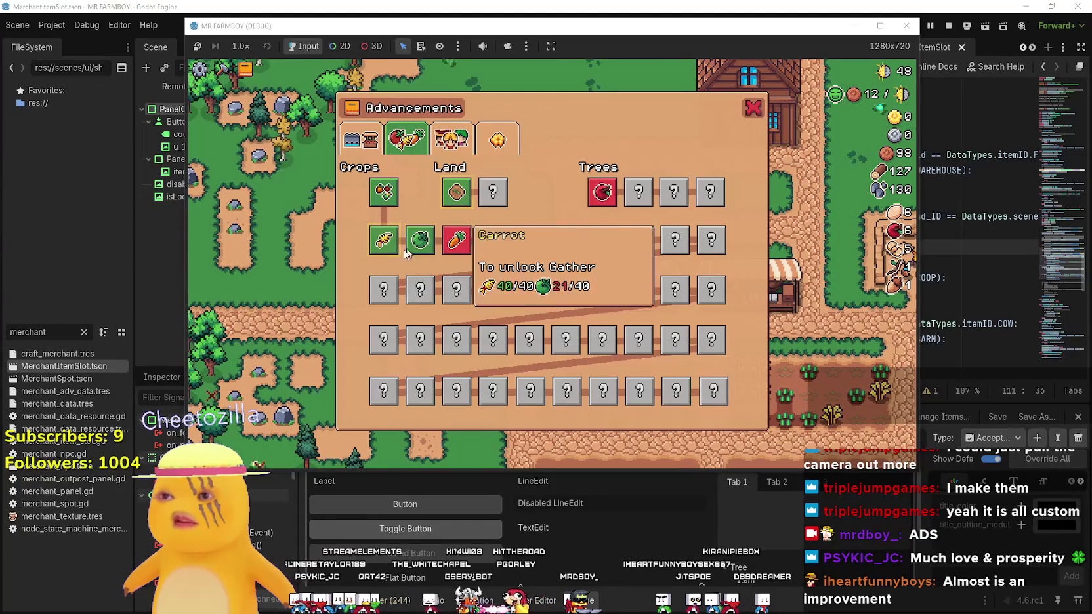
key("Tab")
Set the game speed to 2.0×
key("s")
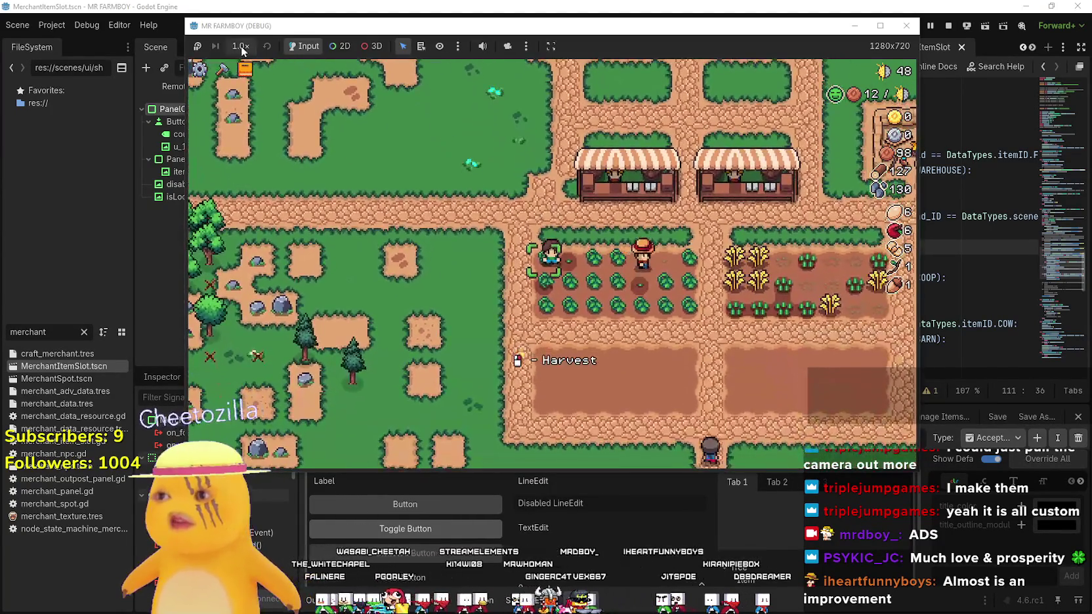
left_click(241, 46)
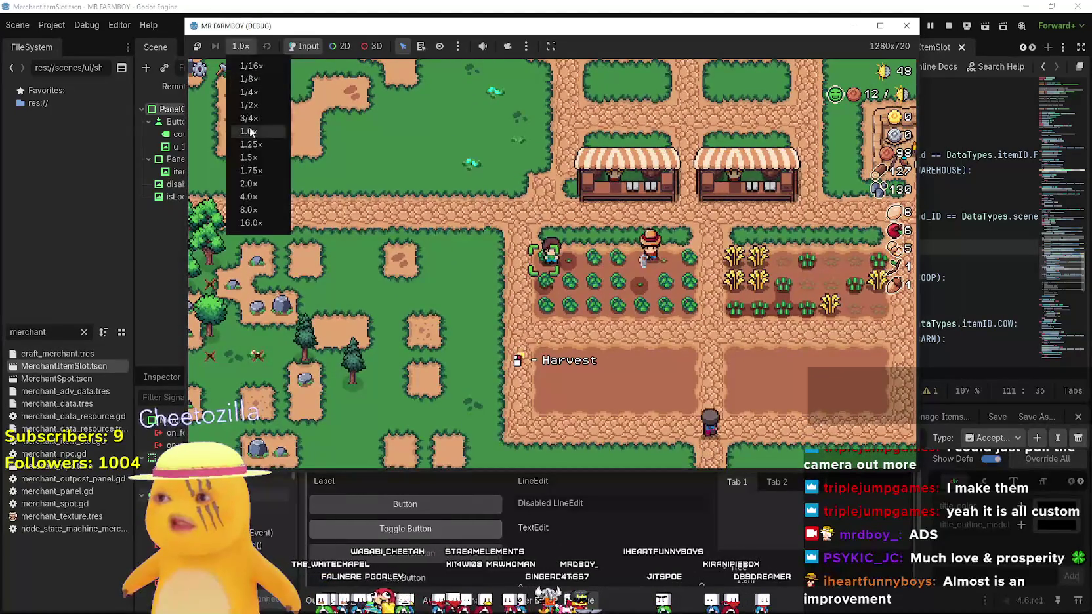
left_click(258, 182)
left_click(574, 267)
Harvest ripe tomatoes across the field and briefly check the Advancements panel
key("s")
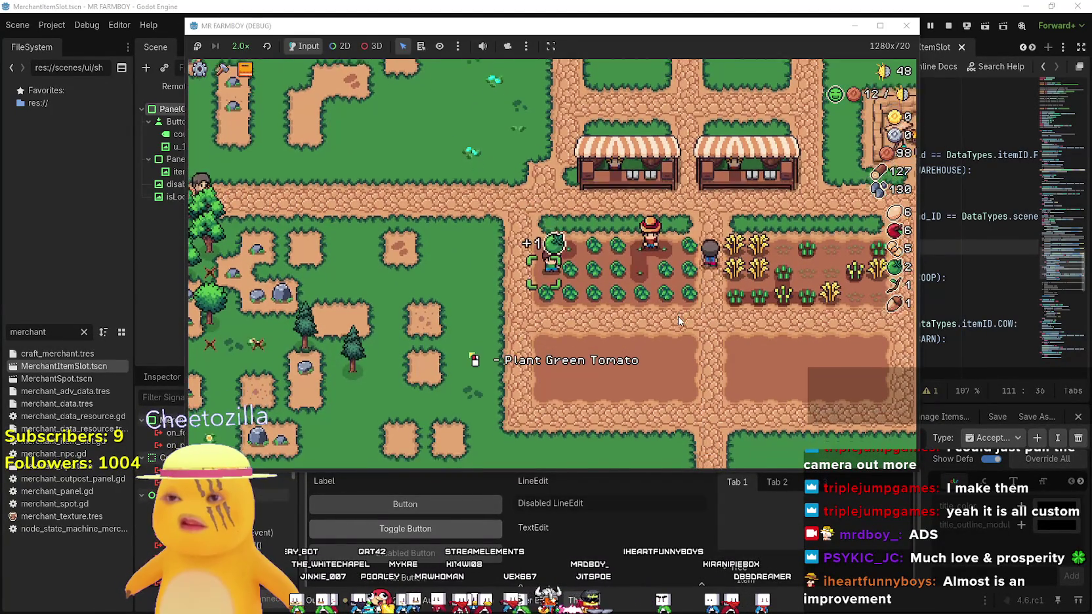
key("w")
key("d")
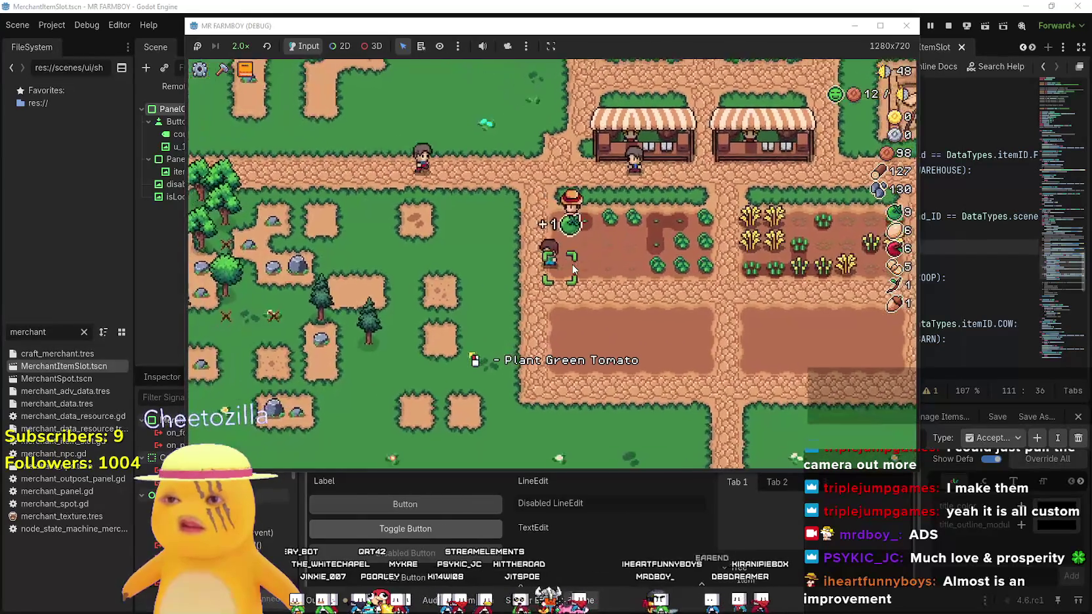
key("d")
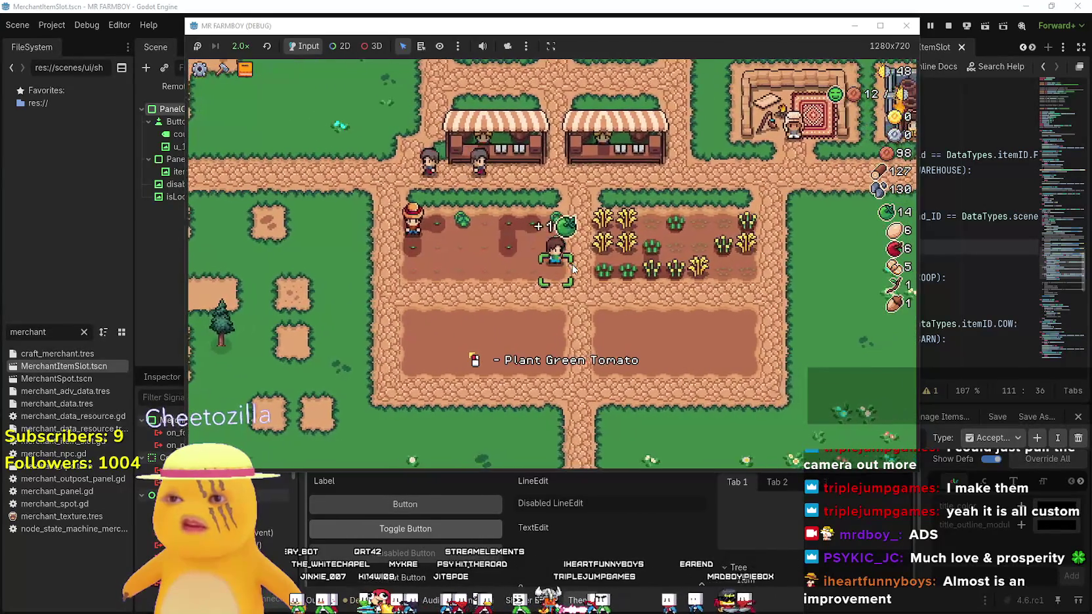
key("w")
key("Tab")
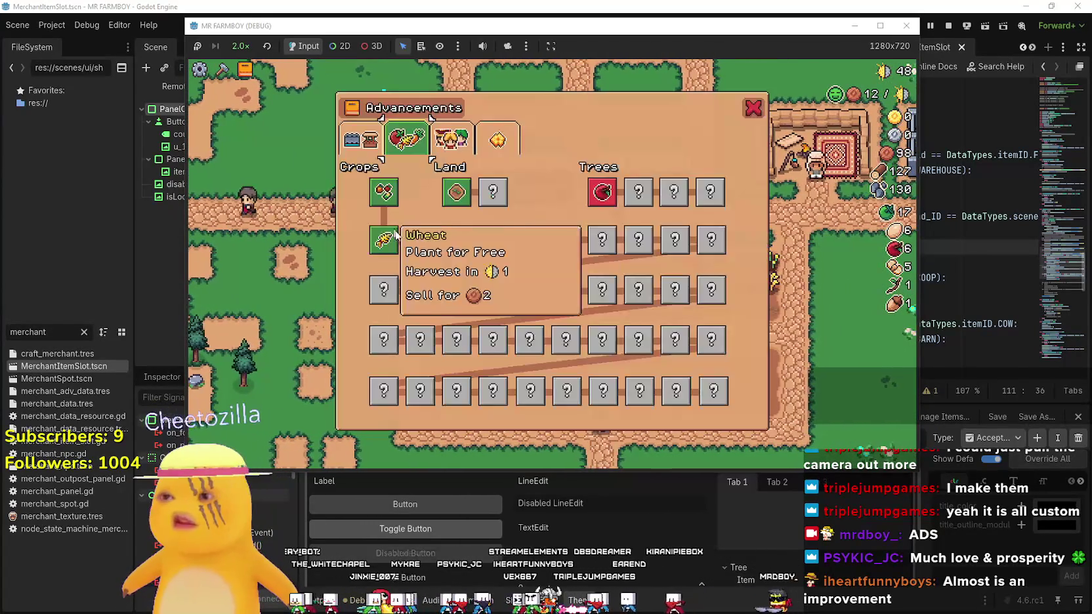
key("Tab")
key("w")
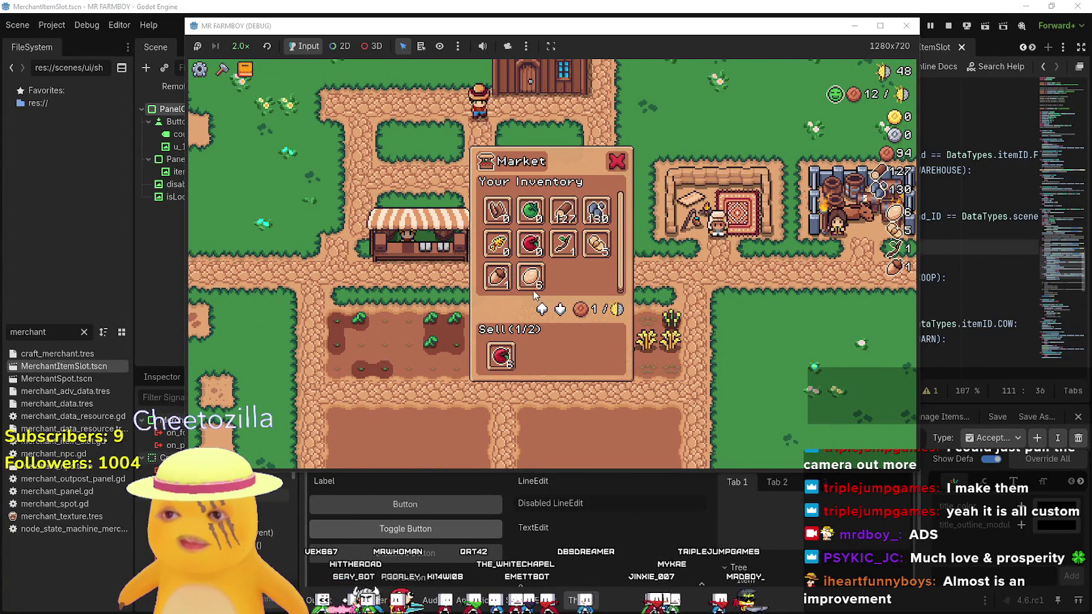
Close the market panel and walk the farmer around the tomato field
key("Left")
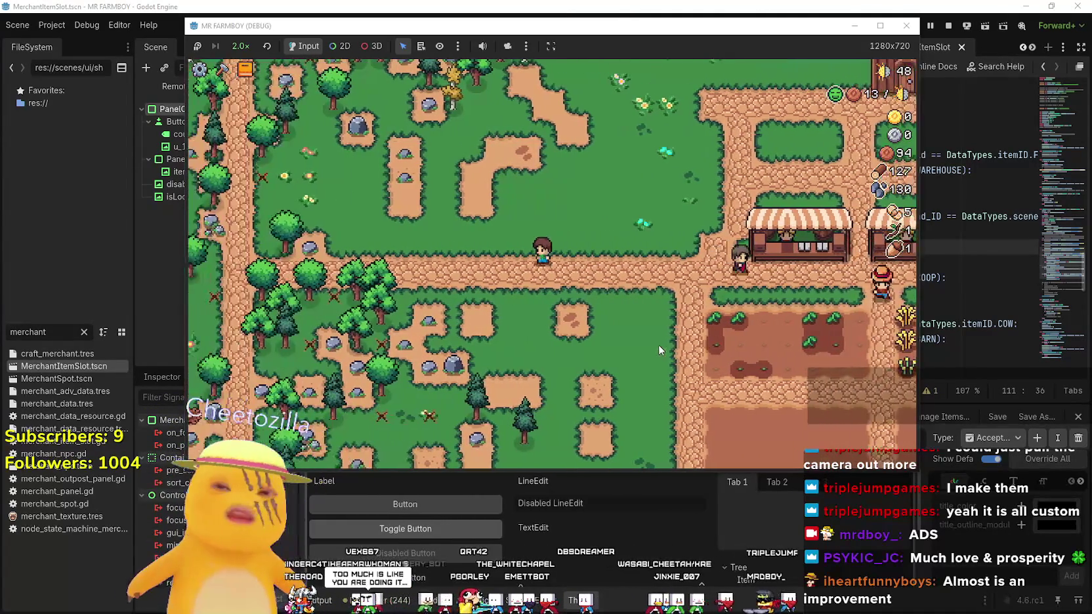
key("Right")
key("Down")
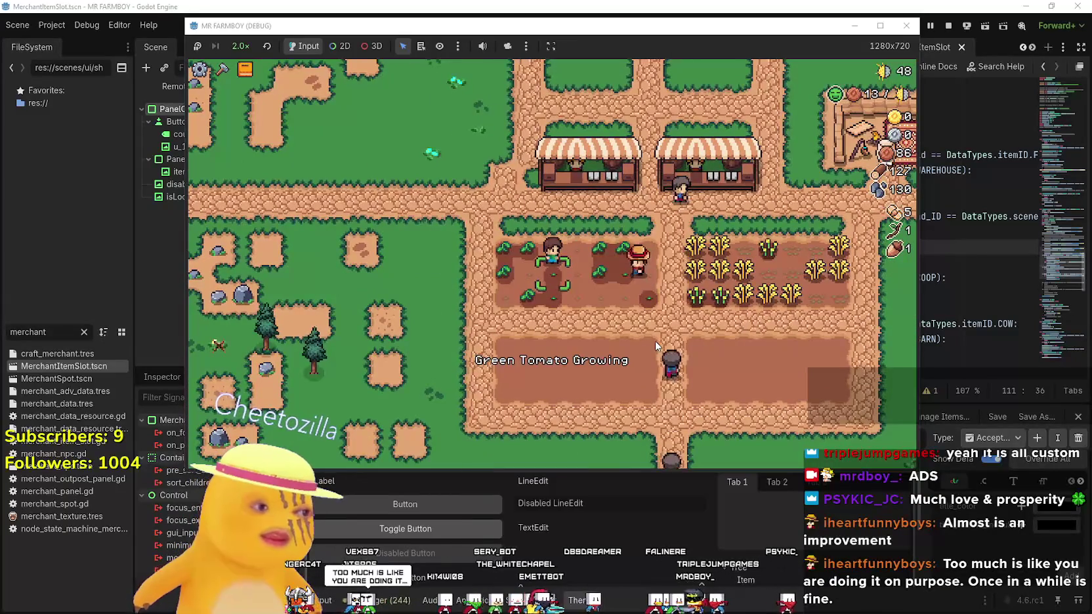
key("Left")
key("Up")
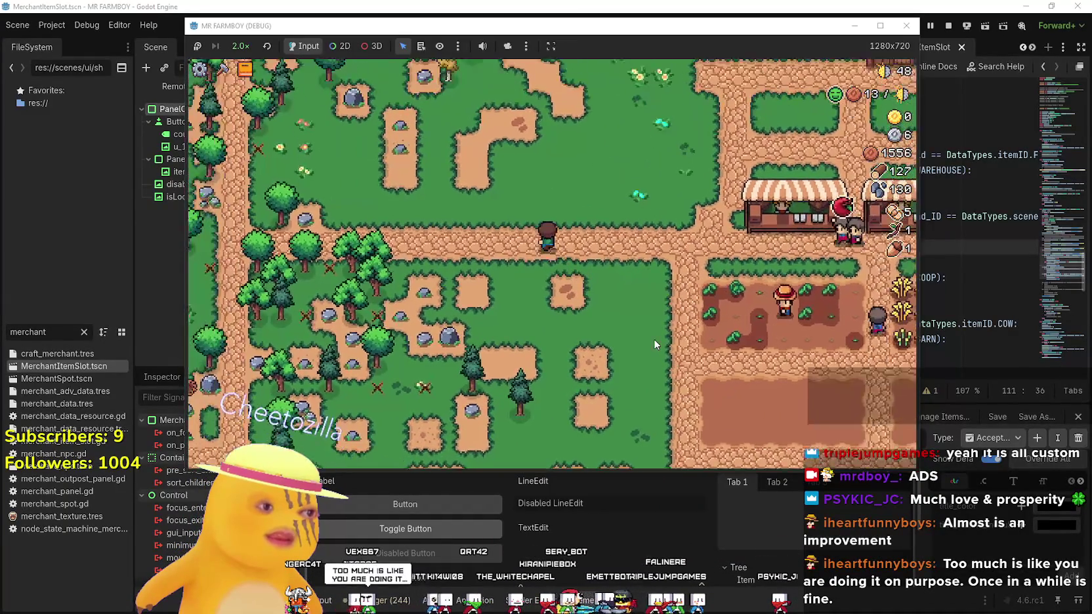
key("Right")
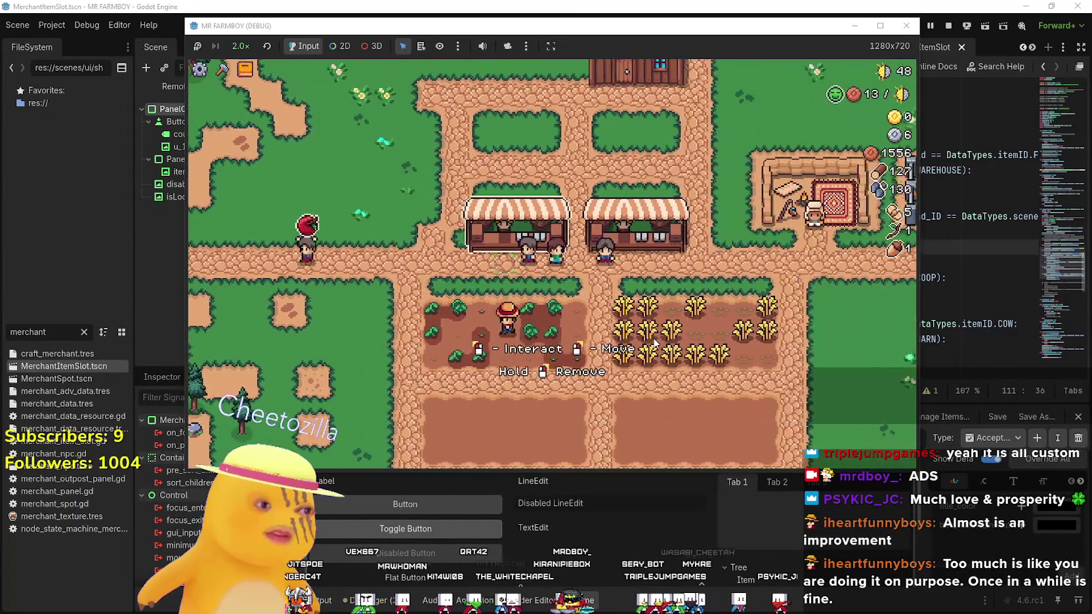
key("Left")
key("Up")
key("Left")
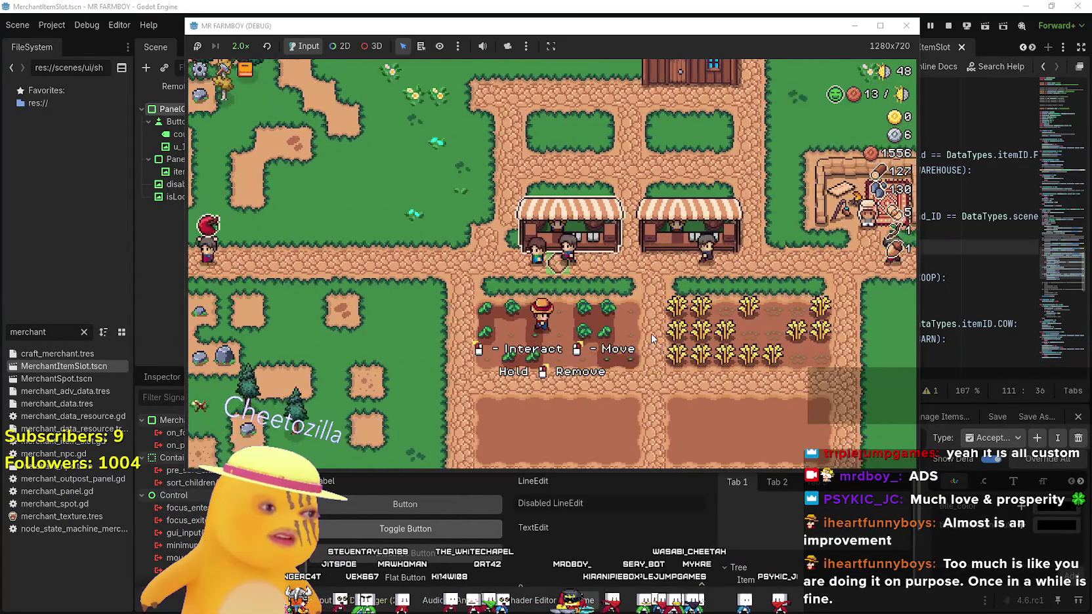
key("Right")
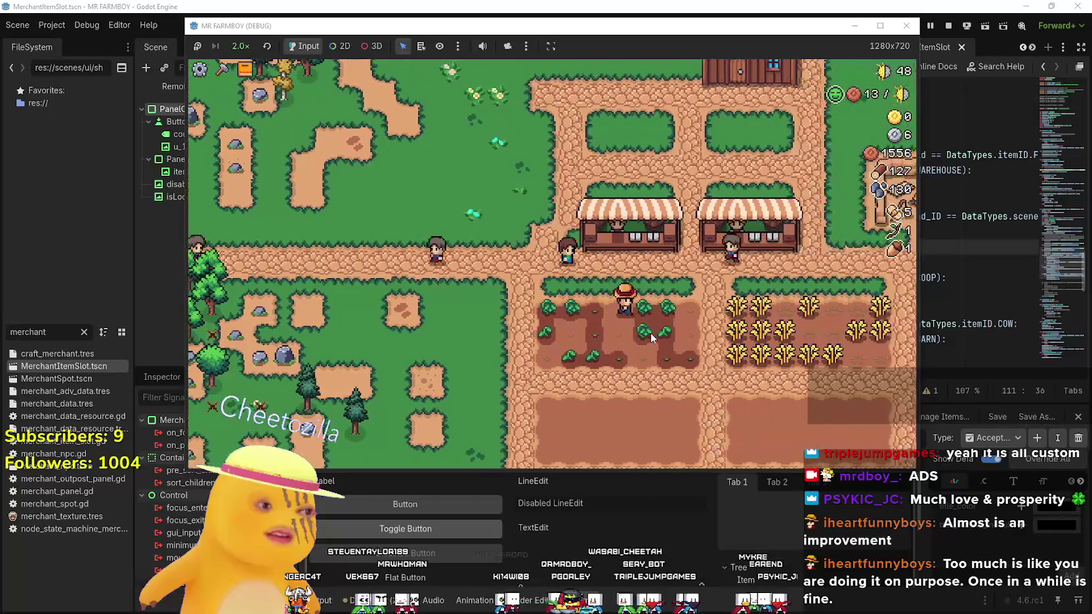
key("Down")
key("Up")
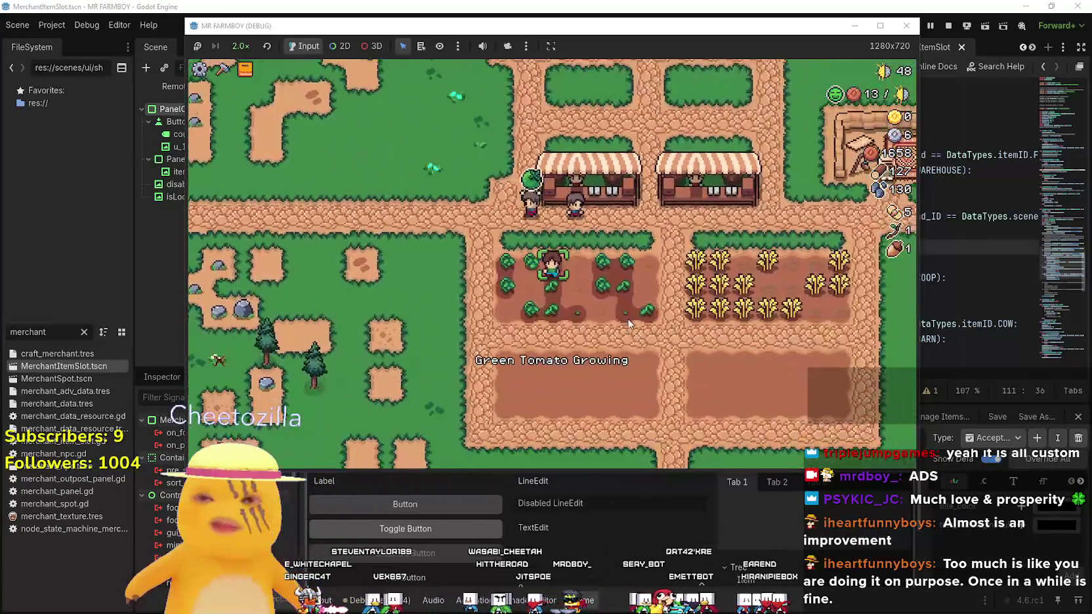
Plant a green tomato on the empty left-edge tile, then walk down the central path
key("Left")
key("Down")
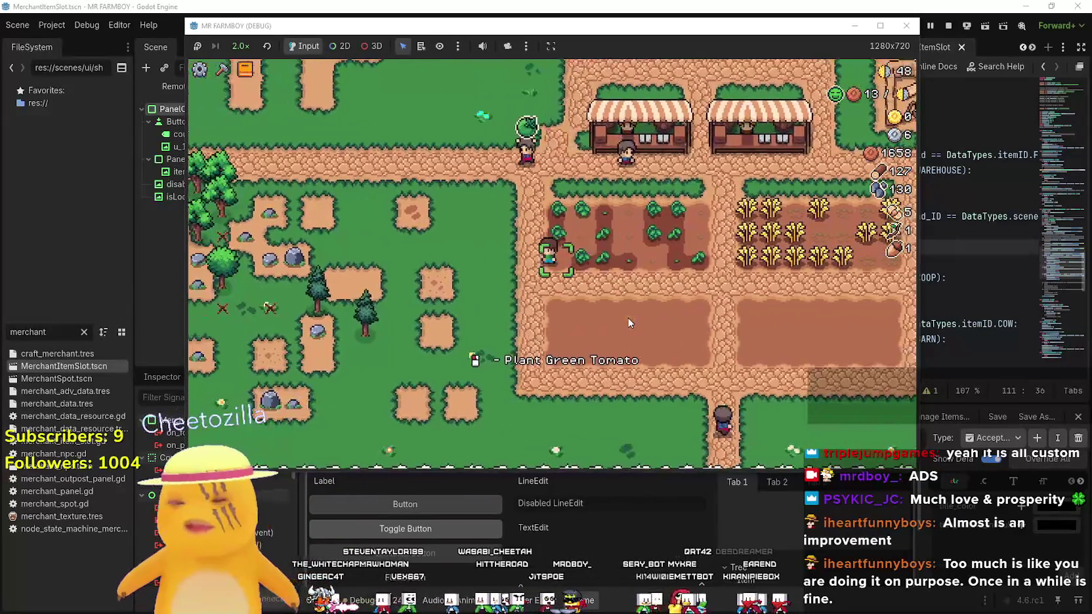
key("space")
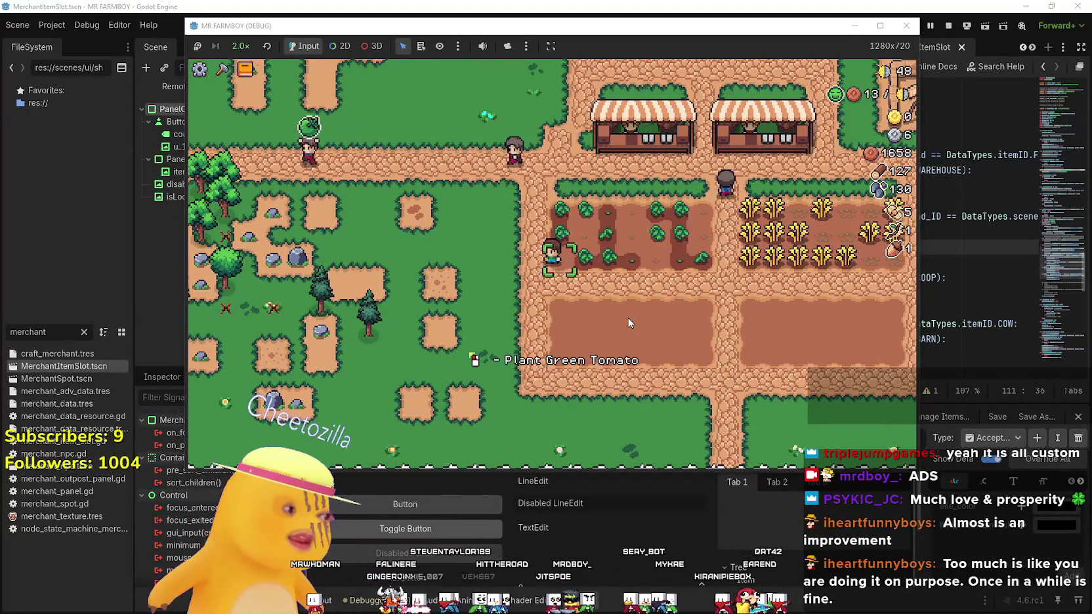
key("Up")
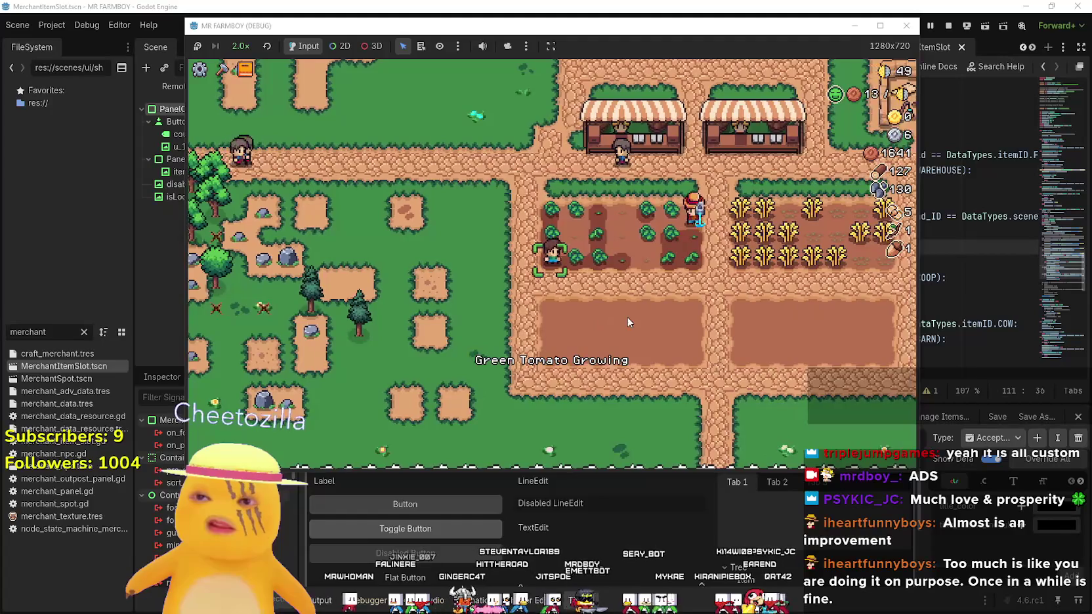
key("Right")
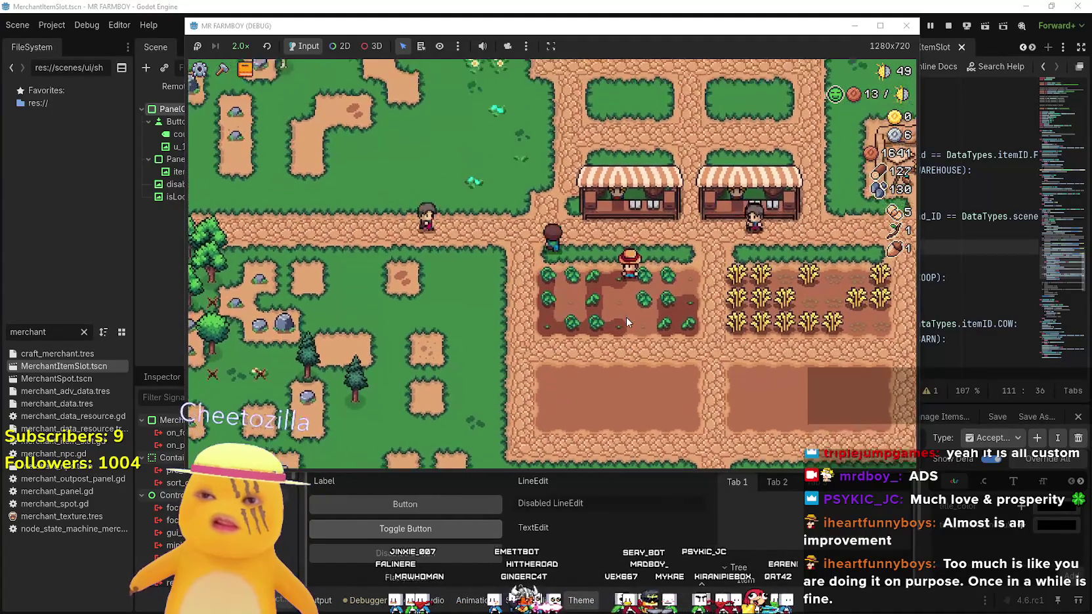
key("Right")
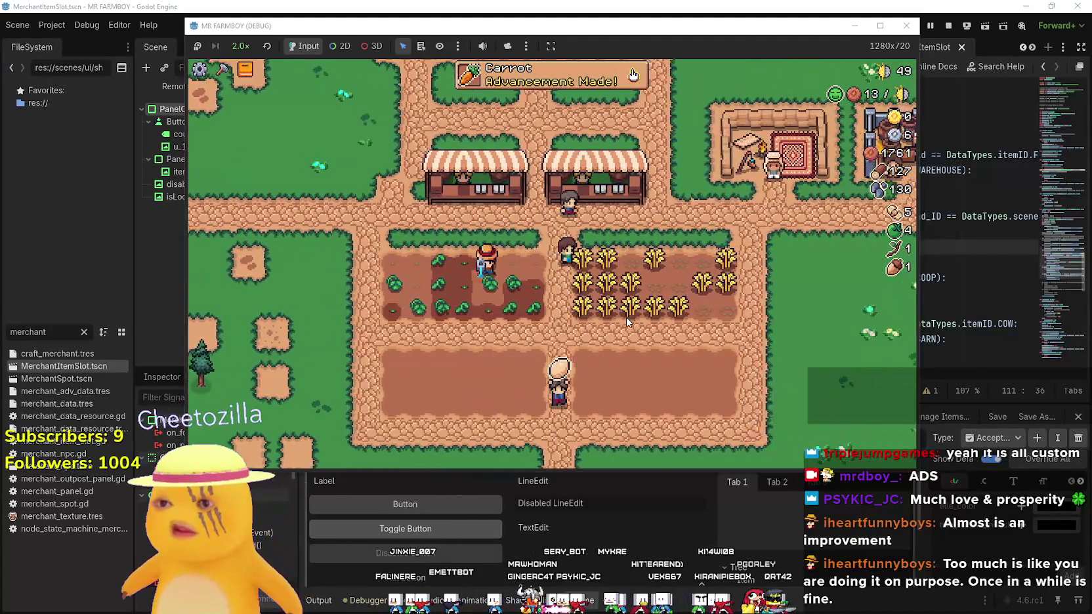
key("Down")
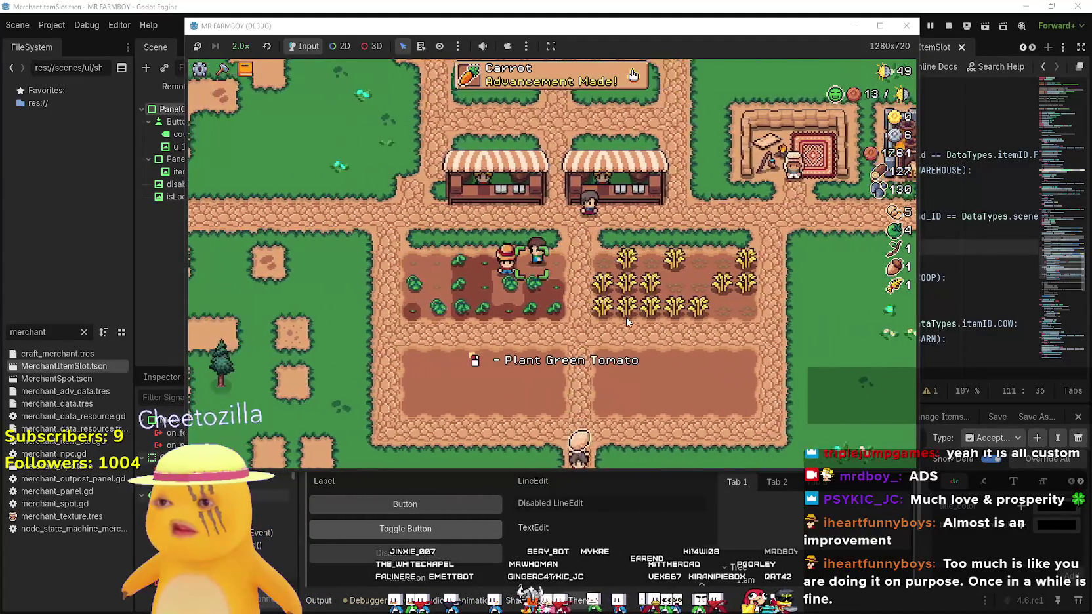
Choose carrot seeds and plant and water two carrot rows in the lower field
key("c")
key("Left")
key("Up")
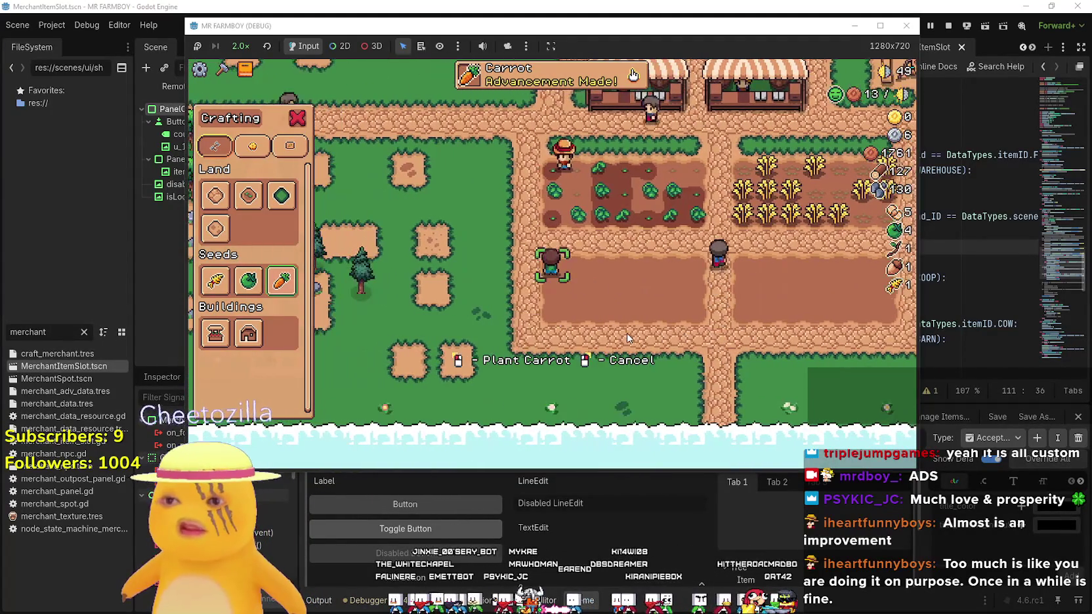
key("Right")
key("space")
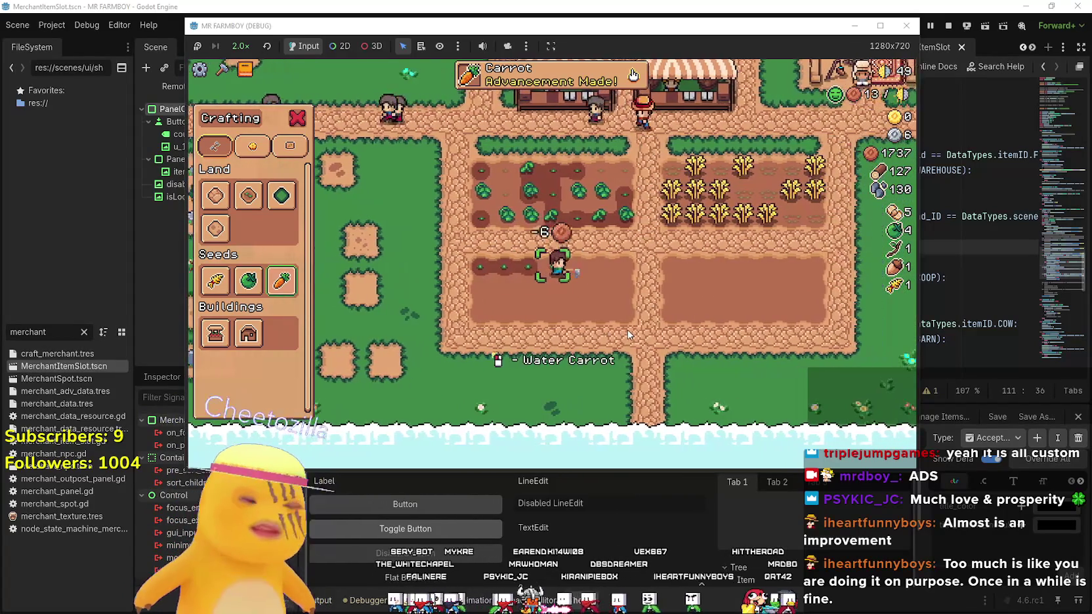
key("Down")
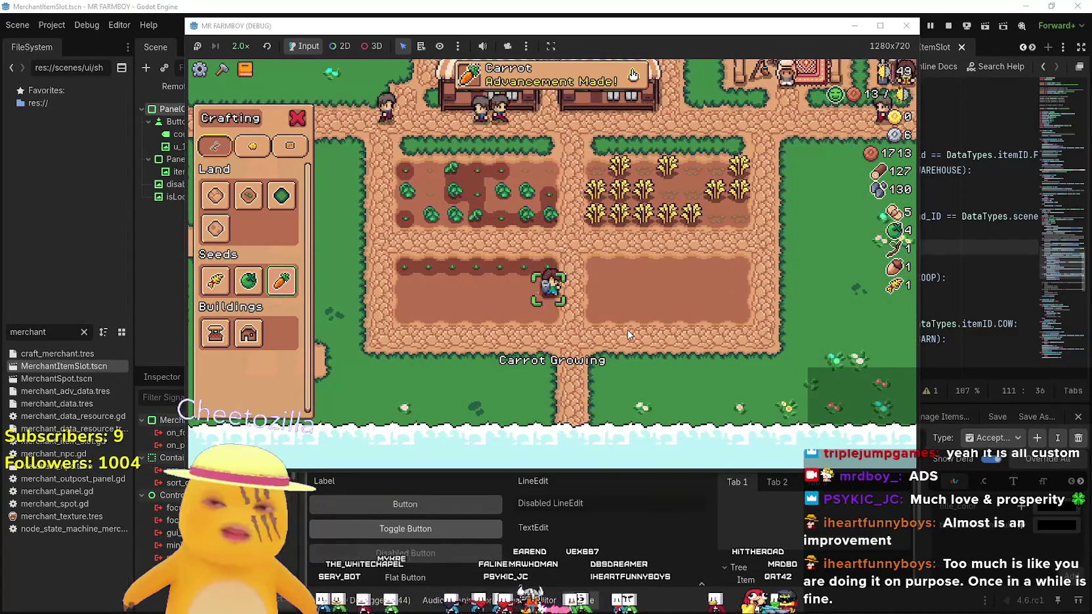
key("space")
key("Left")
key("space")
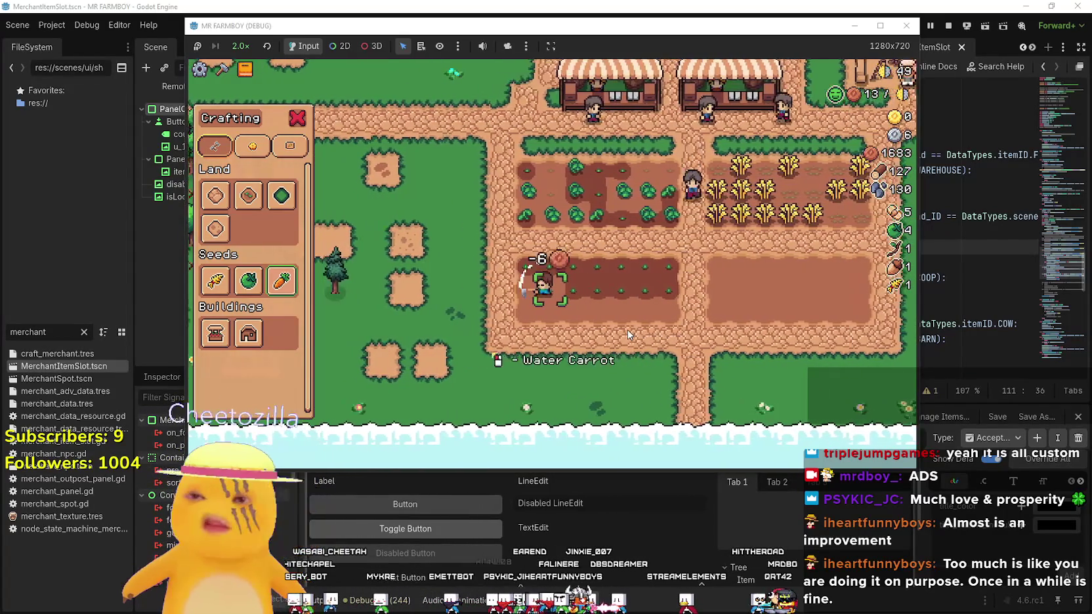
key("Right")
key("space")
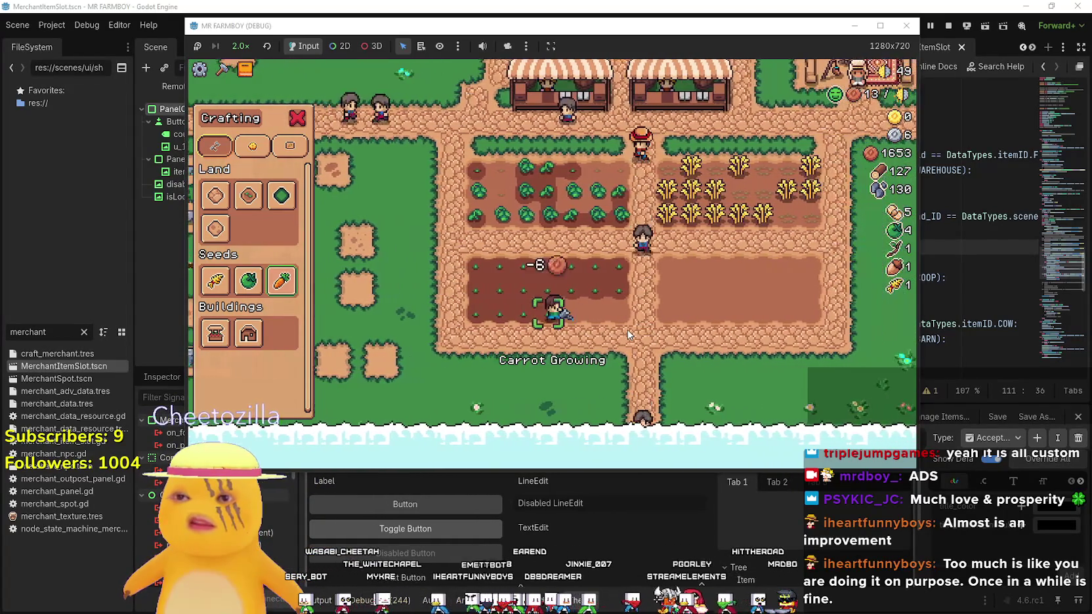
Walk through the wheat field and woods, then back to the tomato field
key("Right")
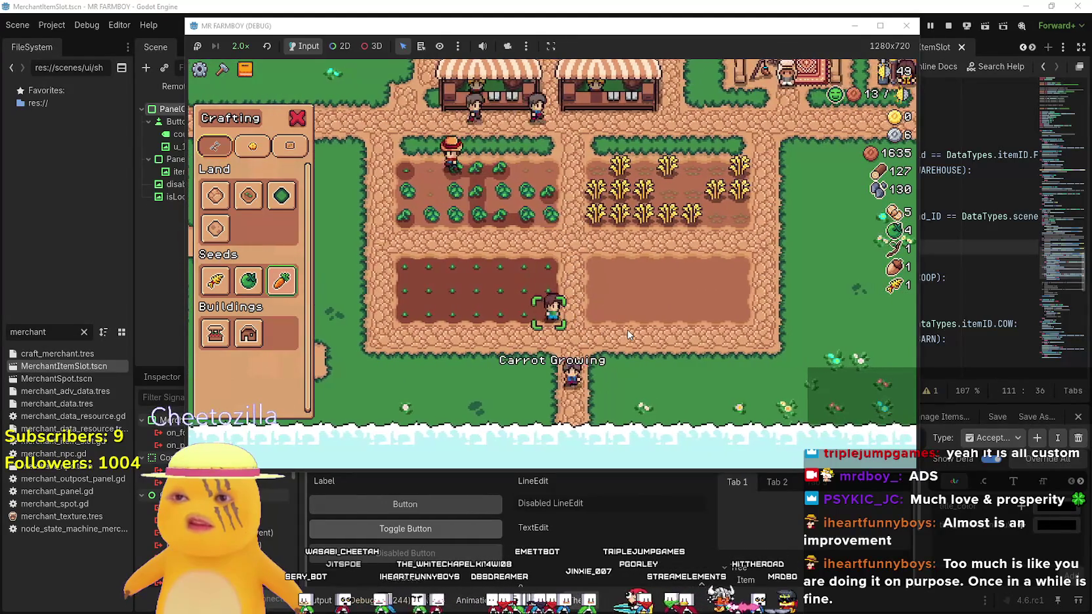
key("Up")
key("Right")
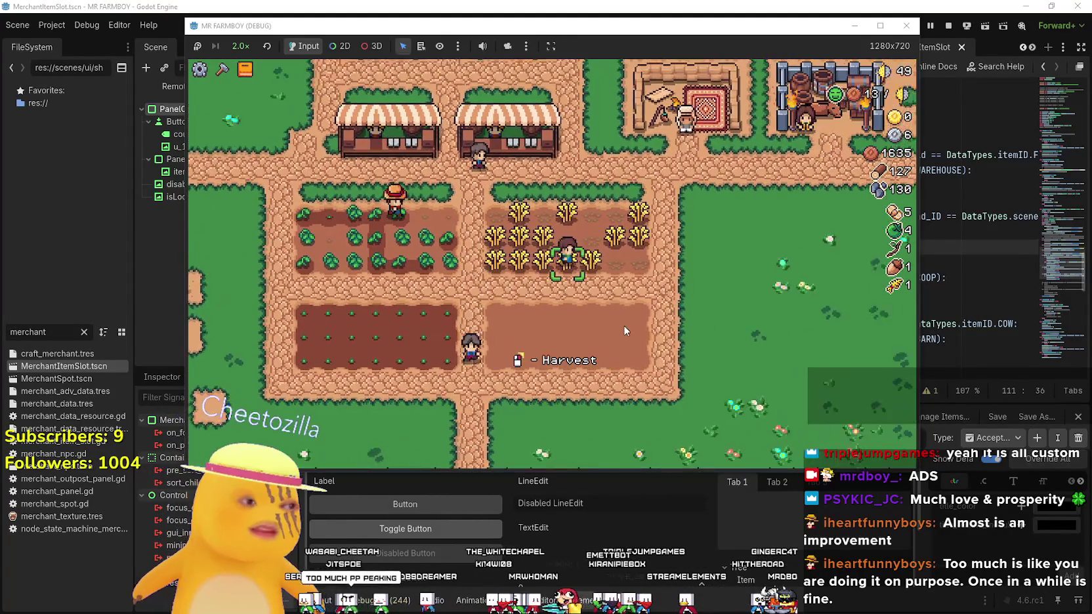
key("Down")
key("Left")
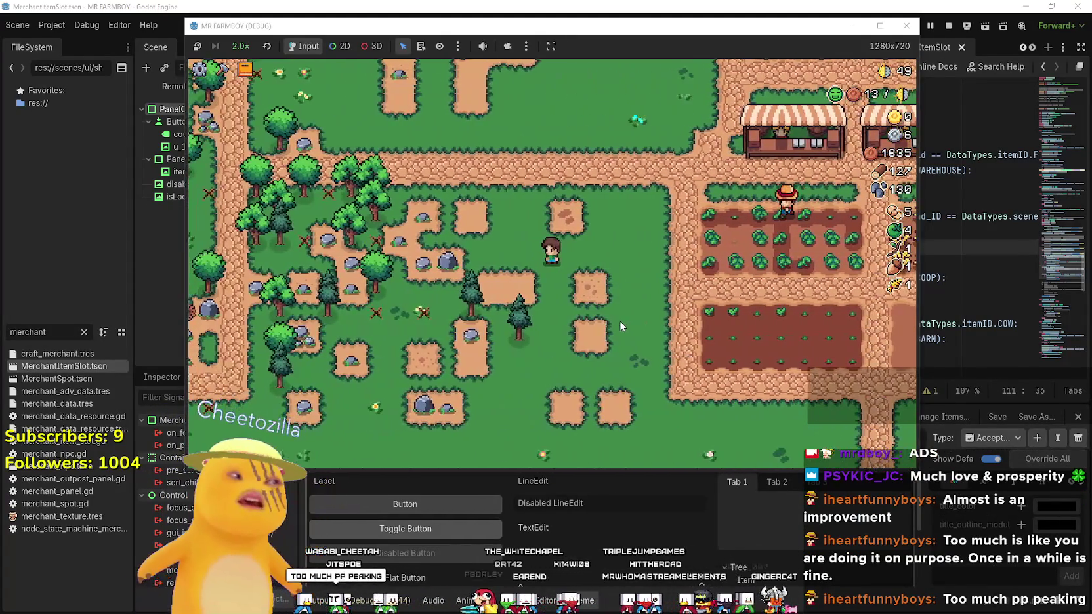
key("Right")
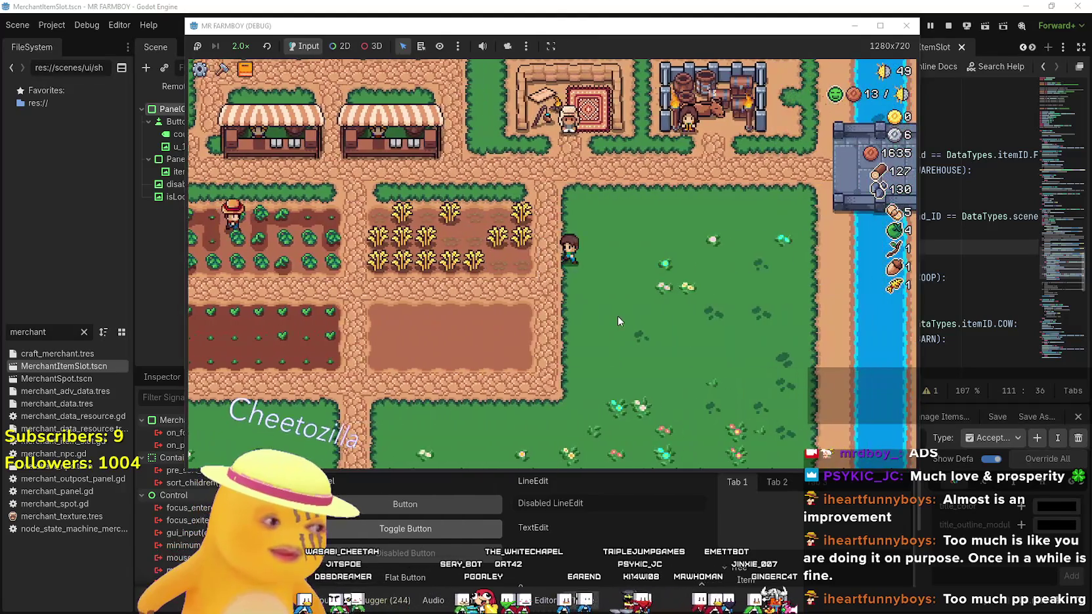
key("Left")
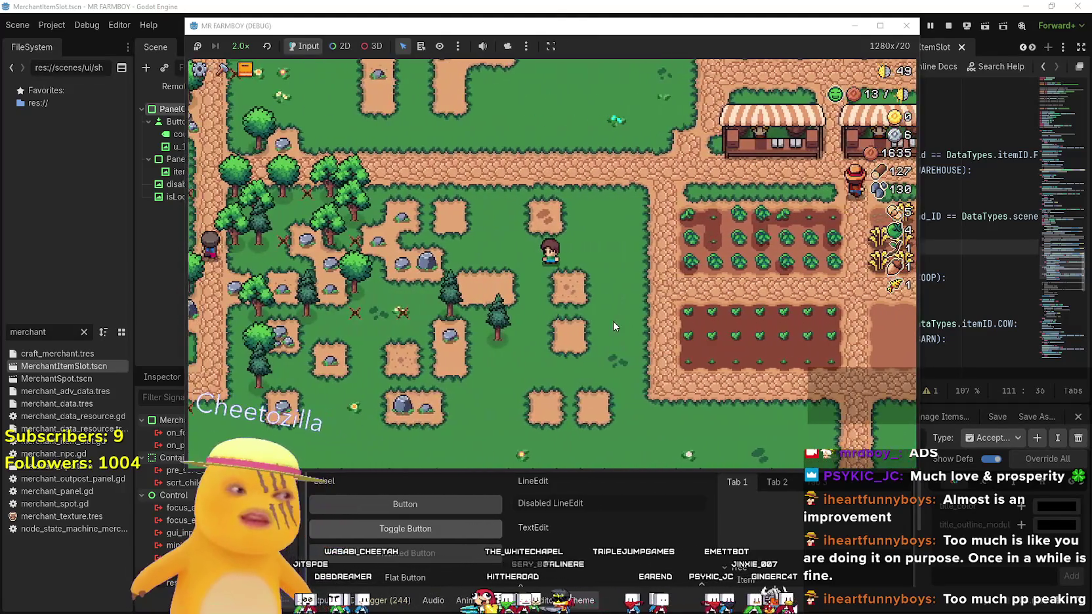
key("Left")
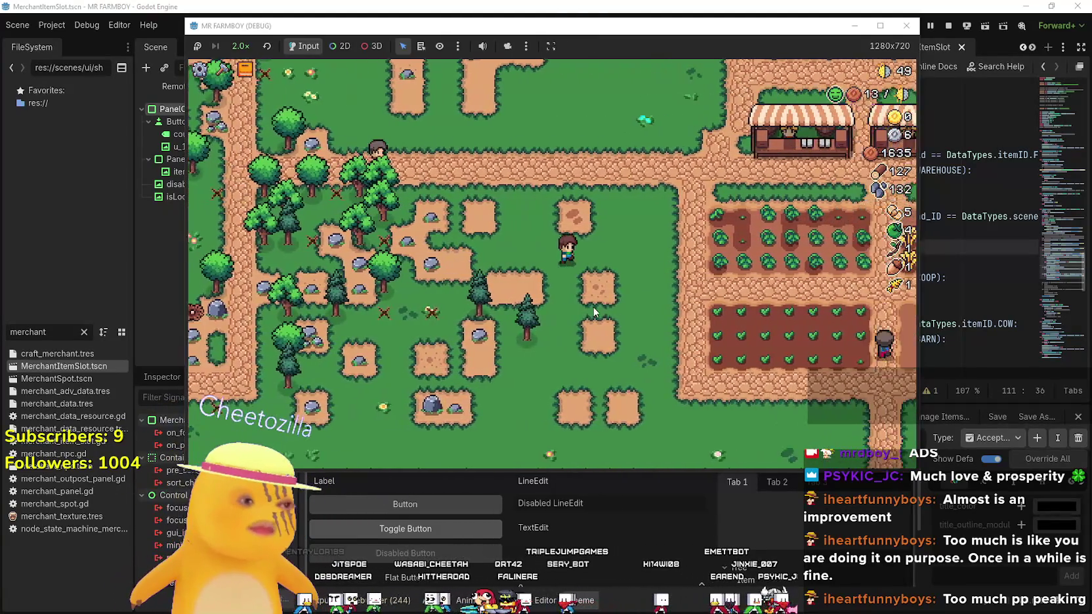
key("Right")
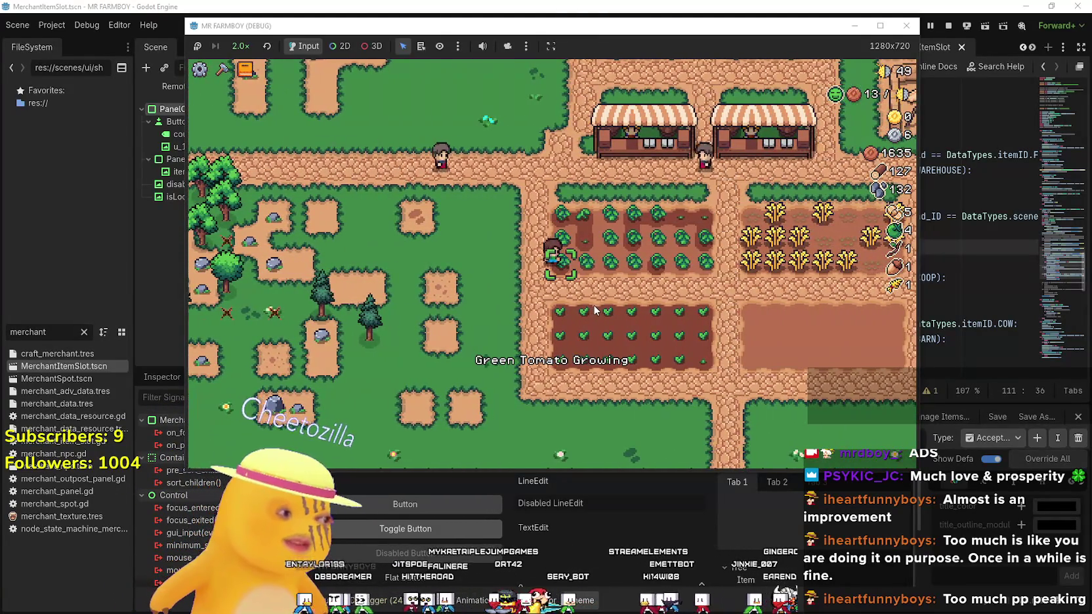
Open the markets at both stalls, then bring up the Advancements tree
key("Up")
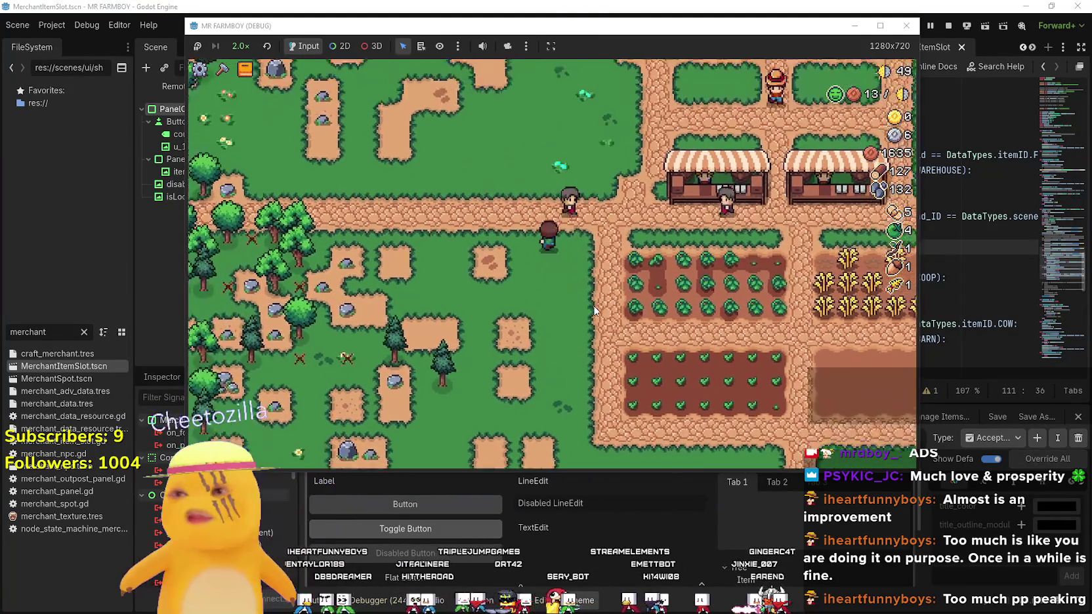
key("e")
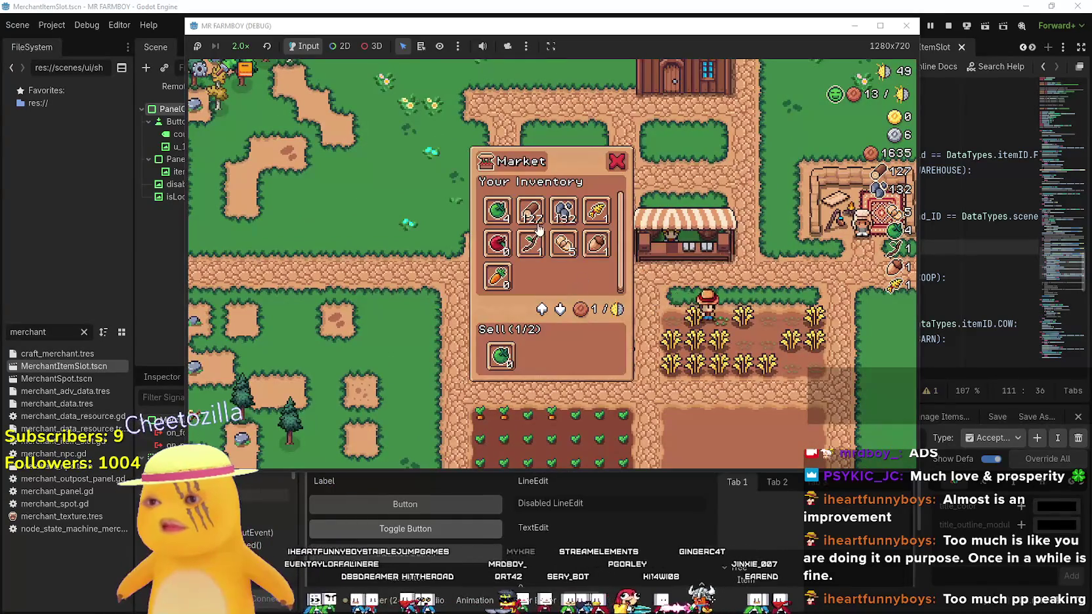
key("Right")
key("e")
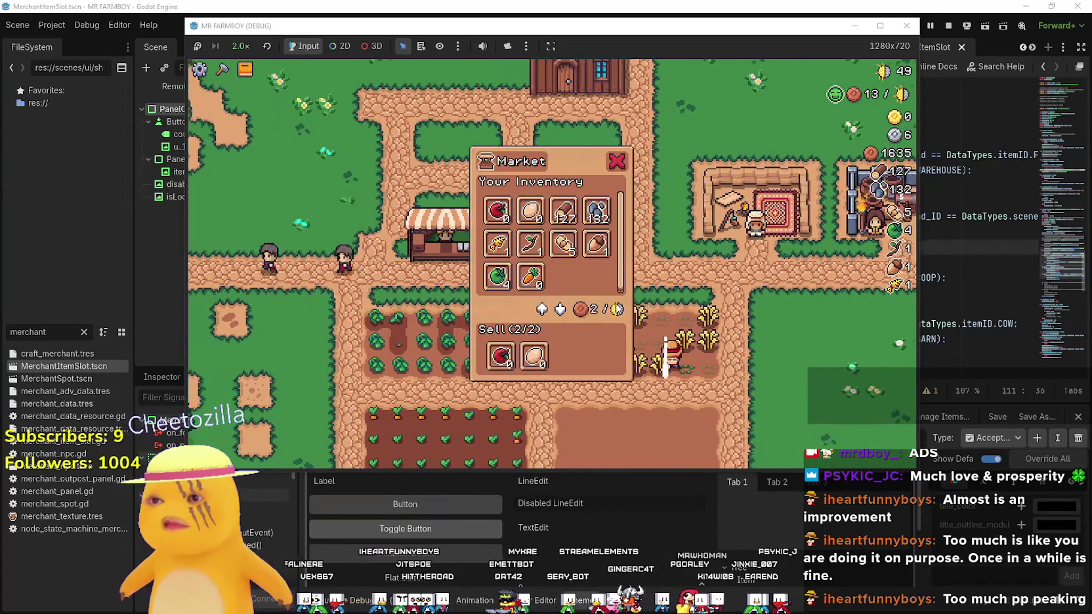
key("Left")
key("e")
key("Down")
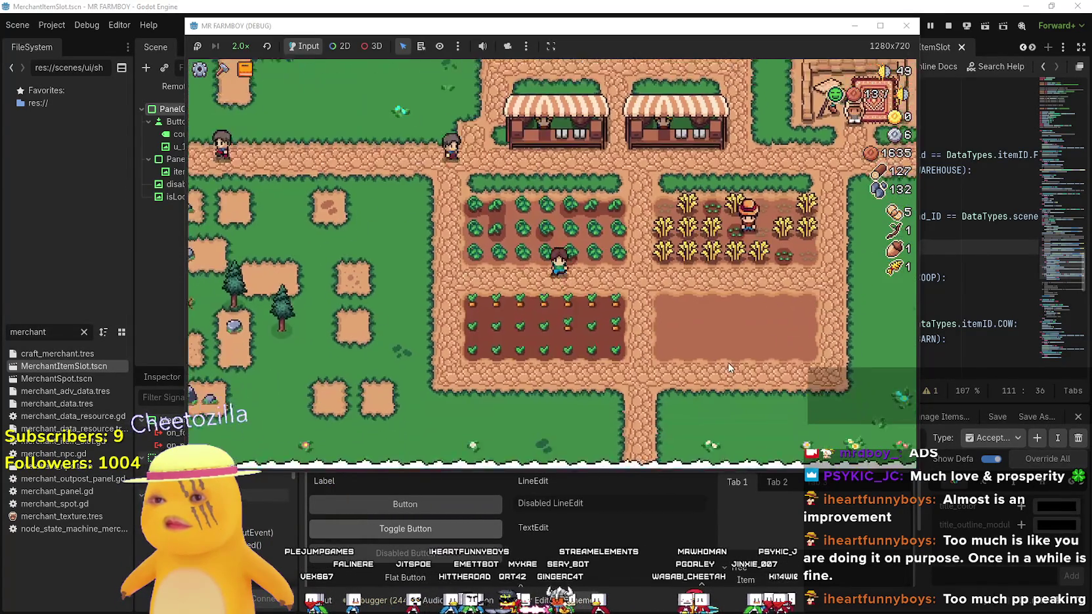
key("Tab")
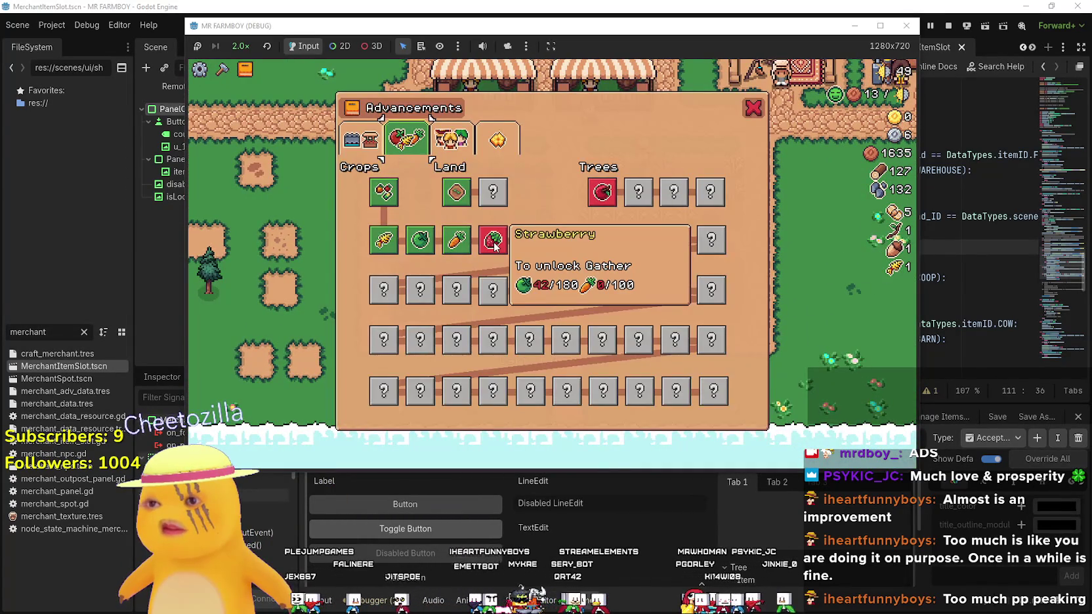
key("Tab")
key("Tab")
left_click(349, 138)
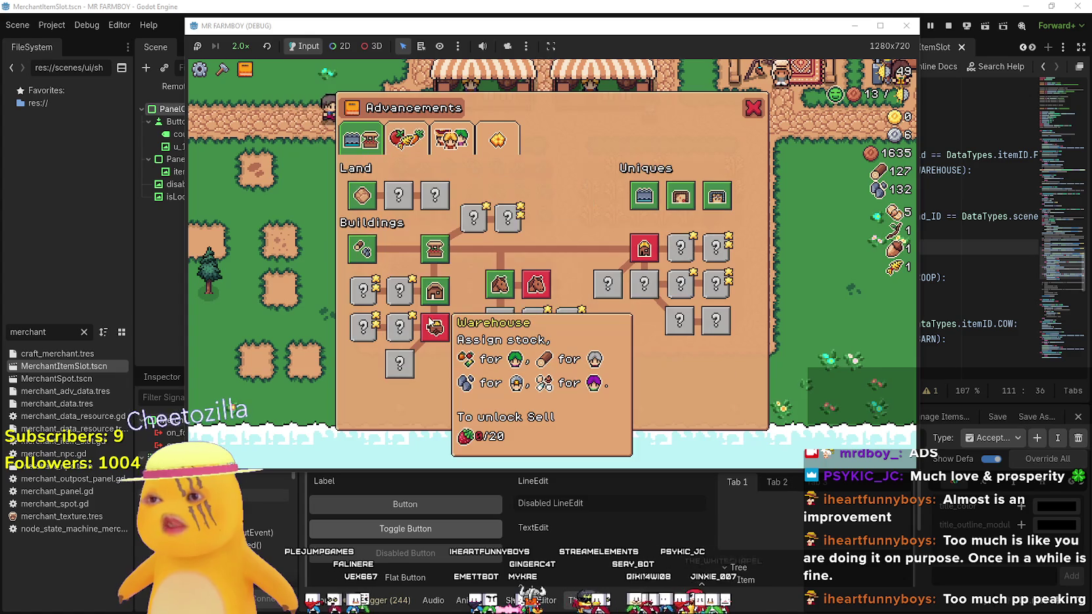
key("Escape")
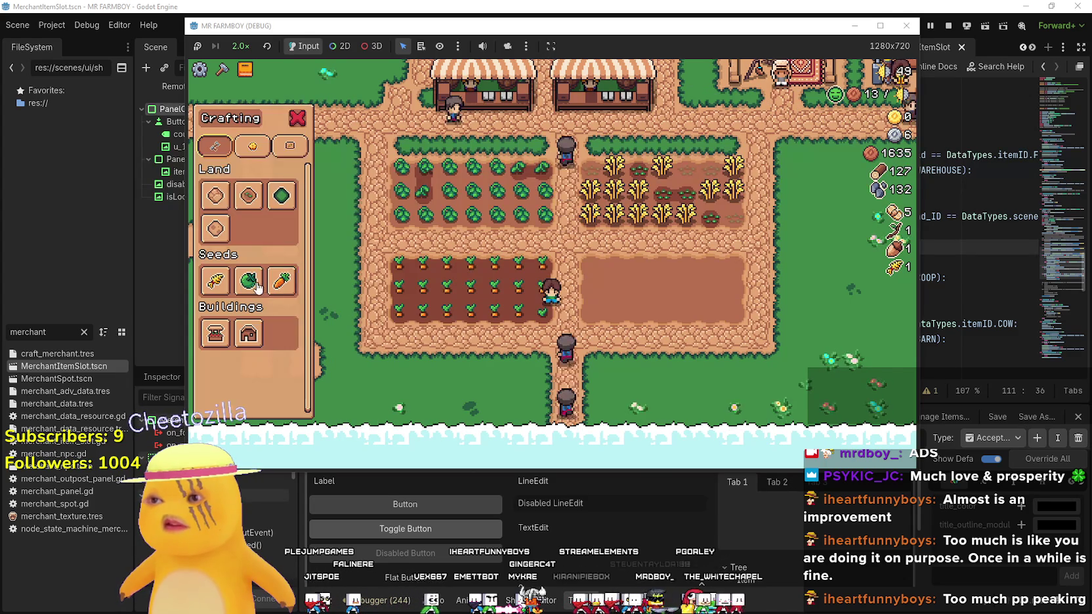
key("Tab")
left_click(404, 141)
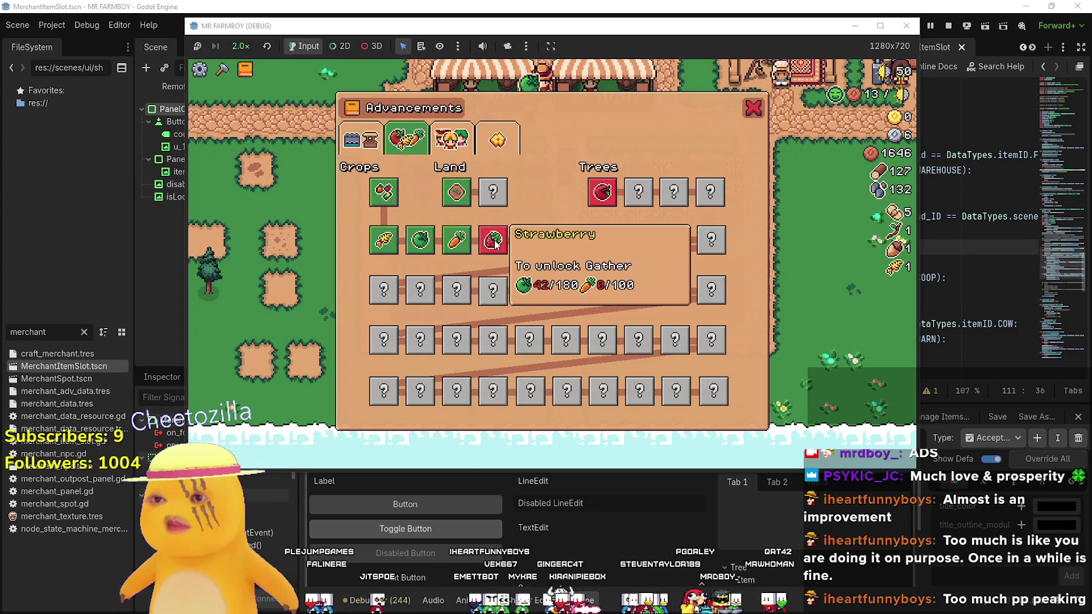
key("Escape")
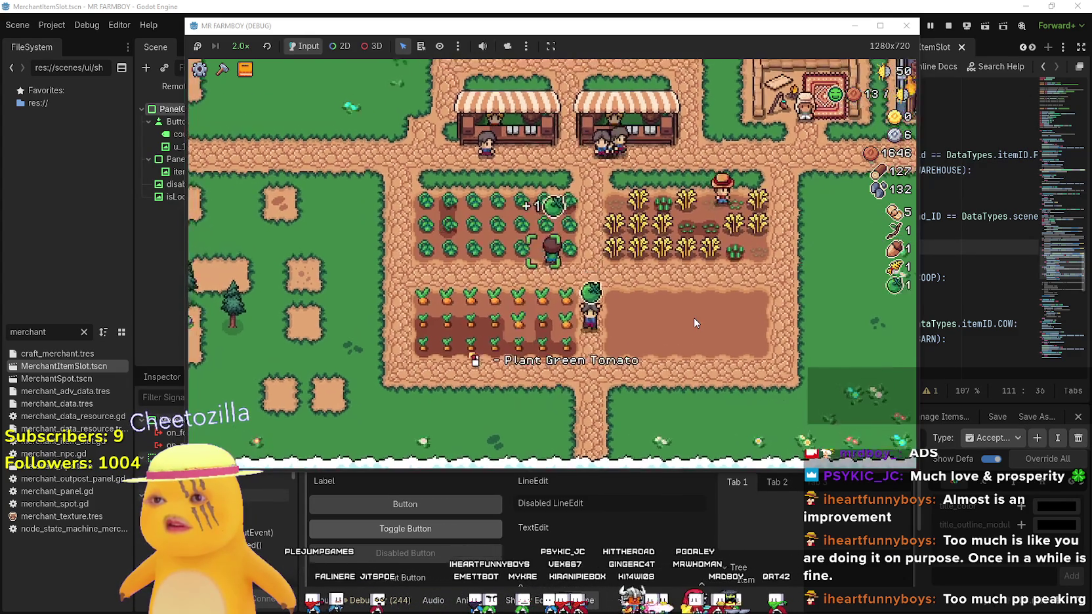
Harvest the grown tomatoes and the carrot row, including the remaining green tomato
key("w")
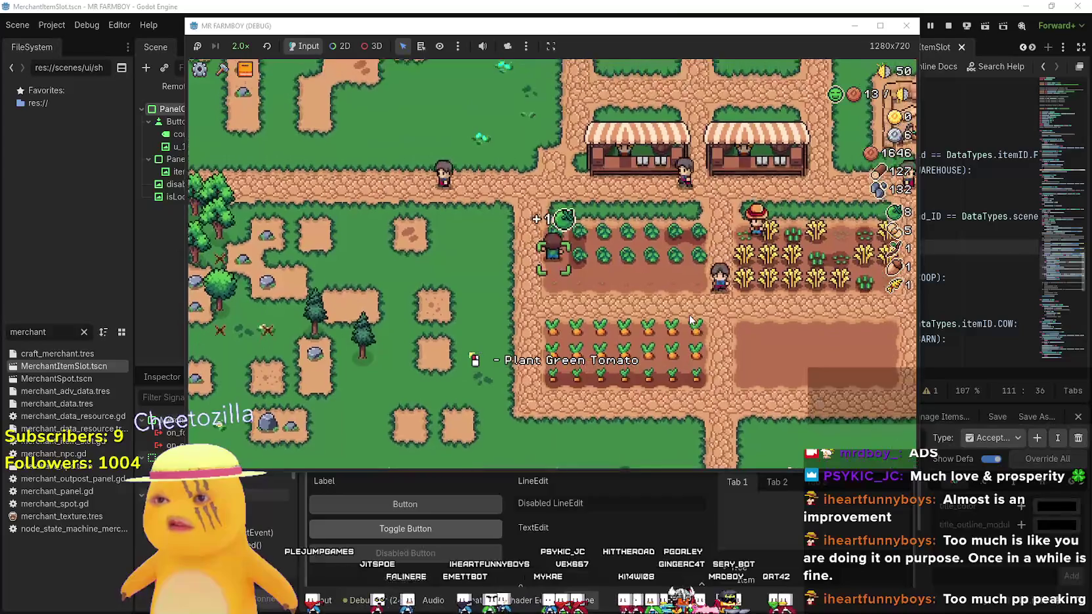
key("a")
key("s")
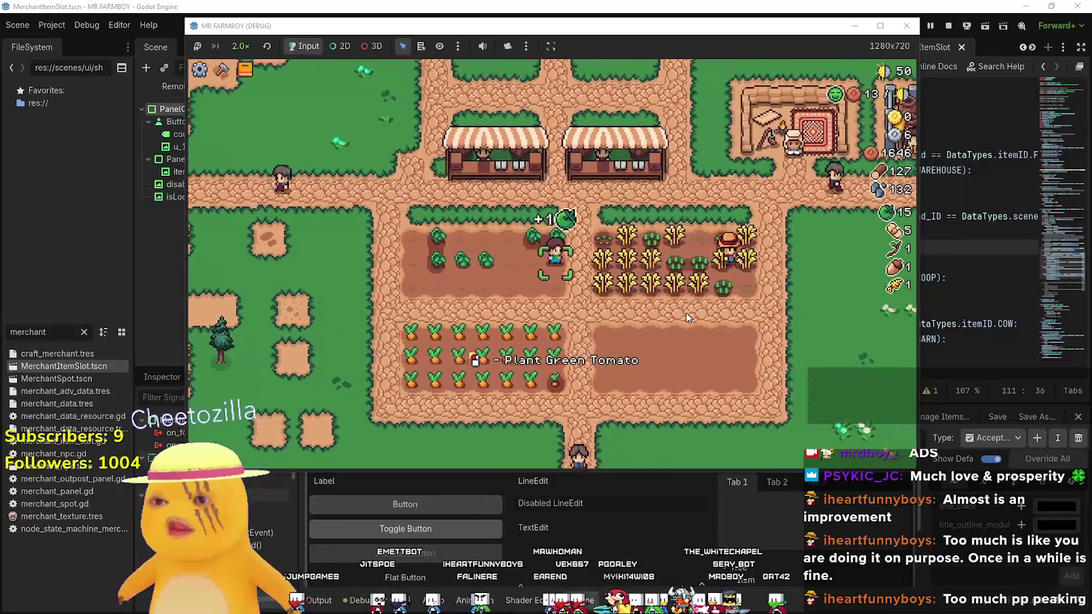
key("d")
key("s")
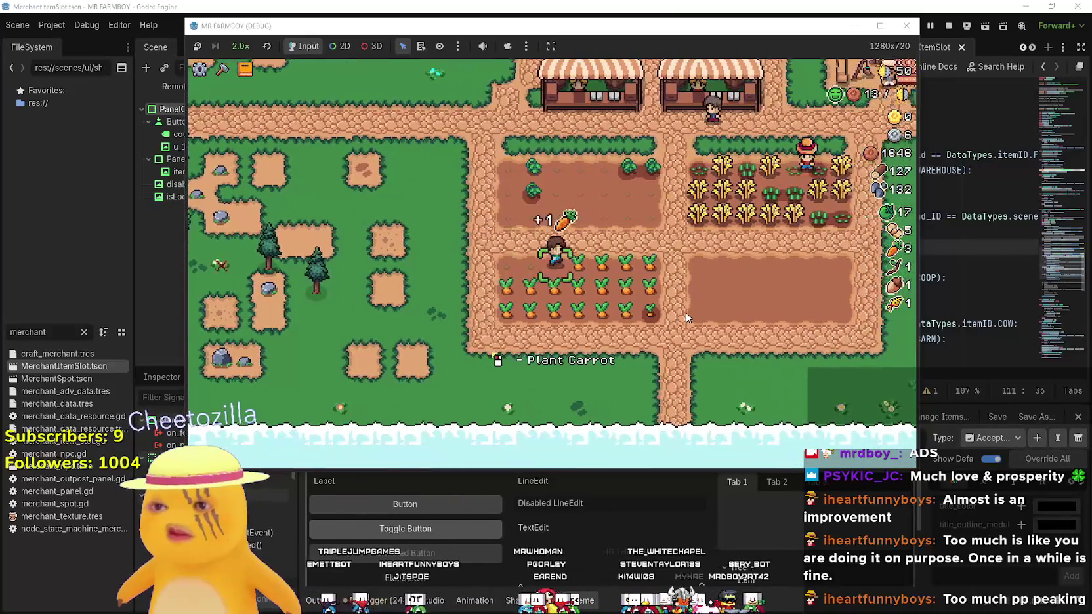
key("a")
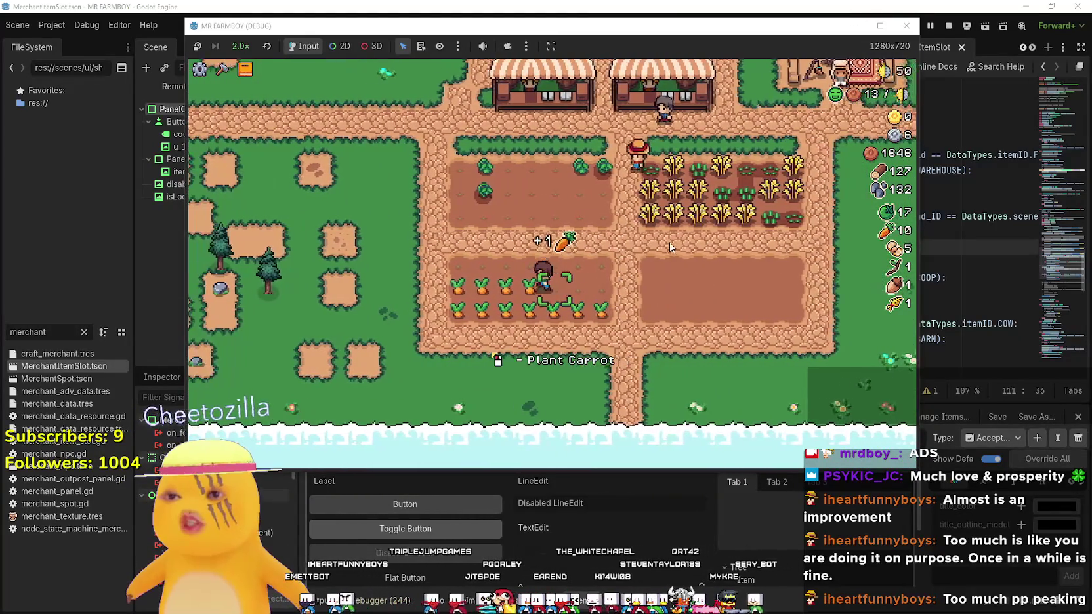
key("s")
key("d")
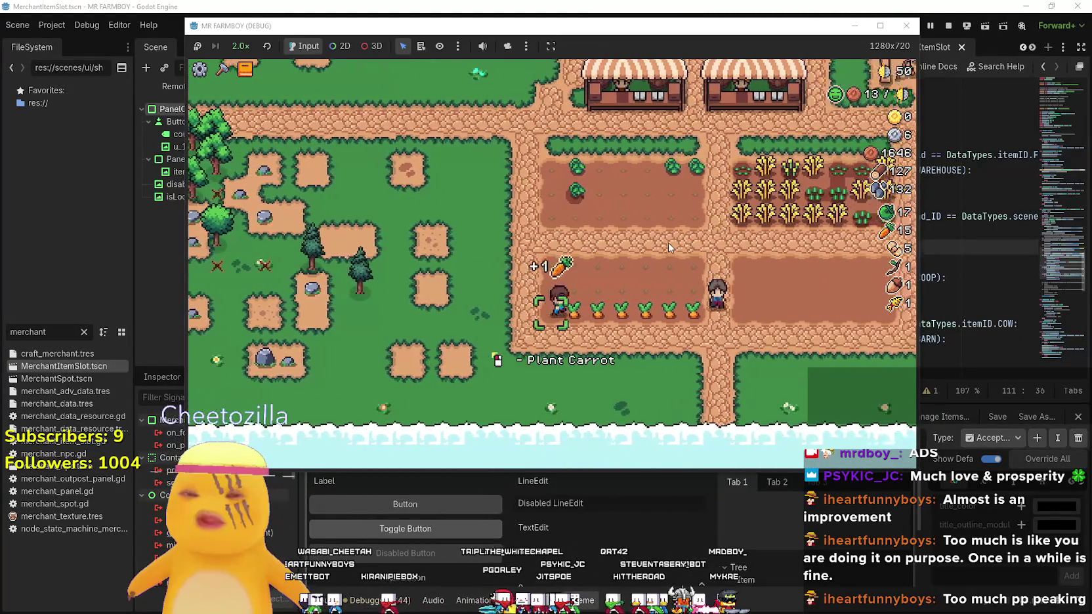
key("a")
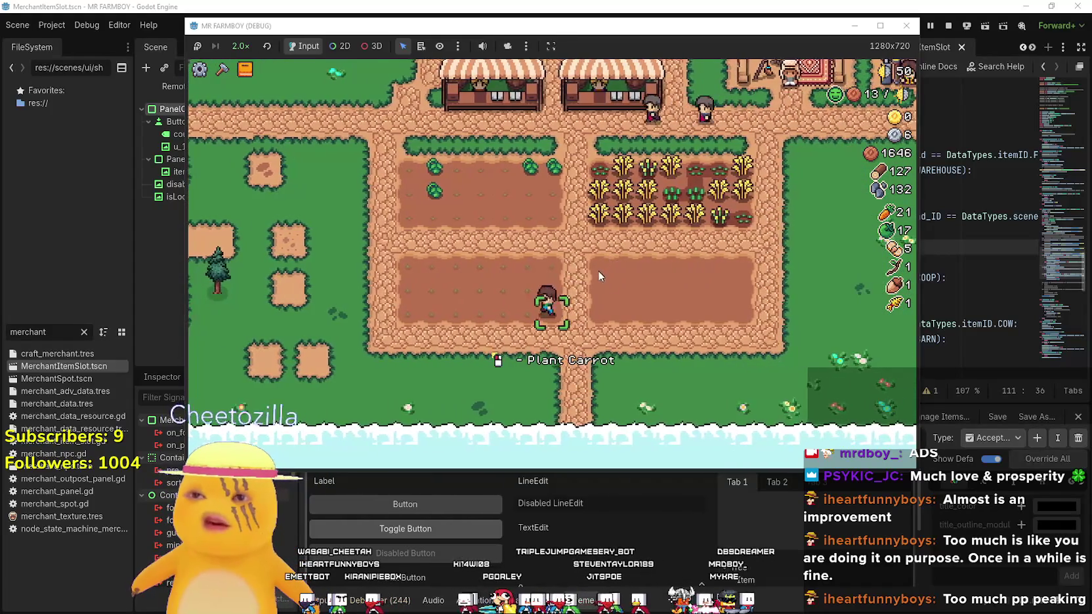
key("w")
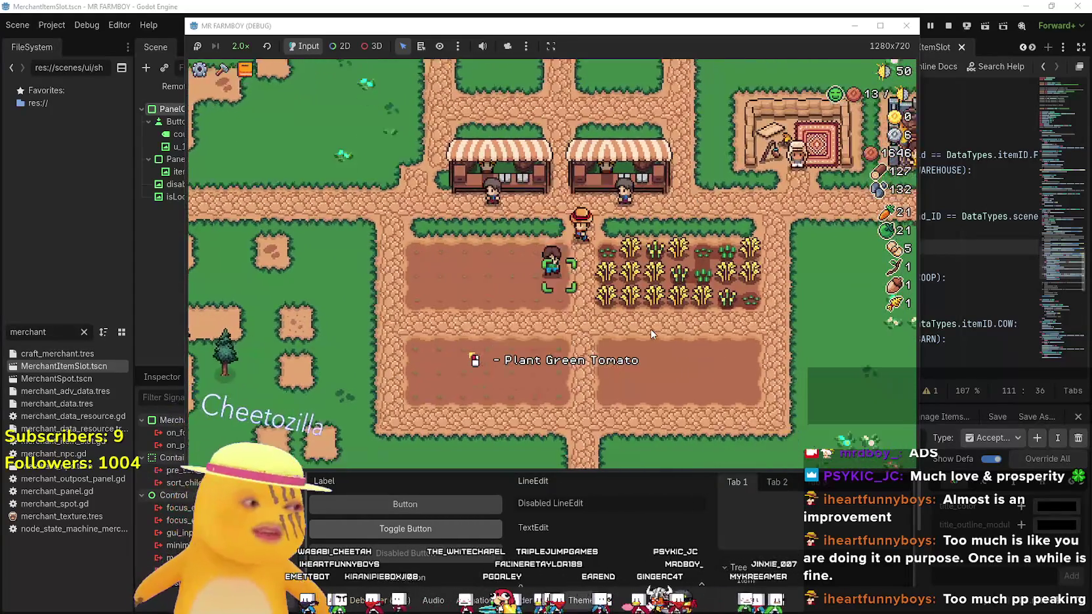
Walk onto the lower grass, open and close Advancements, and return to the field
key("s")
key("a")
key("a")
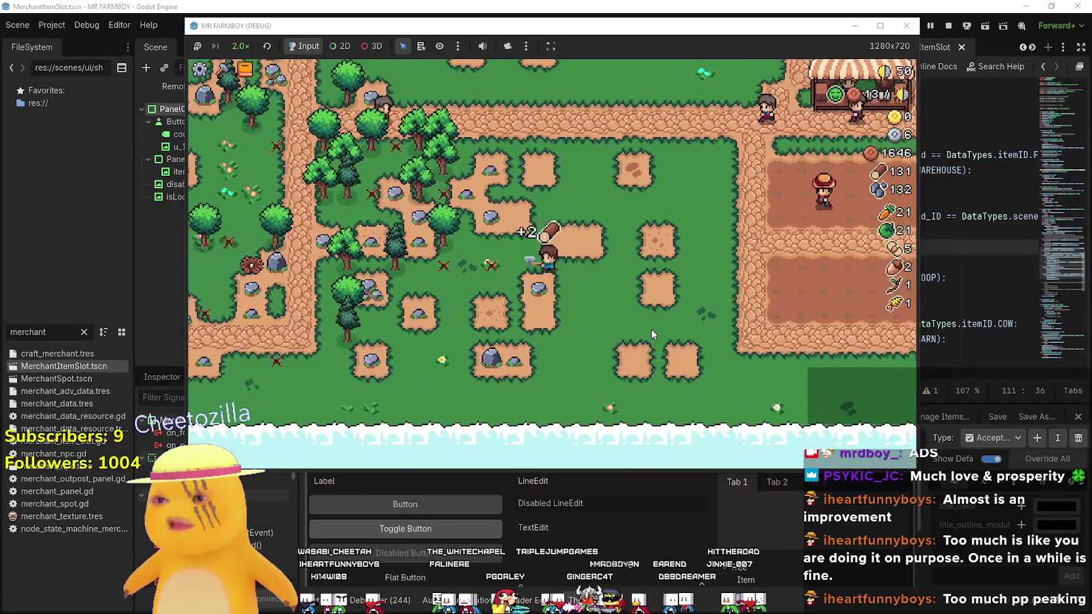
key("s")
key("d")
key("e")
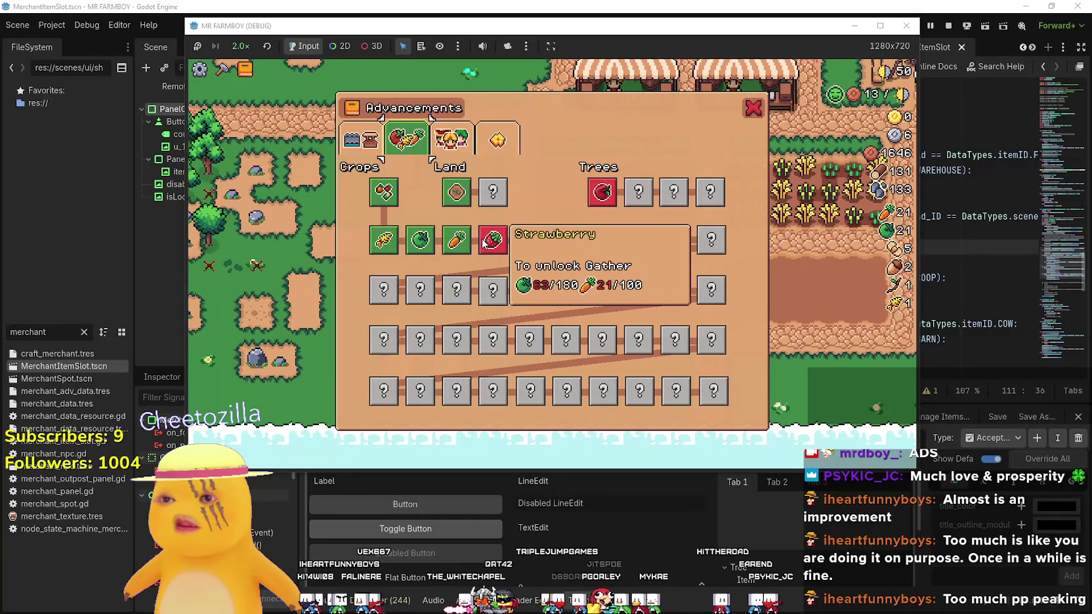
key("e")
key("d")
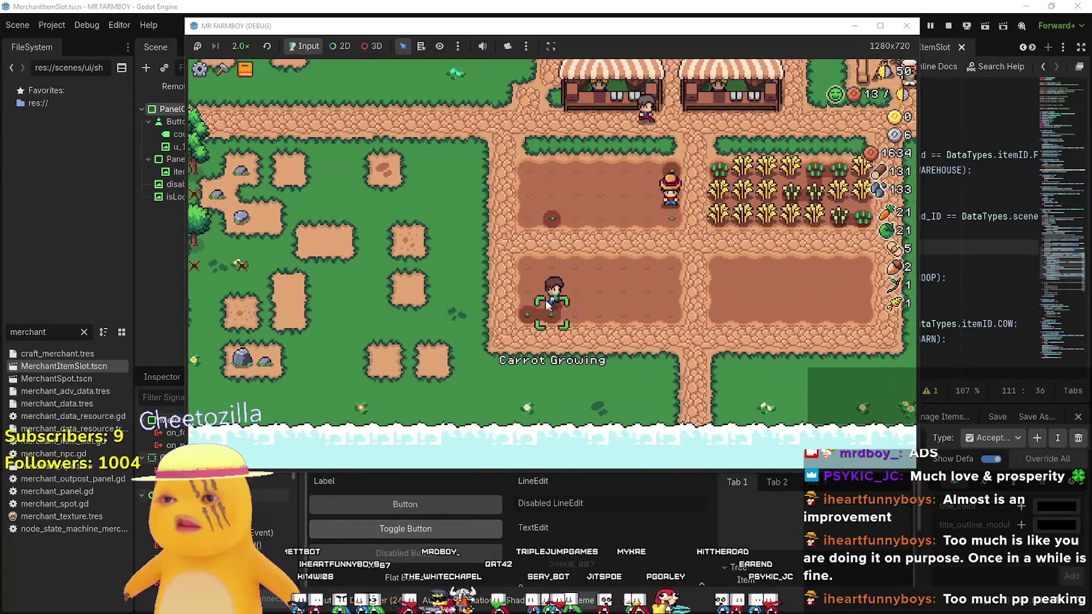
Plant a carrot row, spend 200 coins at the stall, and start watering the carrots
key("d")
left_click(519, 279)
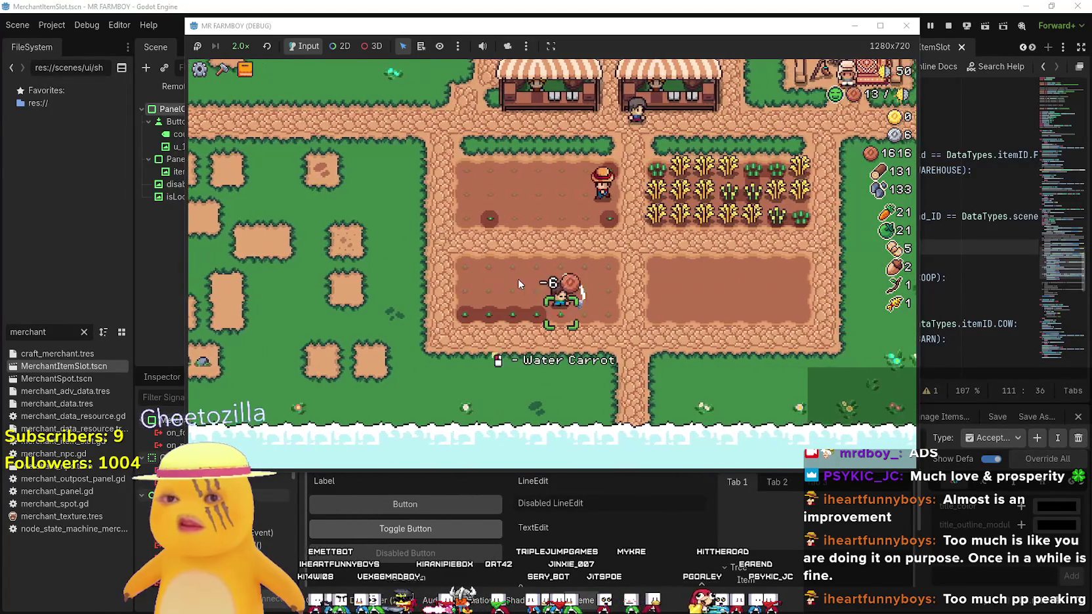
key("w")
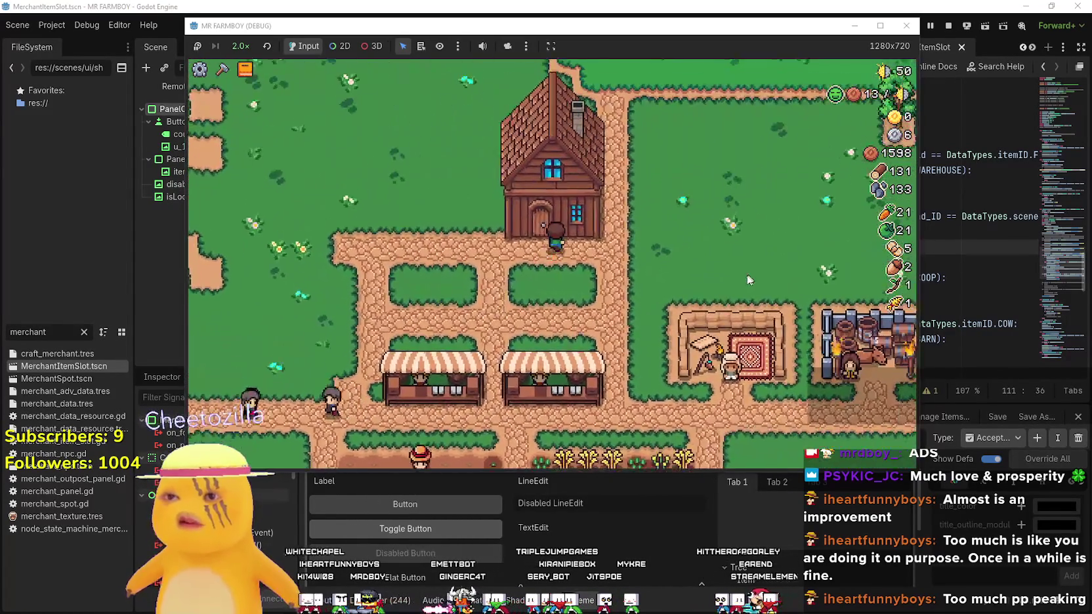
left_click(656, 315)
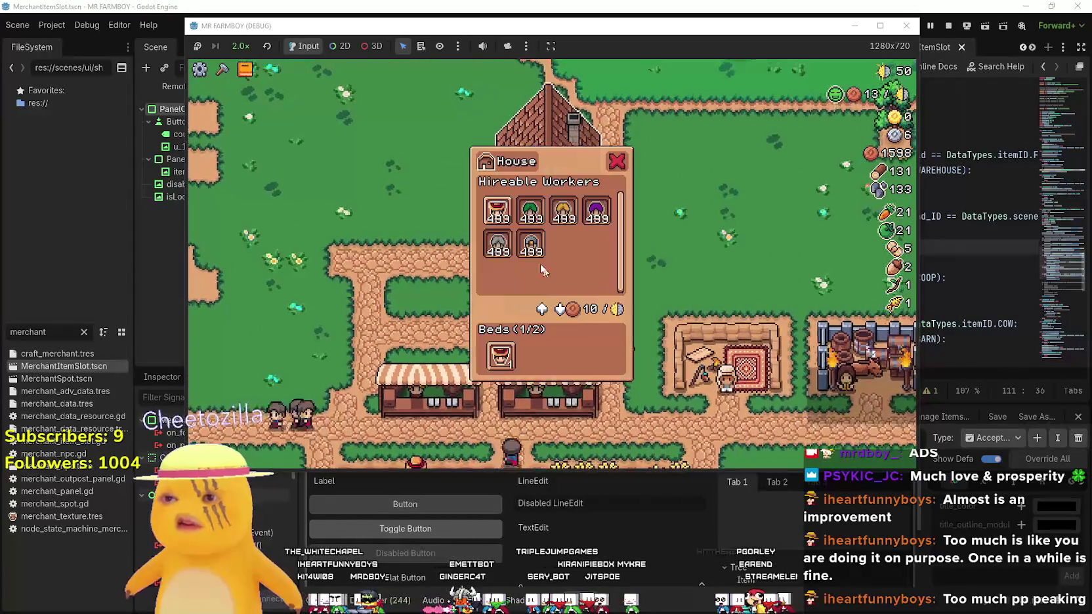
left_click(600, 322)
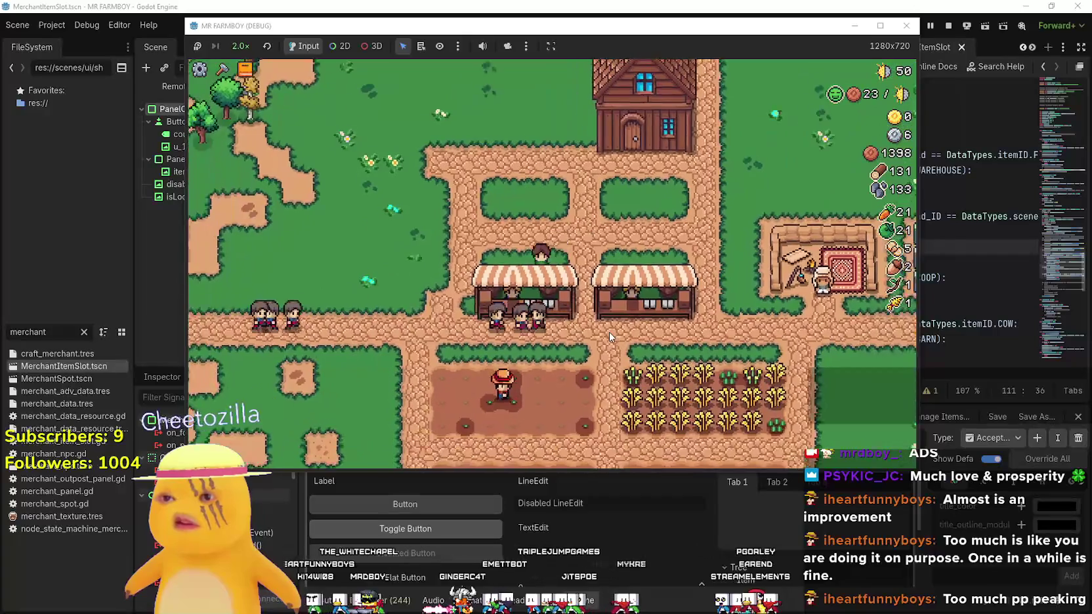
key("s")
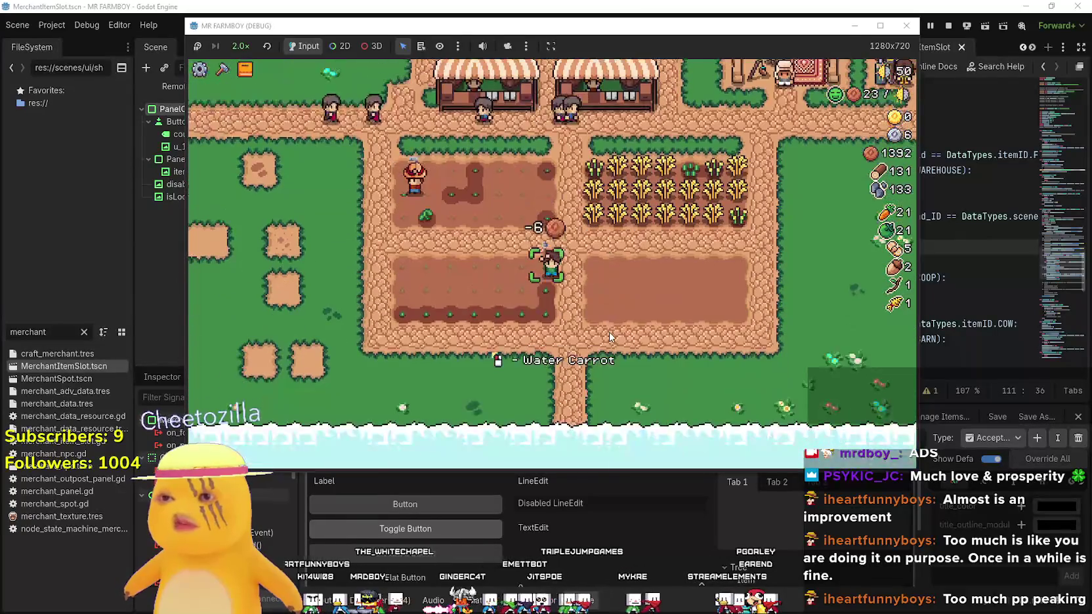
left_click(608, 335)
Water the carrot row and the green tomato plants
key("a")
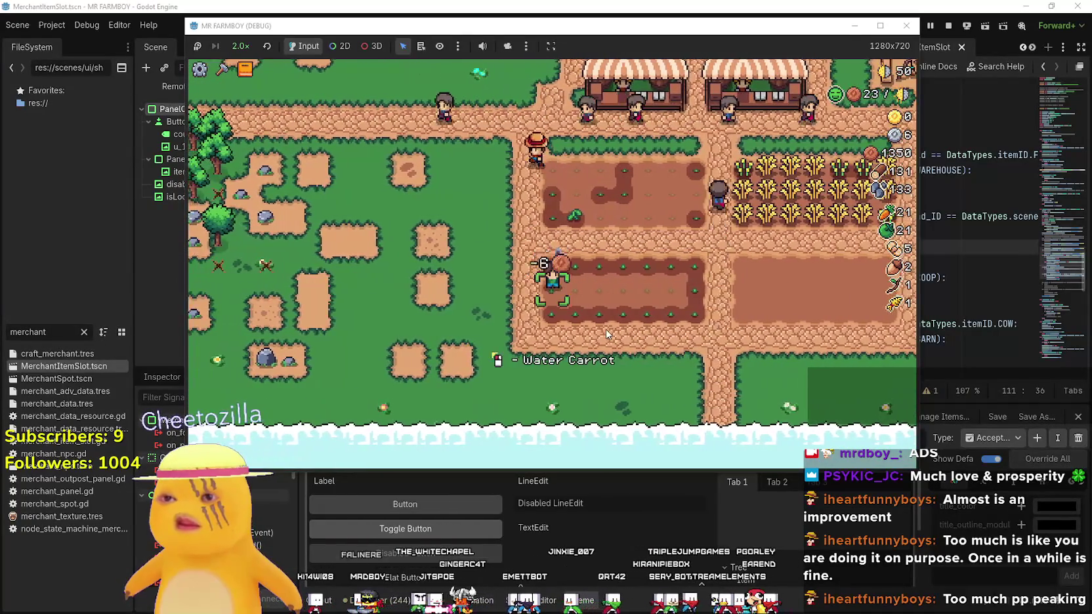
key("d")
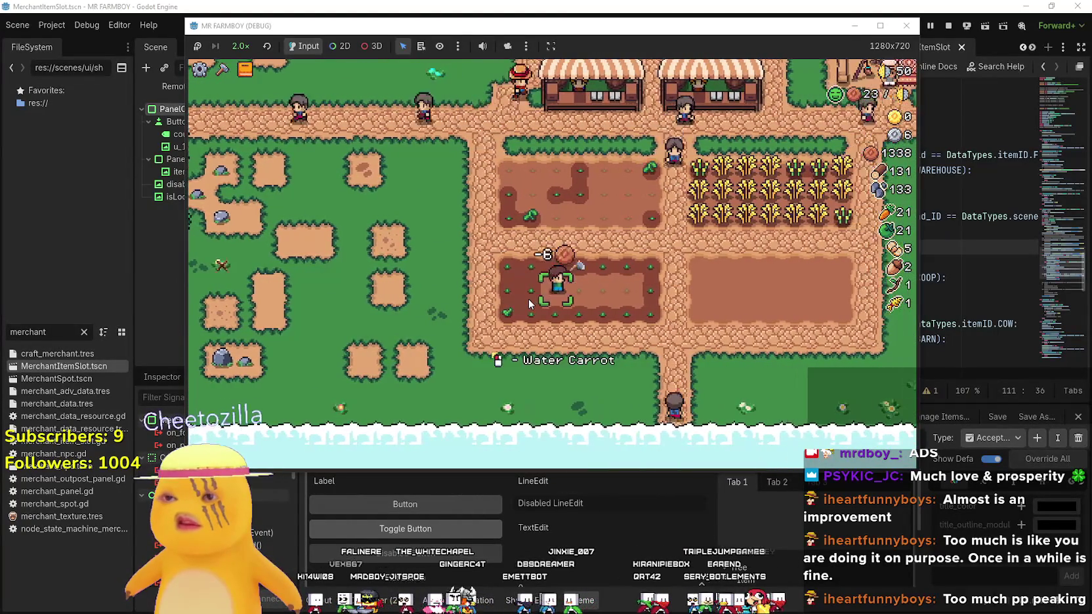
key("w")
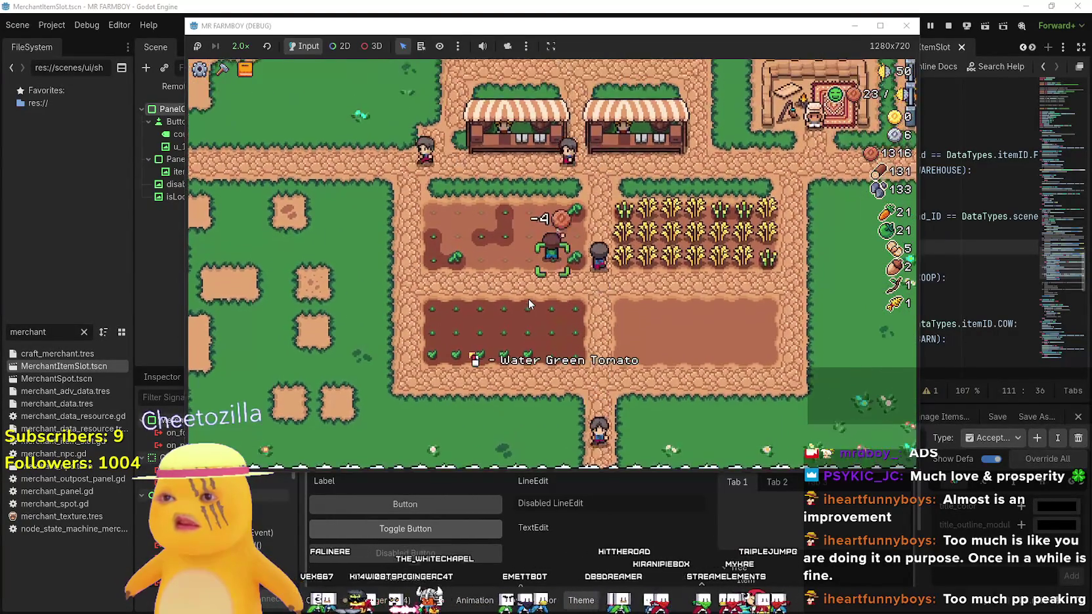
key("a")
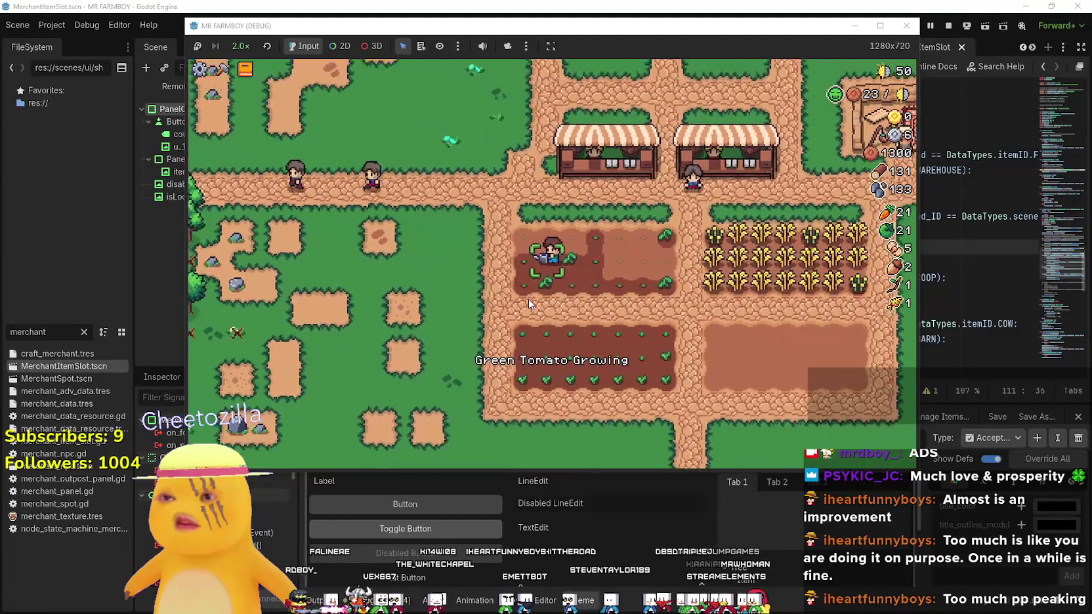
key("w")
key("d")
key("s")
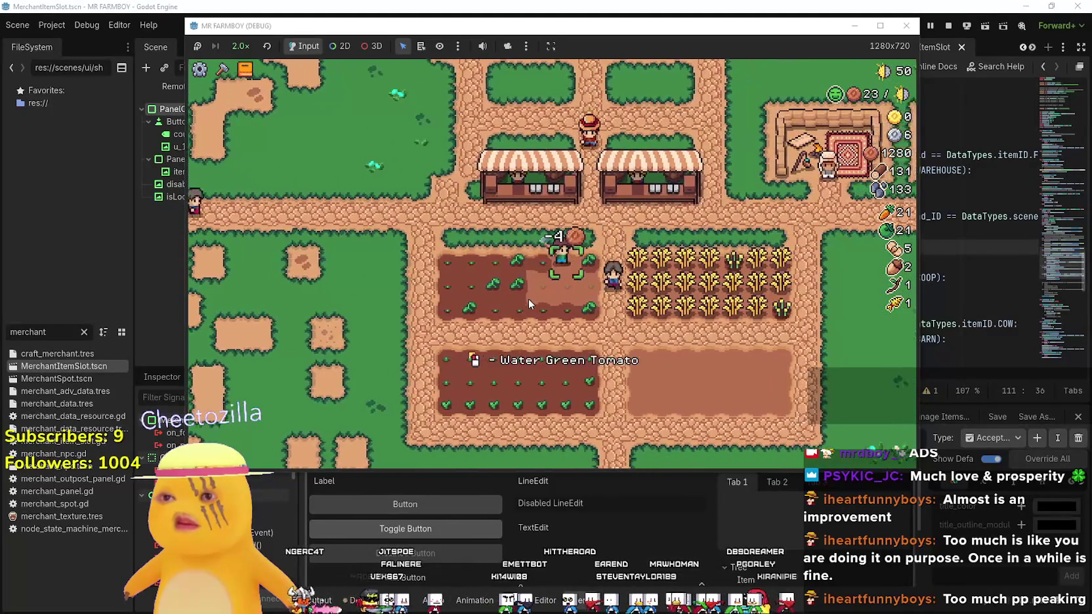
left_click(529, 303)
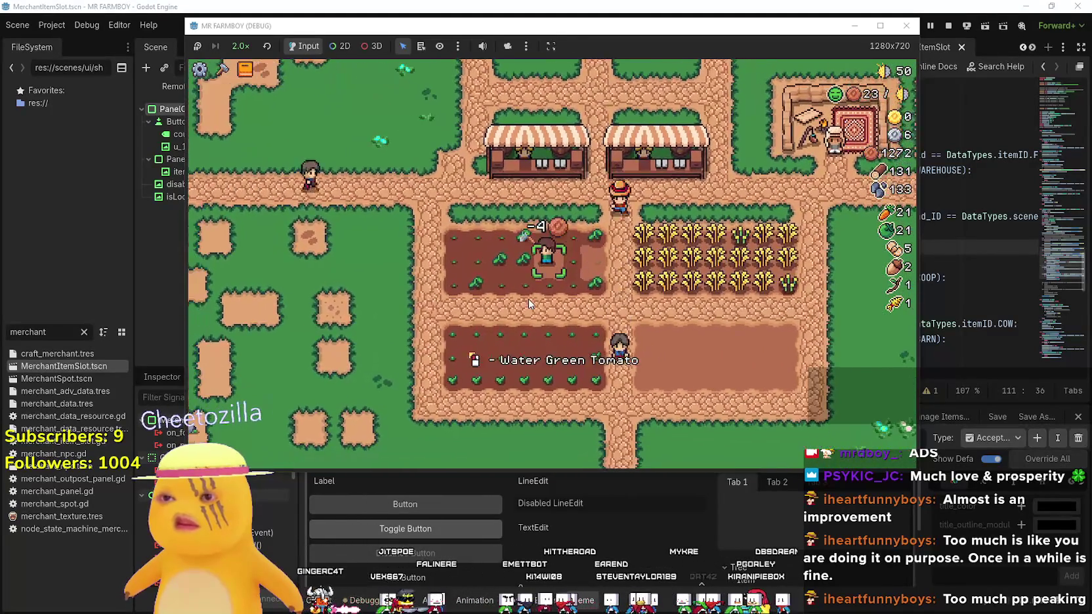
Walk off the tomato plot and head into the forest for wood and stone
key("s")
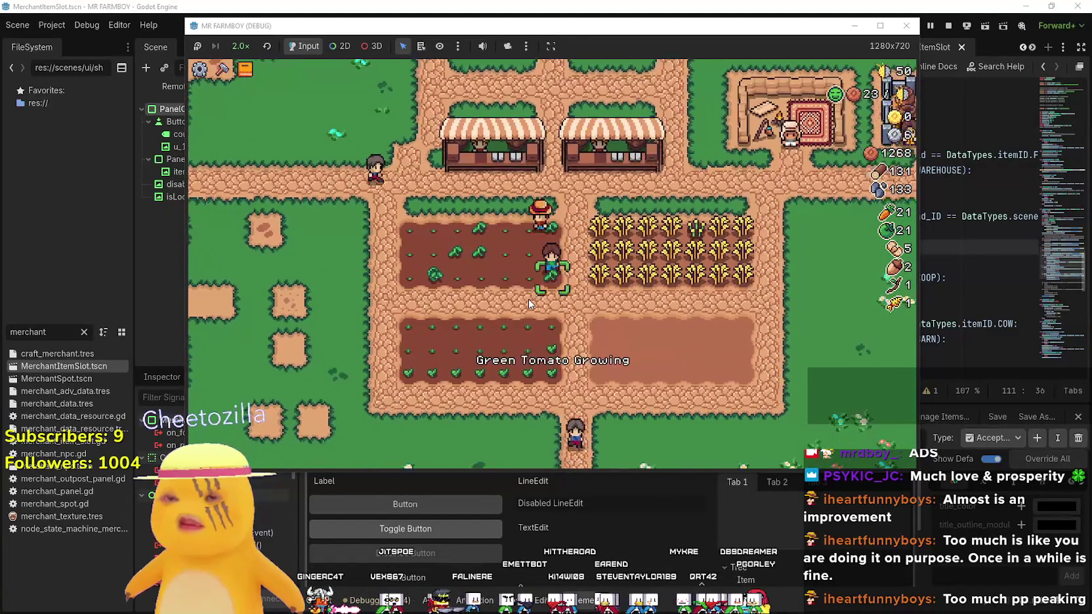
key("a")
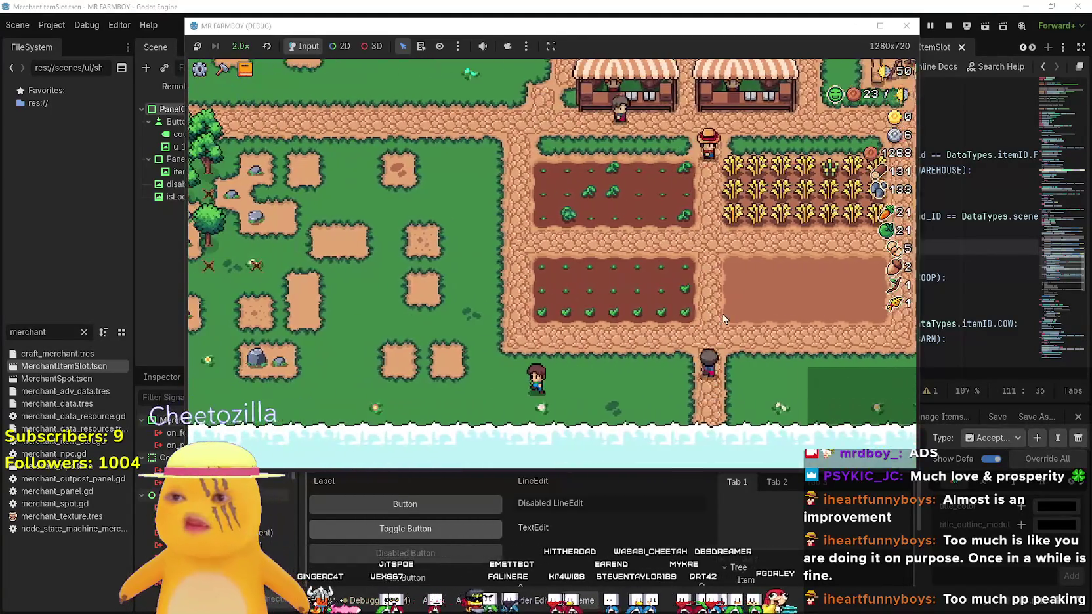
key("a")
key("w")
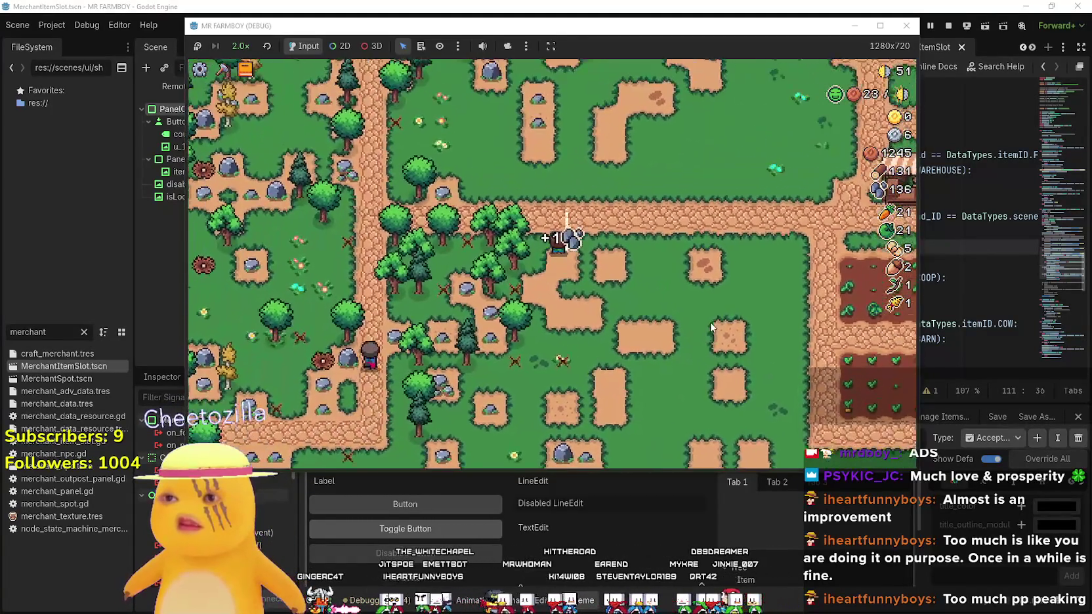
key("a")
Pick up resources in the forest by chopping a tree for wood and mining a rock for stone
key("s")
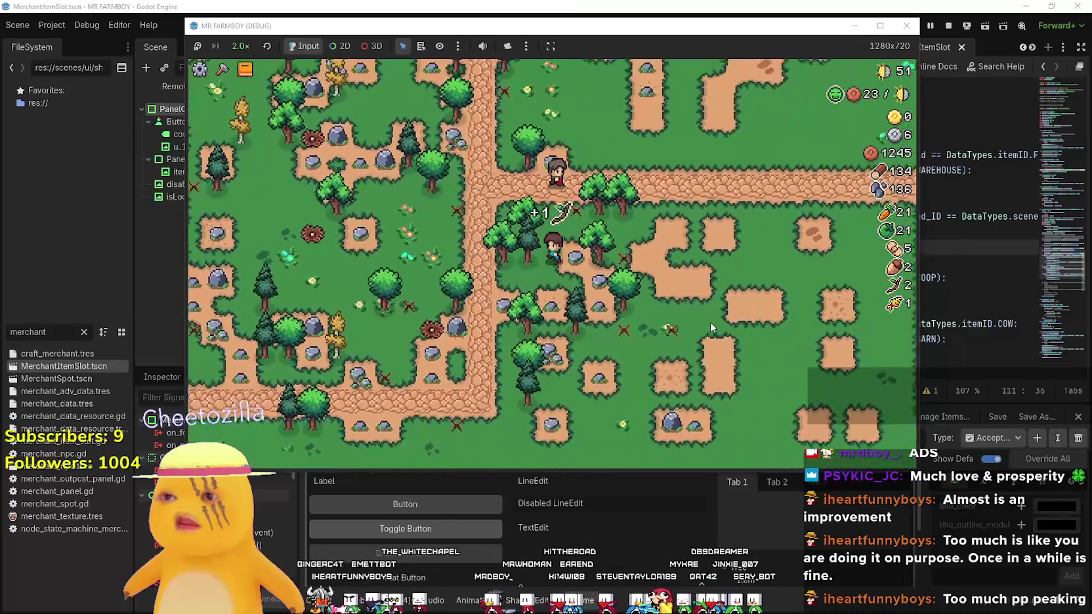
key("w")
key("d")
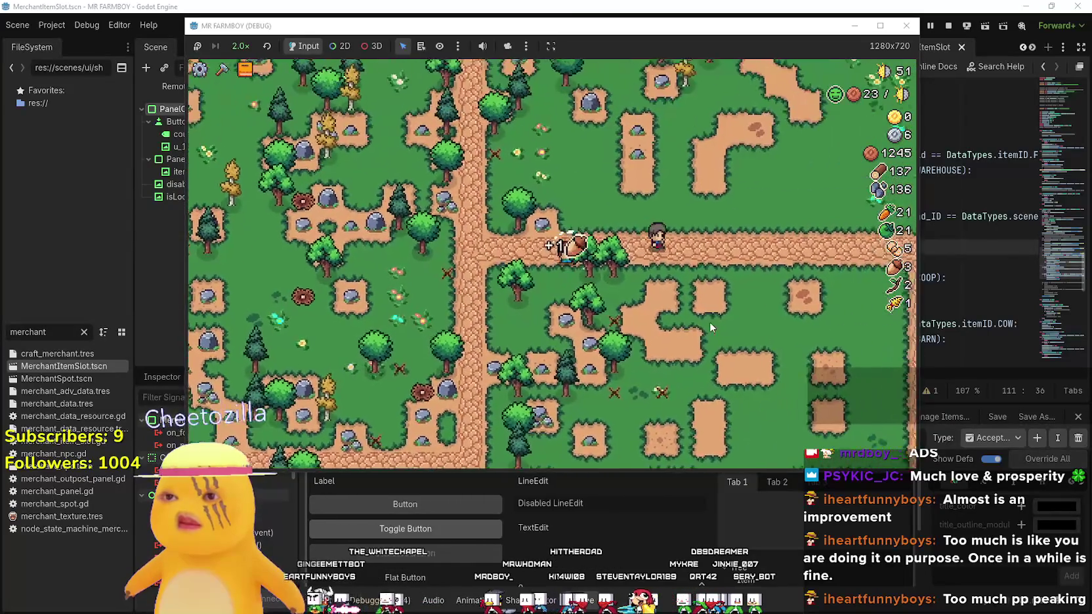
key("s")
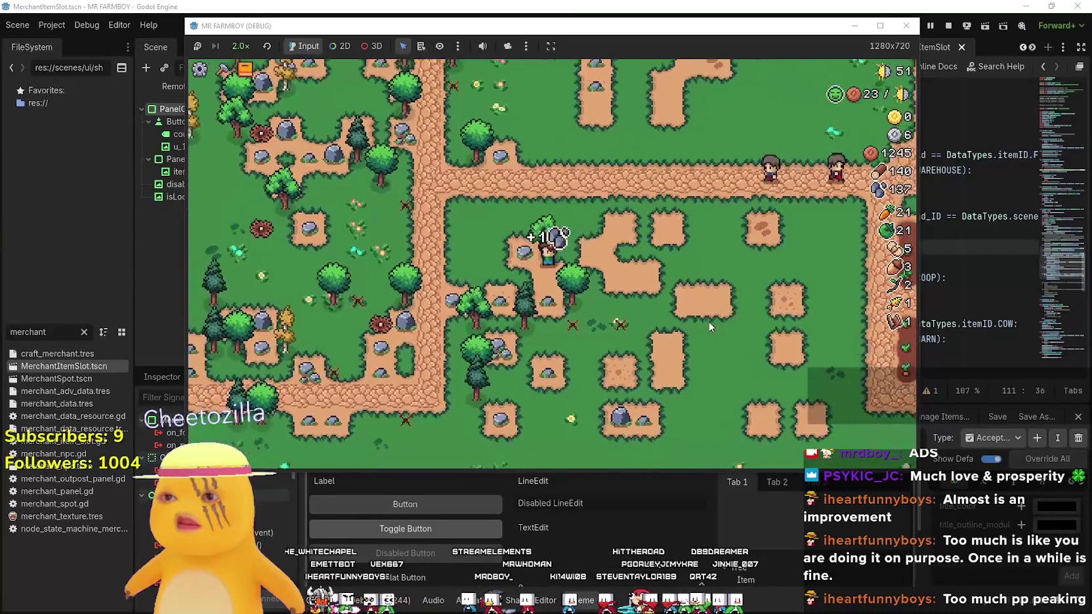
key("s")
key("d")
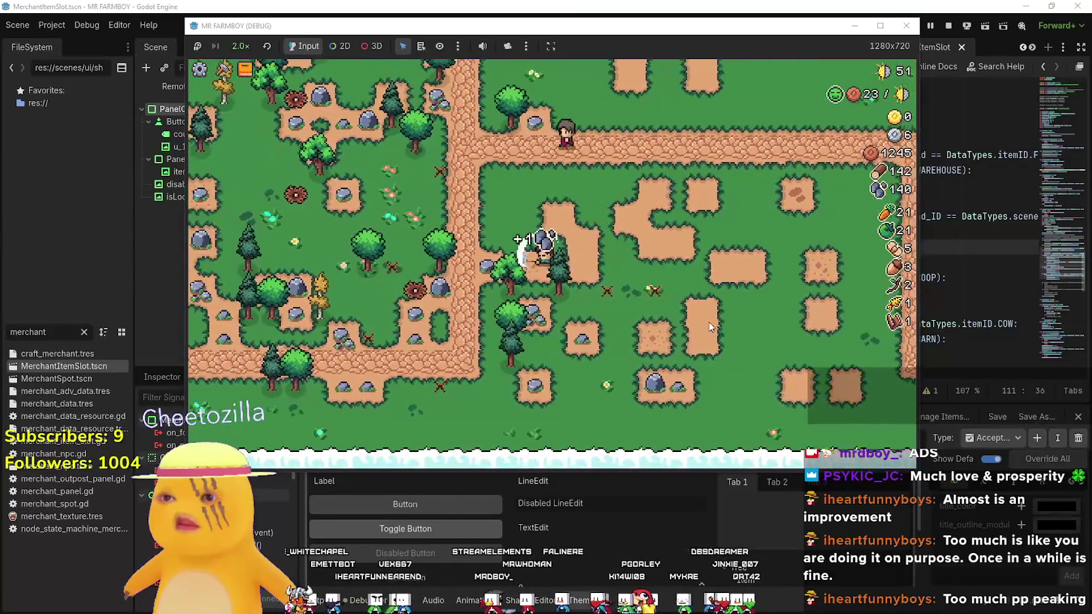
key("d")
key("s")
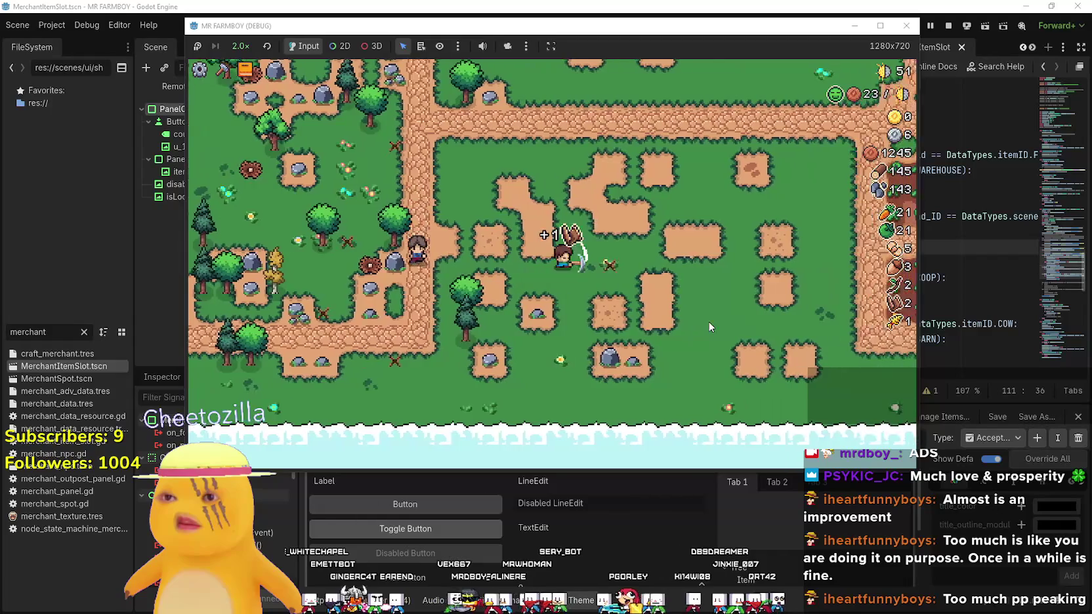
key("a")
key("w")
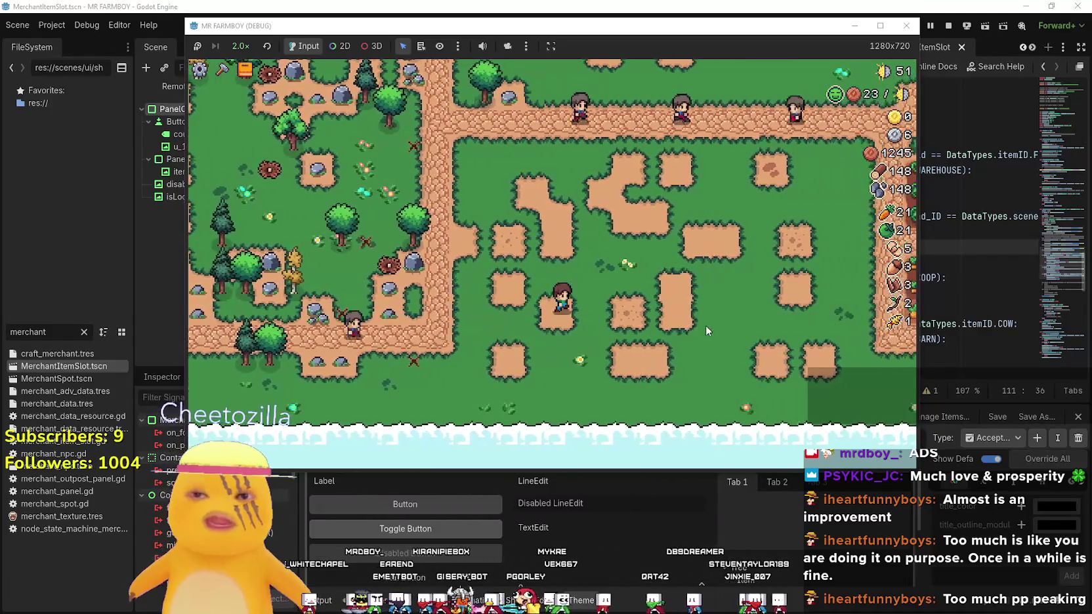
Walk back to the crop fields, harvest a carrot, then harvest wheat along the rows
key("d")
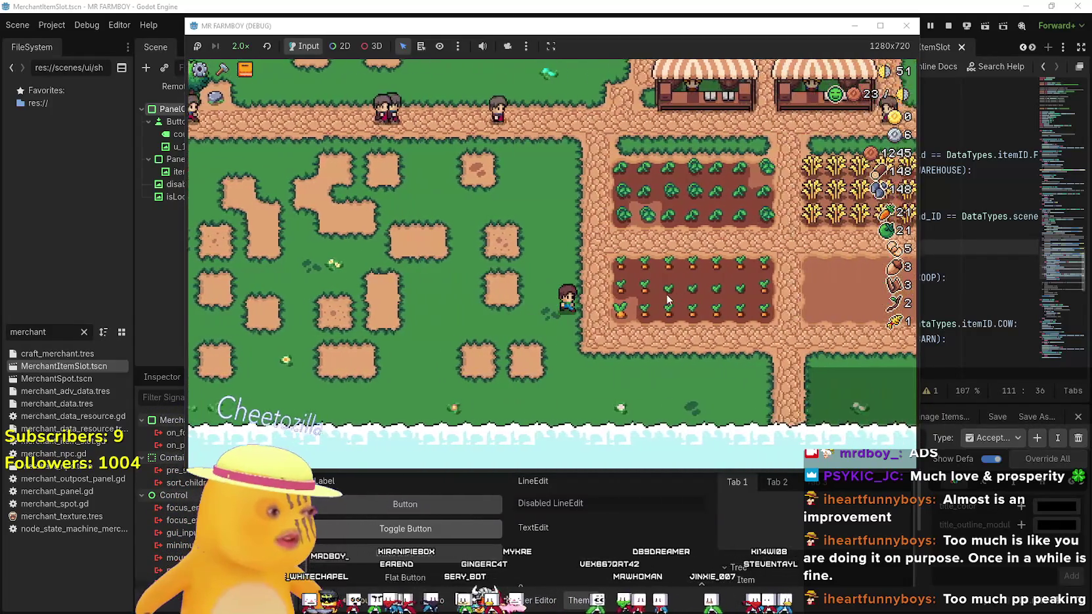
key("d")
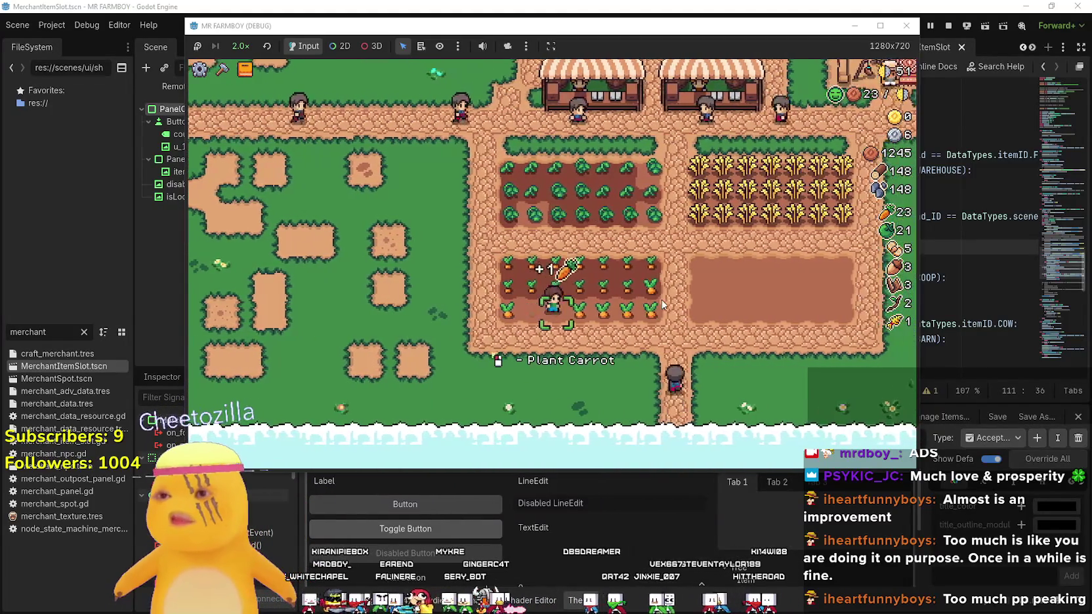
key("d")
key("w")
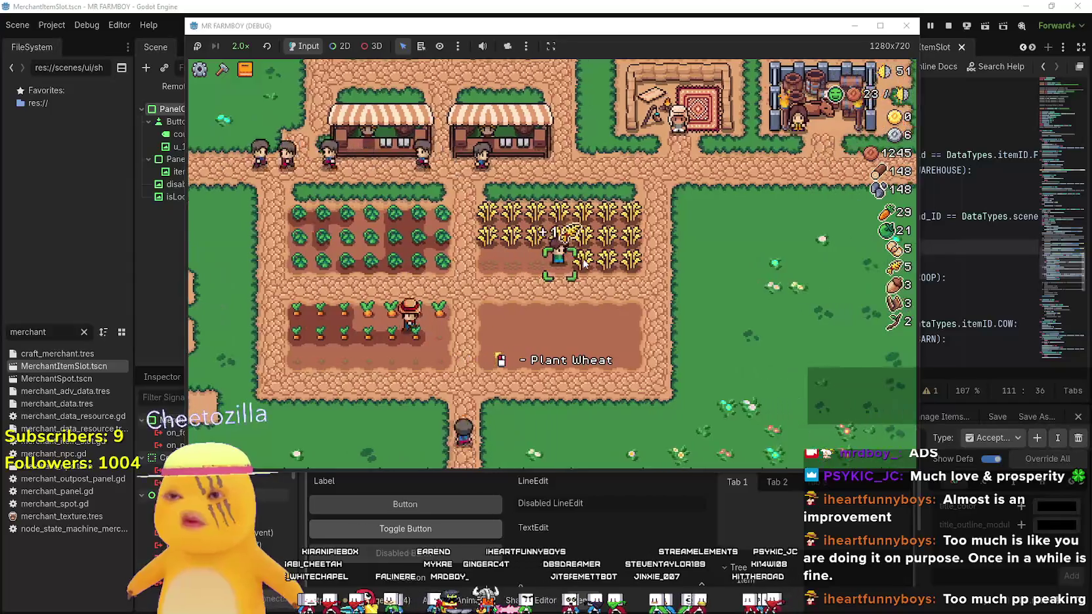
key("w")
key("a")
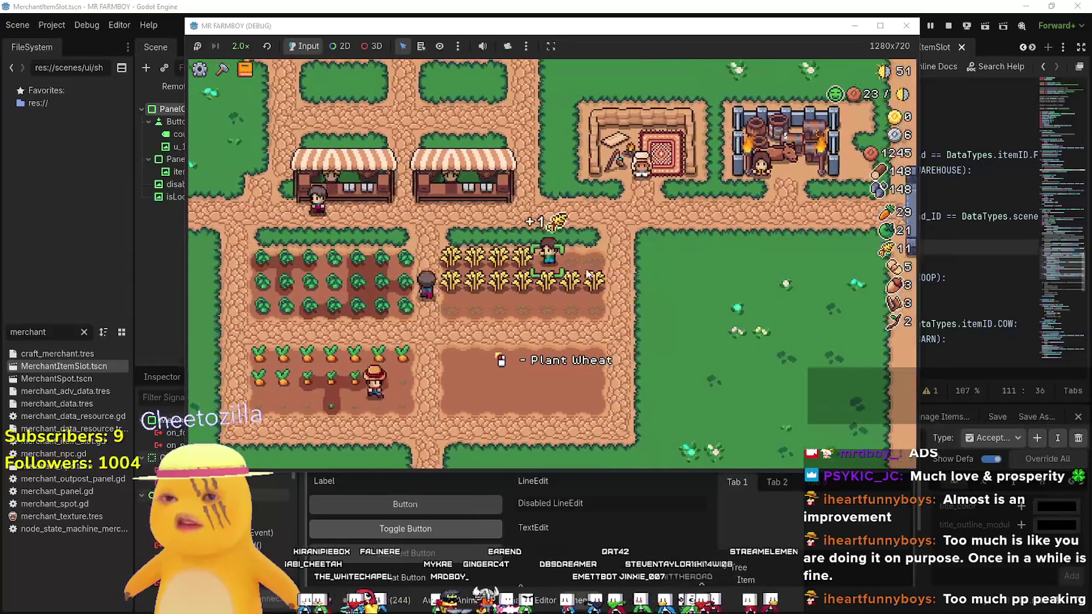
key("a")
key("s")
key("d")
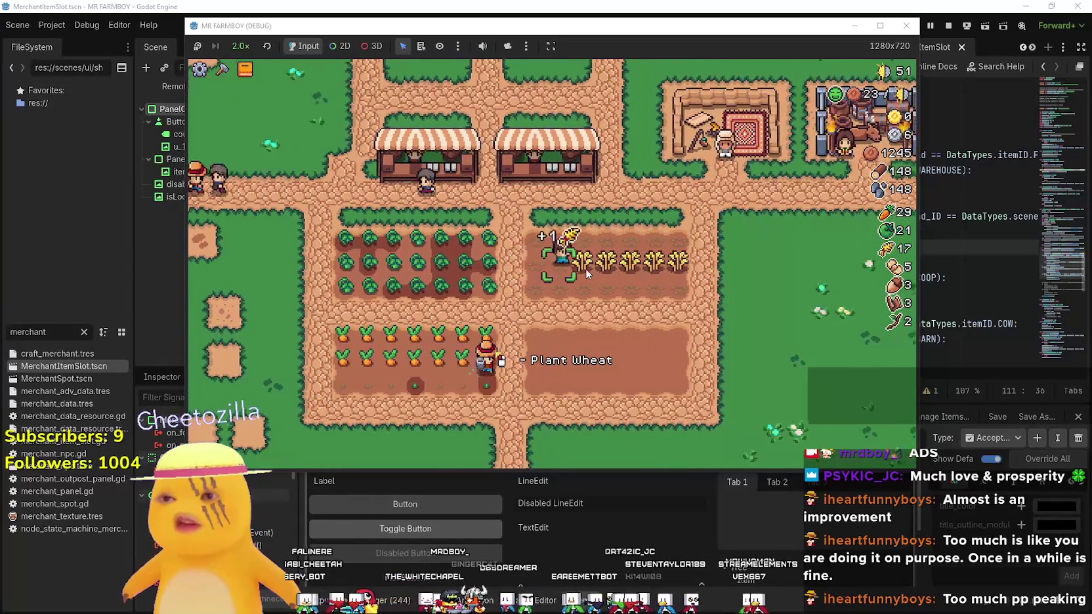
key("d")
key("a")
key("s")
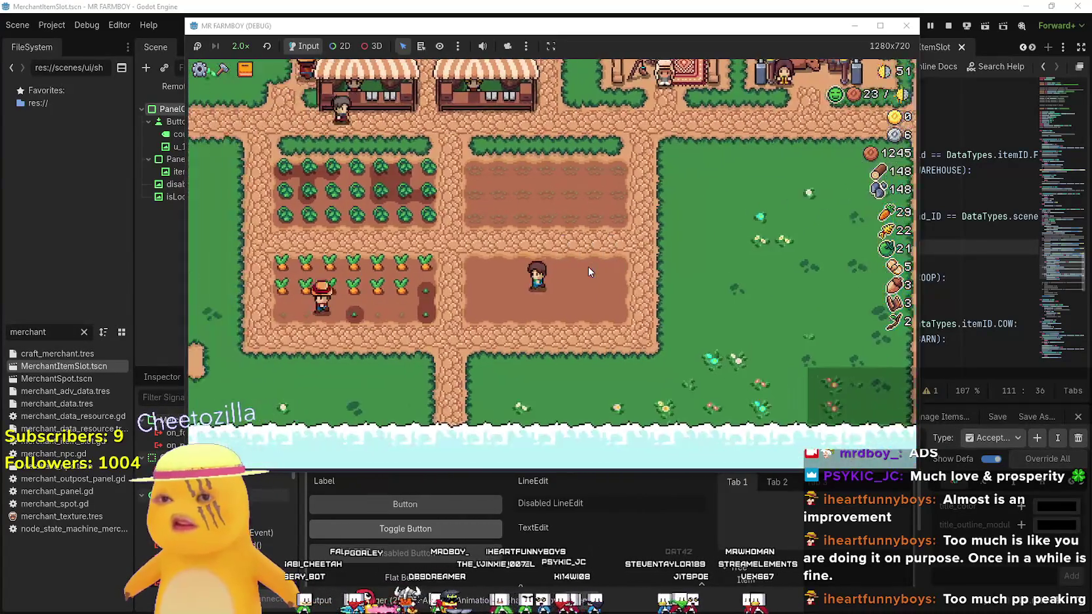
Harvest the carrot row, then all the green tomatoes in the tomato field
key("s")
key("a")
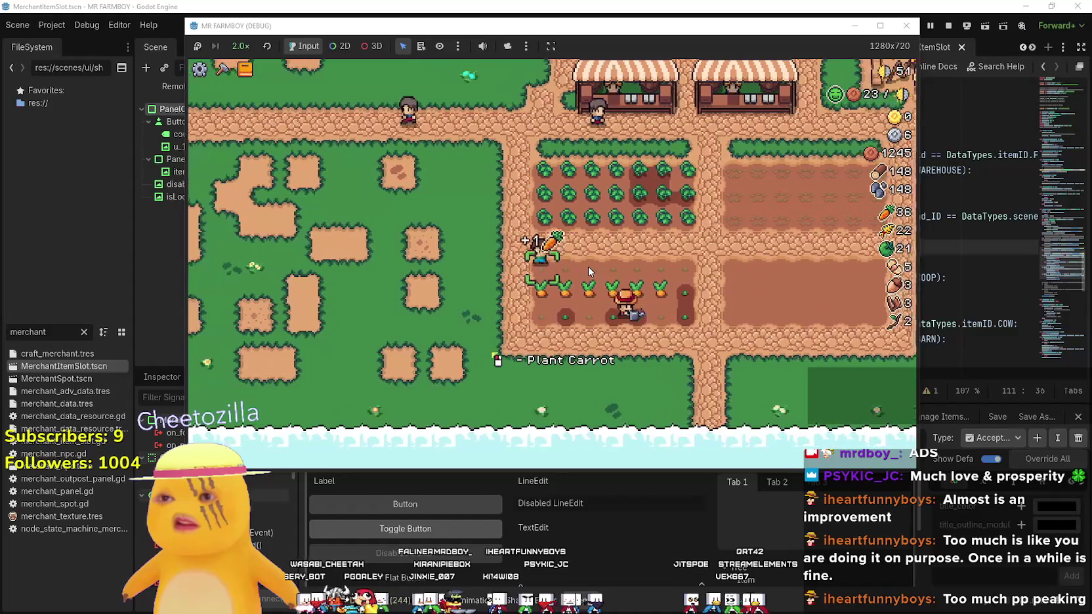
key("d")
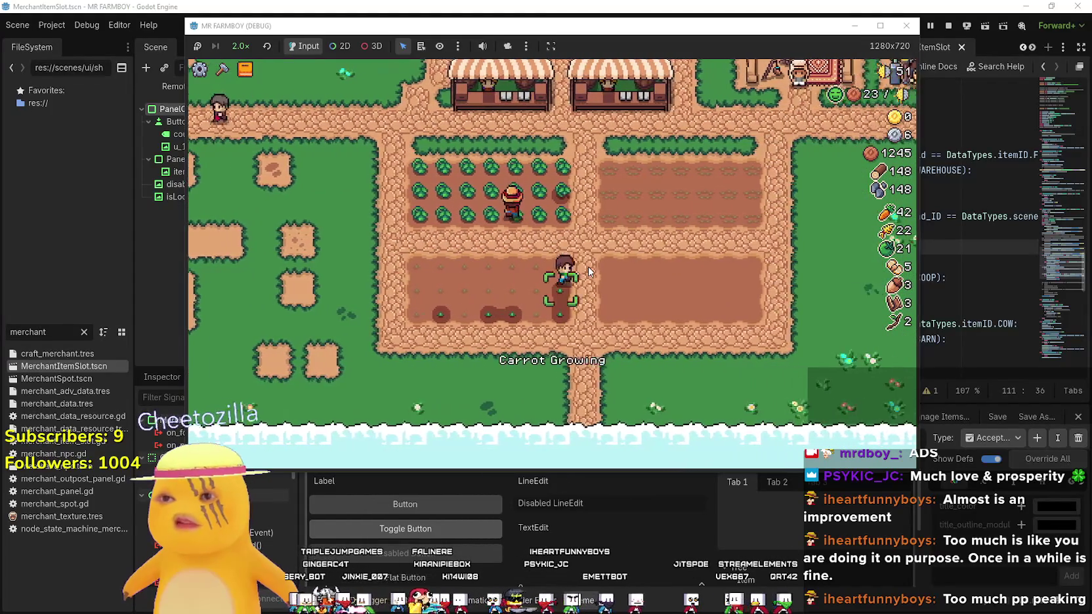
key("a")
key("w")
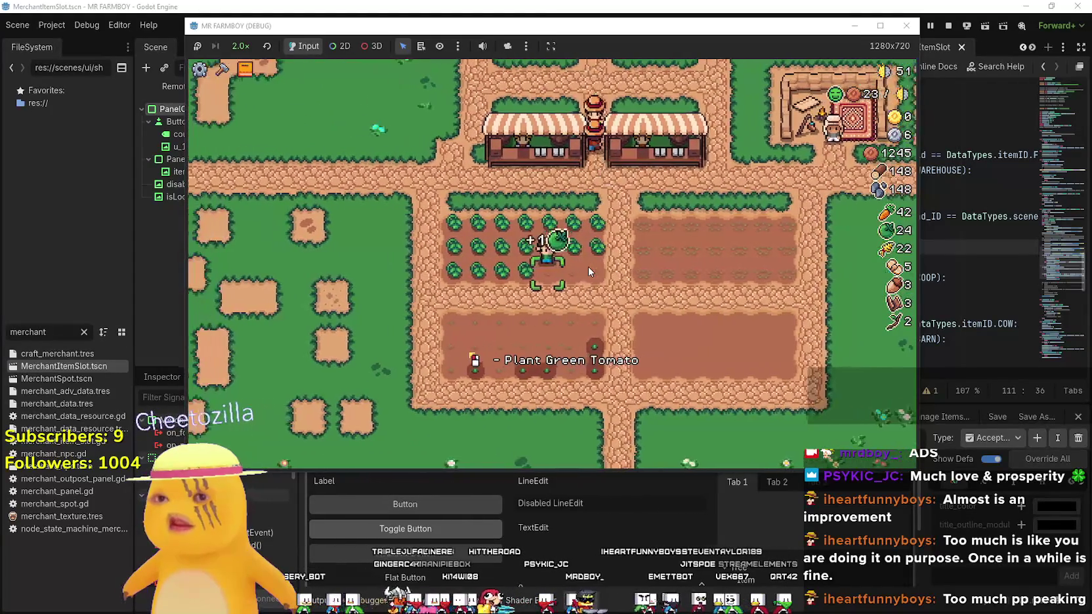
key("a")
key("w")
key("d")
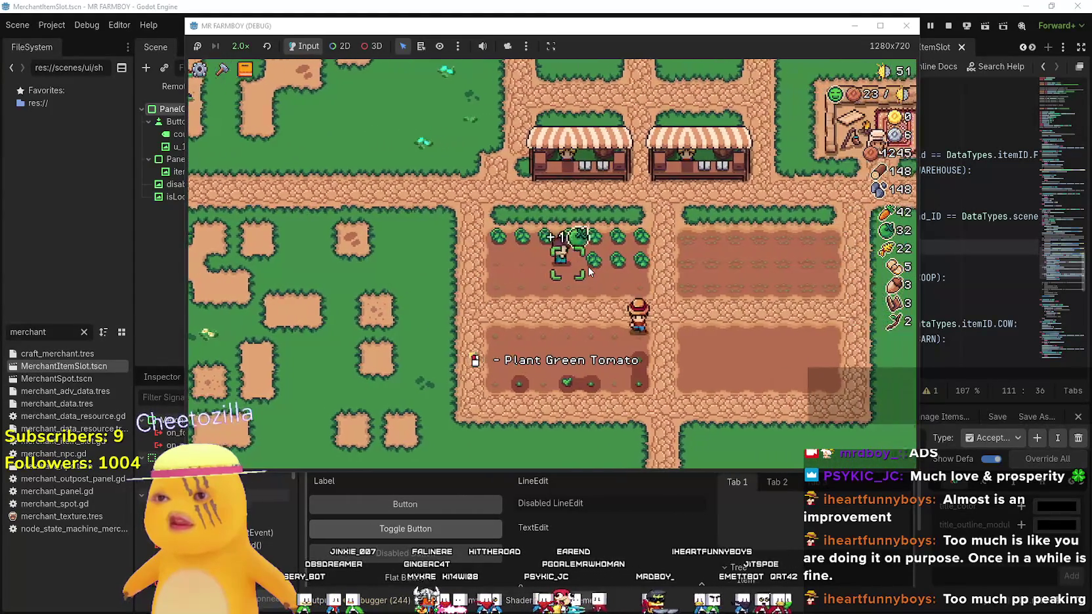
key("d")
key("a")
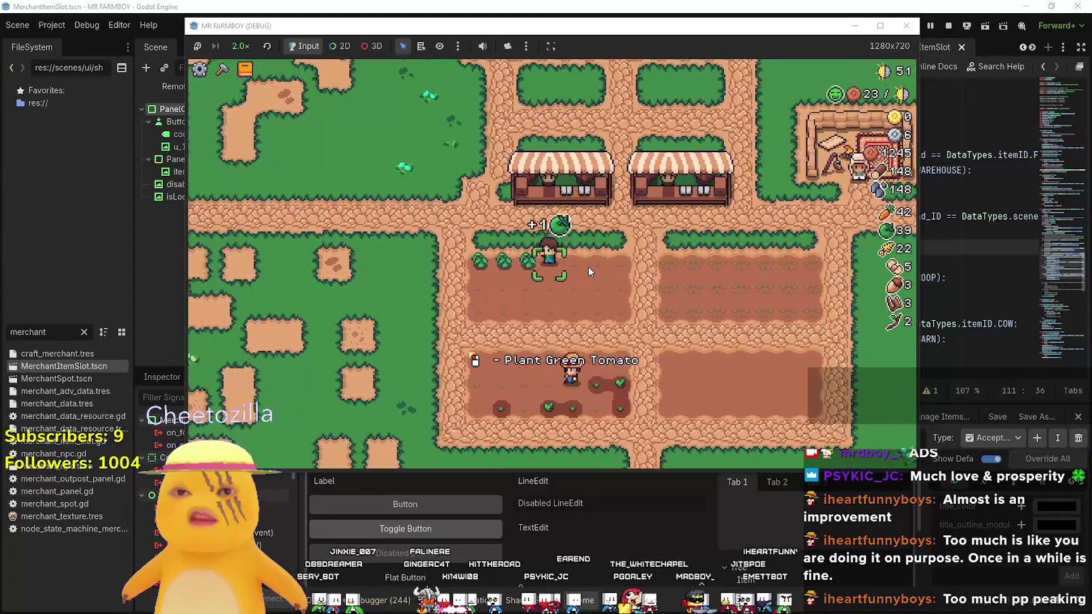
key("a")
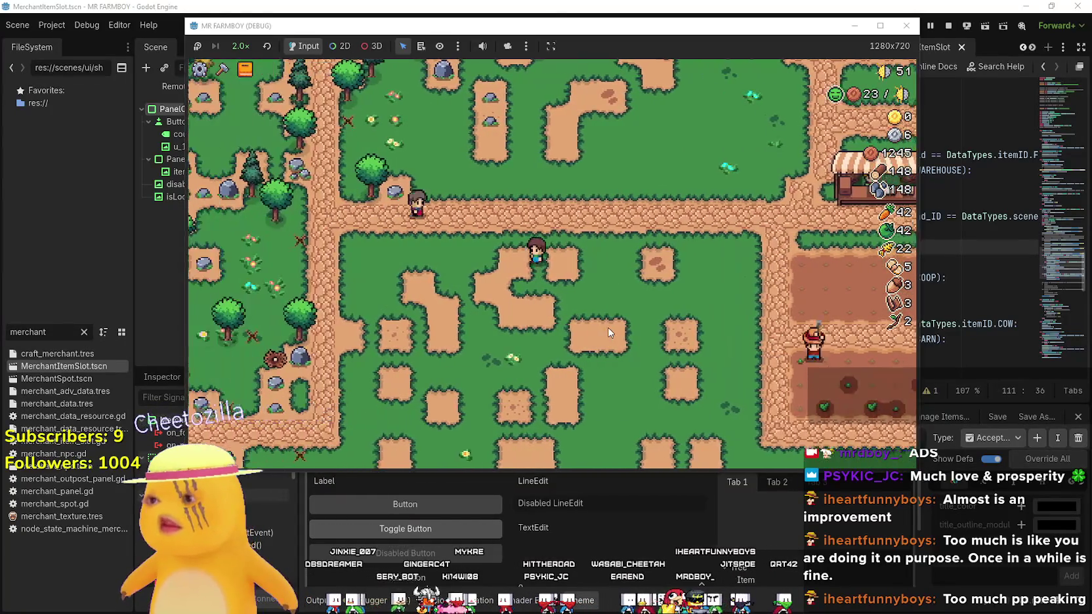
Head back into the forest and mine rocks and chop trees for stone and wood
key("a")
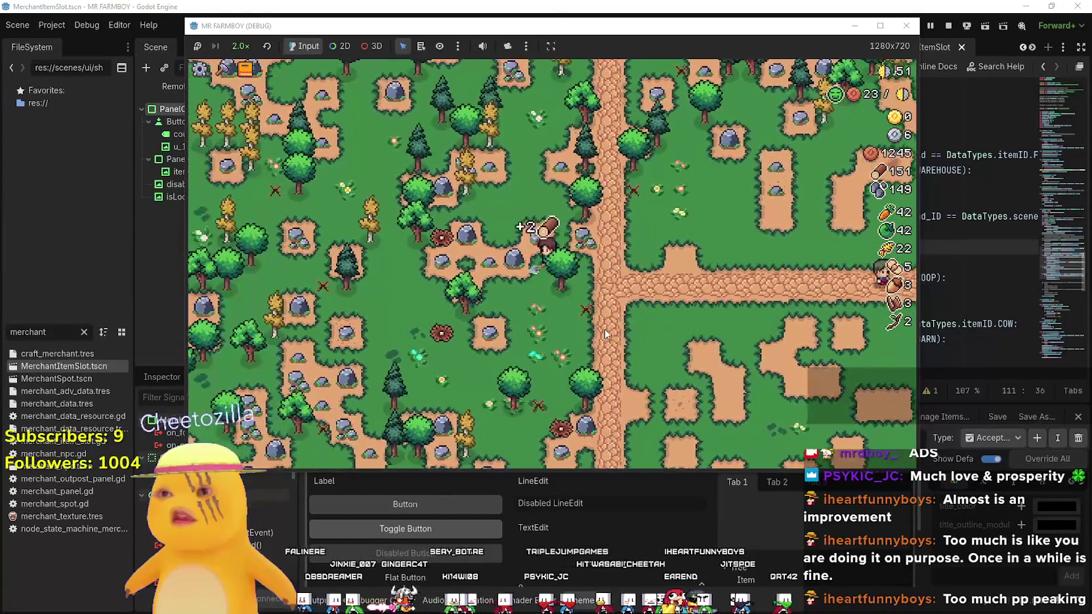
key("w")
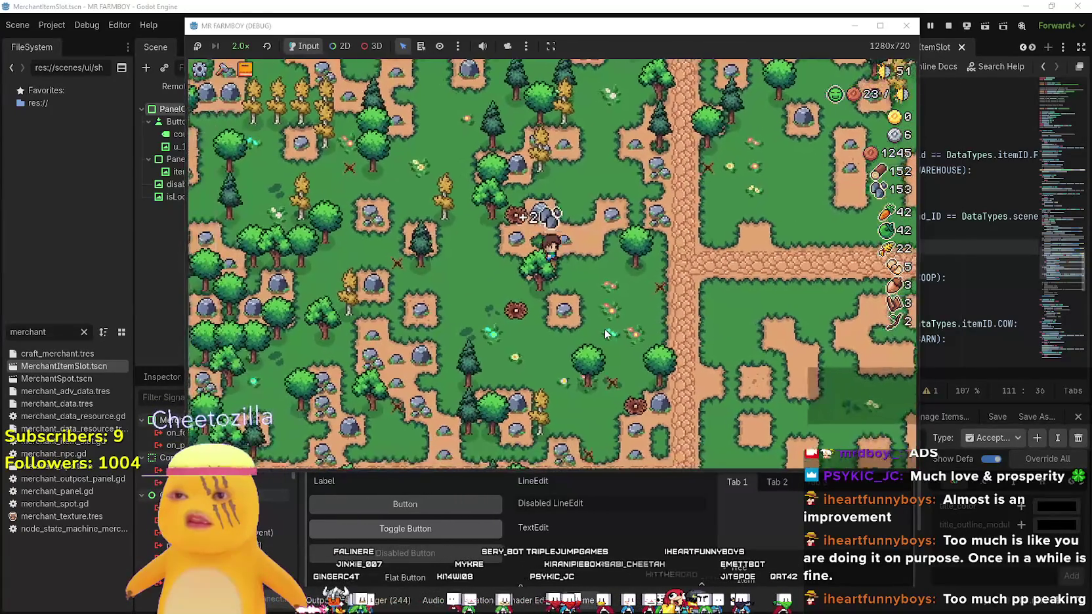
key("a")
key("s")
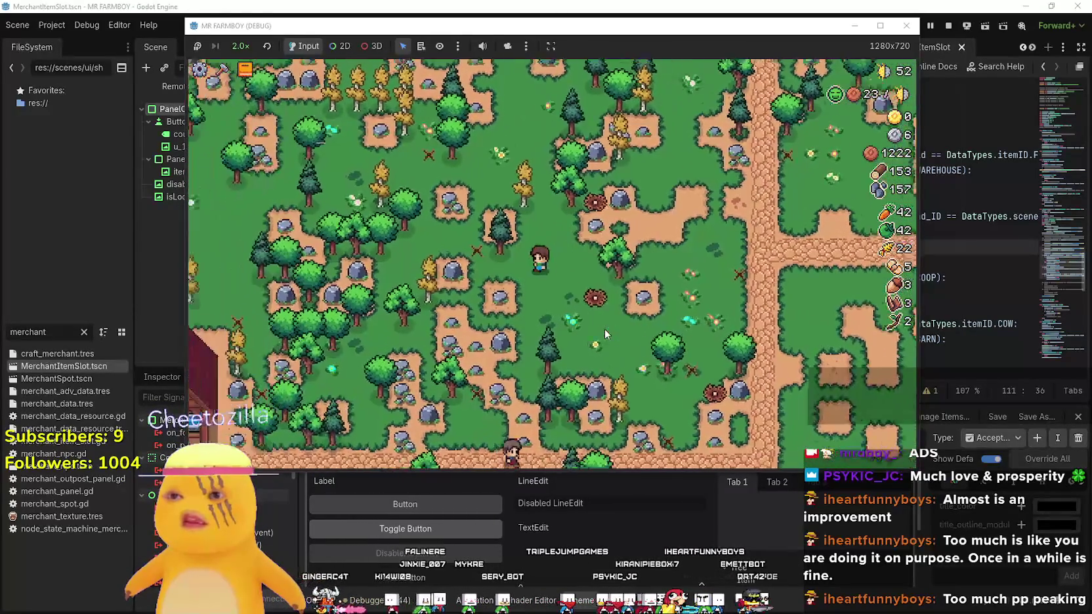
key("d")
key("s")
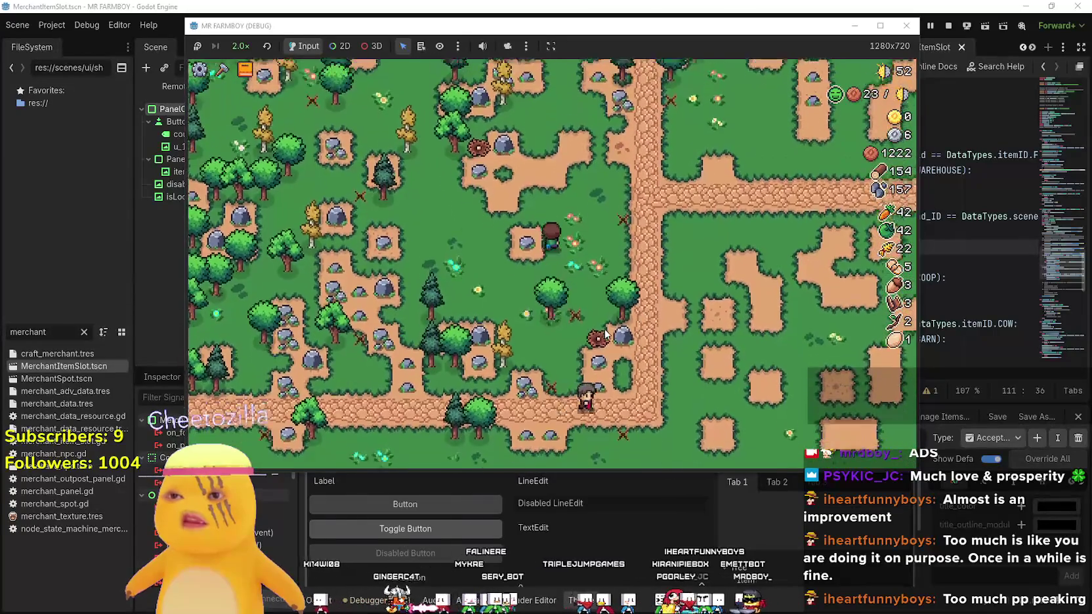
key("d")
key("s")
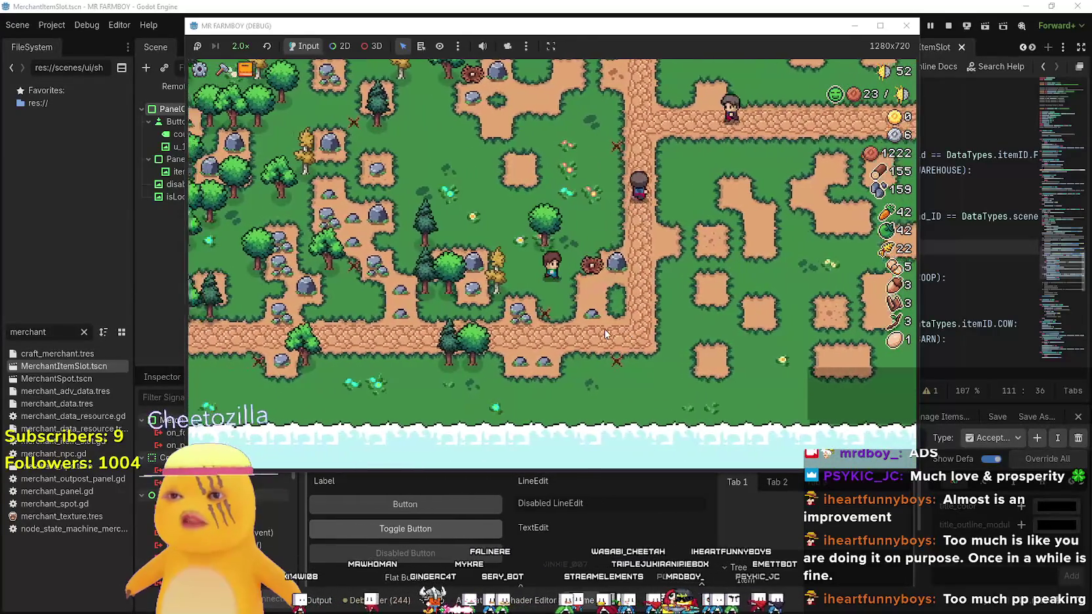
key("a")
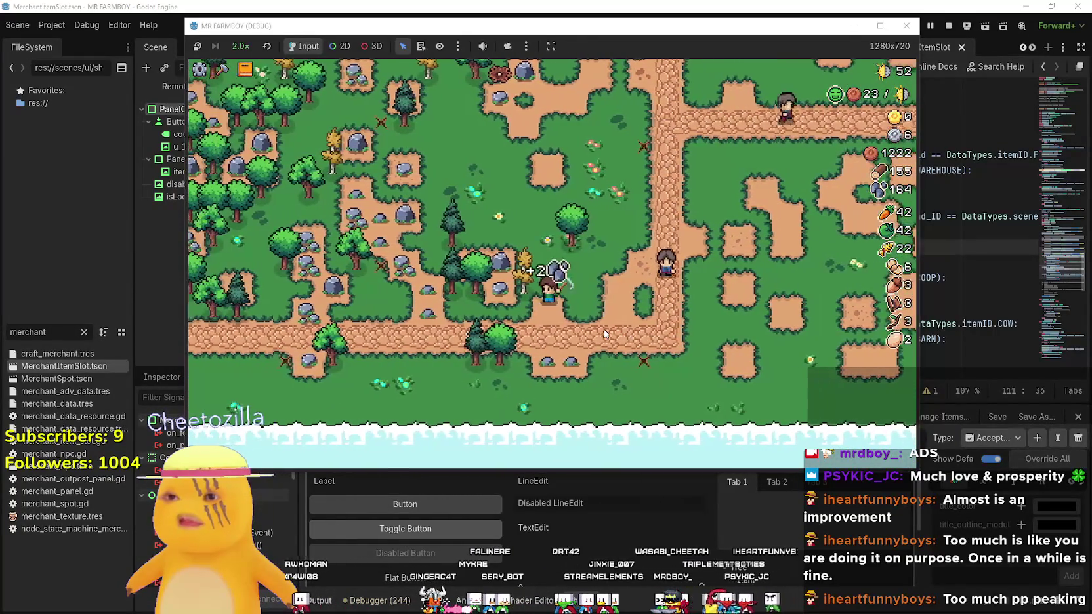
Gather the last wood and stone (167 wood, 181 stone), then walk to the market stall
key("a")
key("w")
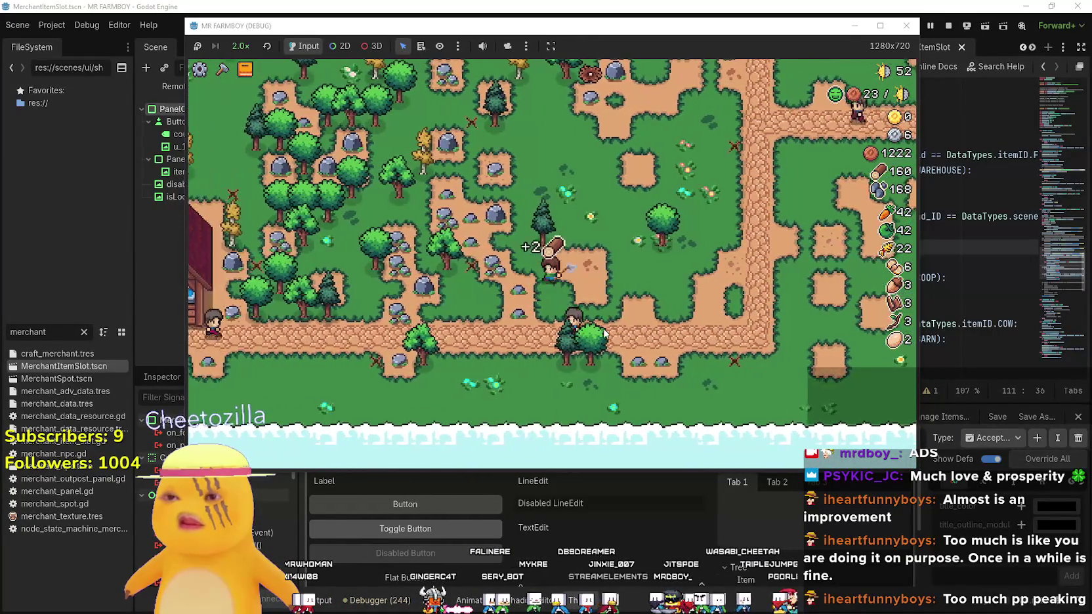
key("a")
key("s")
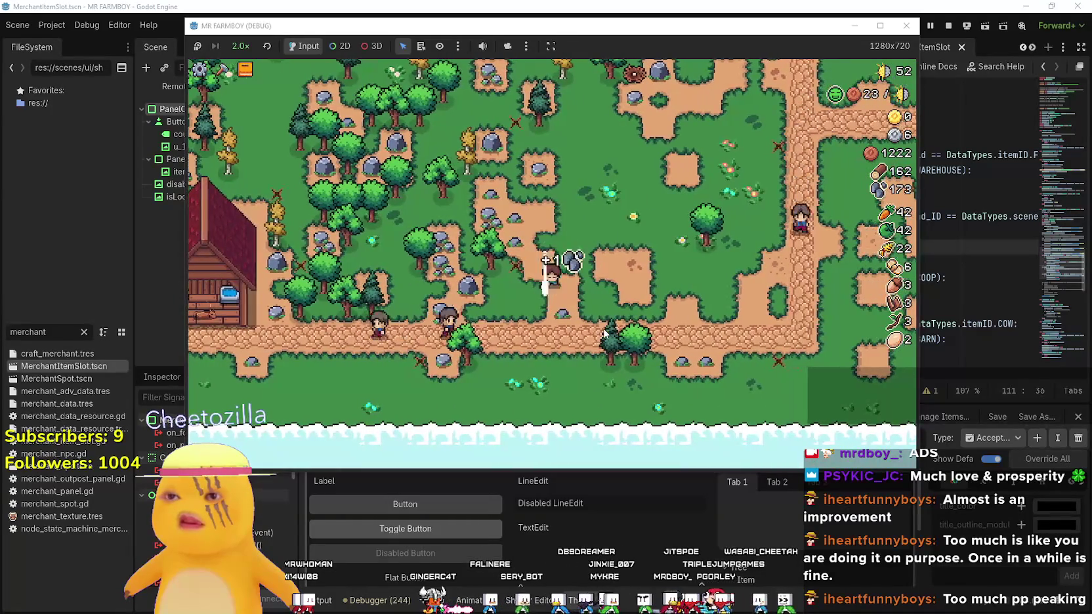
key("a")
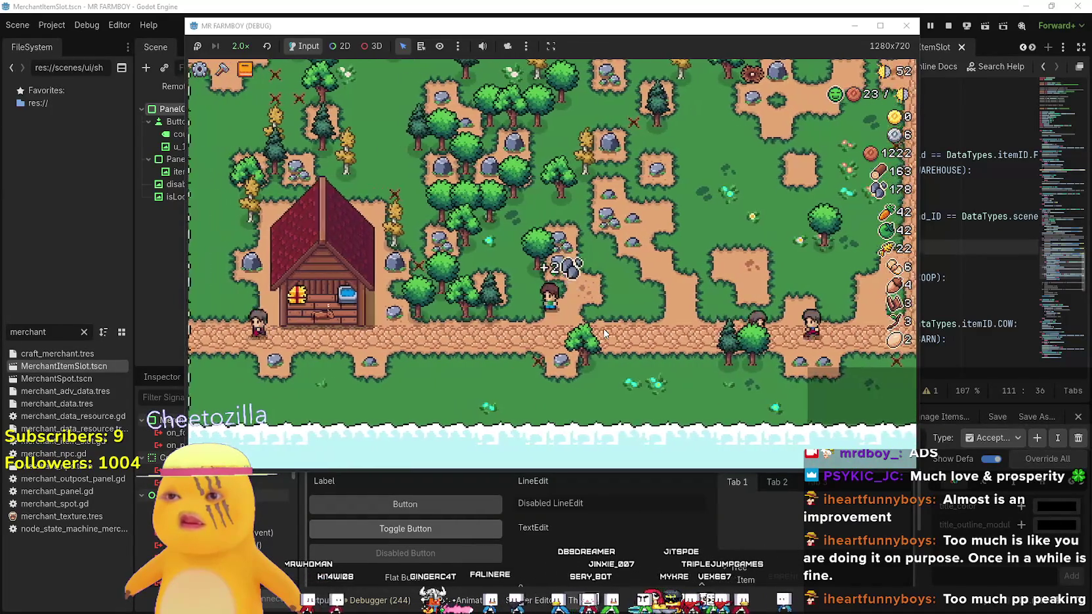
key("d")
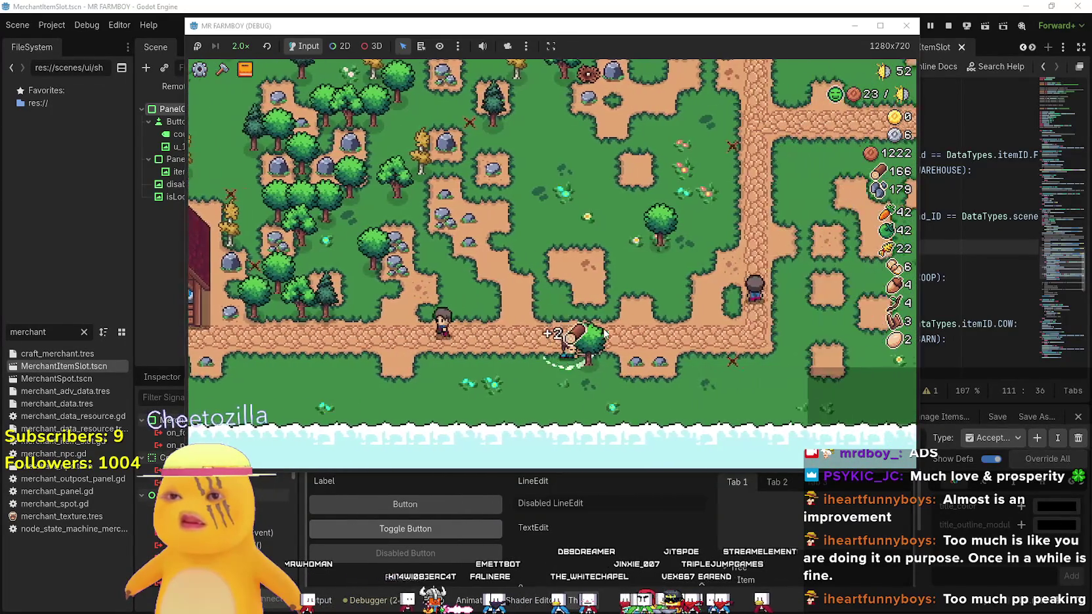
key("d")
key("s")
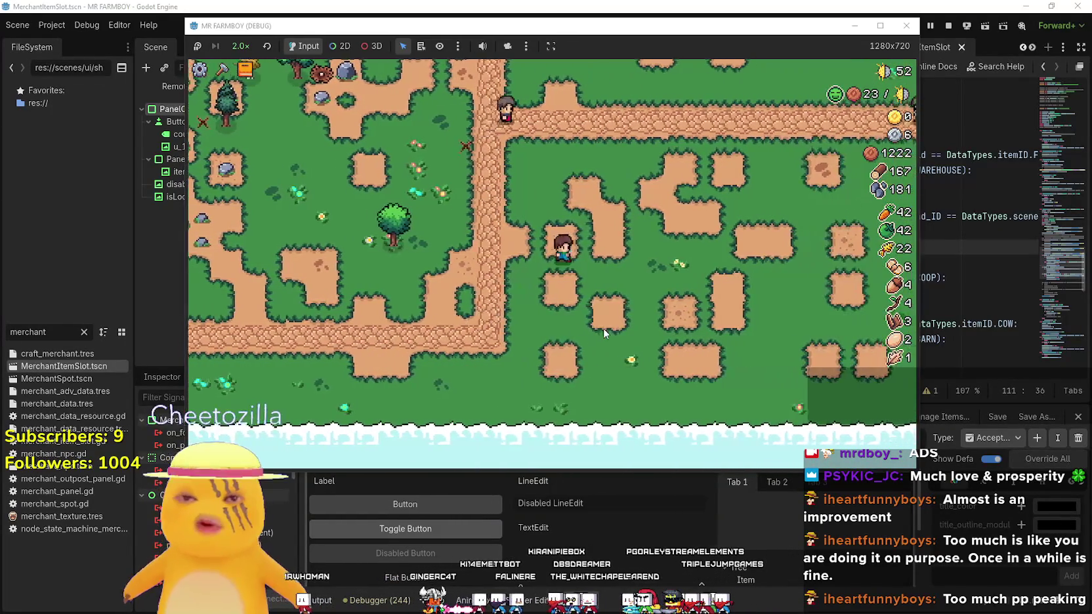
key("s")
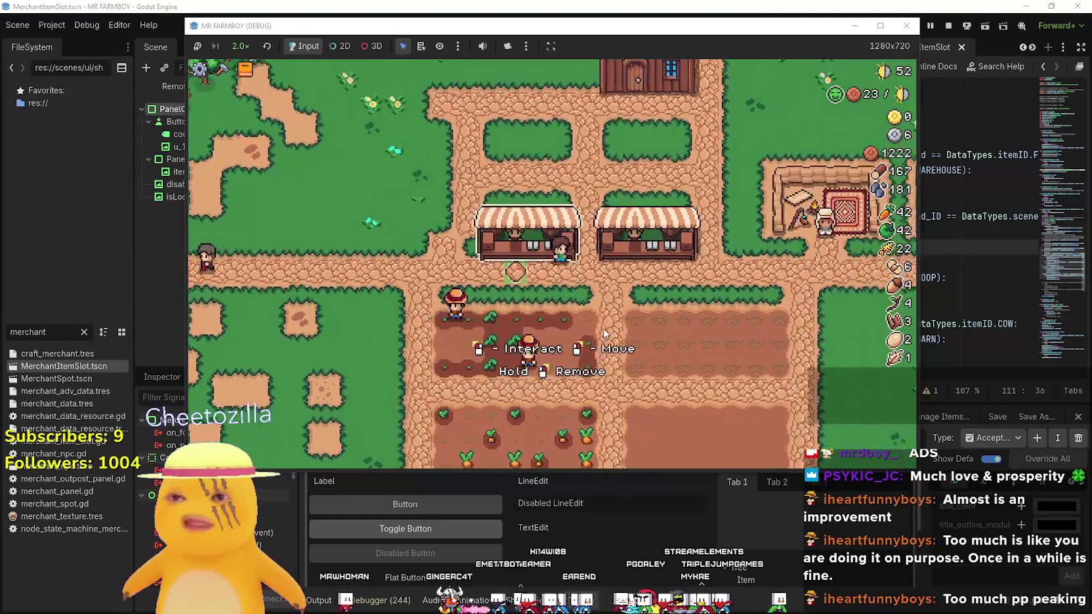
Add the egg to the Sell list and sell for 40 coins, raising coins to 1262
left_click(564, 276)
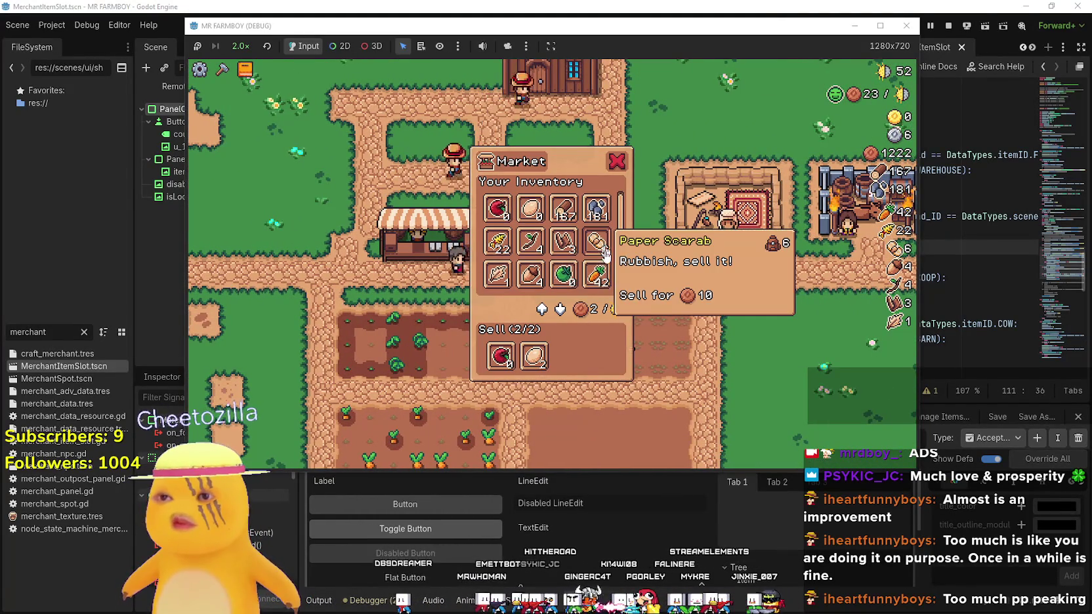
key("a")
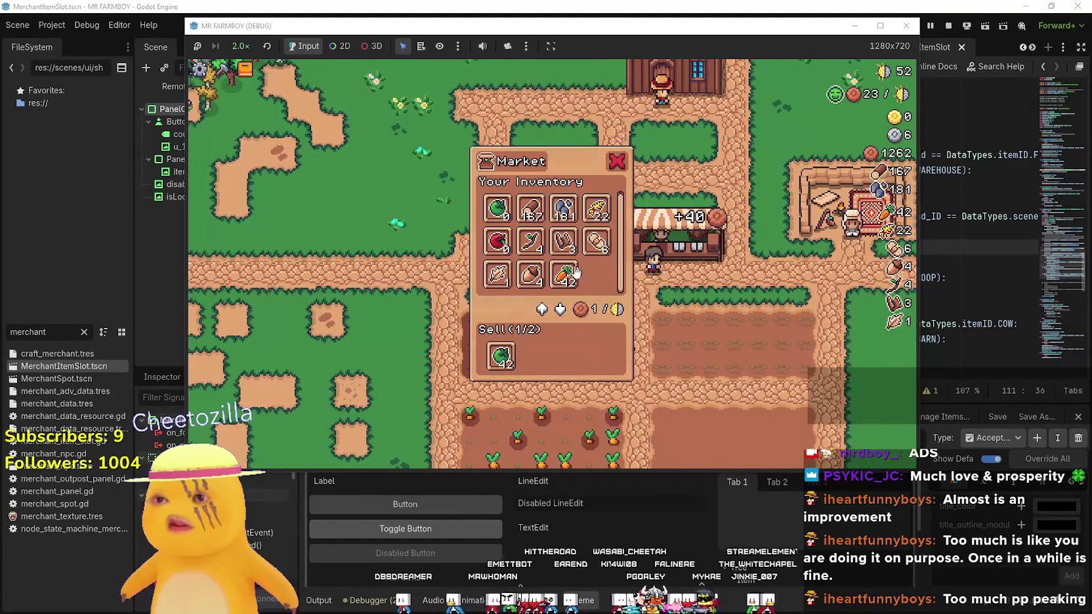
key("s")
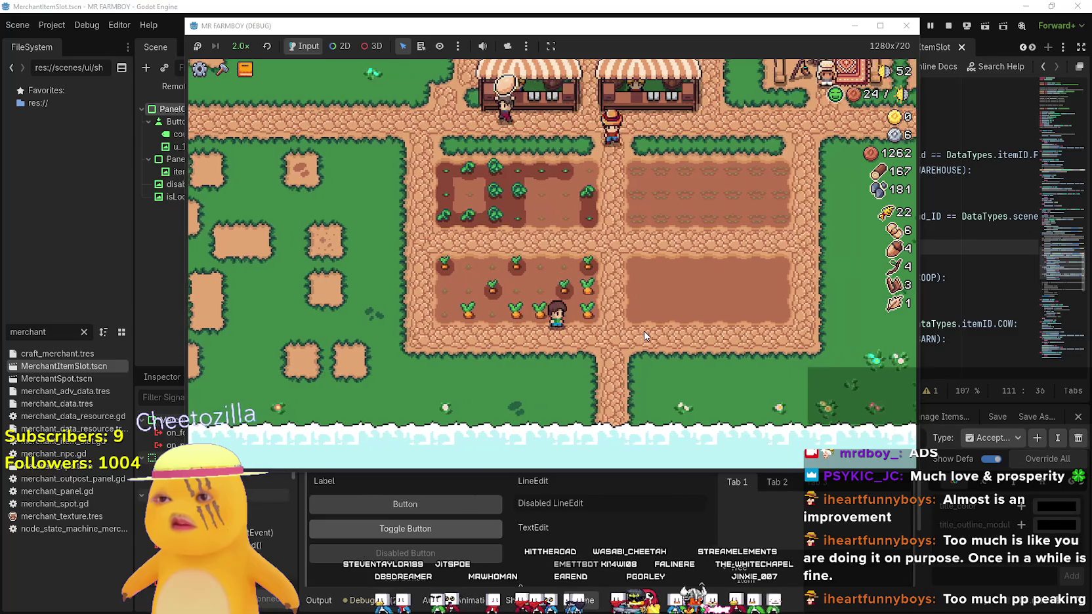
Walk out of the carrot field into the lower-right crop field
key("w")
key("a")
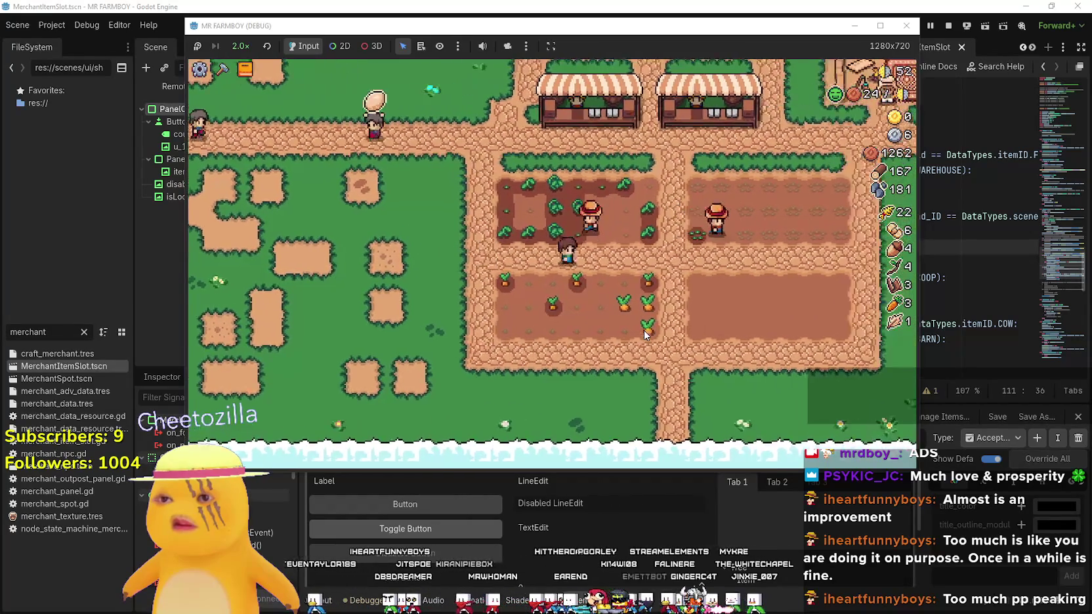
key("s")
key("d")
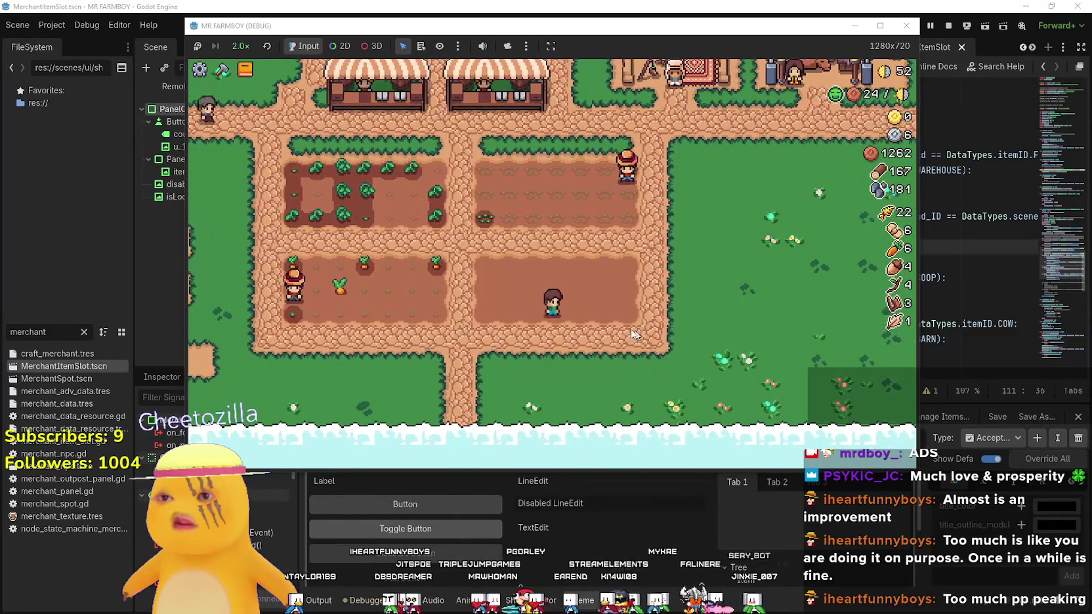
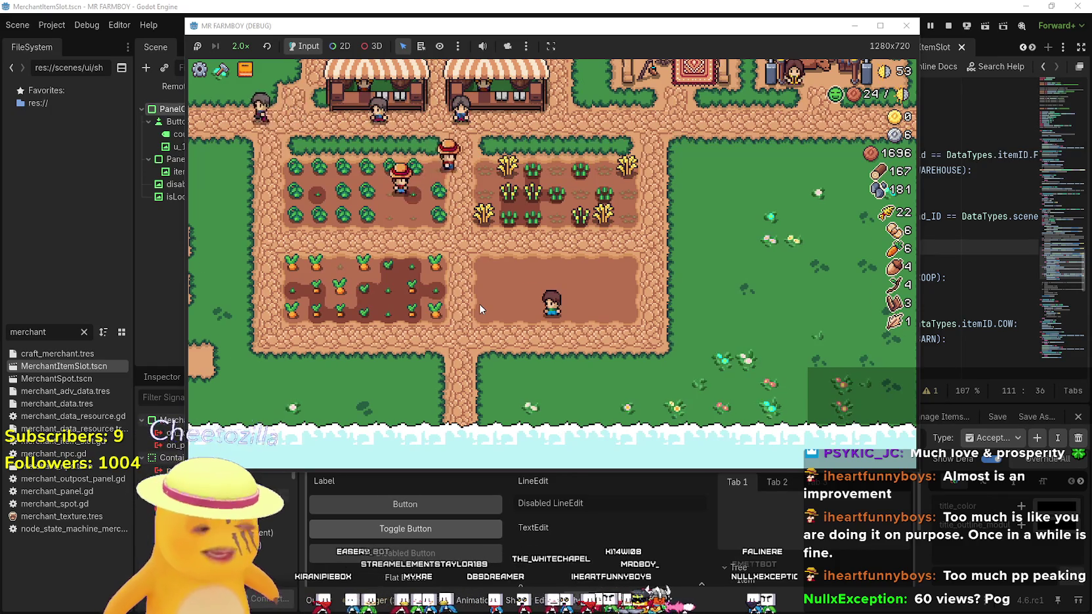
Harvest a green tomato from the tomato plot, then glance at the Advancements unlock tree
key("a")
key("d")
key("w")
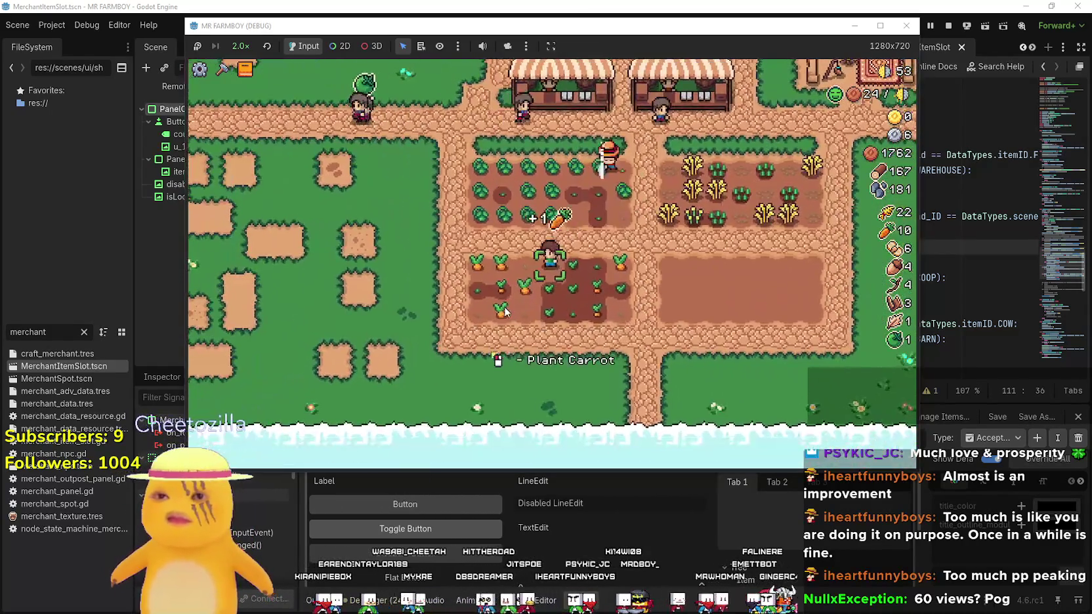
key("Tab")
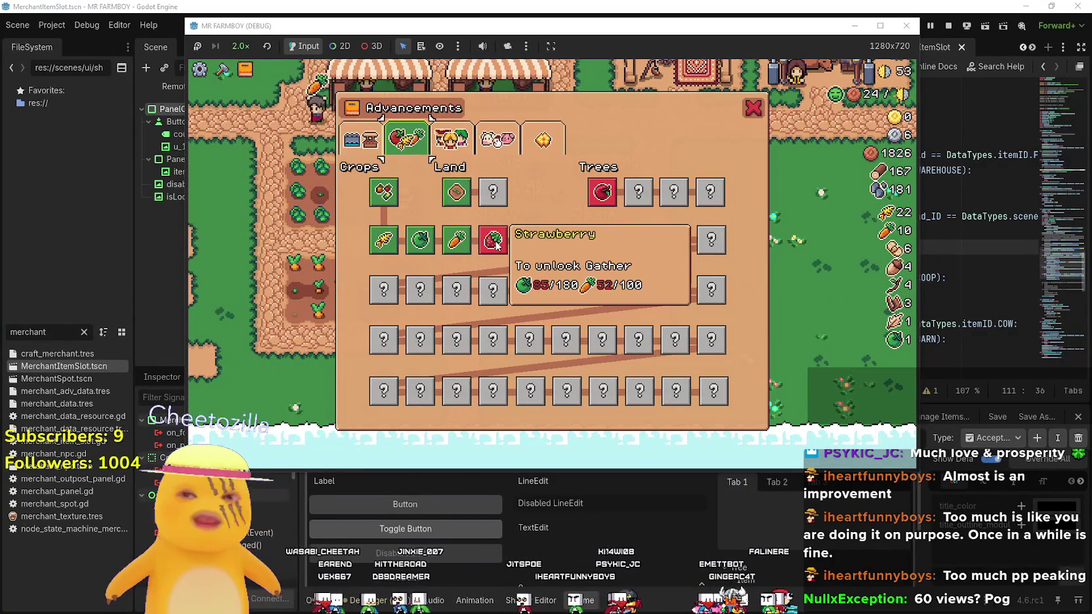
key("Tab")
Harvest carrots in the lower plot and green tomatoes across the upper plot, then check Strawberry unlock progress
key("a")
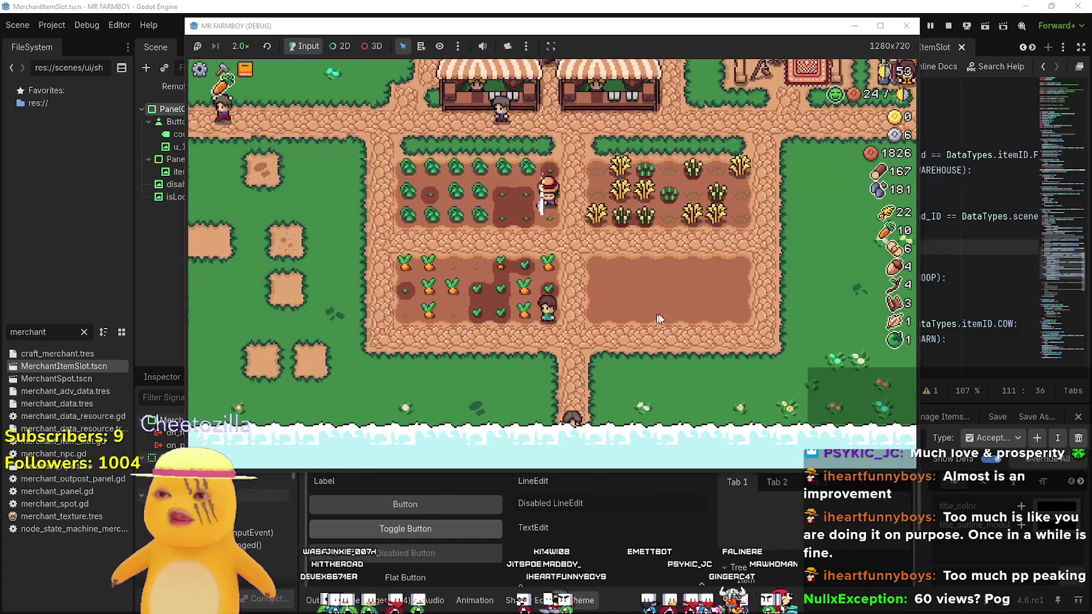
key("s")
key("a")
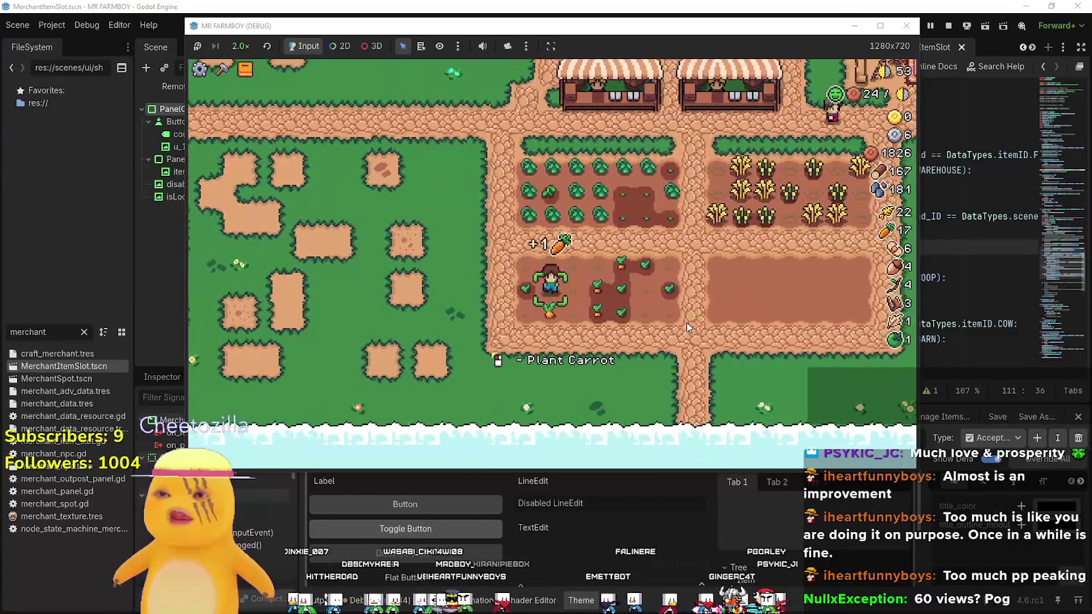
key("w")
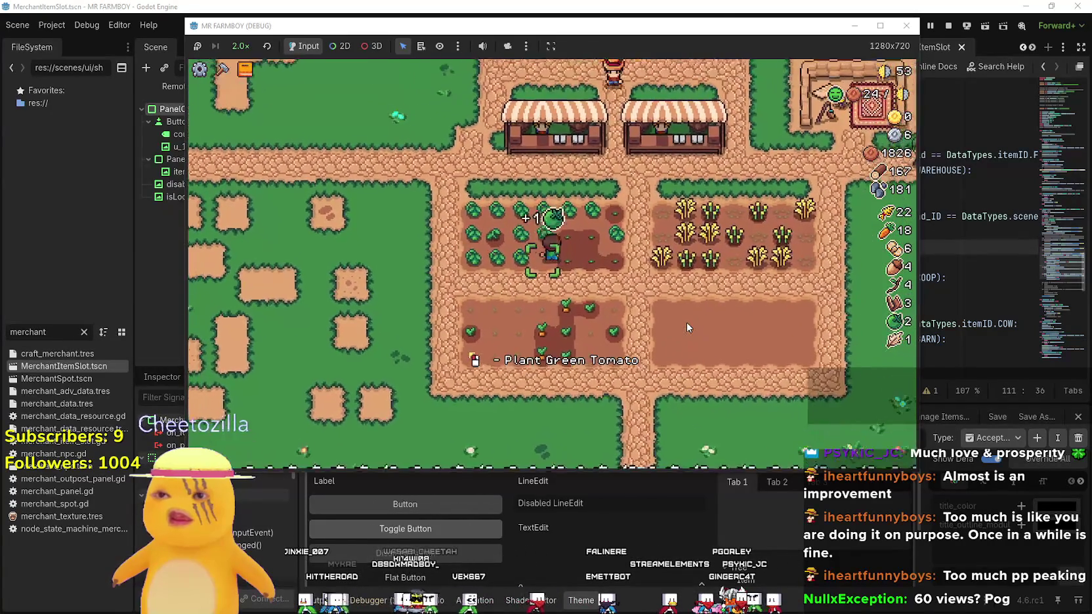
key("a")
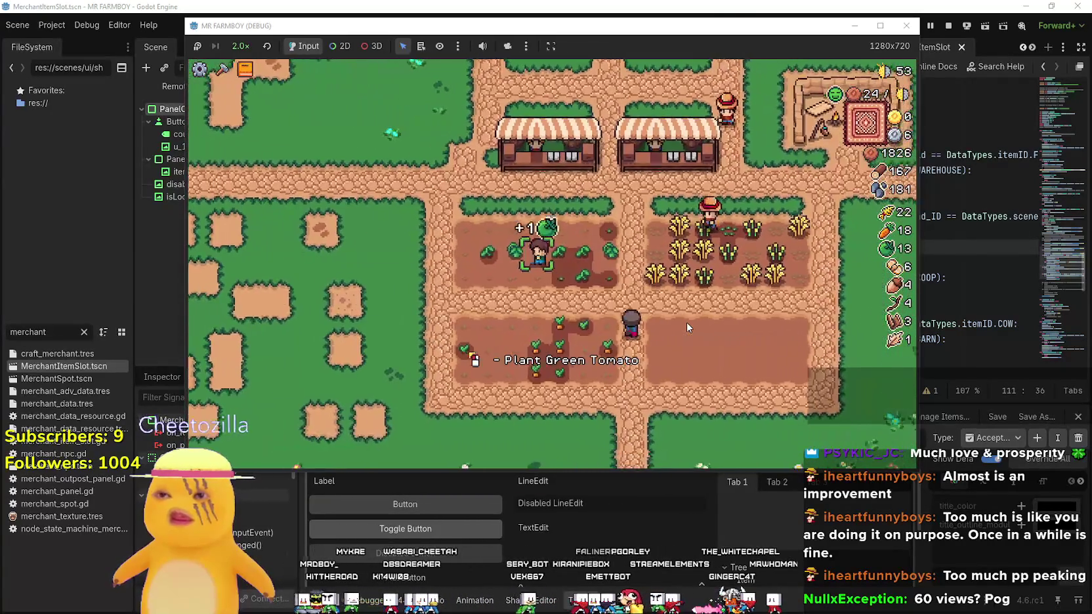
key("a")
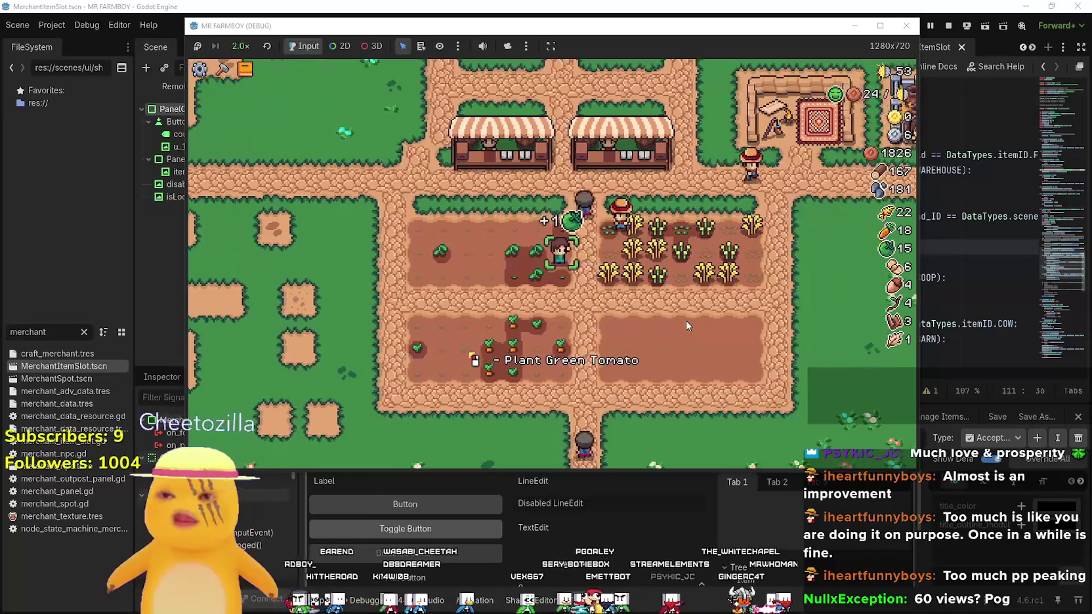
key("l")
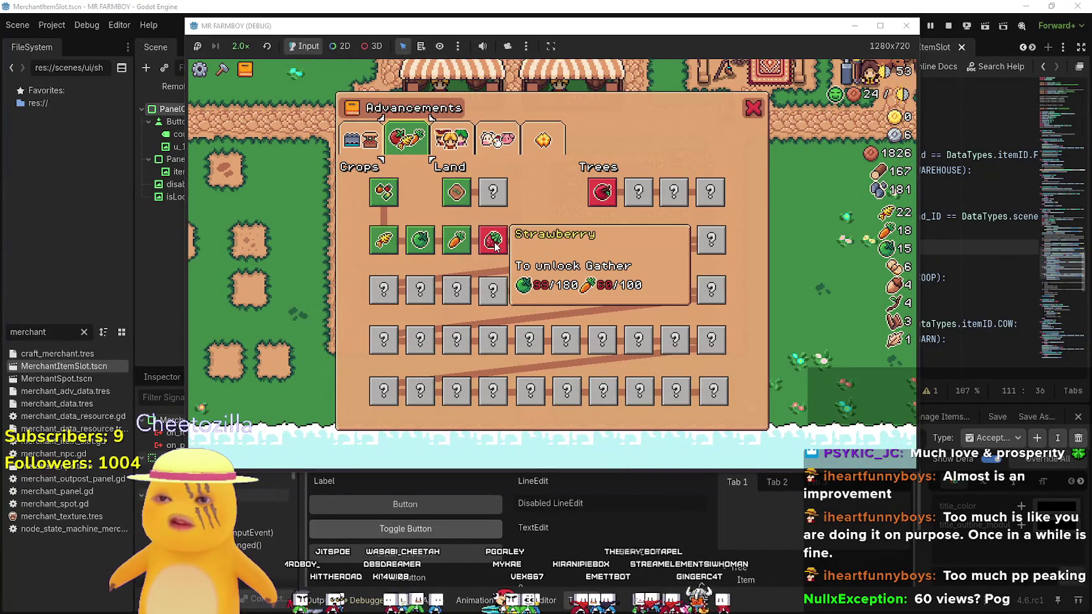
key("l")
Walk back to the lower plot and plant carrot seeds there
key("a")
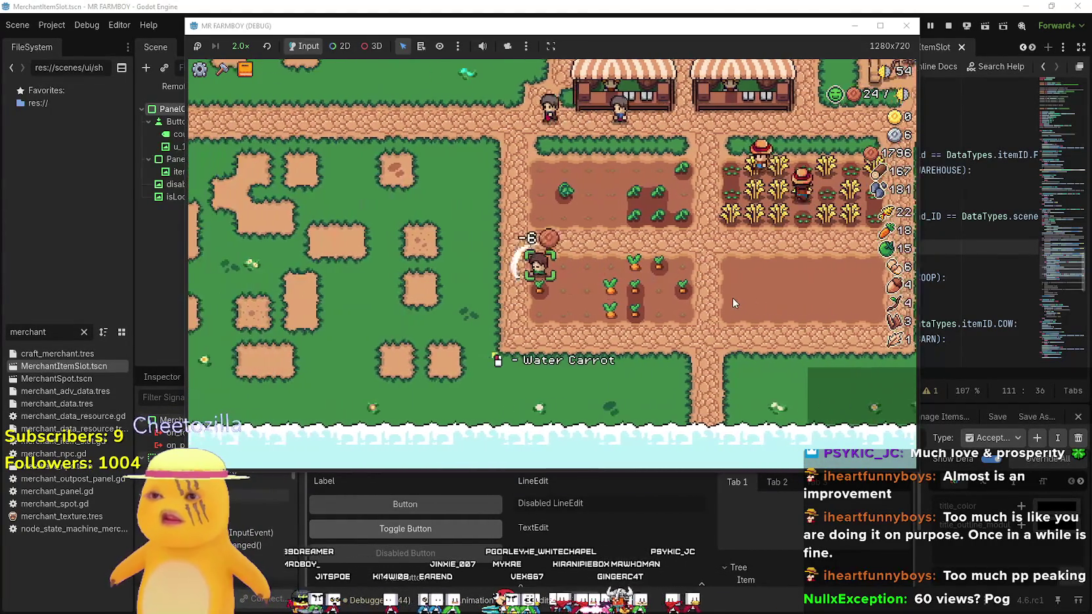
key("d")
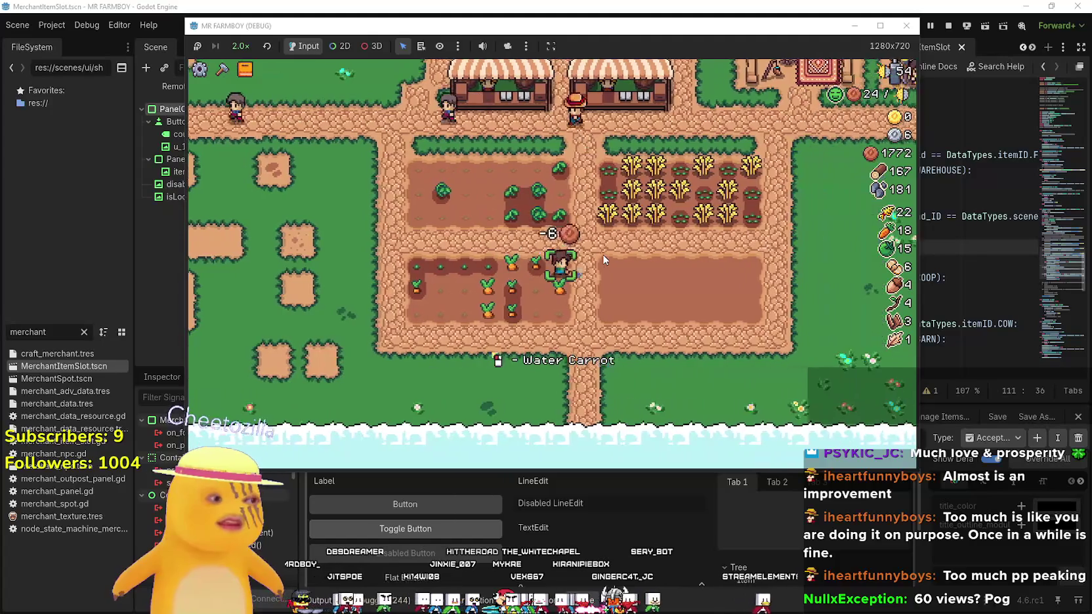
key("a")
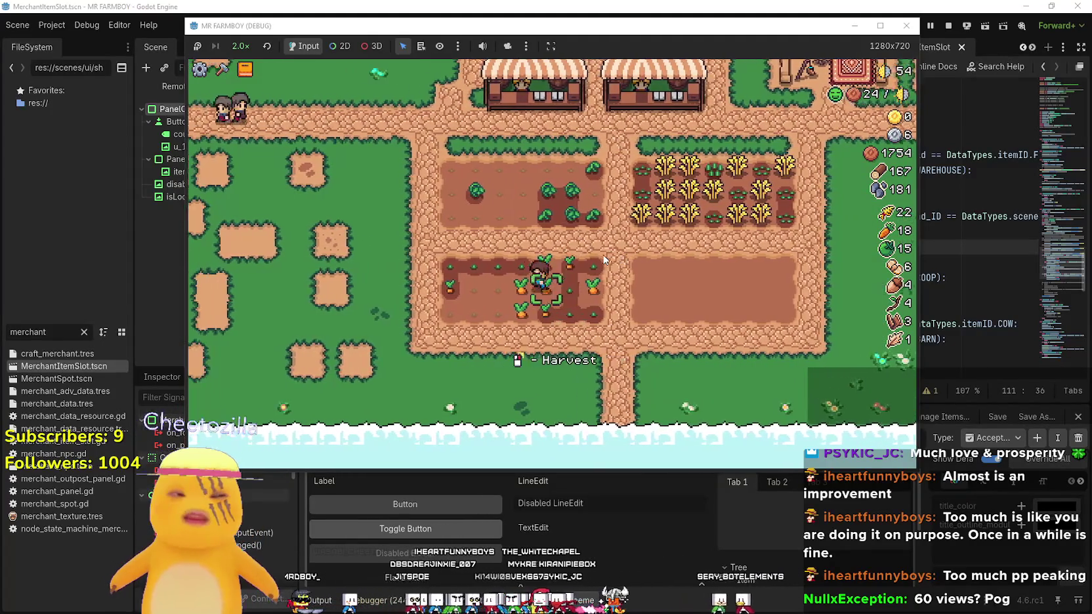
key("a")
key("s")
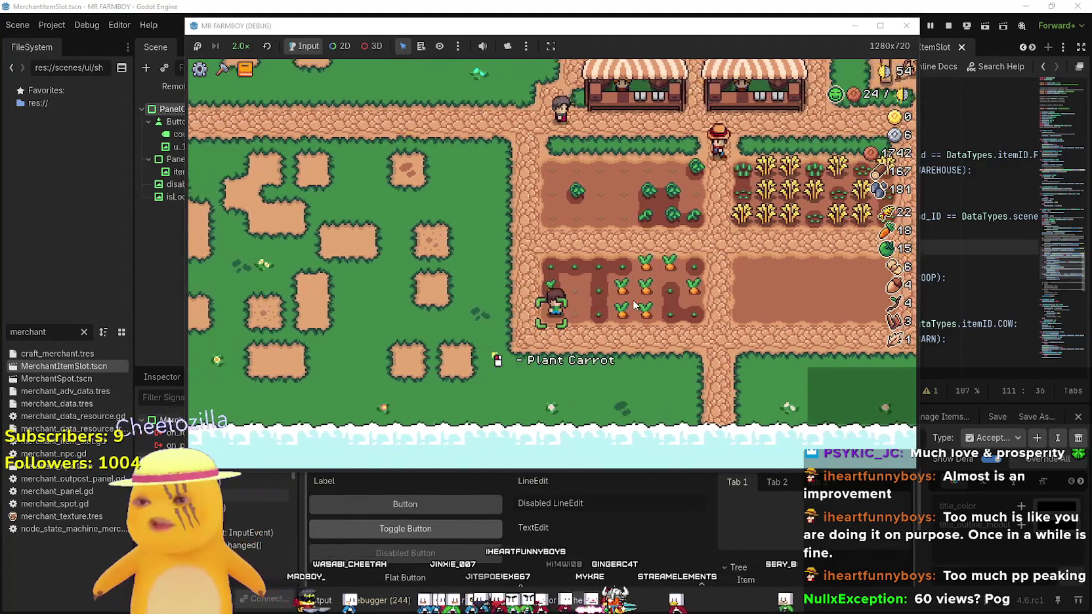
key("a")
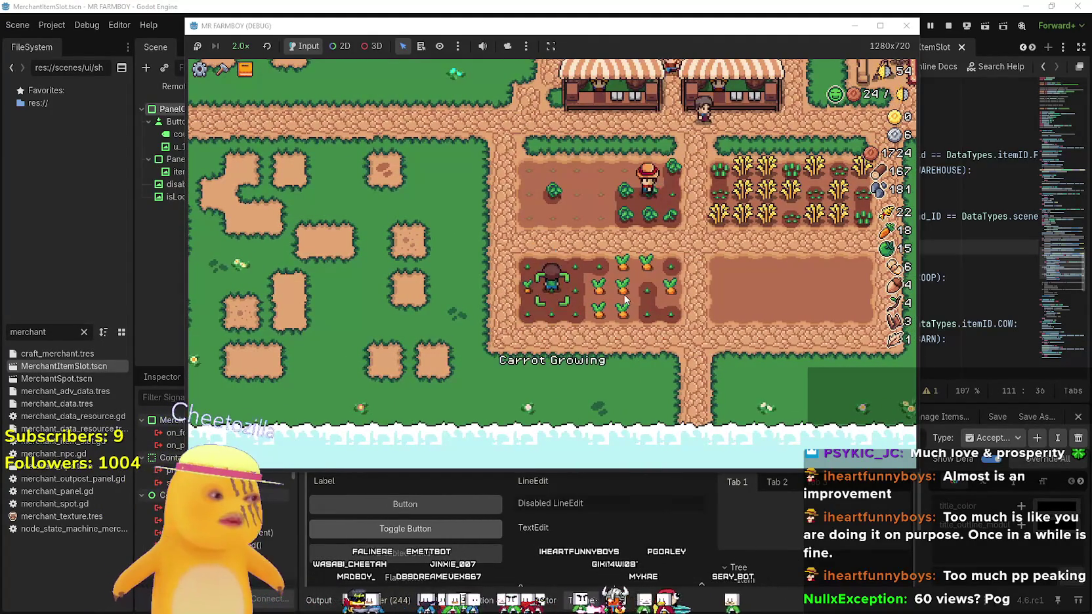
Harvest the ripe carrots in the lower plot and sow carrot seeds in the emptied soil
key("d")
key("w")
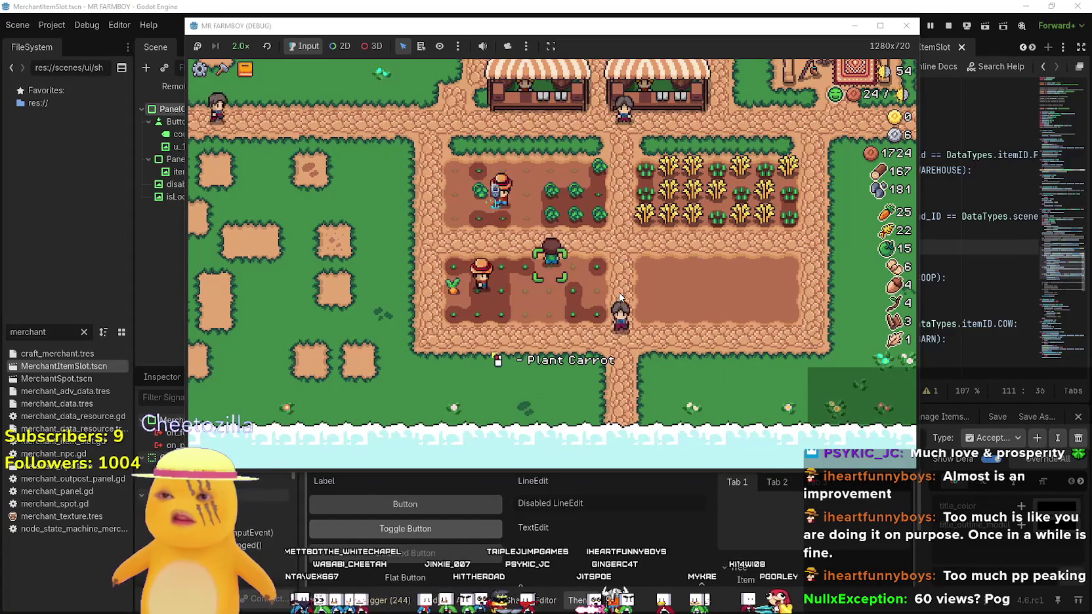
key("d")
key("w")
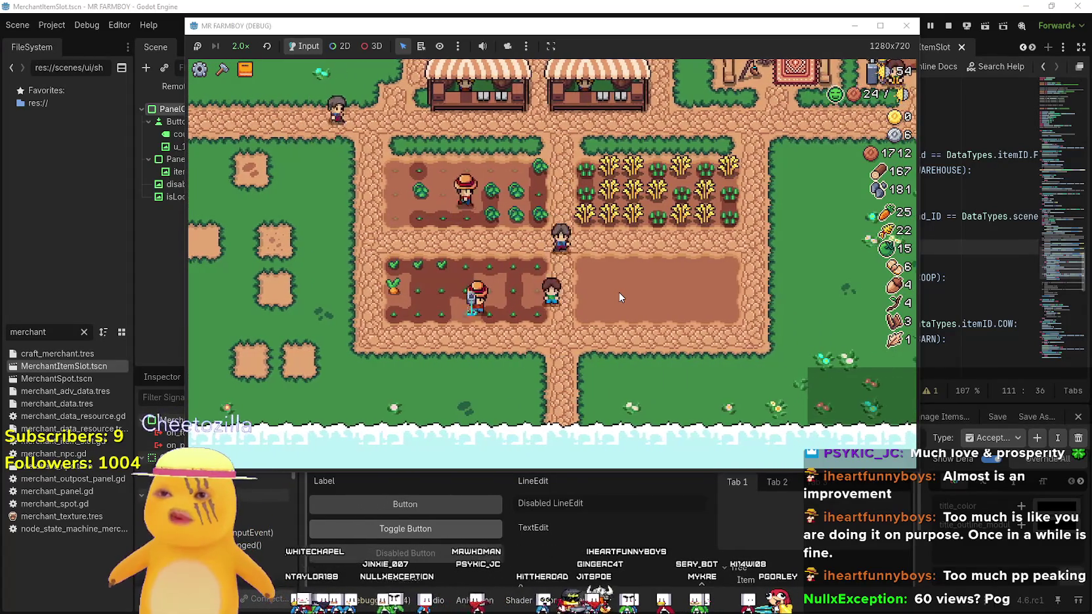
Harvest another carrot and replant its soil, ending at the carrot plot's right edge
key("a")
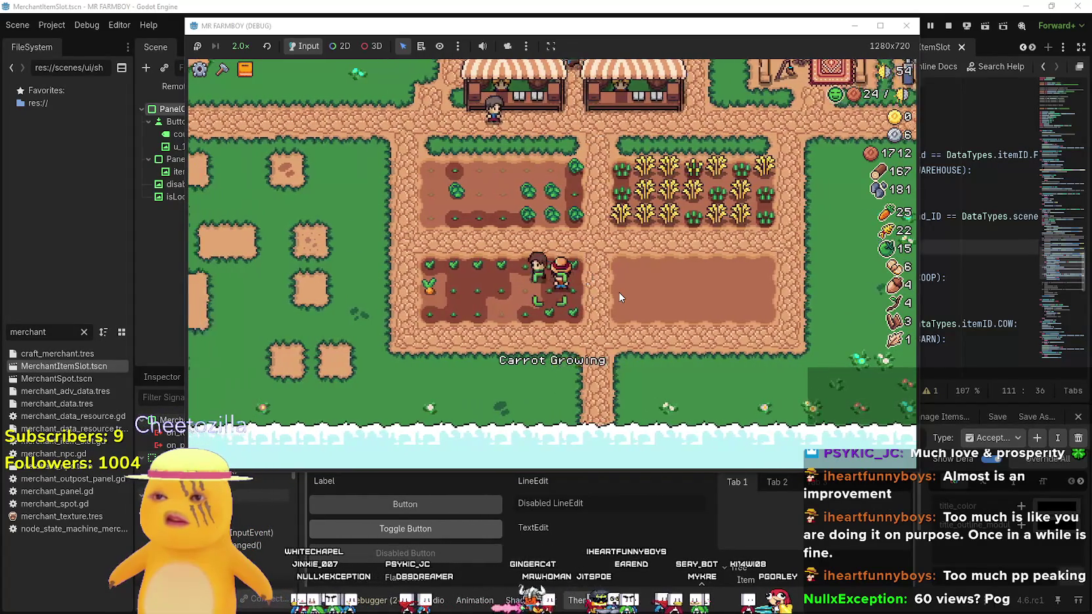
key("a")
key("w")
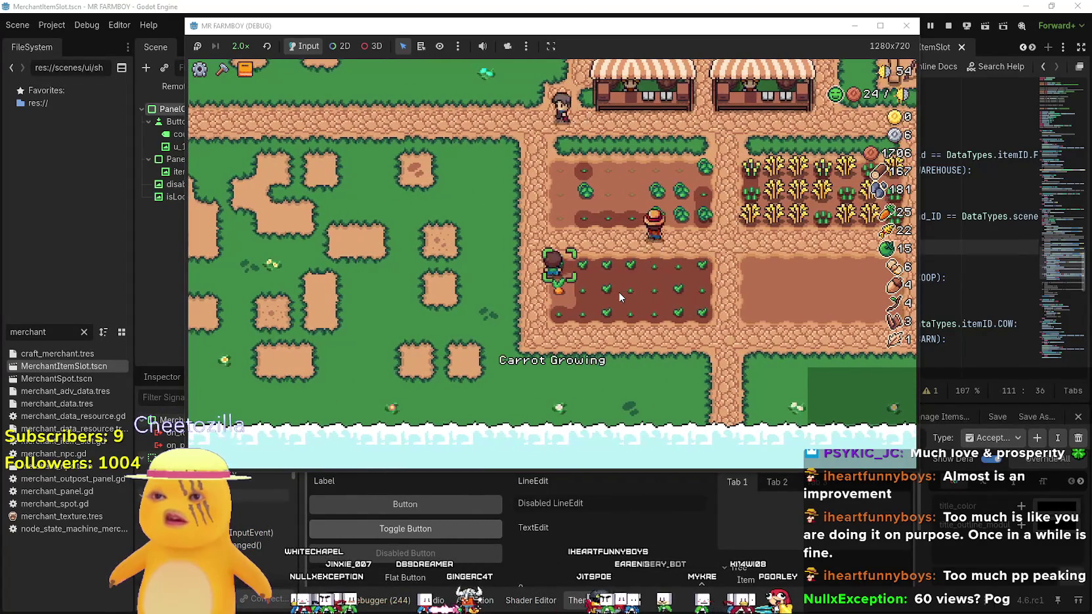
key("e")
key("d")
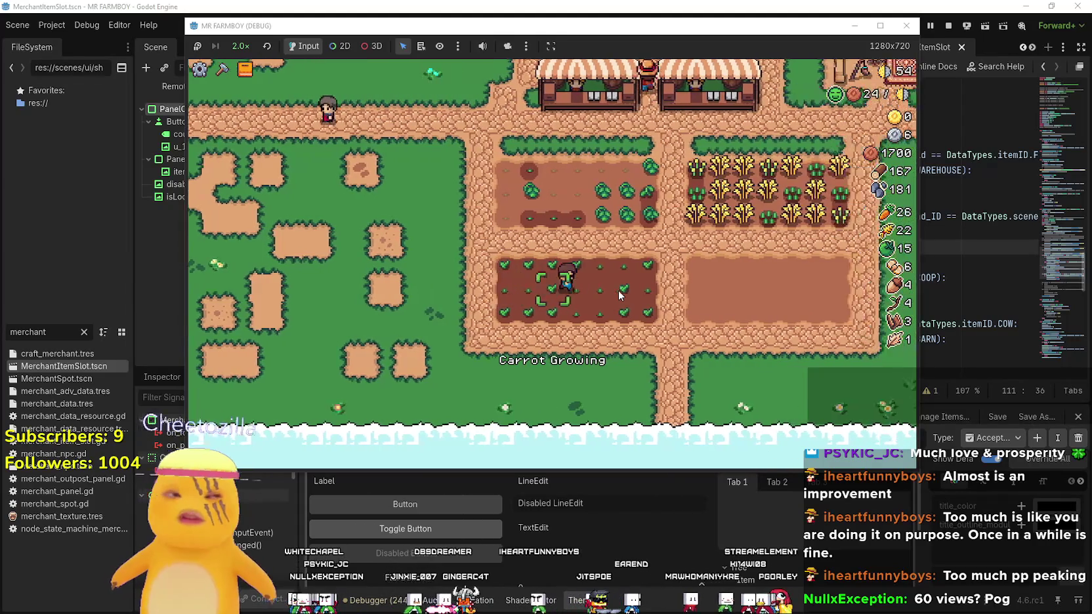
key("d")
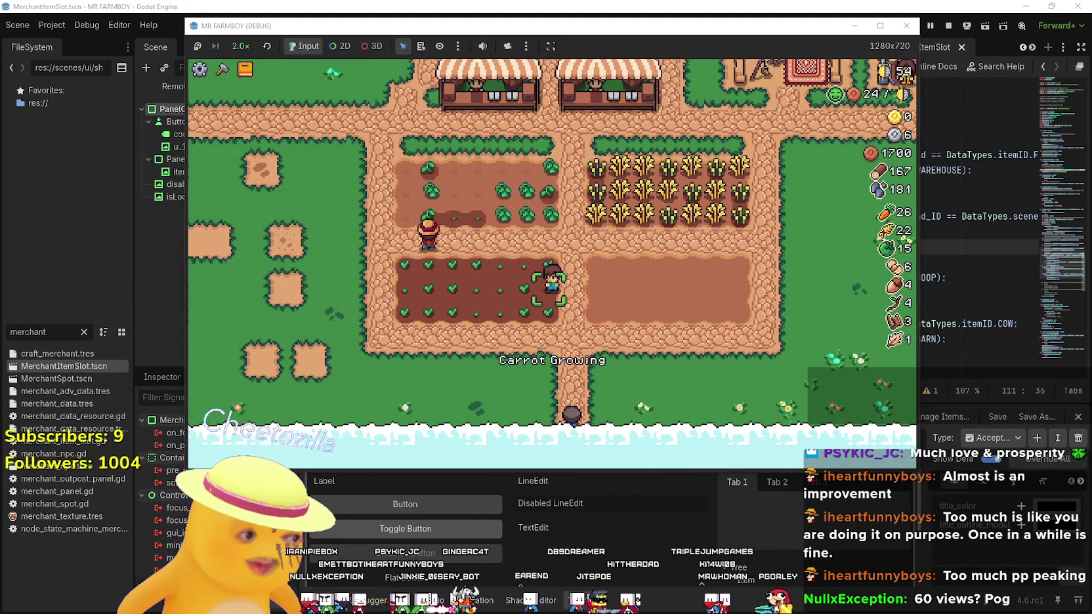
Plant seeds across the upper tomato plot
key("w")
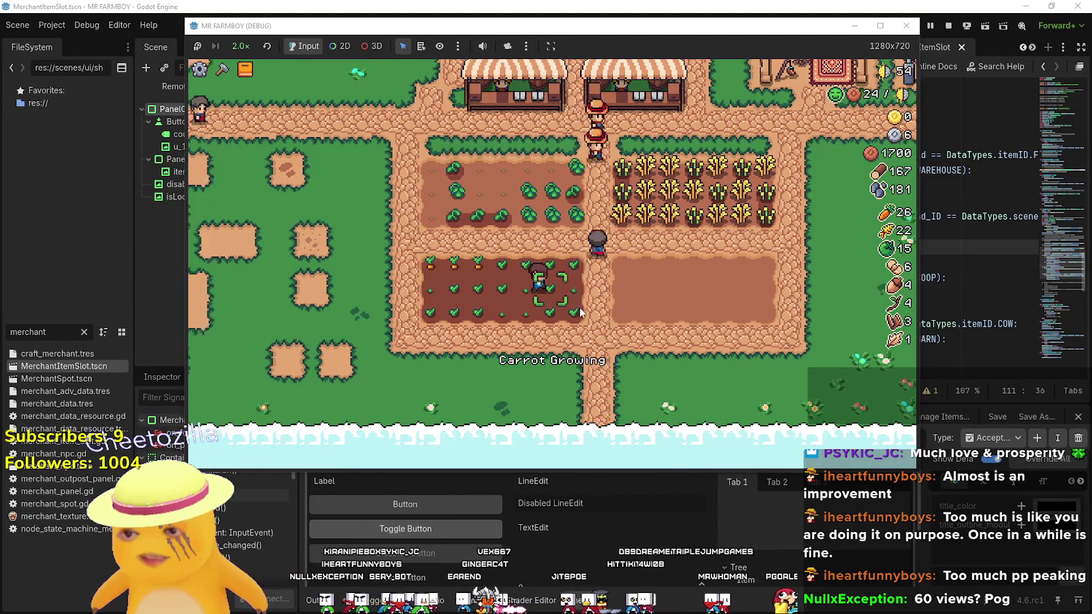
key("a")
key("e")
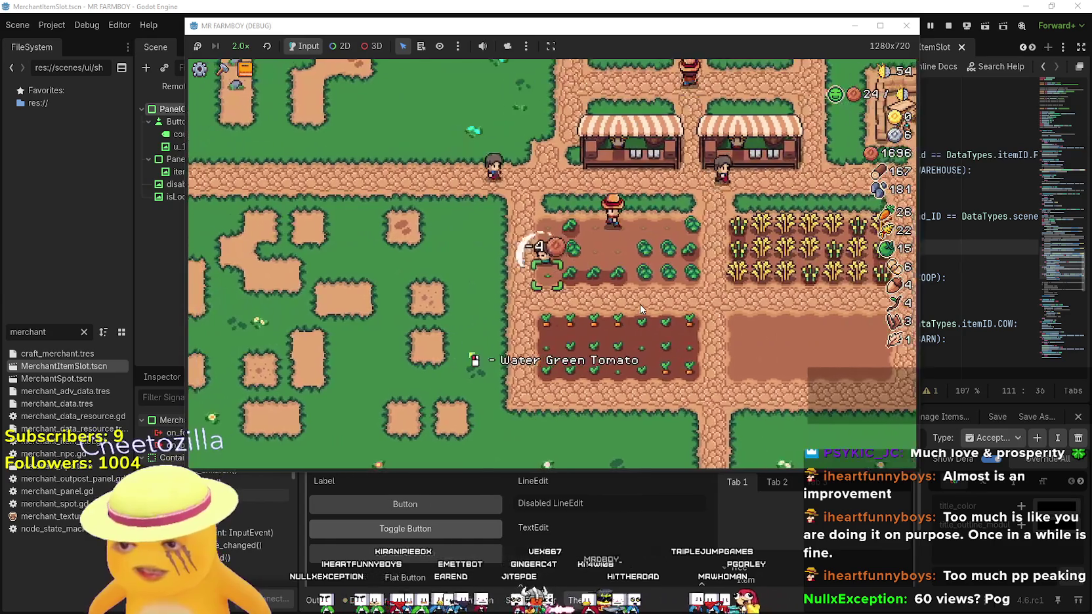
key("a")
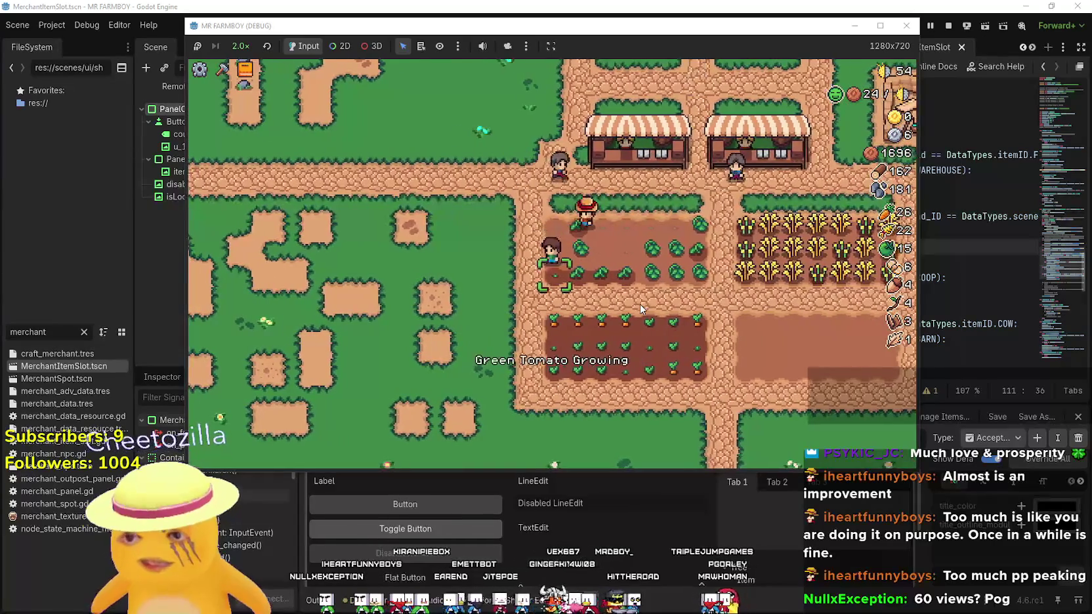
key("e")
key("e")
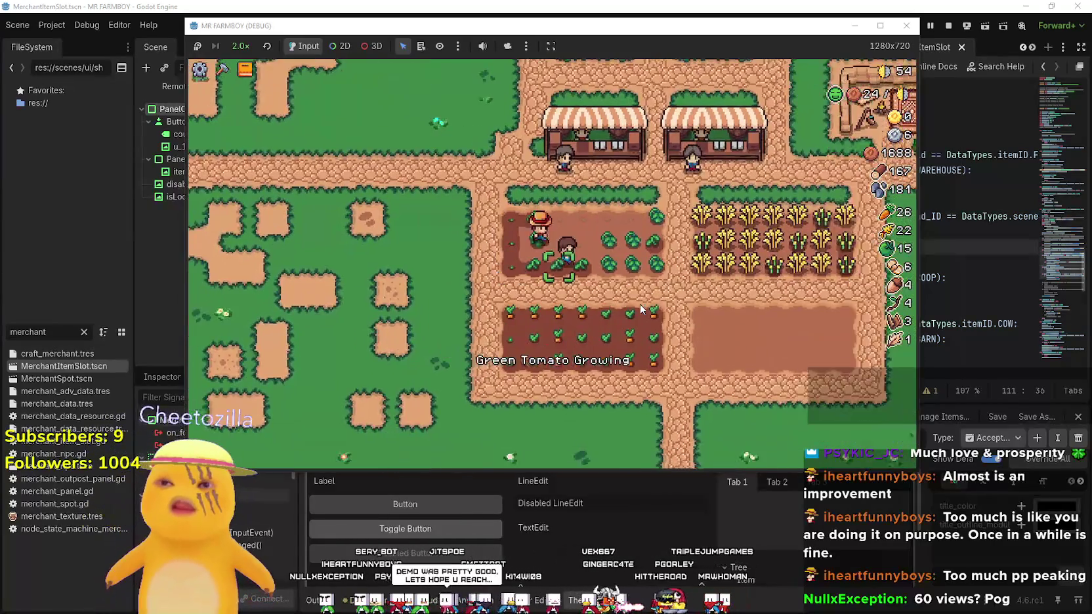
Circle past the empty plot, then harvest and replant carrots back and forth through the lower plot
key("d")
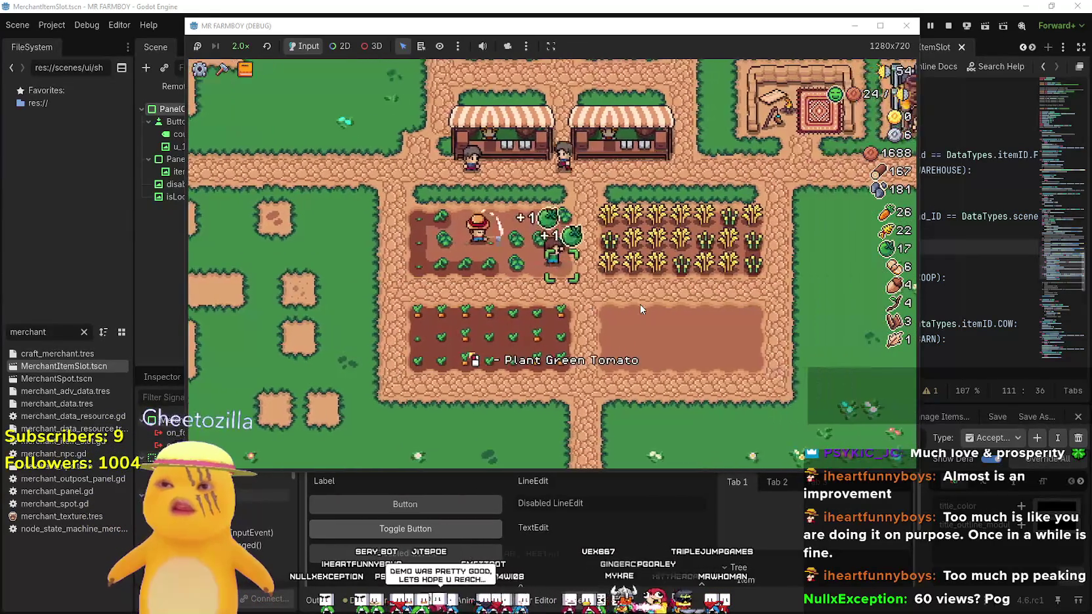
key("s")
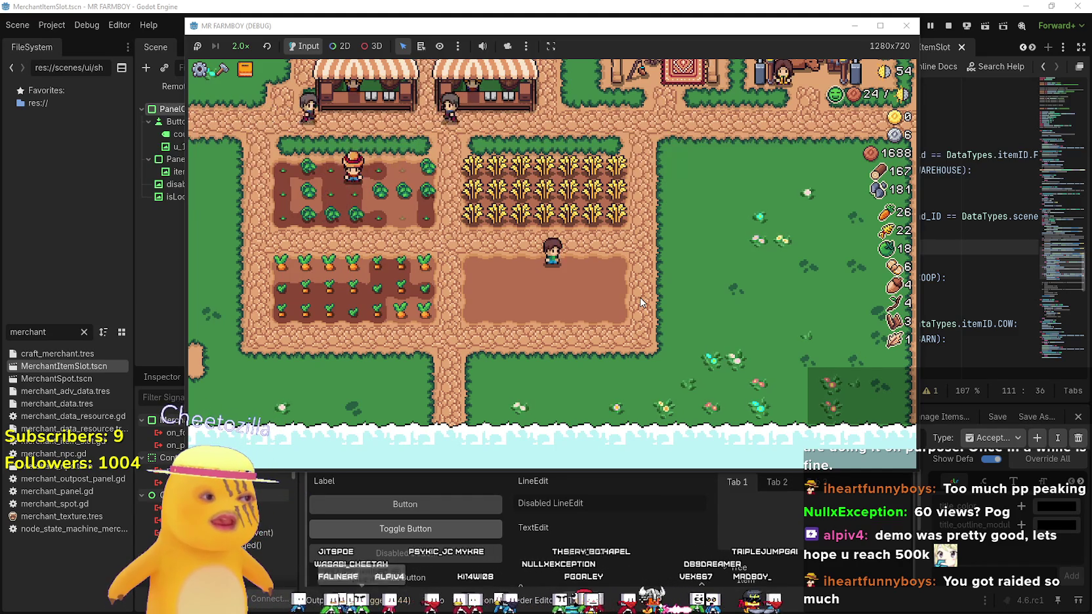
key("a")
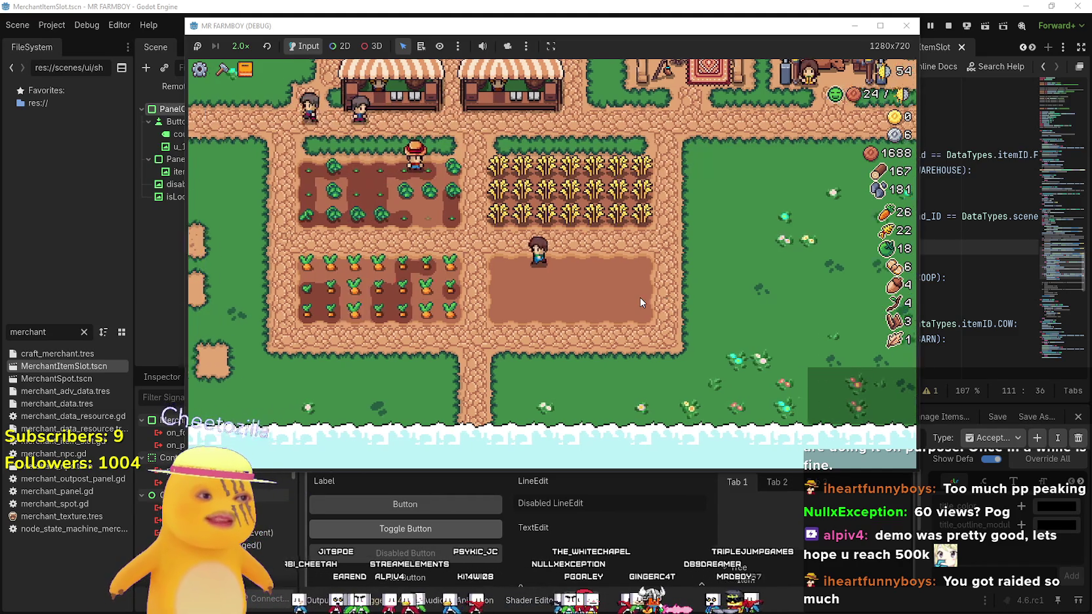
key("a")
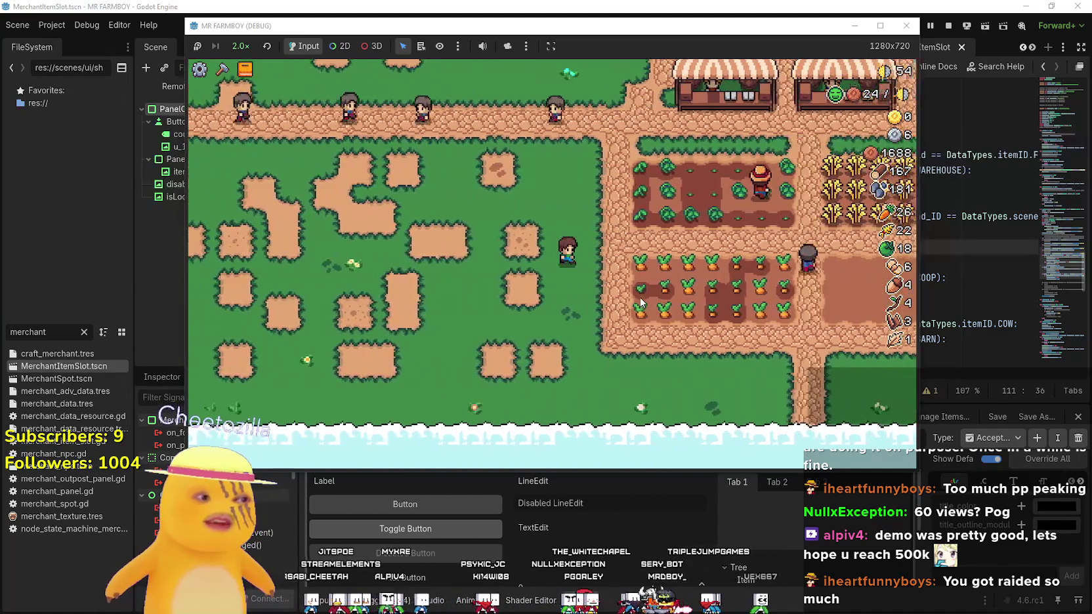
key("d")
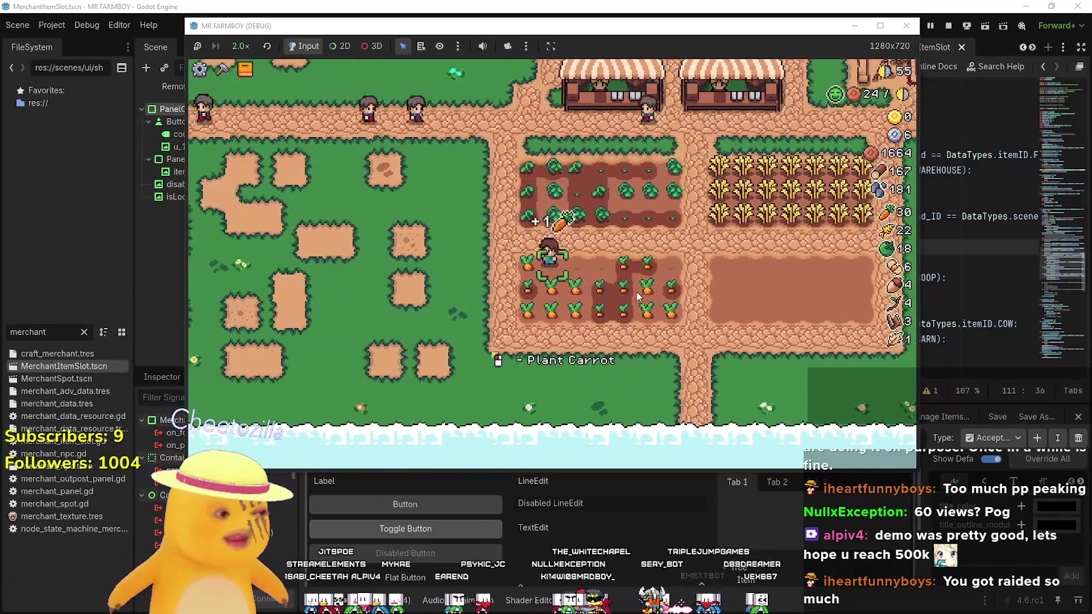
key("d")
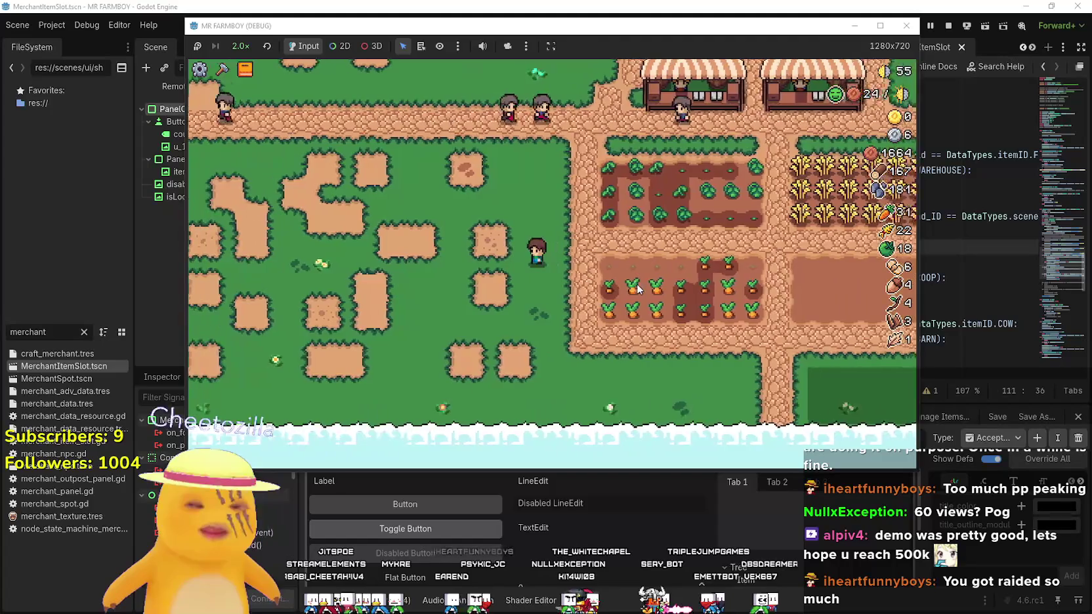
key("s")
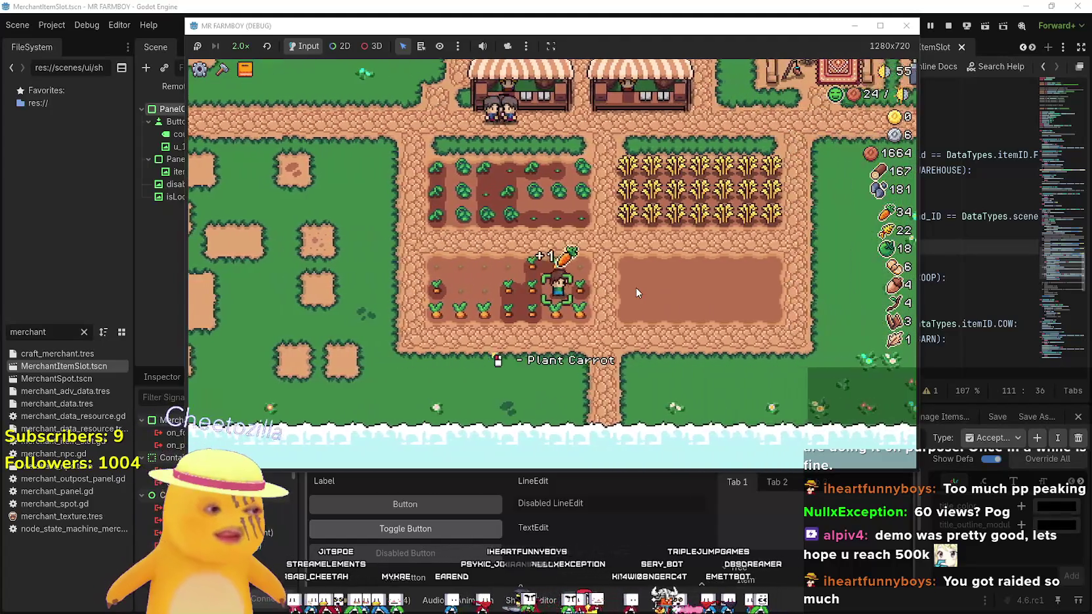
key("a")
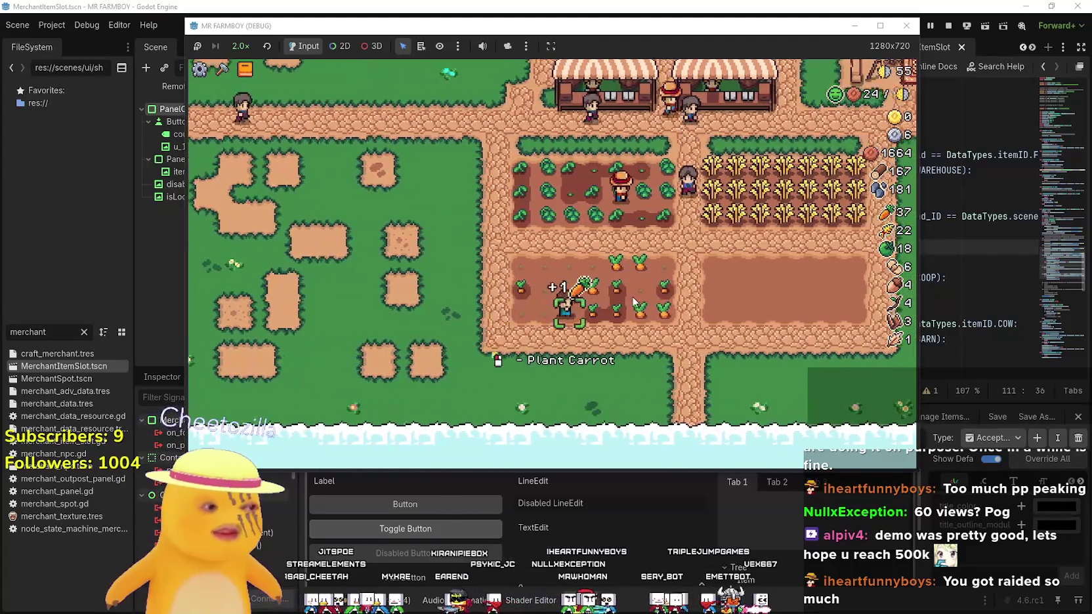
key("d")
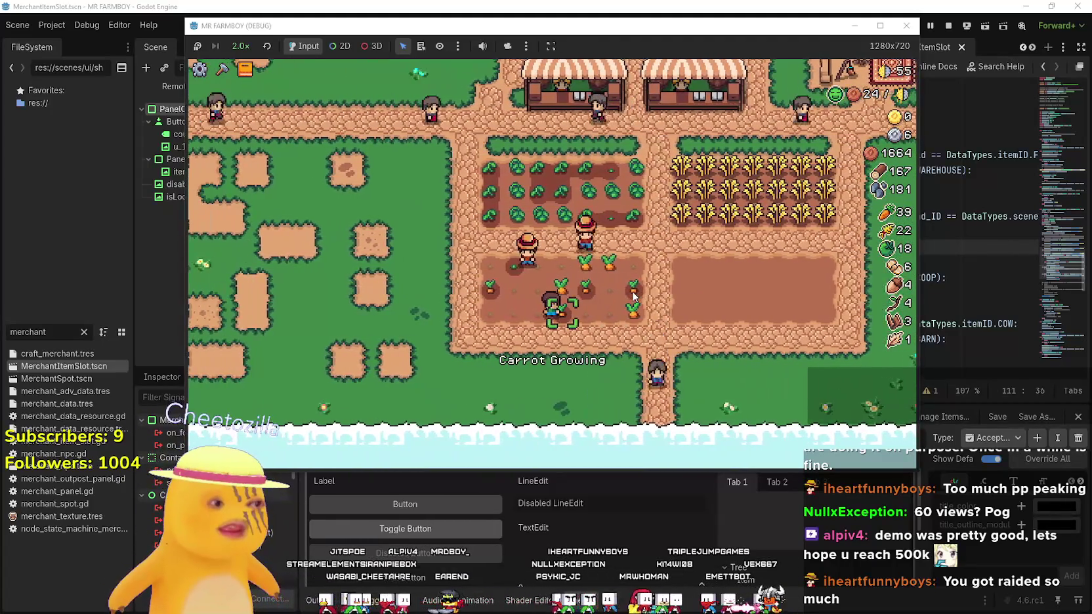
key("a")
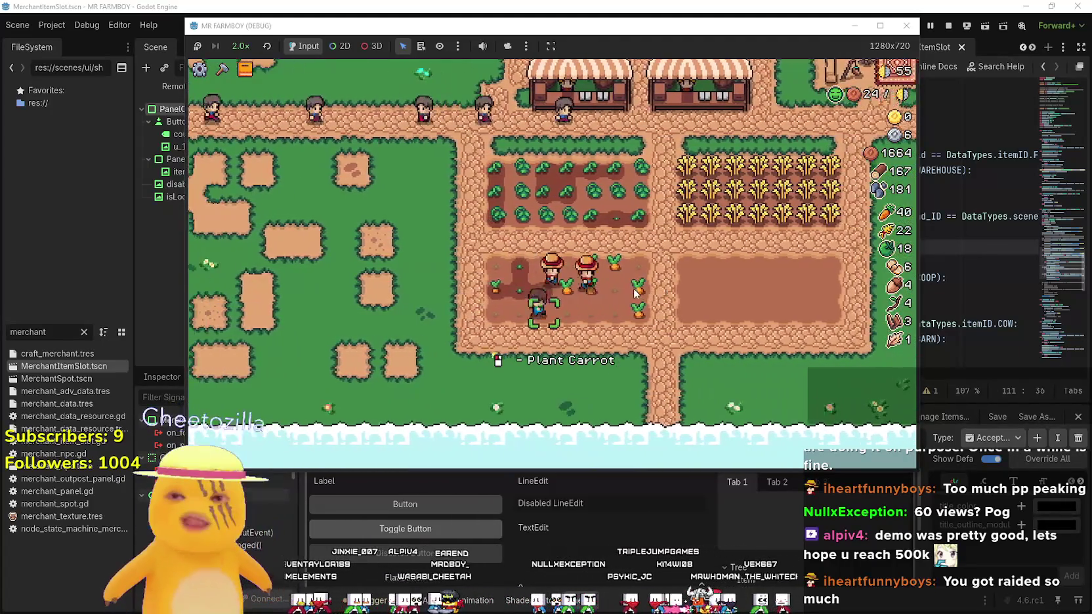
key("d")
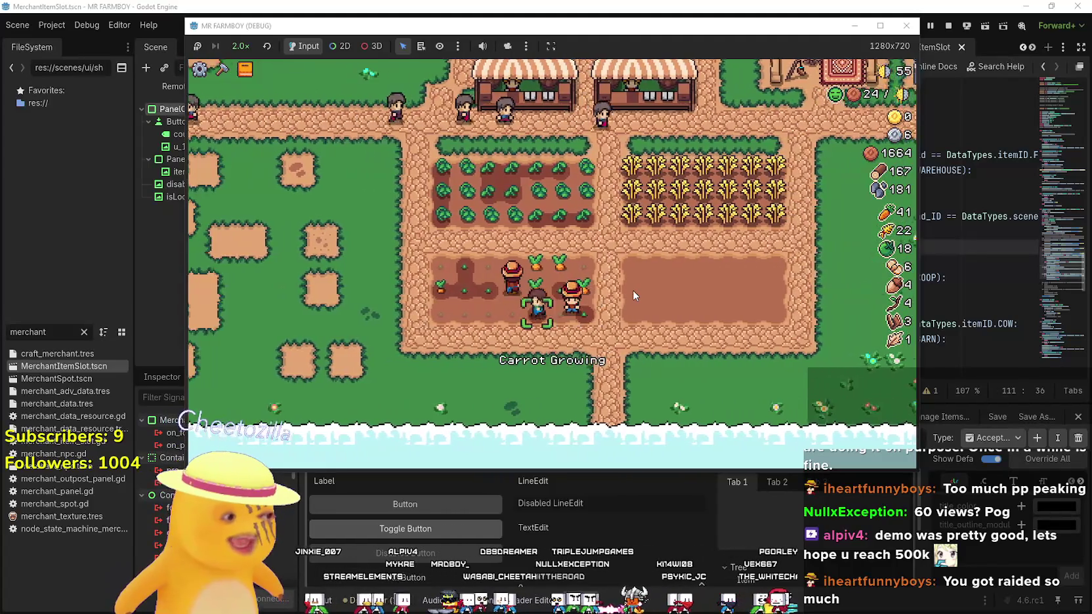
key("d")
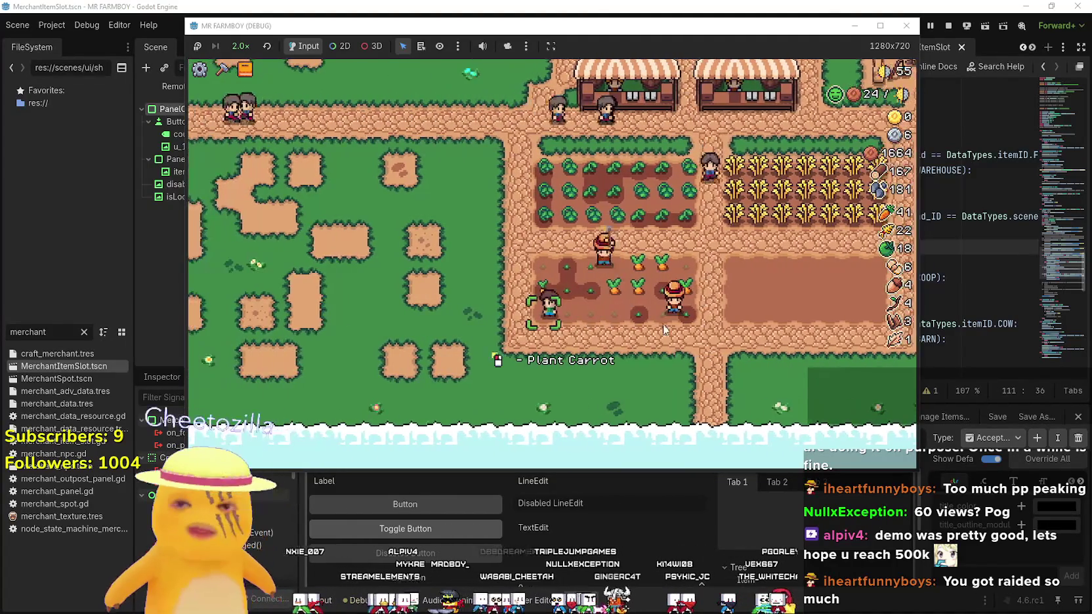
key("w")
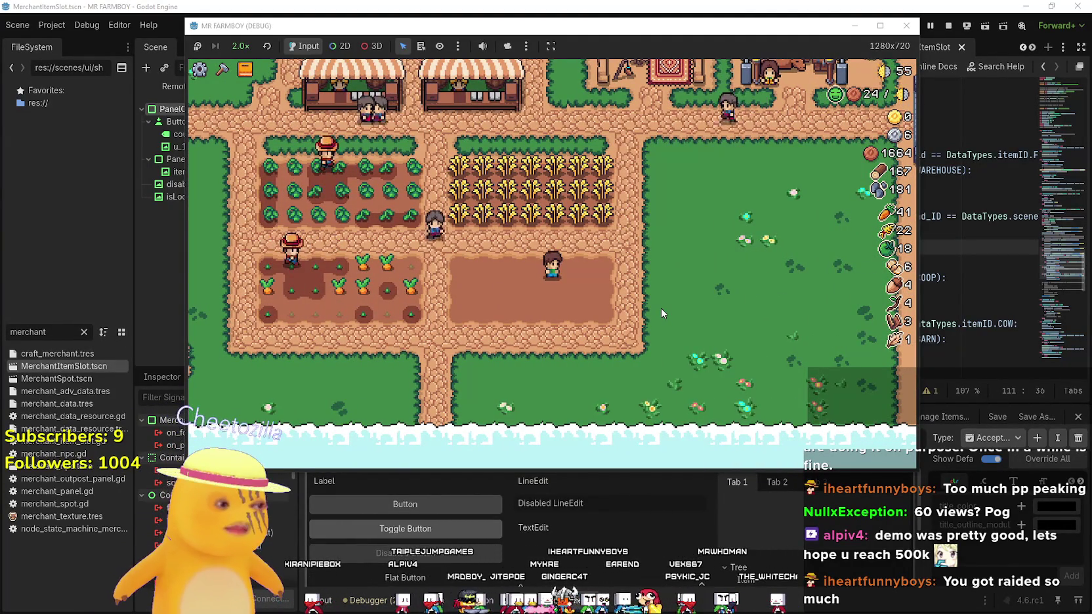
Click-harvest the remaining ripe carrots, then show Advancements with Strawberry progress 102/180 and 88/100
key("a")
left_click(661, 305)
left_click(661, 304)
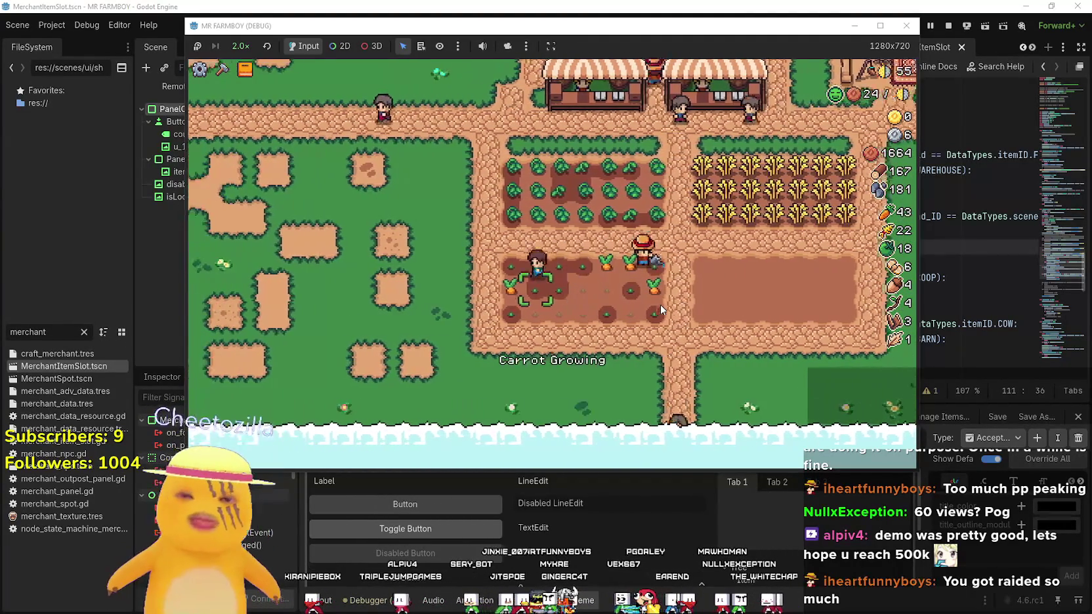
key("s")
key("d")
left_click(661, 305)
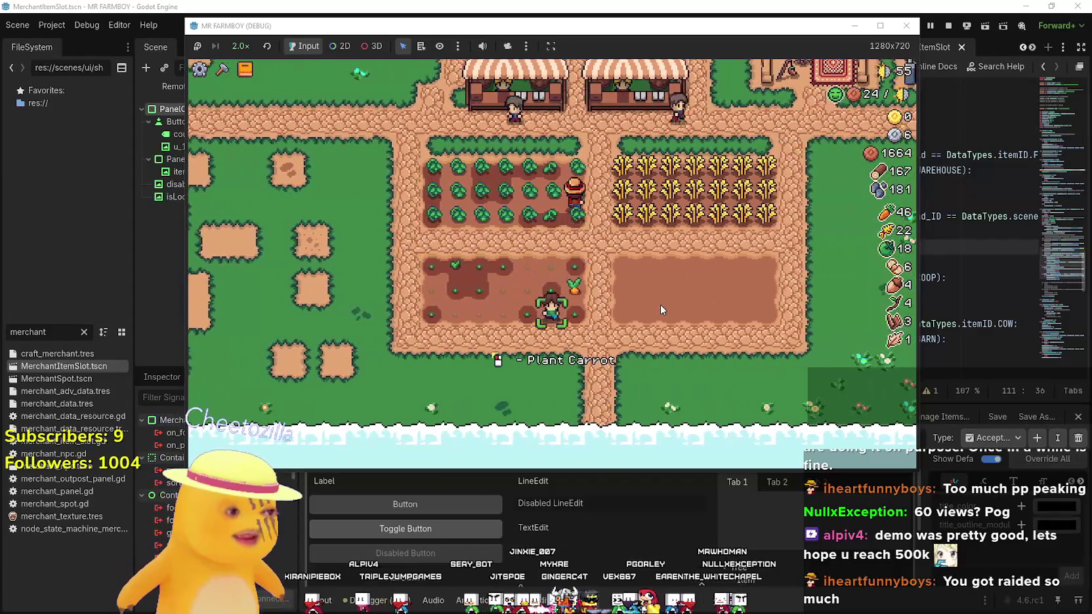
left_click(661, 305)
key("w")
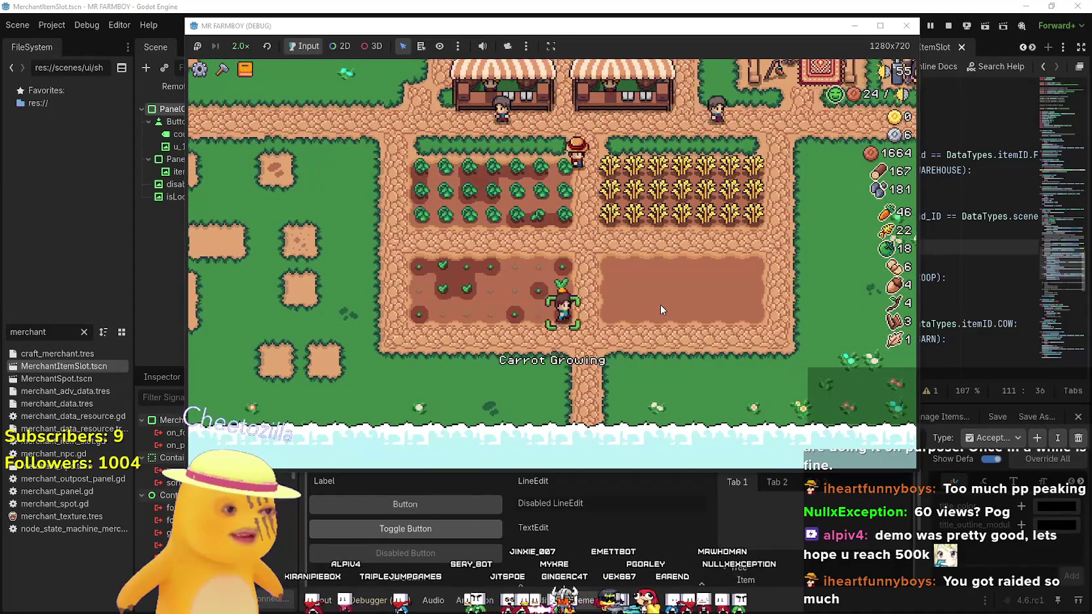
key("a")
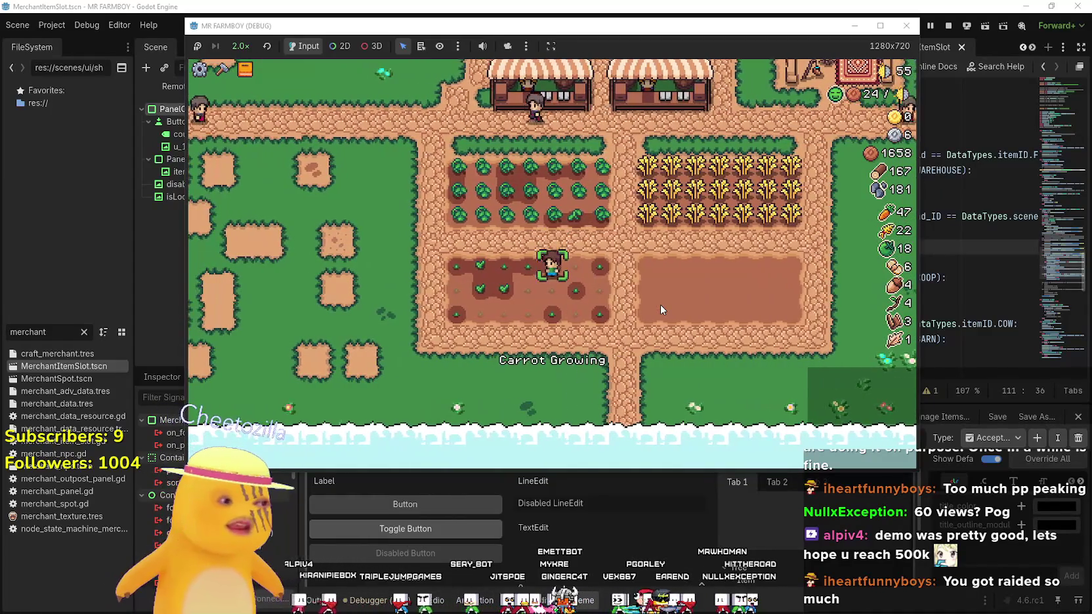
key("d")
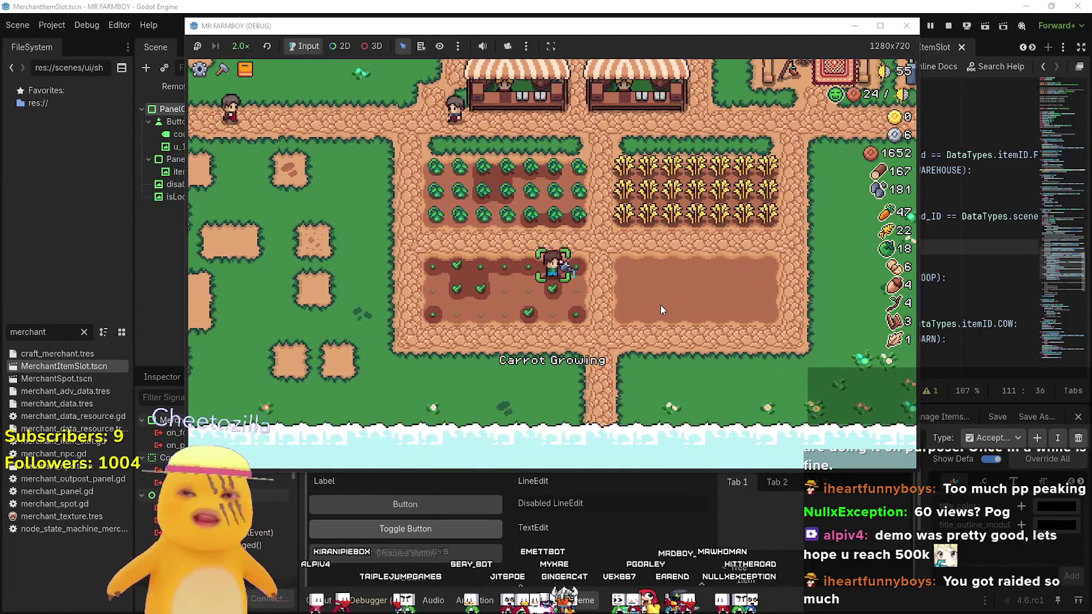
key("s")
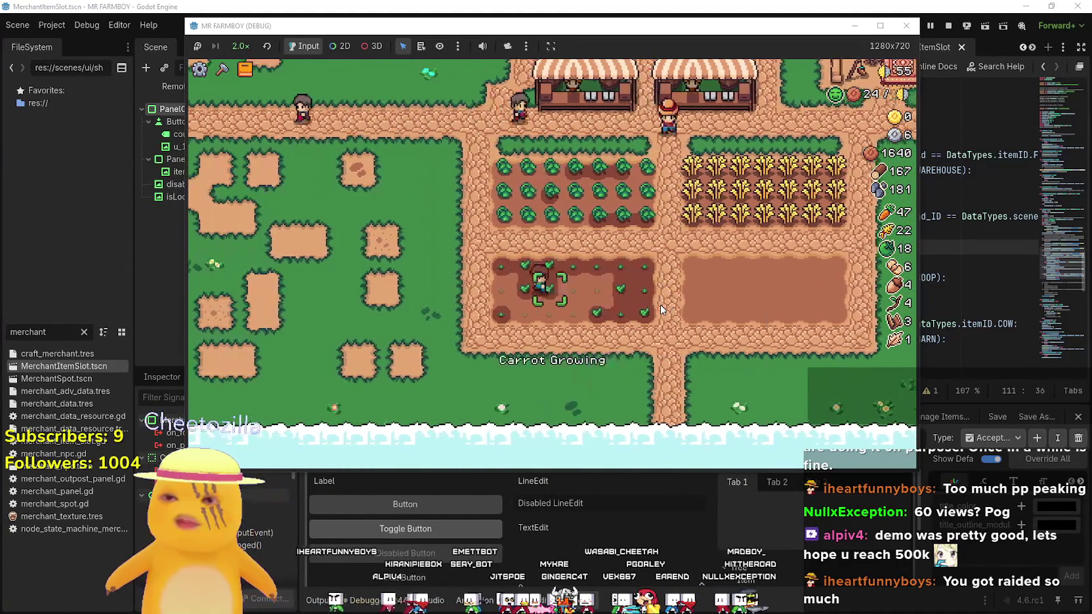
key("Tab")
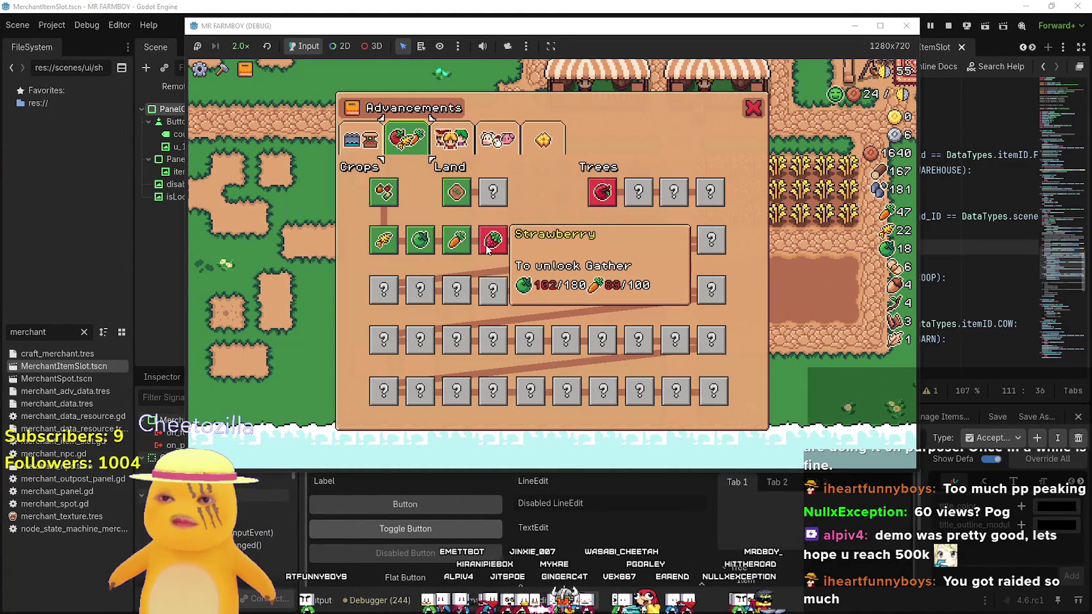
Close Advancements and harvest green tomatoes along the row and wheat in the wheat field
key("Tab")
key("w")
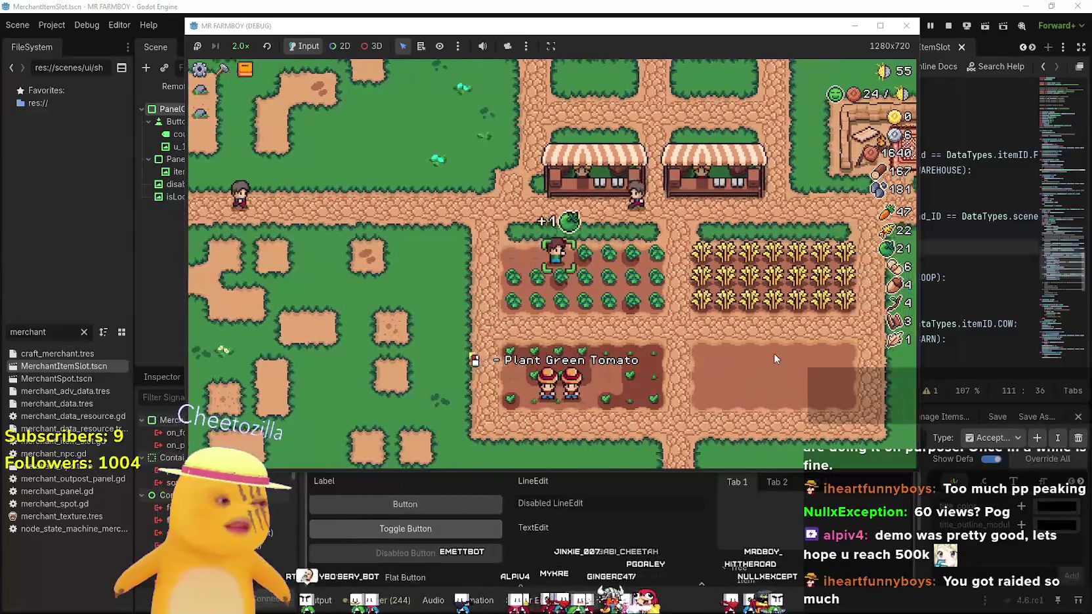
key("d")
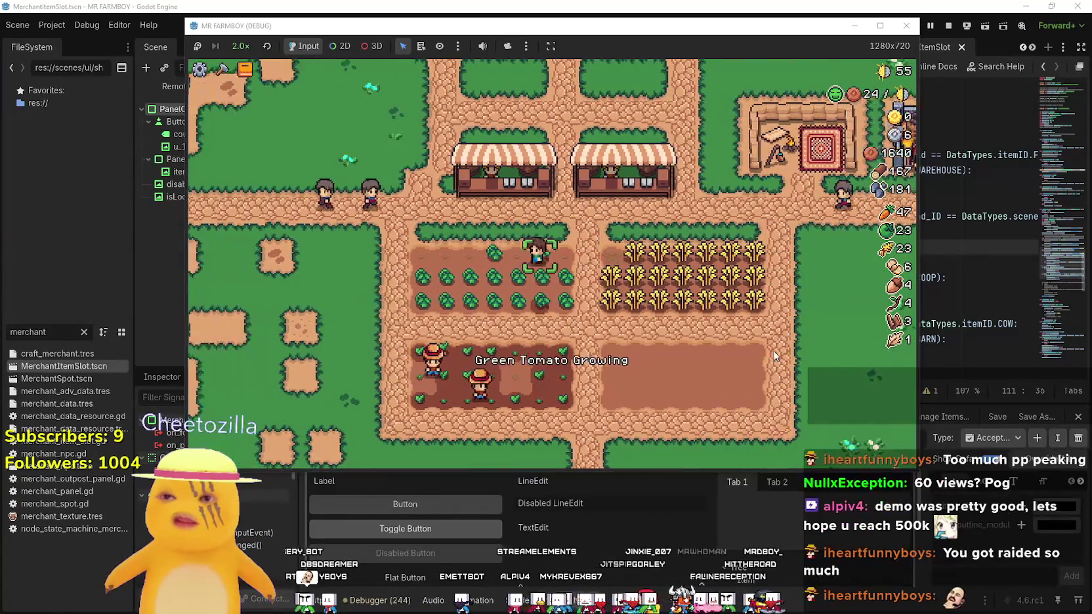
key("a")
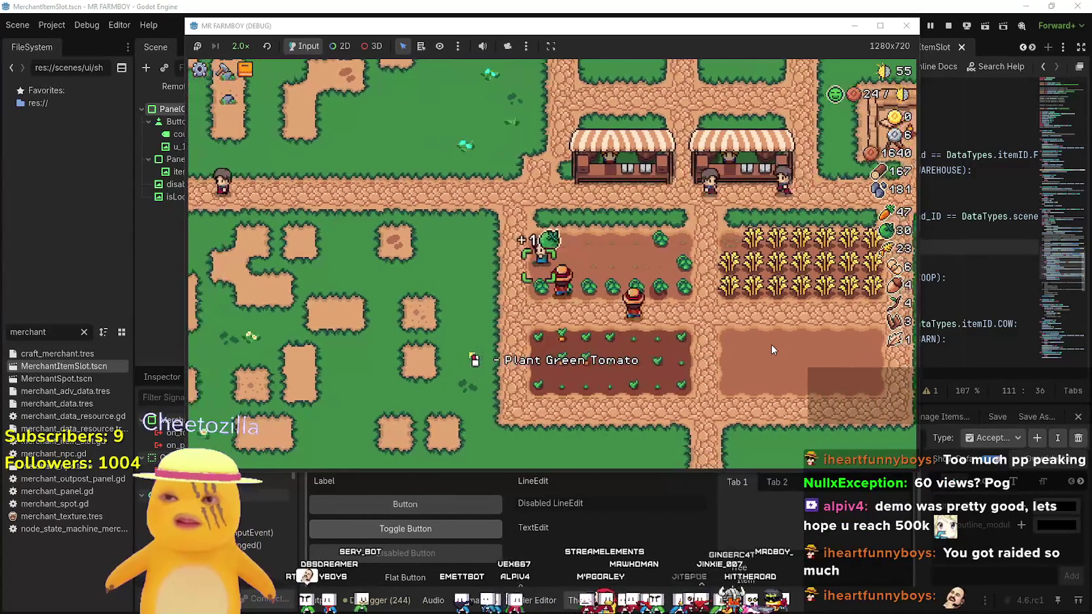
key("d")
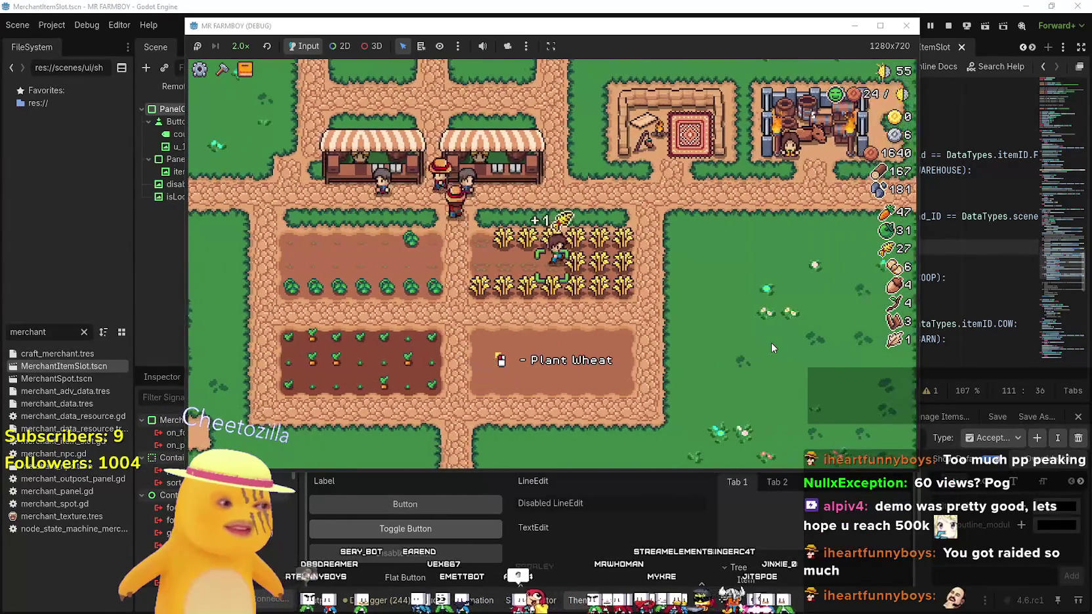
key("a")
Return along the farm path and harvest the remaining green tomatoes
key("s")
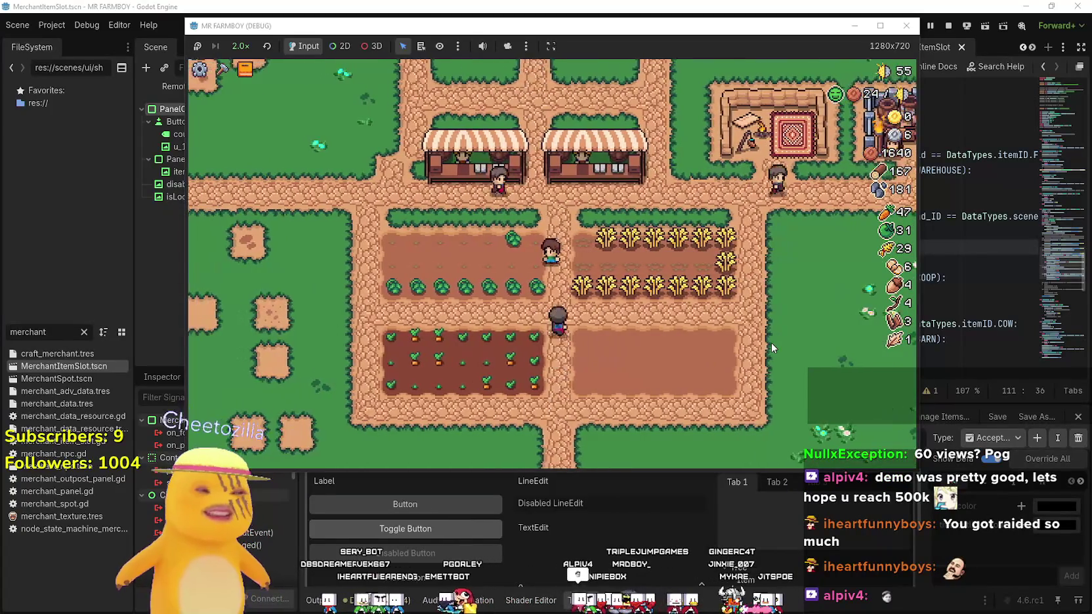
key("w")
key("a")
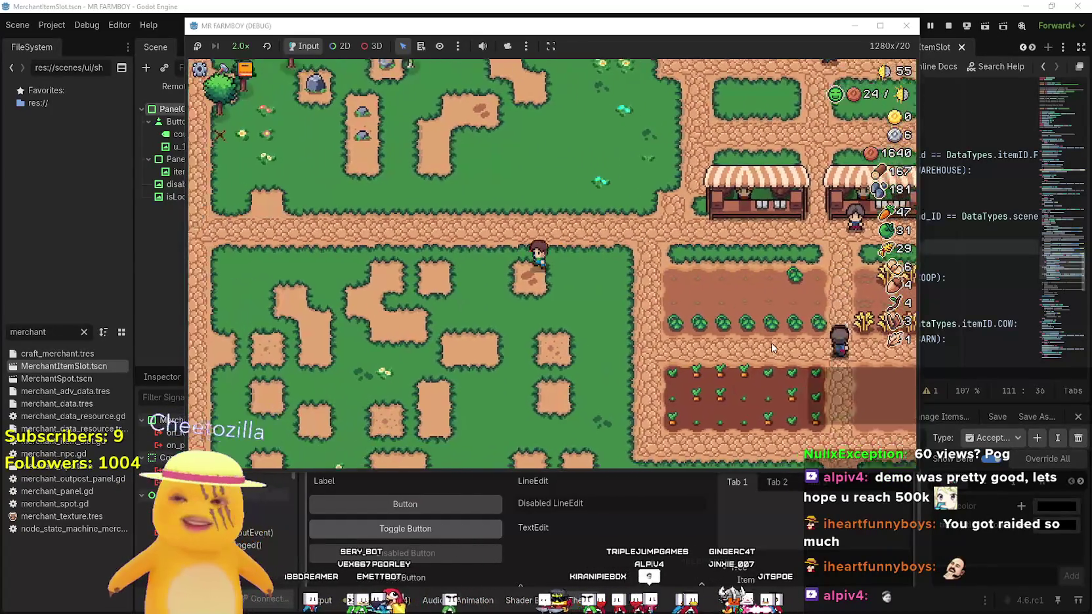
key("d")
key("s")
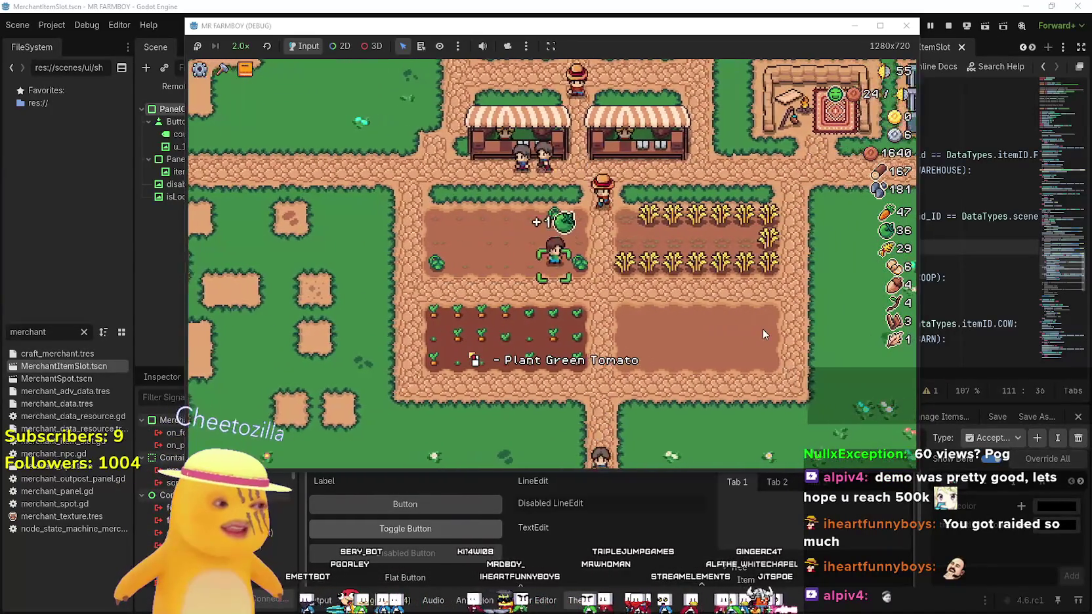
key("a")
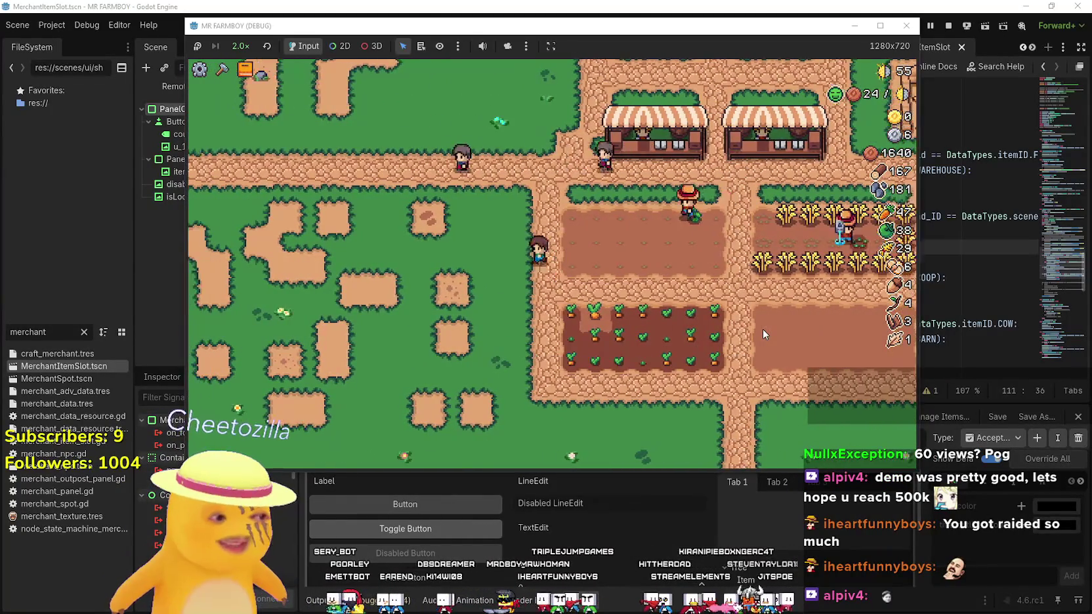
Walk past the wheat field, across the carrot field and empty plot, to just above the carrots
key("d")
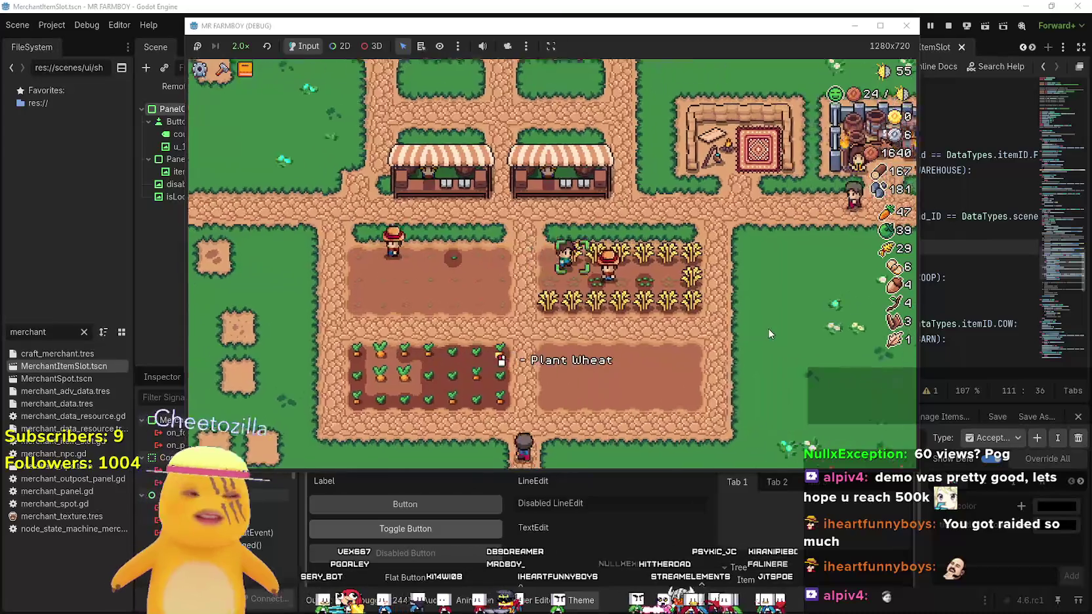
key("w")
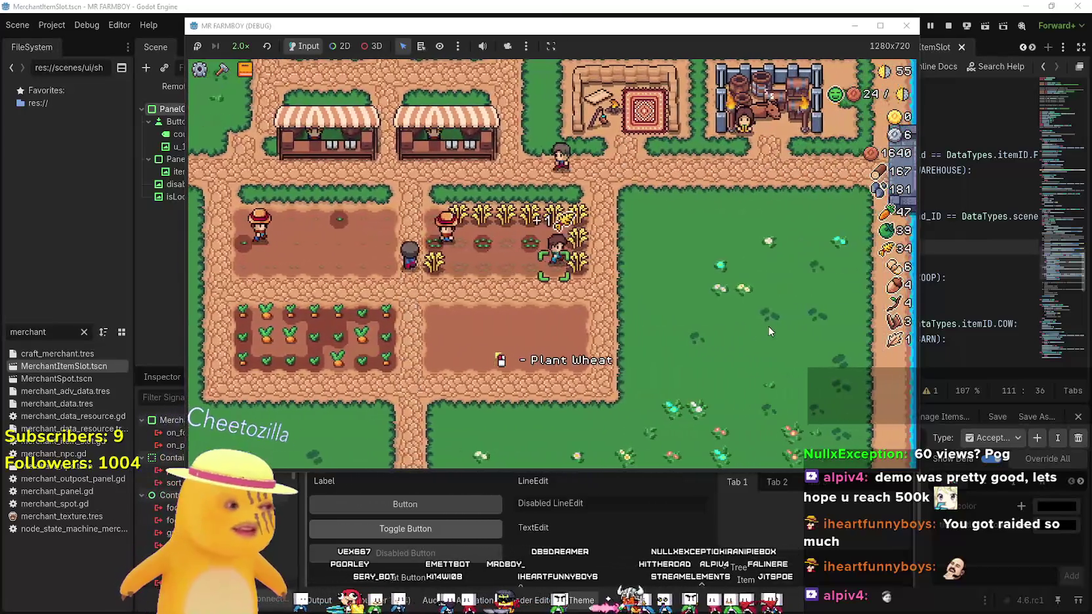
key("a")
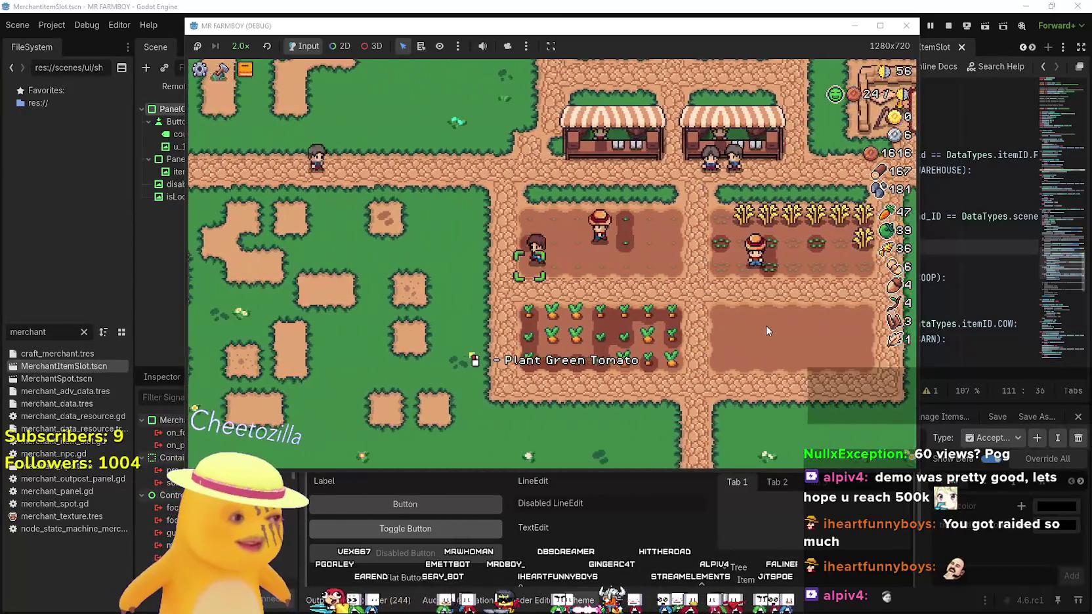
key("s")
key("d")
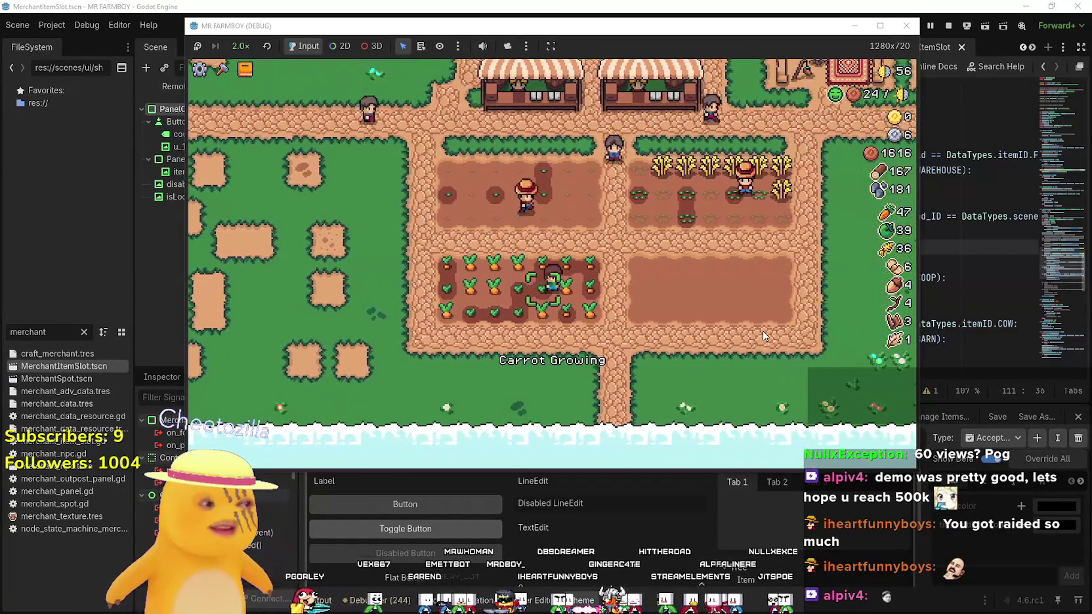
key("a")
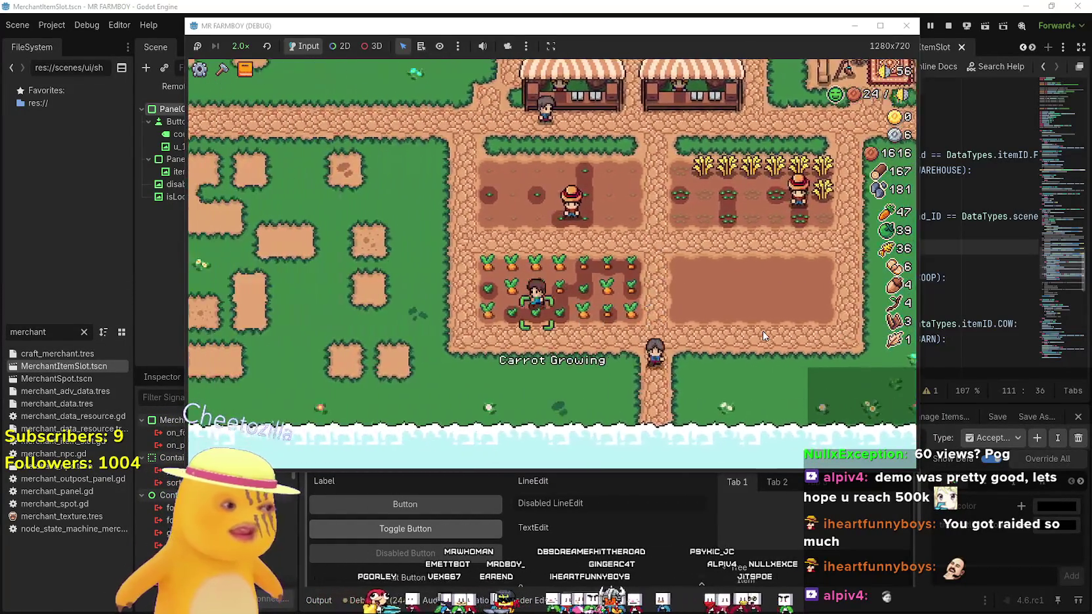
key("d")
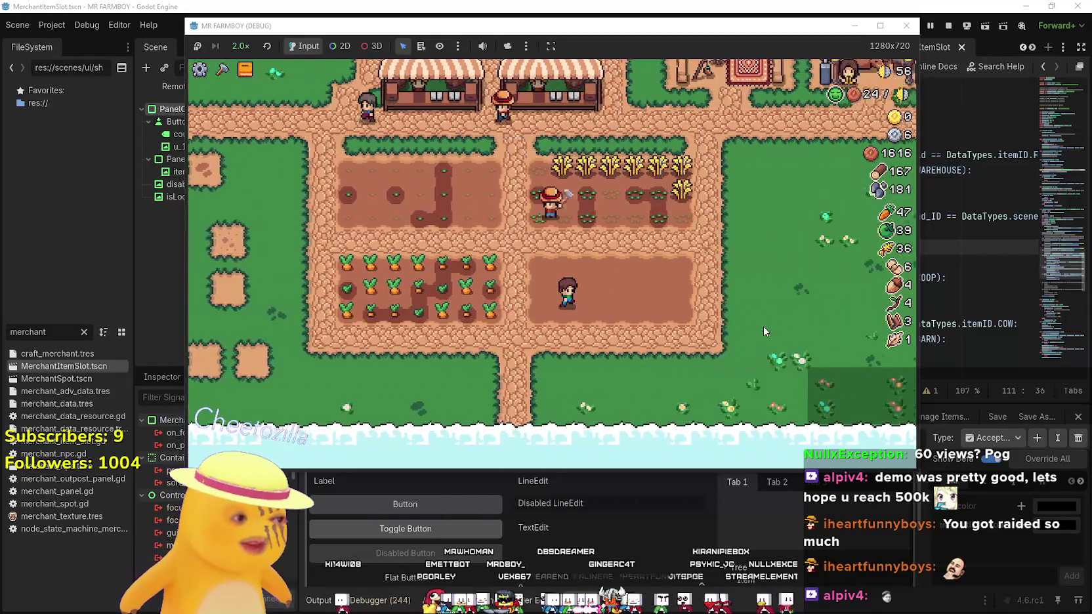
key("a")
key("w")
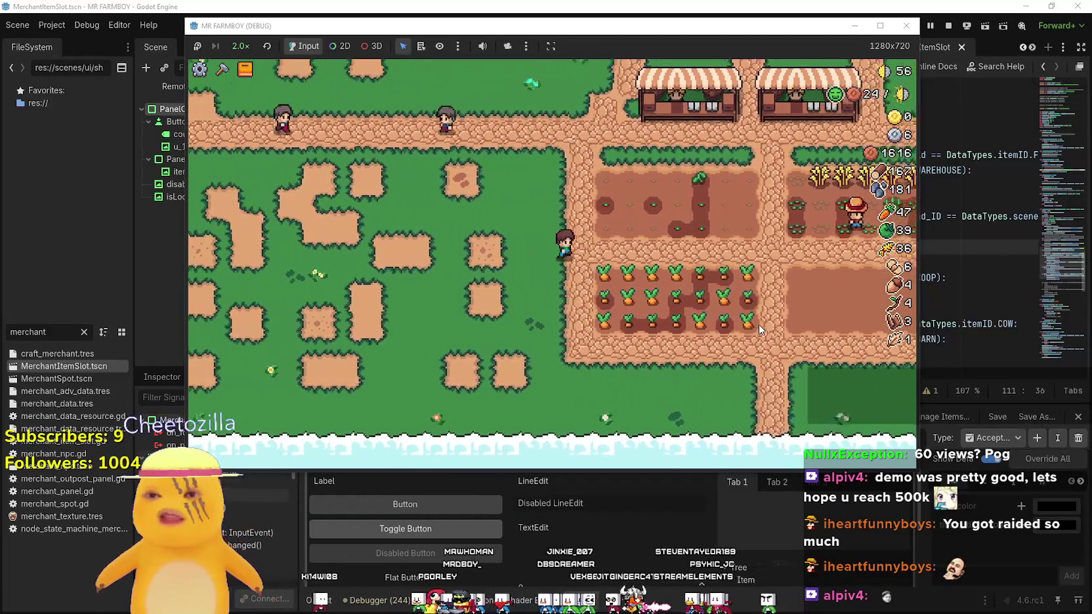
key("d")
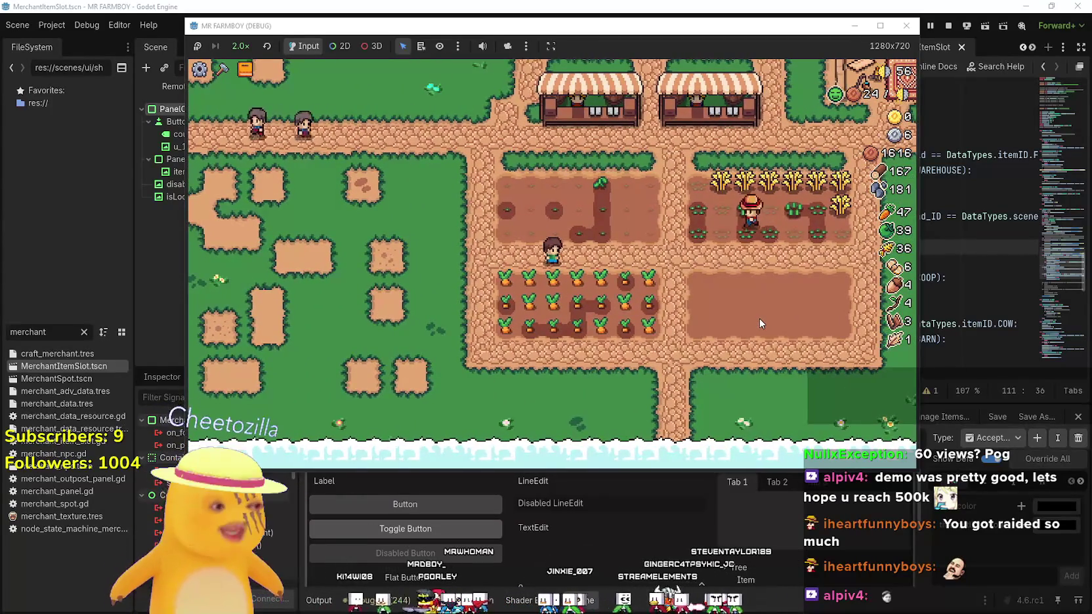
Harvest every carrot across both lower rows, bringing the carrot count to 68
key("a")
key("s")
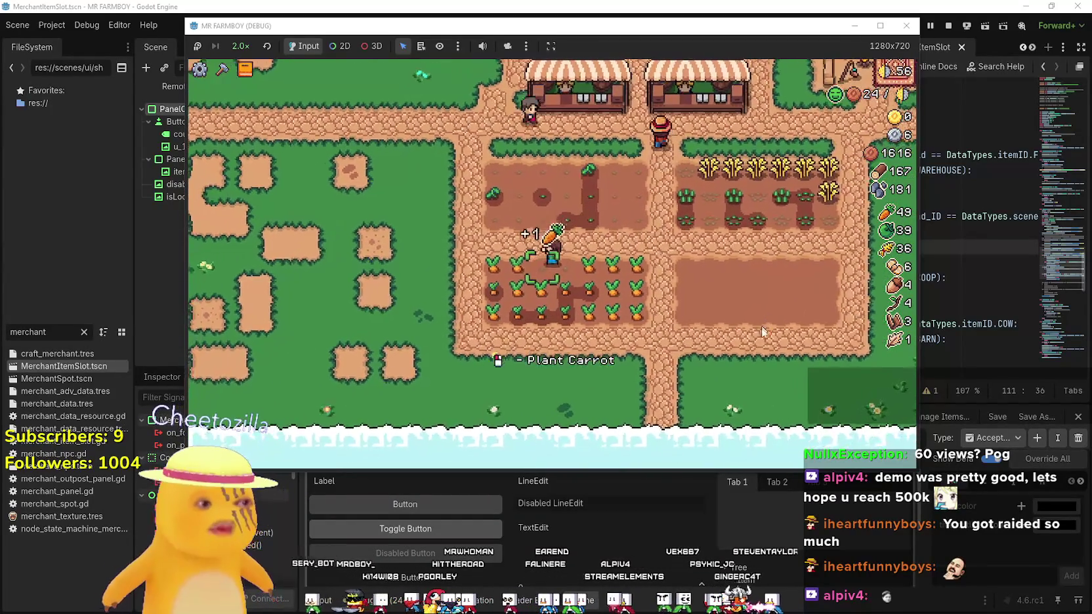
key("d")
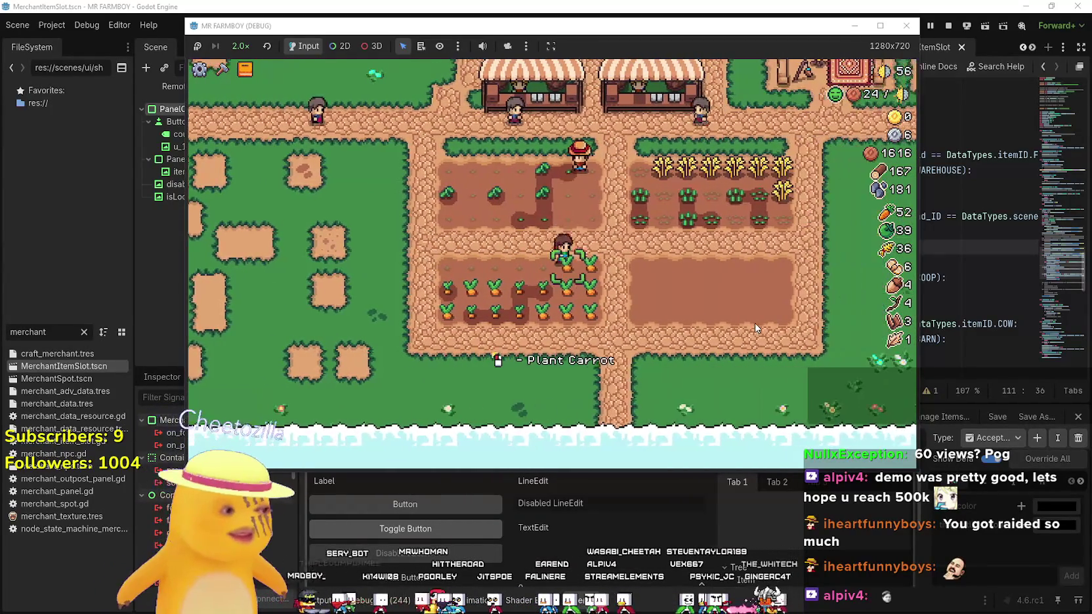
key("a")
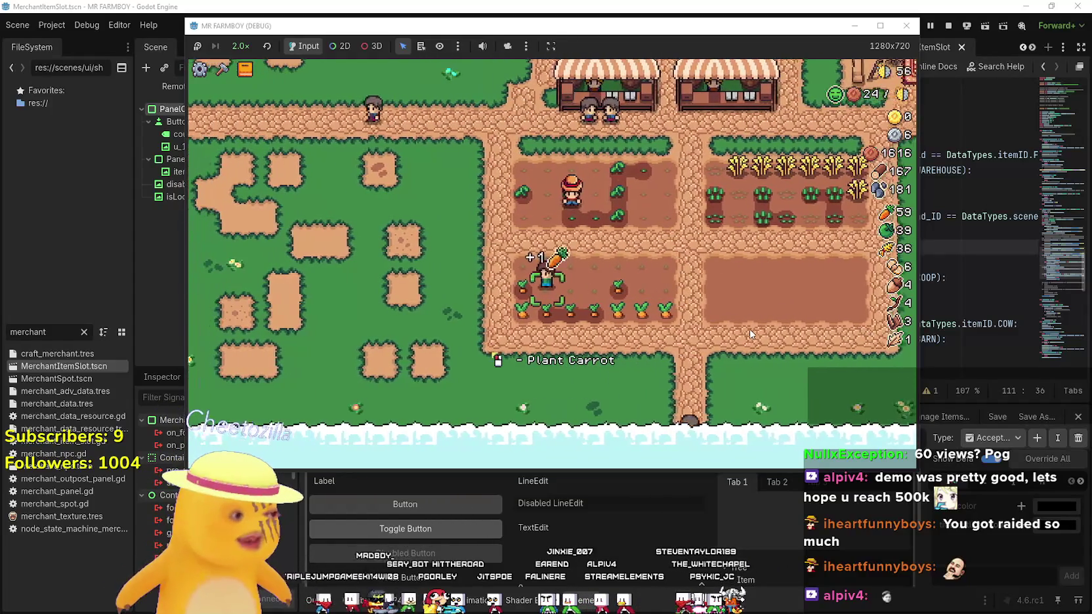
key("d")
key("s")
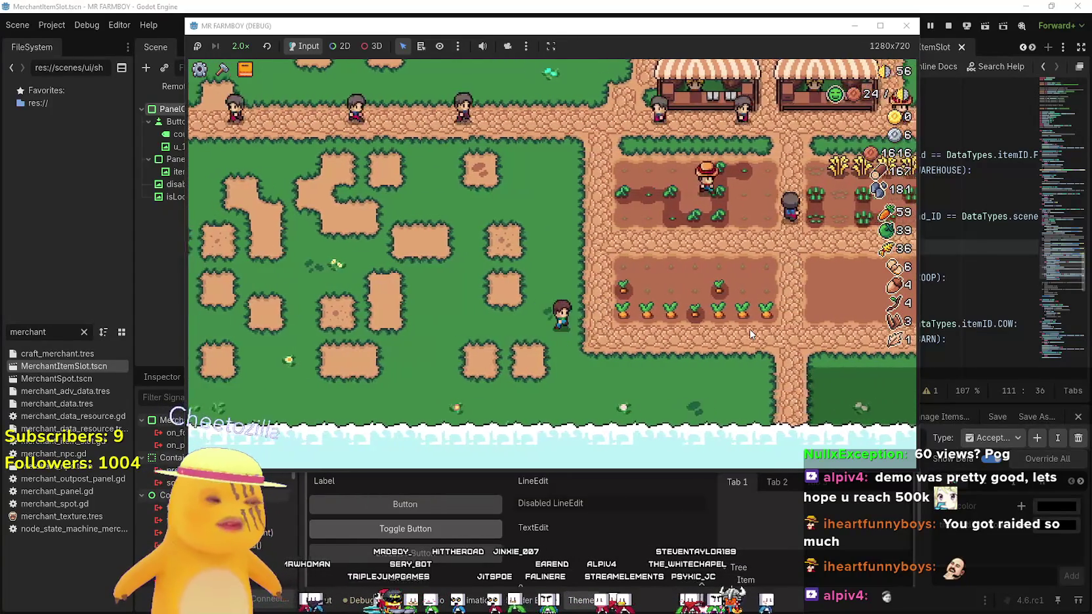
key("a")
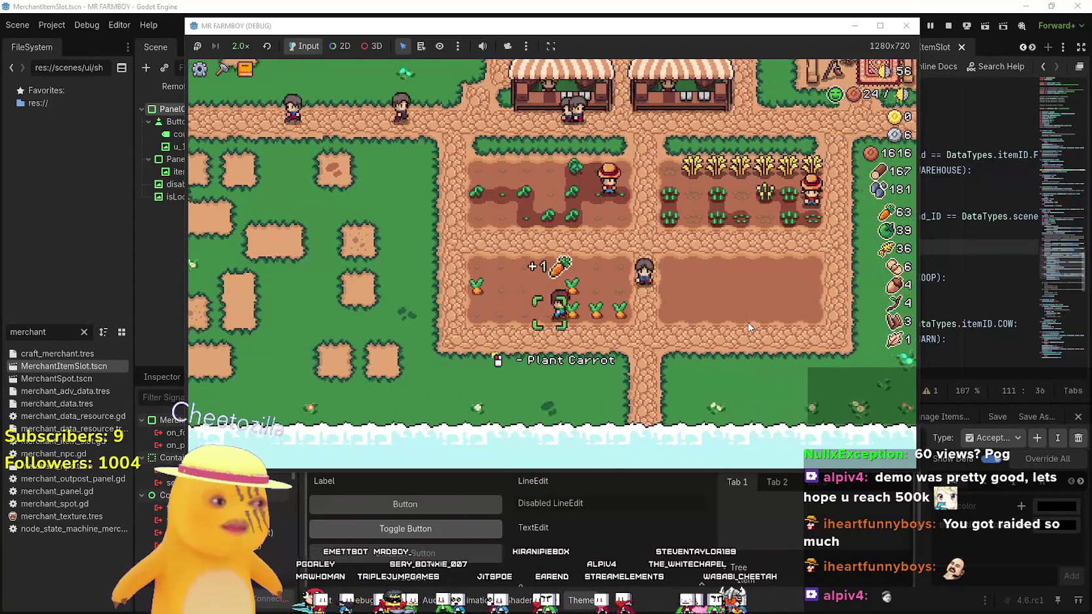
key("a")
key("w")
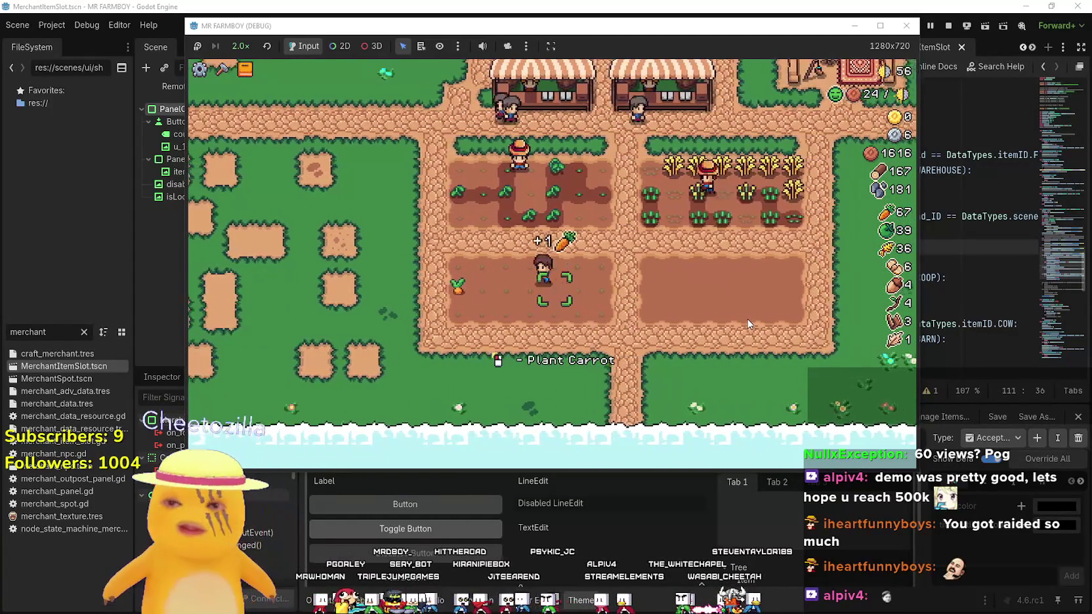
Harvest more wheat on the wheat plot, then bring up the Advancements panel
key("w")
key("d")
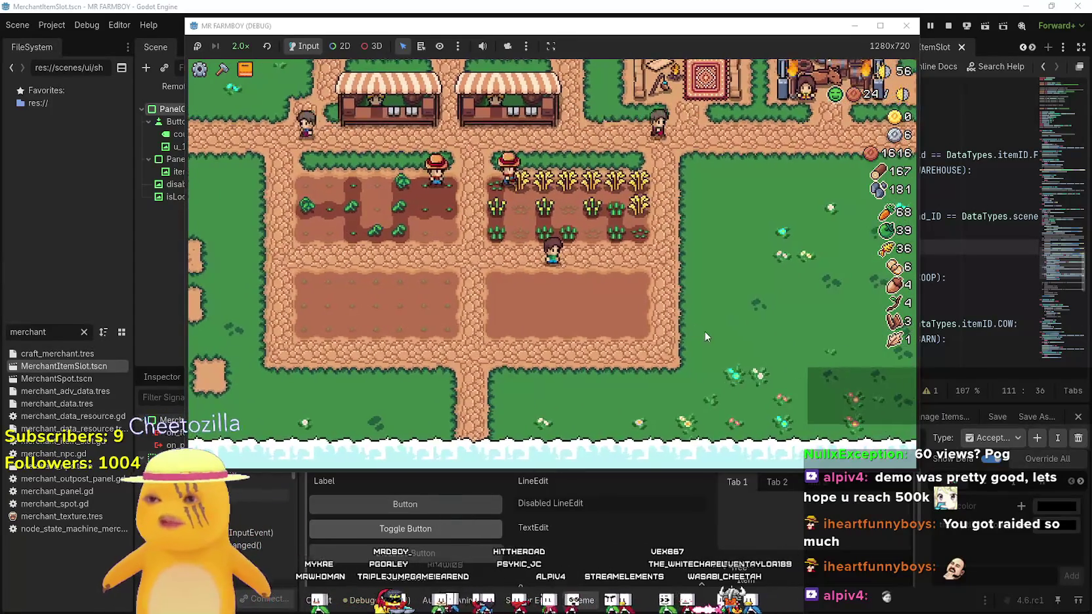
key("s")
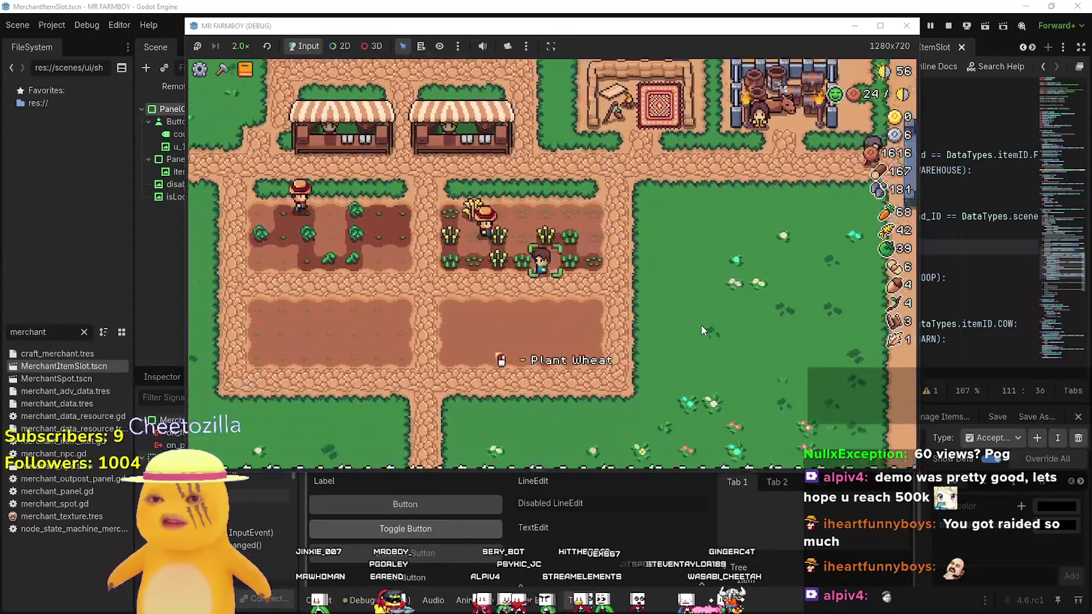
key("Tab")
key("Tab")
Close Advancements, walk to the merchant stall, and open then close the Market
key("w")
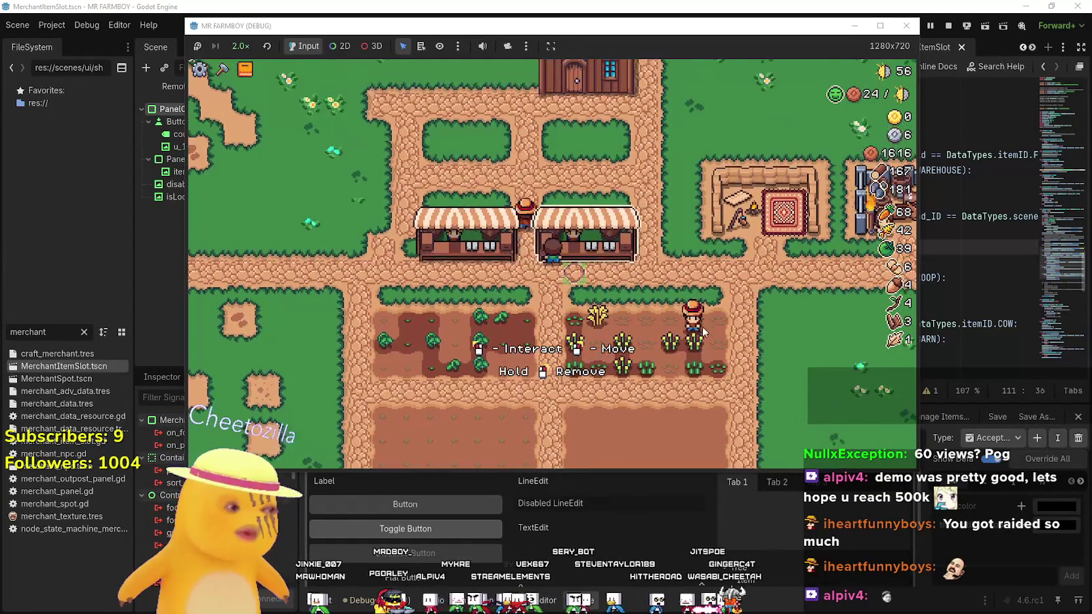
key("w")
key("a")
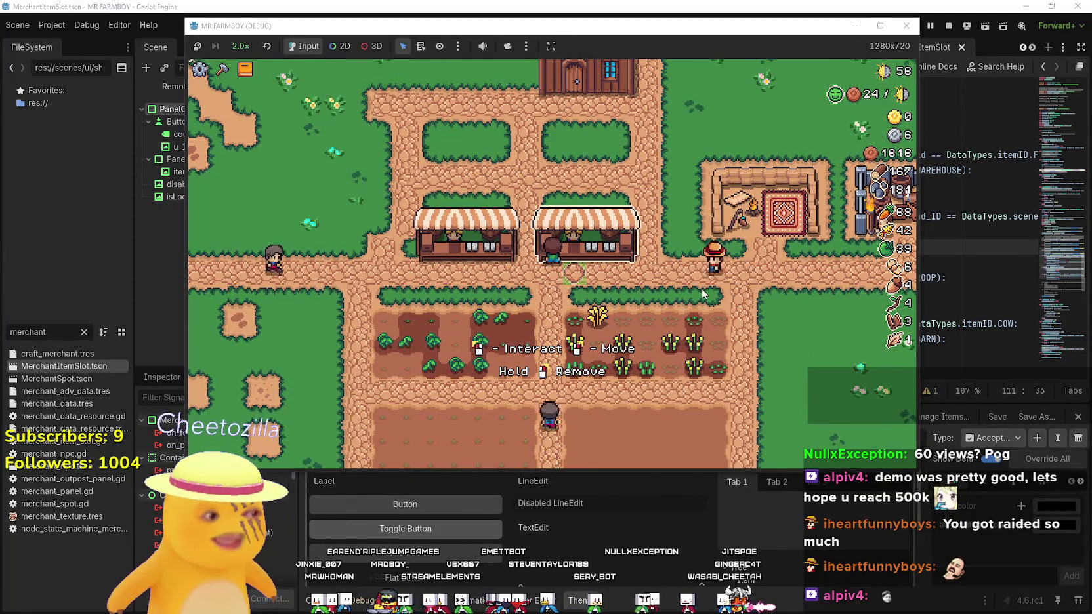
key("e")
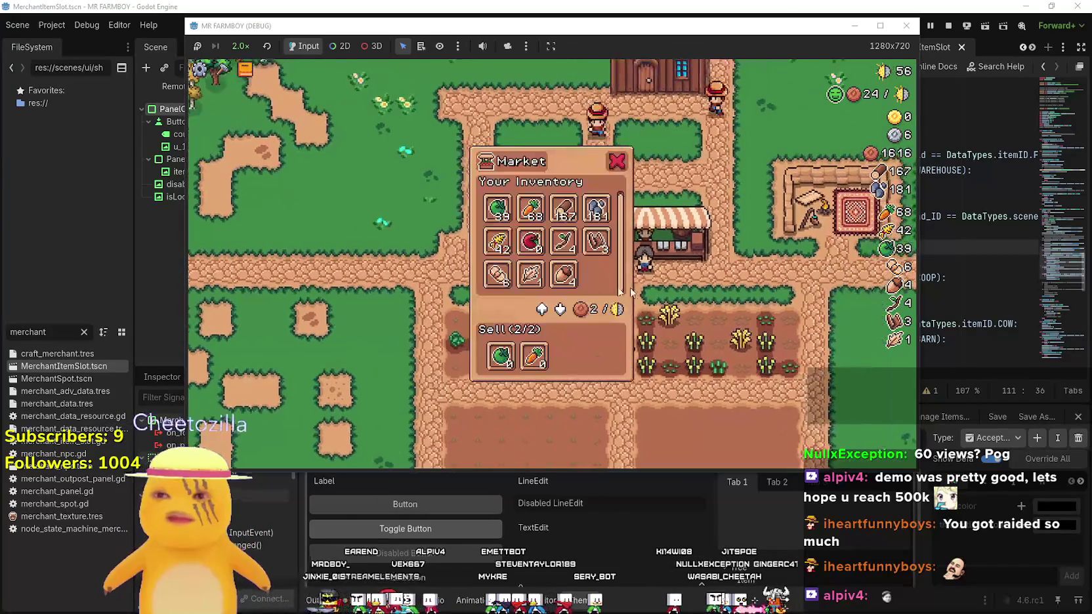
mouse_move(522, 245)
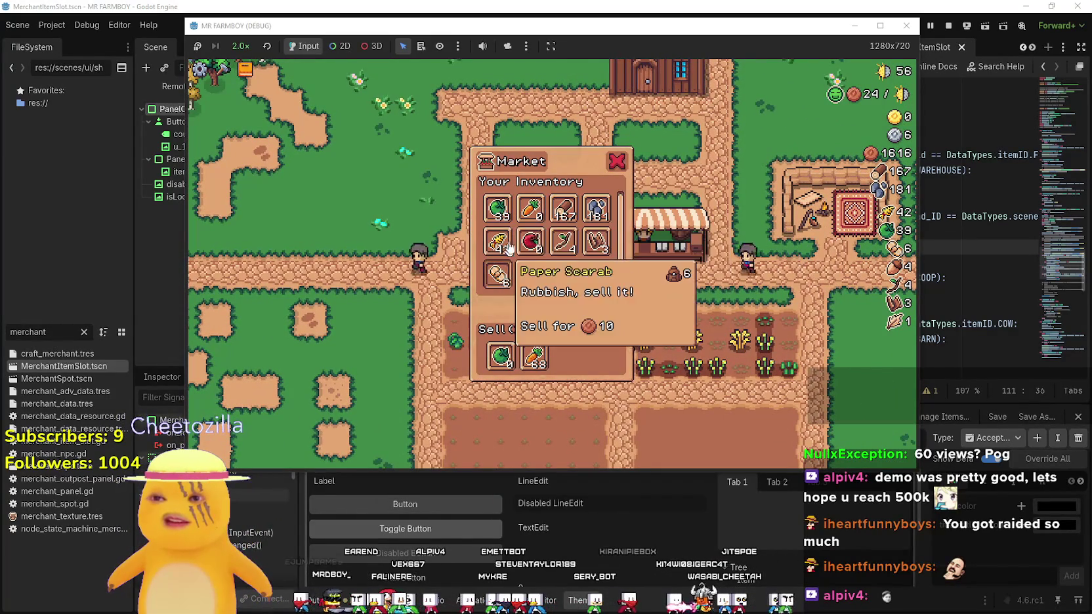
key("e")
Plant and water carrots across the empty lower-left plot
key("s")
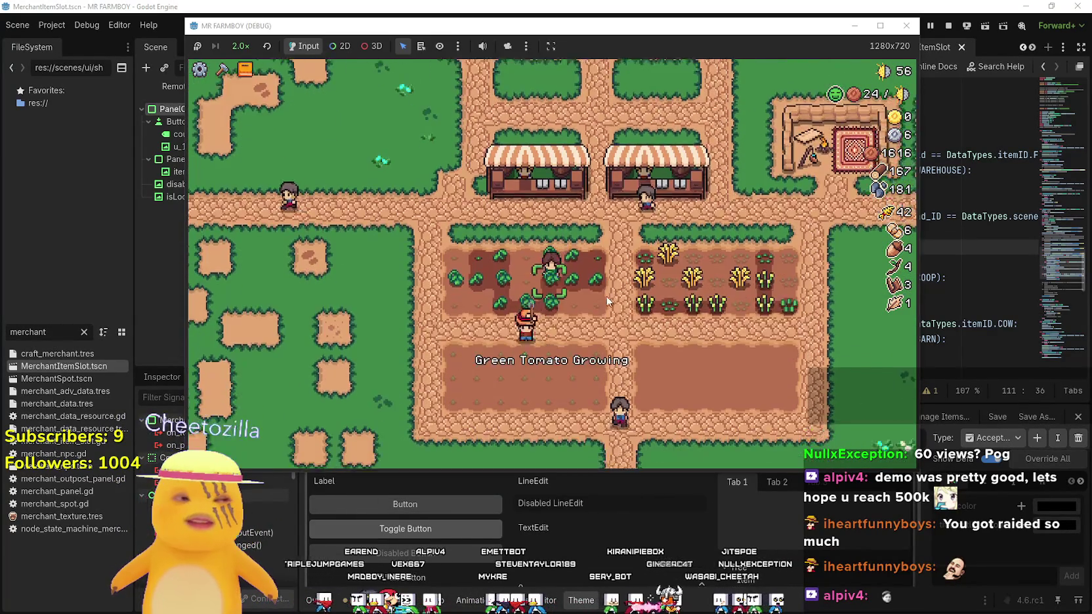
key("s")
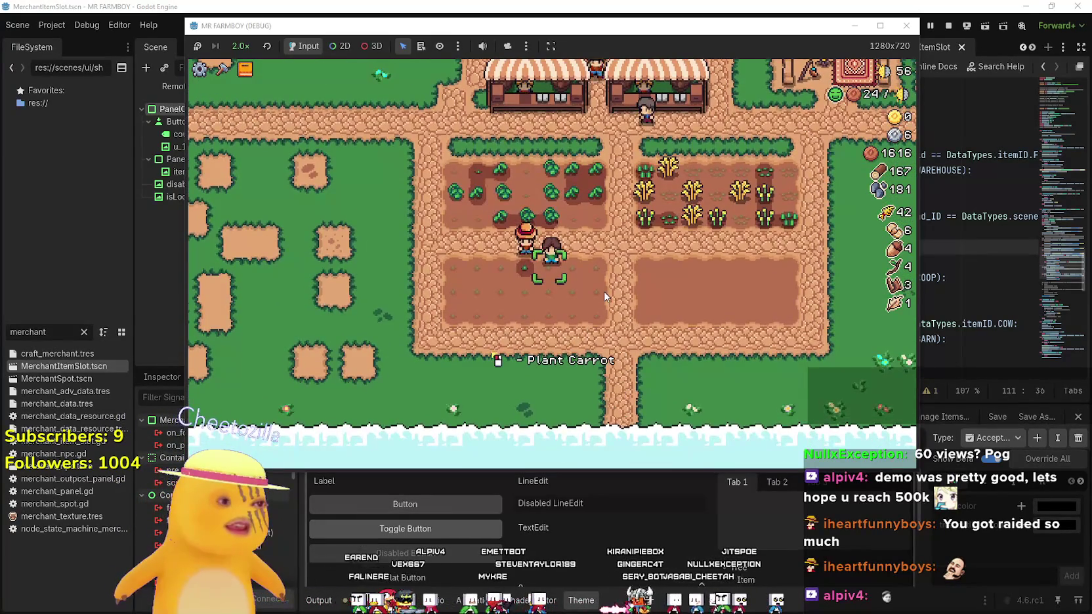
left_click(604, 291)
key("a")
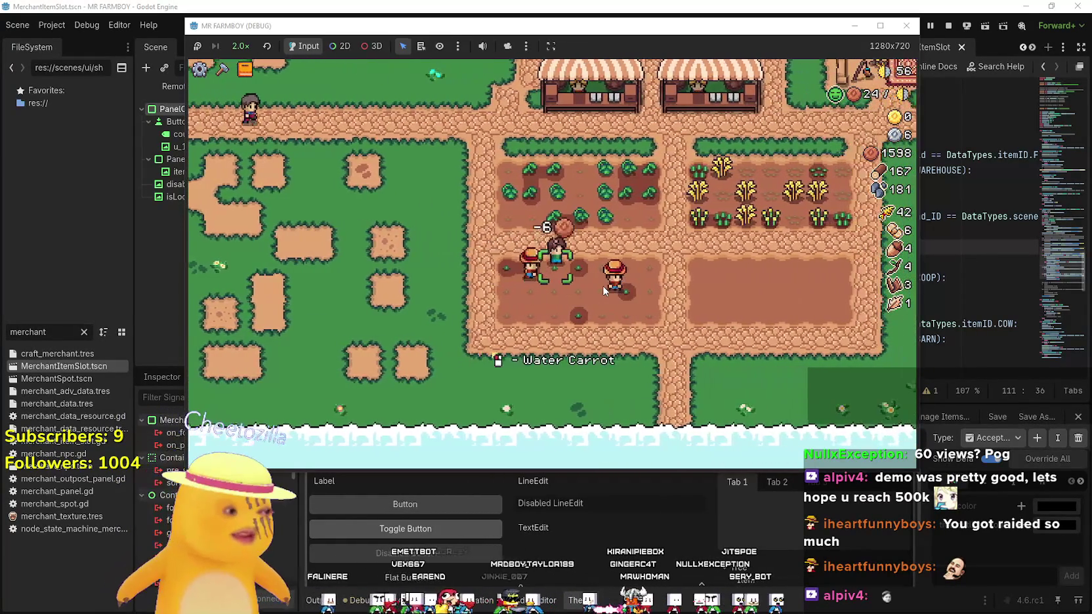
left_click(602, 286)
key("a")
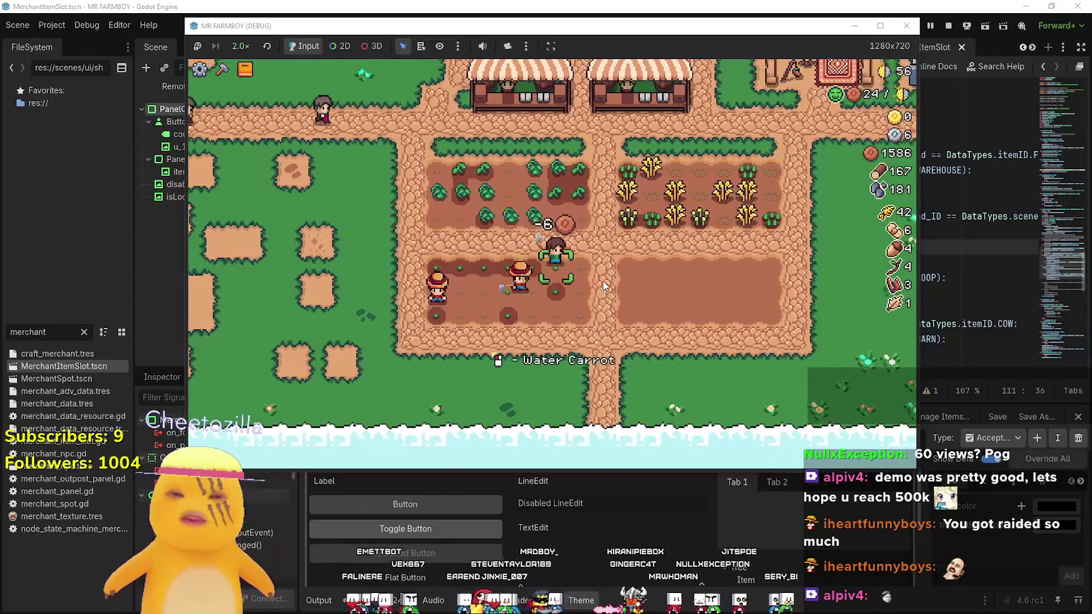
key("a")
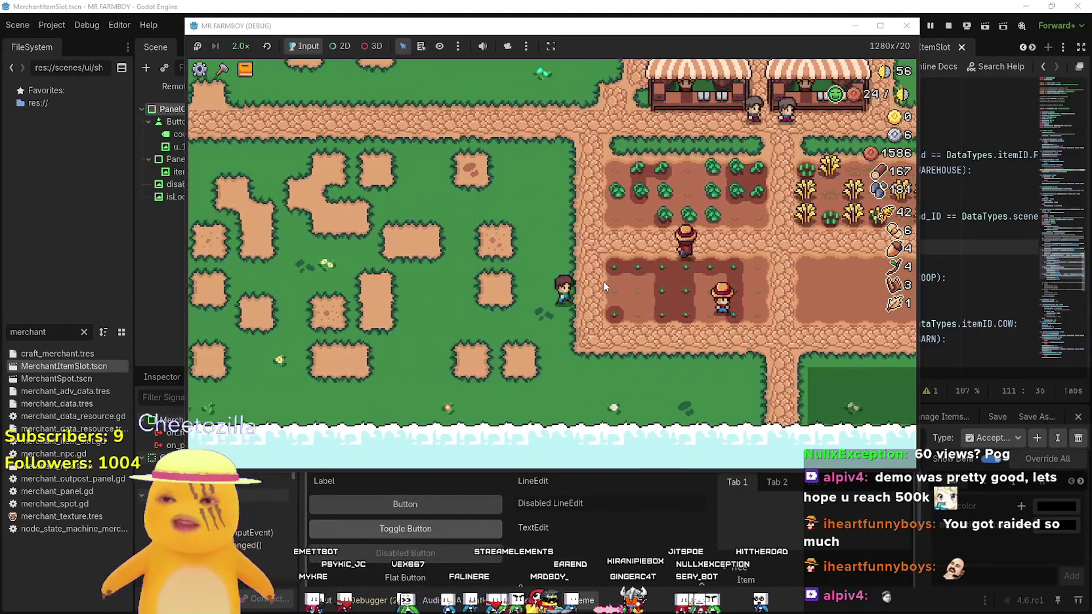
key("d")
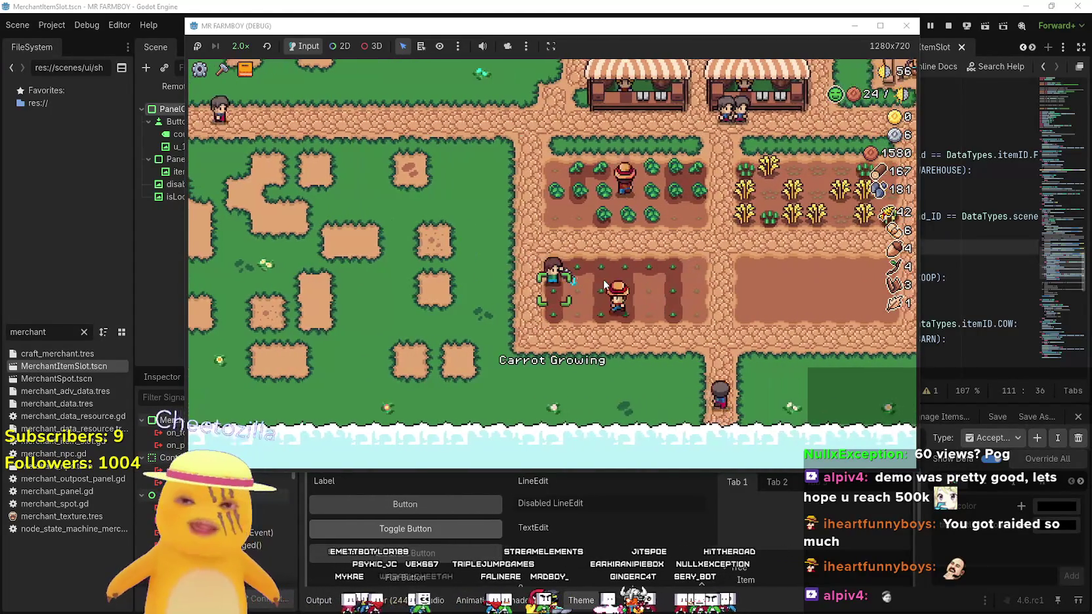
left_click(605, 282)
key("d")
left_click(602, 276)
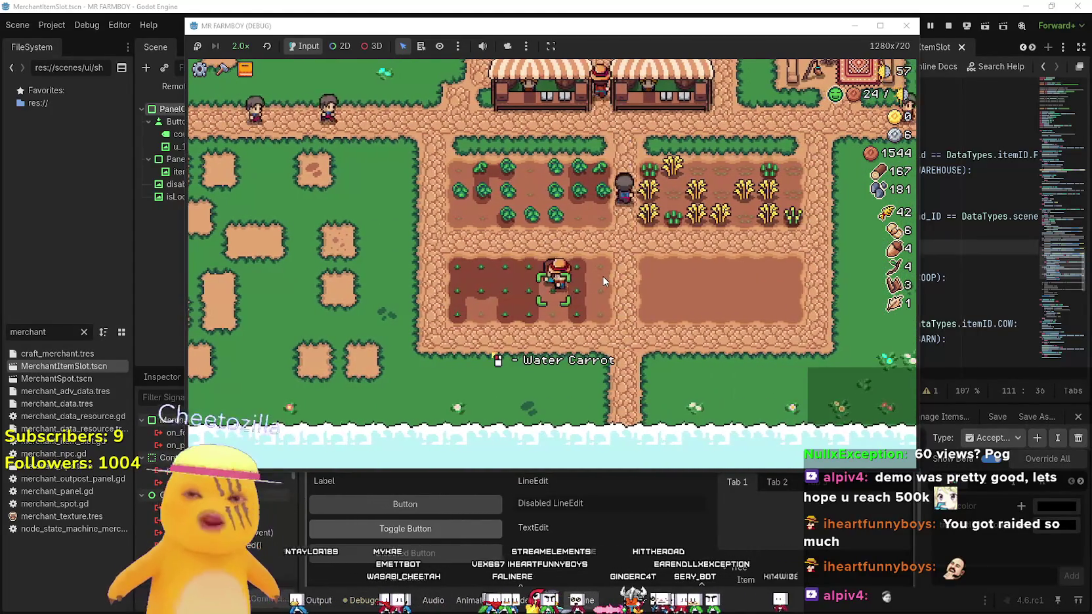
Harvest a cabbage and a wheat, then water more of the carrot sprouts
key("w")
key("a")
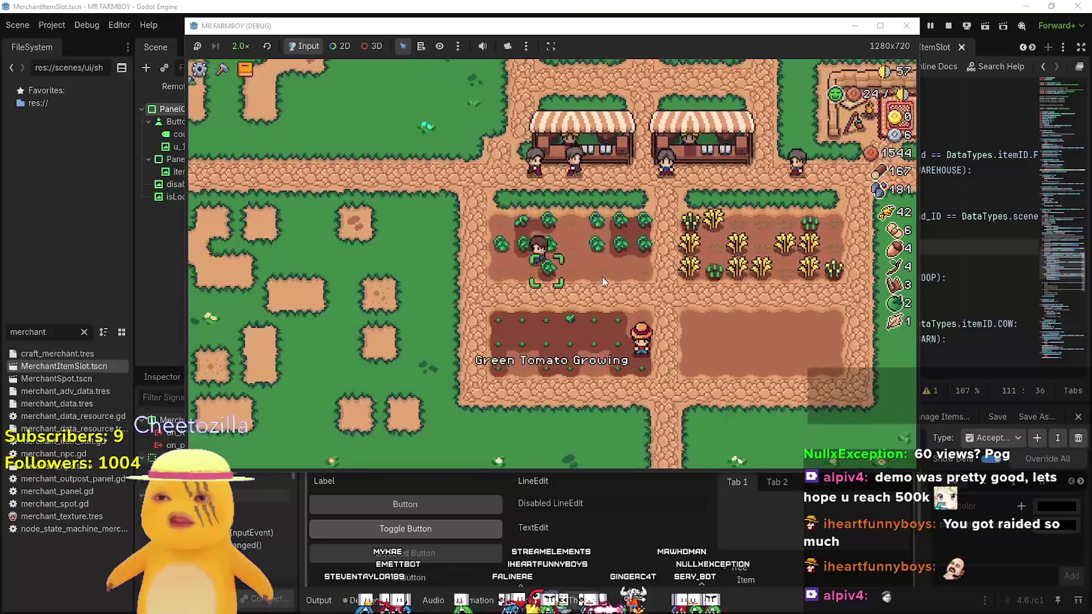
left_click(603, 281)
key("d")
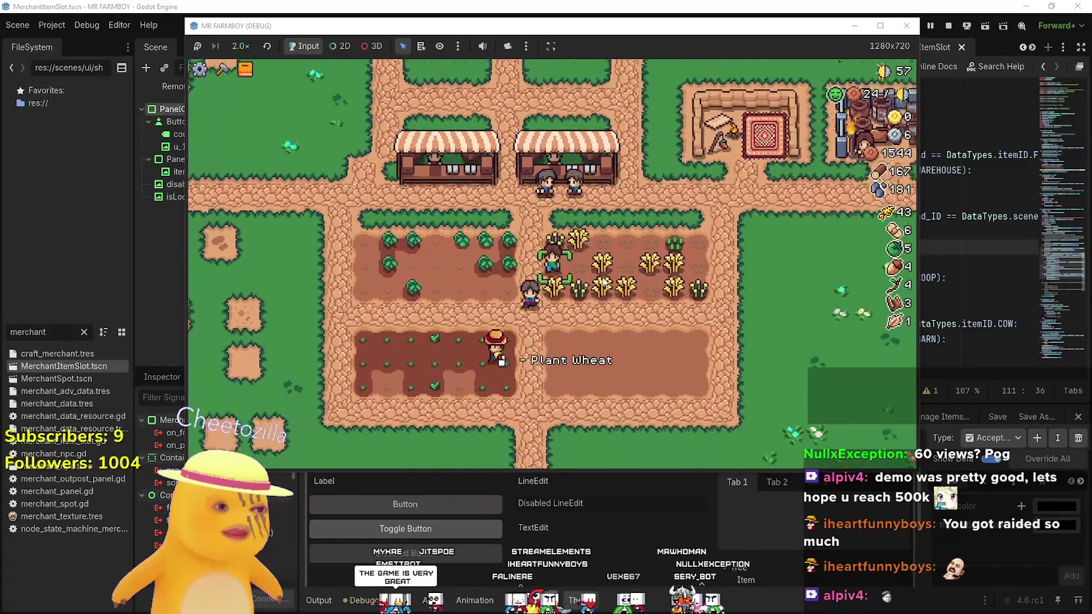
key("s")
key("a")
left_click(604, 282)
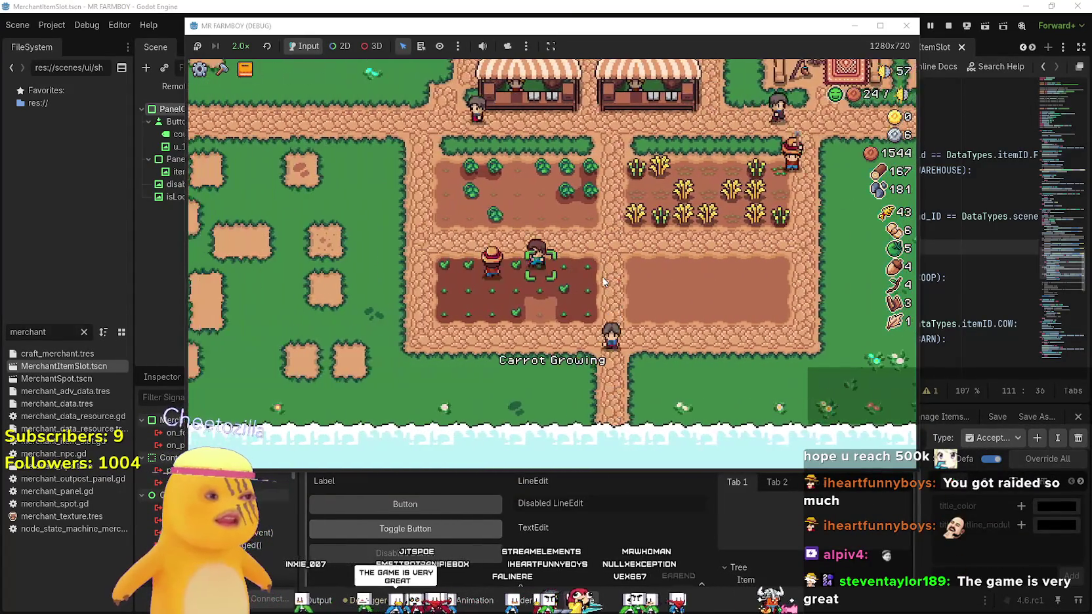
Walk right and briefly view the Advancements screen before closing it
key("d")
key("Tab")
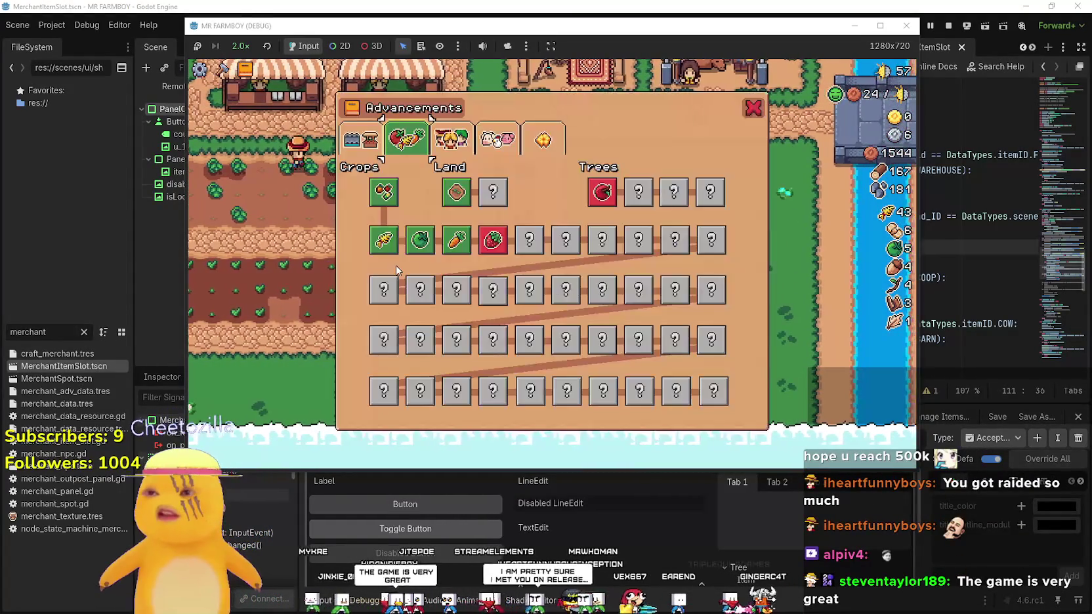
mouse_move(470, 232)
key("Tab")
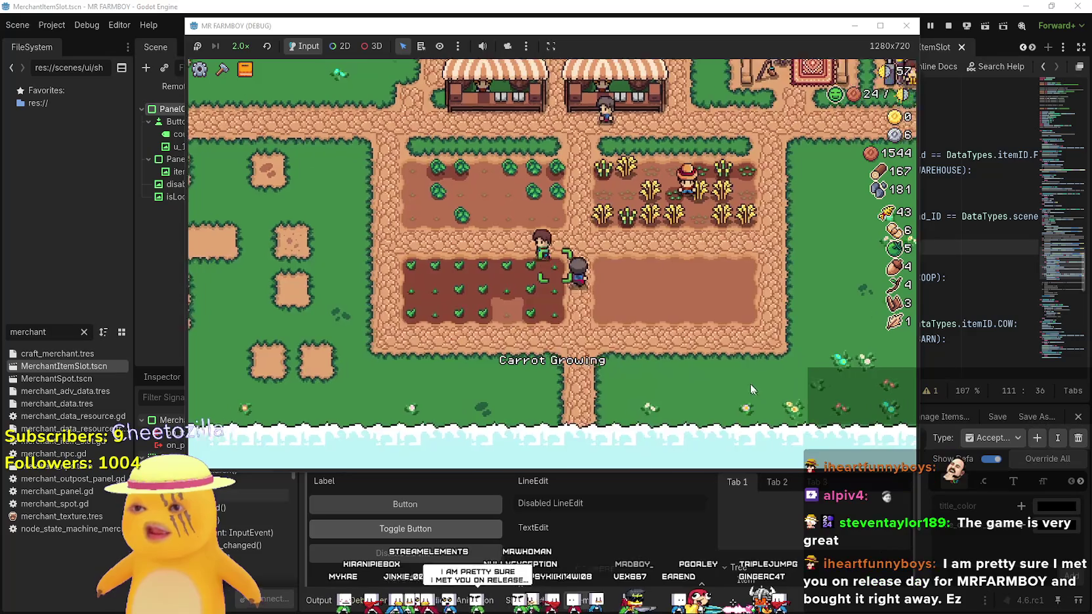
Walk to the market stalls and replant the upper-left plot while villagers raise coins to 2072
key("a")
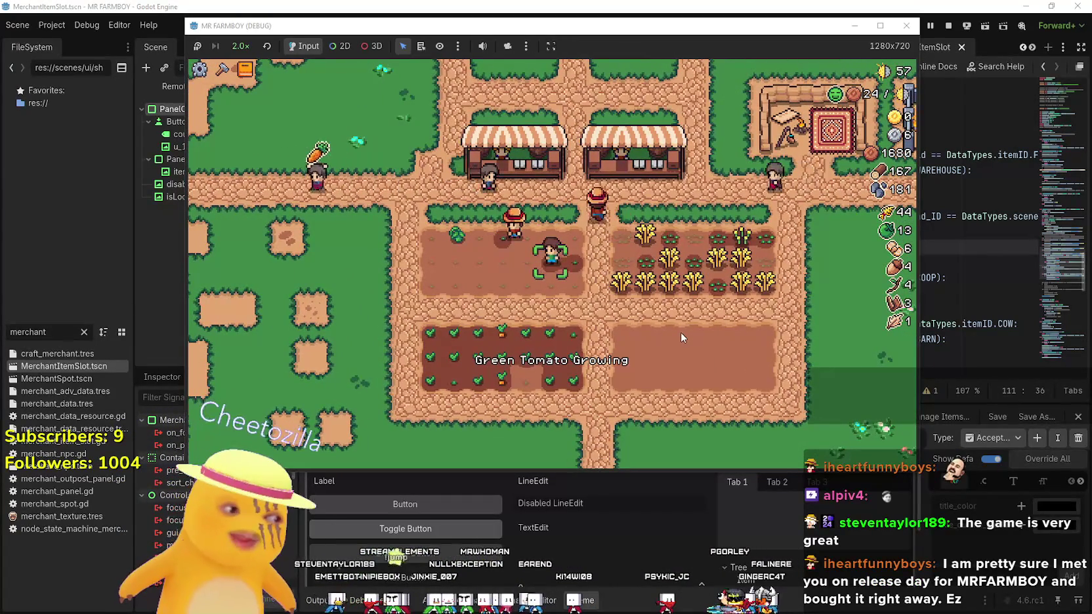
key("a")
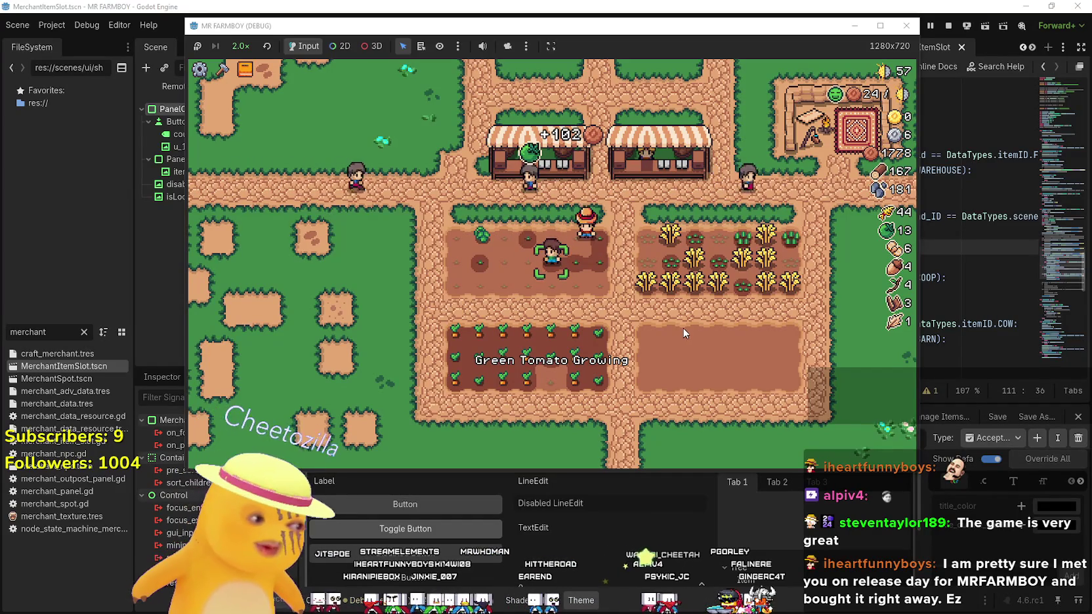
key("a")
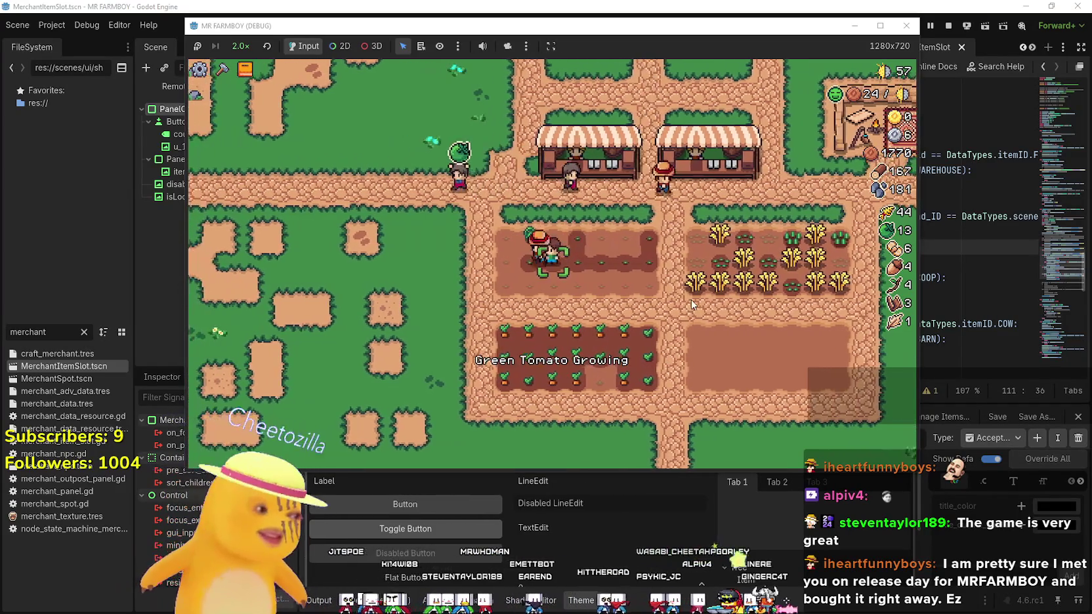
key("s")
key("d")
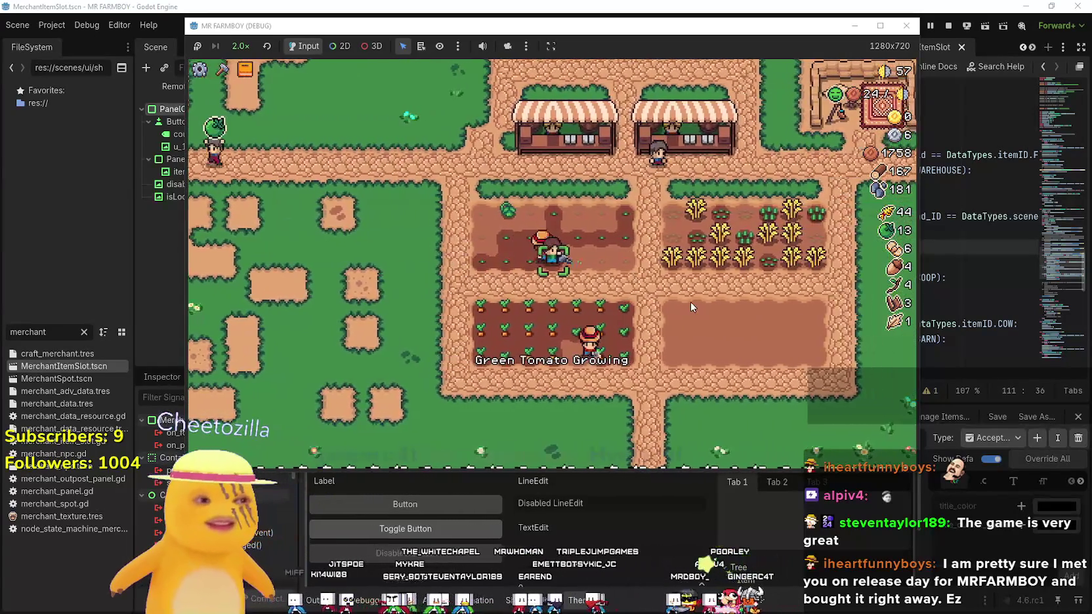
key("d")
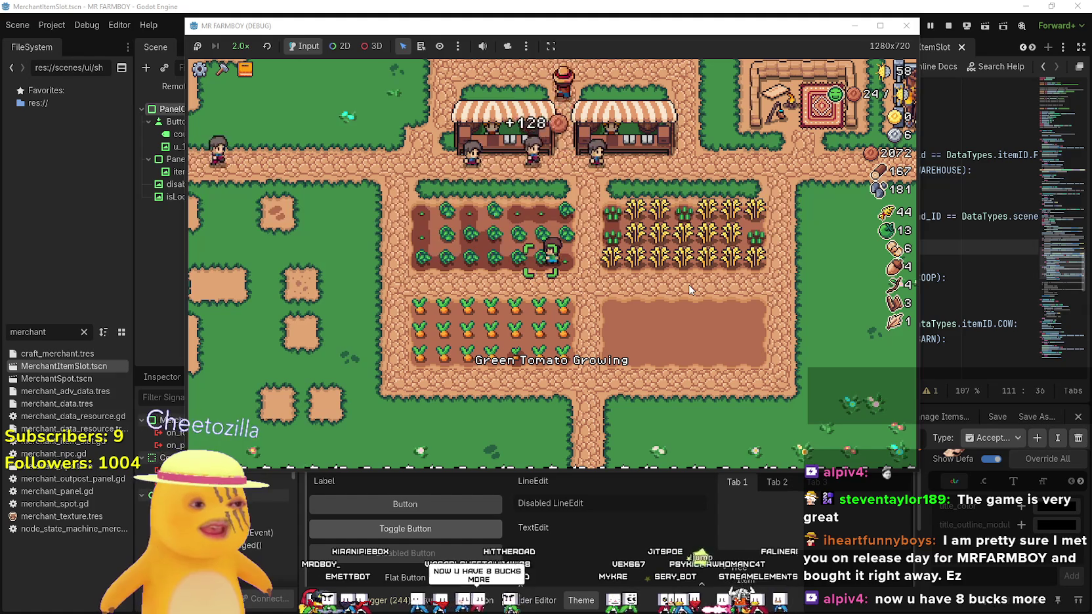
key("a")
key("d")
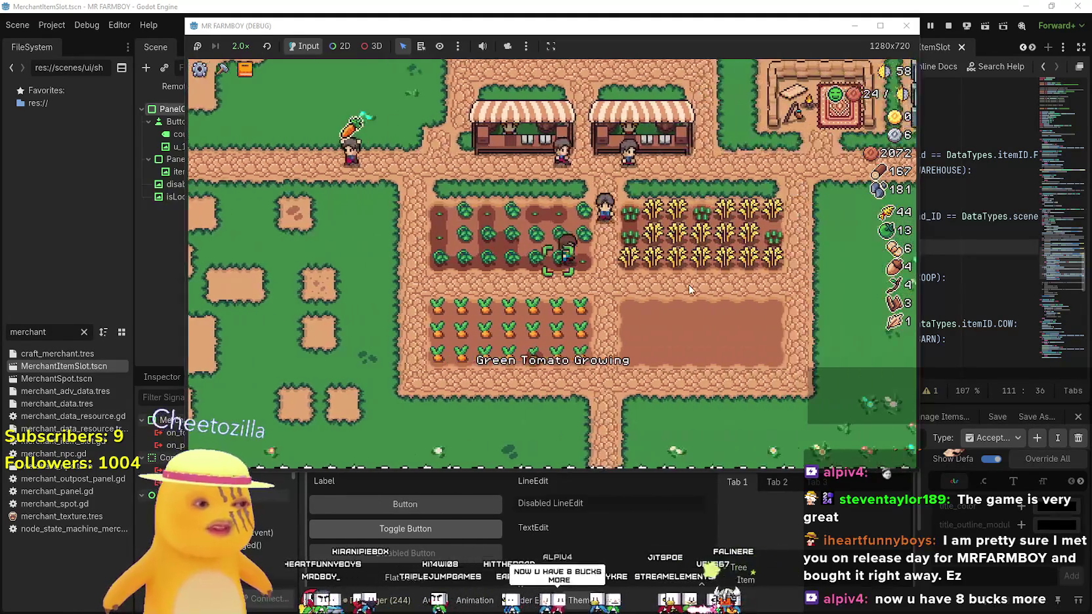
key("a")
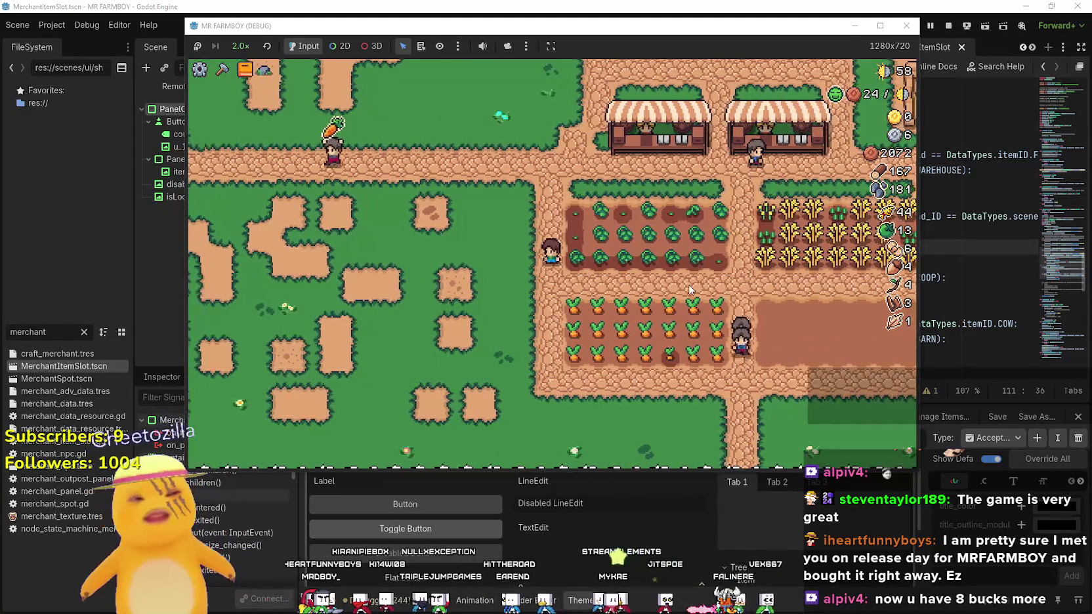
Walk the farmer through the cabbage plot and harvest the ripe cabbages
key("d")
key("w")
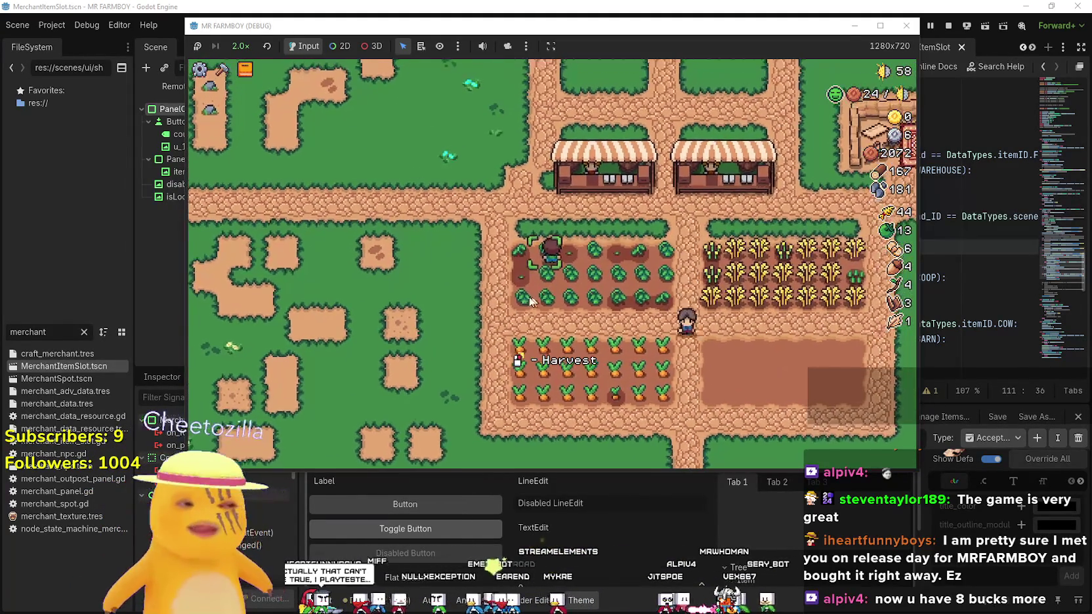
key("s")
key("d")
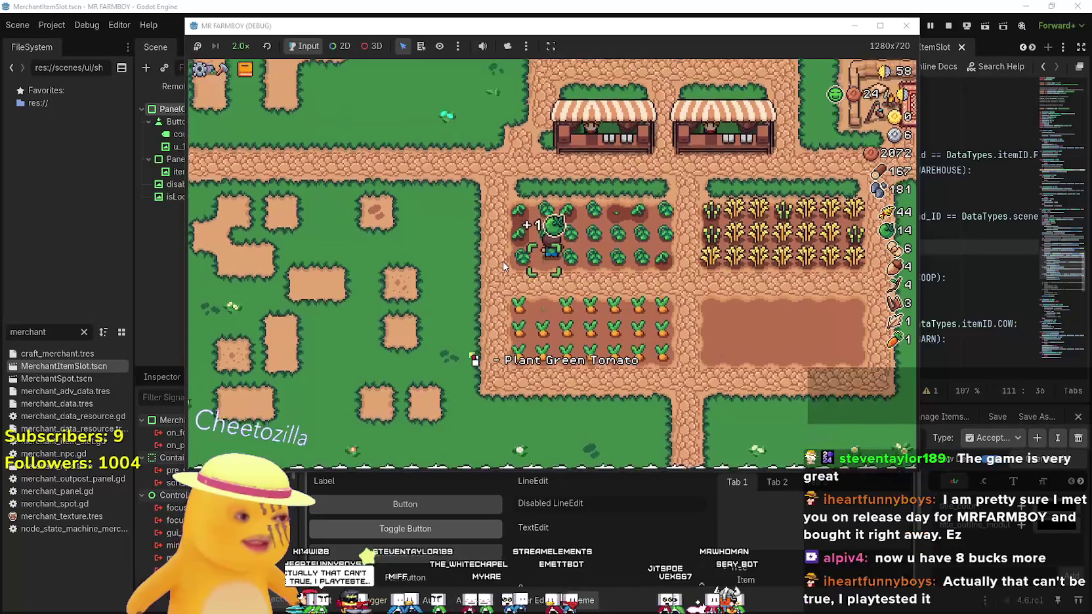
key("w")
left_click(503, 260)
key("a")
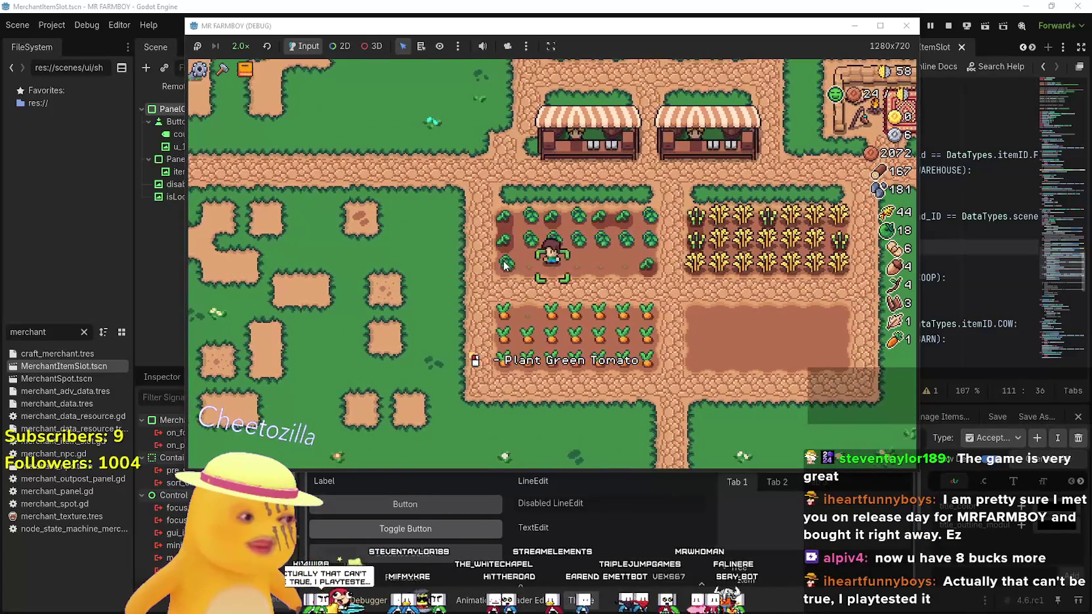
Harvest the carrot plot, starting with the top row and clearing the remaining carrots
key("d")
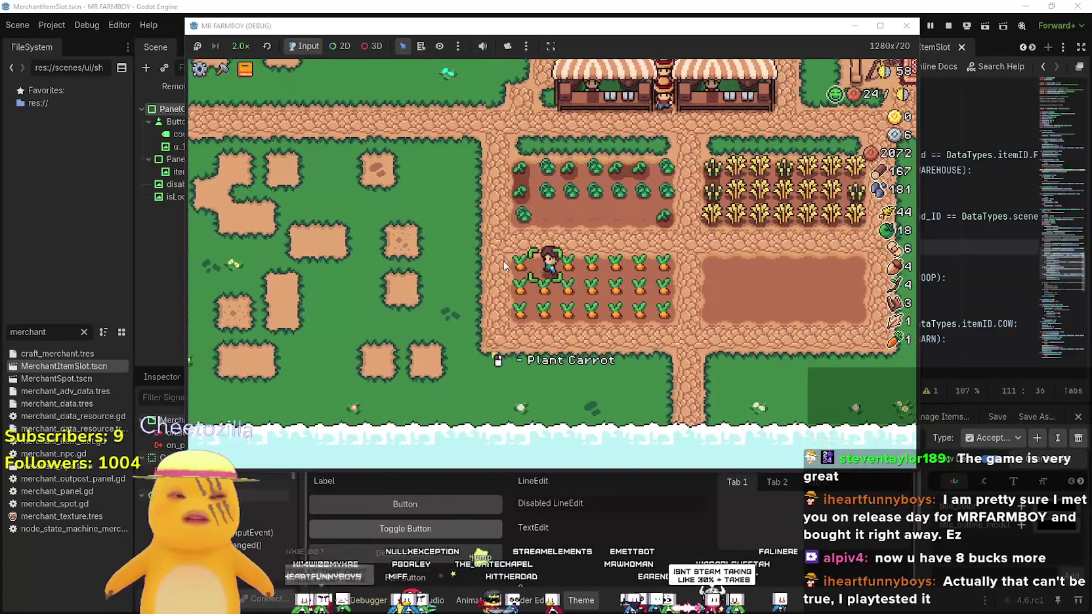
left_click(504, 260)
key("d")
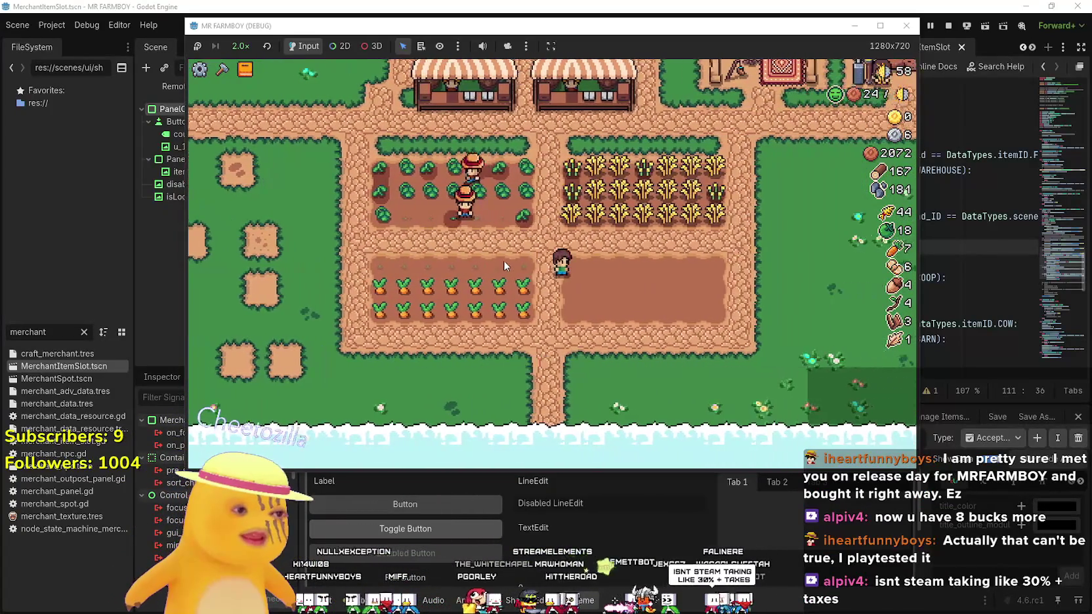
key("a")
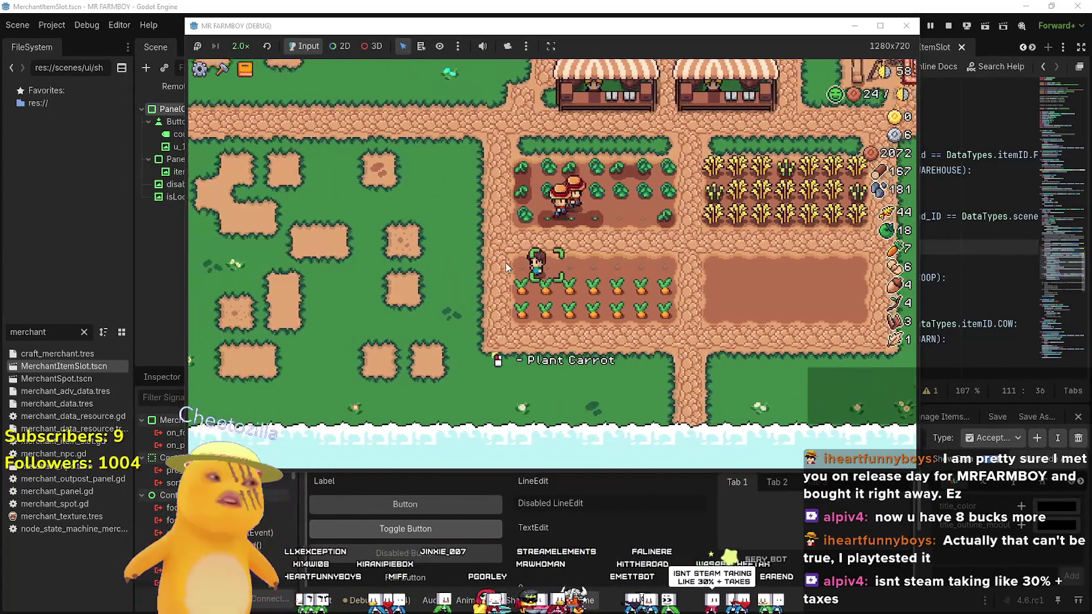
key("d")
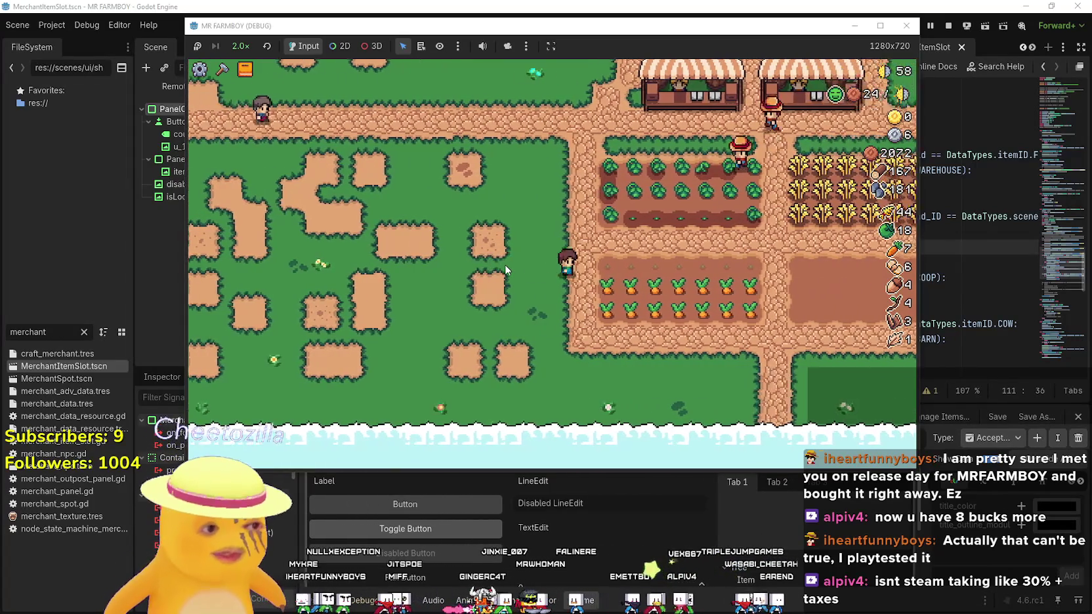
key("d")
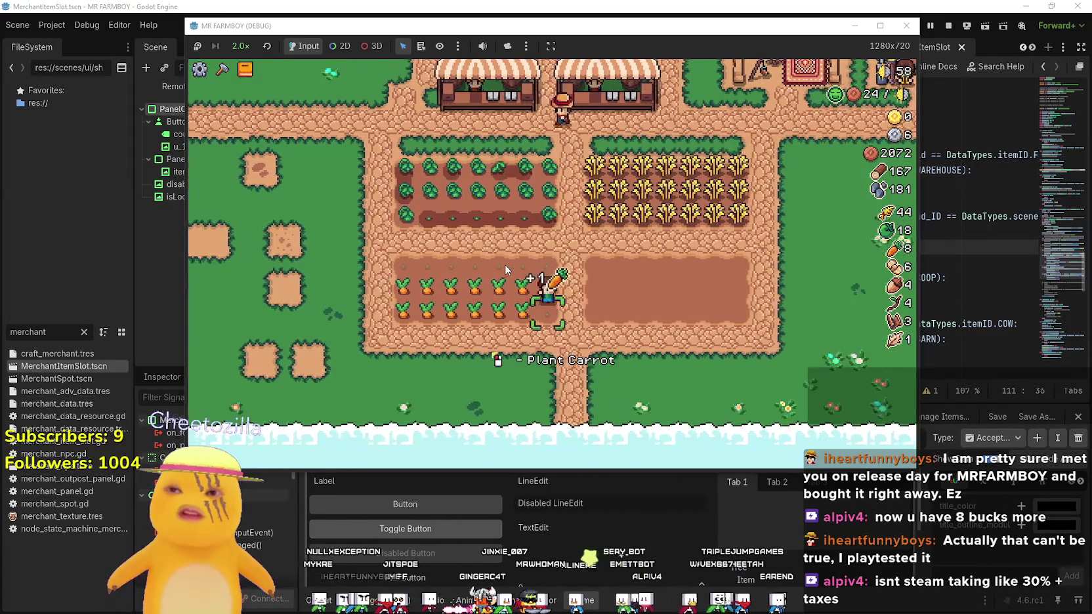
key("a")
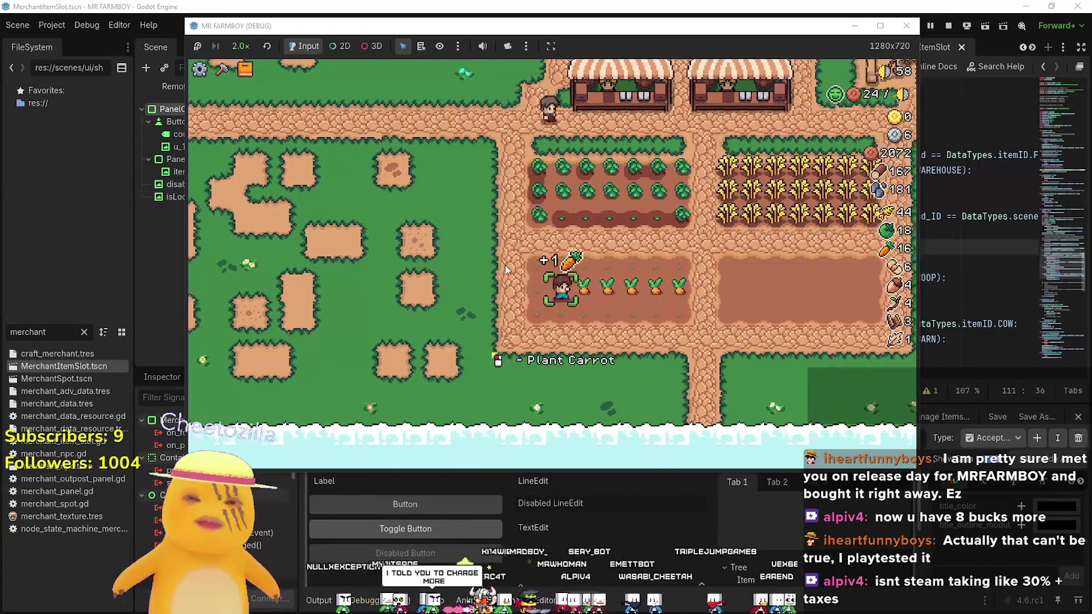
key("d")
key("d")
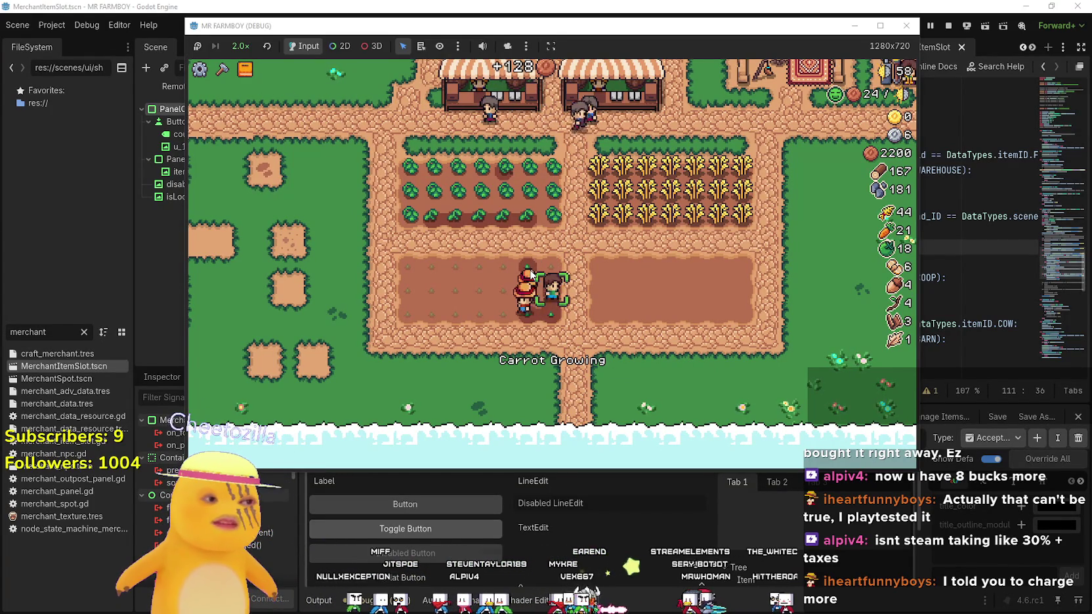
Cross the emptied lower plot and harvest wheat along the wheat plot's rows
key("a")
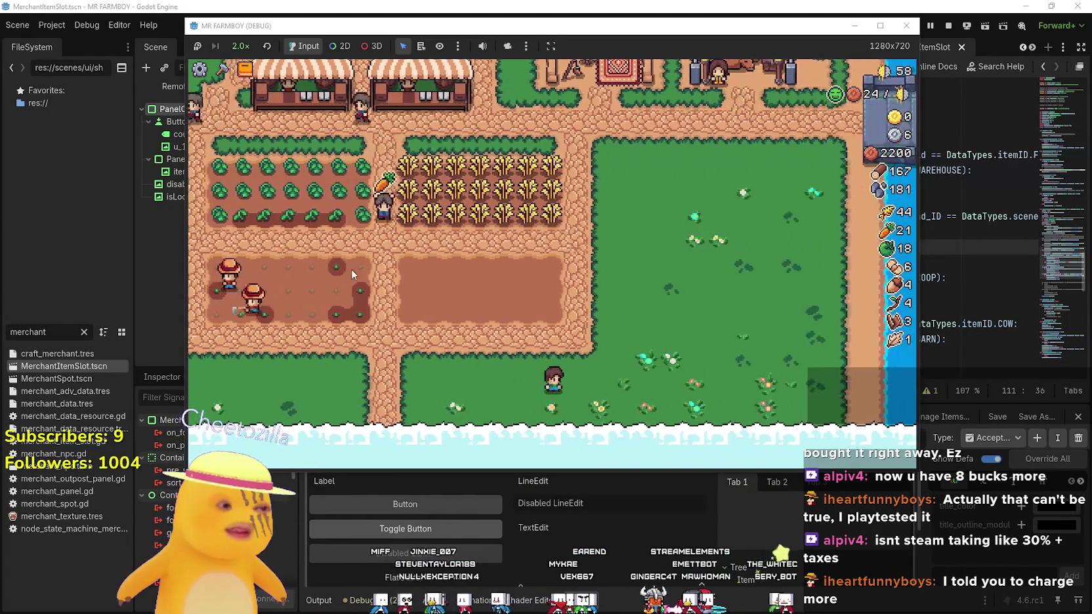
key("s")
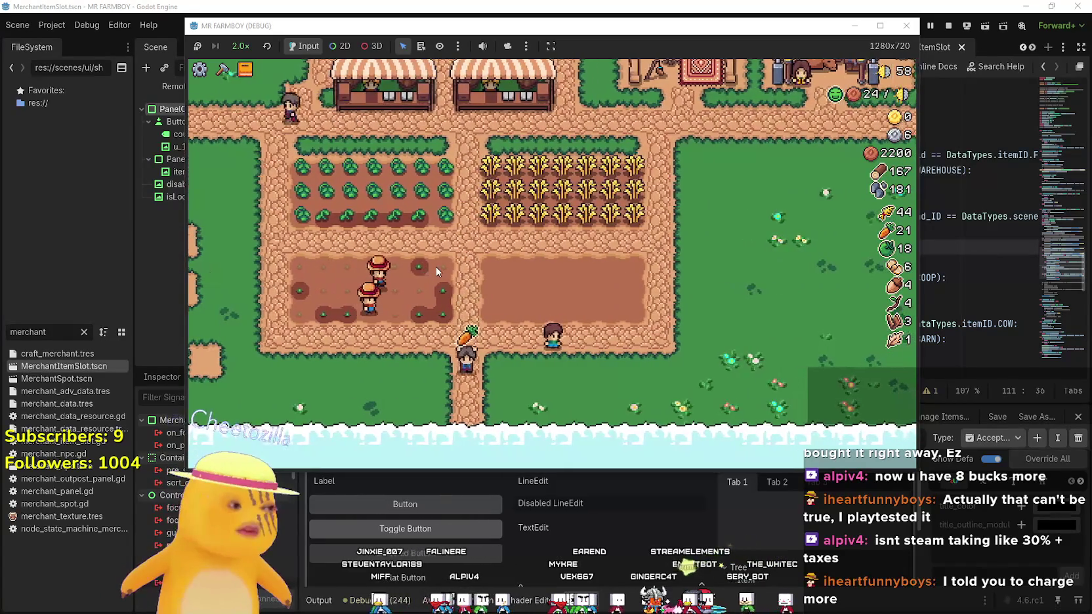
key("w")
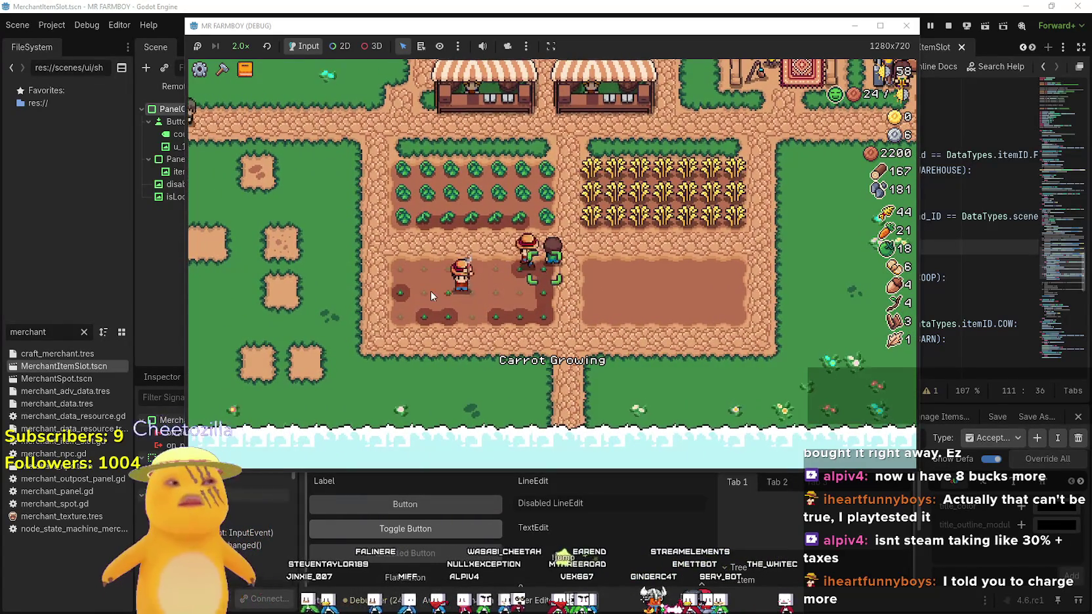
key("d")
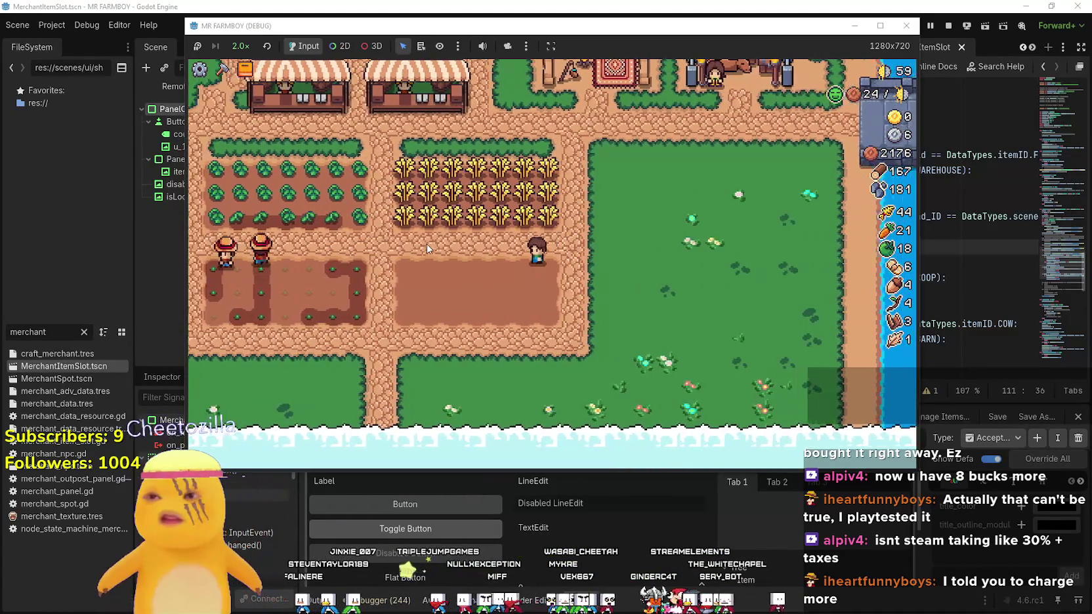
key("w")
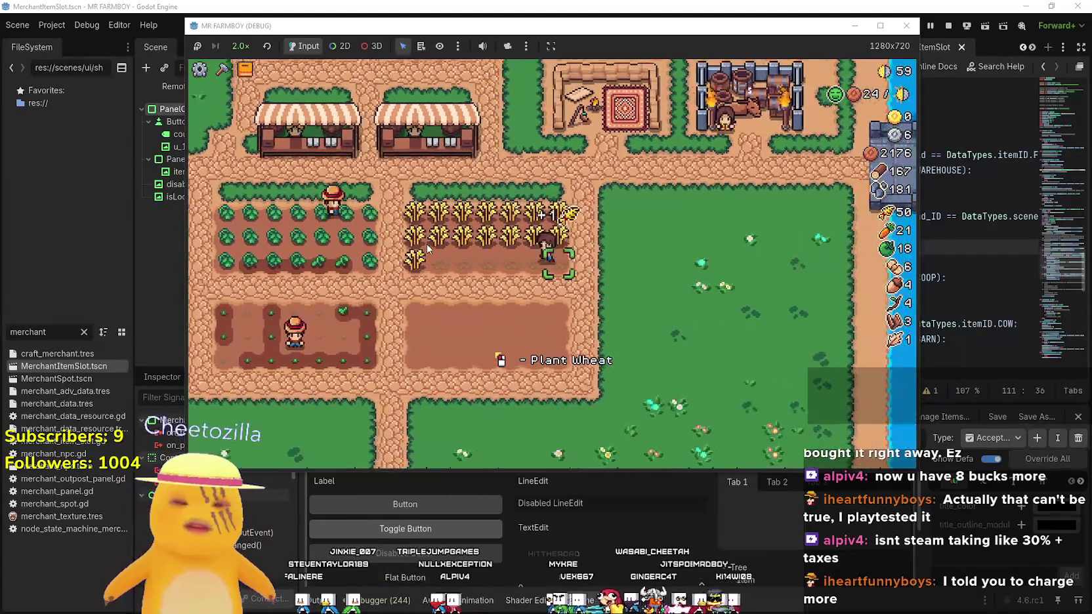
key("a")
key("w")
key("d")
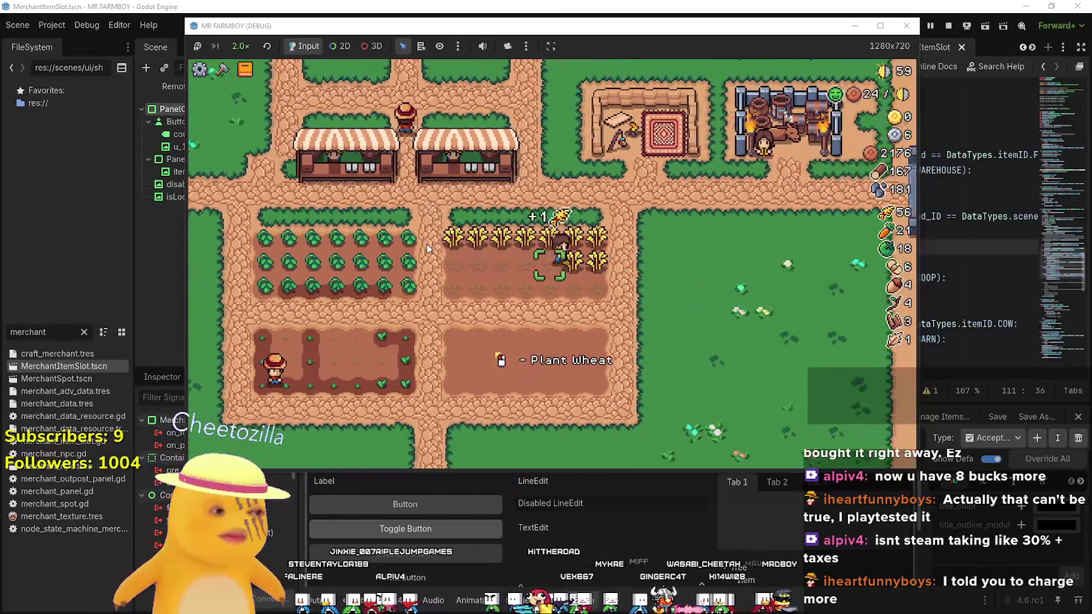
key("a")
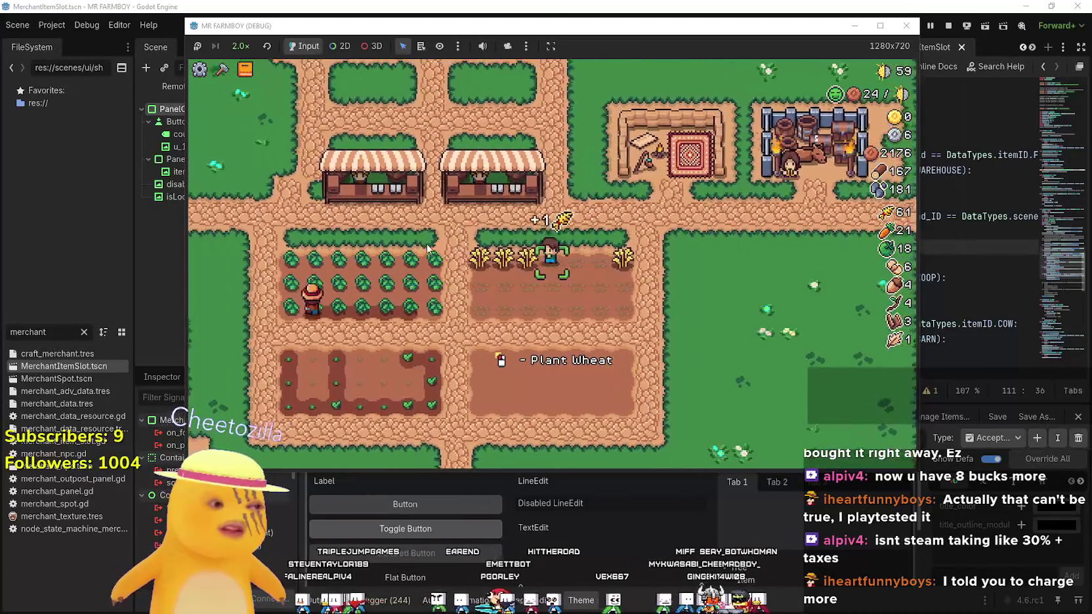
Harvest the green tomato plot, walking back and forth until it is cleared
key("a")
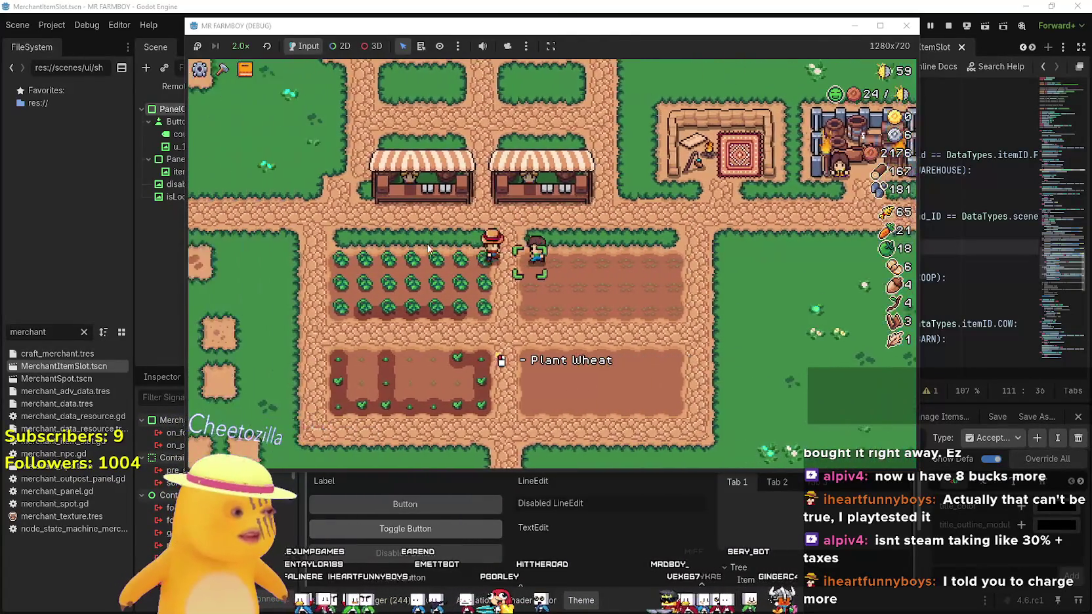
key("a")
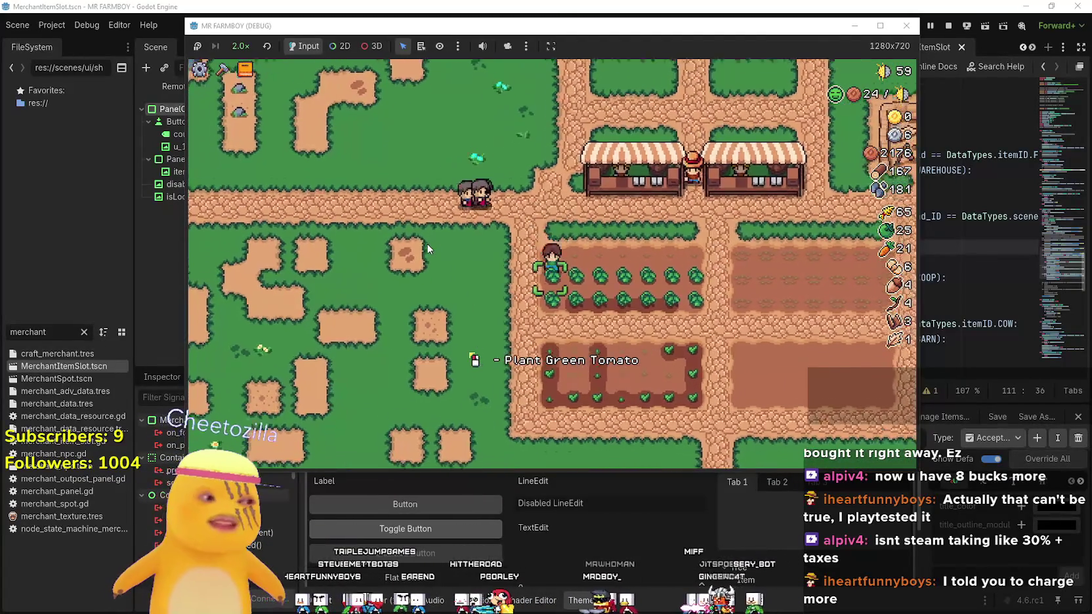
key("d")
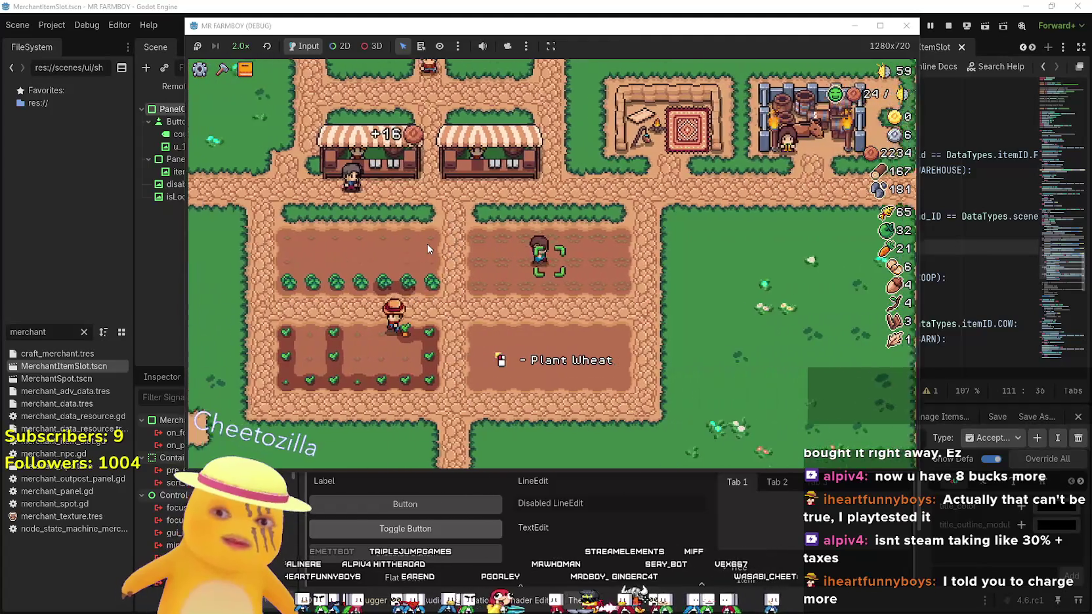
key("a")
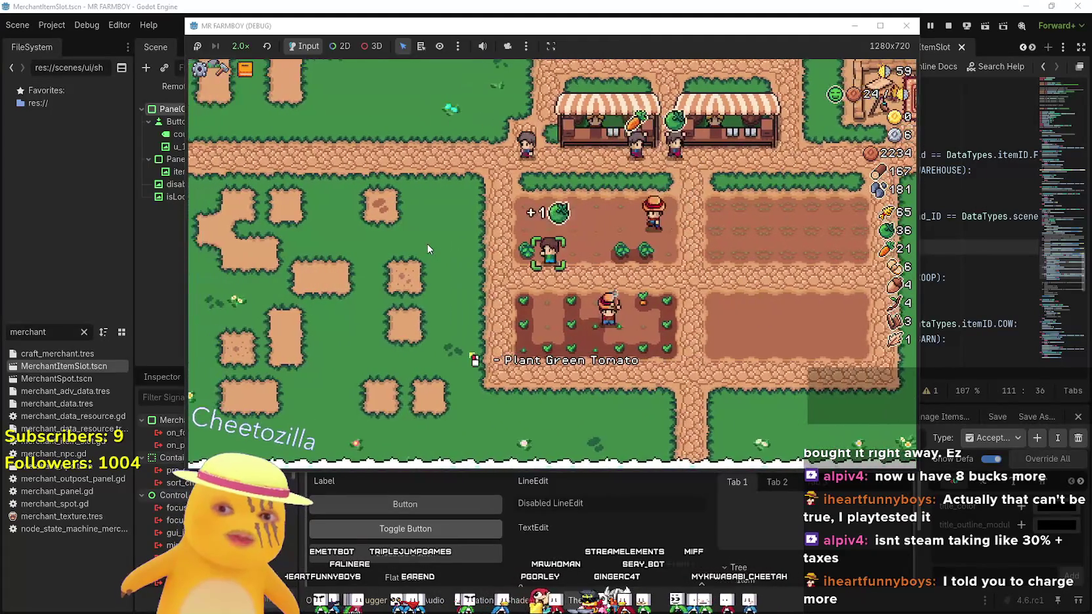
key("d")
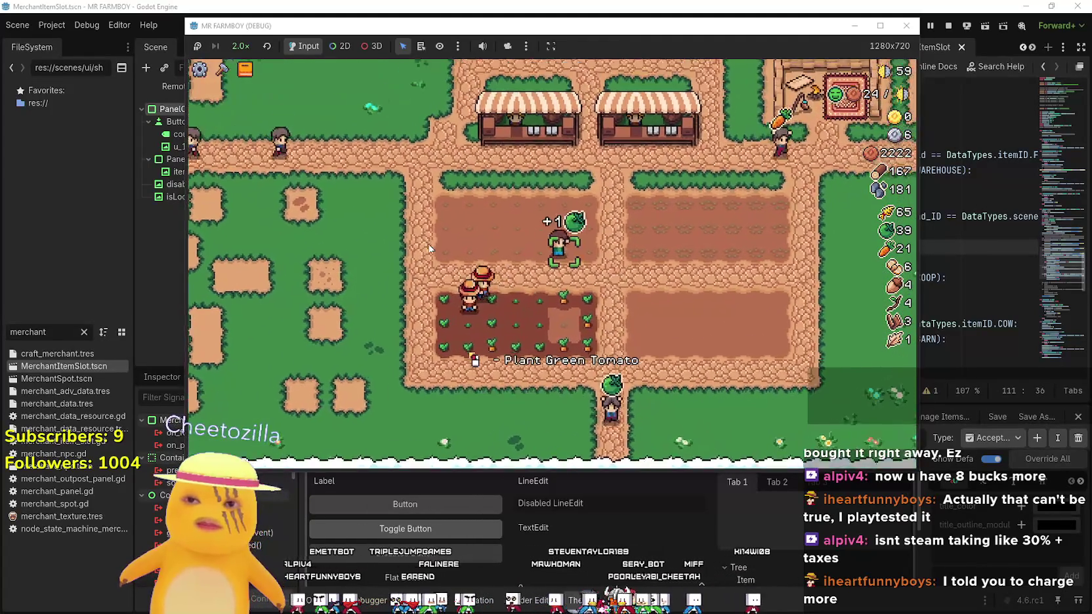
Return from the empty lower-right plot to the path and check Strawberry's unlock progress in the advancements
key("d")
key("s")
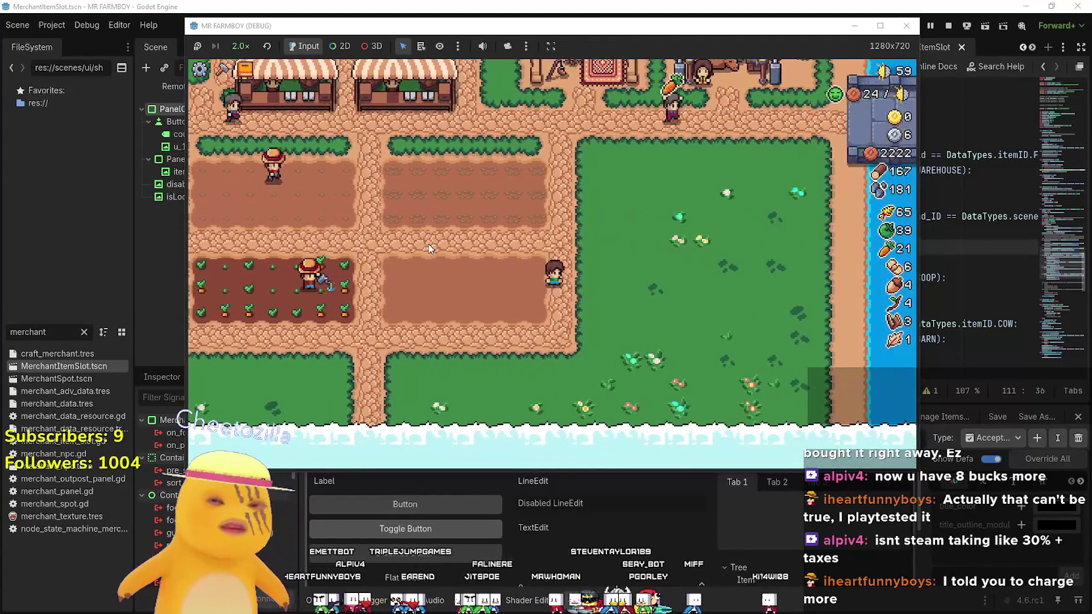
key("a")
key("d")
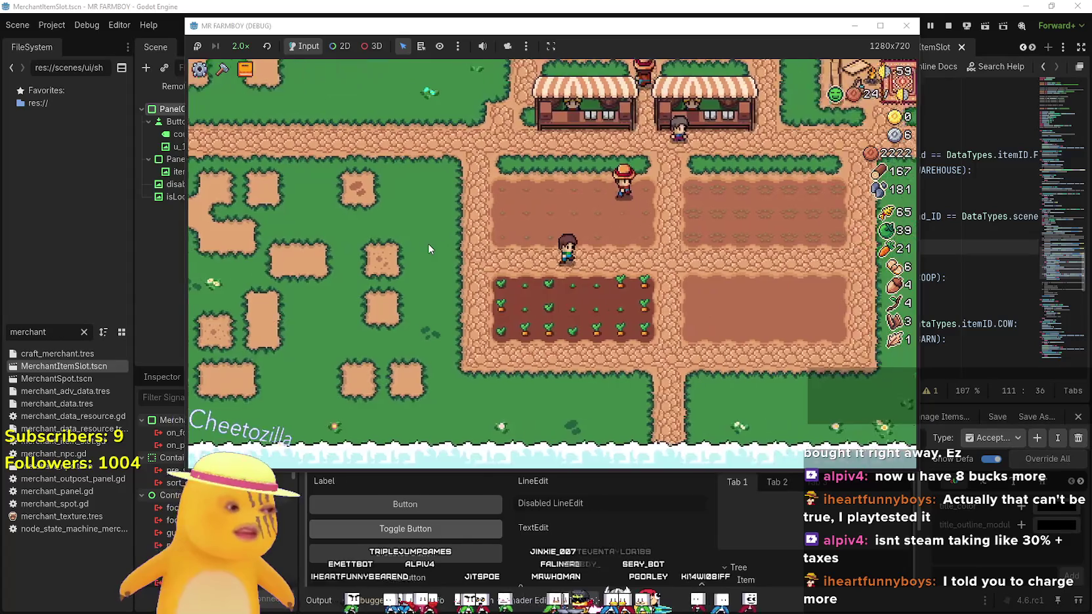
key("w")
key("Tab")
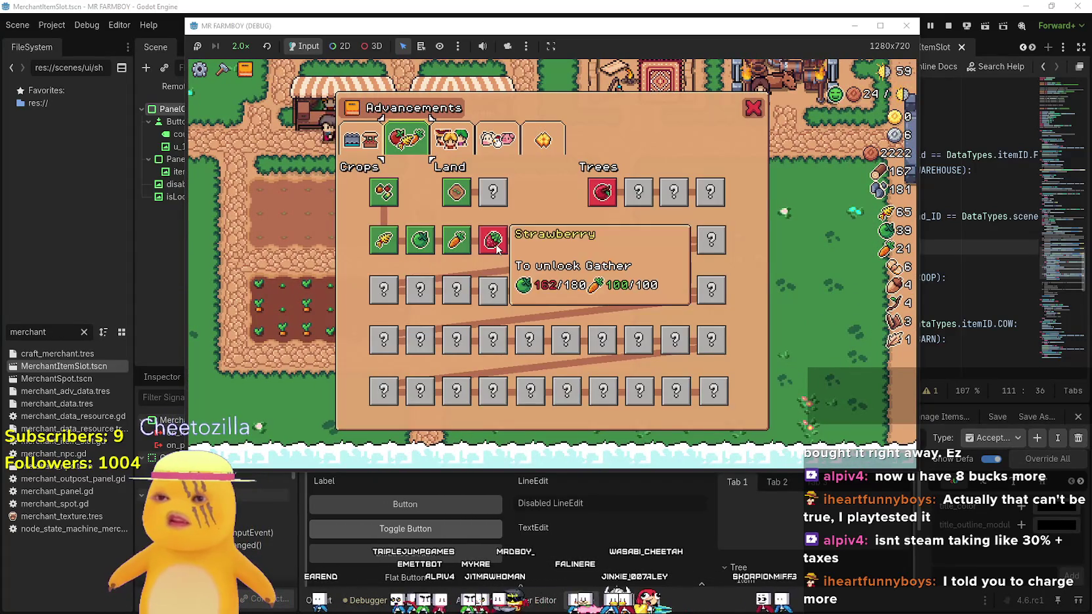
key("Tab")
Tend the upper plot, then walk down through the carrot plot and across the empty plot
key("a")
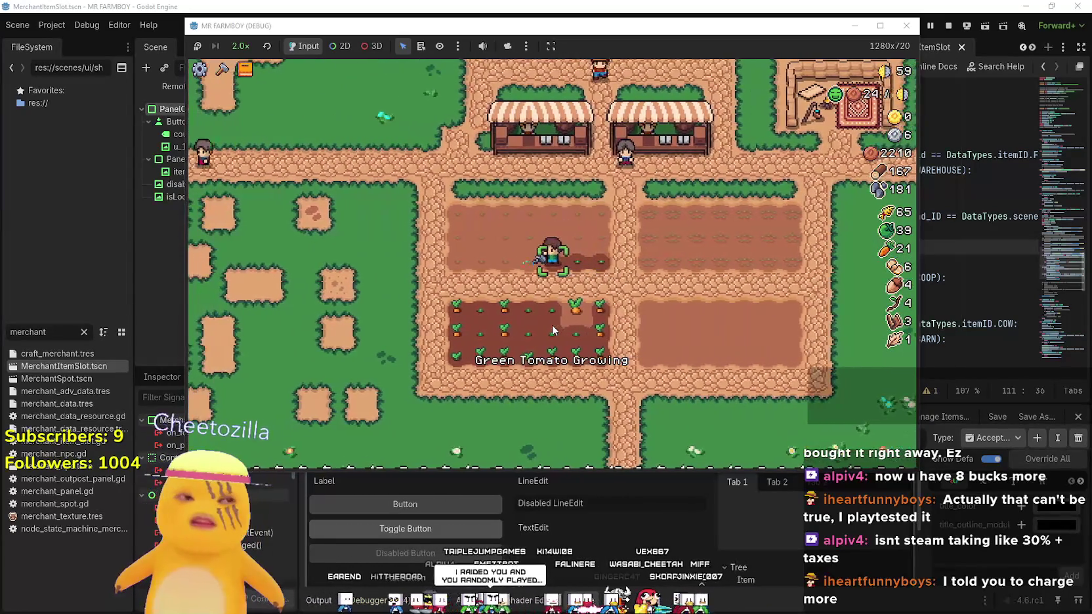
key("a")
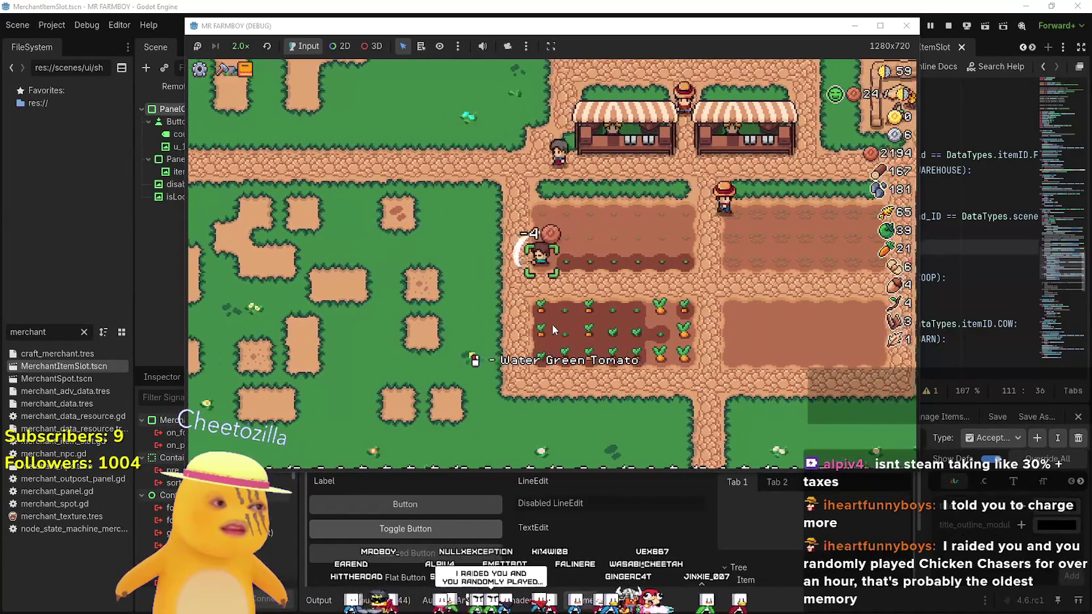
key("w")
key("d")
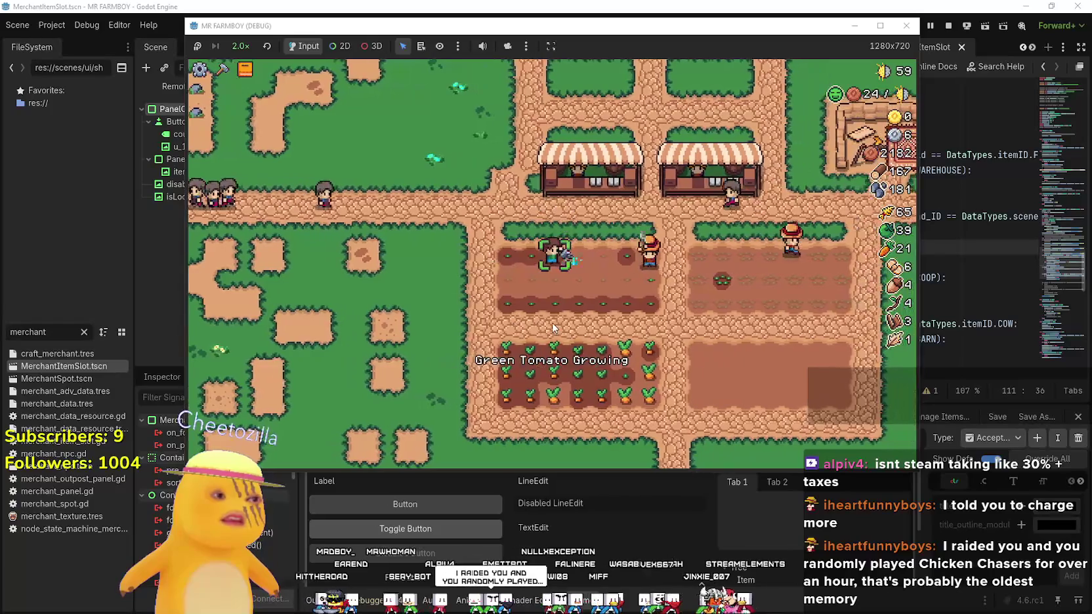
key("s")
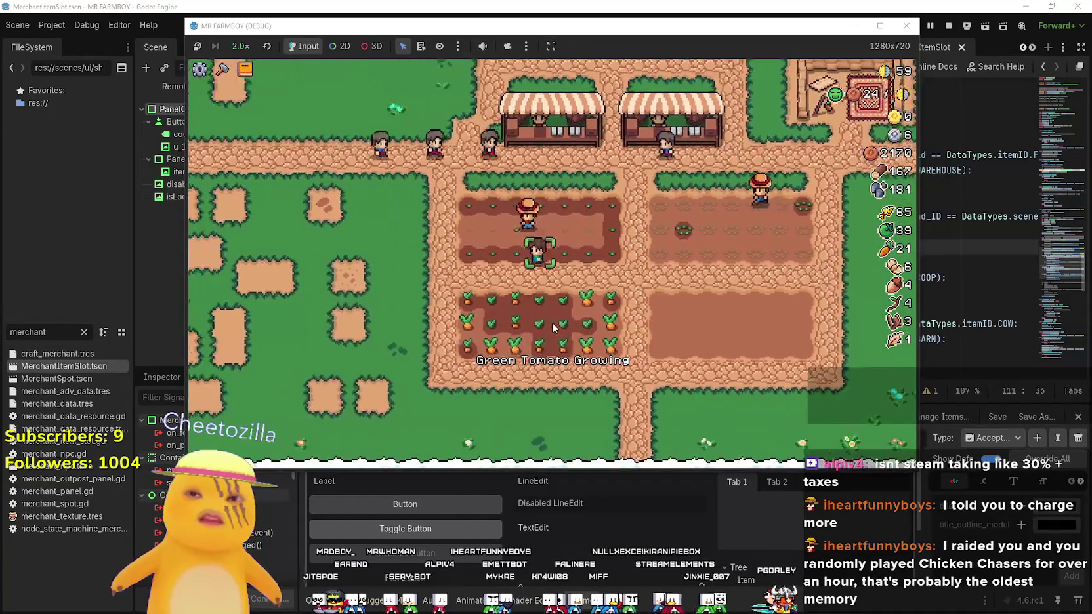
key("s")
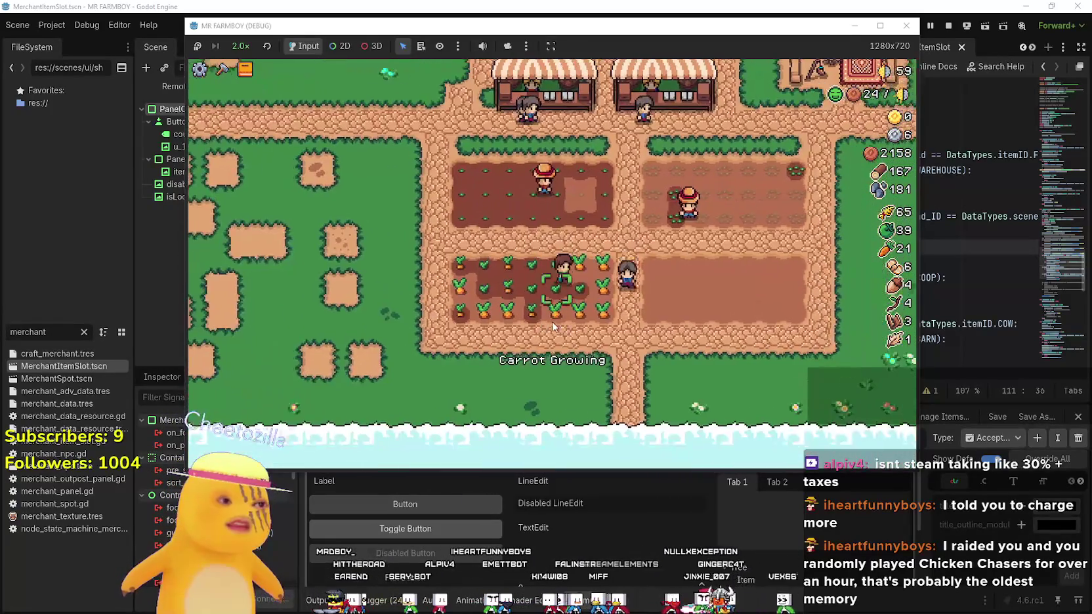
key("d")
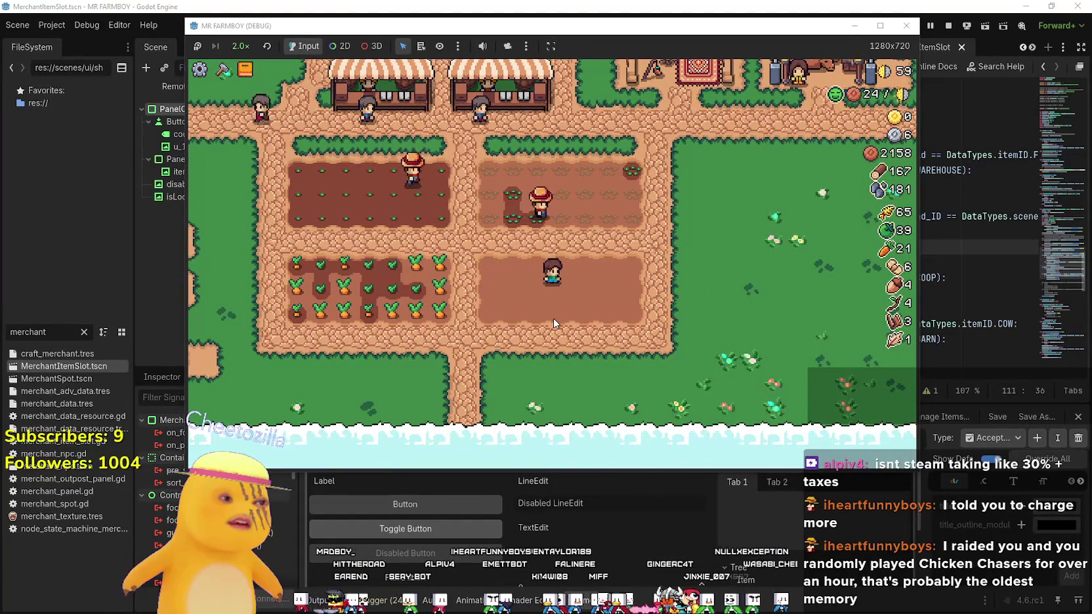
key("d")
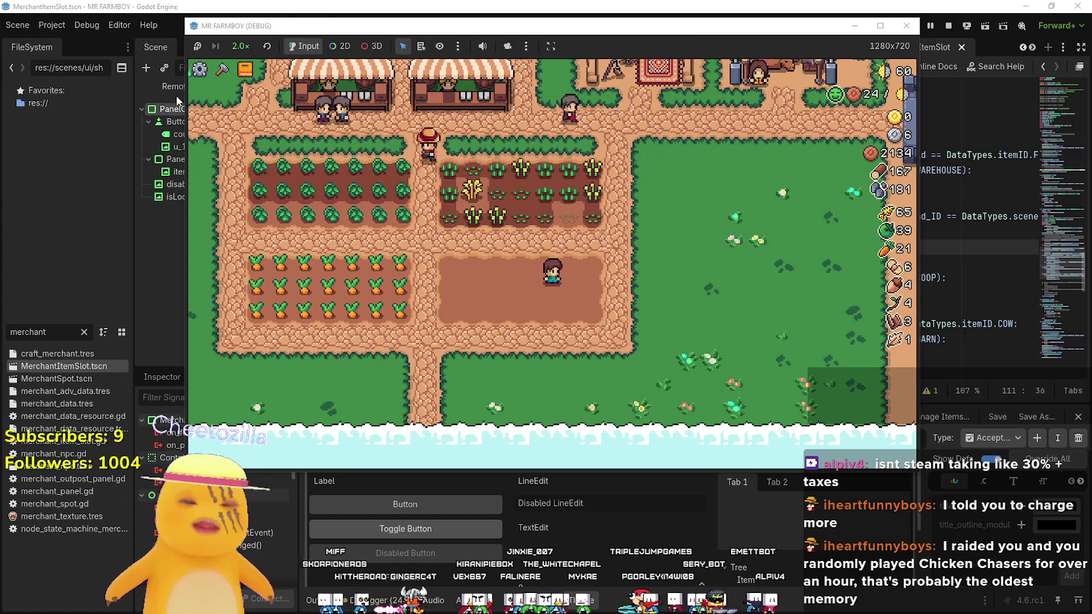
Harvest carrots across the lower carrot field
key("a")
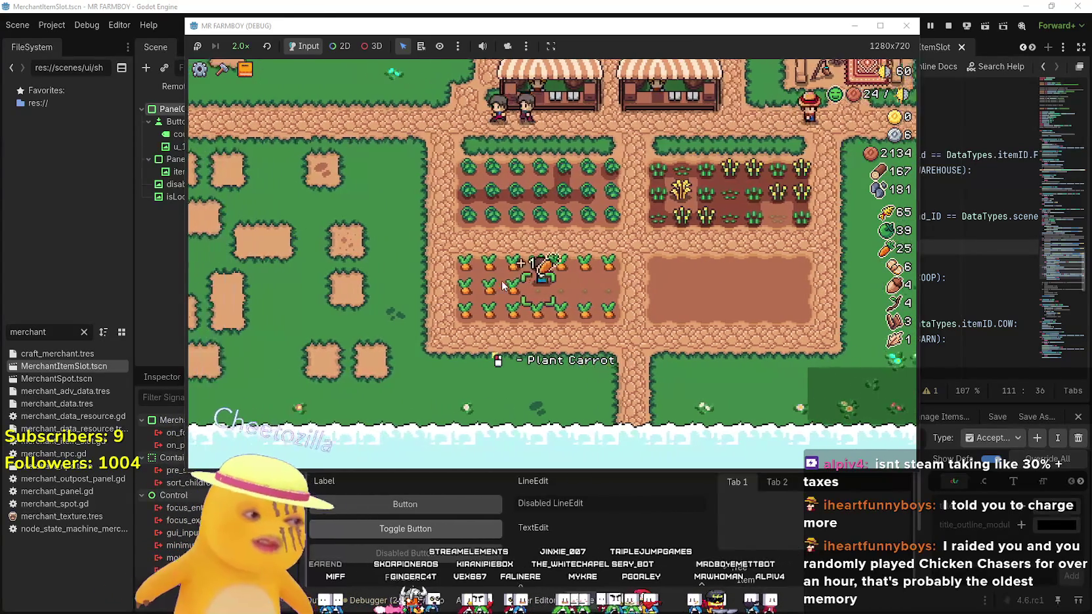
left_click(502, 282)
left_click(501, 277)
key("w")
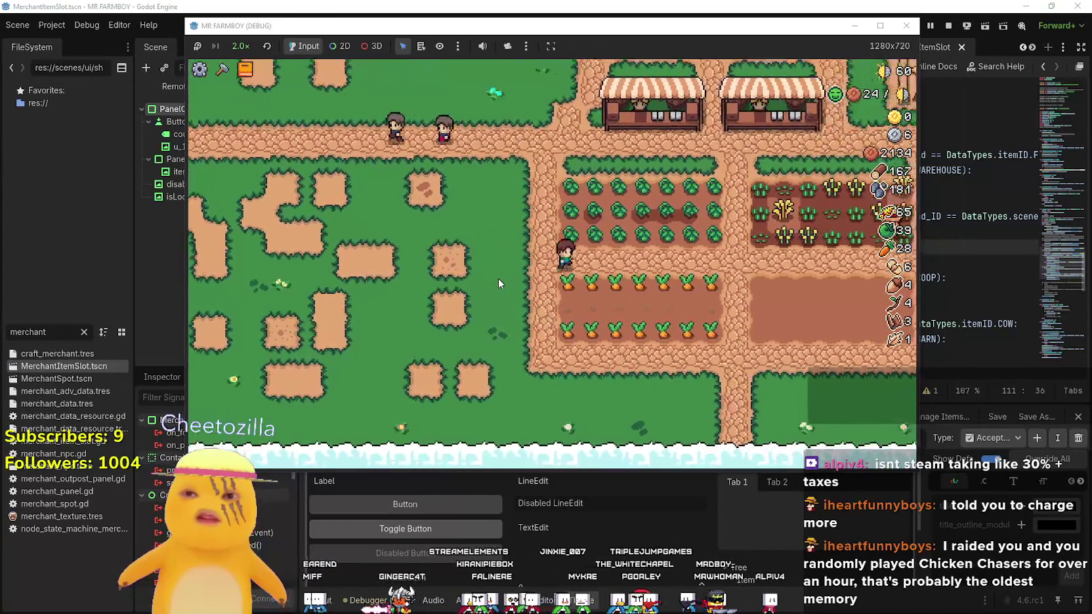
key("d")
key("s")
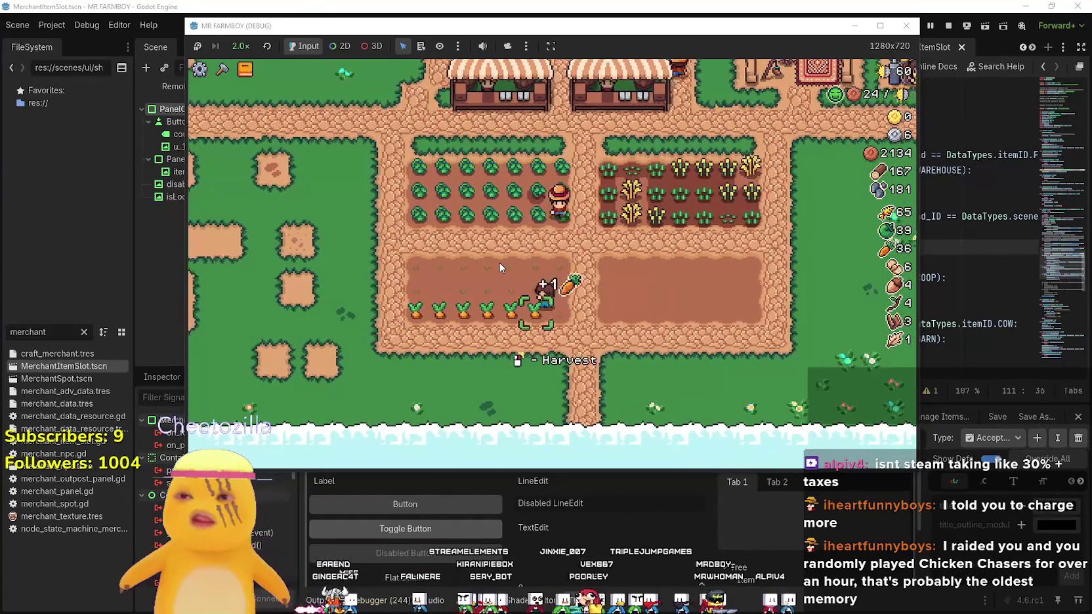
key("a")
Glance at the crafting panel, then toggle the advancements panel to check Strawberry progress
key("s")
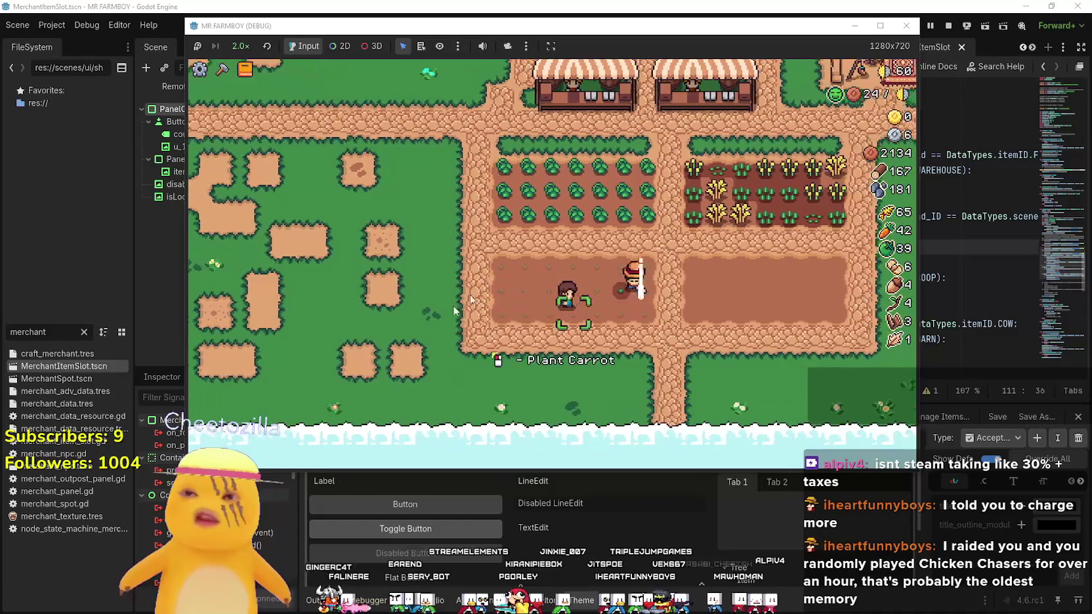
key("c")
key("v")
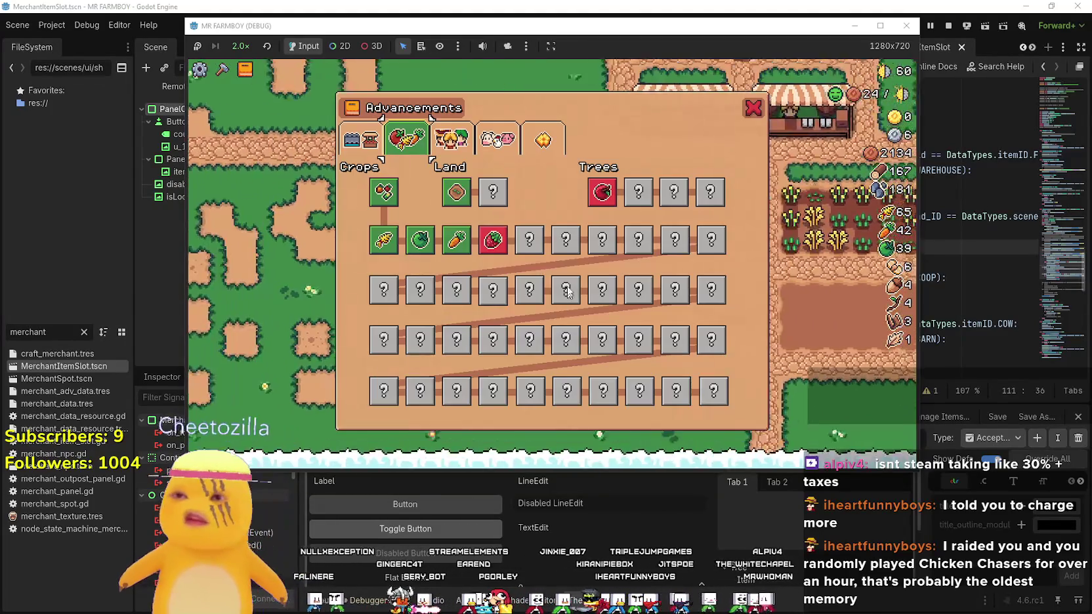
key("v")
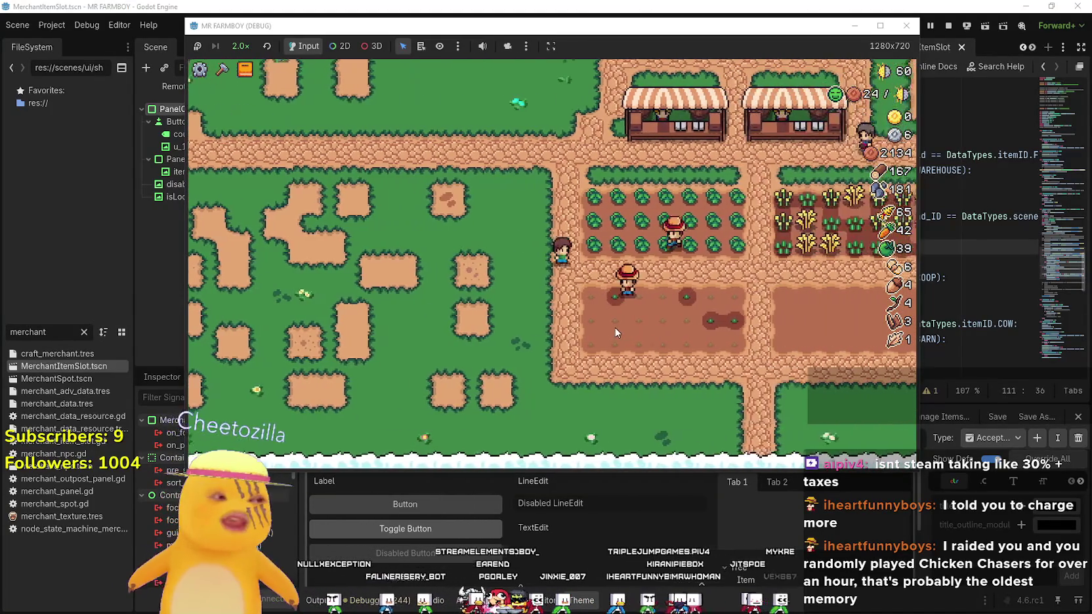
Recheck Strawberry's requirements, then harvest the last green tomatoes from the tomato field
key("v")
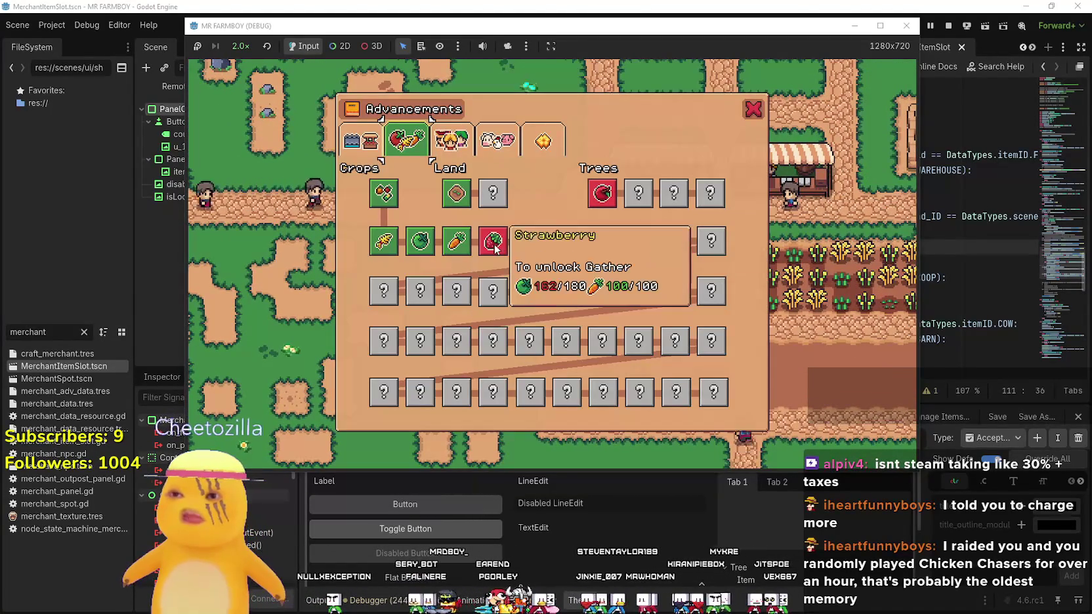
key("v")
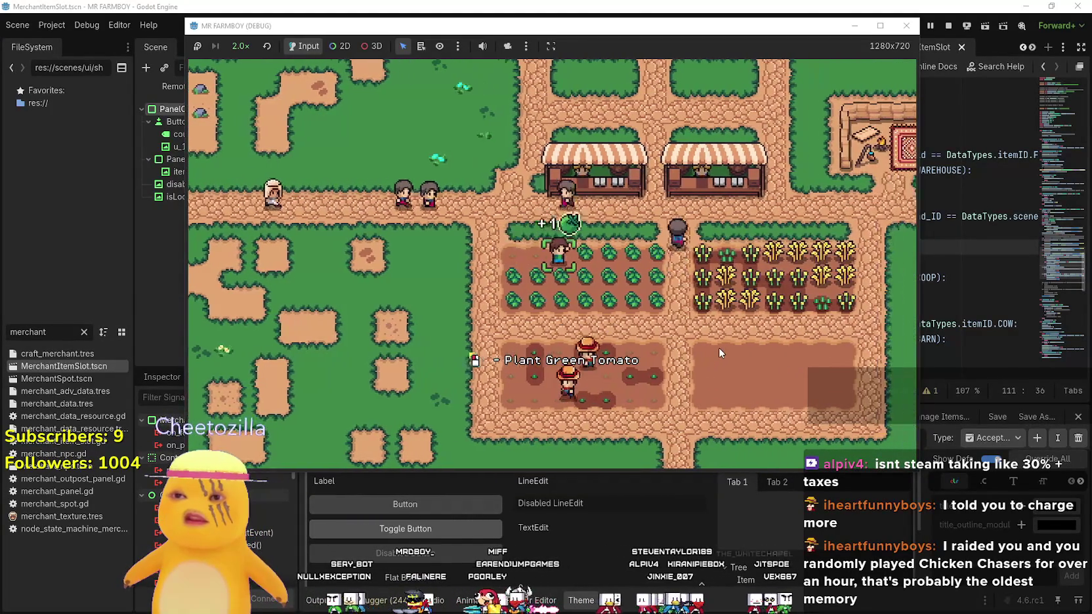
key("s")
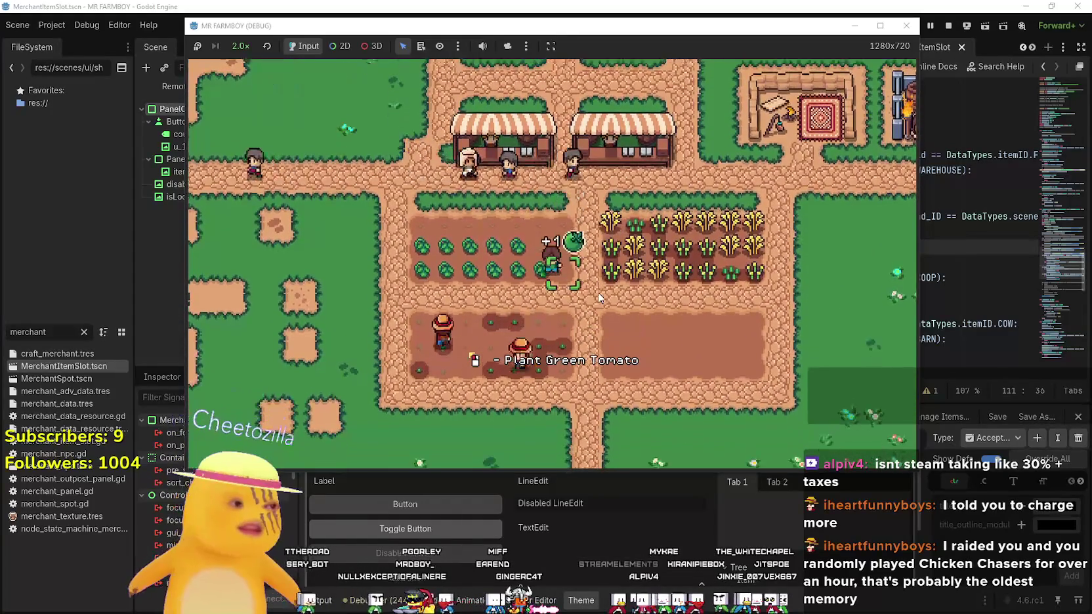
key("a")
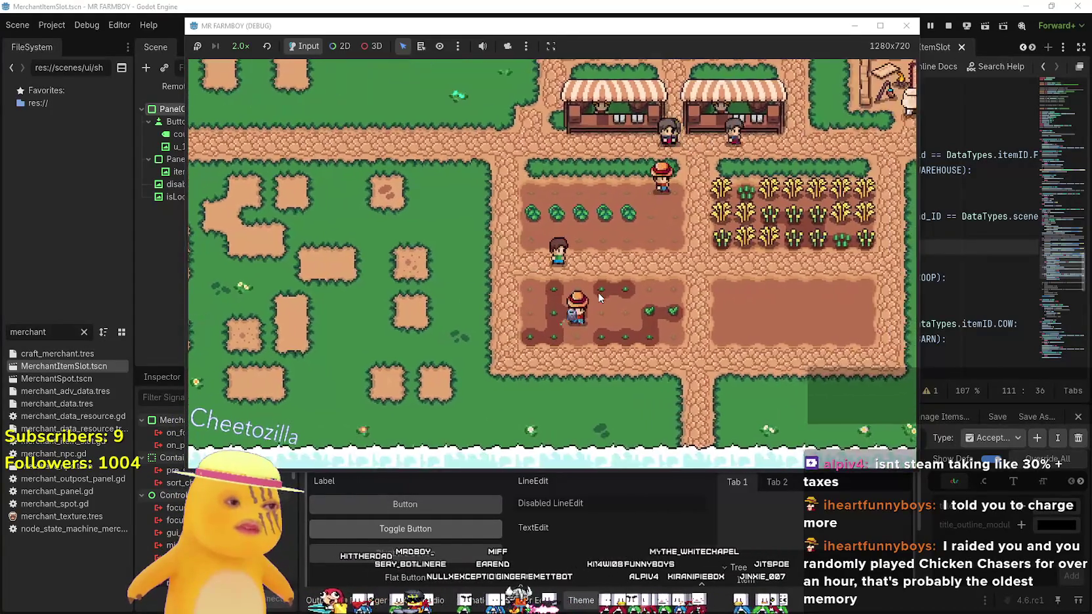
key("w")
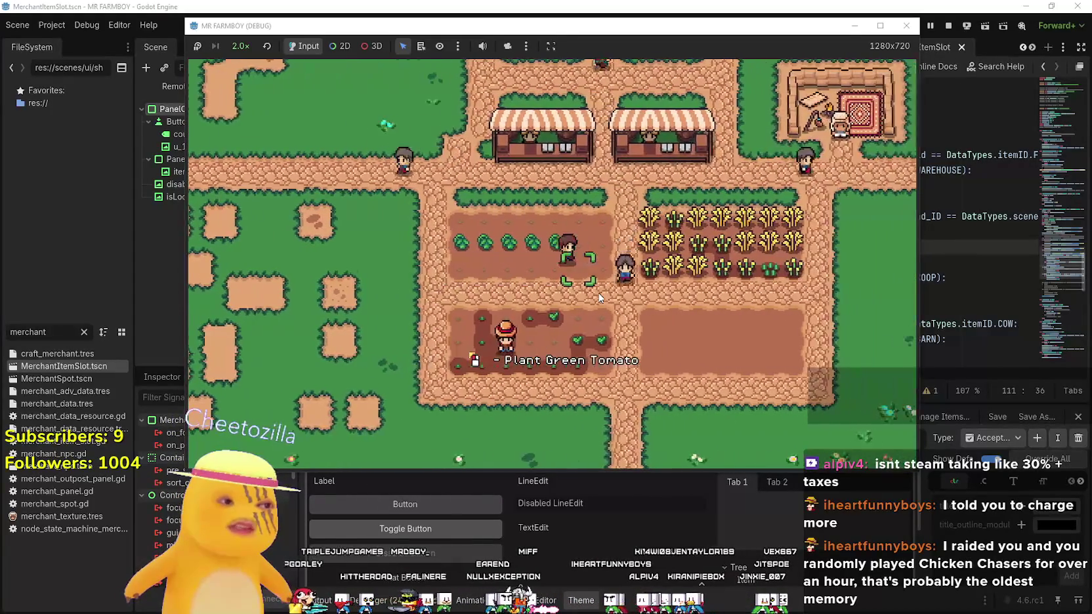
key("w")
key("d")
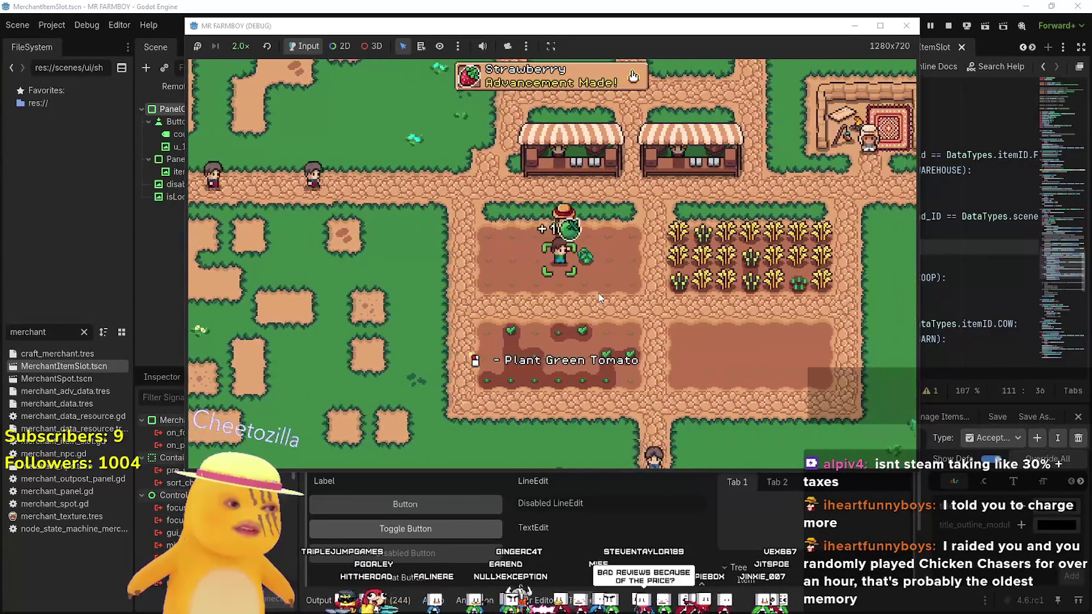
Walk through the empty plot and carrot field, then across the tomato plot to water it
key("s")
key("d")
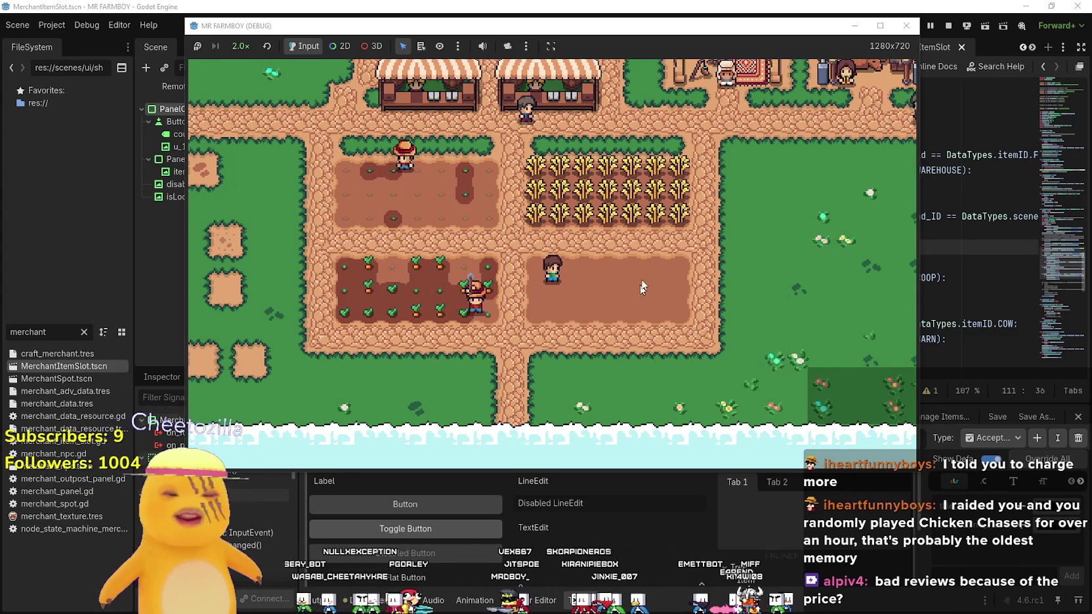
key("a")
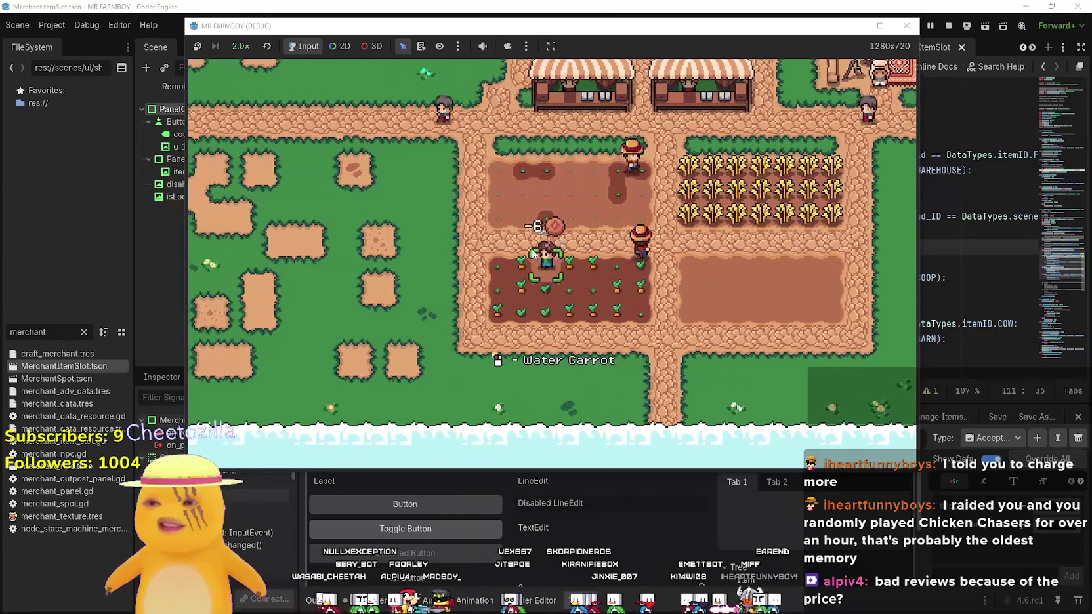
key("w")
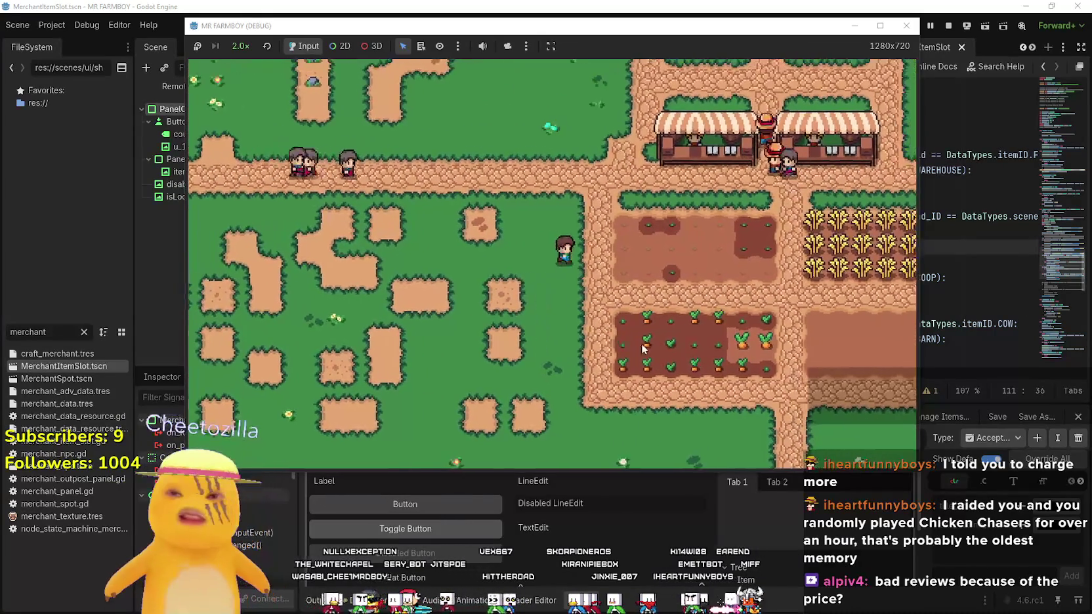
key("d")
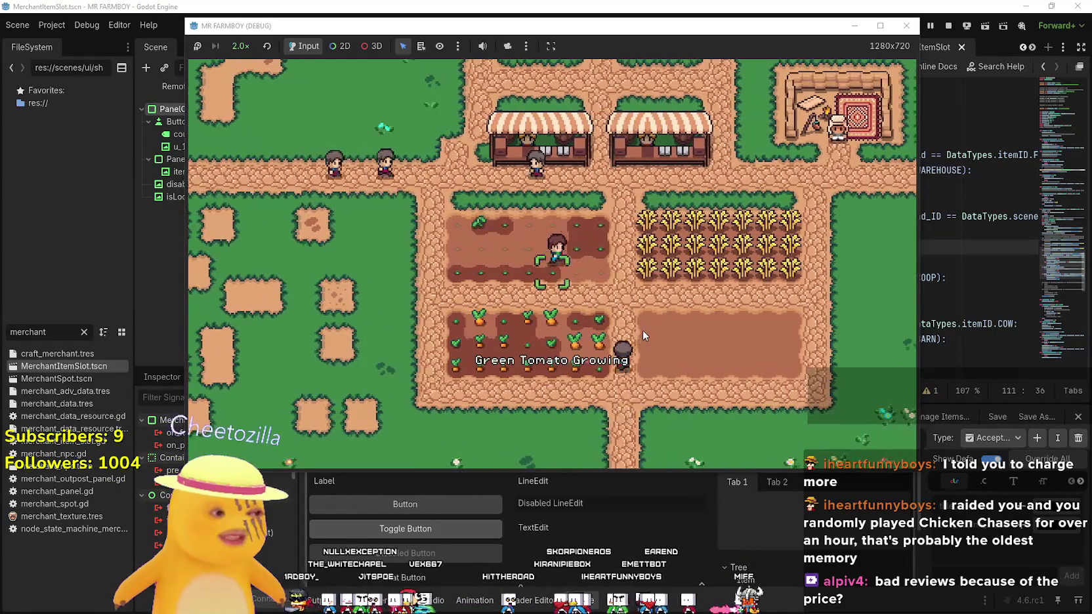
Harvest more wheat by crossing between the tomato plot and the wheat field
key("w")
key("a")
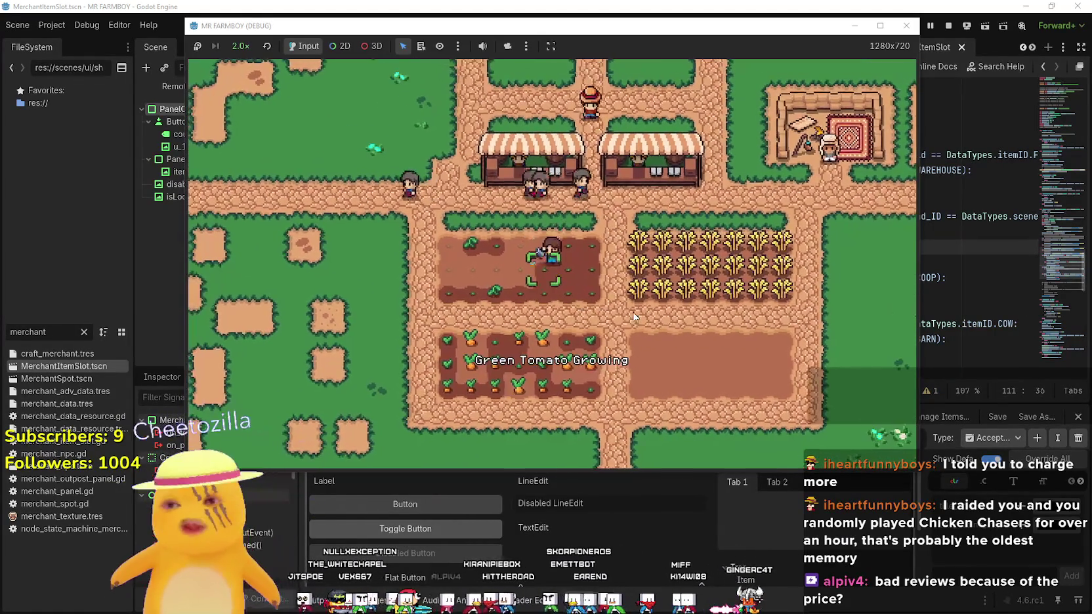
key("a")
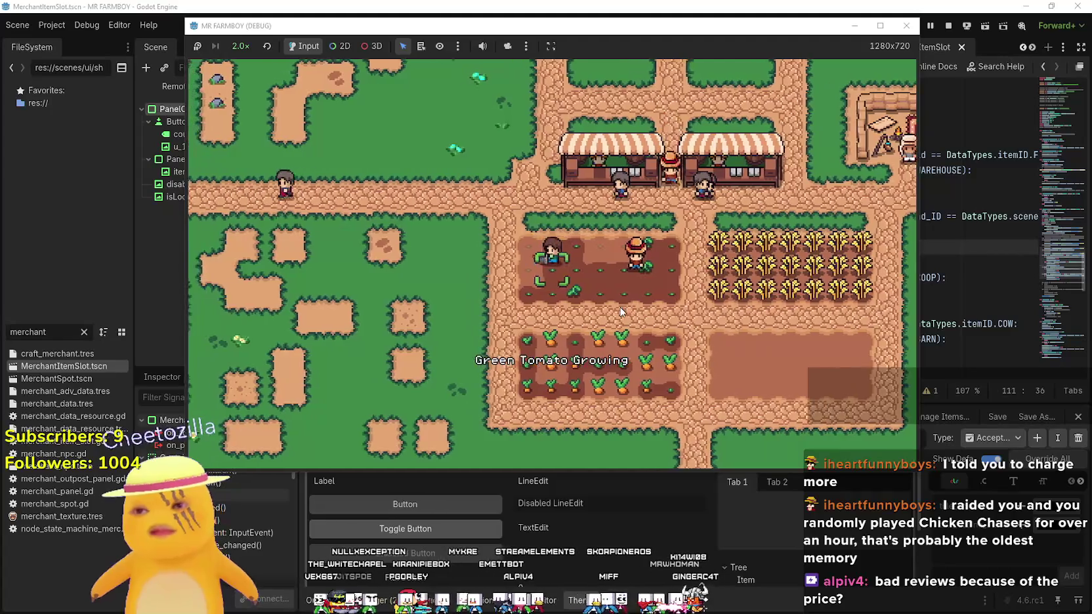
key("d")
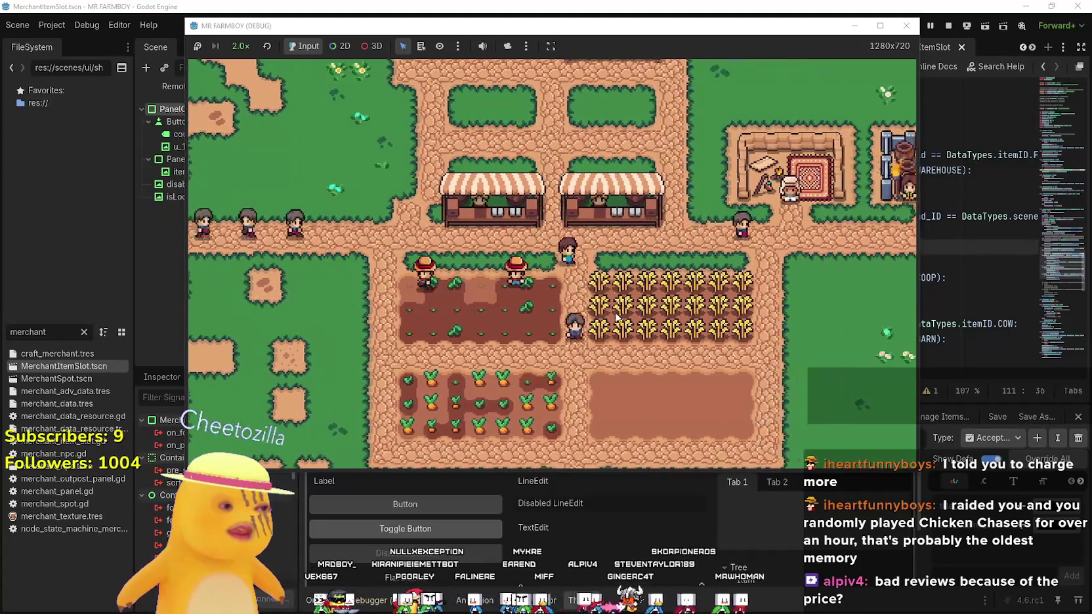
key("s")
key("d")
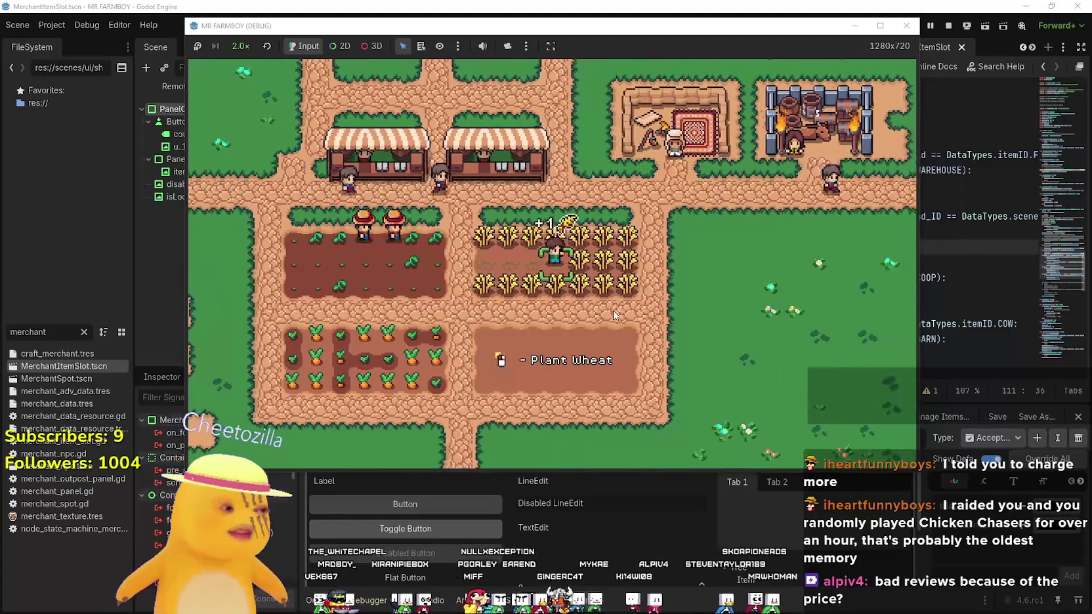
key("a")
key("s")
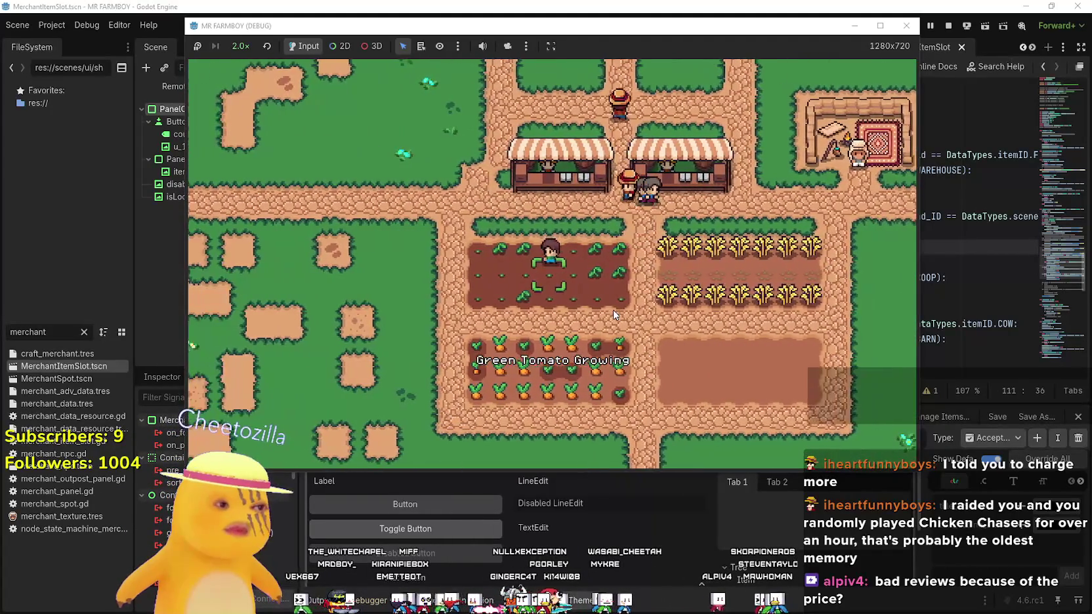
key("w")
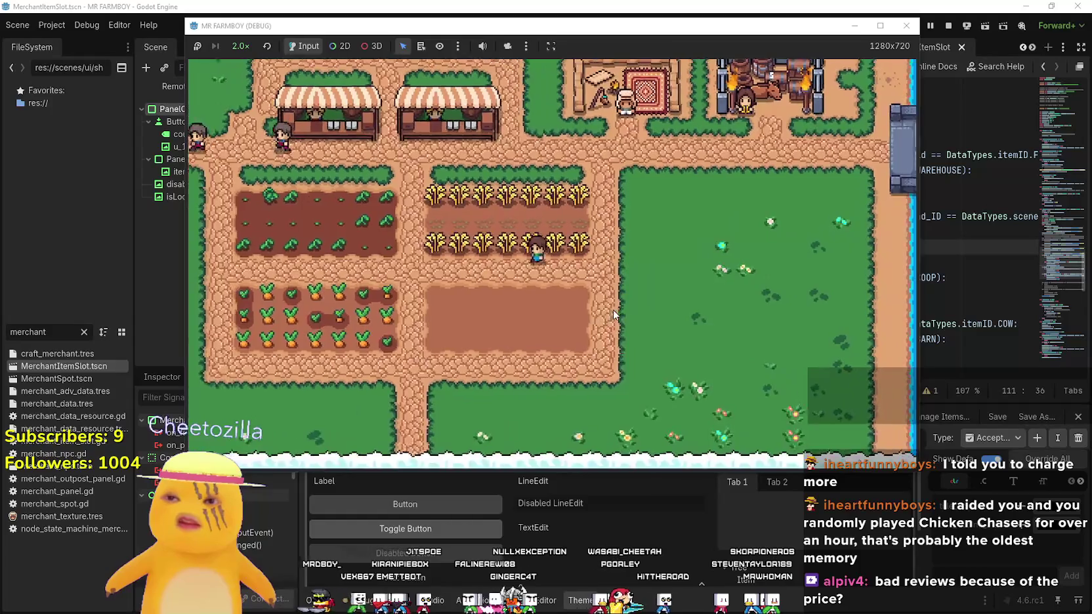
key("d")
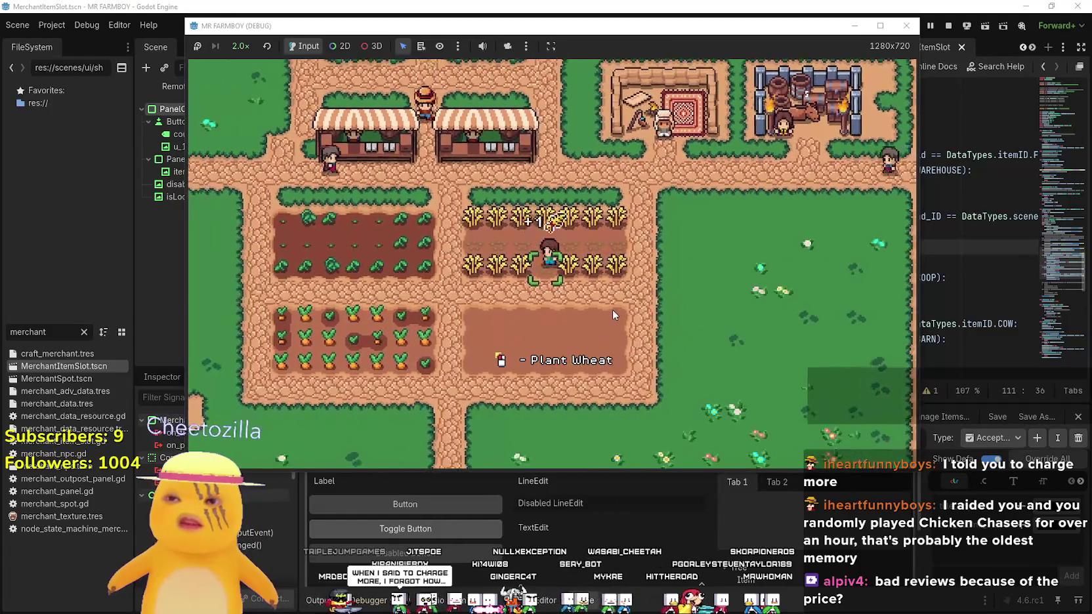
key("d")
key("w")
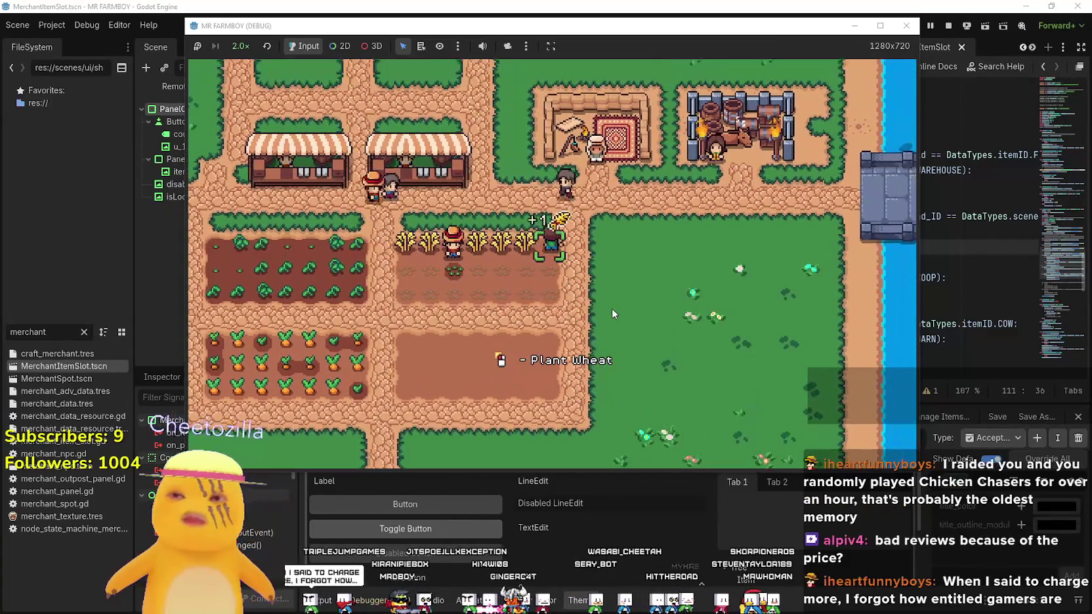
Harvest most of the carrots in the carrot plot, ending on the grass beyond
key("a")
key("s")
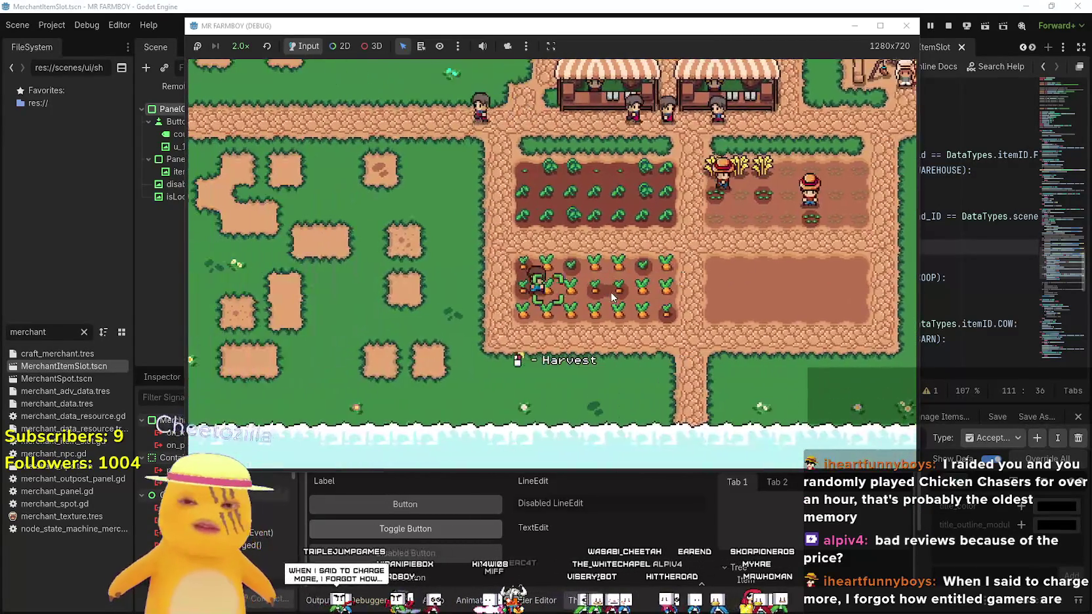
key("d")
key("s")
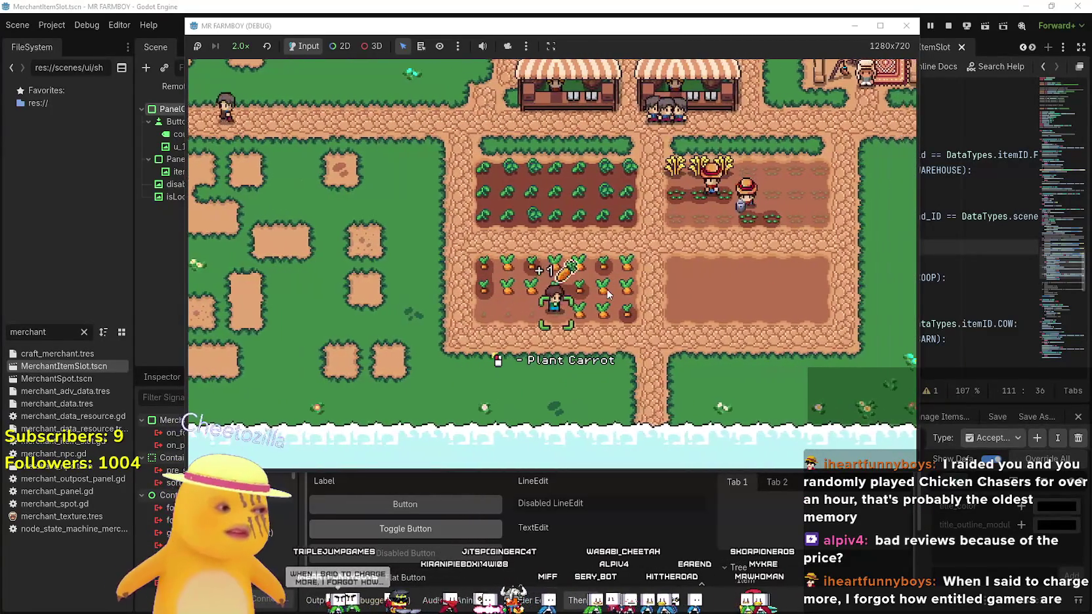
left_click(609, 294)
key("d")
key("w")
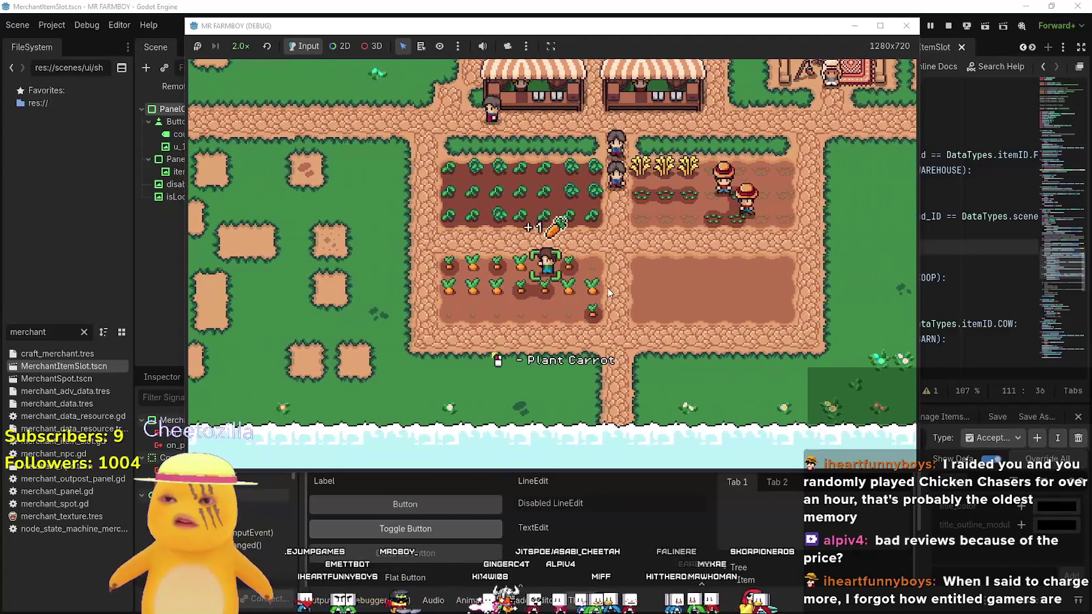
key("Left")
key("Down")
key("Right")
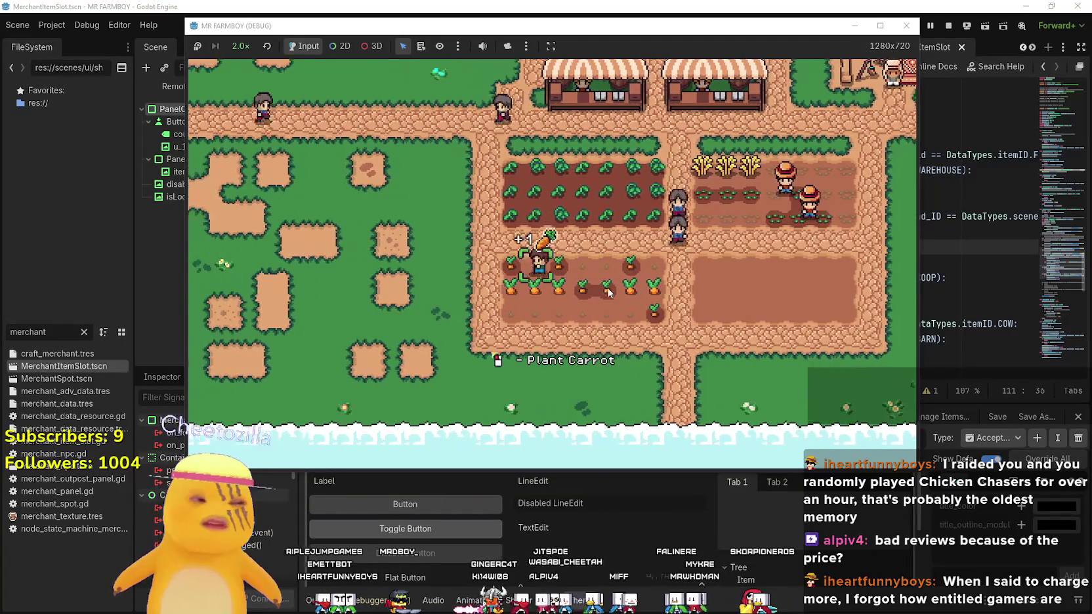
key("Right")
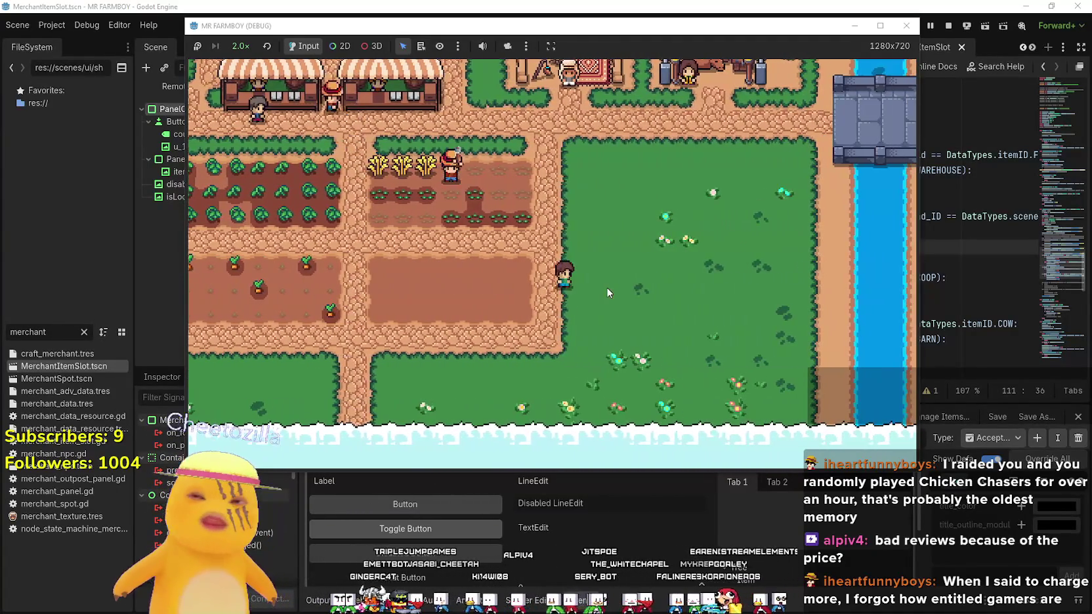
Review the Advancements overview, including the Land, Buildings and Uniques tab
key("Tab")
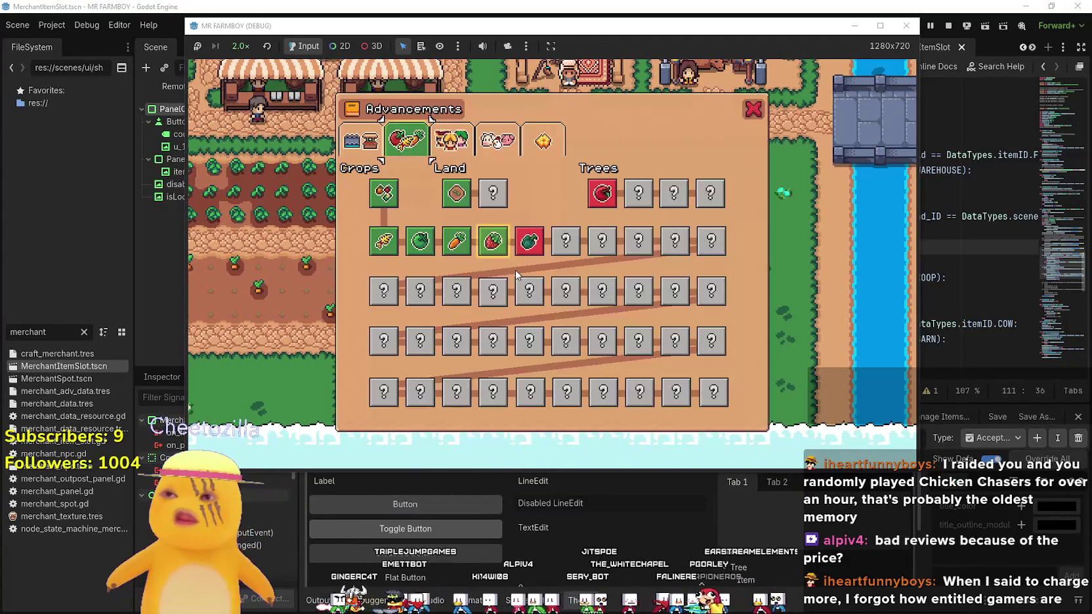
key("Tab")
key("Up")
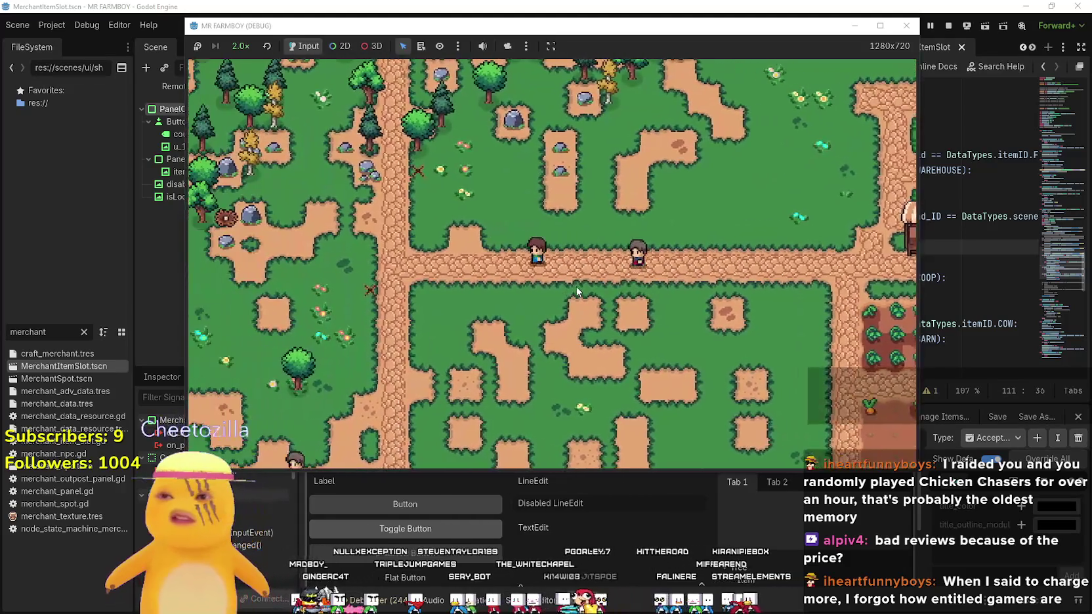
key("Up")
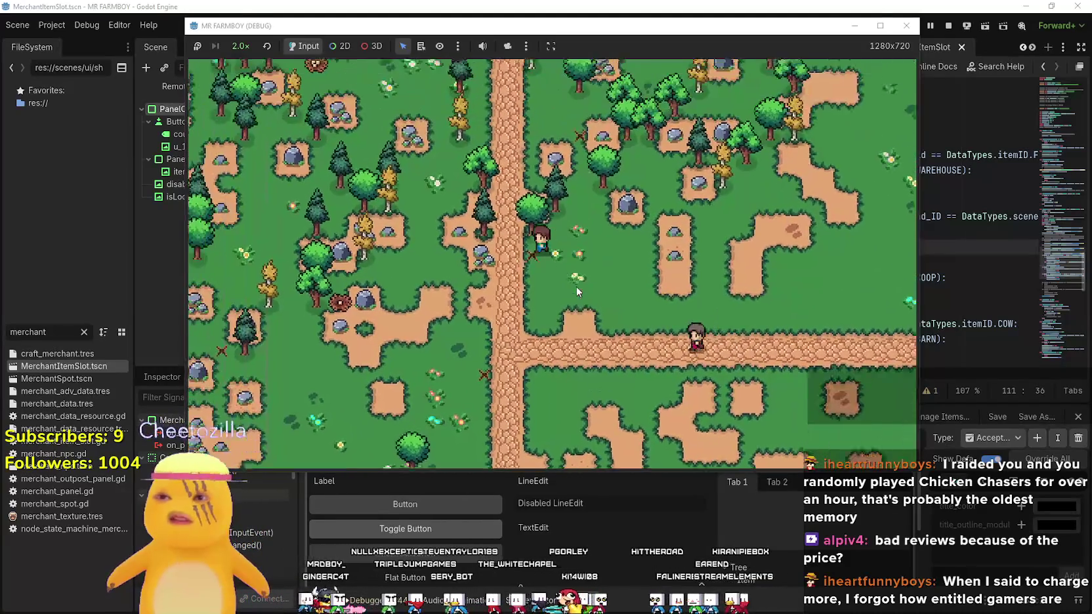
key("Tab")
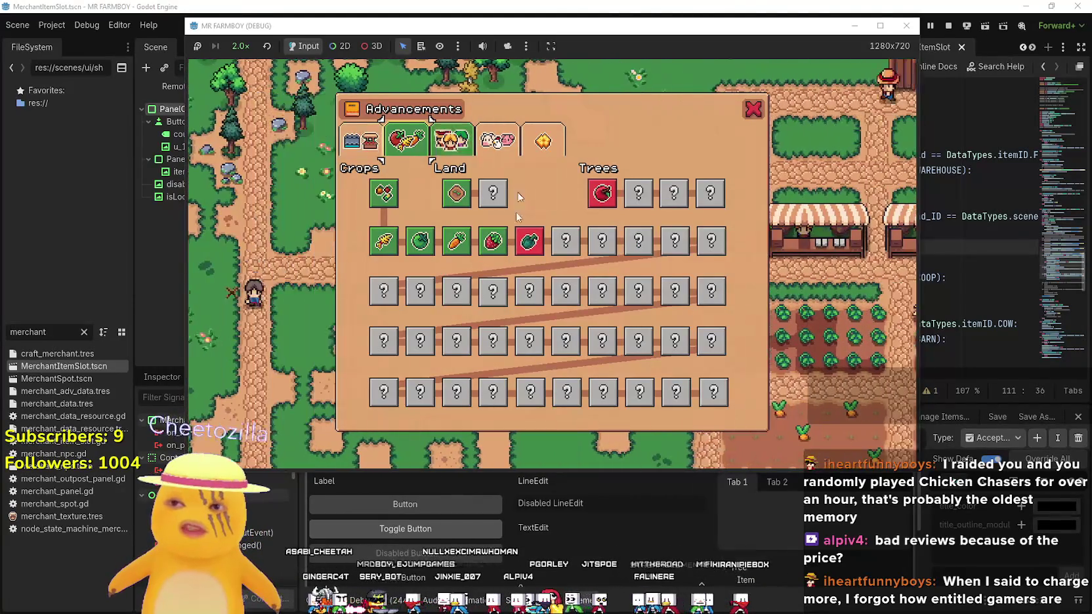
left_click(369, 149)
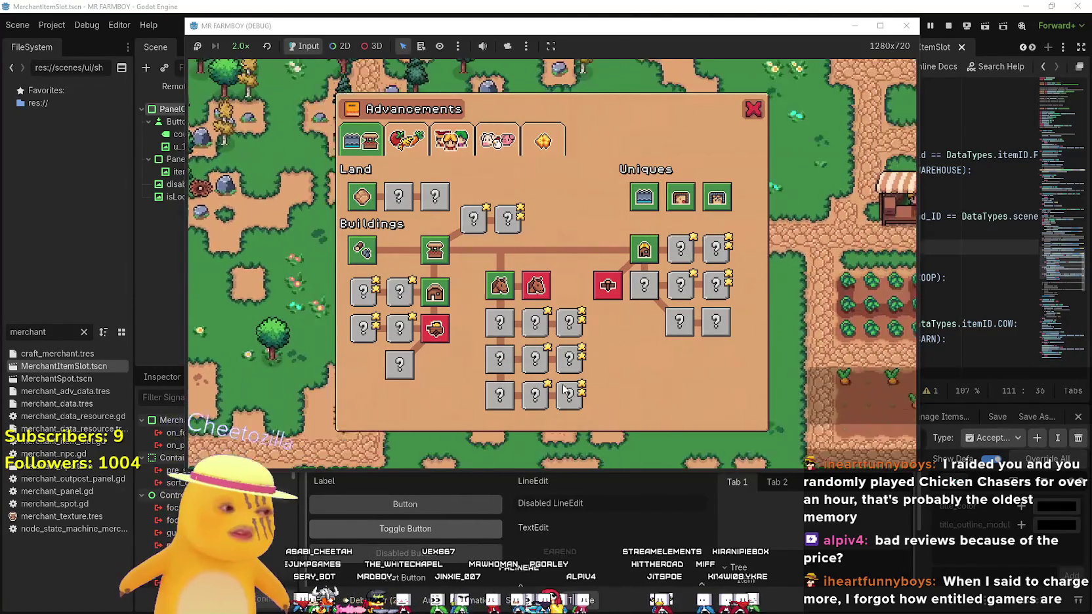
key("Right")
Close the Advancements overview and walk the farmer around the farmhouse area
left_click(755, 113)
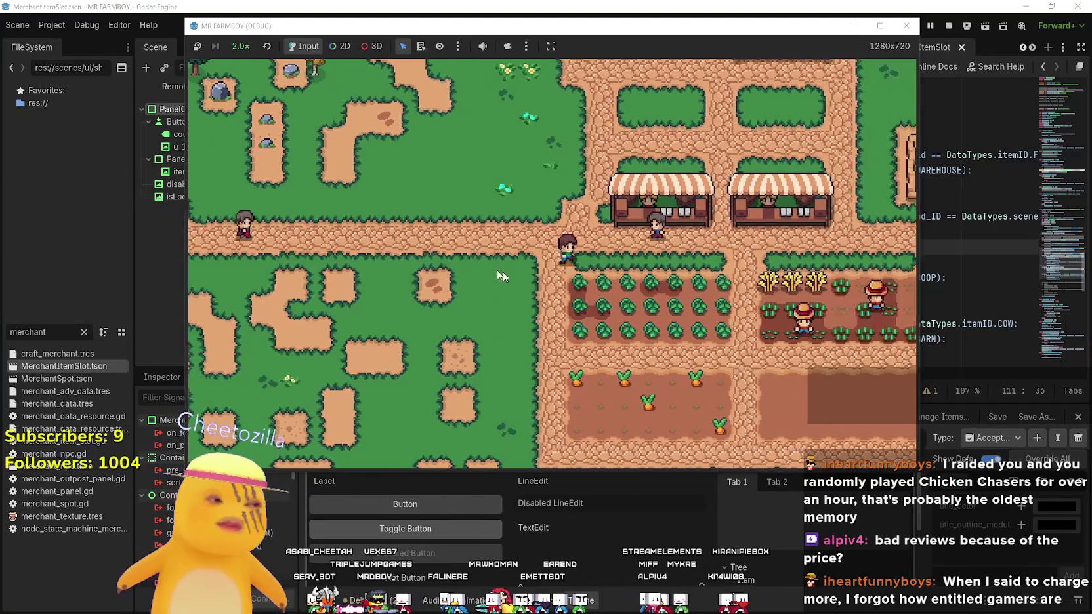
key("Up")
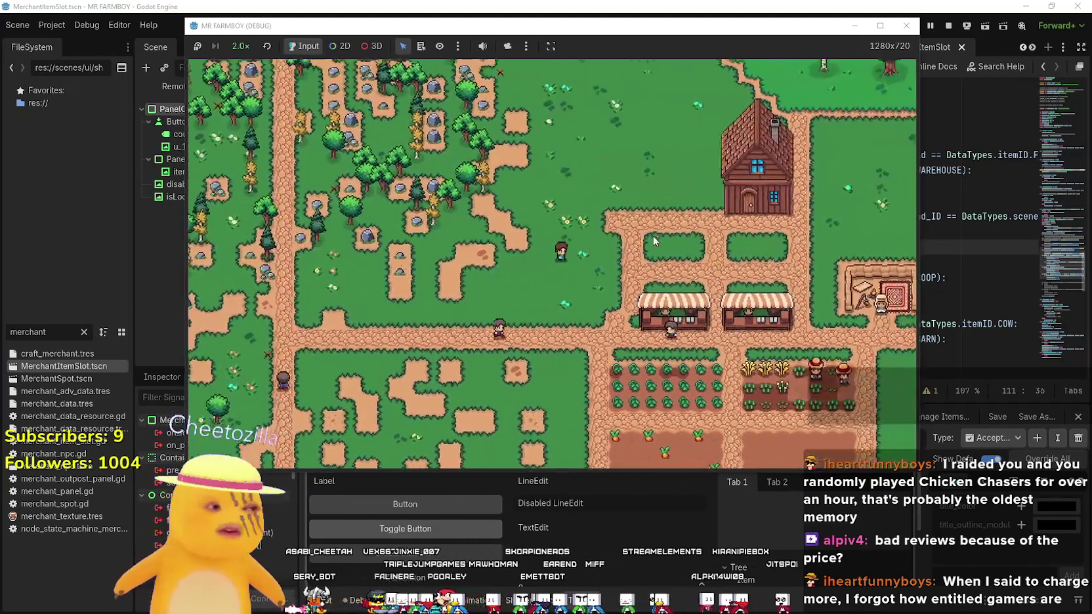
key("Right")
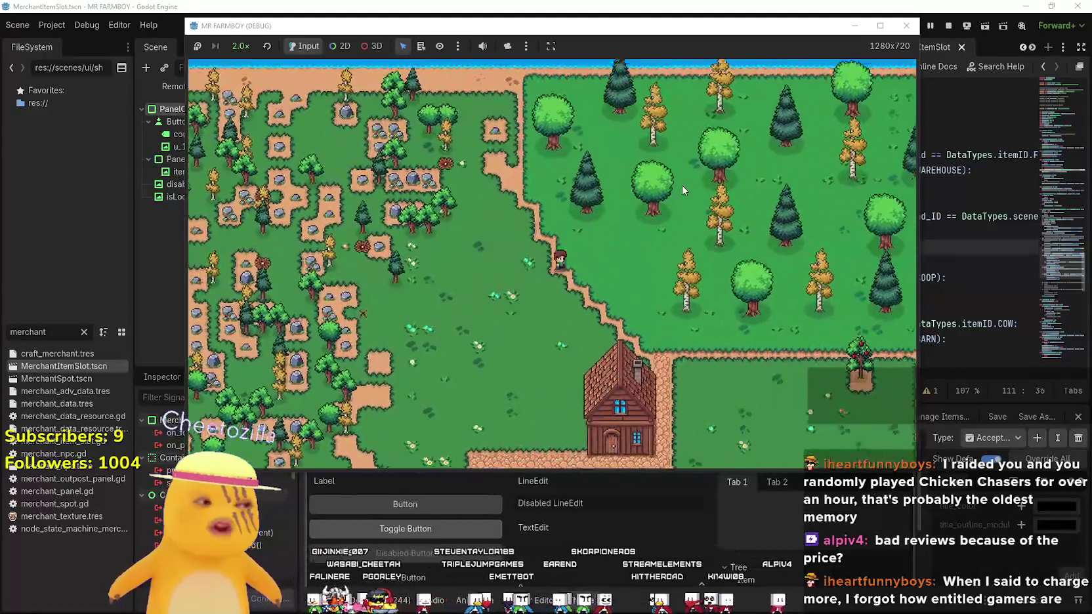
key("Down")
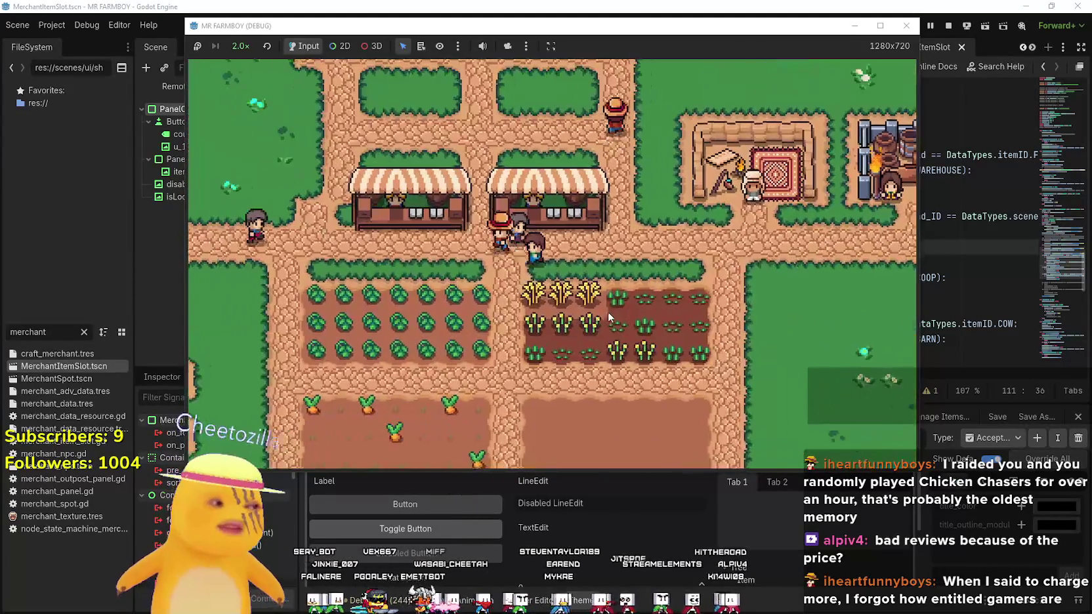
key("Left")
key("Up")
key("Down")
key("Left")
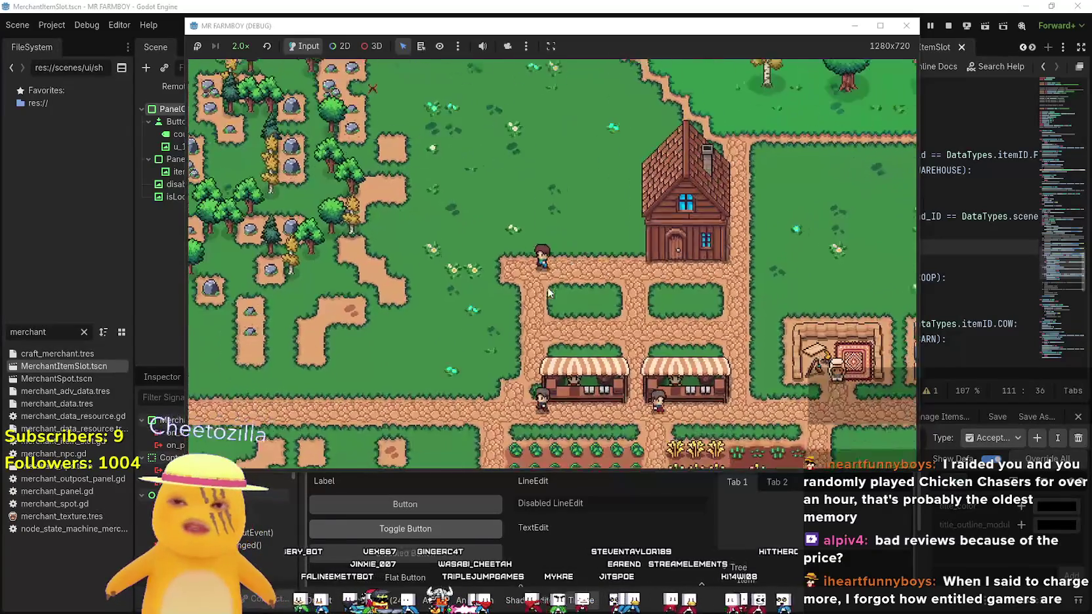
key("Tab")
key("Tab")
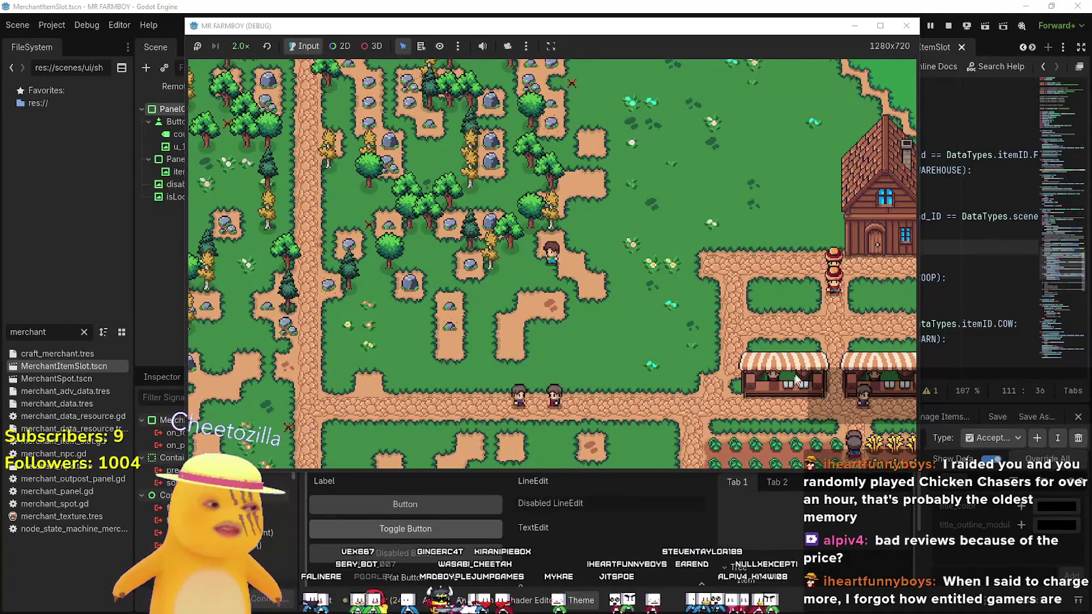
Walk south past the market stalls, into the woods, and back toward the crops
key("Down")
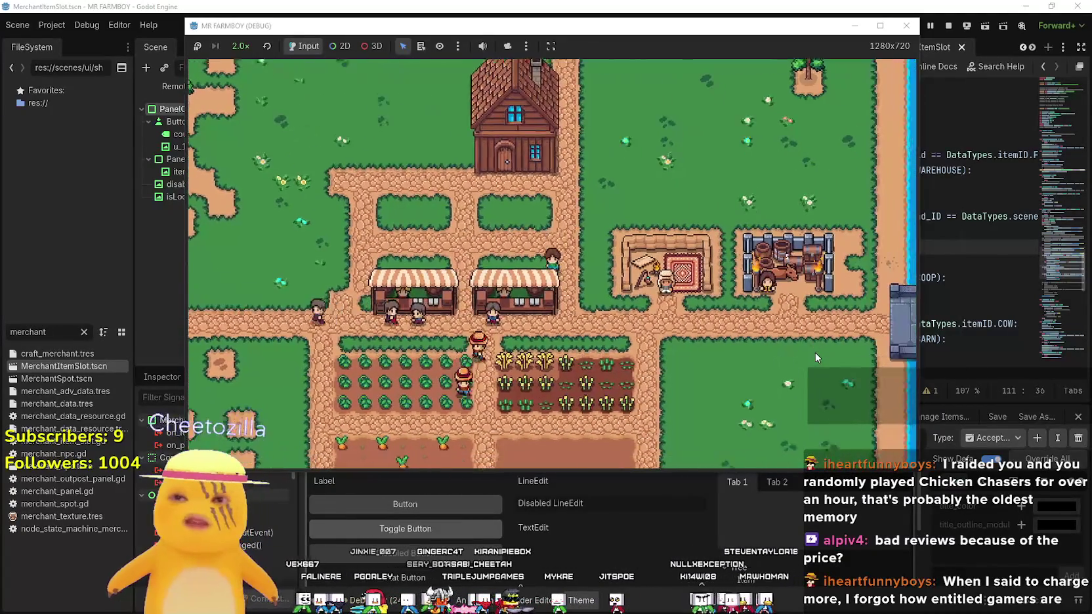
key("Down")
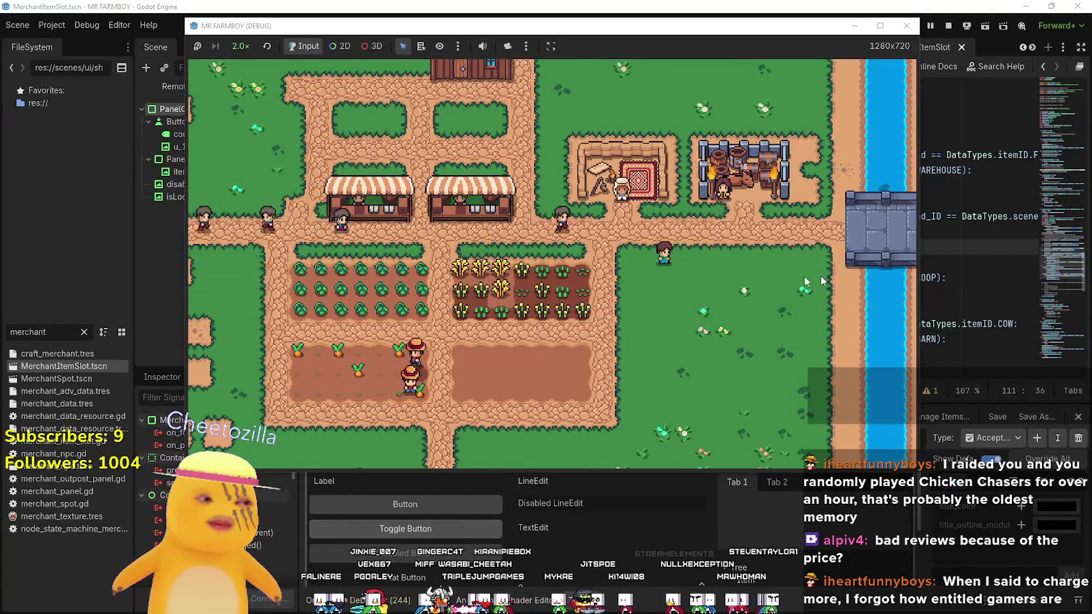
key("Down")
key("Left")
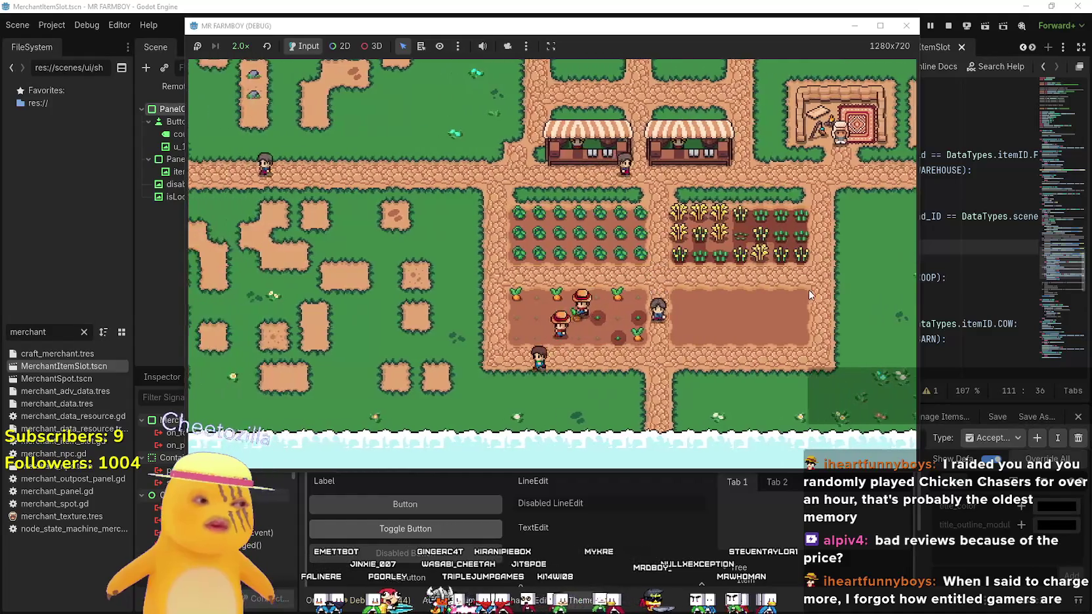
key("Up")
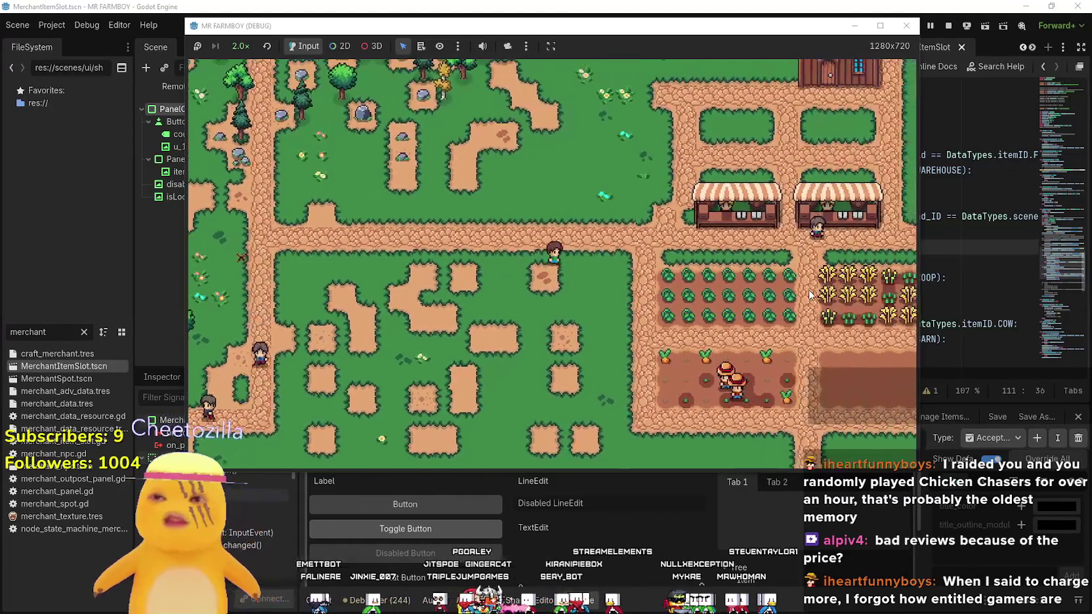
key("Up")
key("Left")
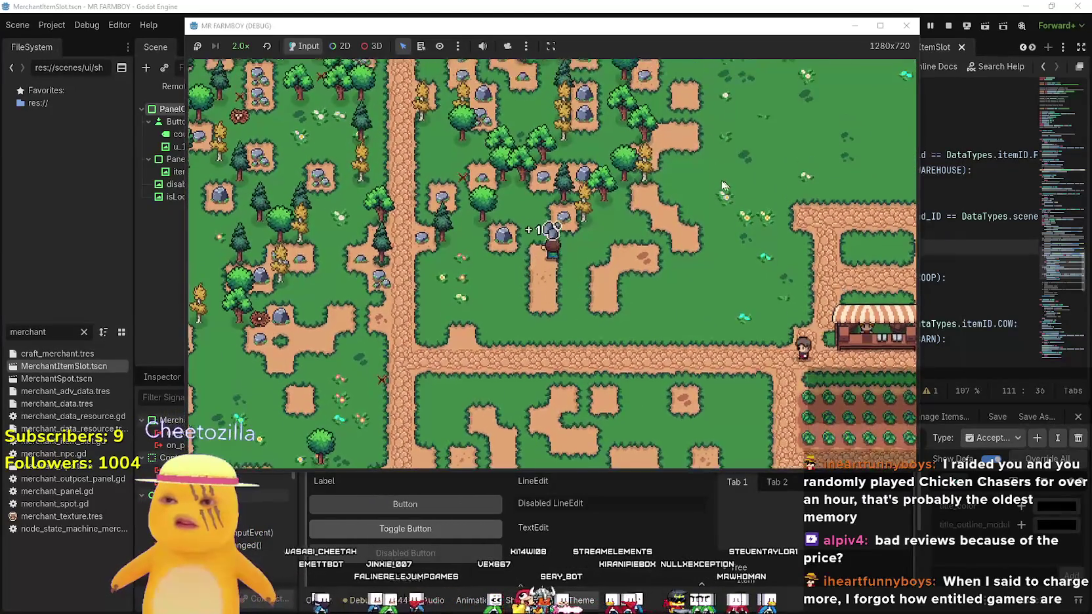
key("Right")
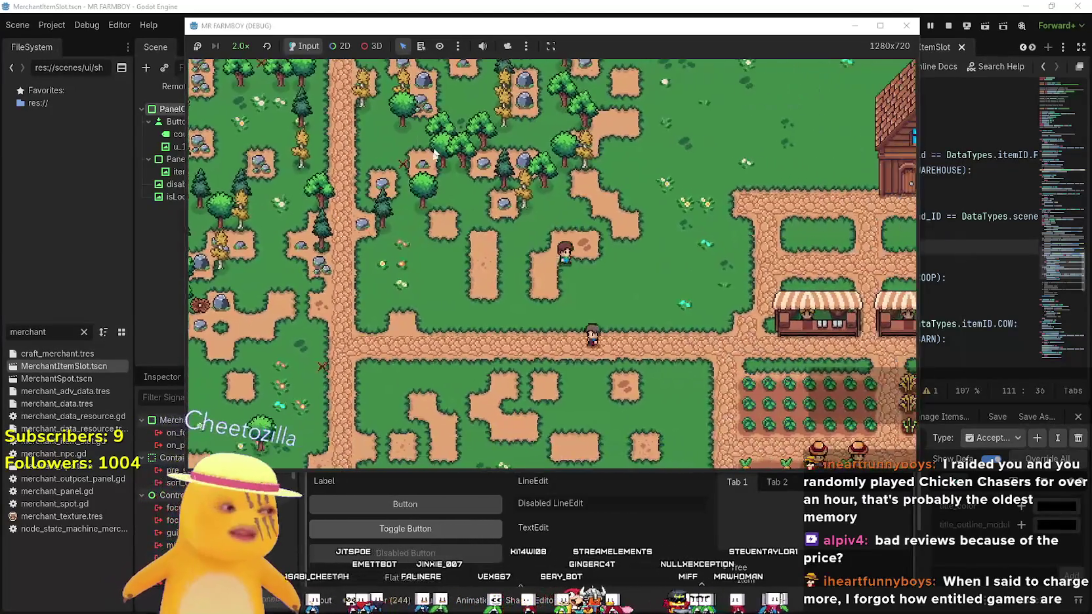
key("Down")
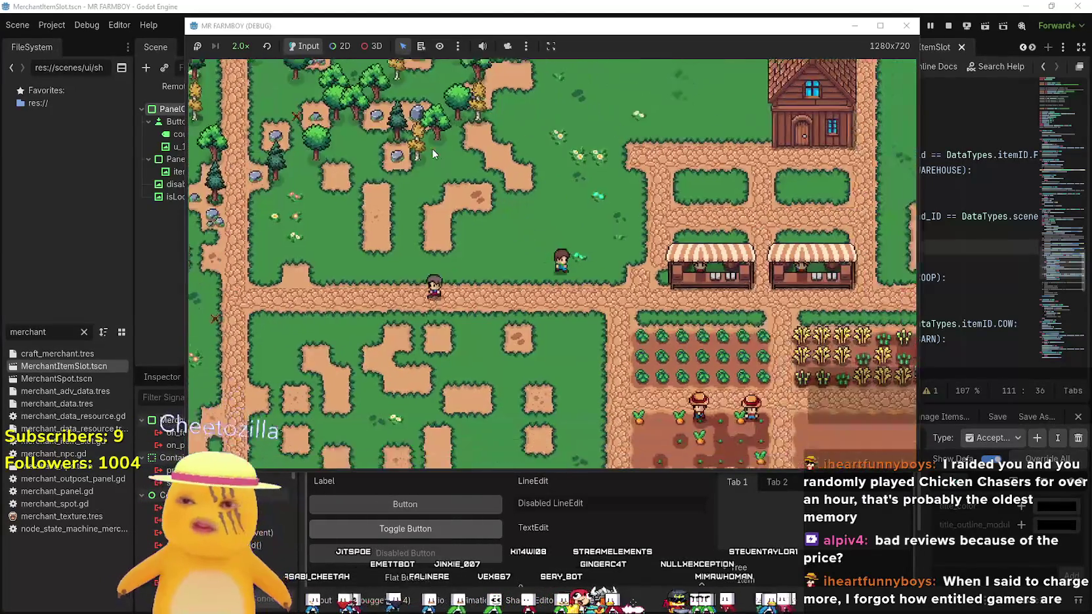
Harvest the green tomatoes in the tomato plot
key("Down")
key("Right")
key("Left")
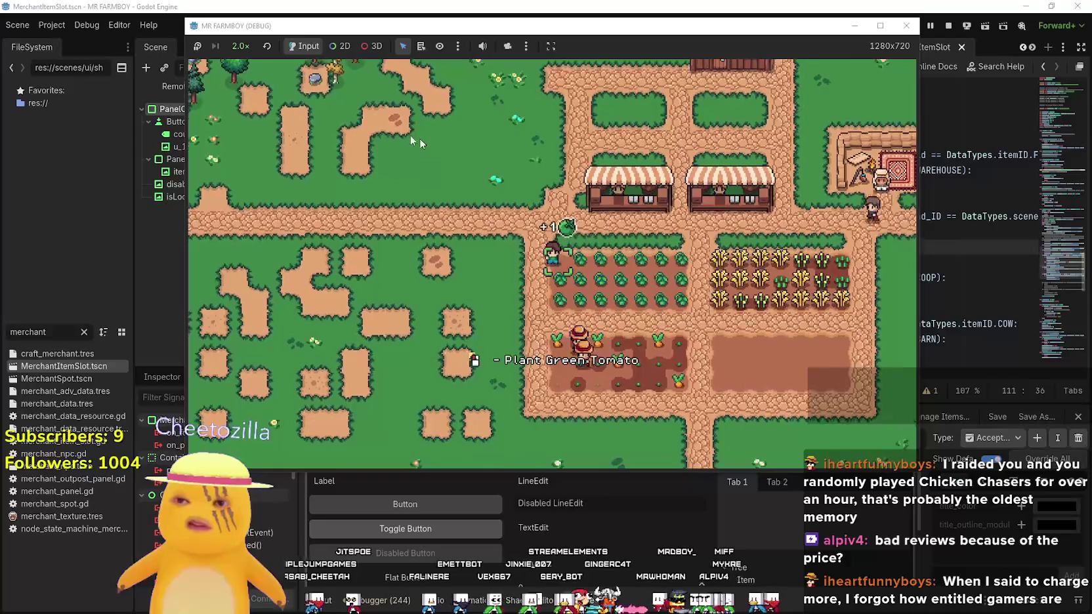
key("Right")
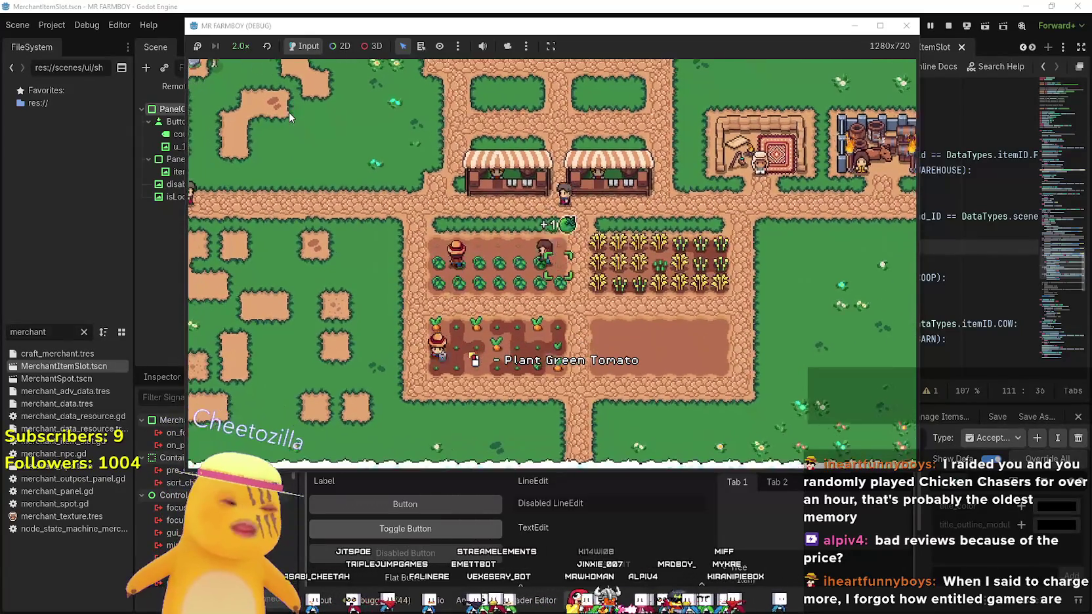
key("Left")
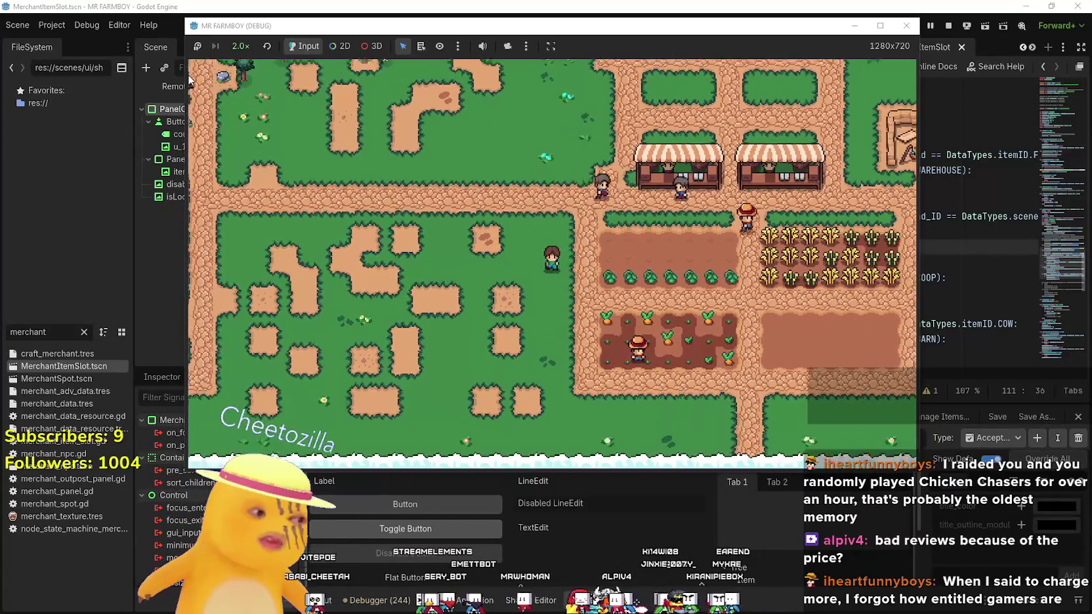
key("Right")
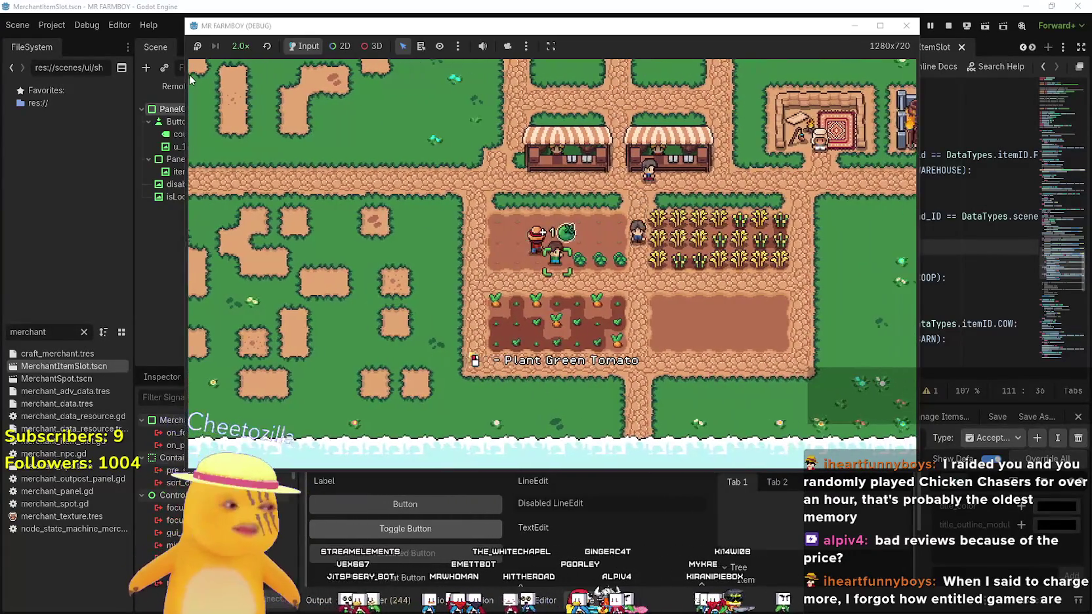
Harvest the wheat field row by row until it is fully cleared
key("Right")
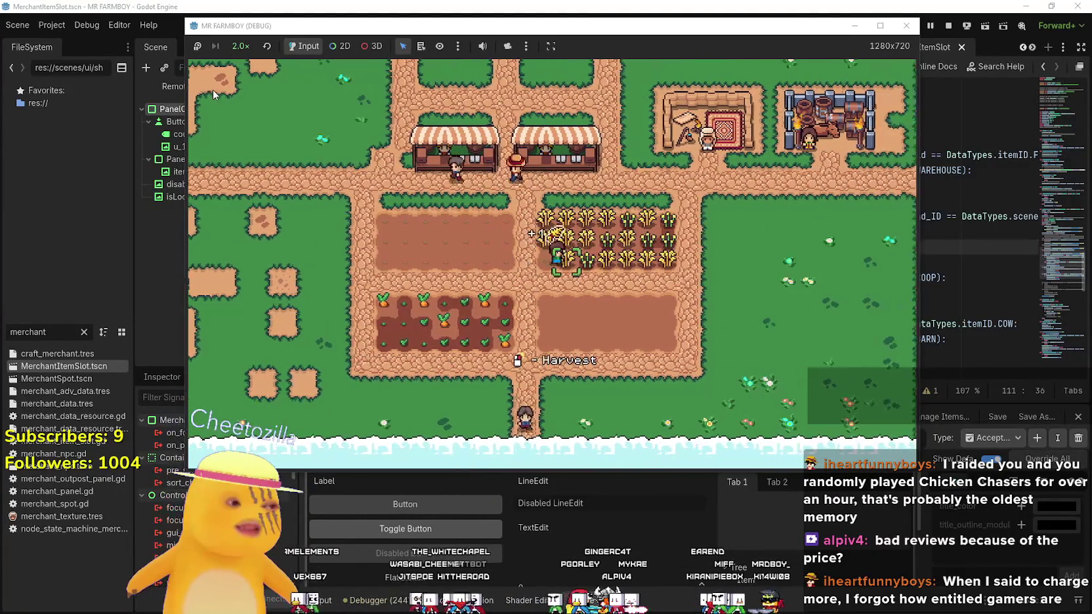
key("Up")
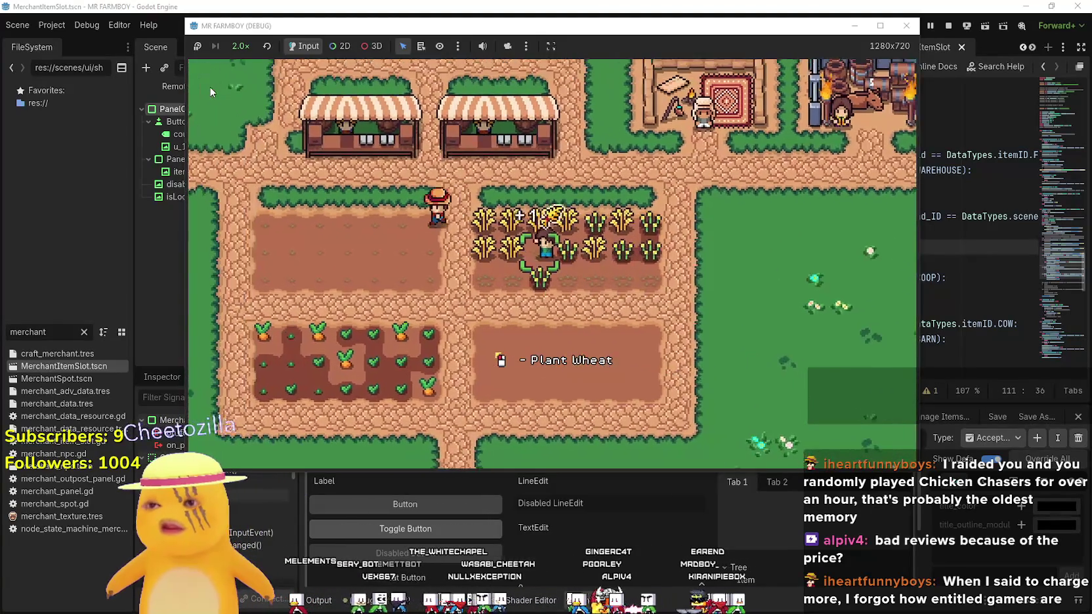
key("Left")
key("Up")
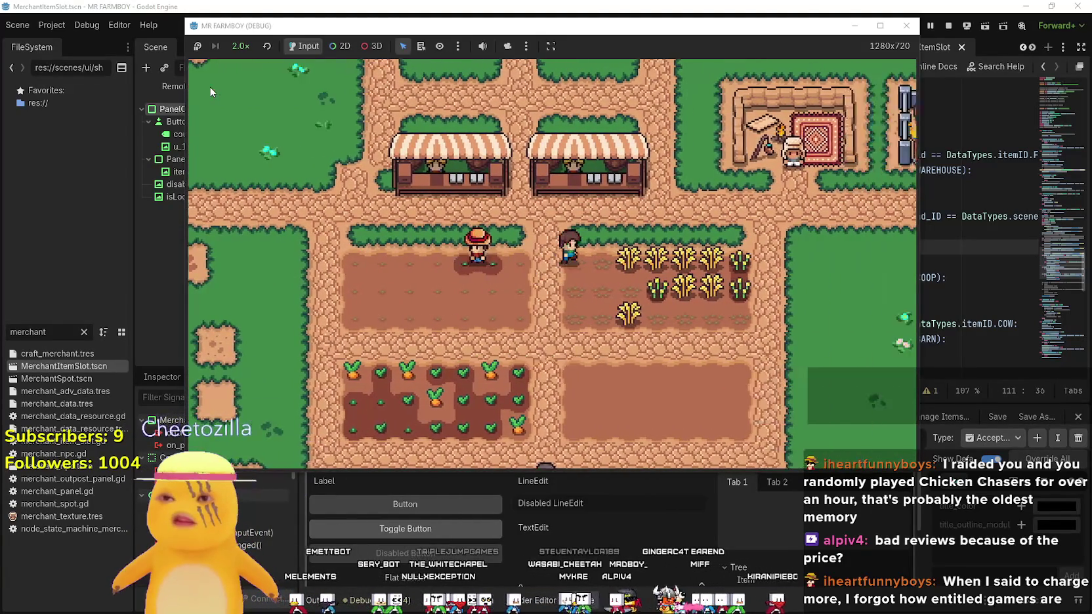
key("Right")
key("Down")
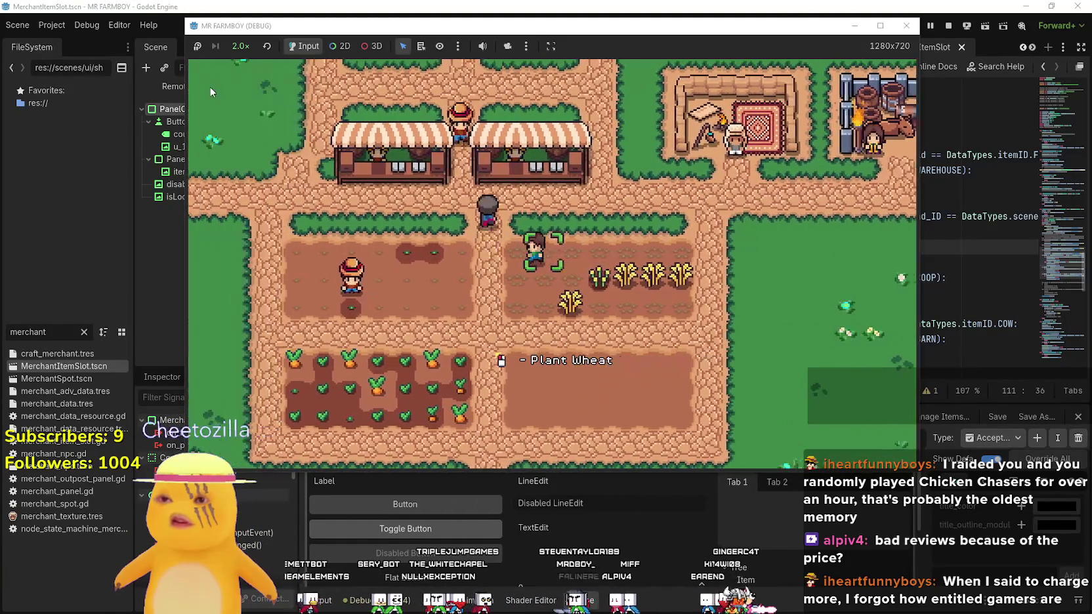
key("Down")
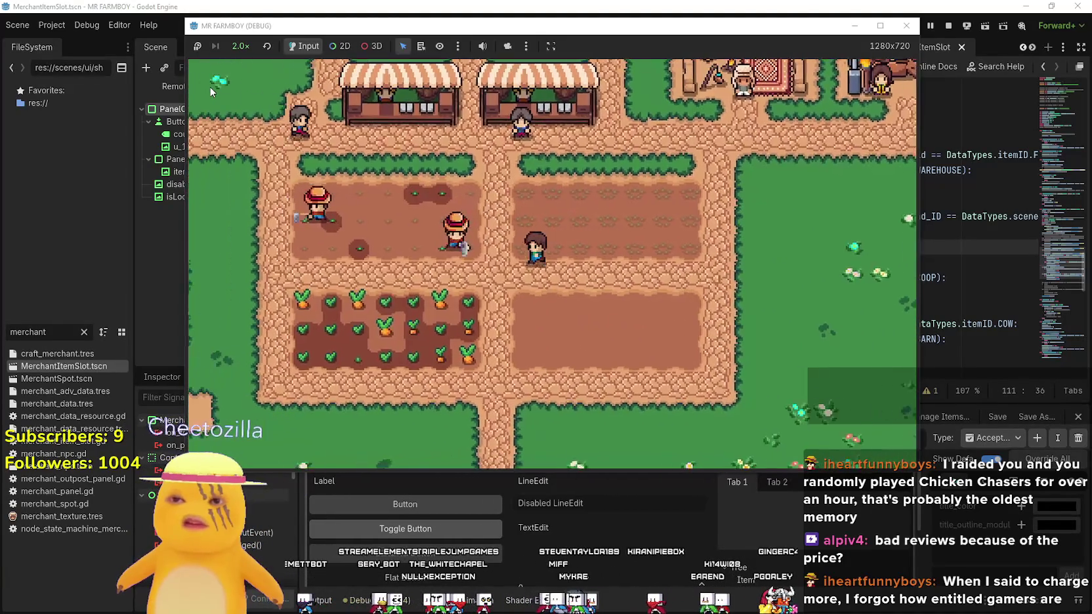
Walk onto the grass and bring up the Crafting panel listing strawberry seeds
key("Left")
key("Up")
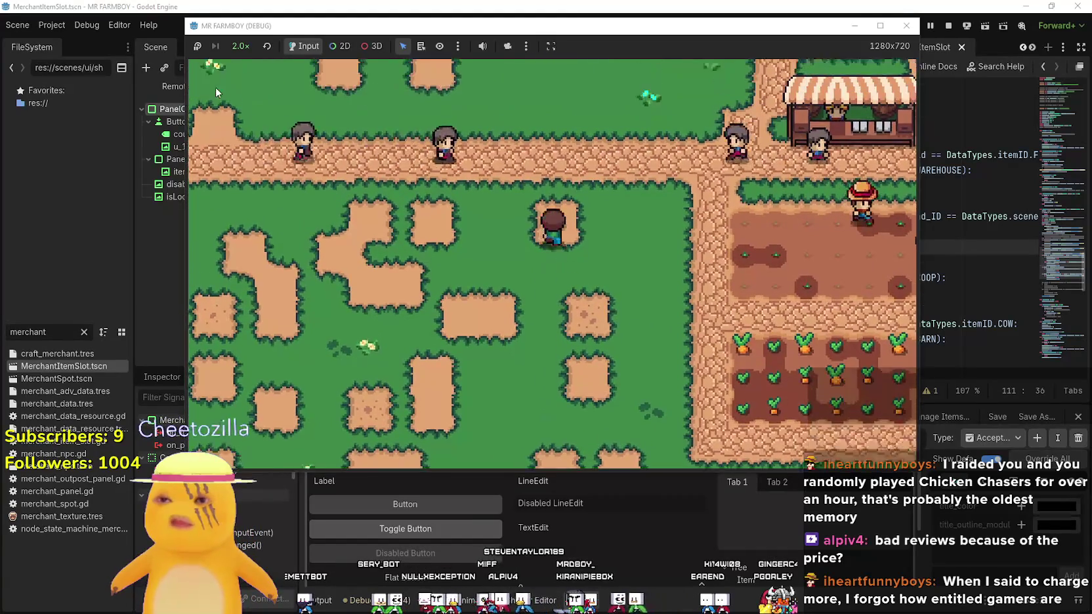
key("Up")
key("c")
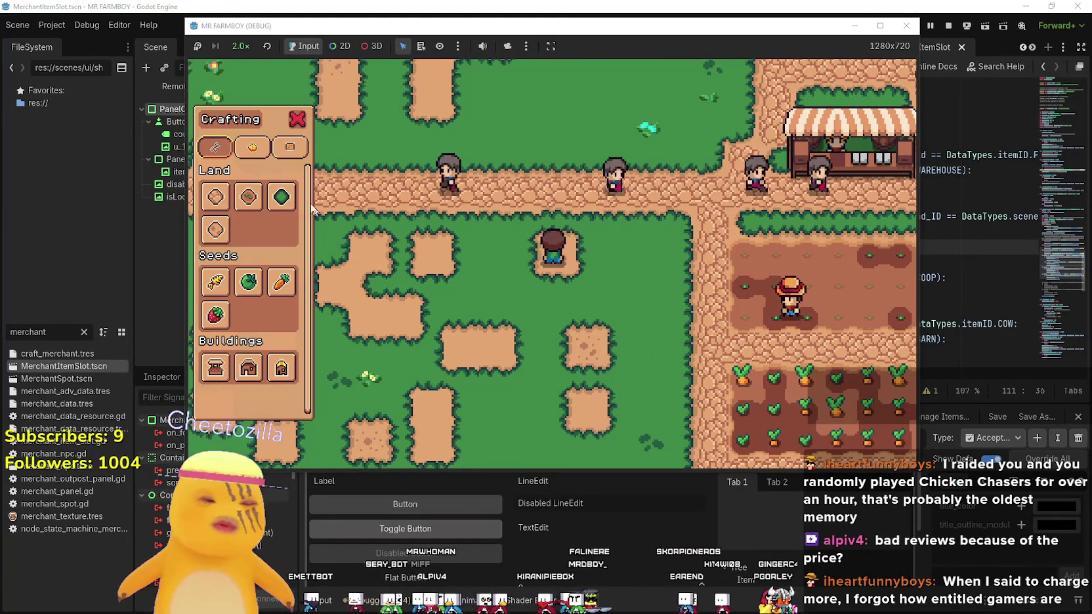
Roam the grass and dirt patches with the green Land tile ready, then cancel placing it
key("Up")
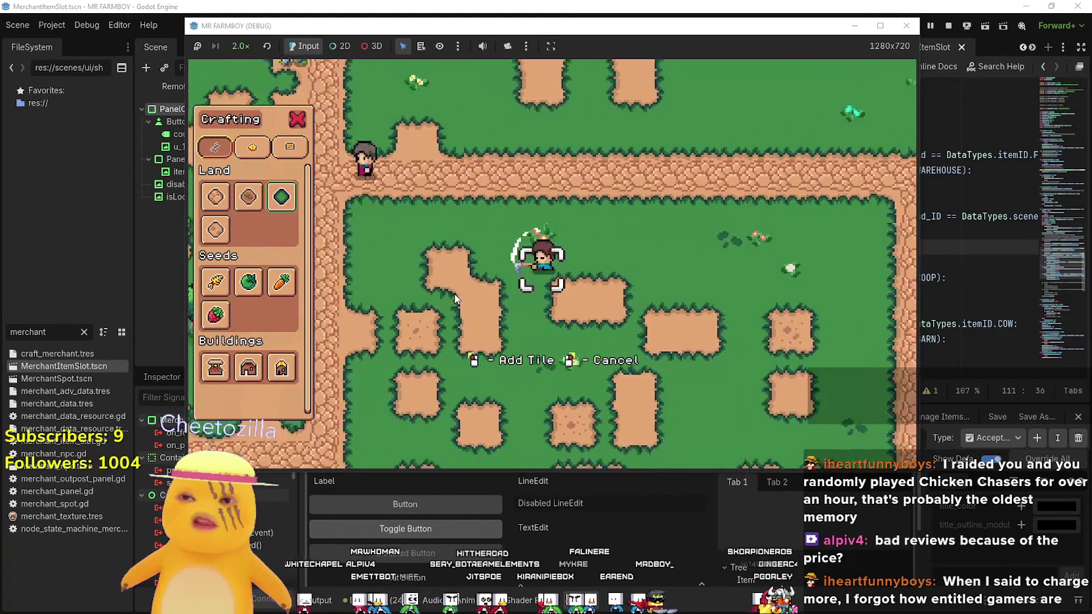
key("Left")
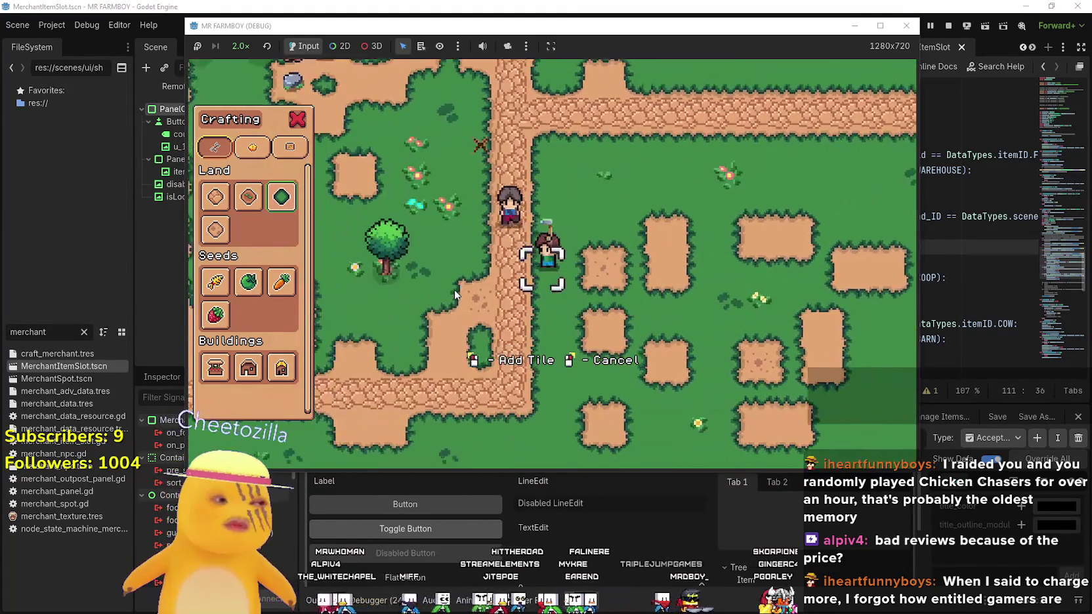
key("Left")
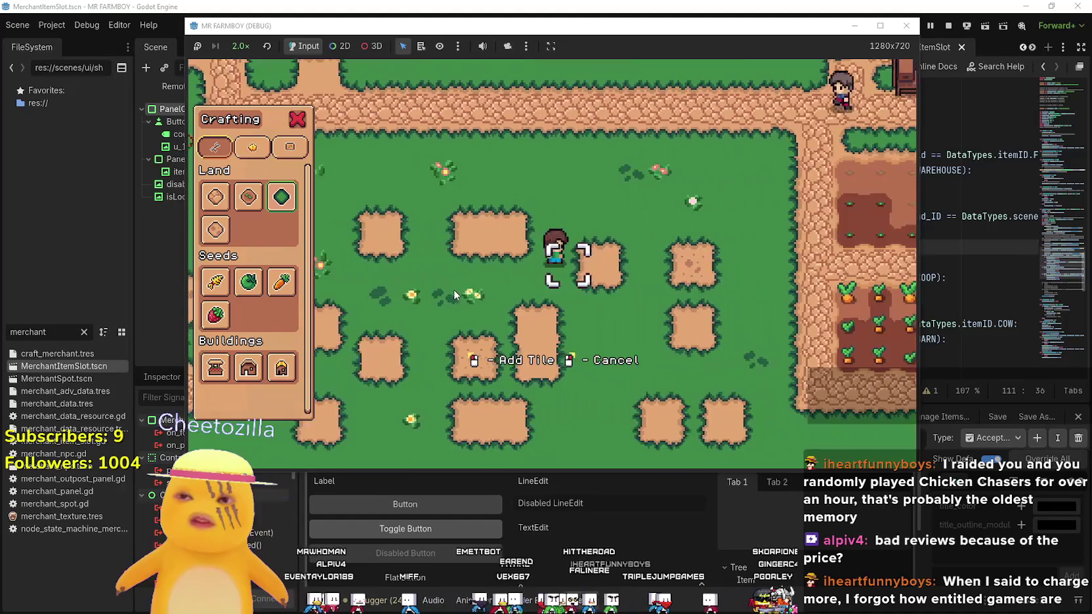
key("Right")
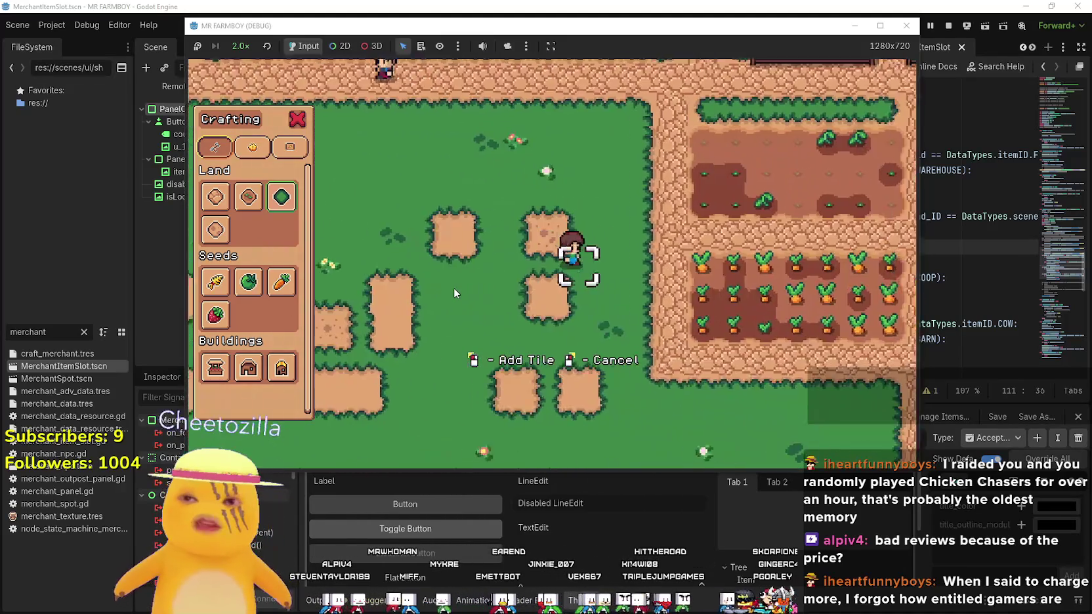
key("Down")
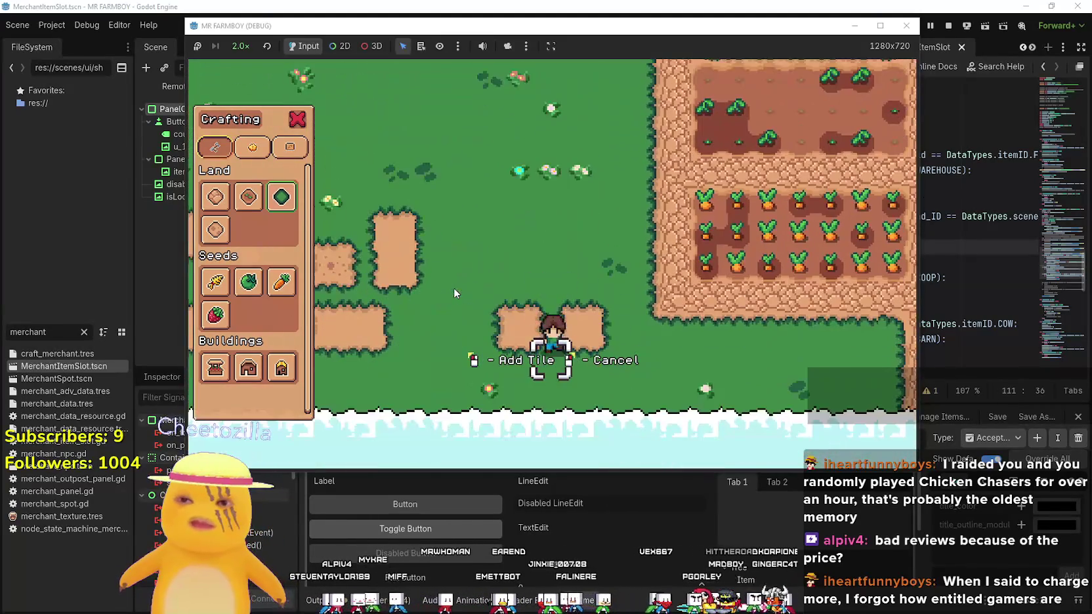
key("Left")
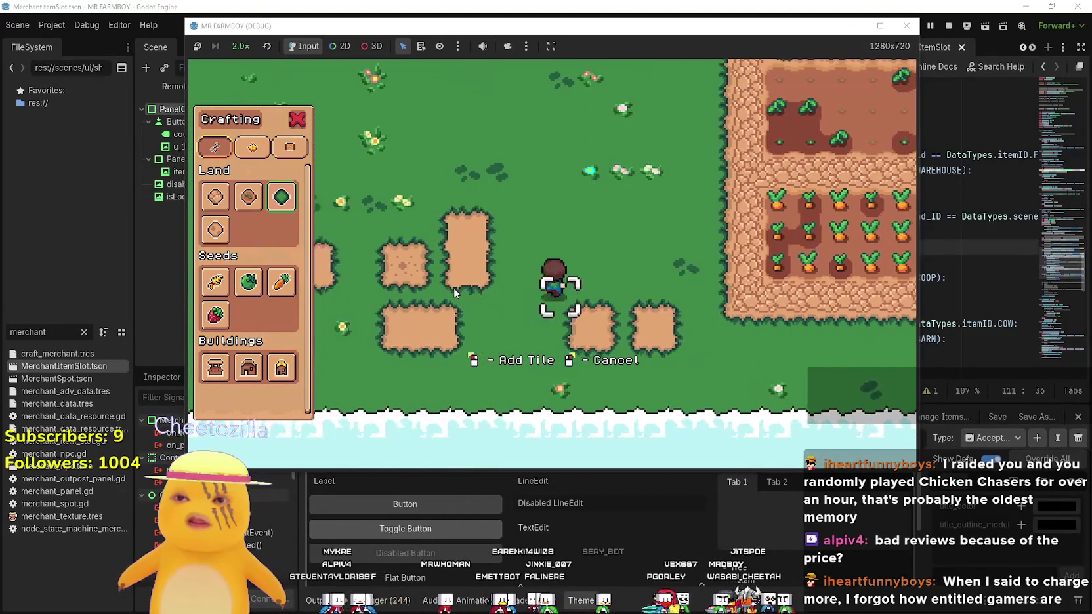
key("Left")
key("Up")
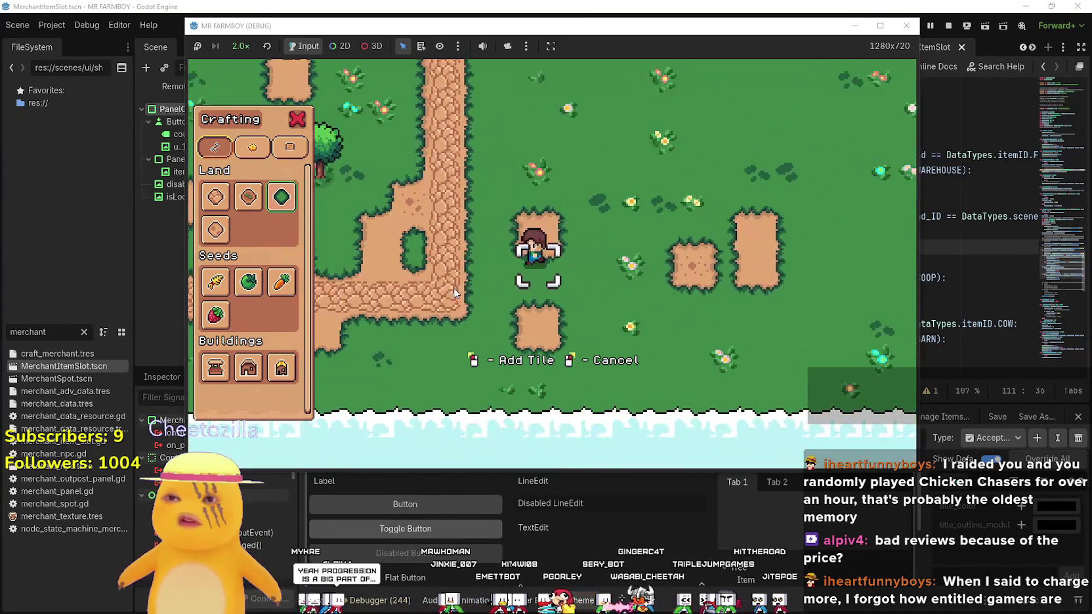
key("Left")
key("Up")
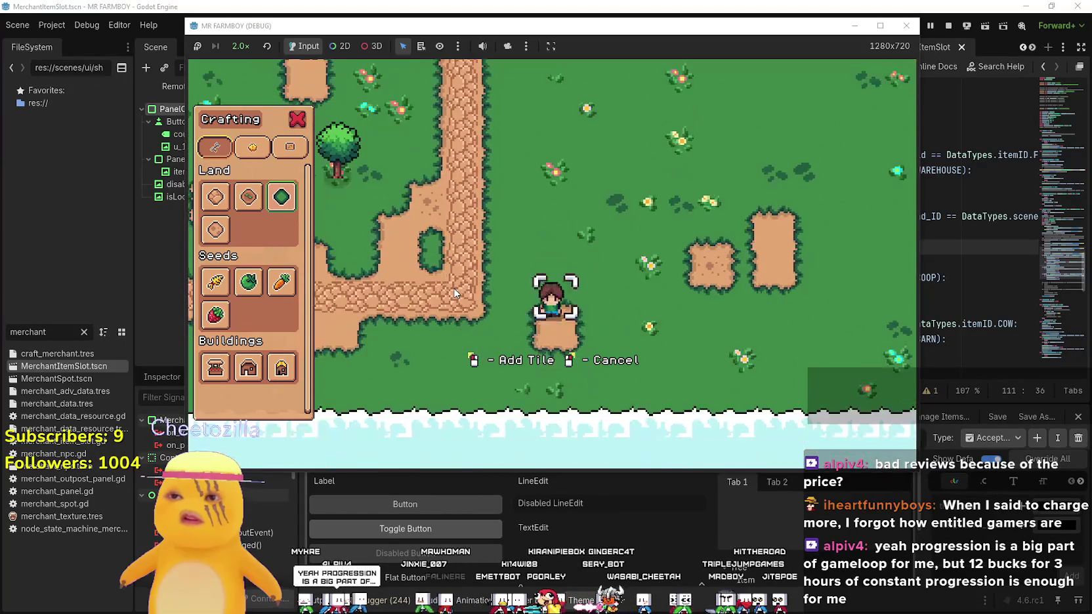
key("Right")
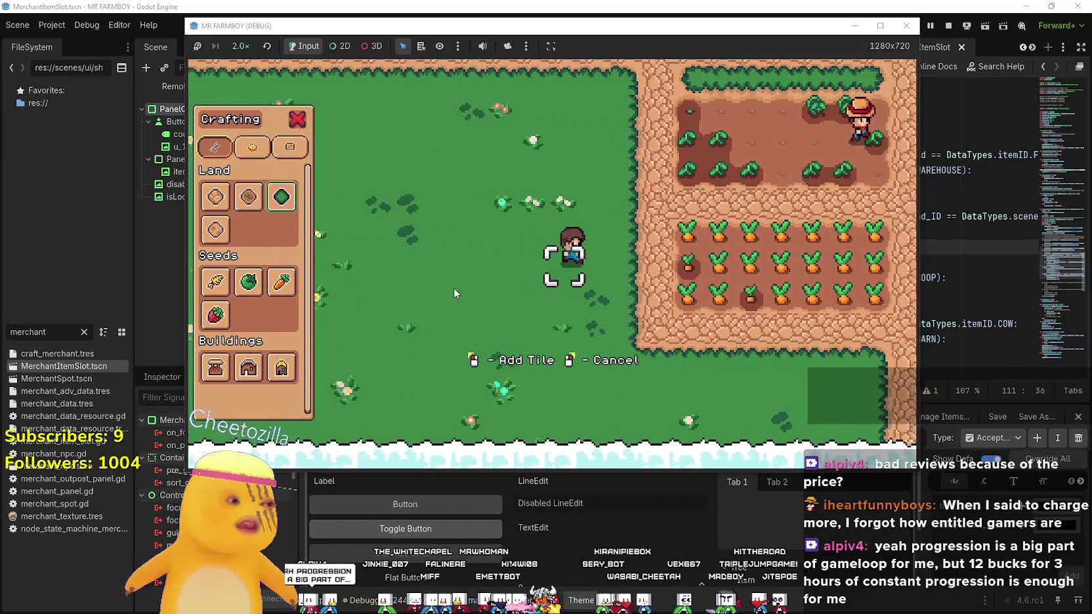
right_click(454, 293)
key("Up")
Walk into the farm and harvest the top row of carrots
key("Right")
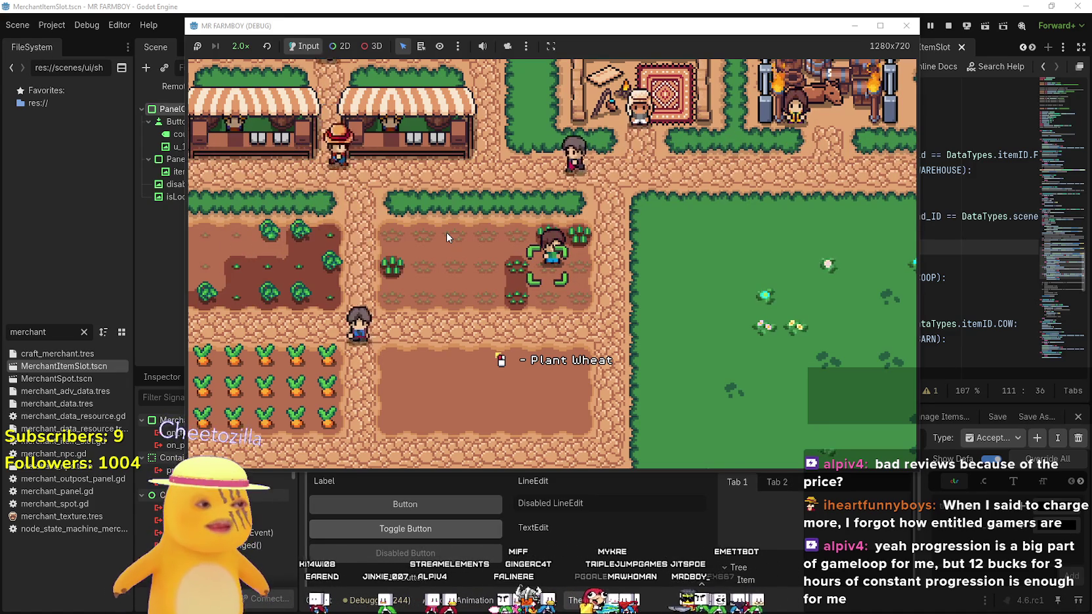
key("d")
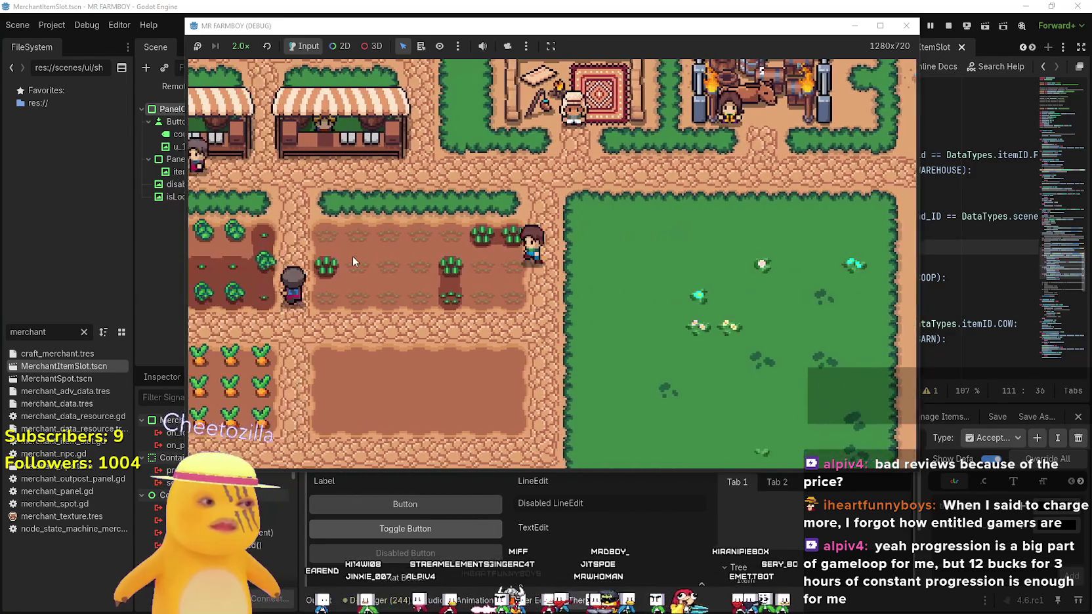
key("a")
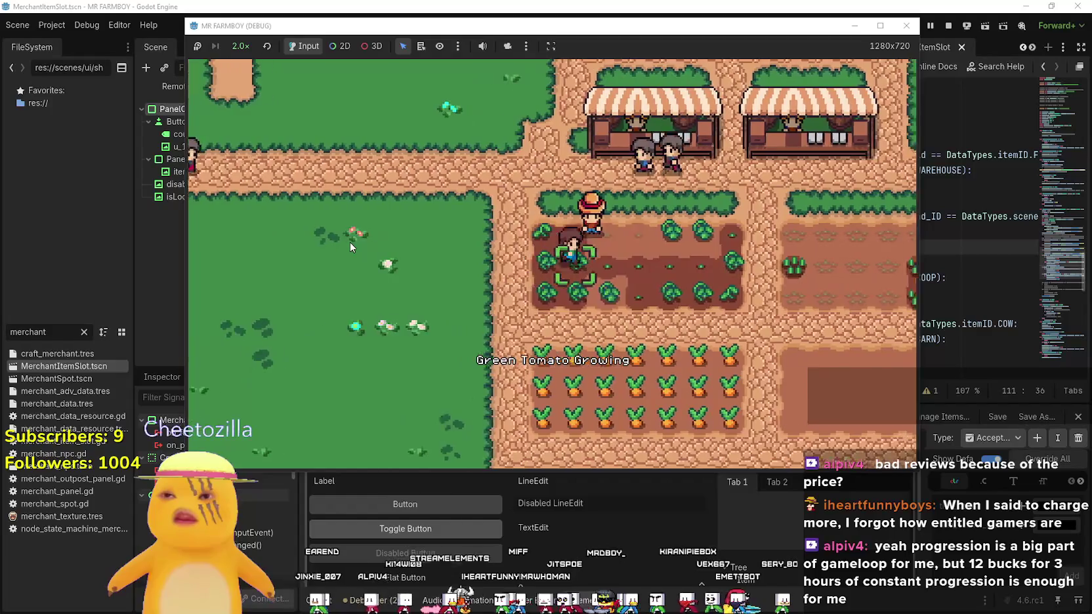
key("s")
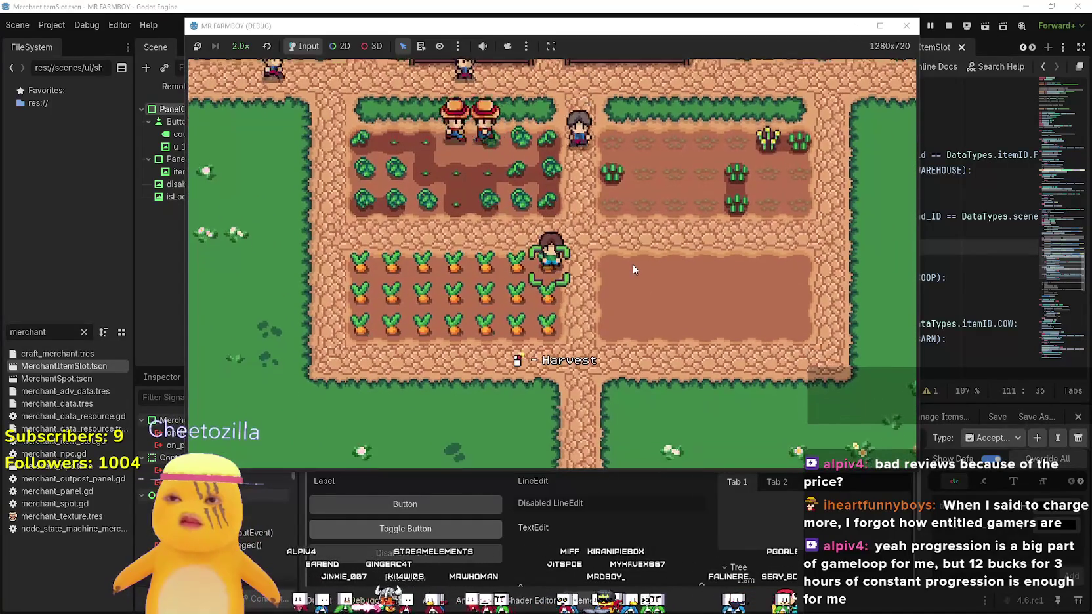
left_click(632, 262)
key("a")
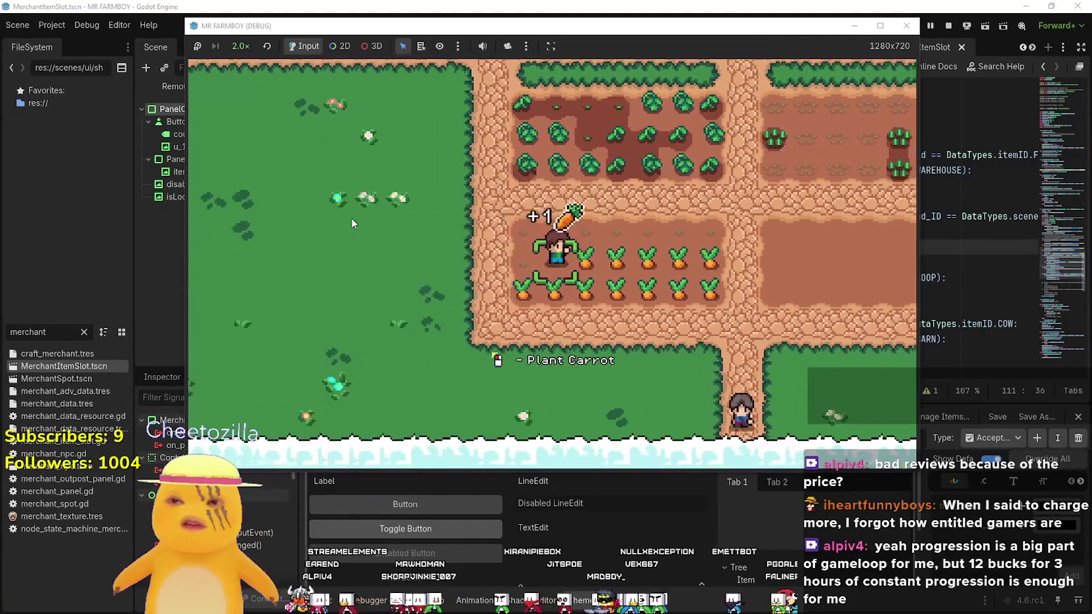
key("d")
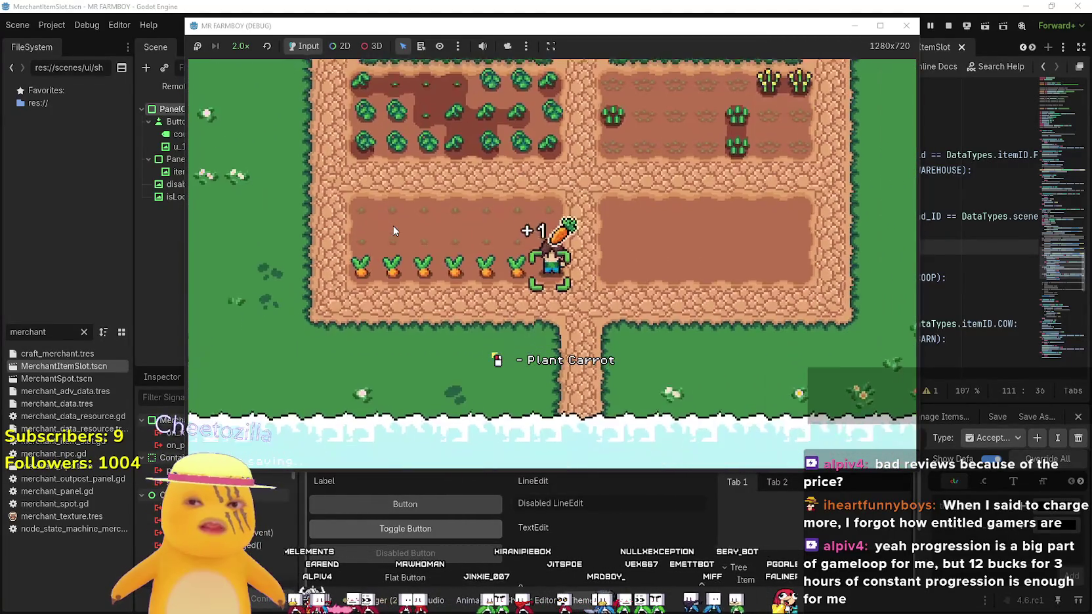
key("a")
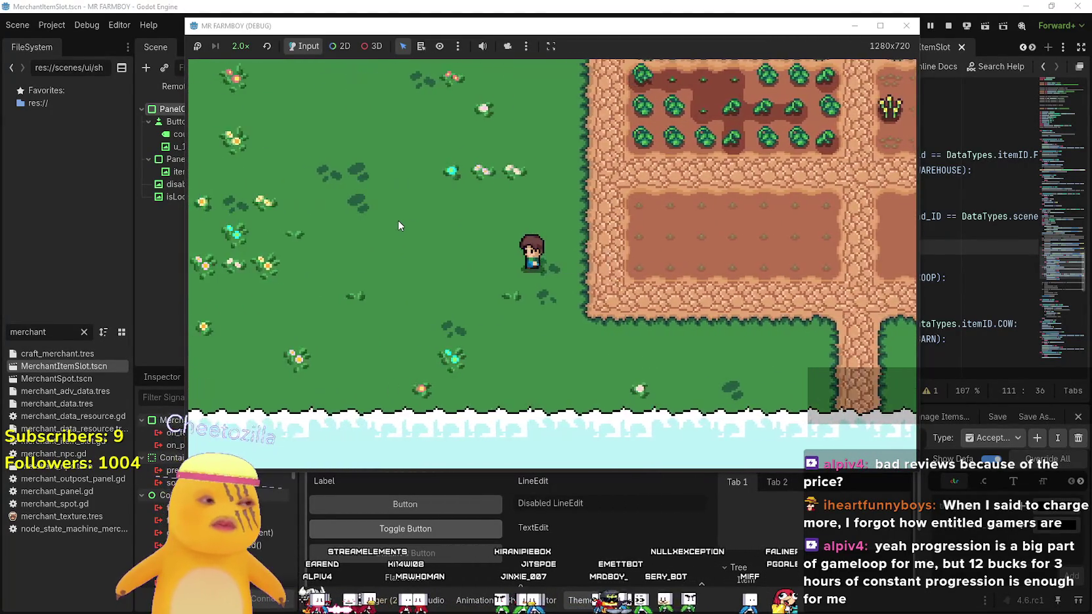
Check the Crops category in the advancements overview
key("Tab")
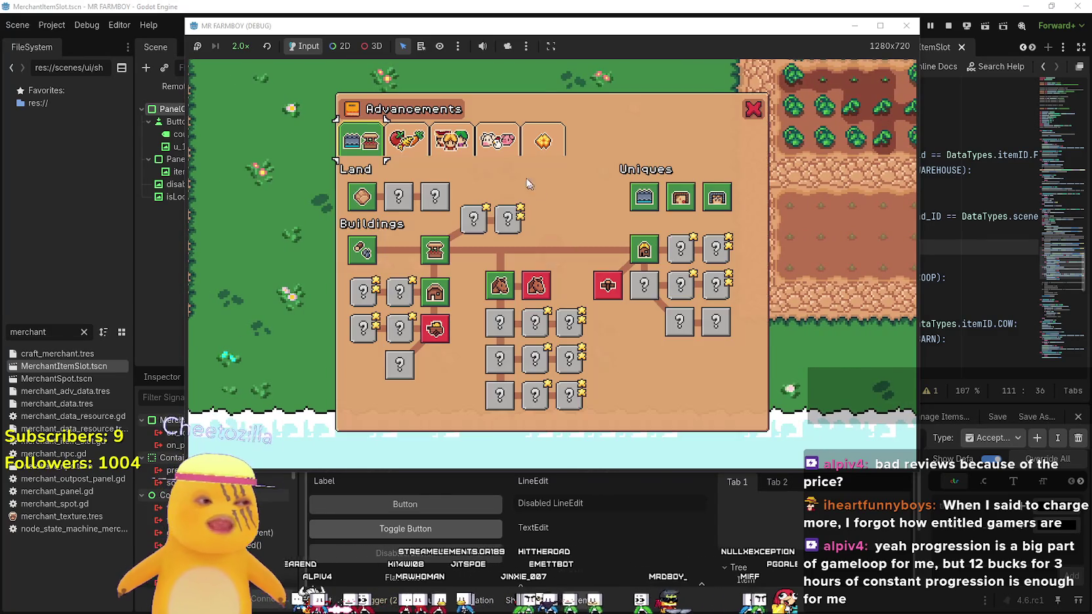
left_click(396, 146)
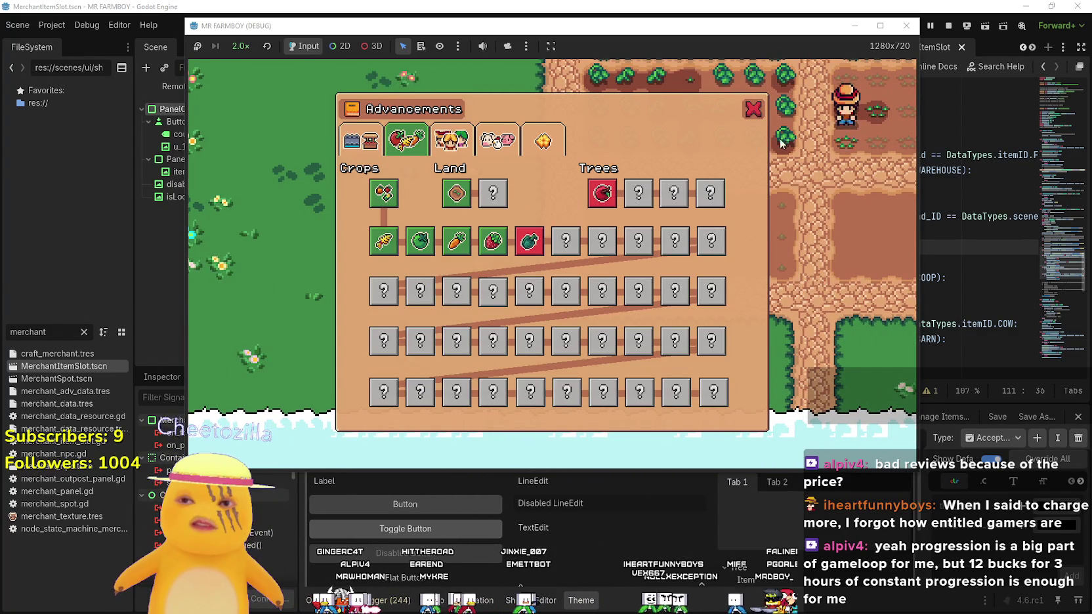
left_click(754, 113)
Walk back to the tomato plot and harvest tomatoes throughout the field
key("w")
key("d")
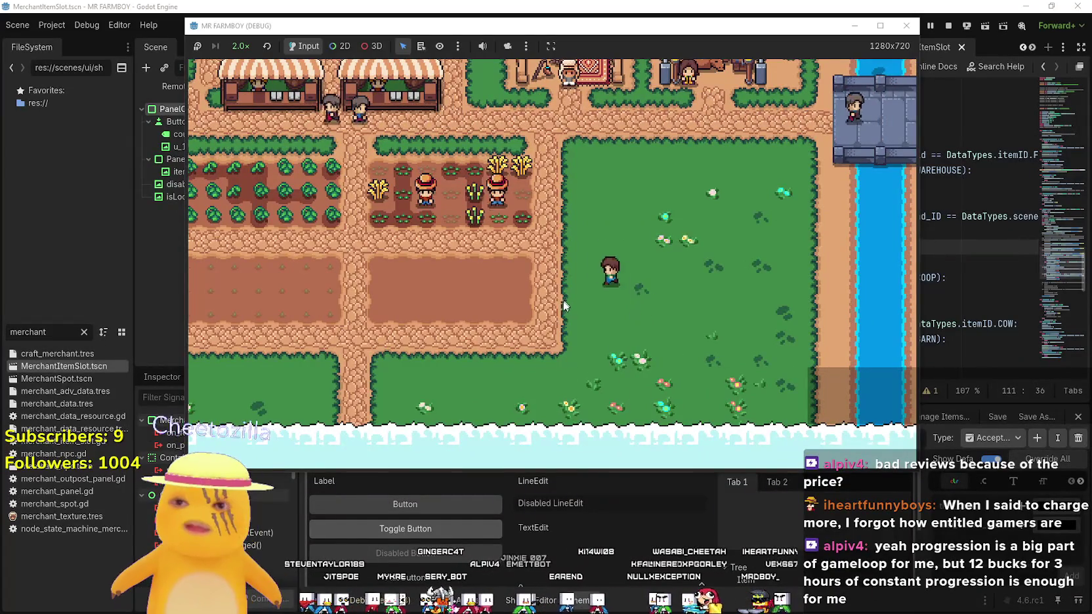
key("w")
key("a")
key("s")
key("a")
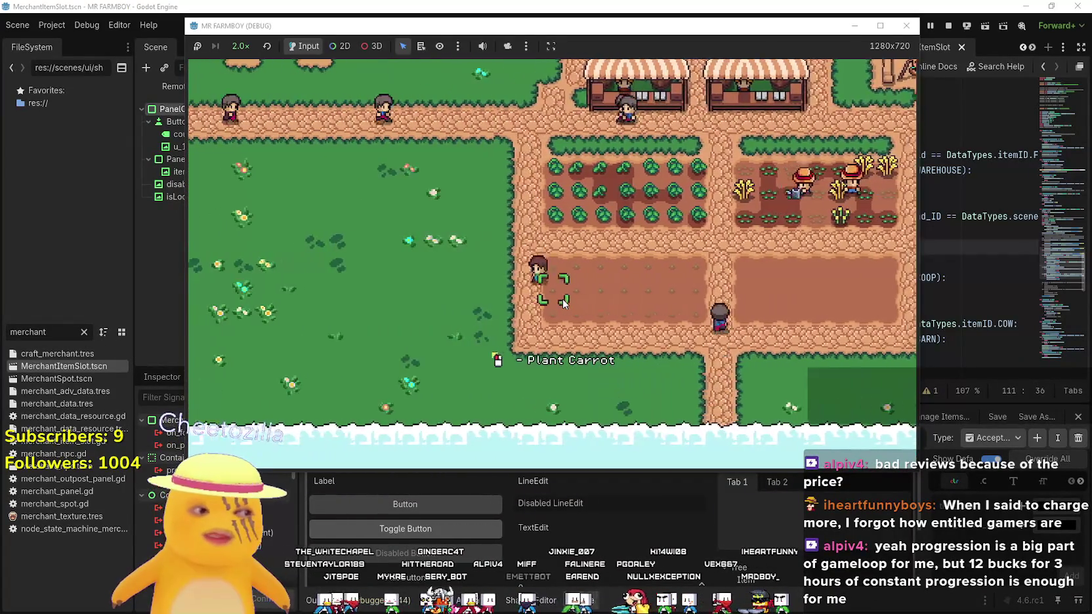
key("w")
key("w")
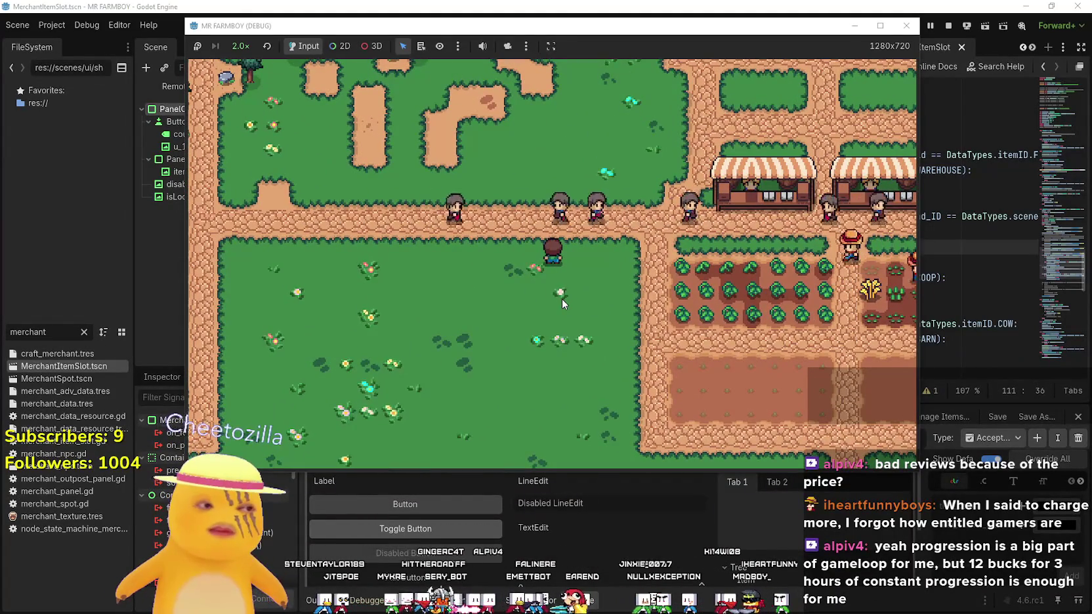
key("s")
key("d")
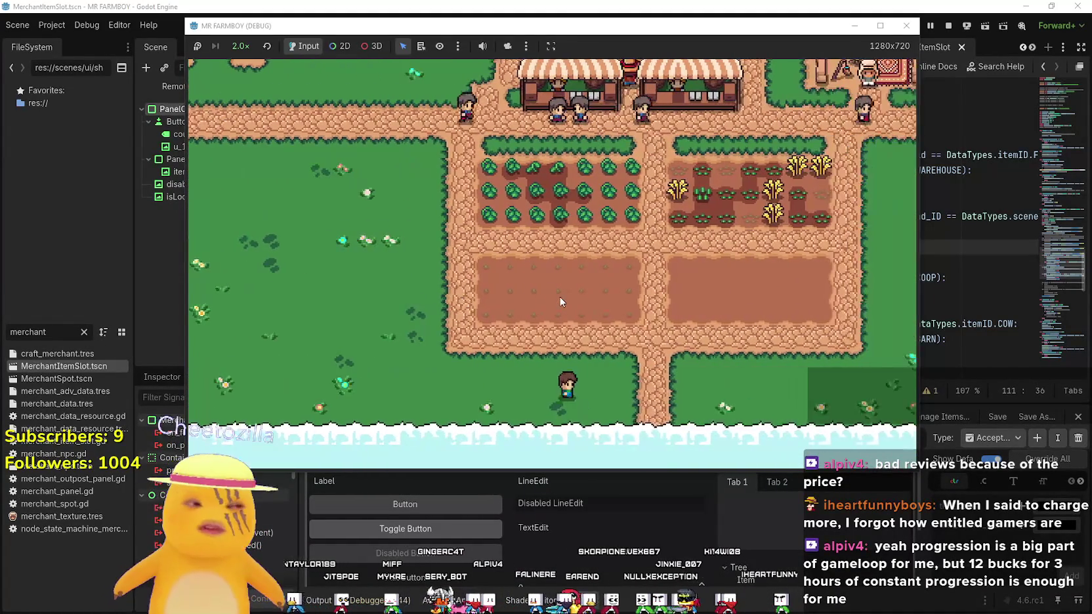
key("w")
key("a")
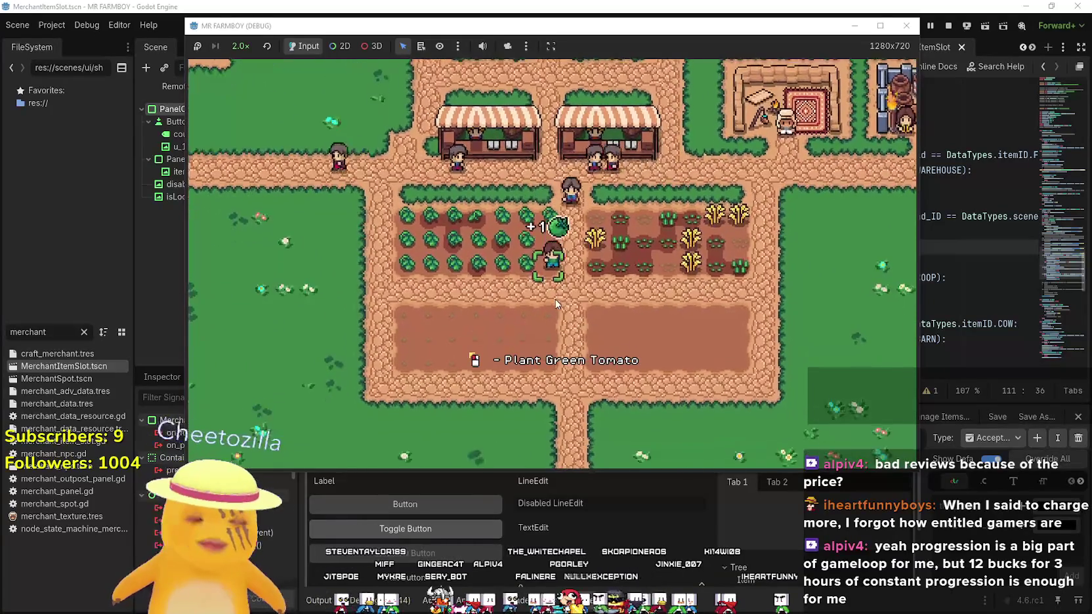
key("w")
key("a")
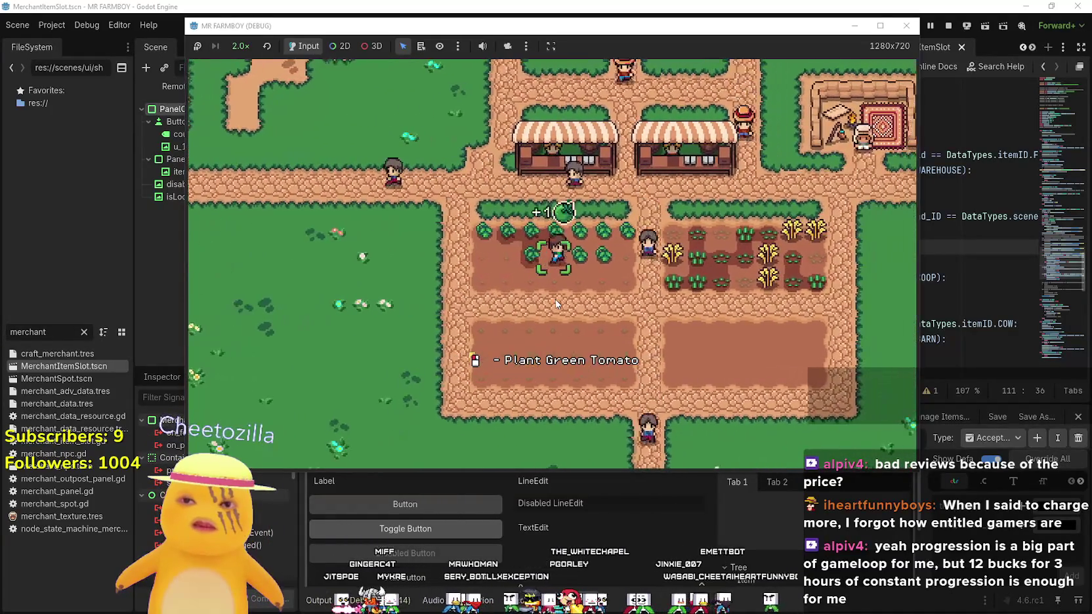
key("w")
key("d")
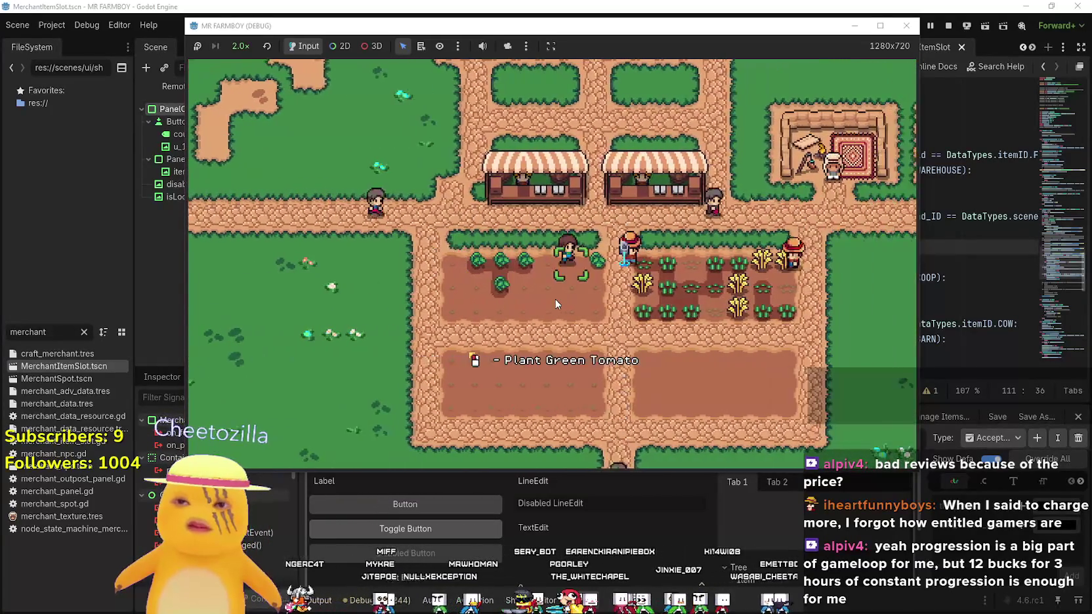
Walk past the market stalls to the house and view the hireable workers
key("i")
key("i")
key("w")
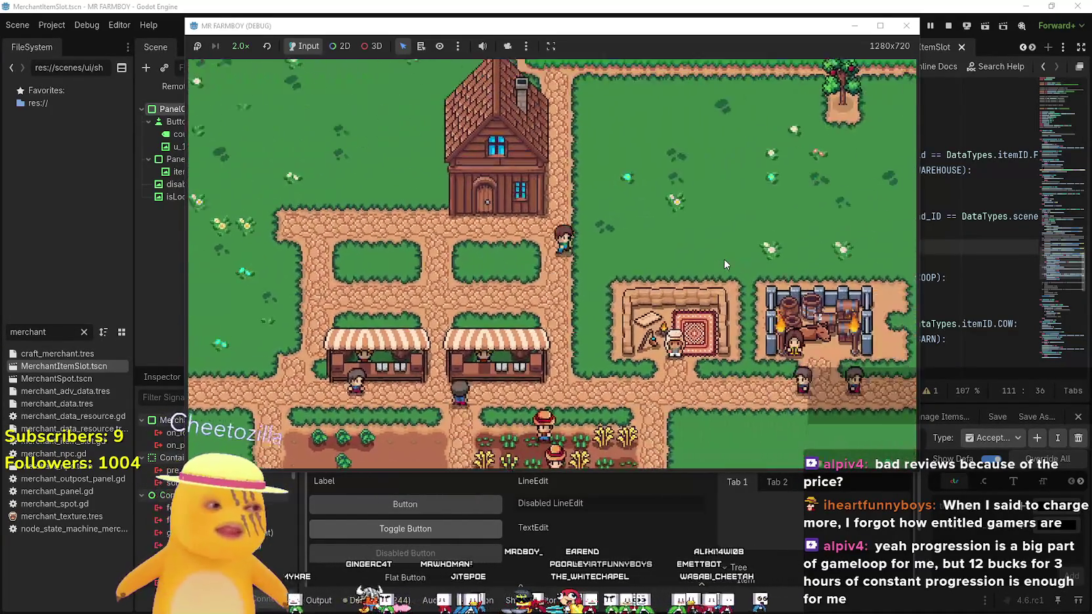
key("a")
key("e")
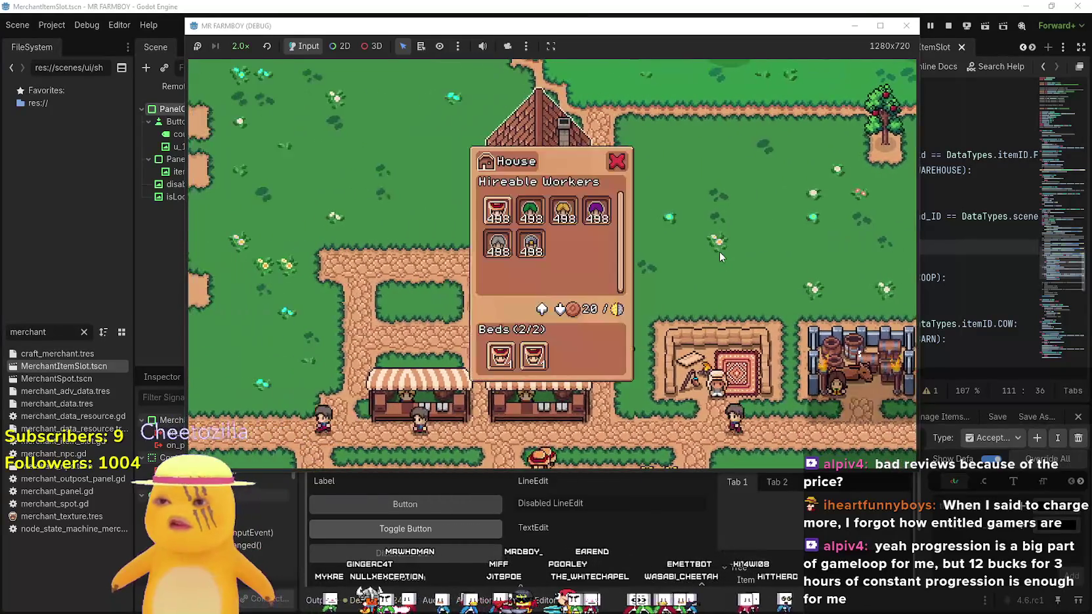
mouse_move(525, 214)
View the advancements tree's Buildings category, then close it
key("s")
key("t")
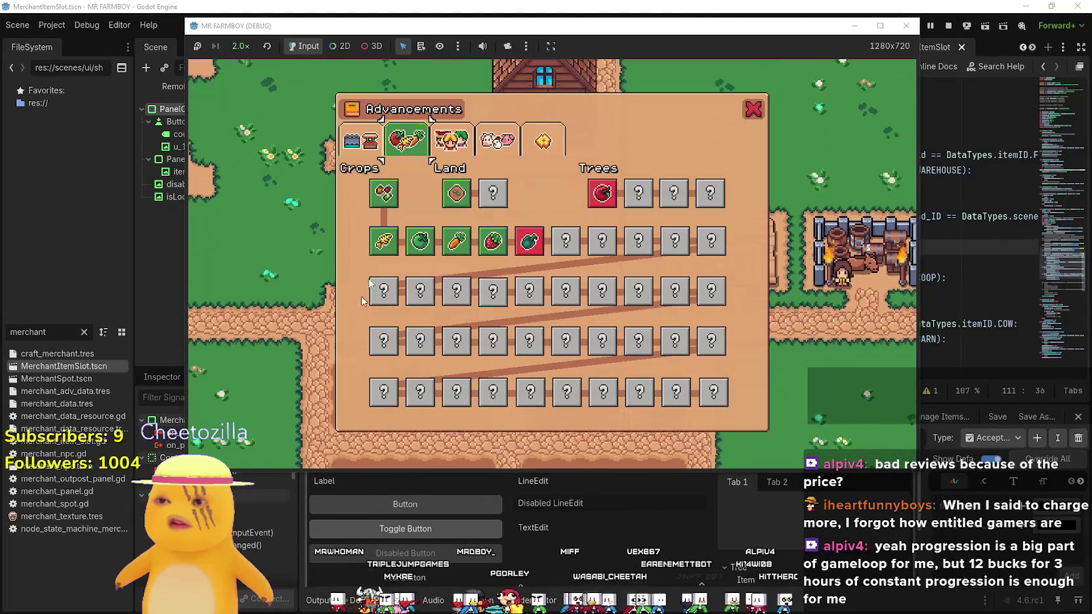
key("t")
key("a")
key("t")
mouse_move(436, 339)
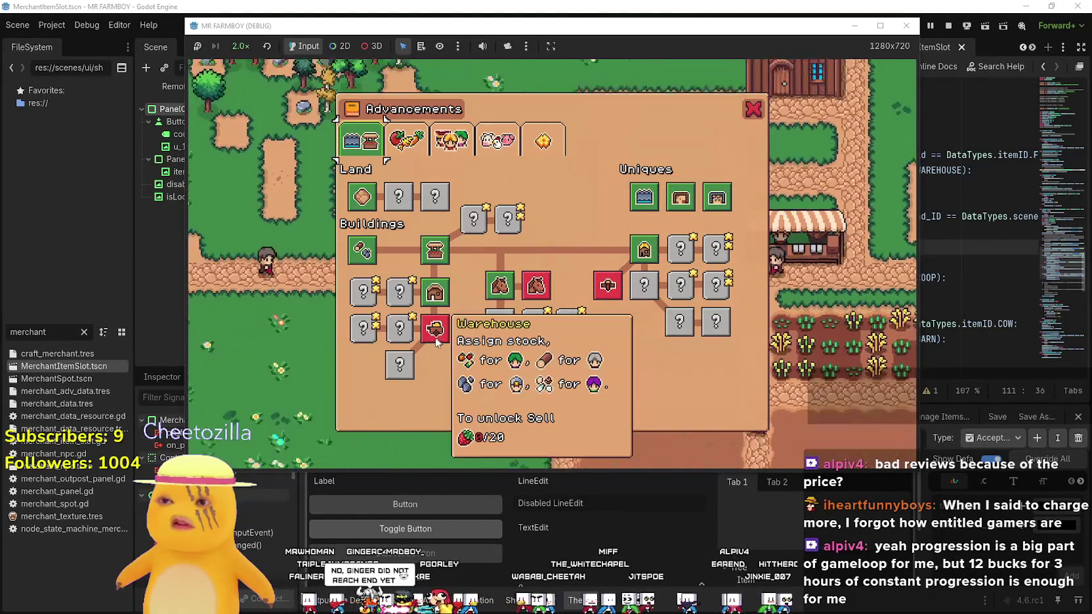
key("t")
key("d")
key("w")
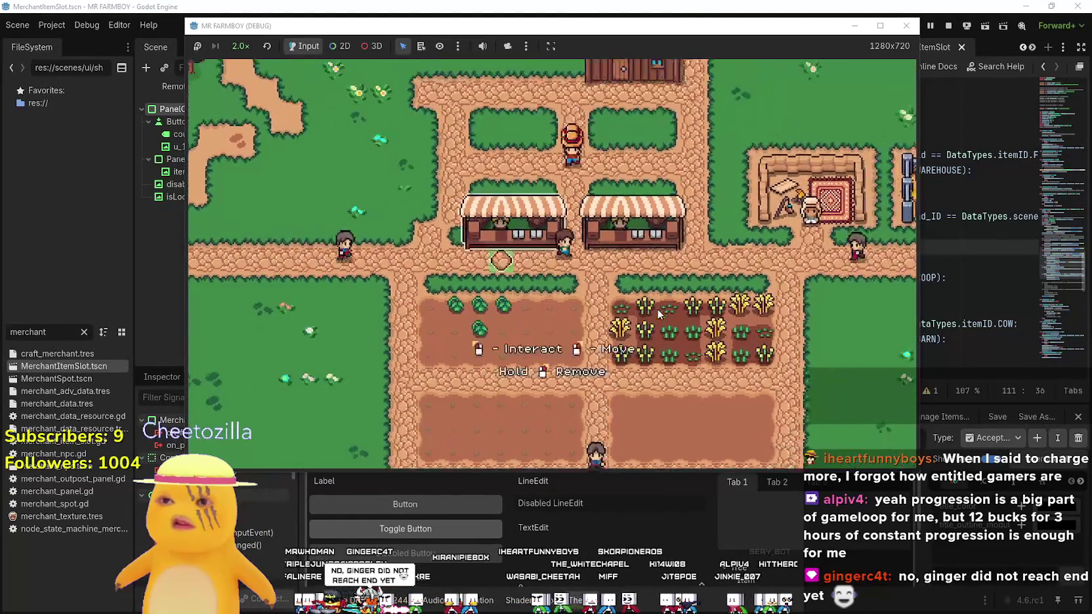
Take the items out of the Market stall's sell slots
key("s")
key("d")
key("e")
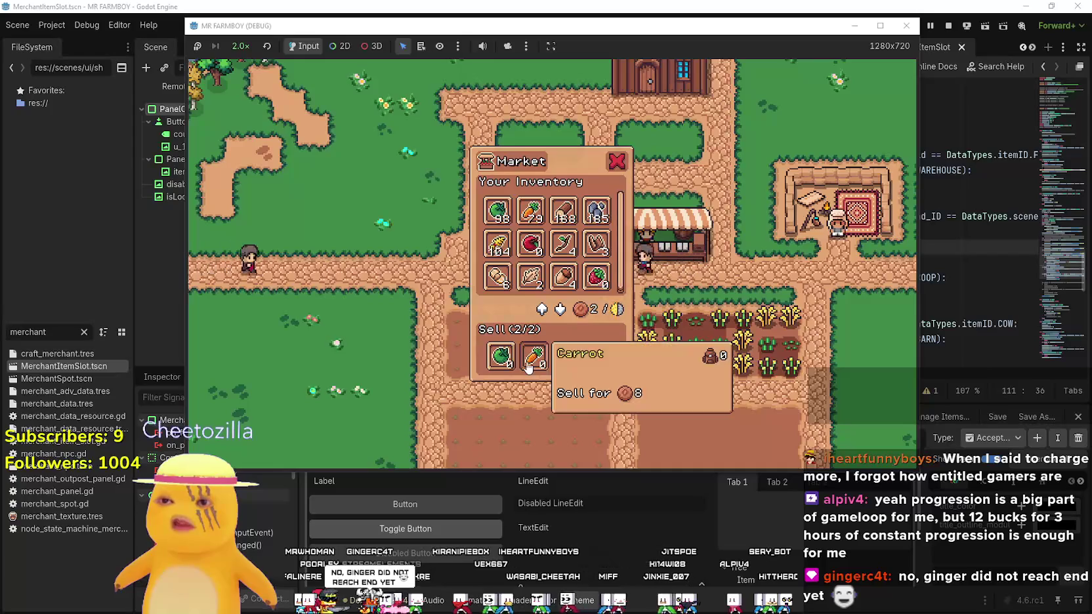
left_click(529, 367)
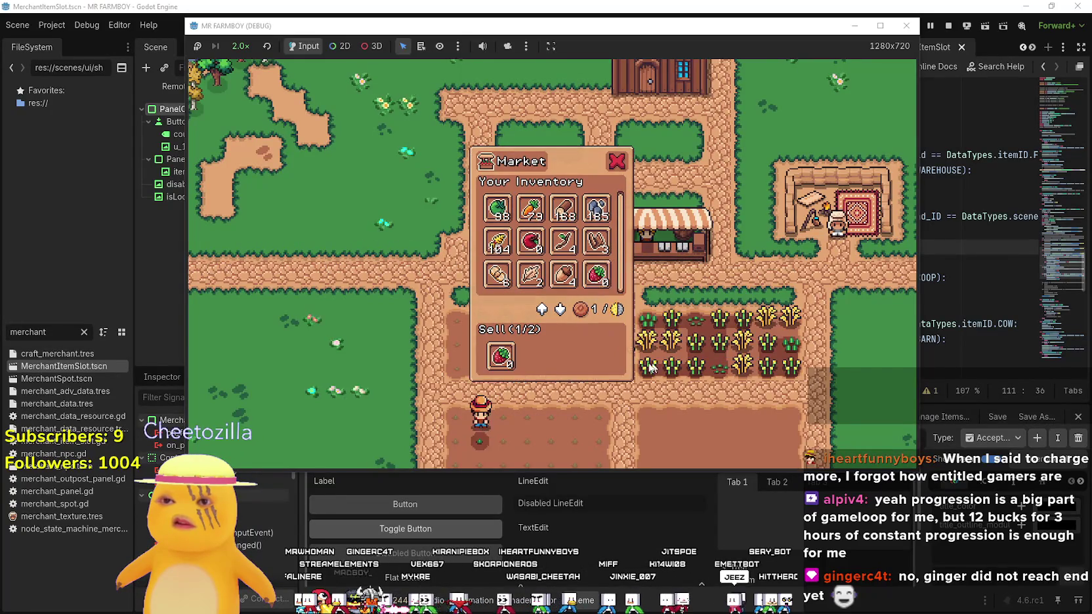
key("Escape")
Plant a row of strawberry seedlings across the east plot
key("d")
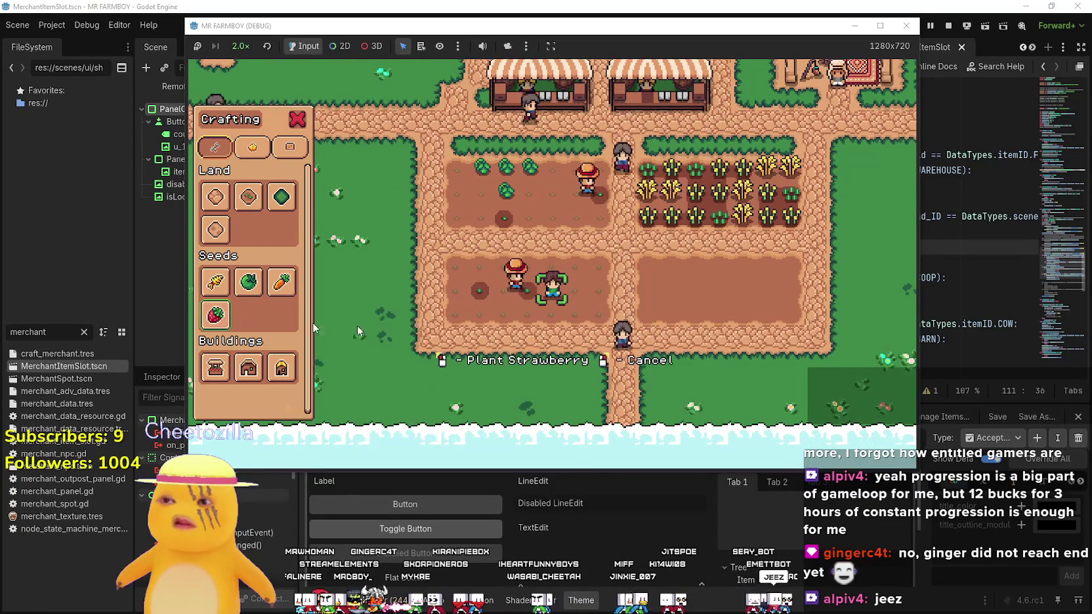
key("d")
left_click(659, 311)
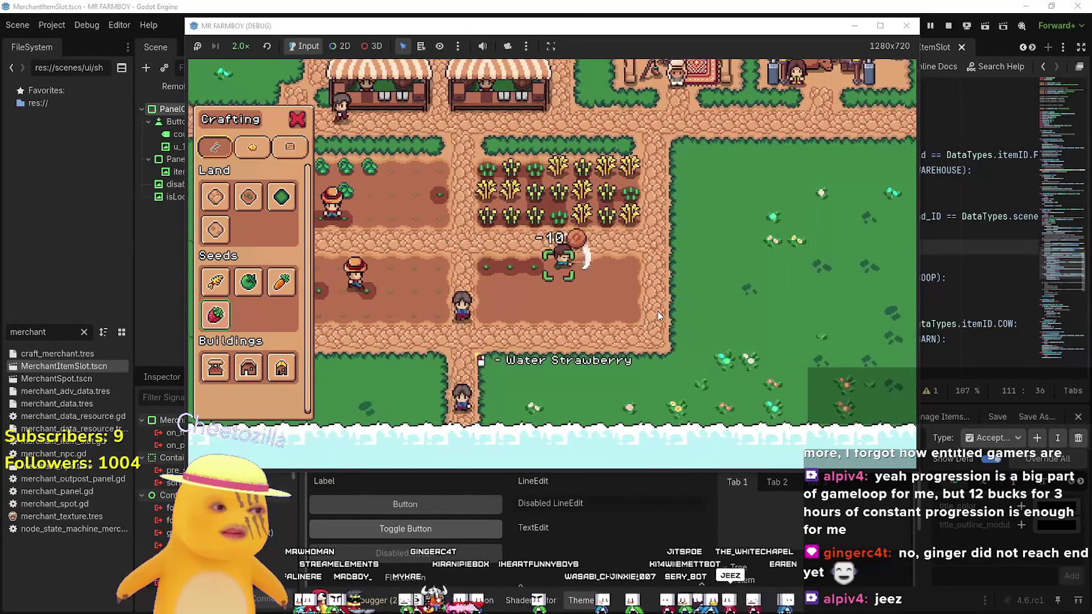
key("d")
left_click(659, 312)
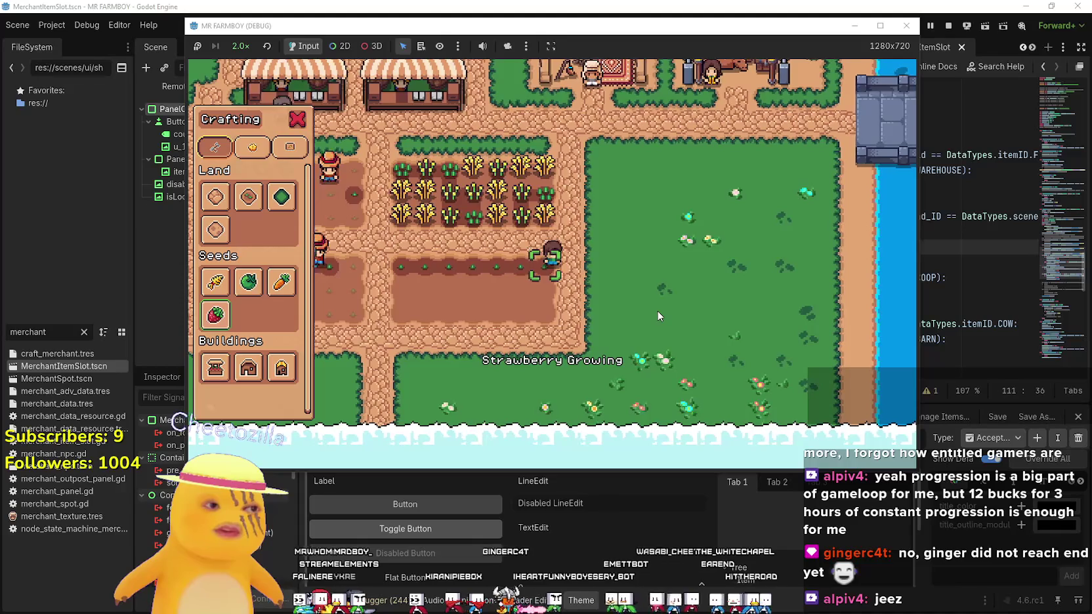
key("d")
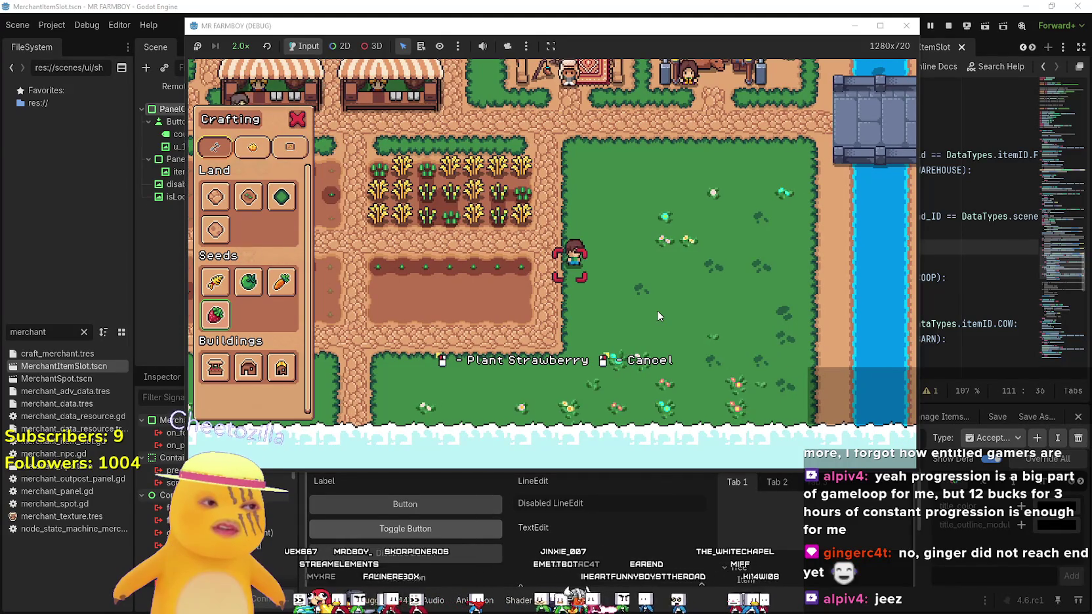
key("a")
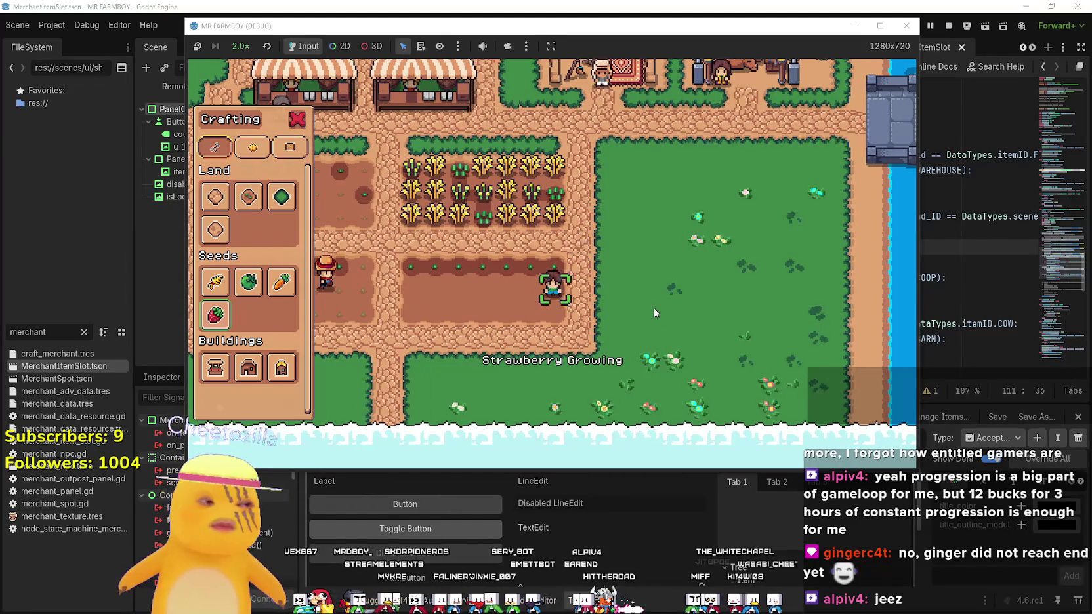
left_click(654, 309)
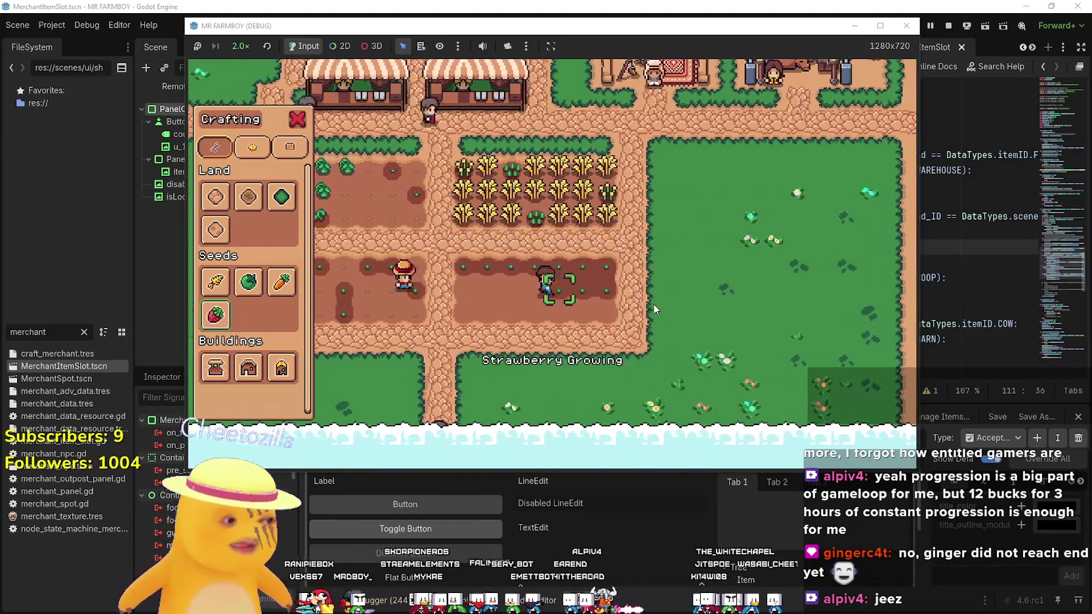
key("a")
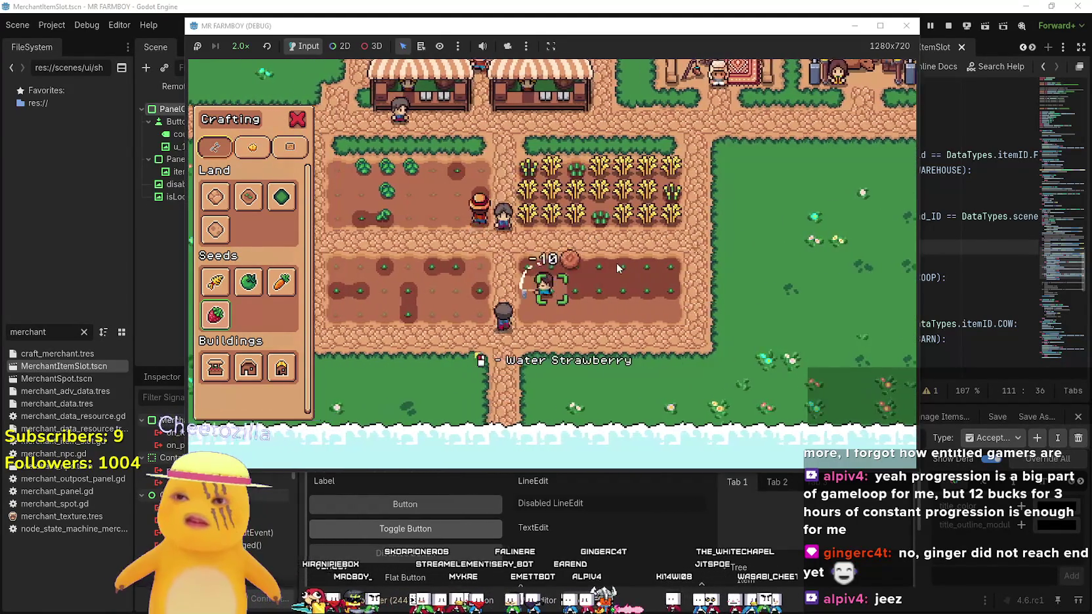
left_click(617, 268)
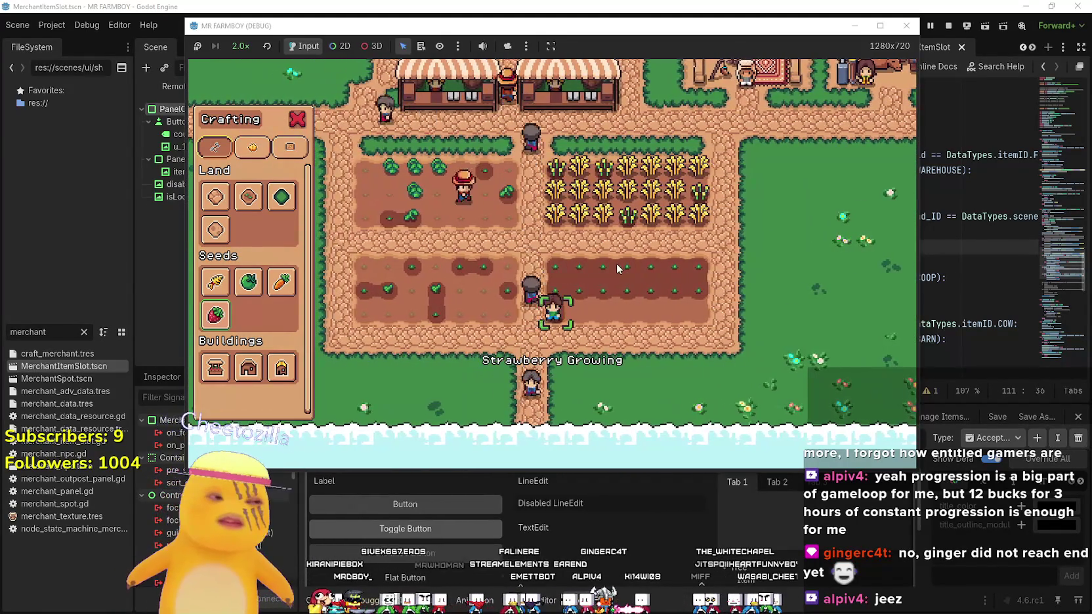
key("d")
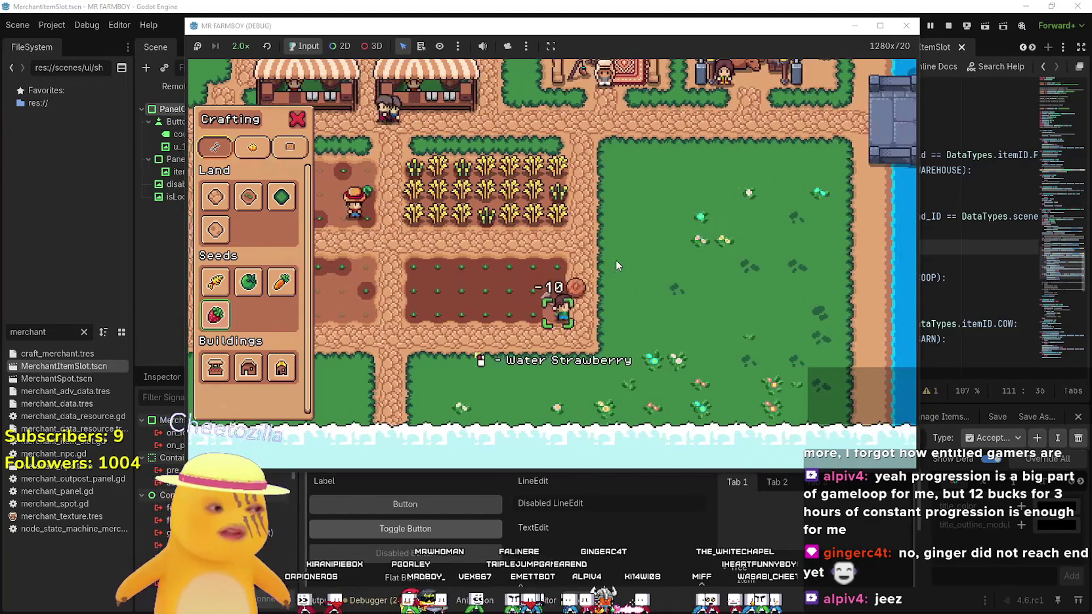
Harvest all the ripe wheat in the upper-right plot down to bare soil
key("a")
key("Escape")
key("a")
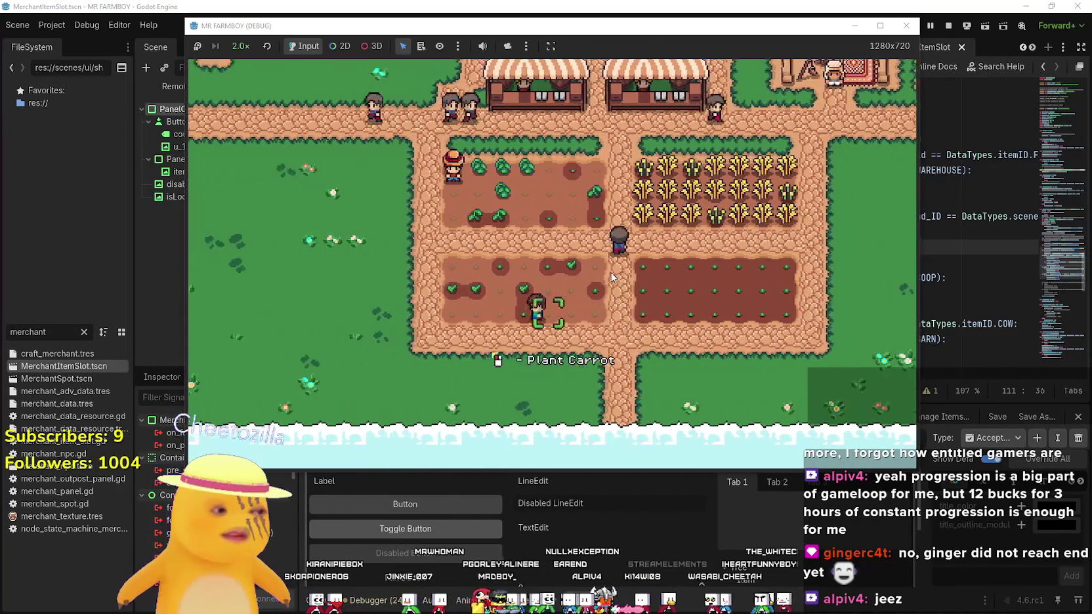
key("d")
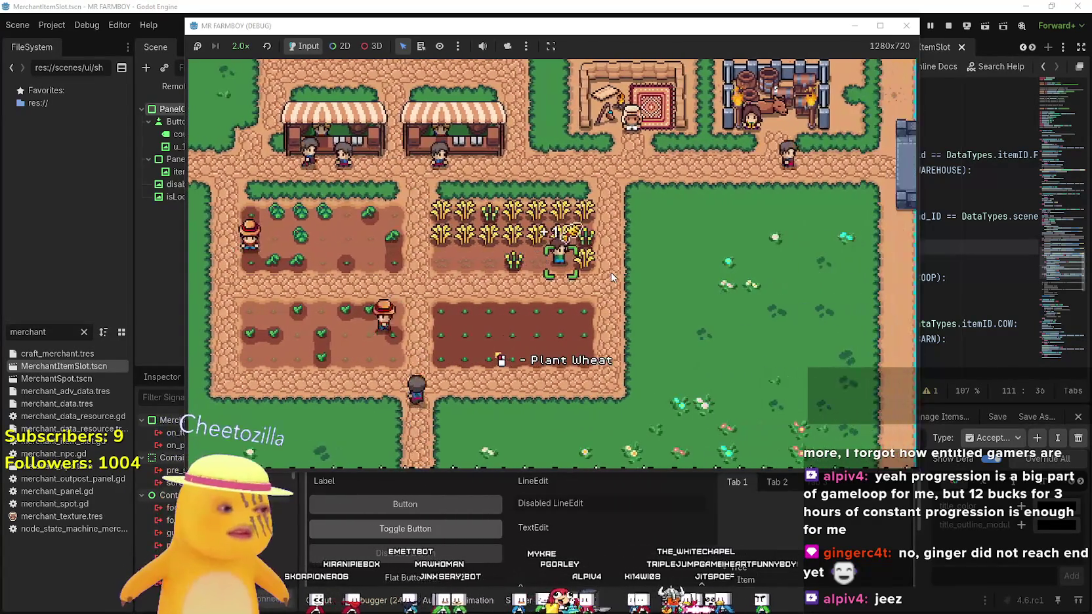
key("w")
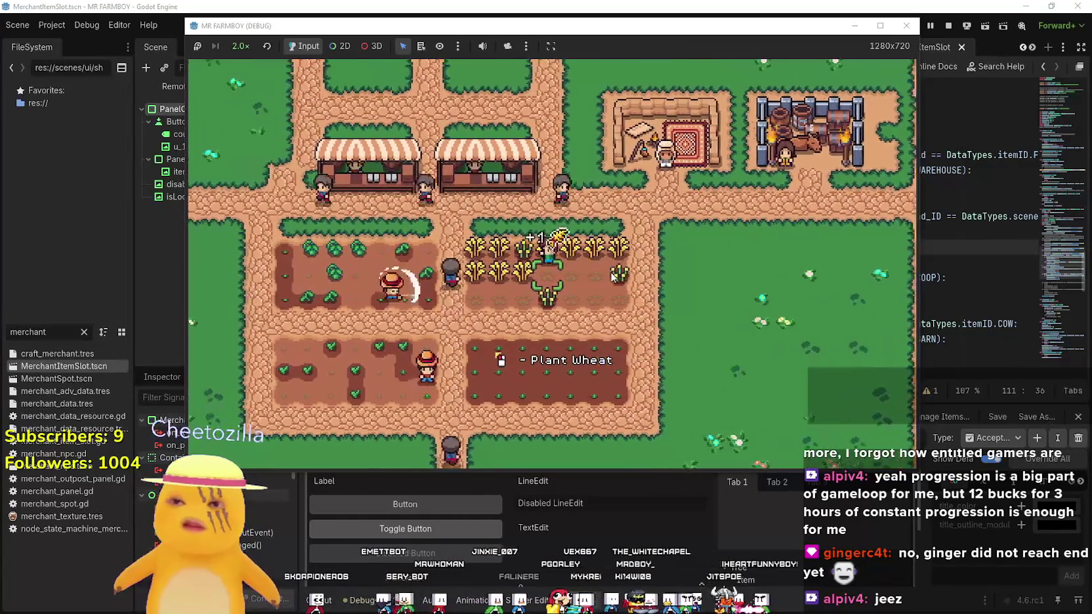
key("a")
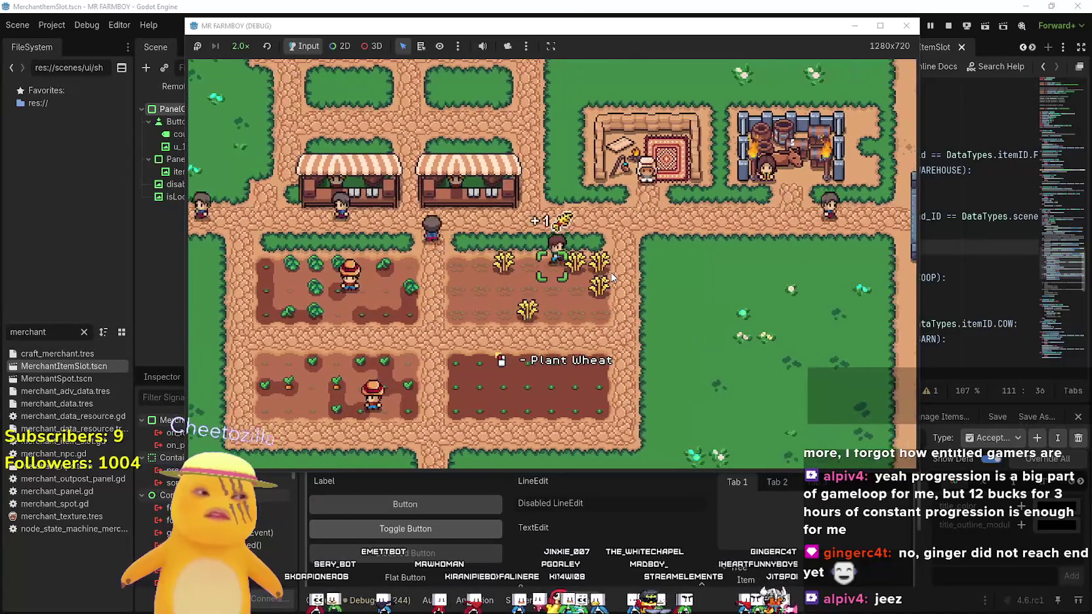
key("d")
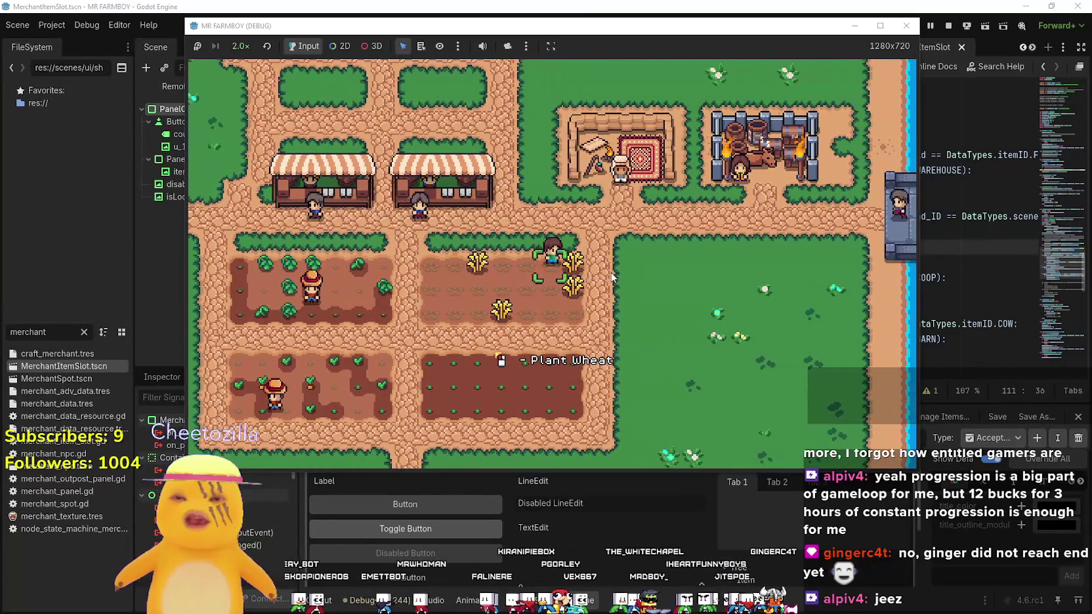
key("d")
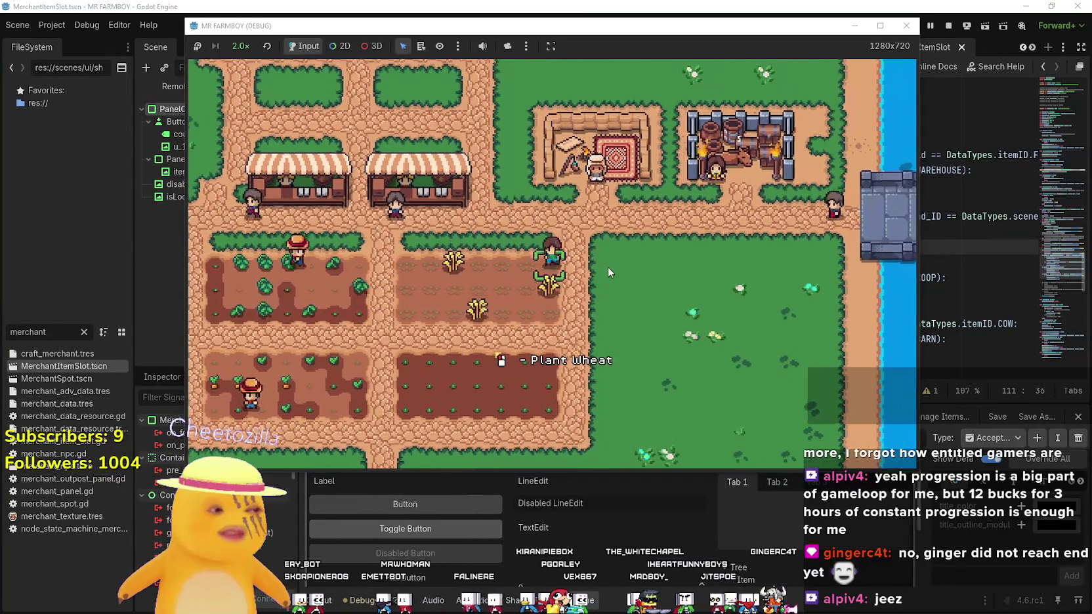
key("a")
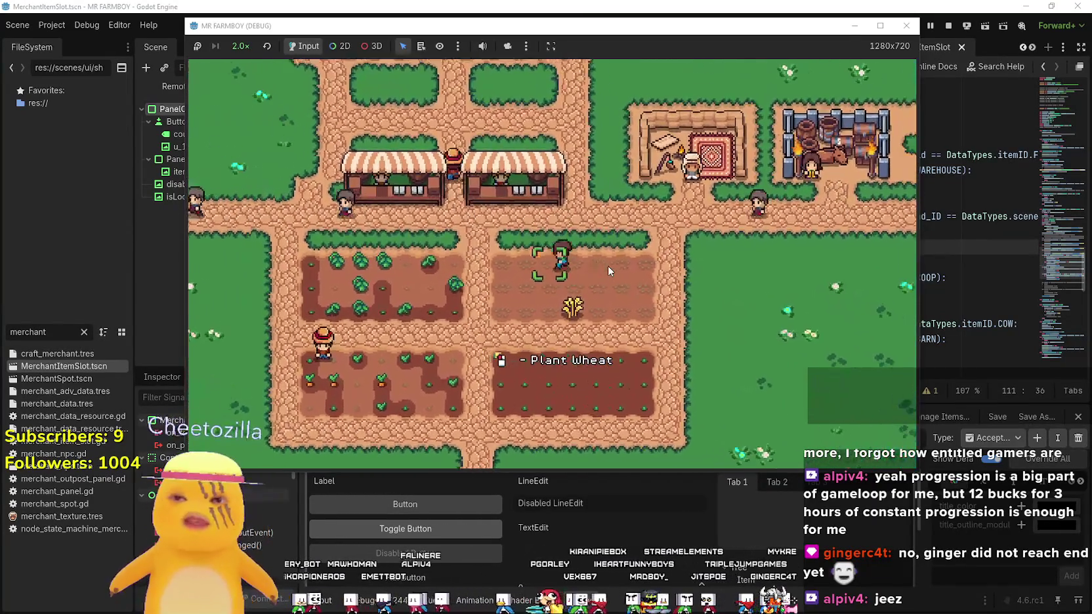
key("a")
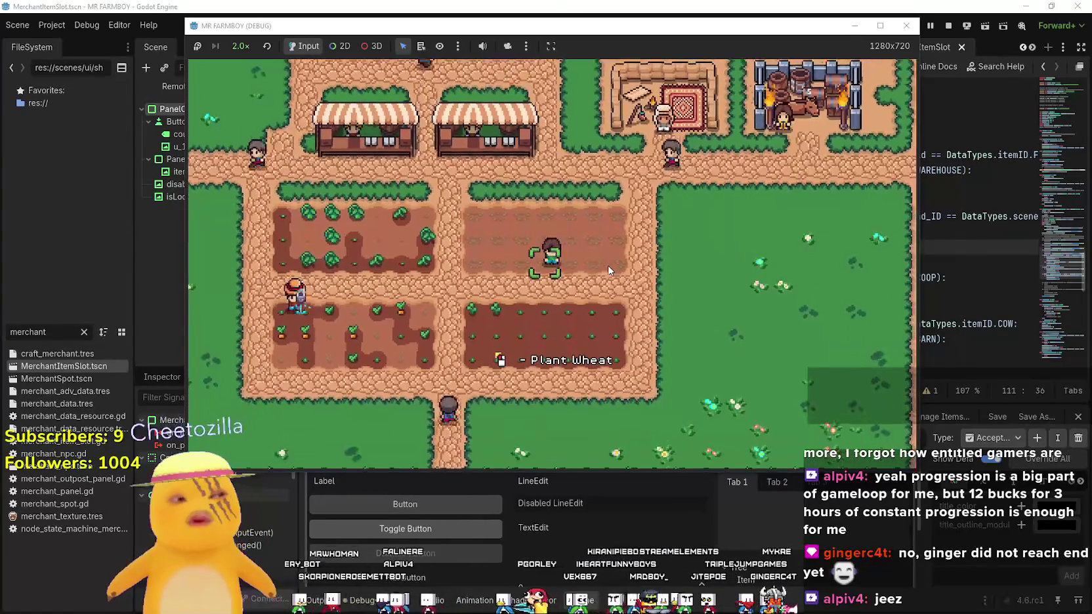
key("s")
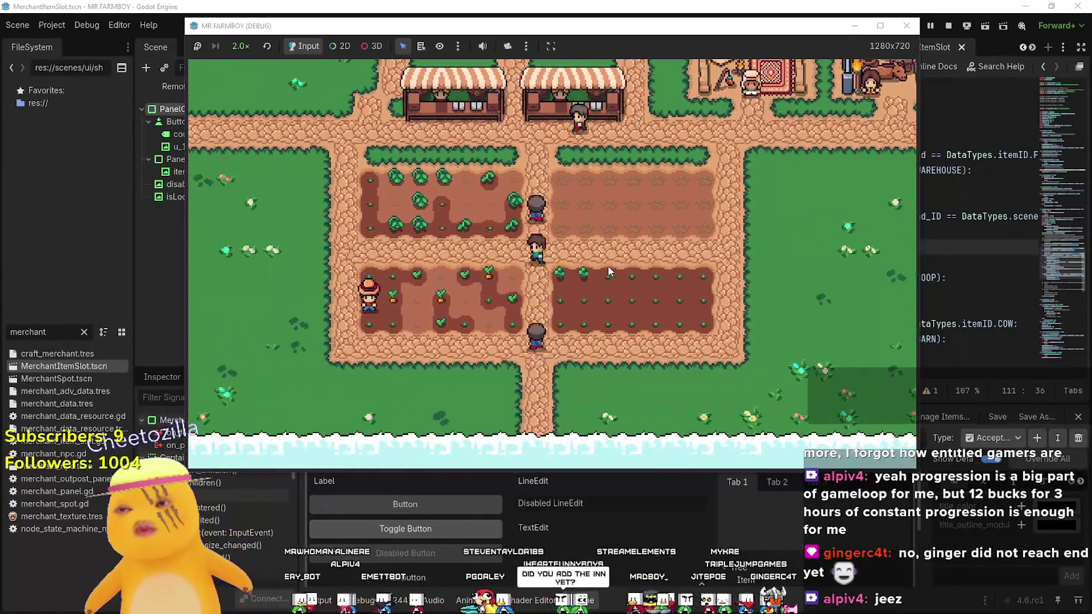
Walk past the market stalls onto the tilled plot and plant a seedling
key("a")
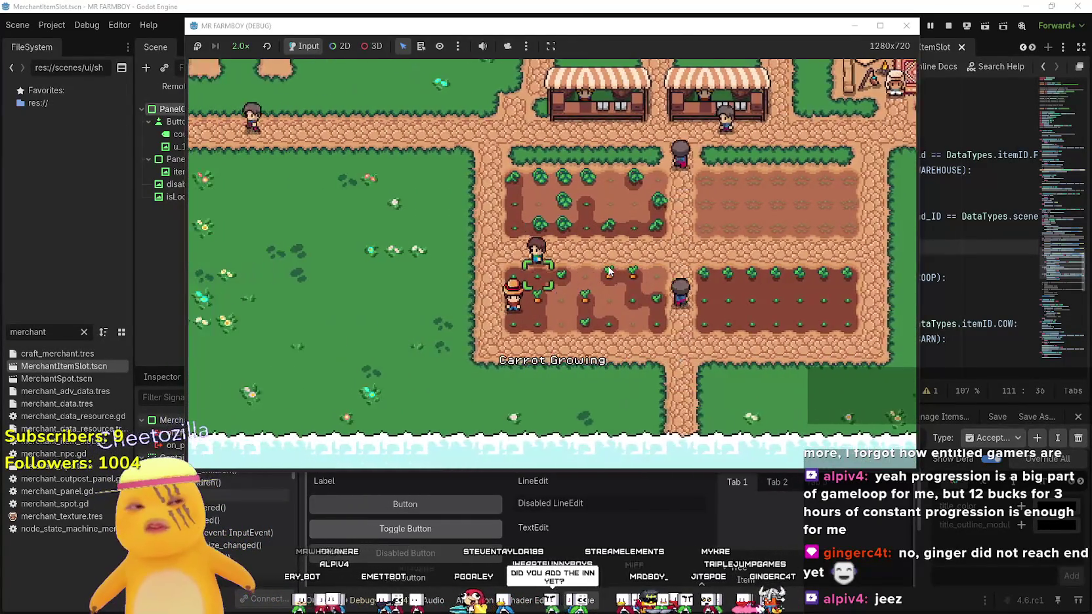
key("d")
key("w")
key("w")
key("a")
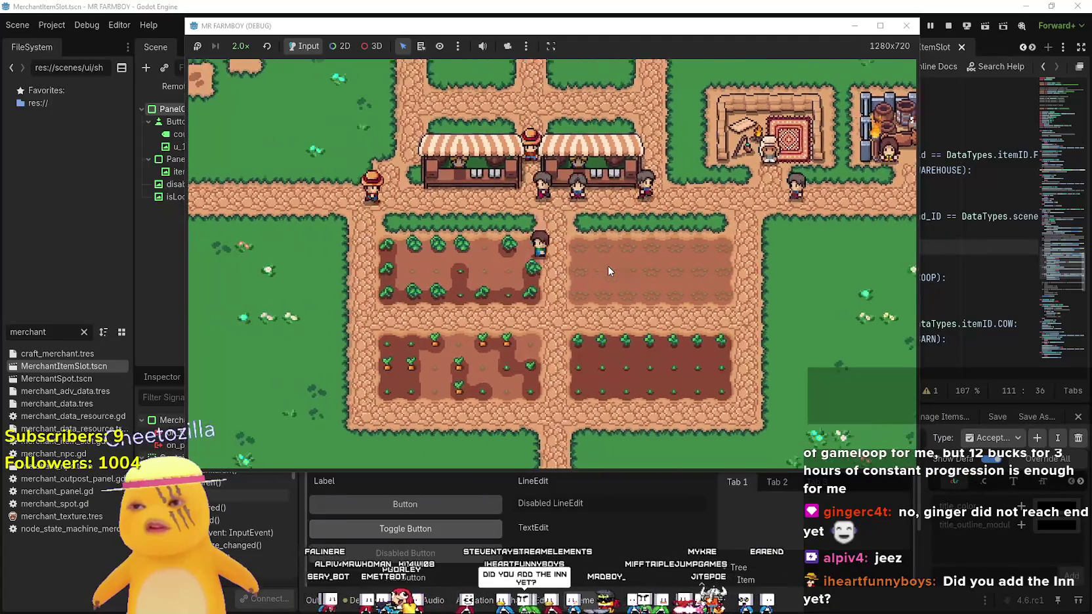
key("d")
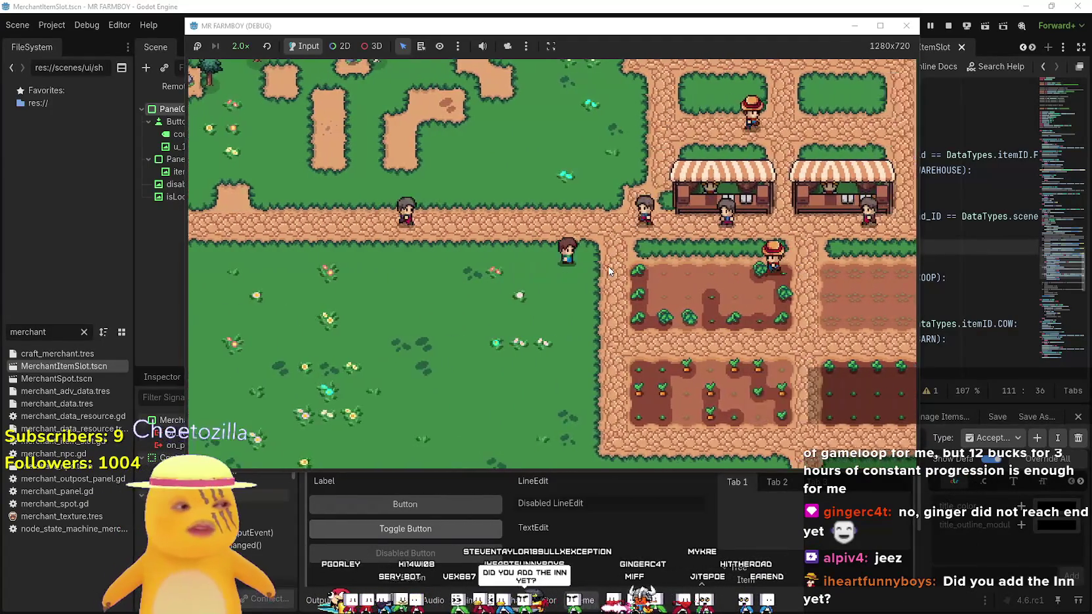
key("d")
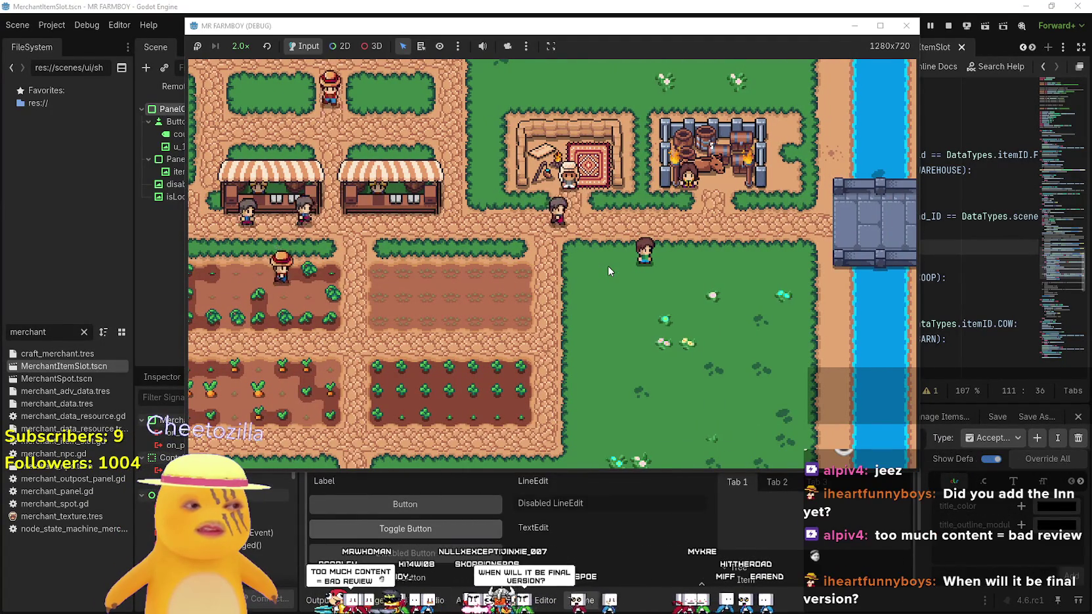
key("a")
key("a")
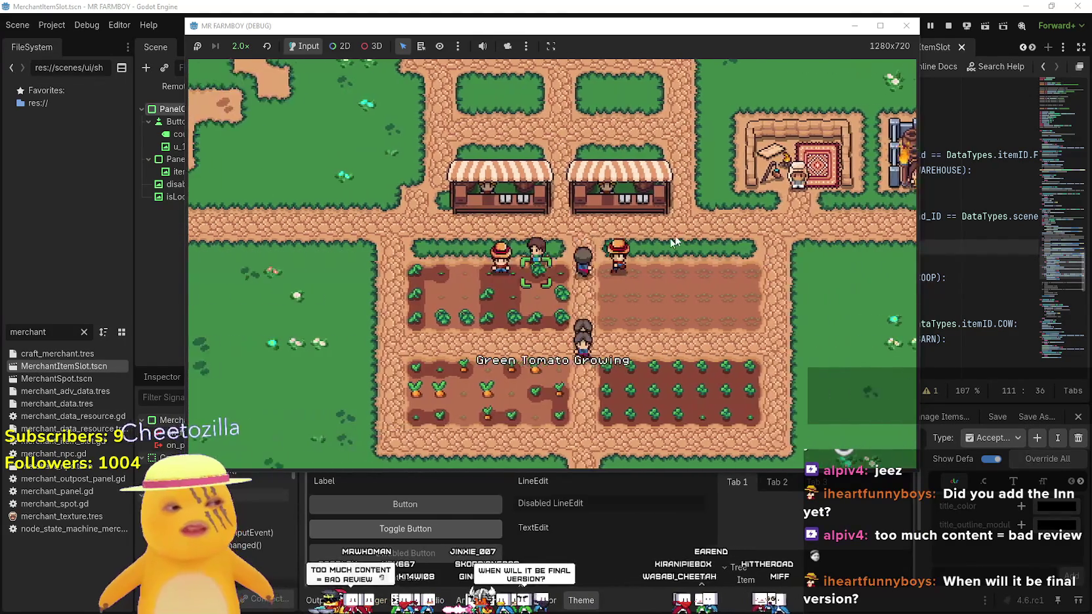
key("w")
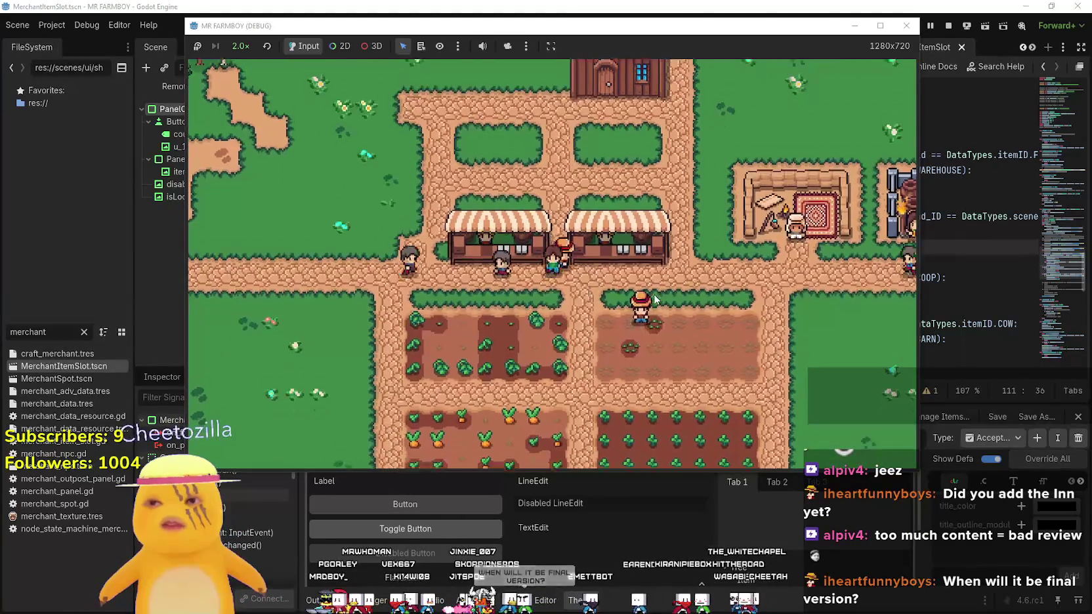
Look over the Market, Merchant Seller and House panels in turn
key("e")
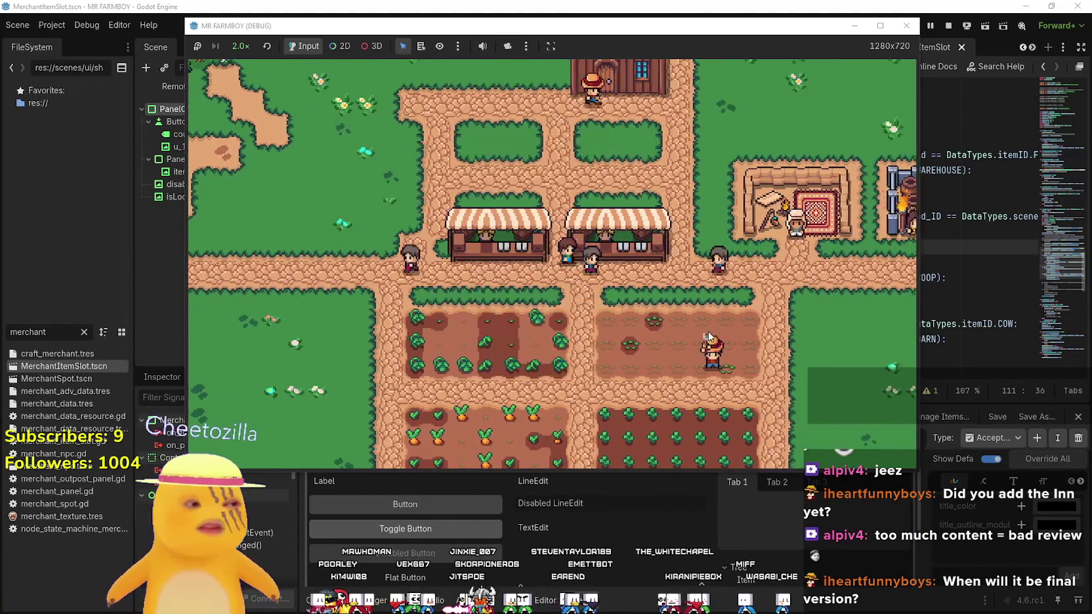
key("Escape")
key("e")
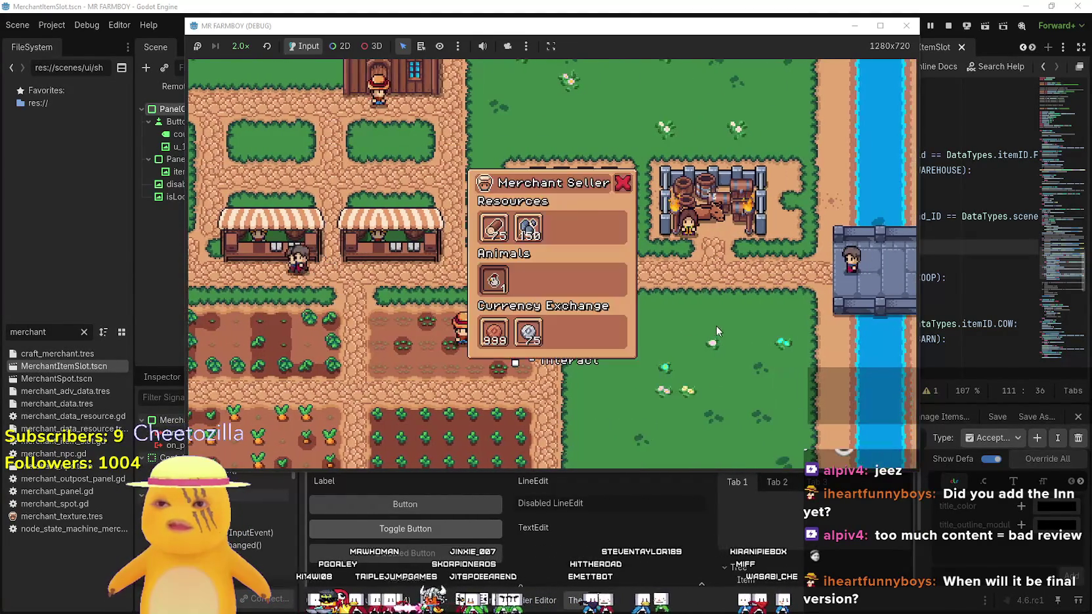
key("Escape")
key("e")
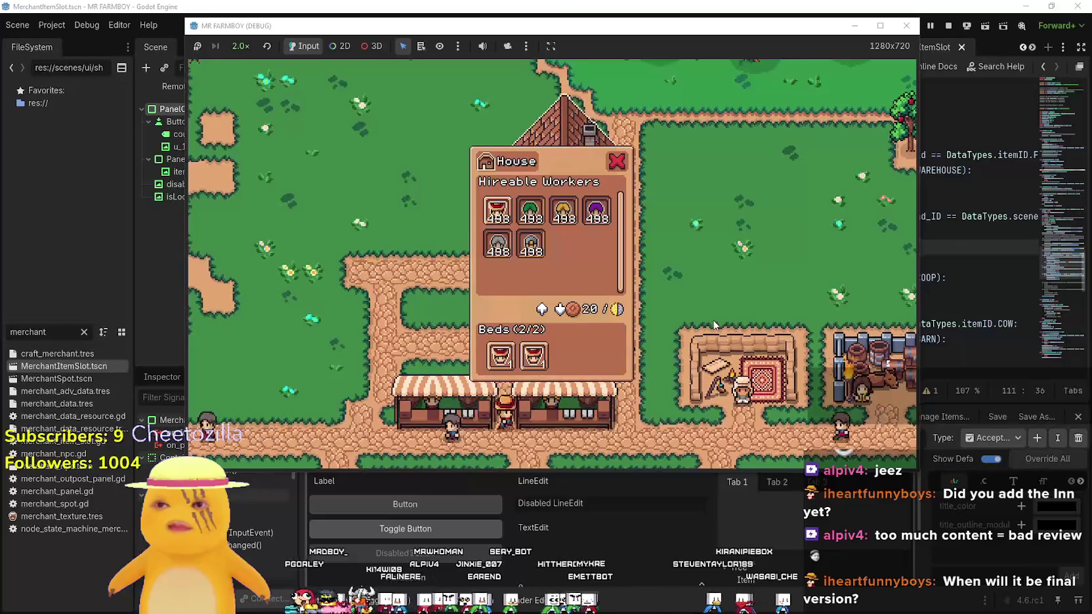
key("Escape")
Build a new barn on the grass from the Crafting list
key("c")
key("w")
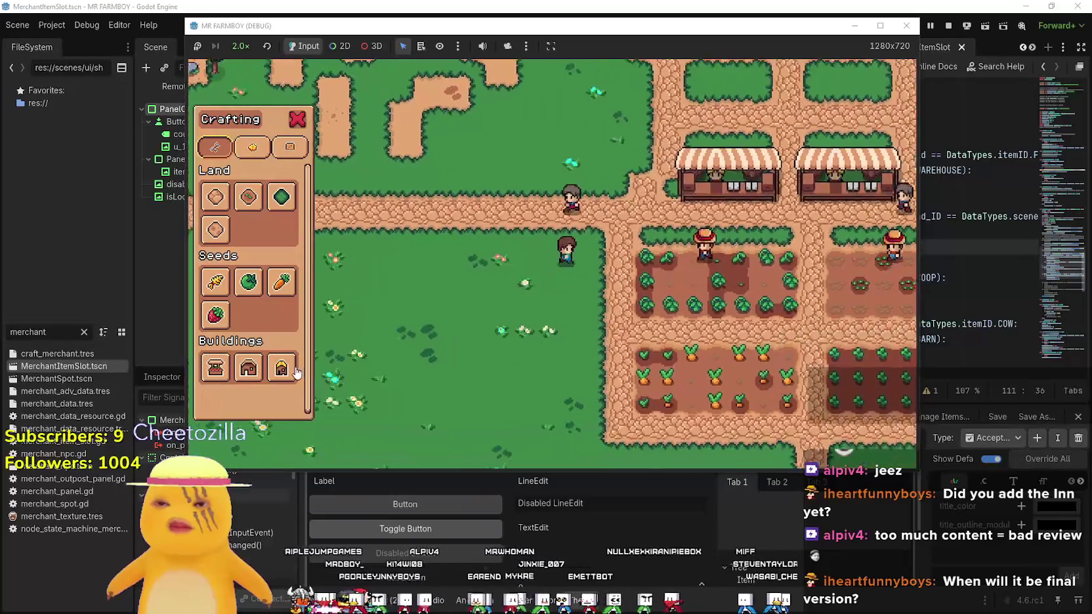
left_click(280, 368)
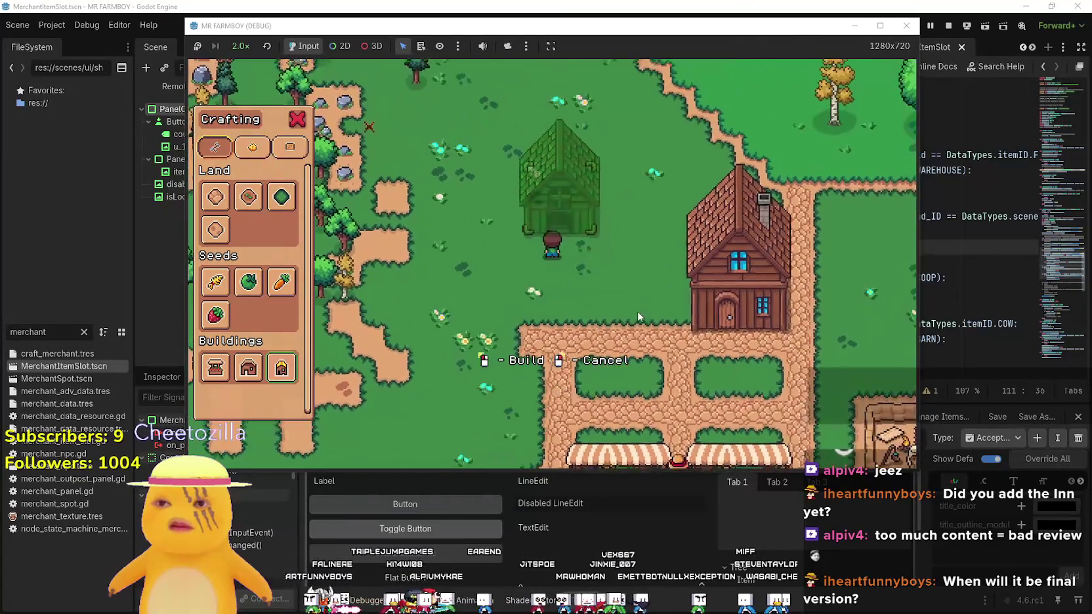
left_click(638, 312)
Visit the Merchant Seller shop by the tents to buy stone
key("s")
key("d")
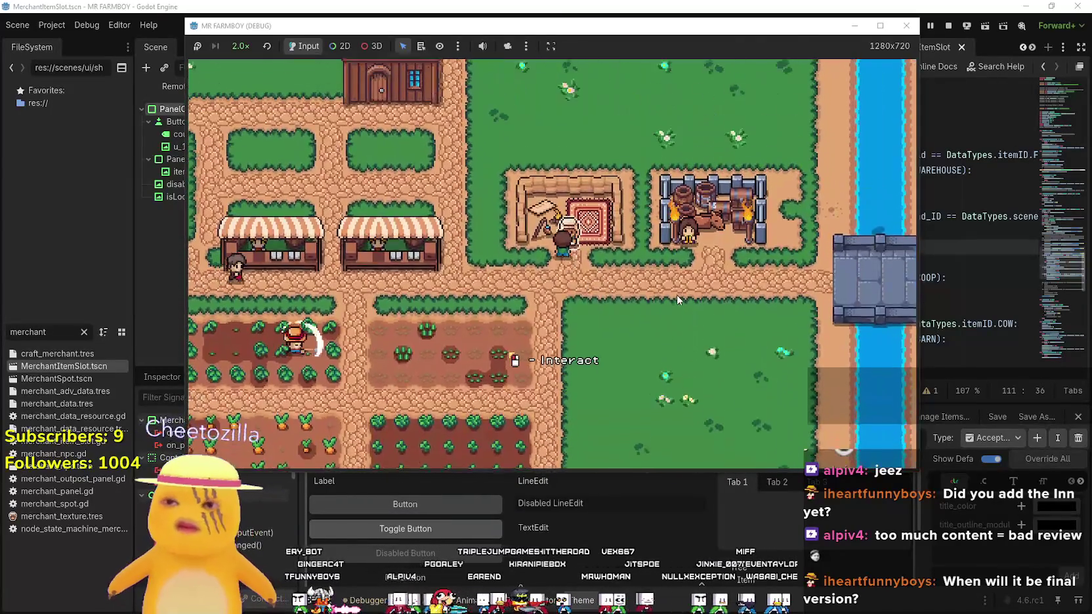
left_click(679, 300)
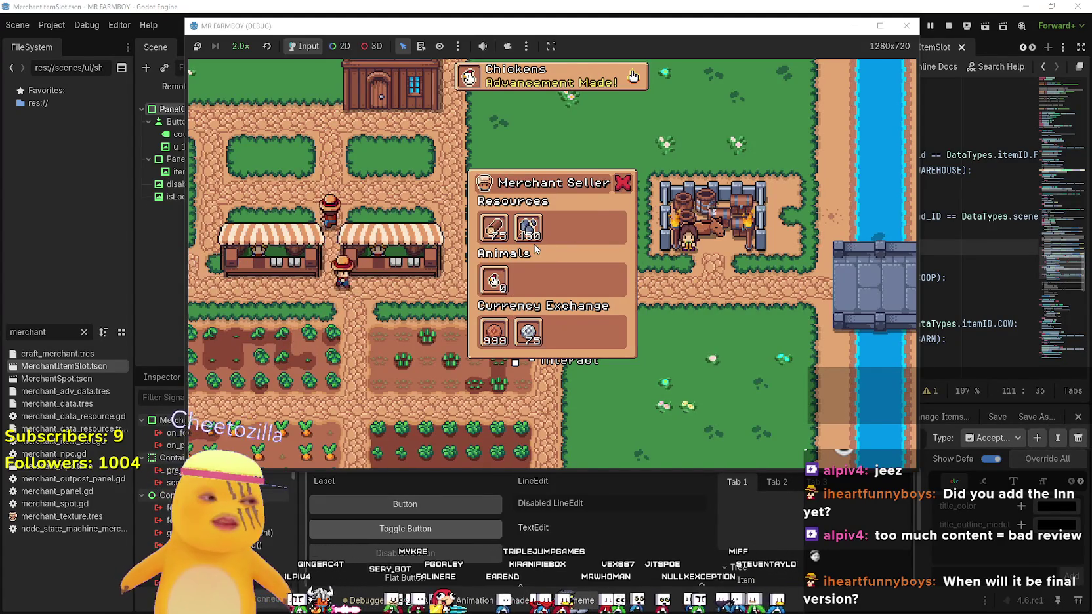
key("a")
key("w")
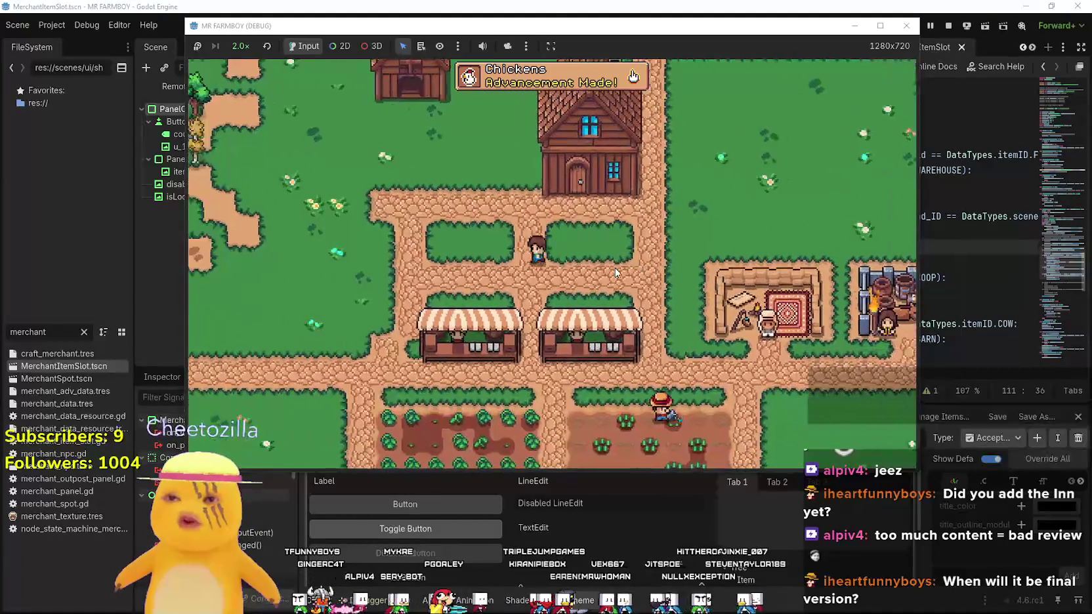
Place a dirt Land tile beside the barn
key("c")
left_click(281, 198)
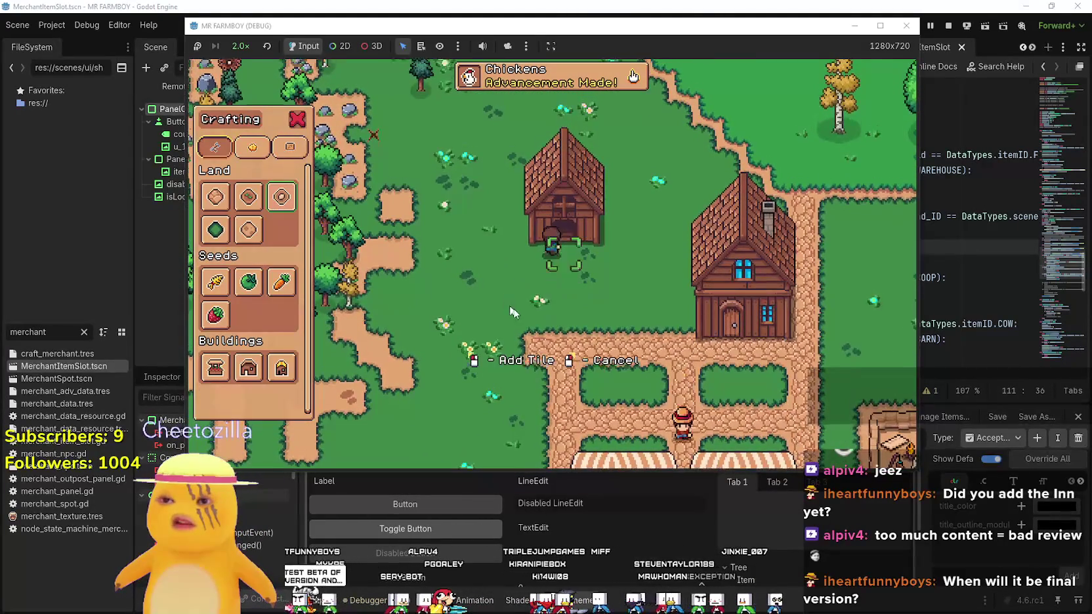
key("s")
left_click(525, 314)
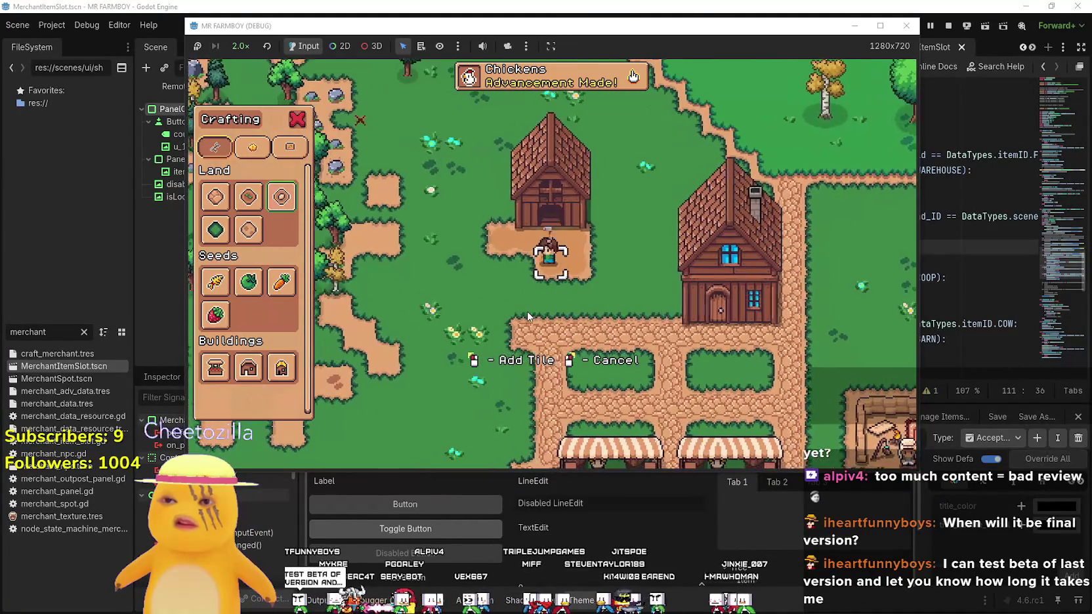
key("c")
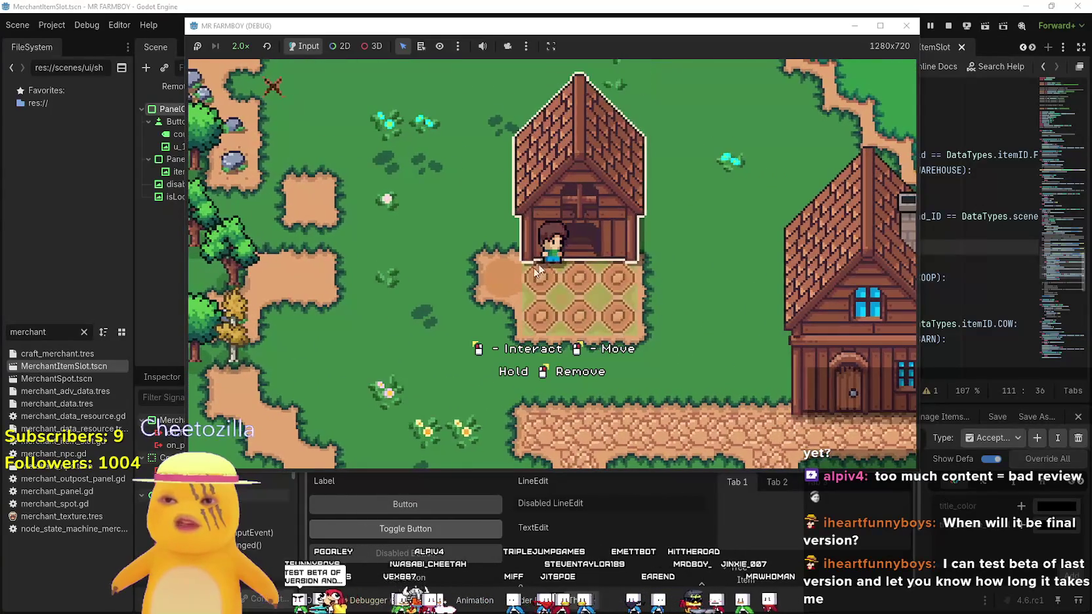
Walk by the house door, then check the chickens in the coop
key("s")
key("d")
key("w")
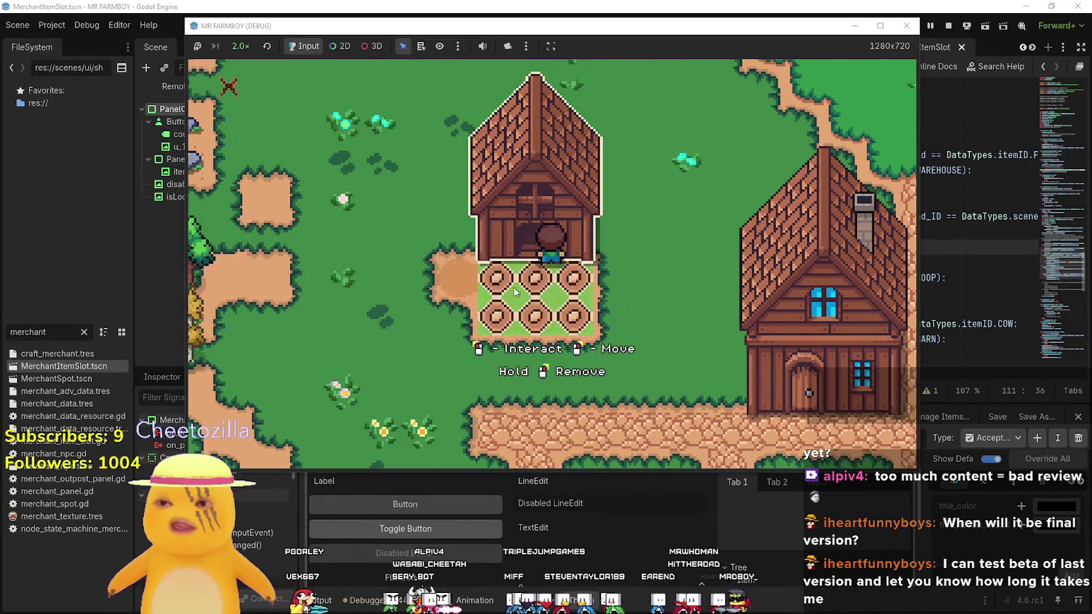
key("s")
key("c")
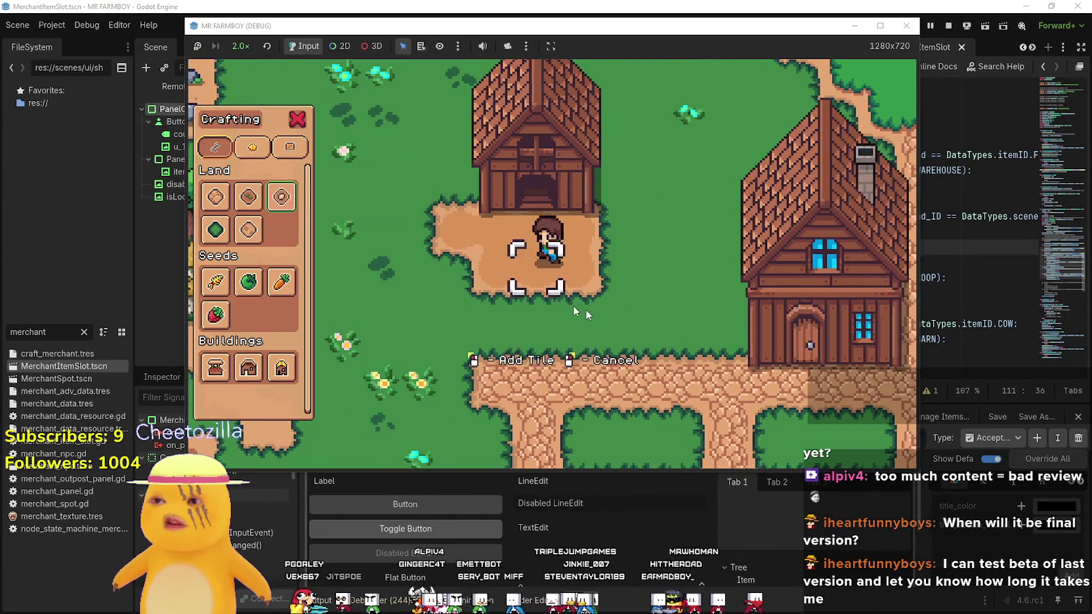
key("w")
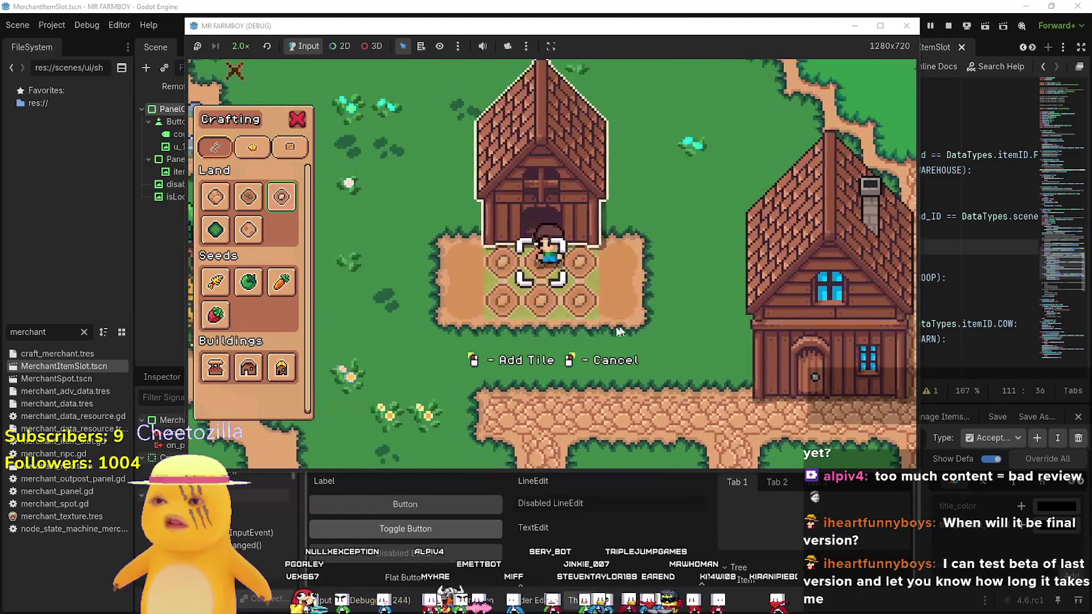
key("s")
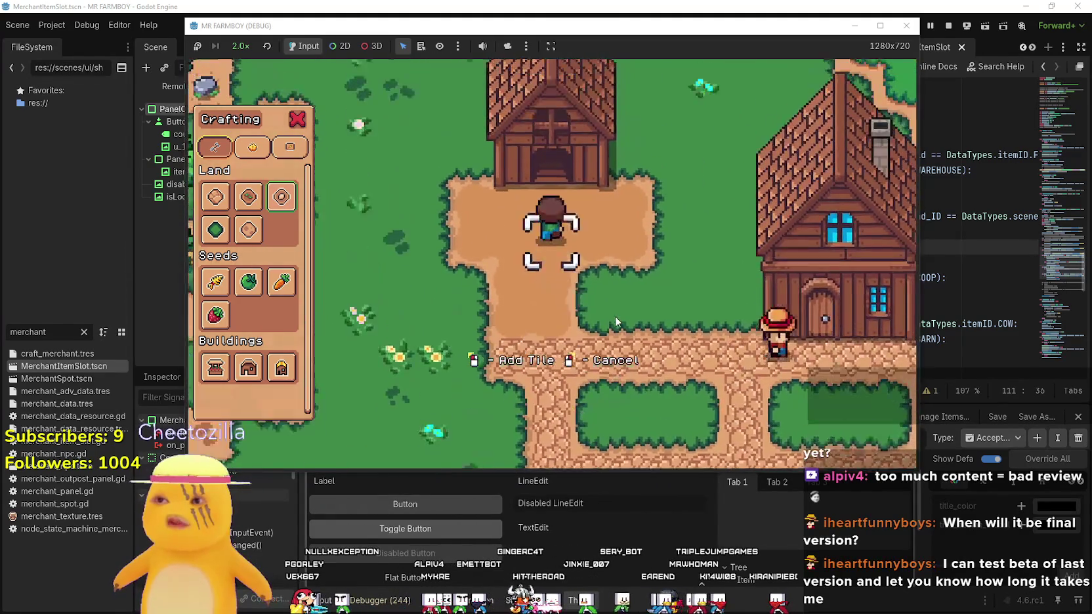
key("w")
key("e")
key("Escape")
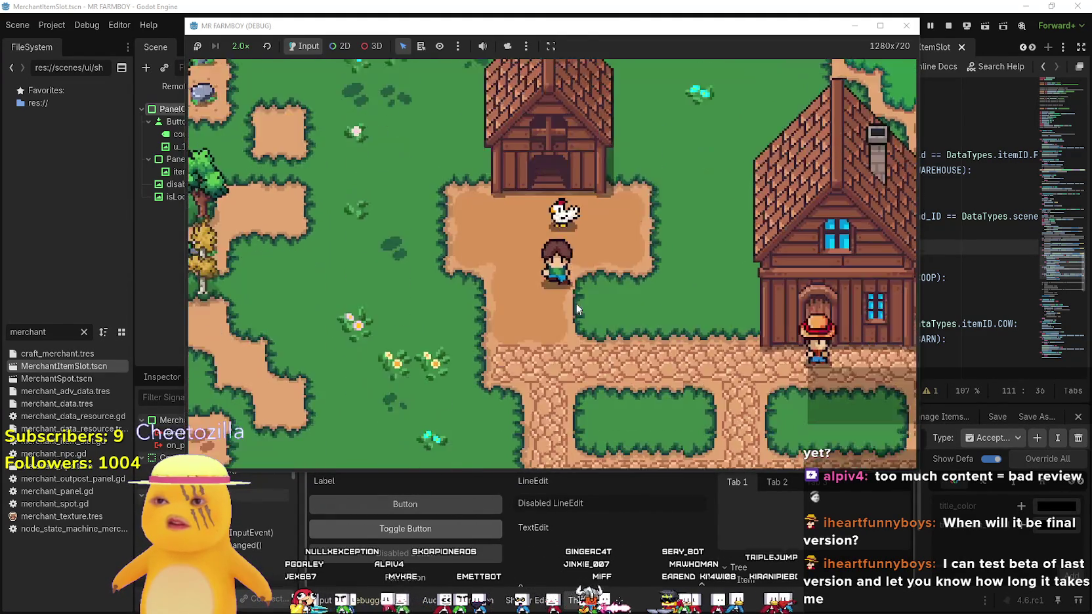
Leave the coop, check the Merchant Seller's shop, then close it
key("s")
key("d")
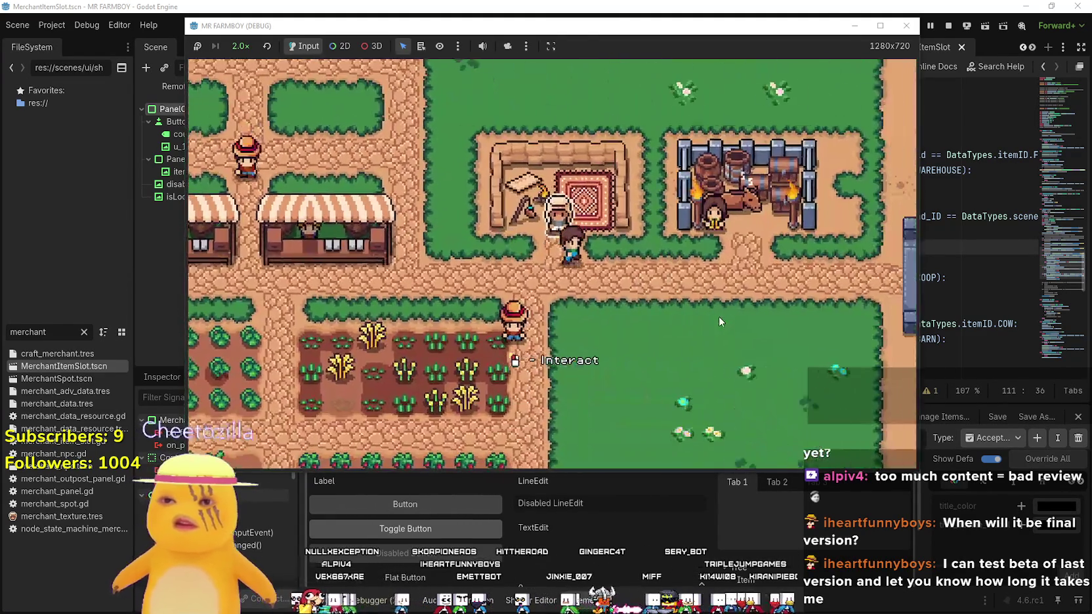
key("e")
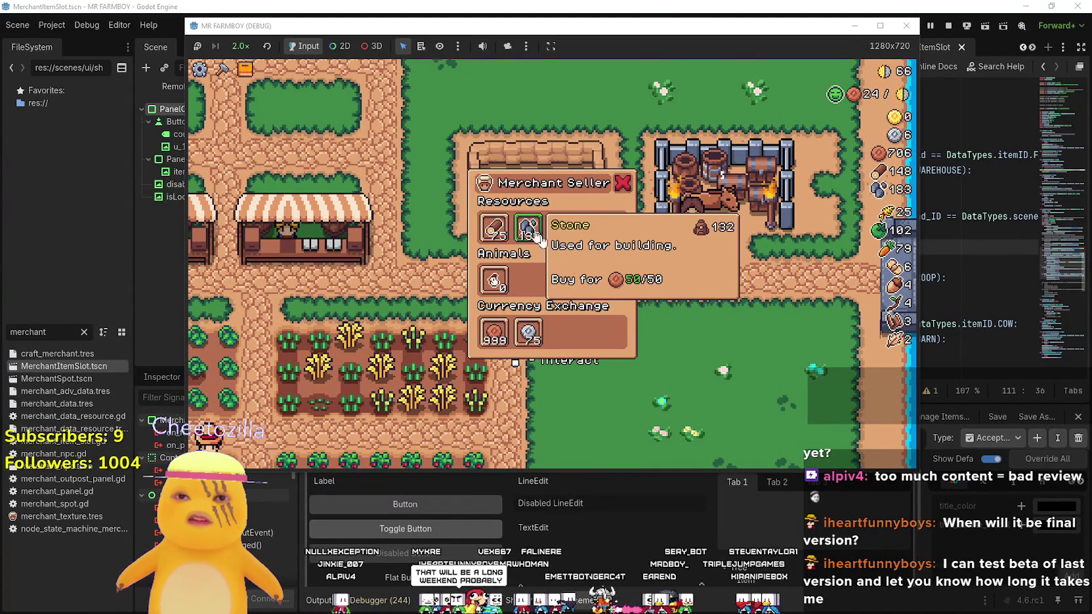
key("s")
Harvest the top, middle and bottom strawberry rows
left_click(585, 320)
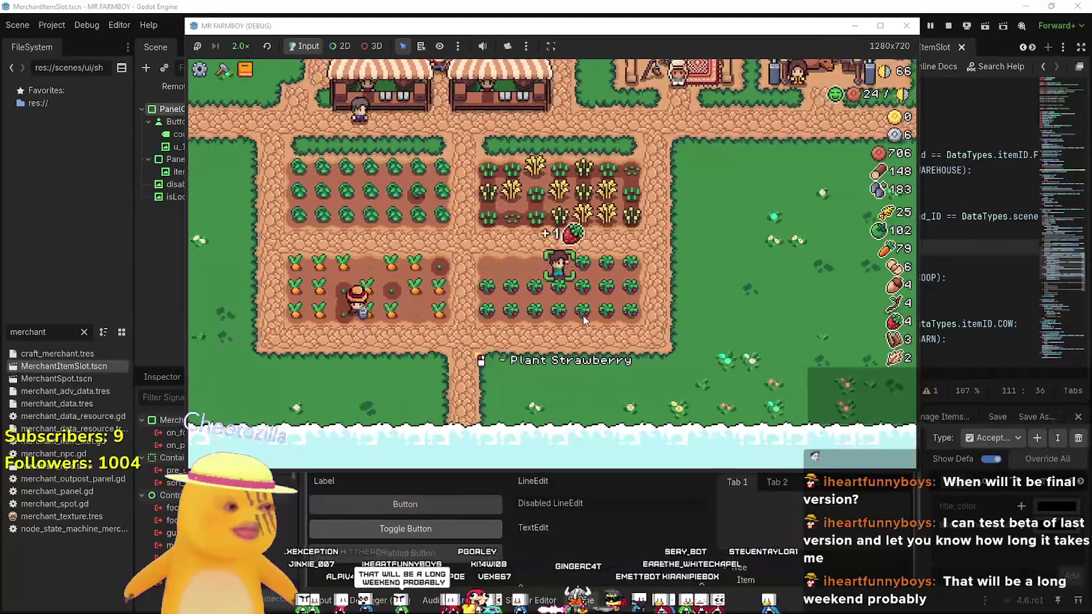
left_click(583, 314)
key("s")
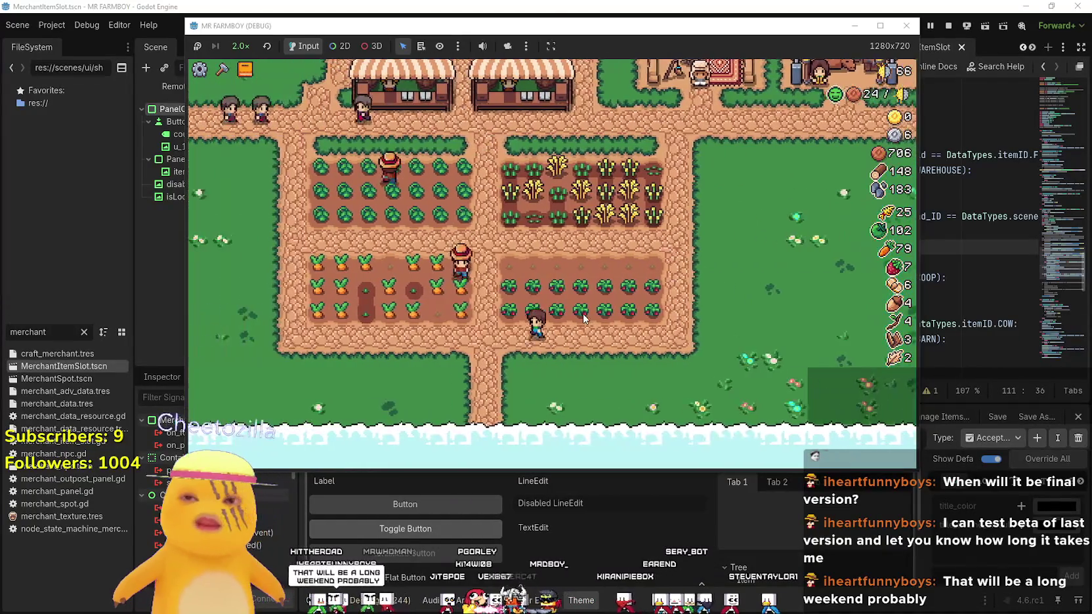
key("d")
left_click(583, 314)
key("w")
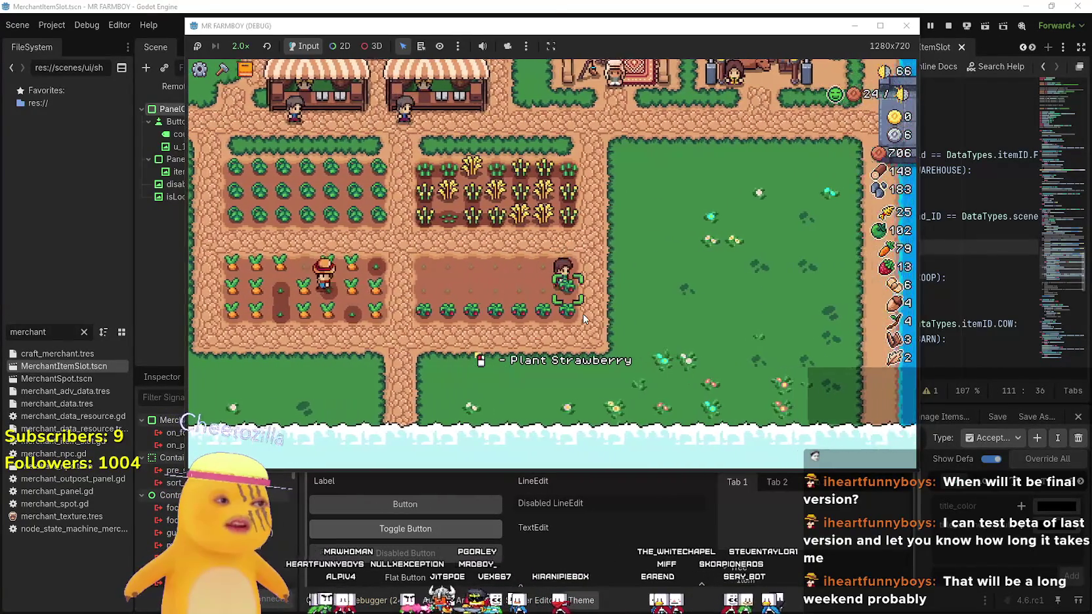
left_click(583, 314)
scroll(583, 314, "down", 3)
scroll(583, 314, "up", 4)
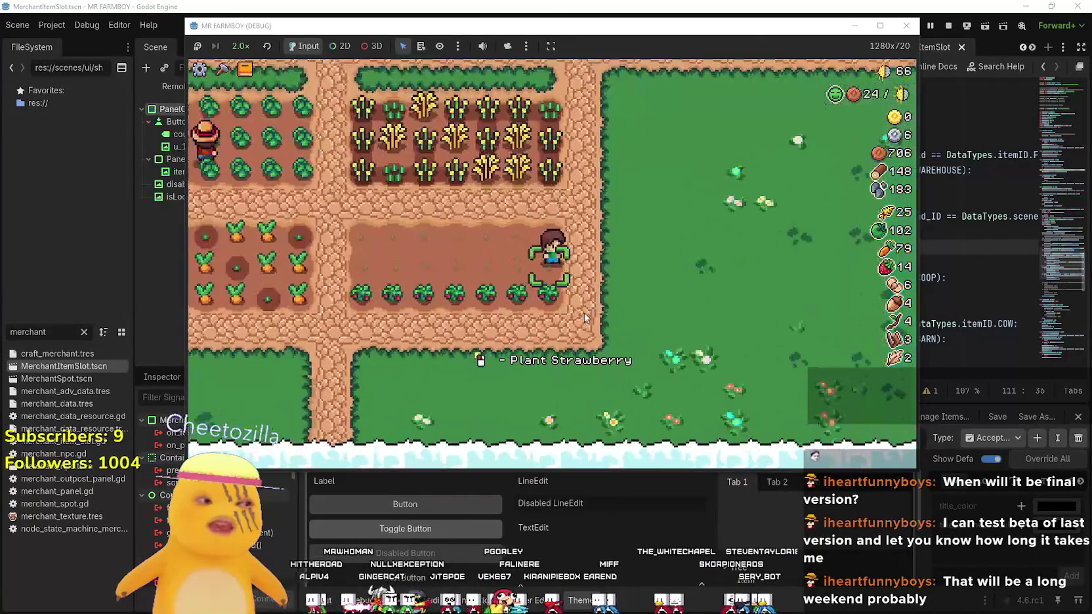
key("s")
left_click(585, 316)
key("a")
left_click(585, 314)
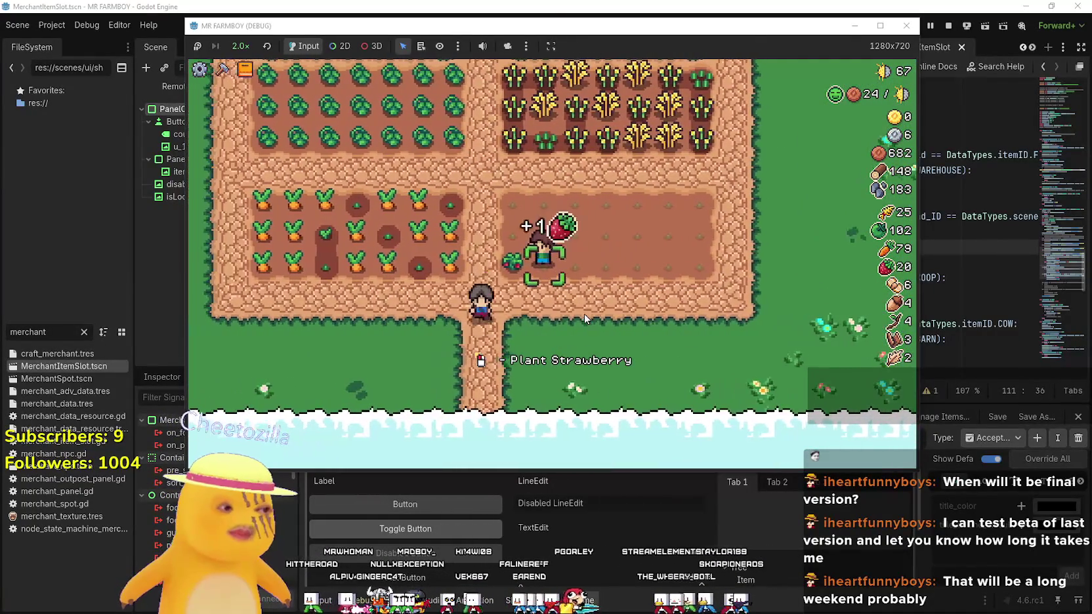
Harvest the bottom carrot row and the remaining carrots in the plot
key("a")
left_click(582, 317)
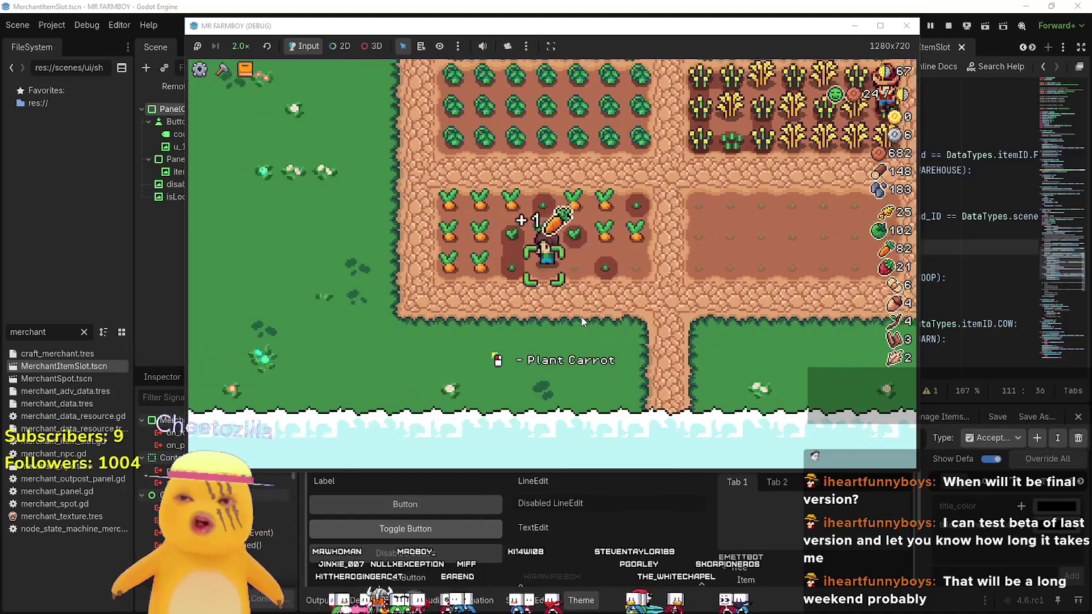
key("w")
key("d")
left_click(582, 315)
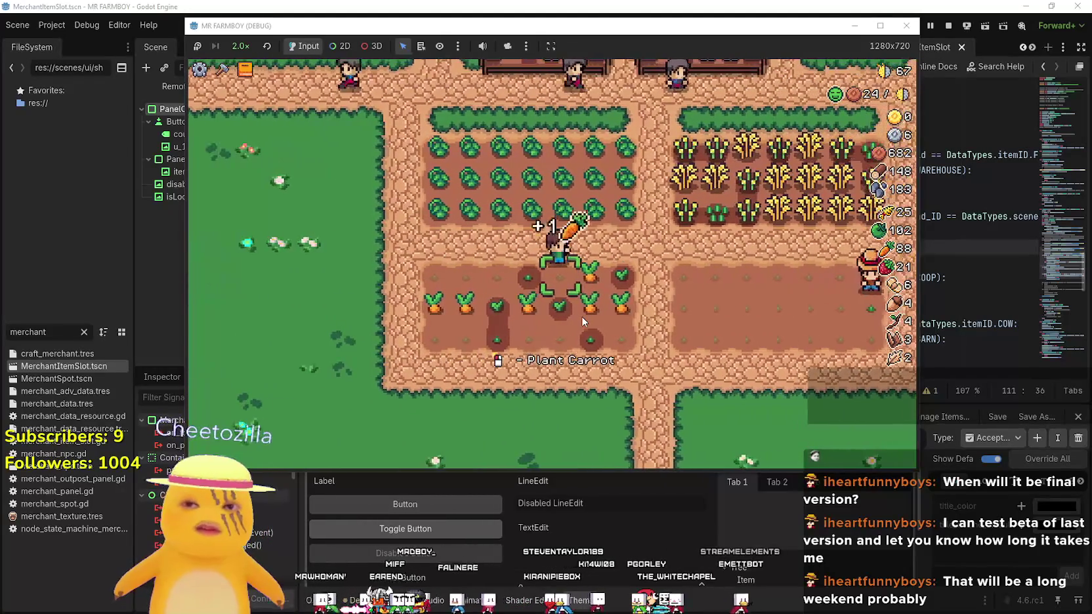
key("a")
left_click(582, 315)
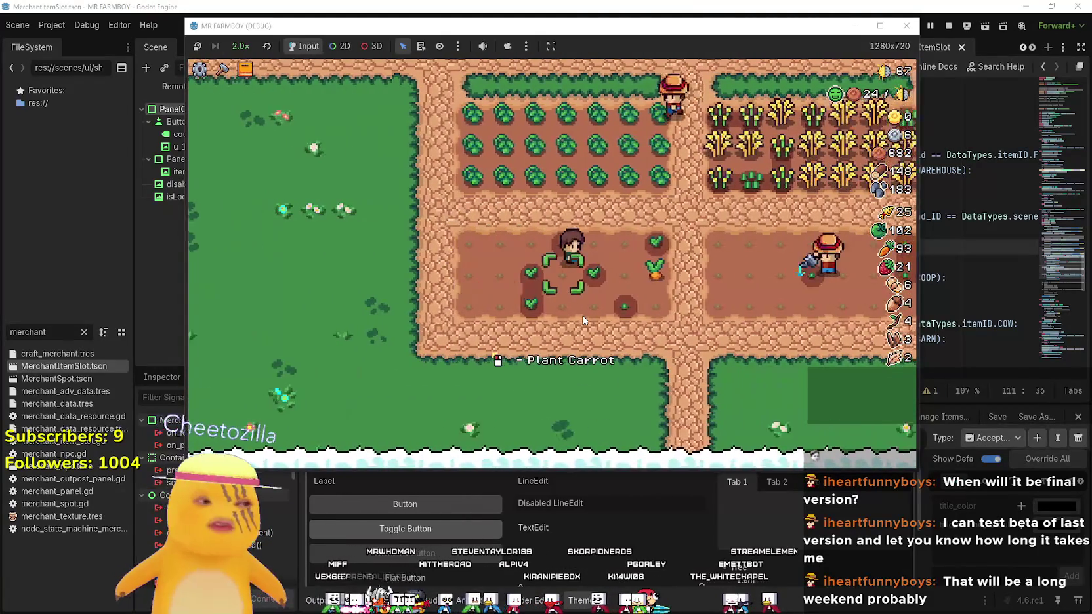
Harvest a green tomato, then harvest wheat across the wheat plot
key("w")
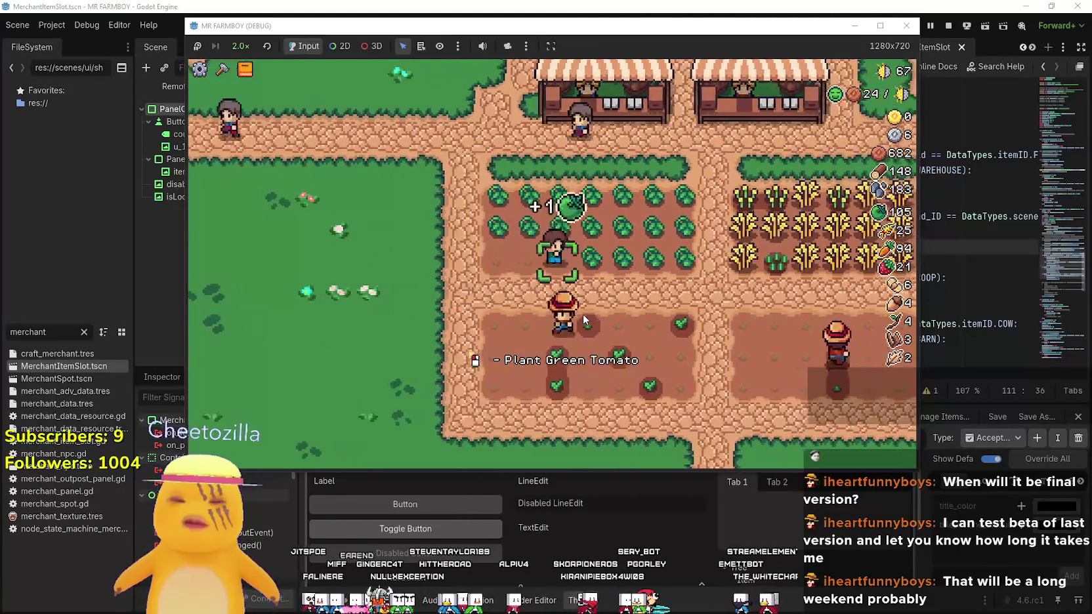
left_click(584, 320)
key("d")
left_click(583, 320)
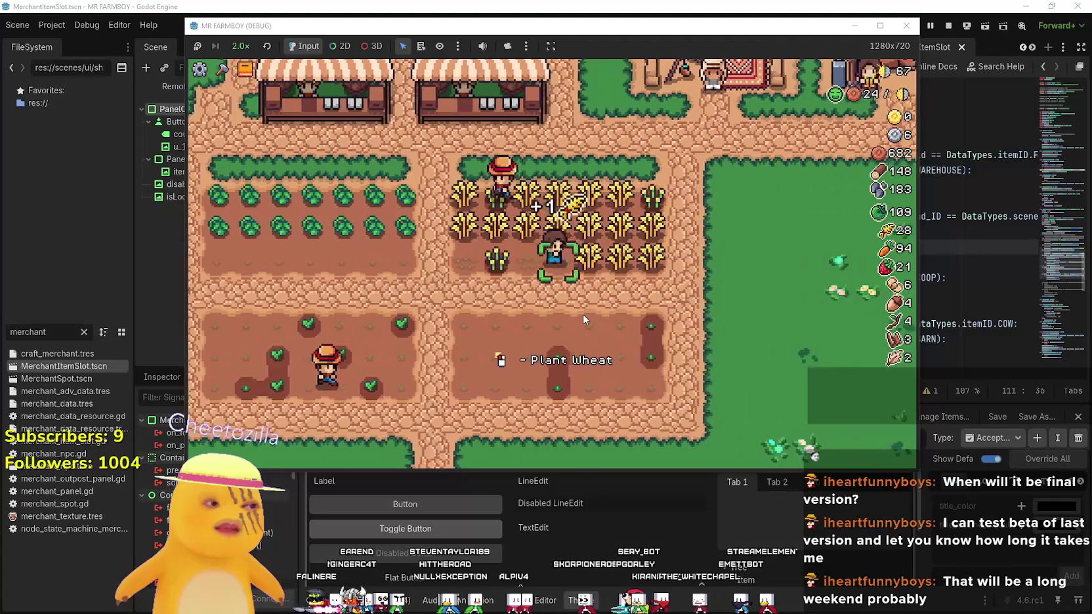
key("a")
left_click(584, 317)
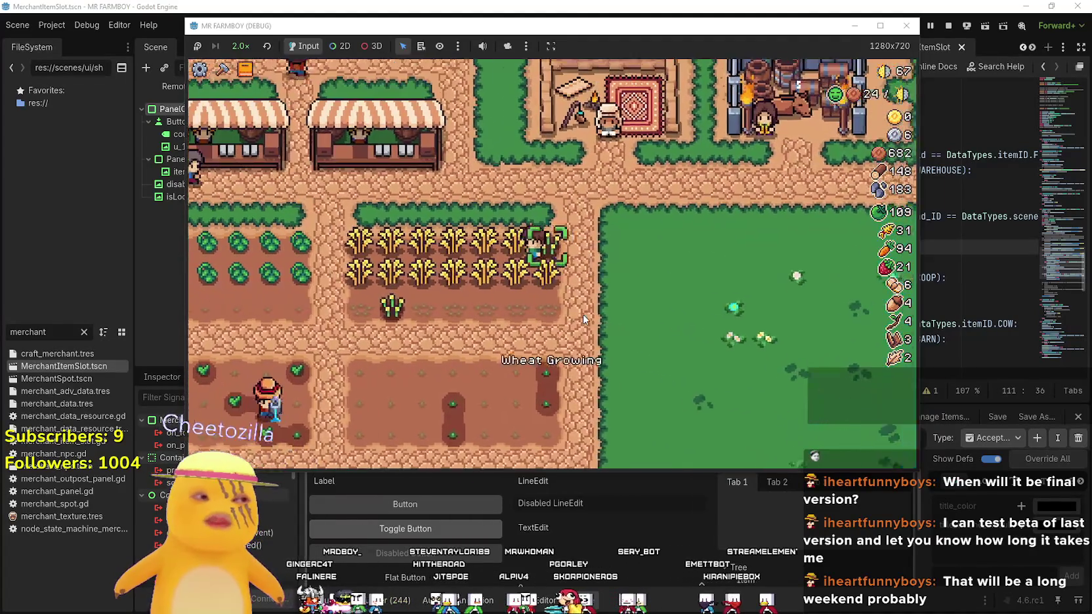
key("d")
left_click(588, 309)
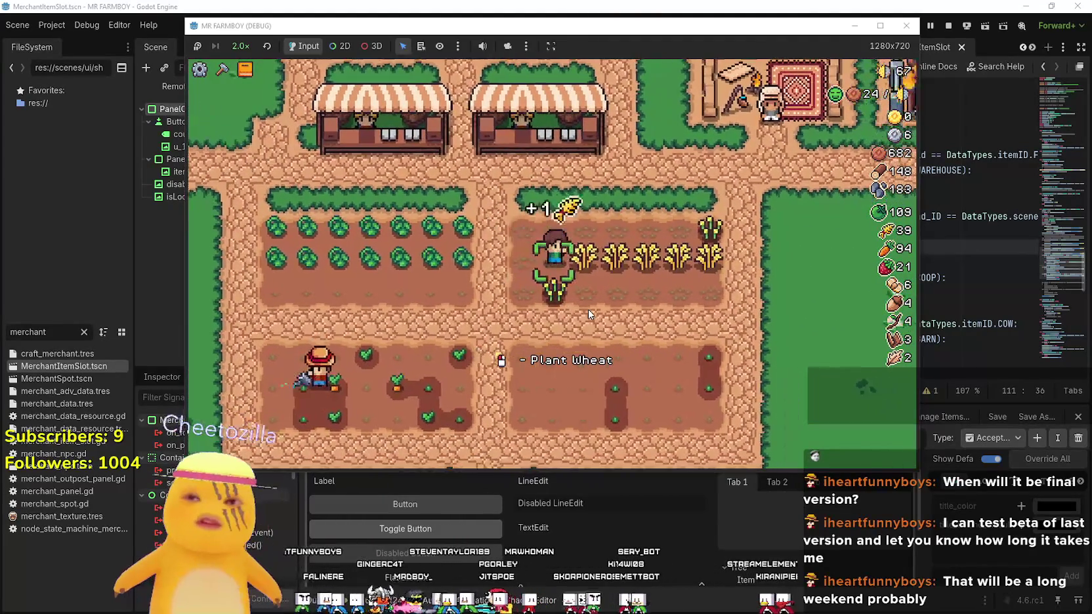
Harvest the bottom green tomato row and bring up the advancements overview
key("a")
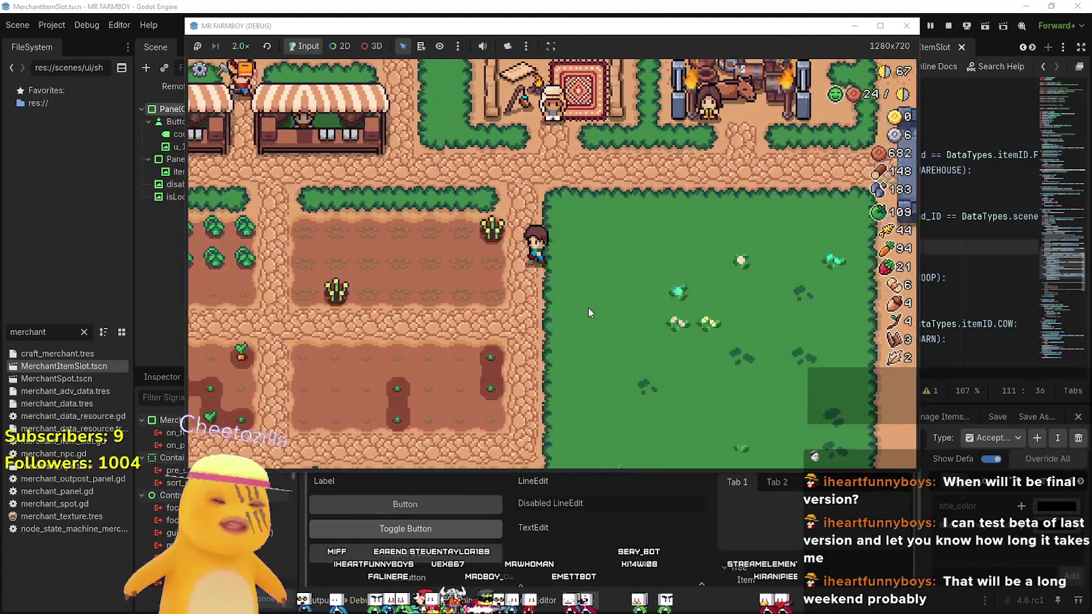
key("w")
key("a")
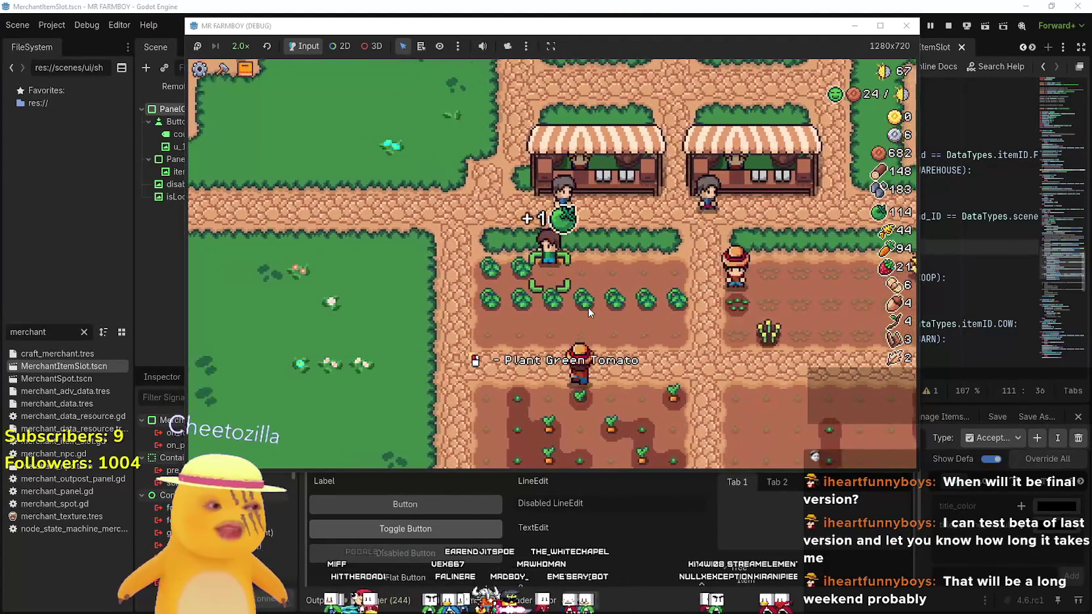
key("a")
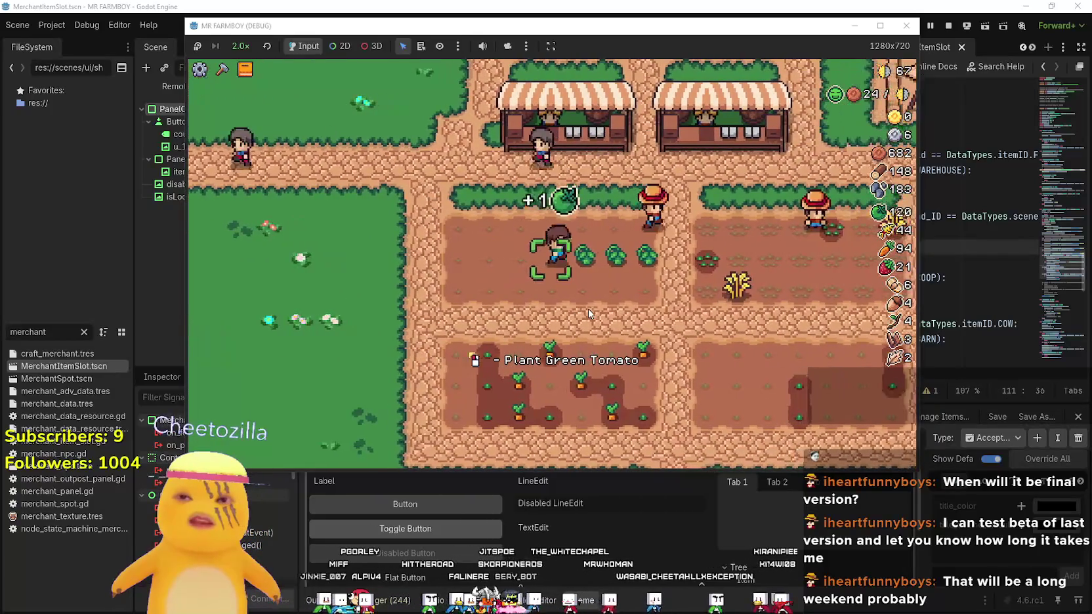
key("Tab")
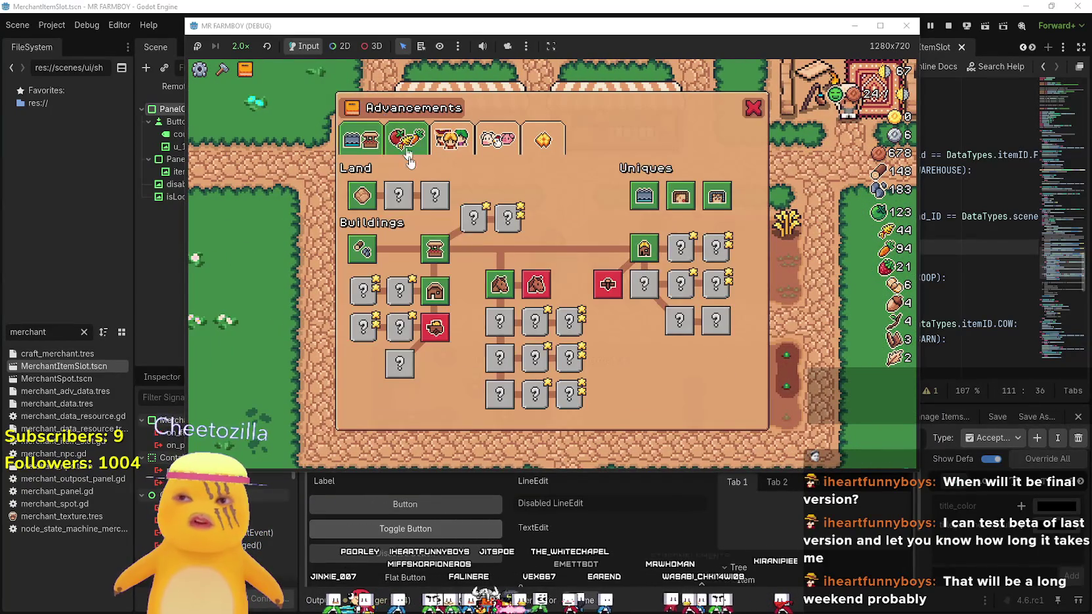
View the crops advancements, close the overview, and harvest carrots heading north
left_click(409, 158)
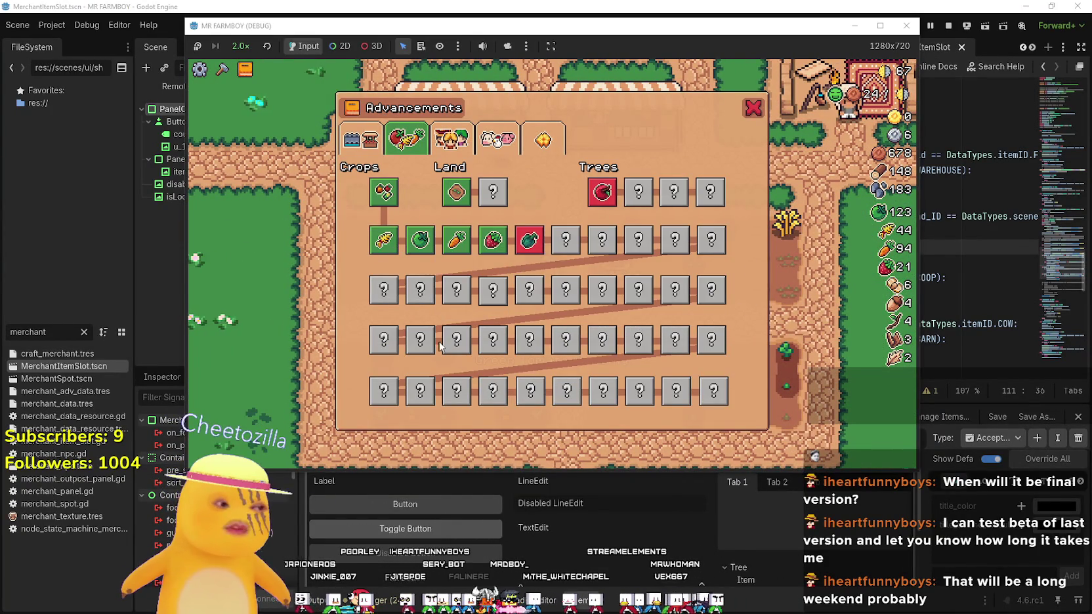
key("Tab")
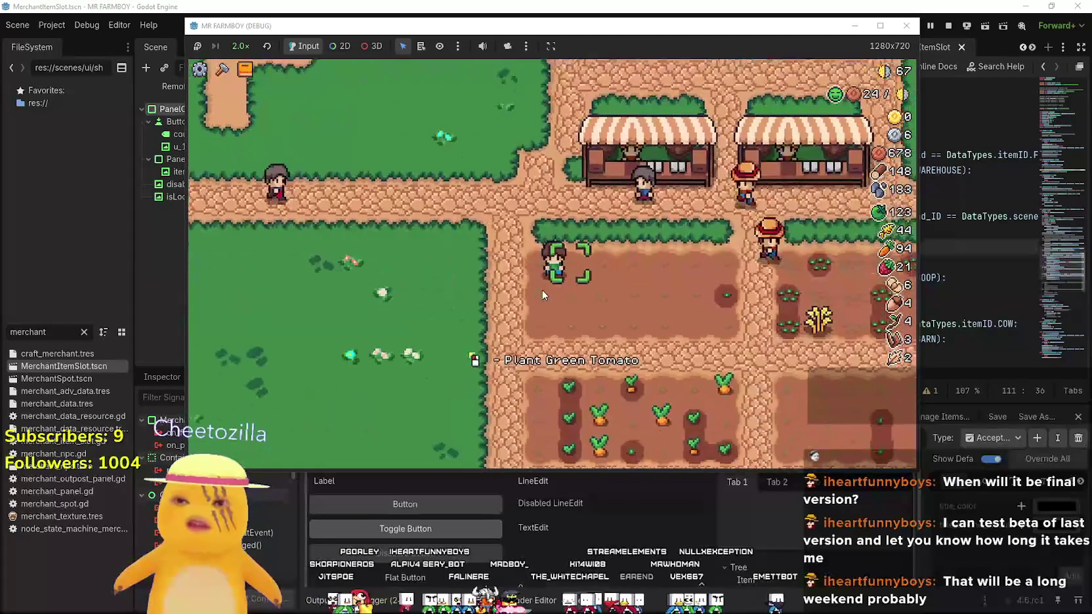
key("s")
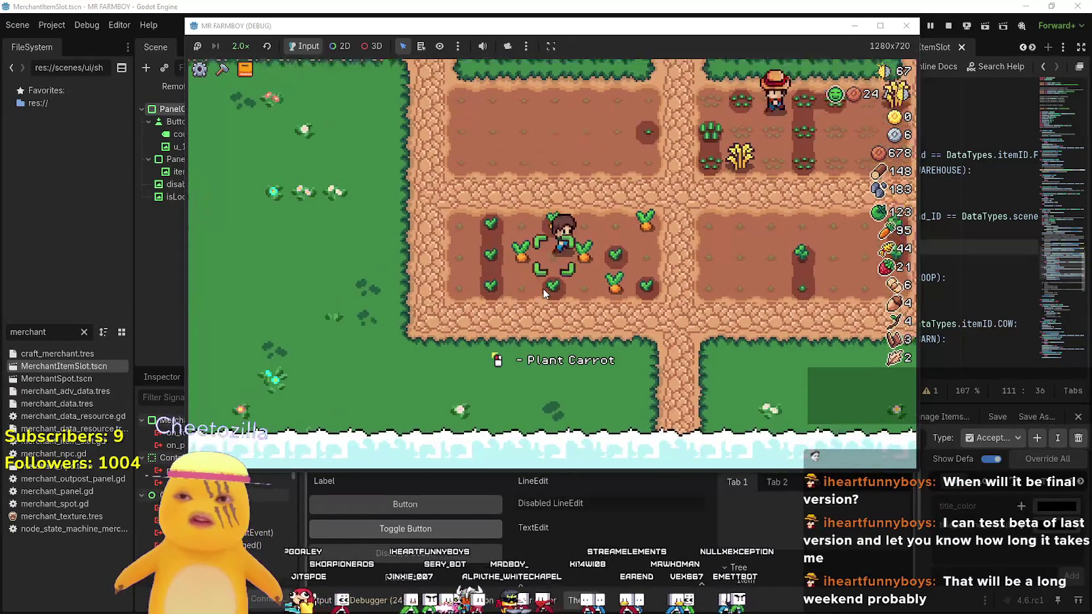
left_click(543, 295)
key("w")
key("d")
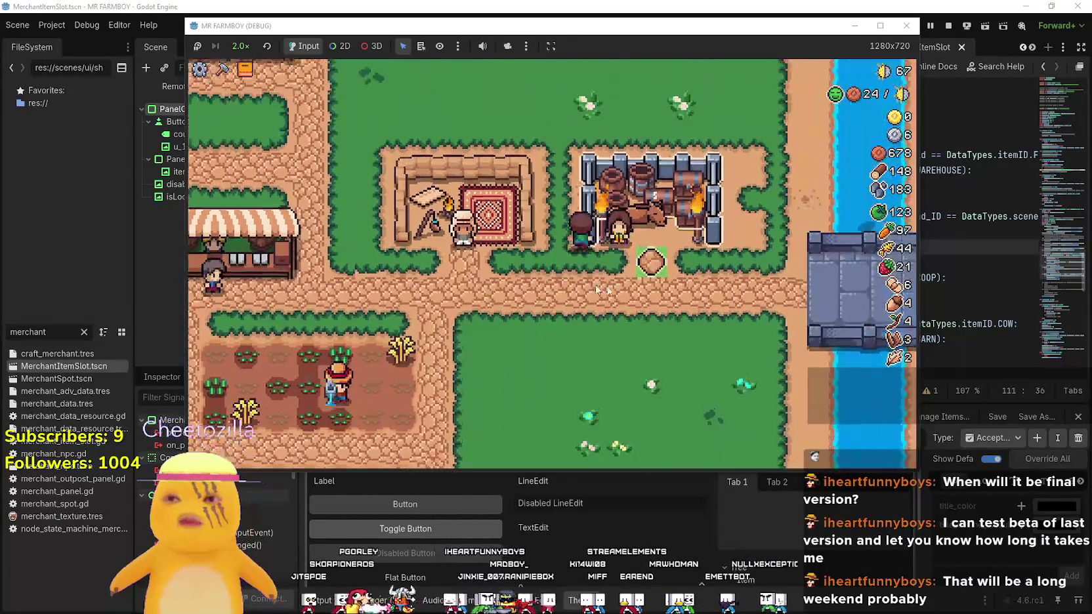
Talk to the Royal's Envoy trader, leave the trade, and check the advancements list
left_click(602, 203)
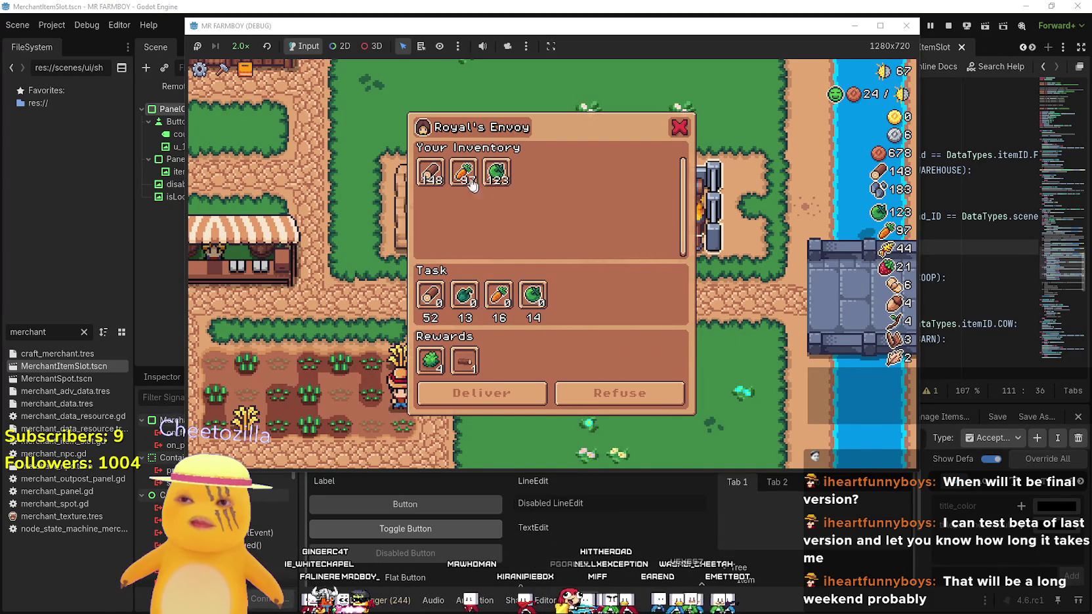
key("s")
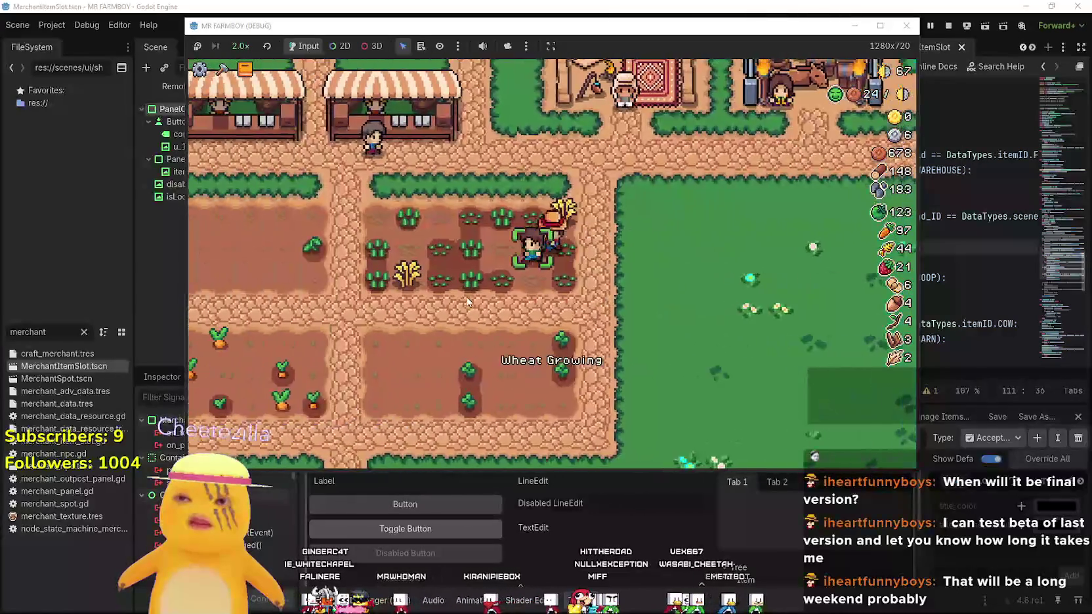
key("Tab")
key("Tab")
Walk past the wheat plot to the stall and open the Market selling strawberries
key("w")
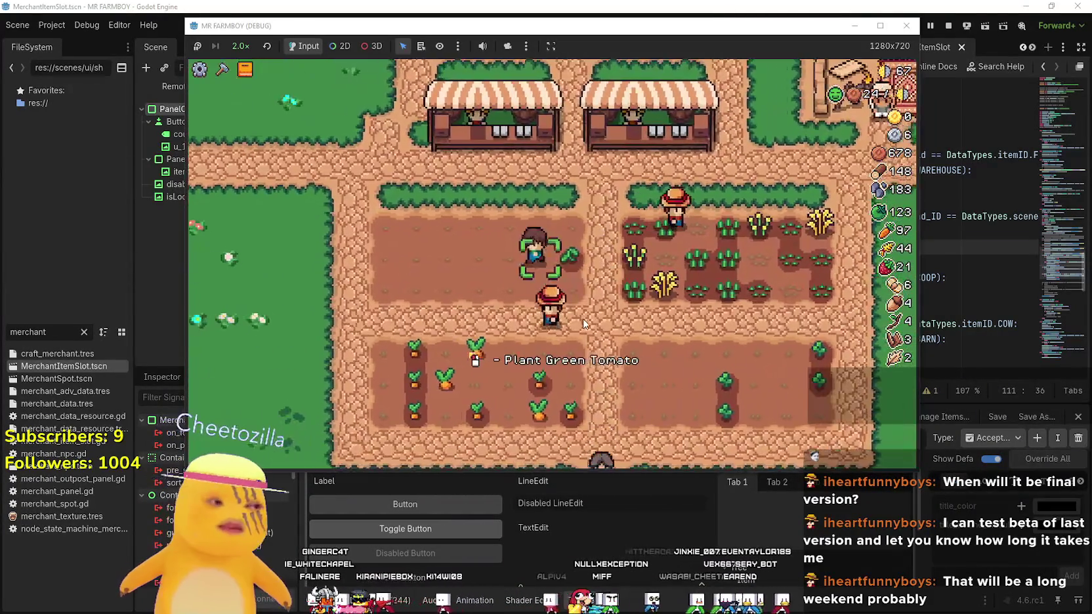
key("d")
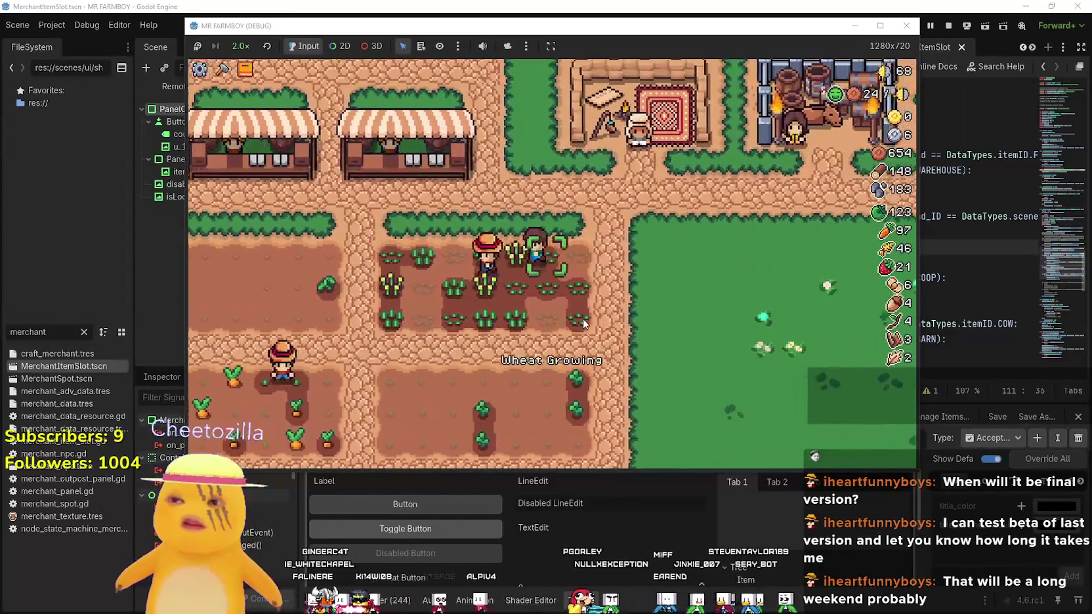
key("a")
key("w")
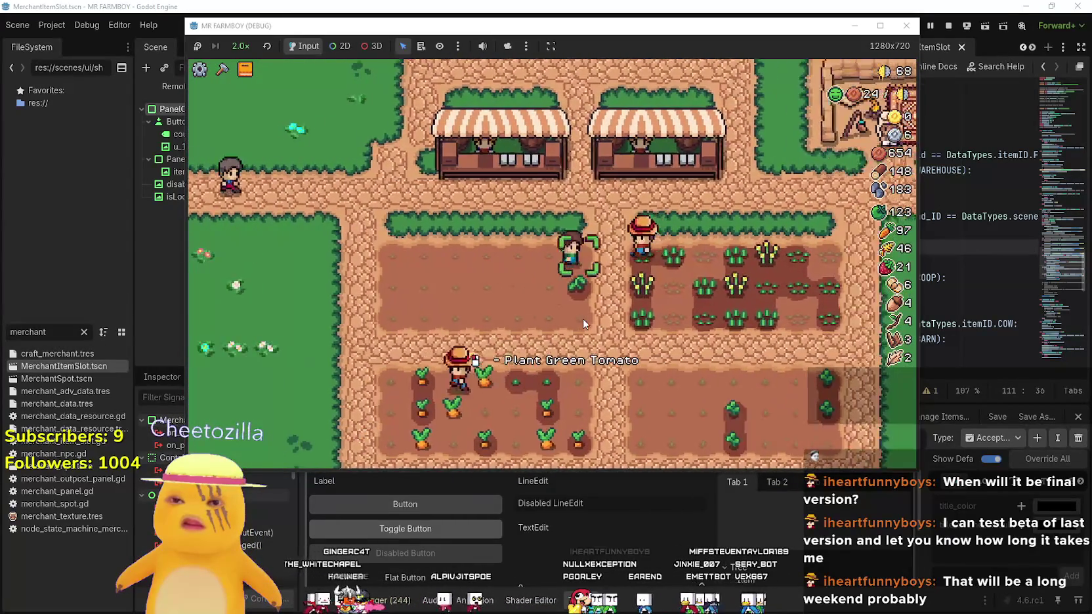
key("Tab")
key("Tab")
key("w")
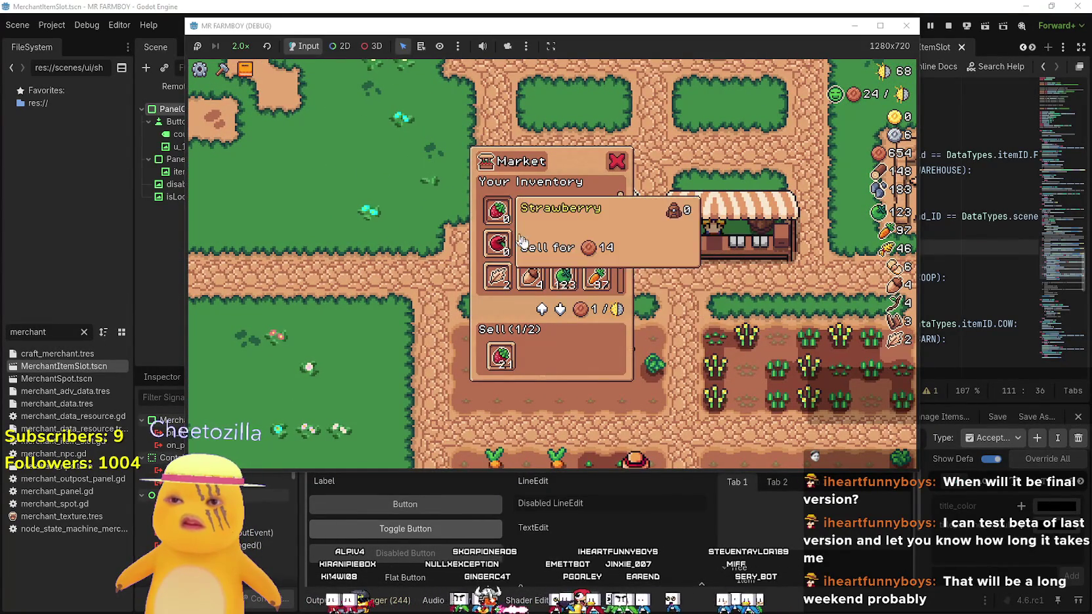
Fill both Market sell slots with strawberries and green tomatoes
left_click(566, 281)
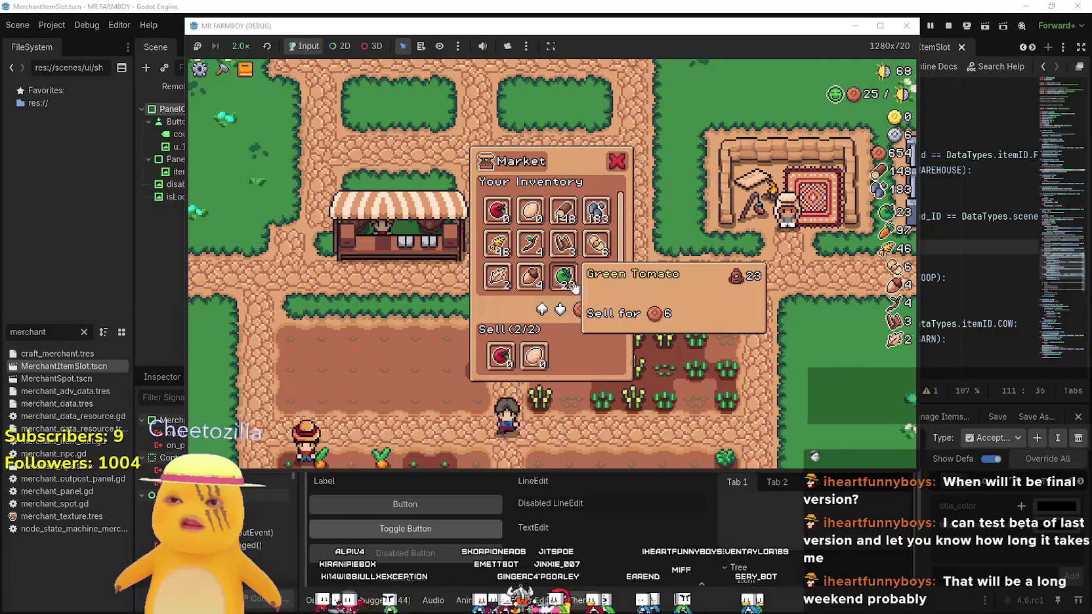
left_click(529, 355)
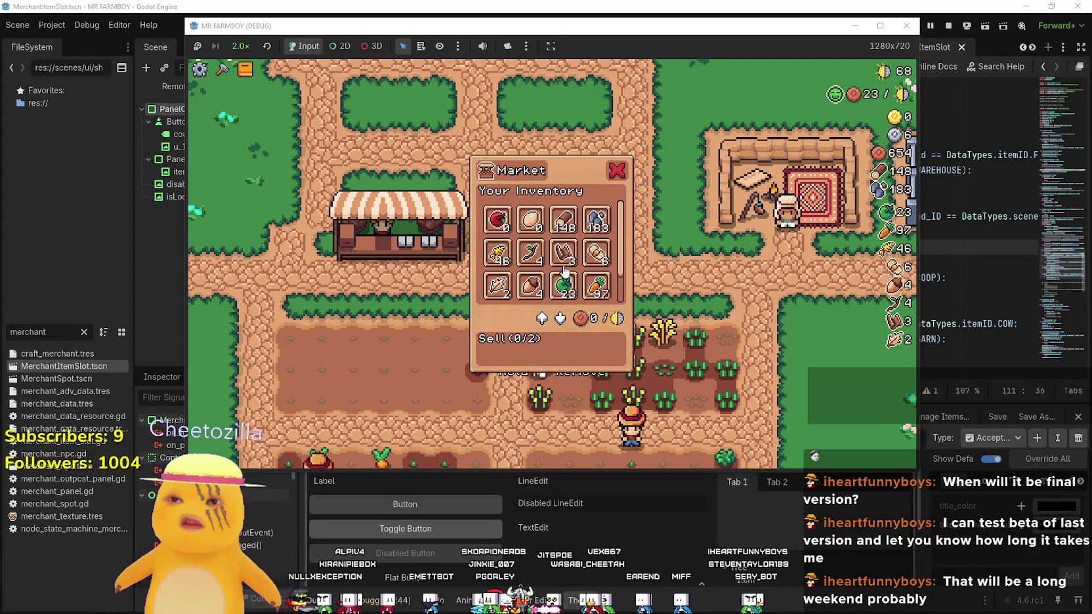
left_click(598, 256)
Close the Market and walk between the strawberry and carrot fields
key("a")
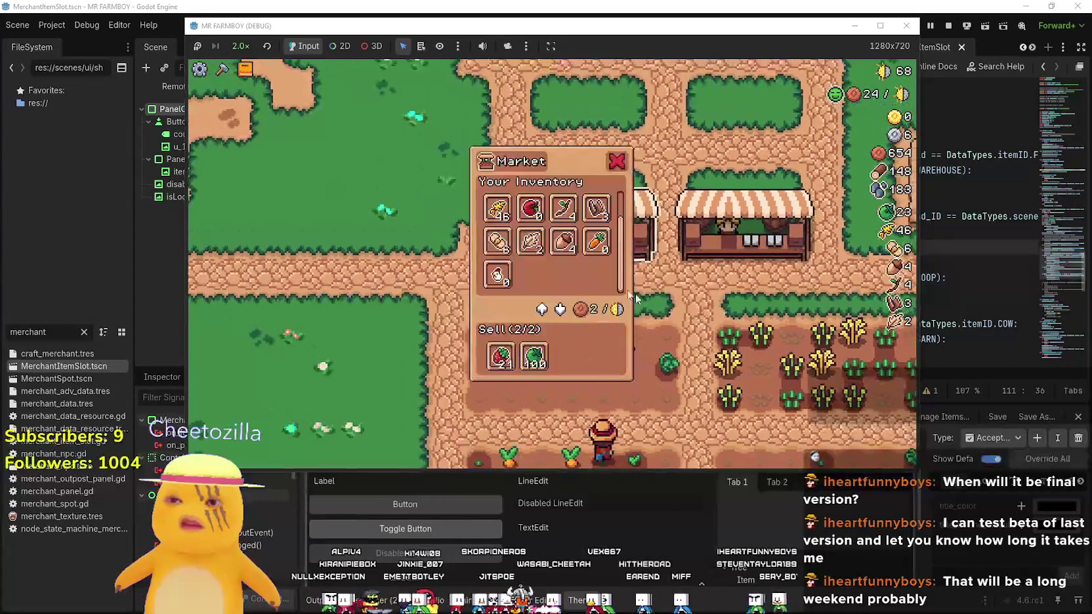
key("s")
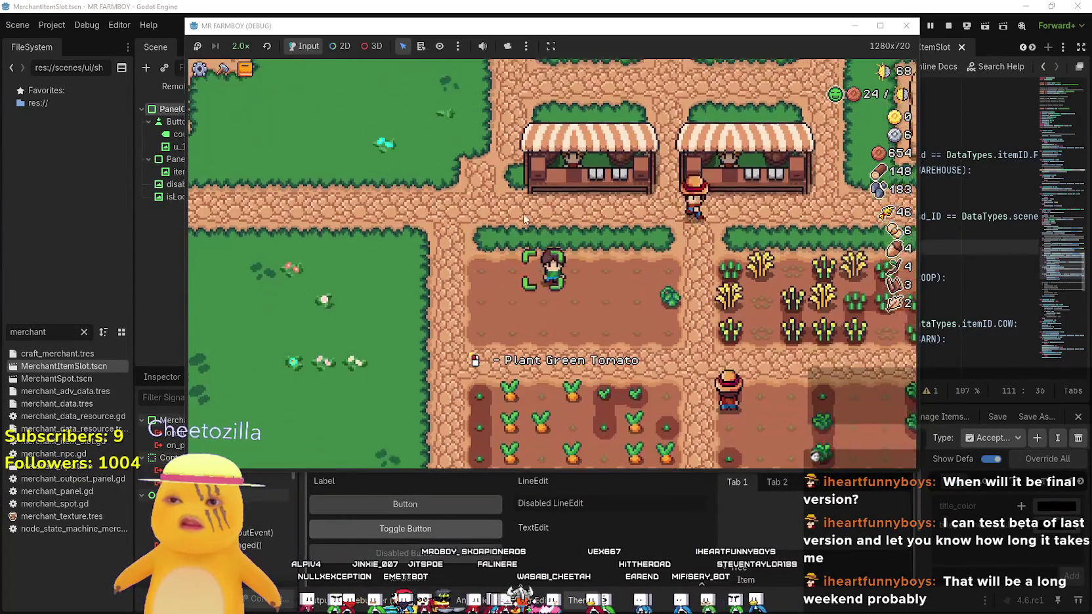
key("d")
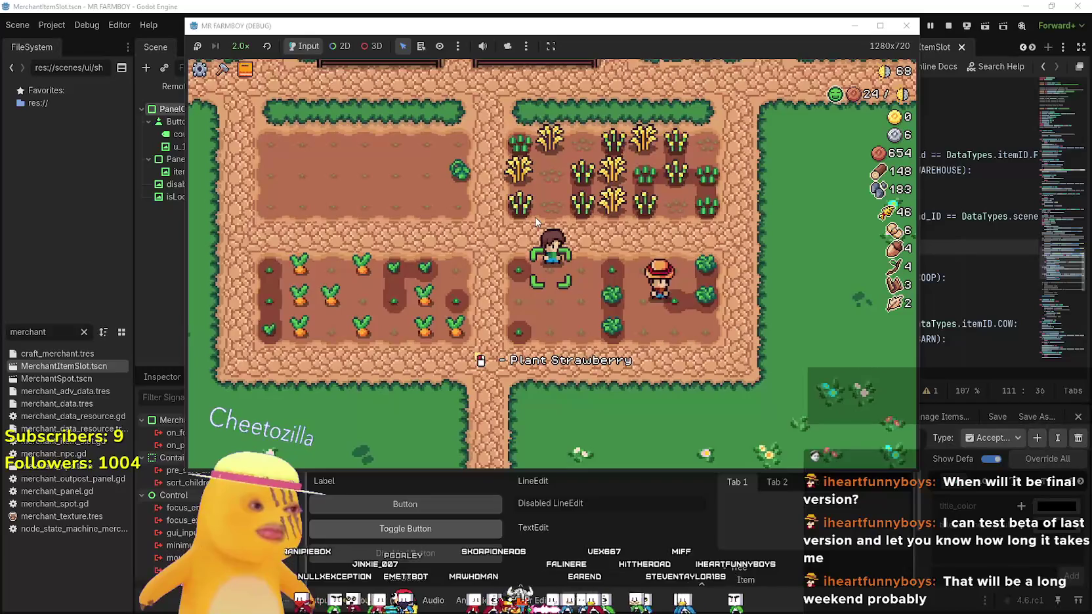
key("d")
key("a")
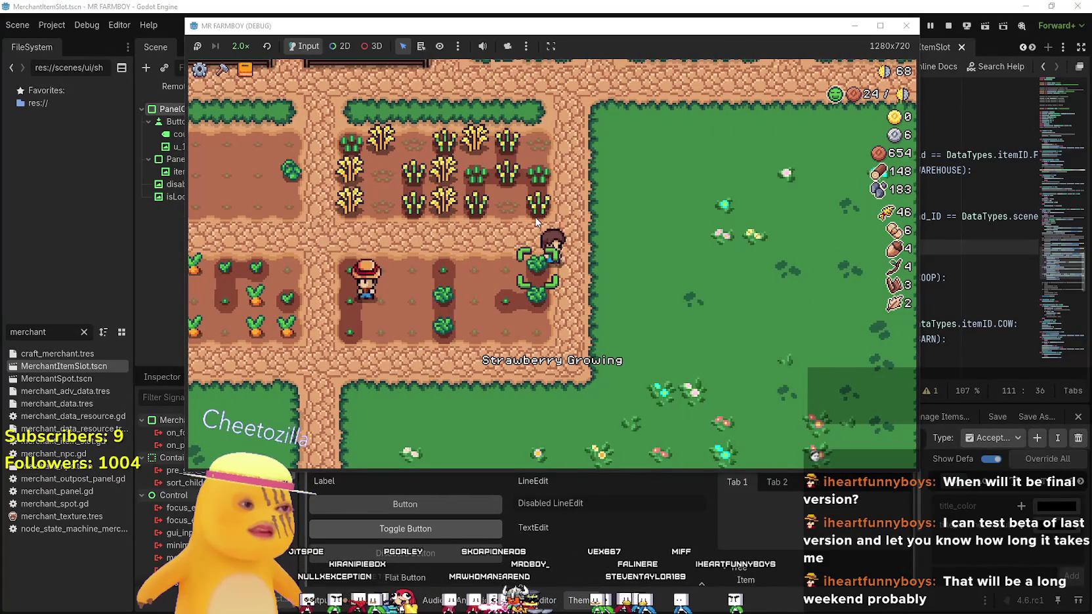
key("a")
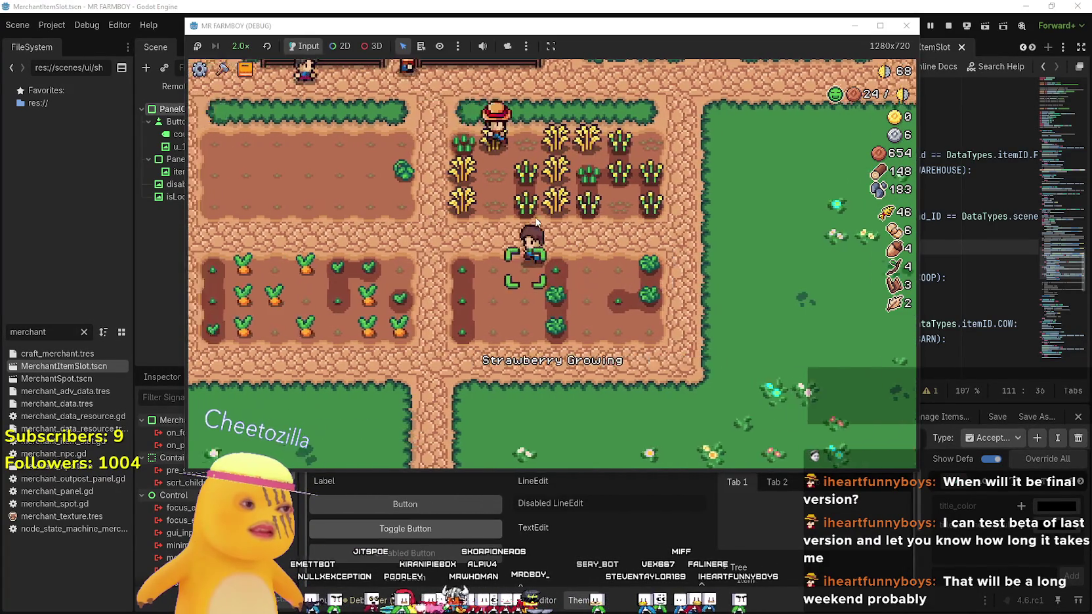
key("d")
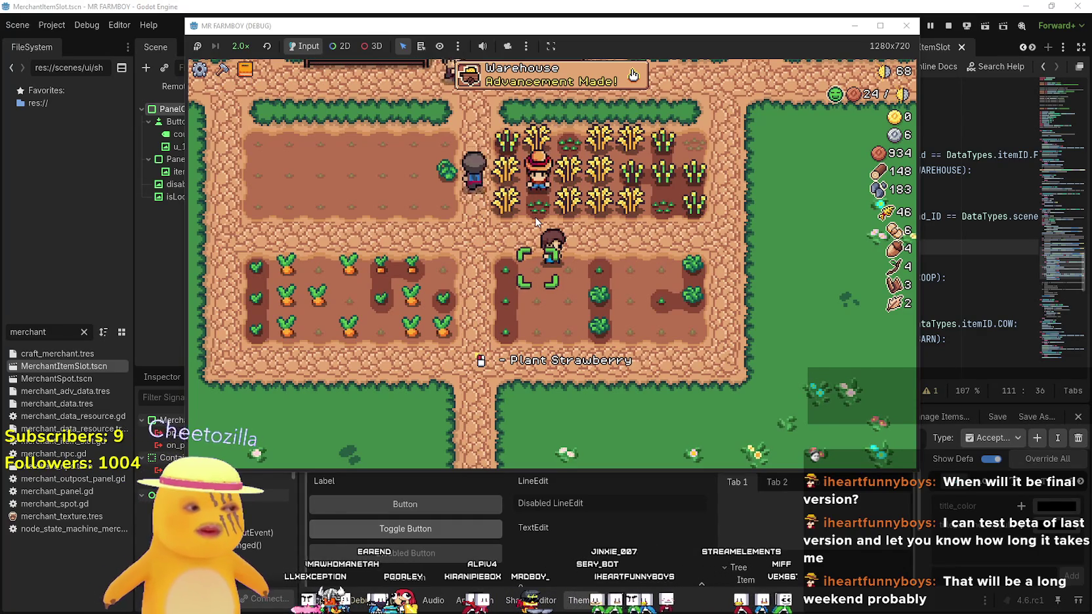
key("a")
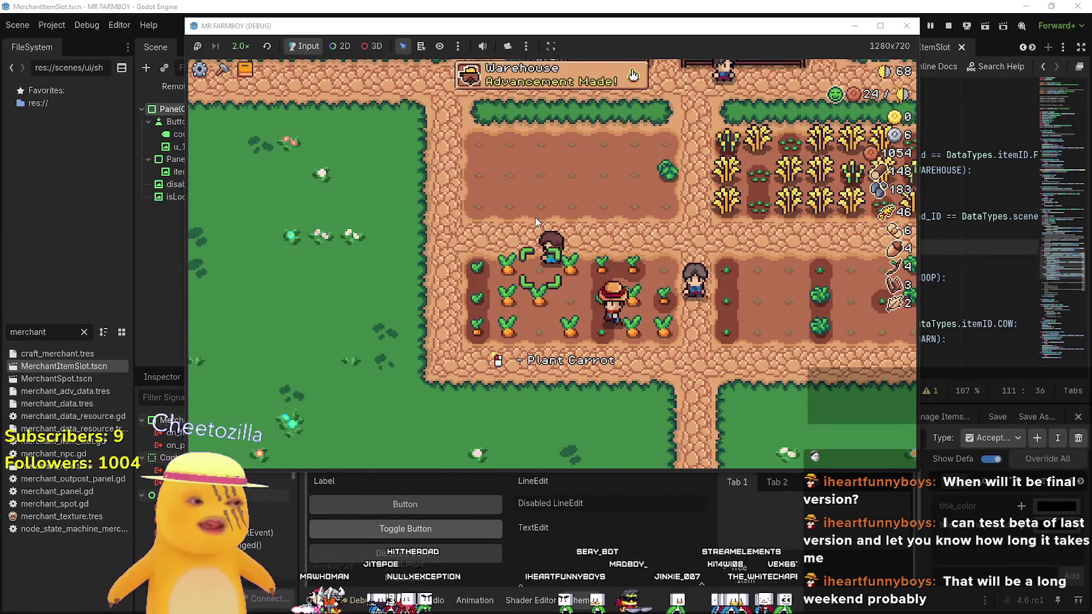
key("a")
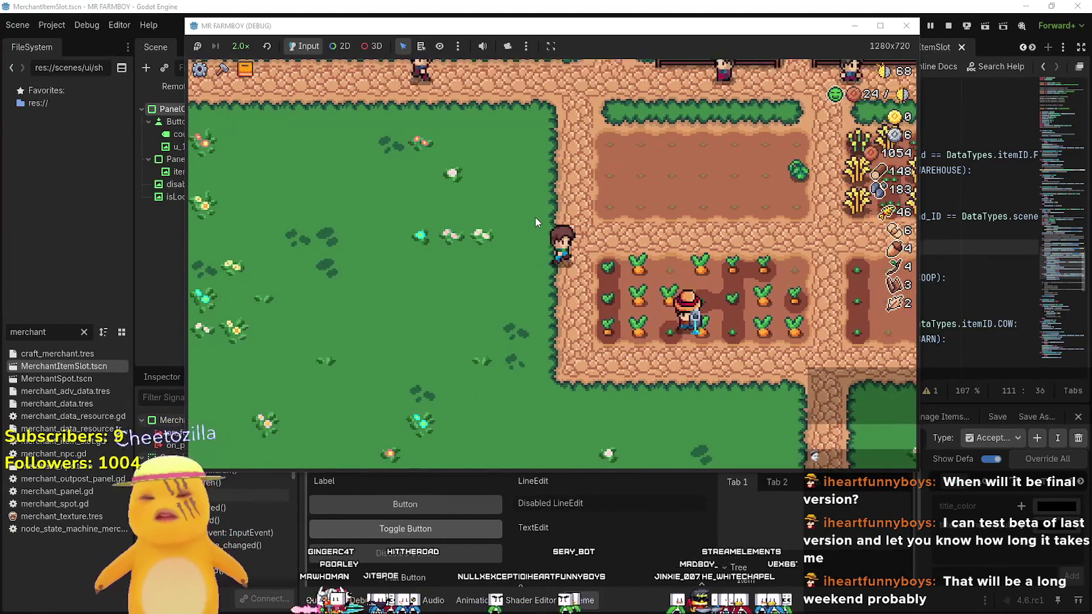
key("d")
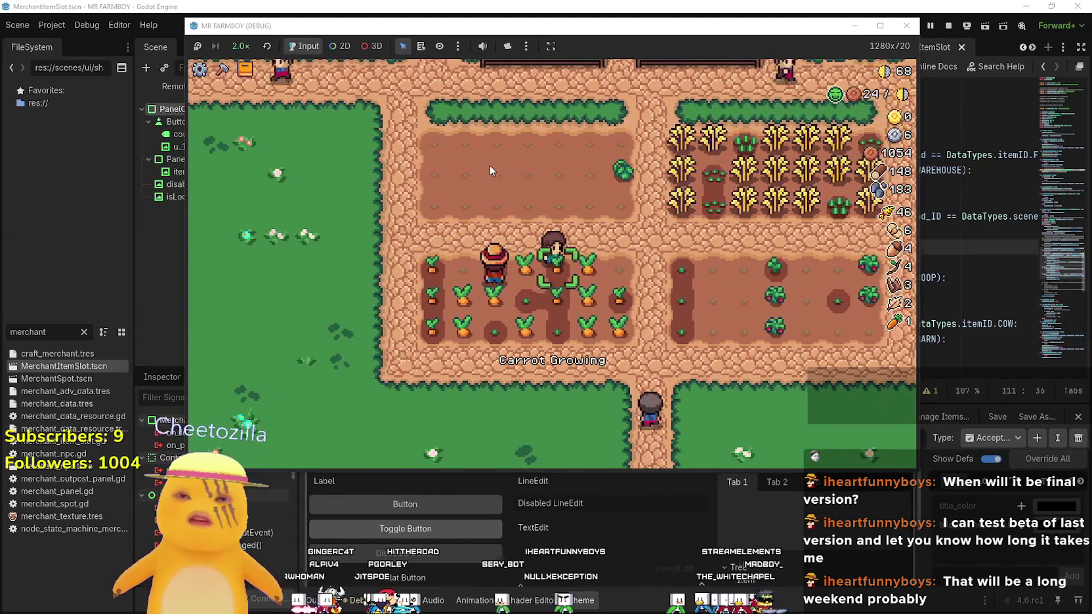
key("a")
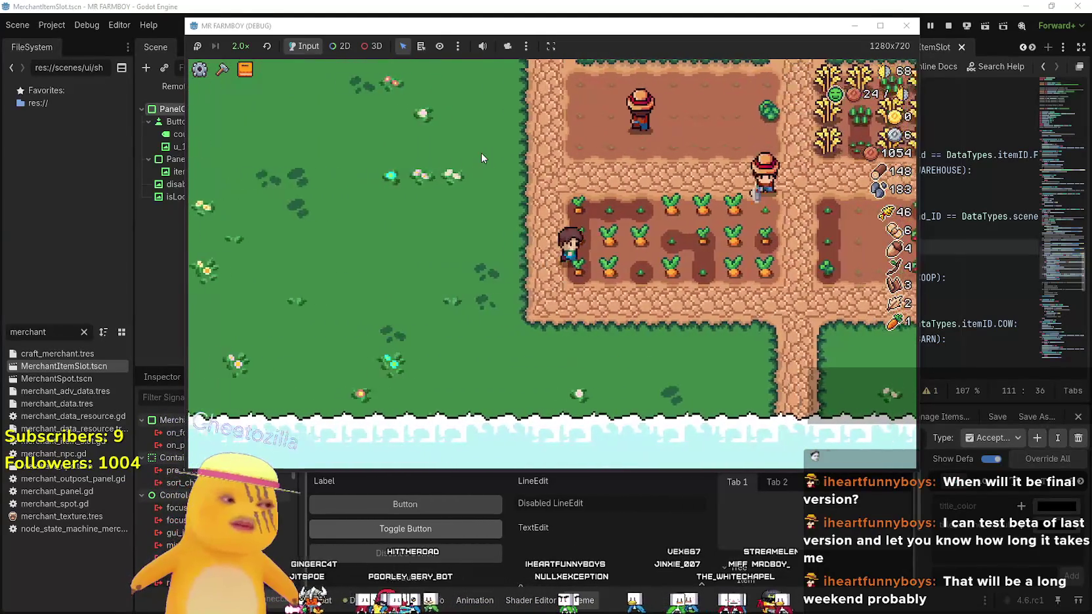
Harvest along the wheat row until coins reach 1614, then head back toward the stall
key("w")
key("d")
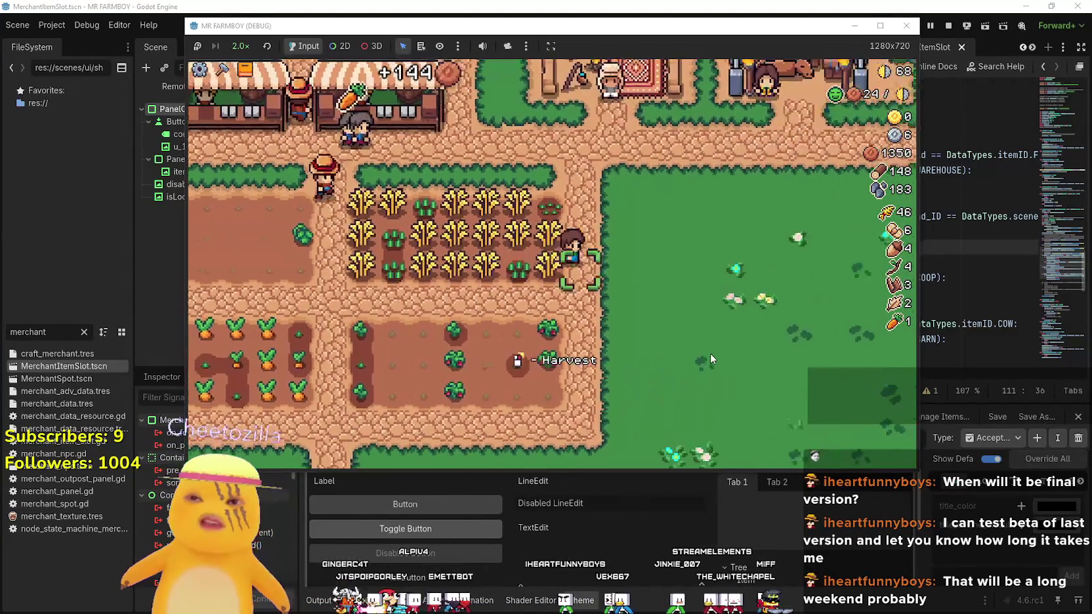
key("a")
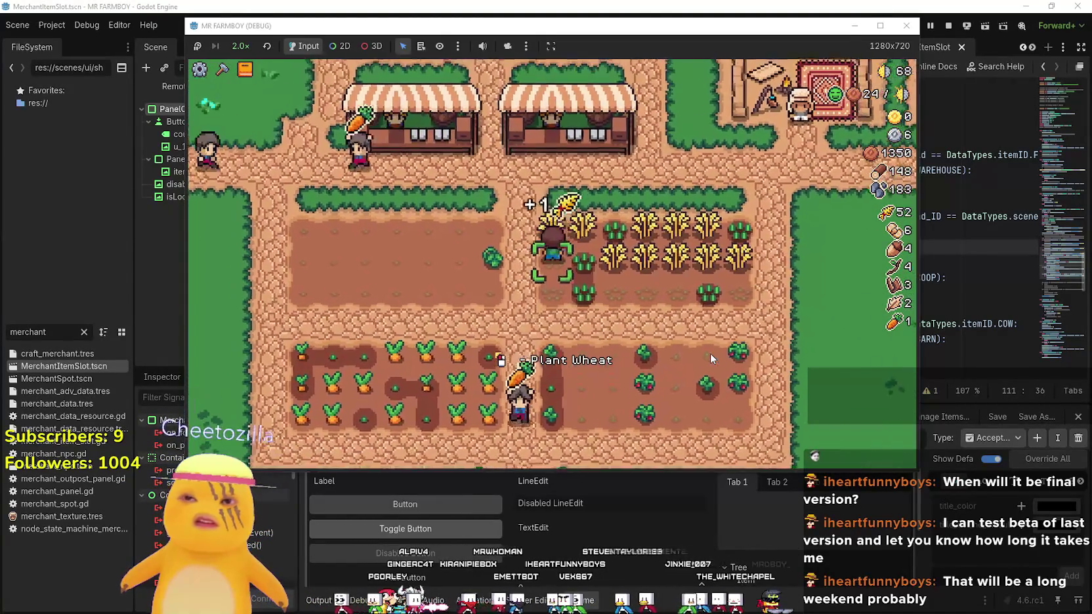
key("d")
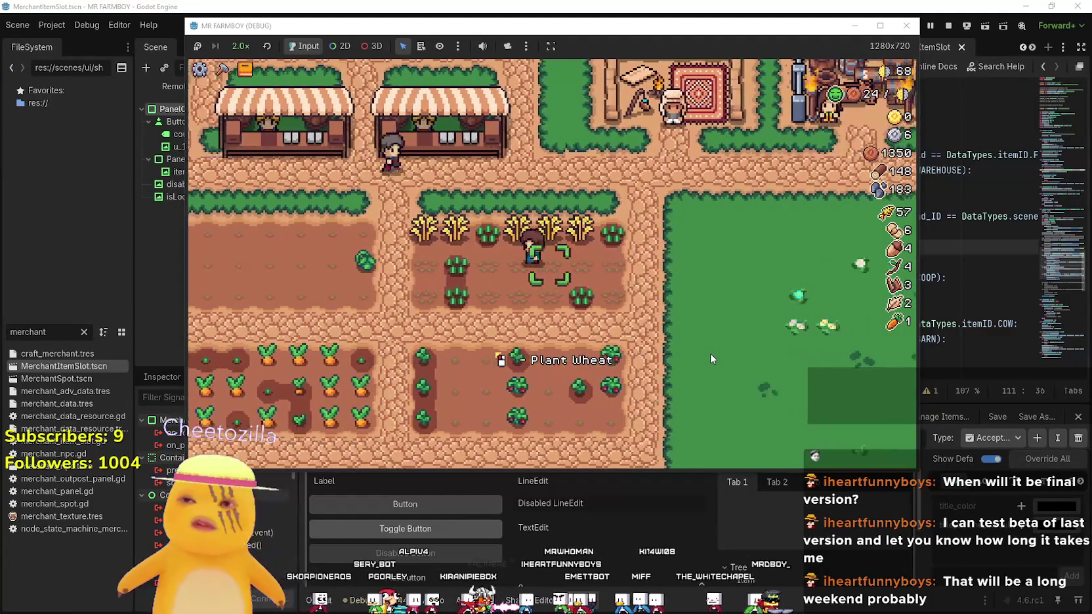
key("d")
key("w")
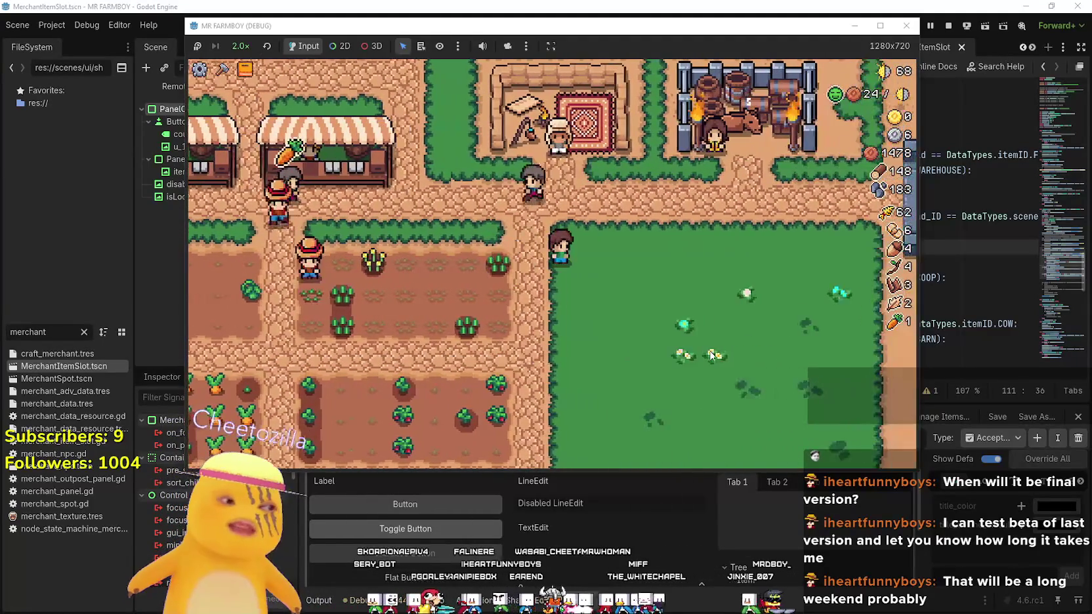
key("a")
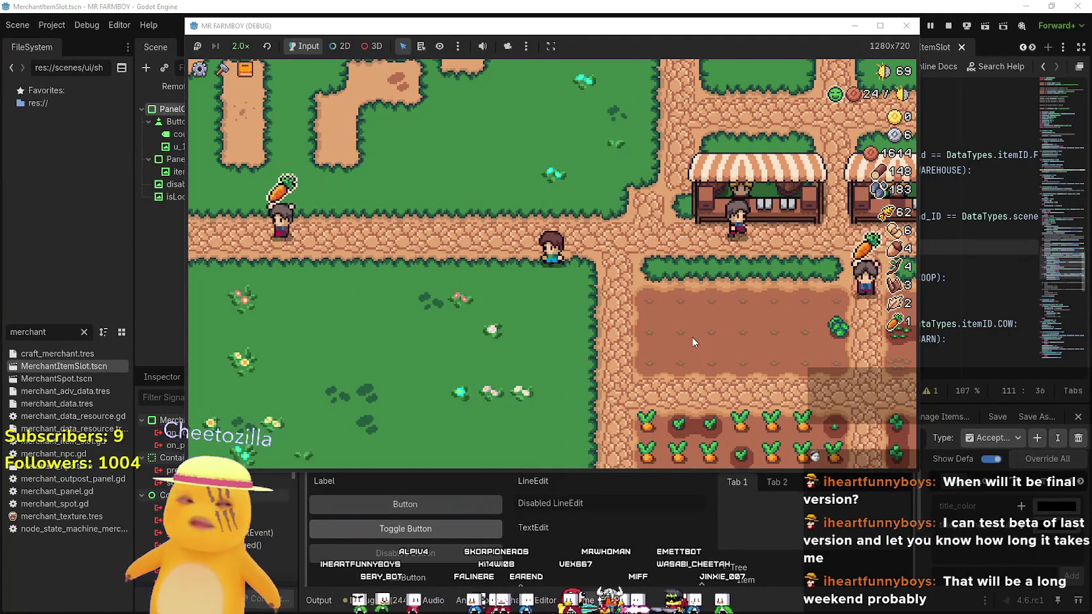
Open the Market and put carrots up for sale, bringing coins to 1694
key("d")
key("e")
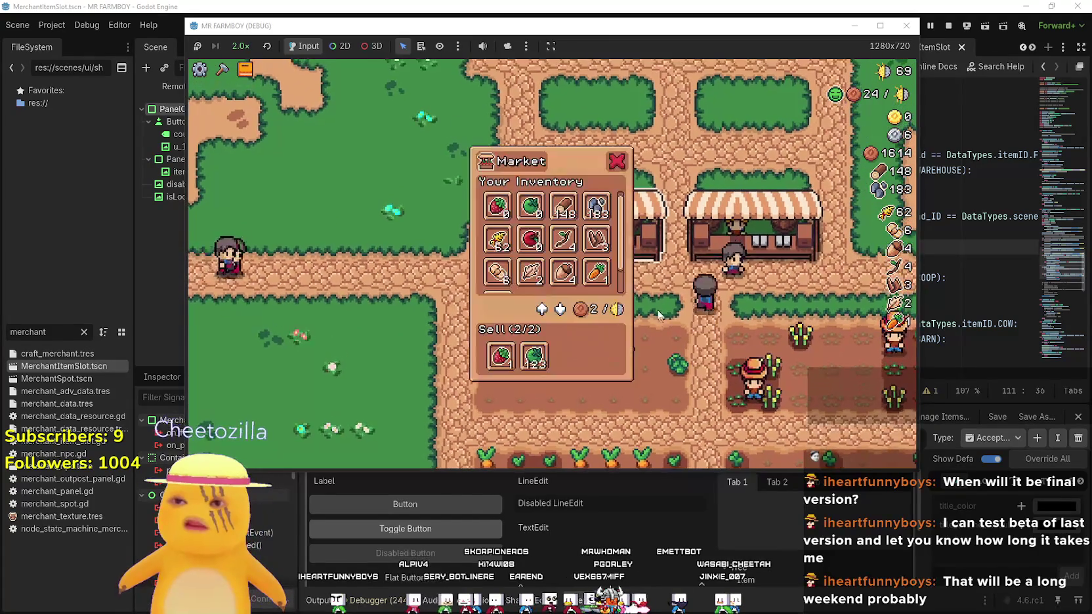
key("s")
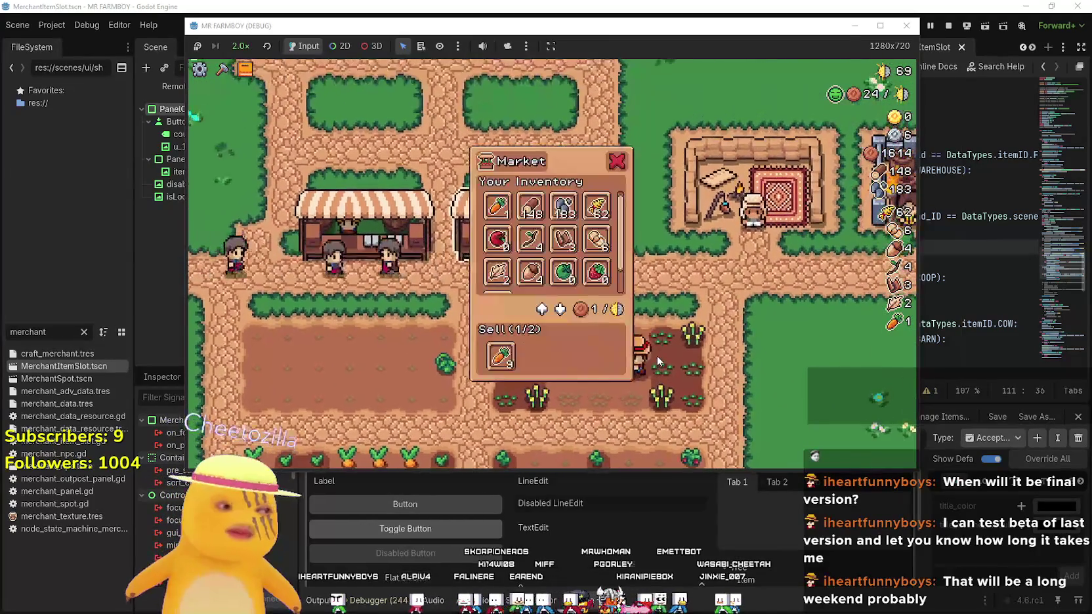
key("a")
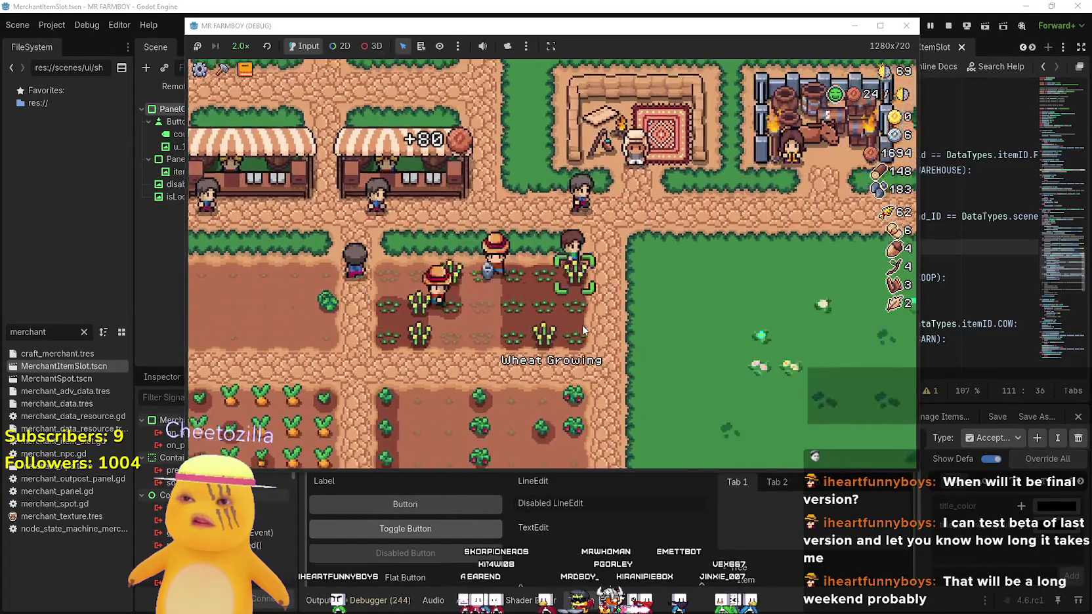
Visit the chicken coop to unlock Chicken Egg, then pause to show stats
key("w")
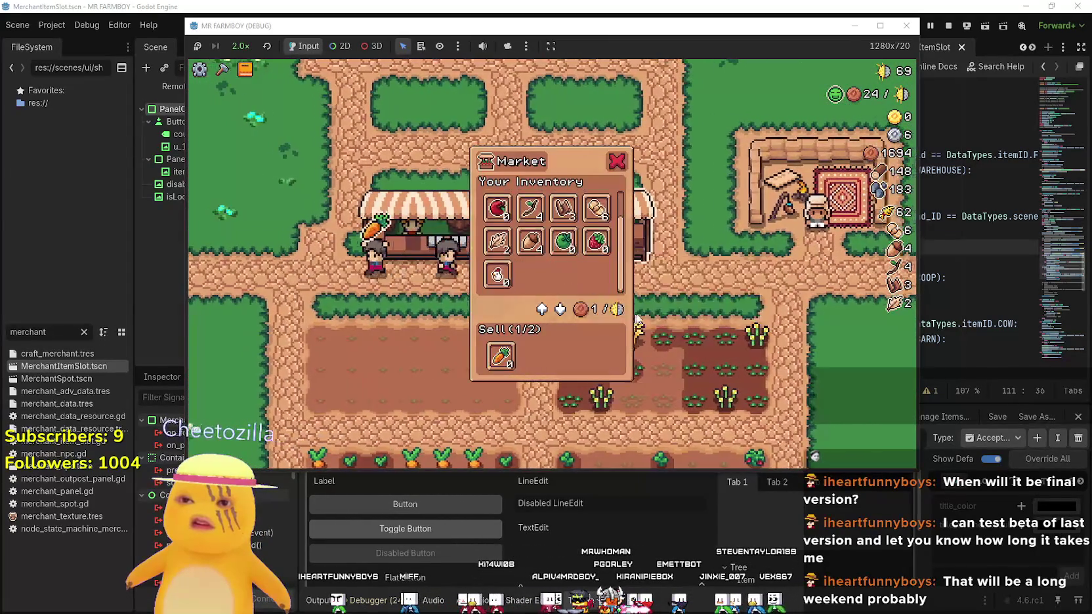
key("w")
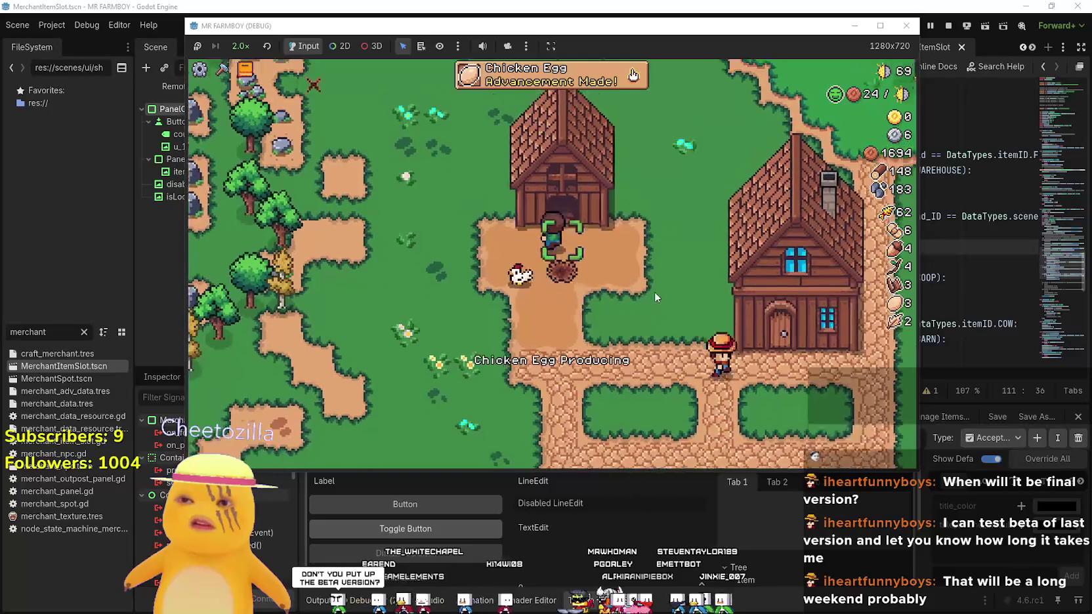
key("s")
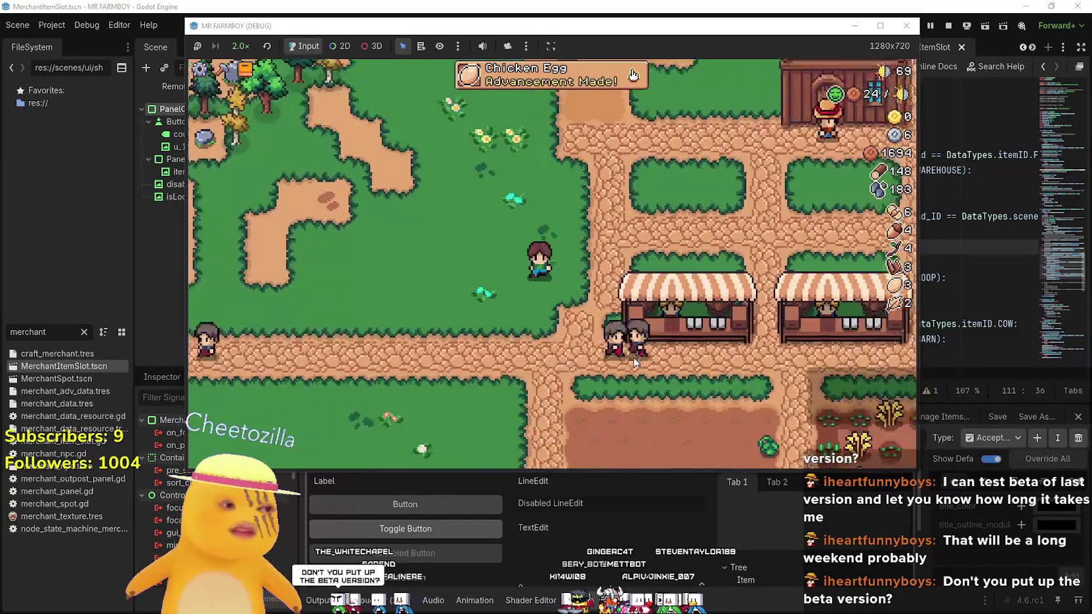
key("Escape")
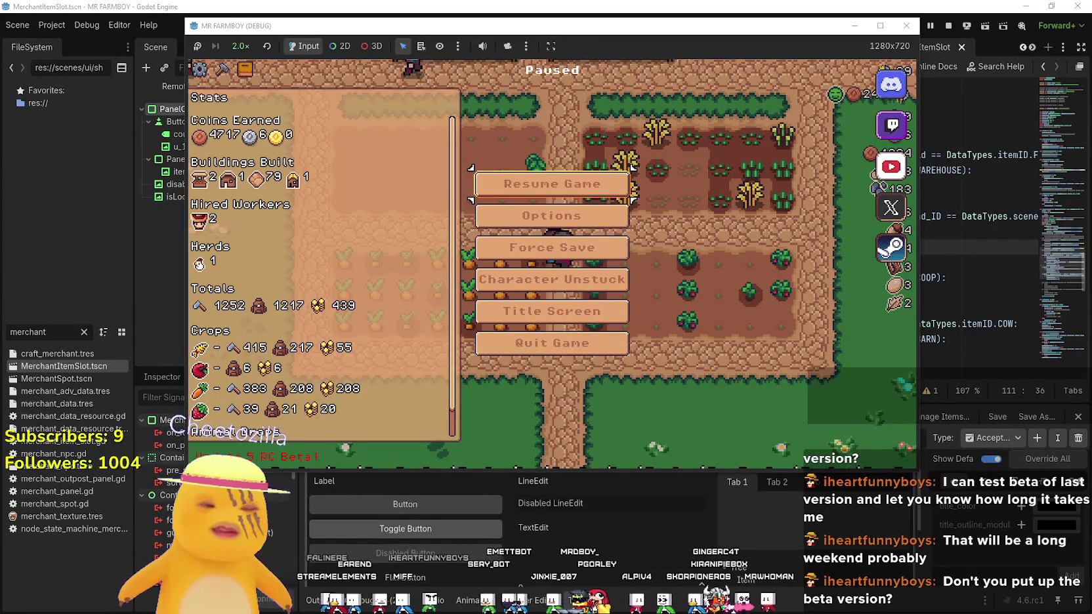
Resume, walk past the market stalls, and re-pause showing harvest total 1258 and top crop 419
left_click(595, 187)
key("w")
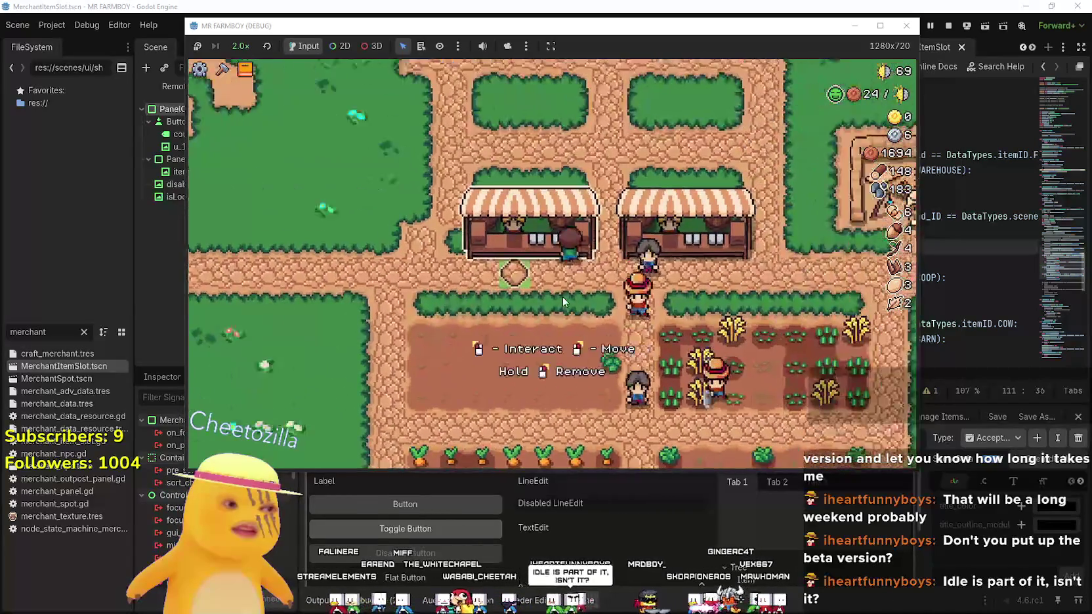
key("s")
key("Escape")
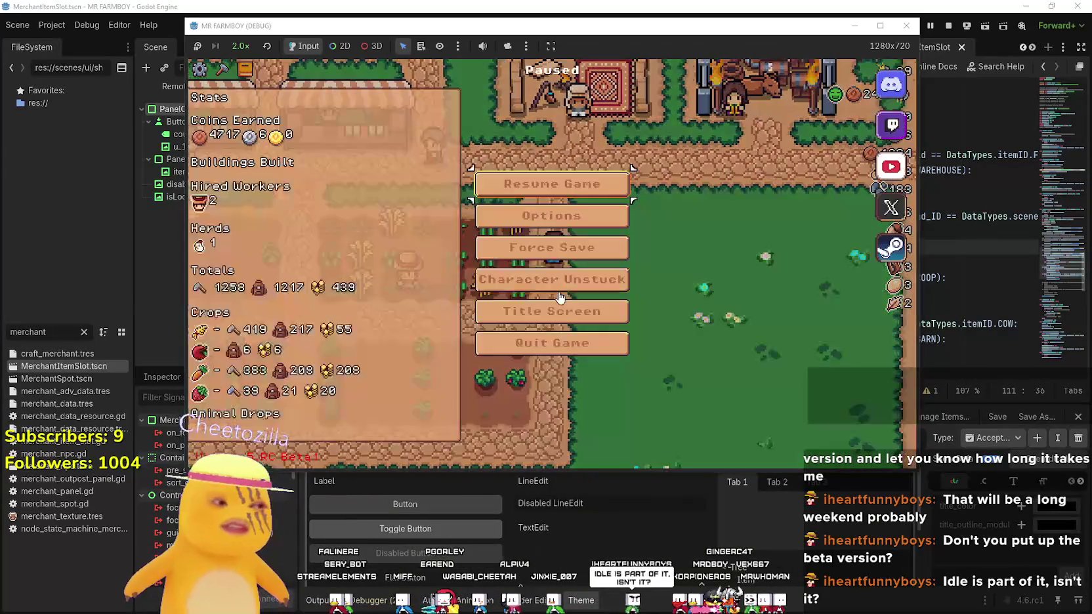
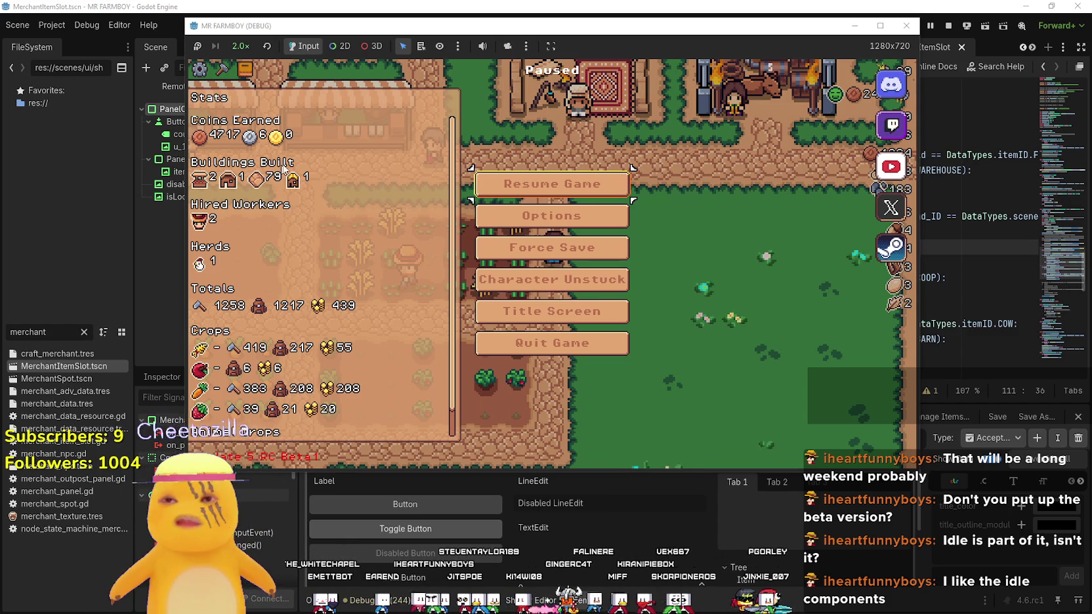
Resume the paused farm game and glance at the advancements panel
left_click(579, 174)
key("Tab")
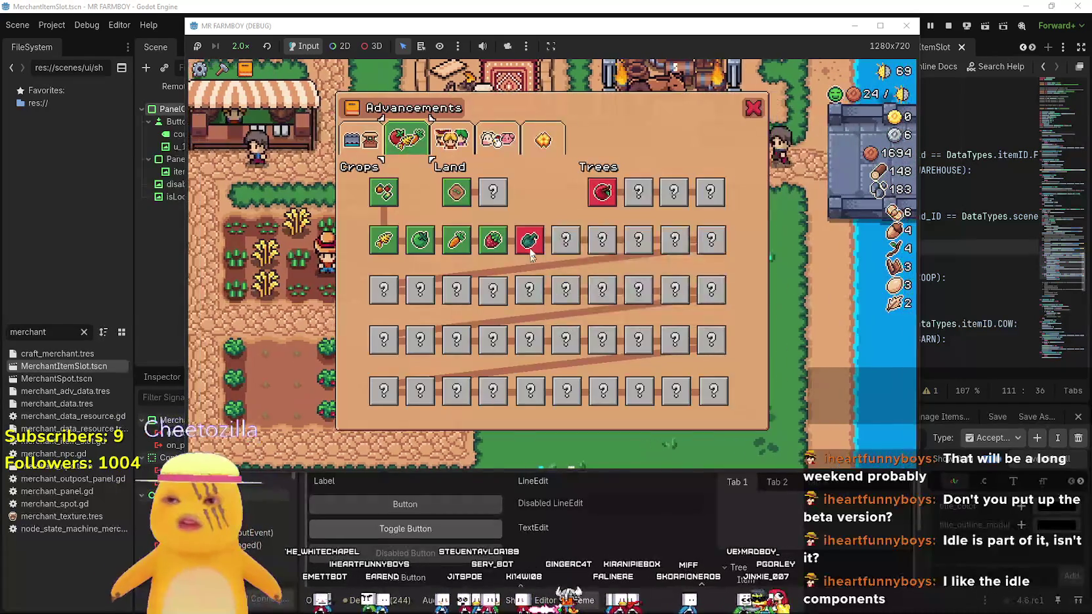
mouse_move(530, 246)
key("Tab")
Harvest the carrot field row by row, then recheck the advancements panel
key("d")
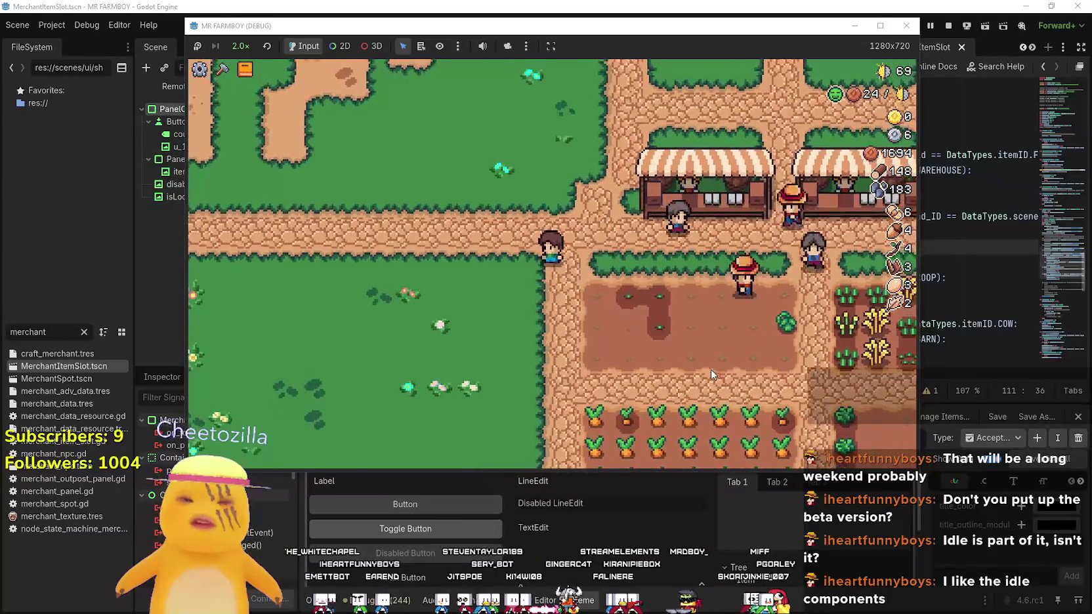
key("d")
key("s")
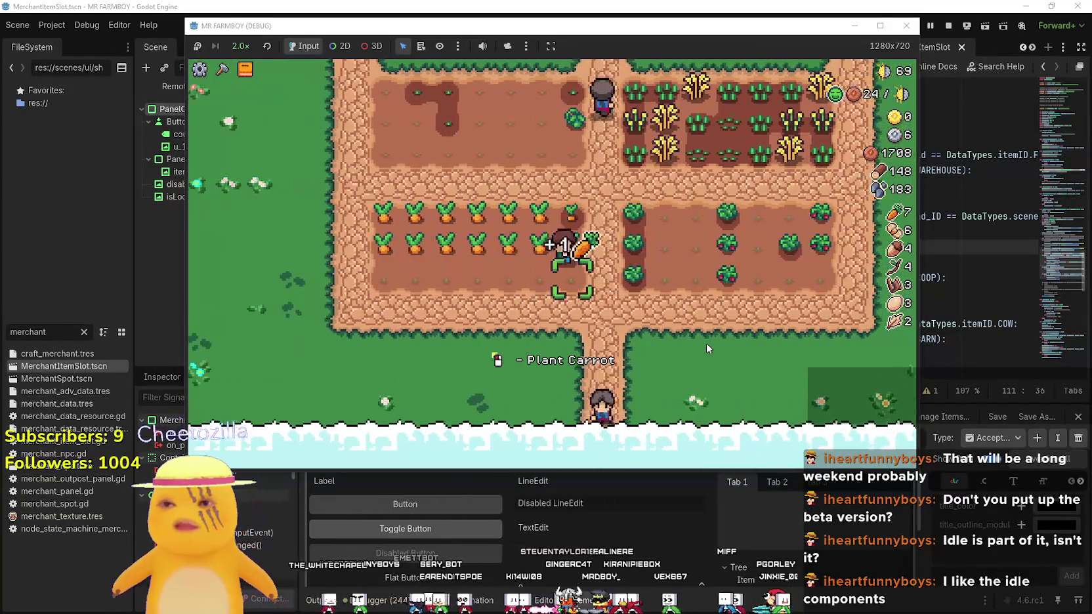
key("a")
key("w")
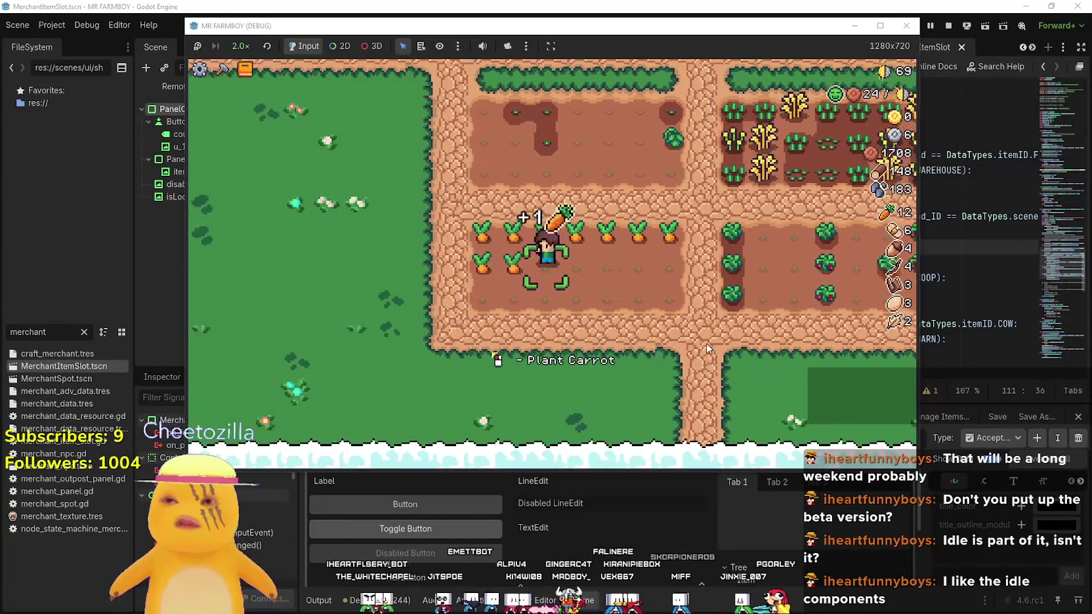
key("w")
key("s")
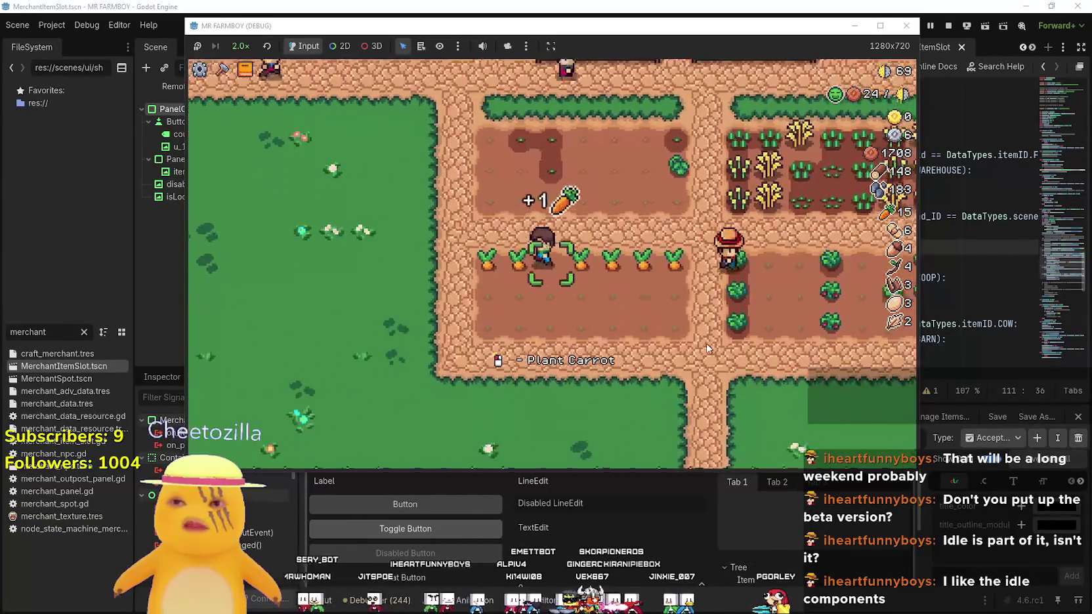
key("Tab")
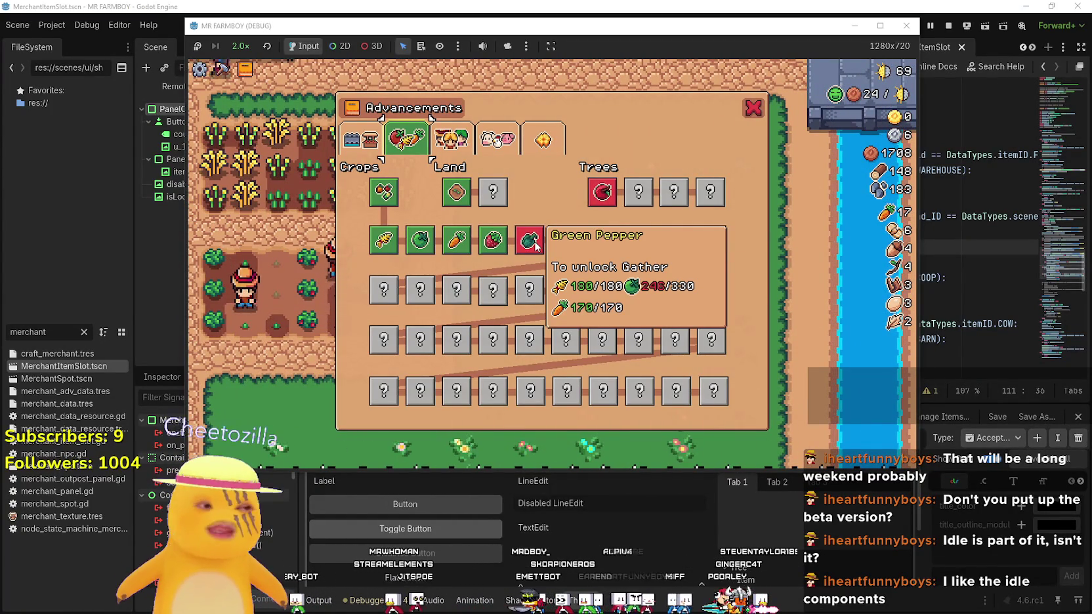
key("Tab")
key("Tab")
Harvest the ripe wheat in the wheat field
key("a")
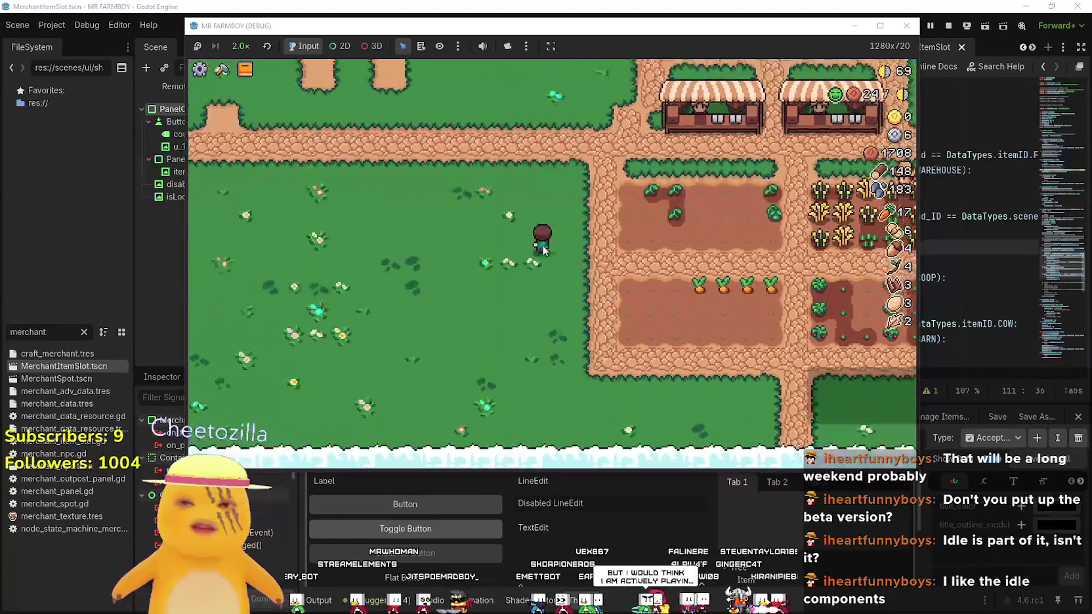
key("d")
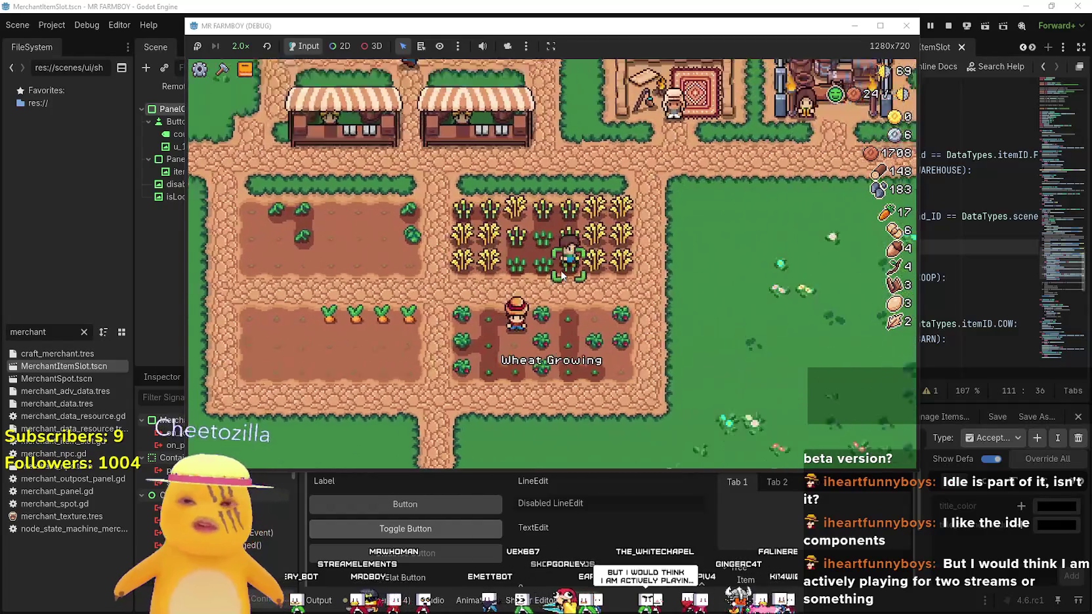
key("a")
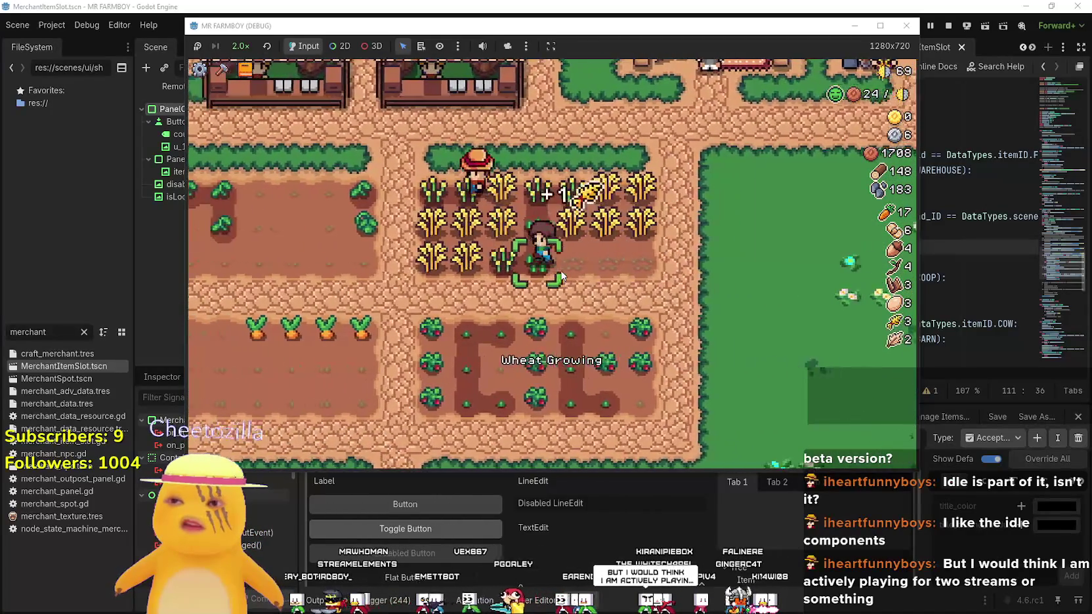
left_click(561, 275)
Walk to the house and review its hireable workers panel
key("w")
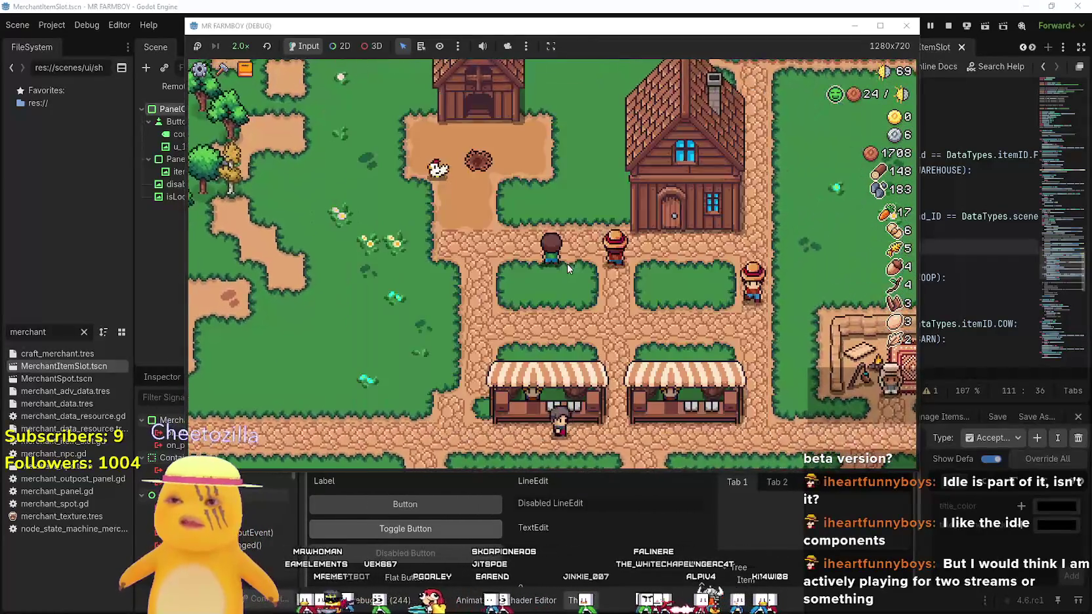
key("d")
left_click(515, 217)
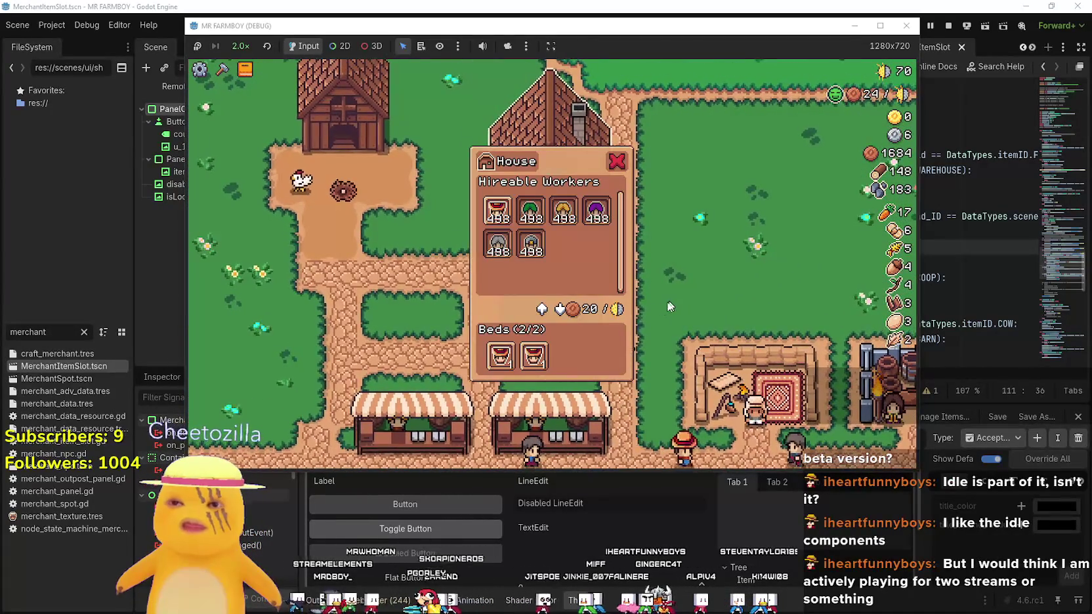
key("s")
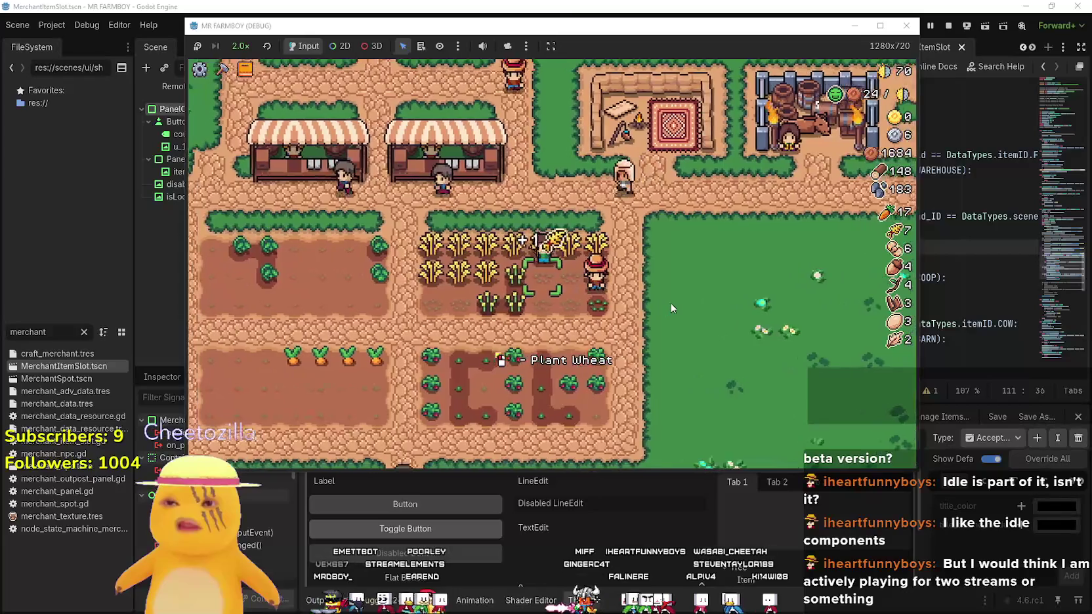
Replant the carrot field and harvest the strawberry field
key("a")
key("s")
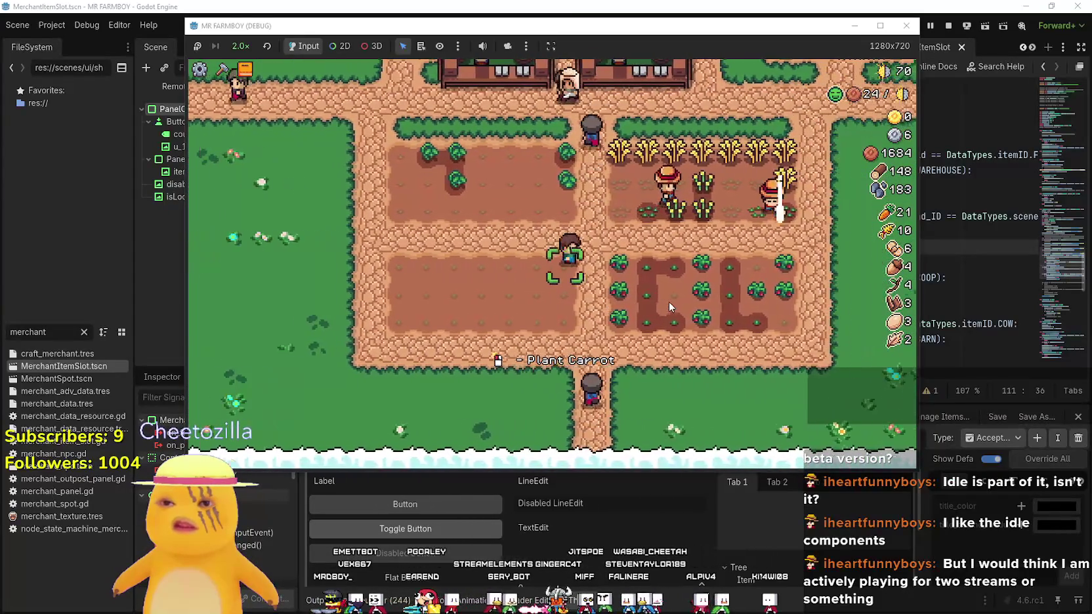
key("d")
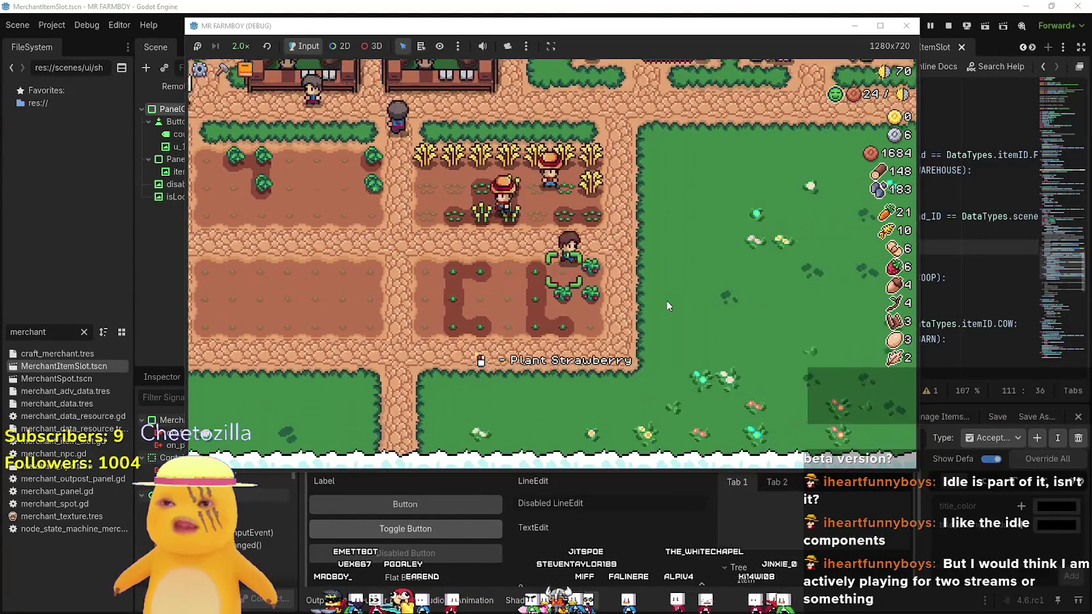
Walk past the merchant stalls to the chicken coop and view its chicken list
key("w")
key("a")
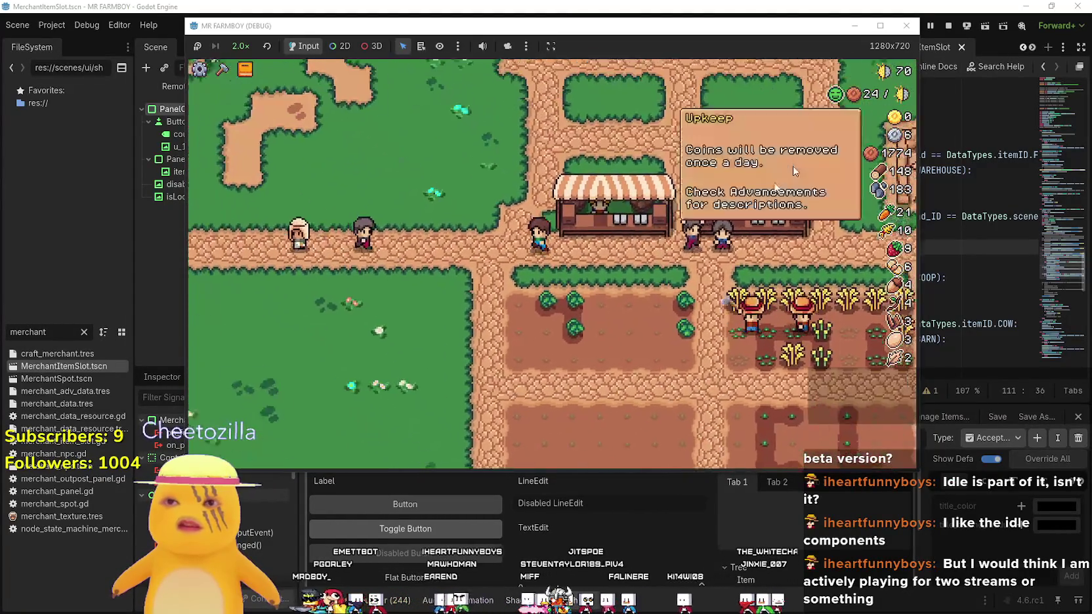
key("w")
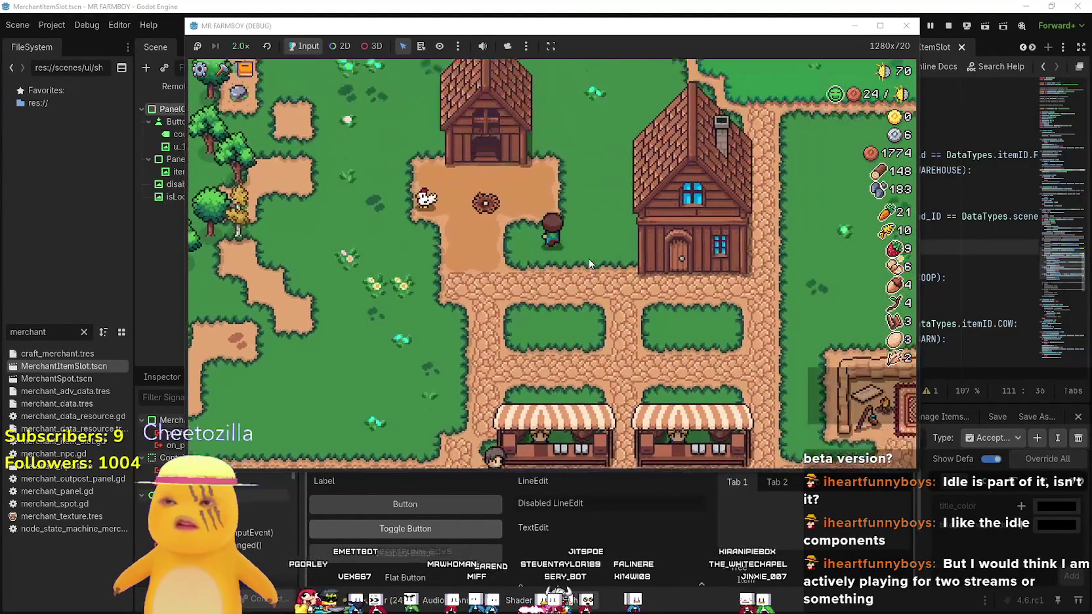
key("e")
key("Escape")
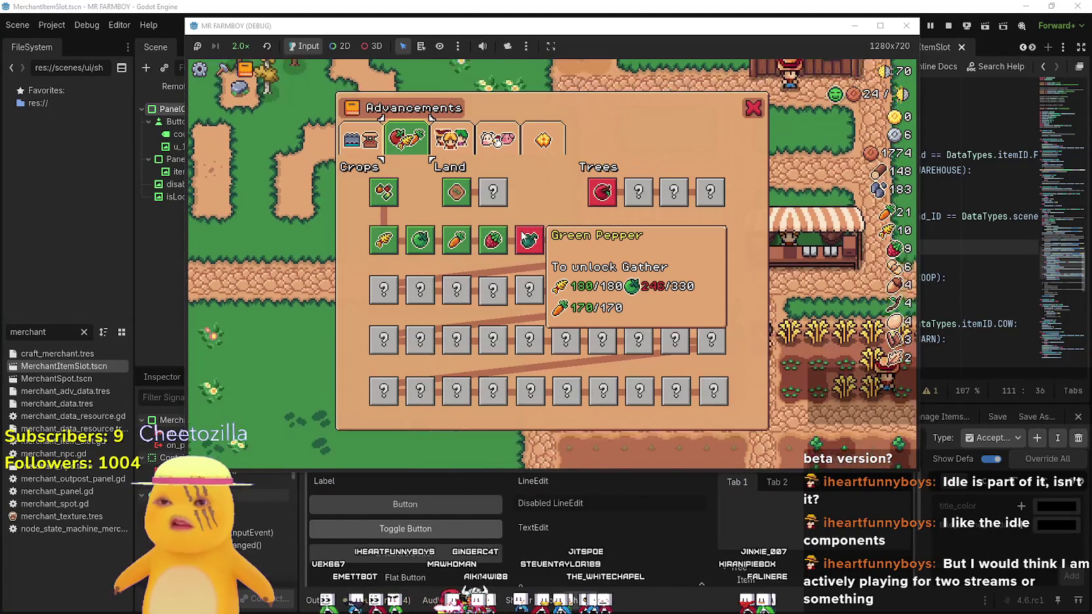
key("Escape")
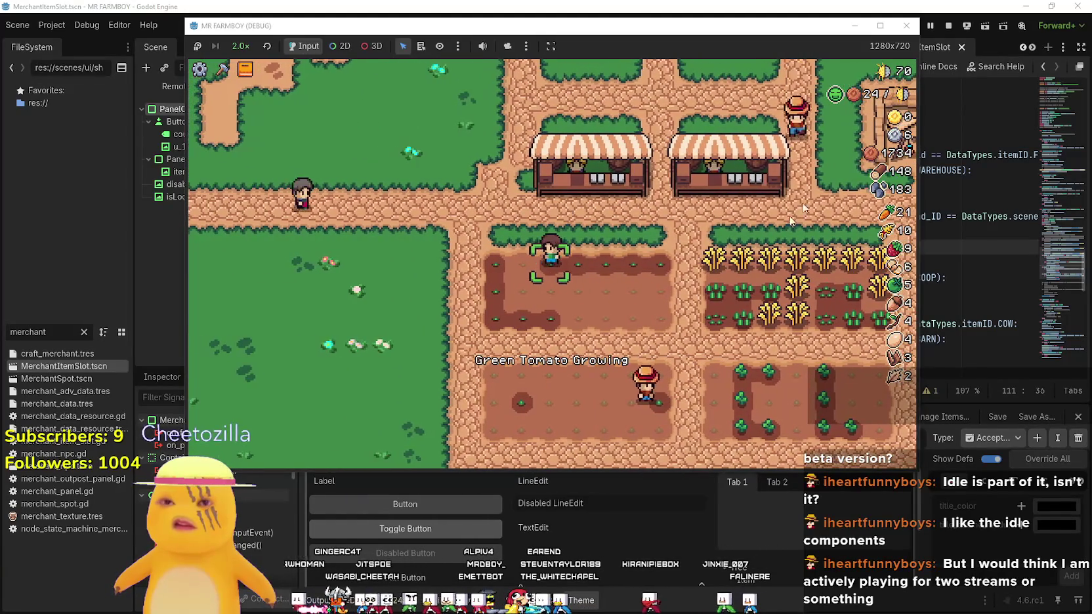
Maximize the debug game window and toggle the crafting panel open and closed
left_click(877, 24)
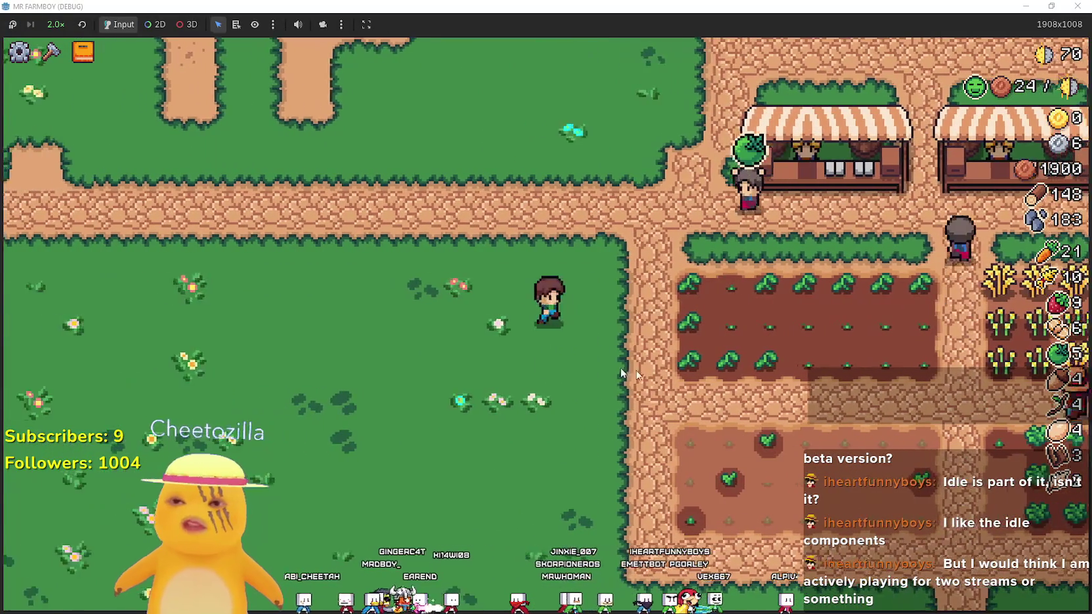
key("c")
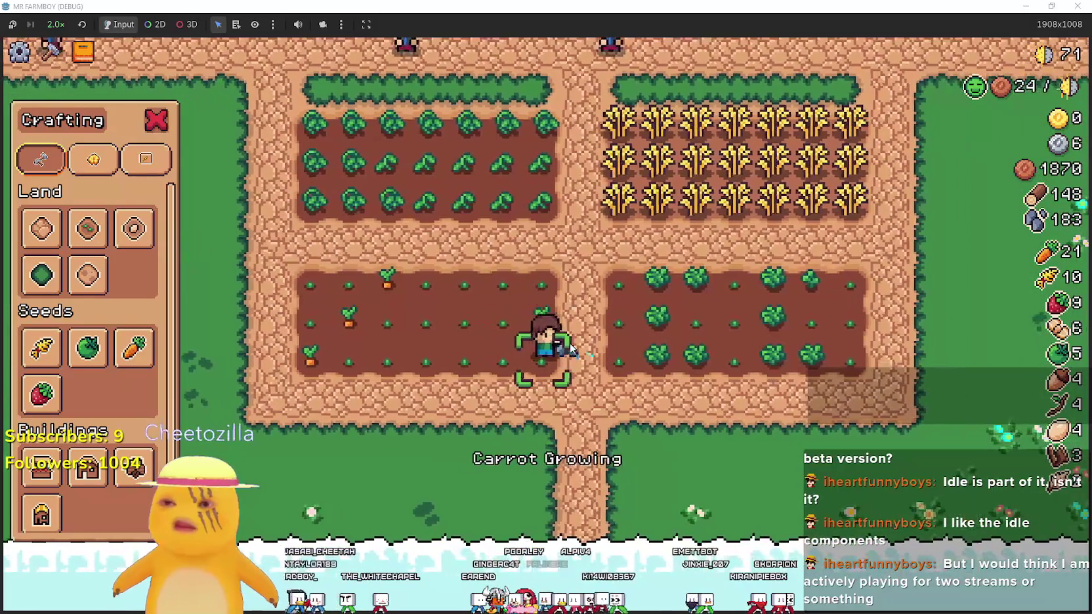
key("Escape")
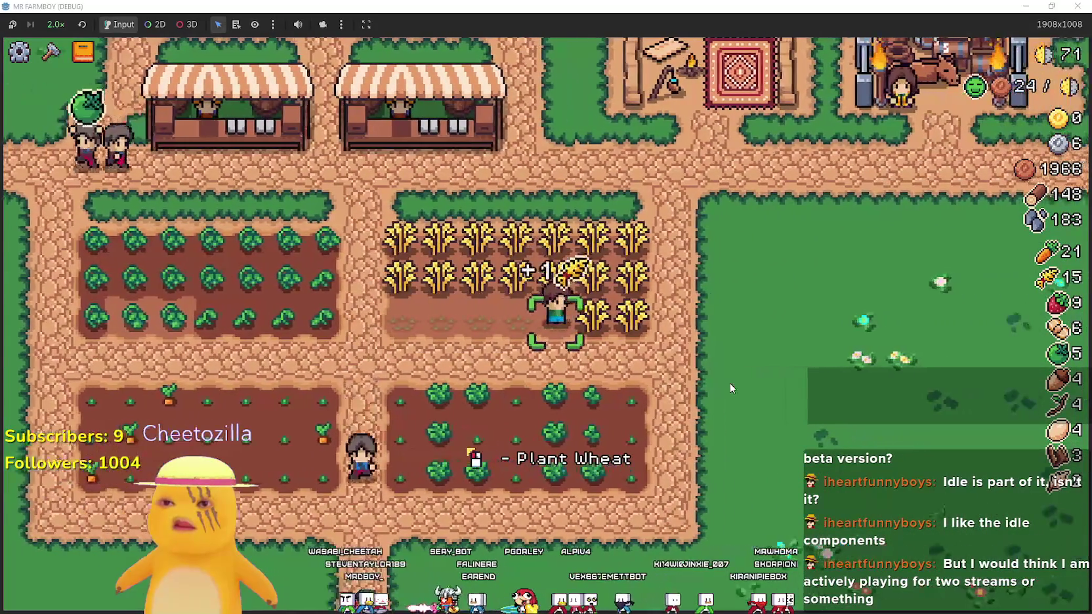